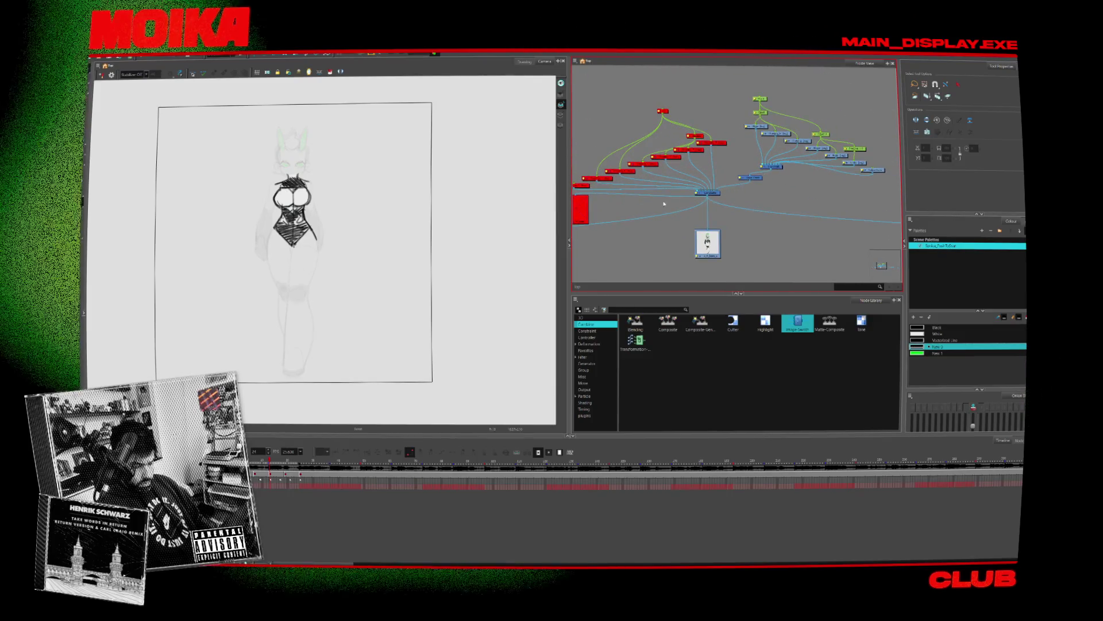
Step: Paste a base drawing node wired into the Composite after panning toward the red nodes
middle_click_drag(665, 204, 739, 188)
scroll(648, 197, "up", 3)
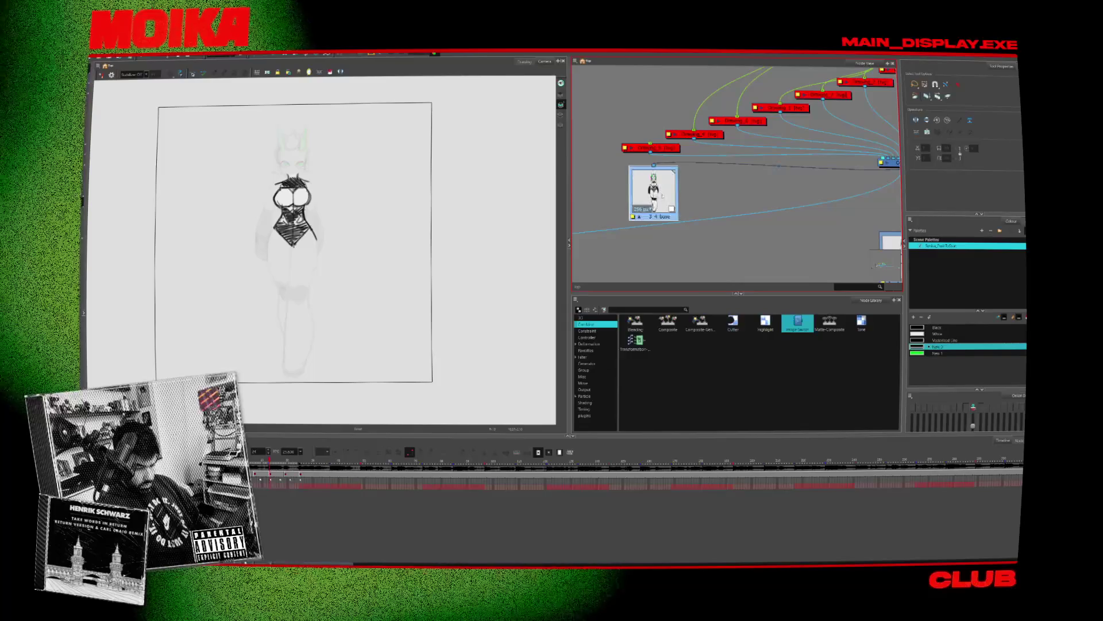
middle_click_drag(662, 195, 642, 199)
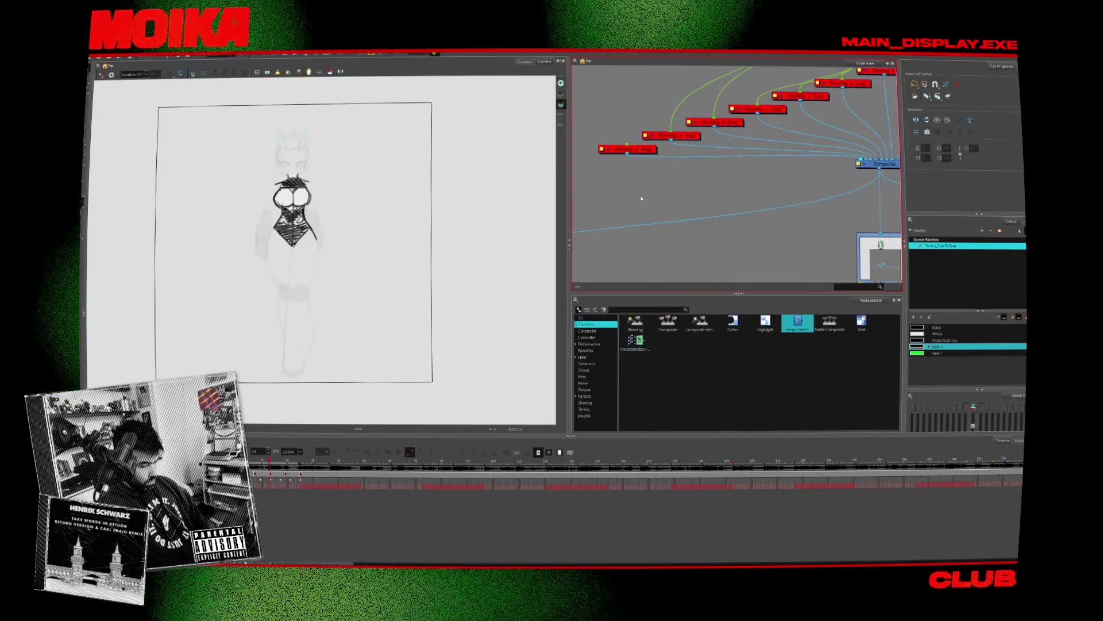
key("ctrl+v")
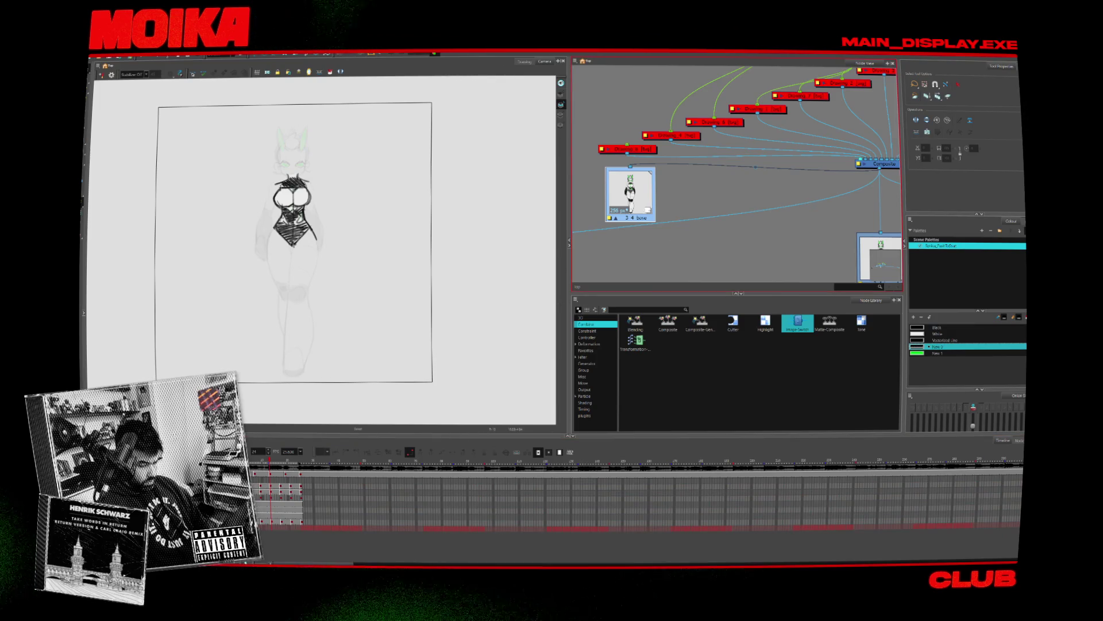
Step: Zoom in on the blue walk-cycle branch around FrontWalk and Loop_Front
scroll(643, 200, "down", 5)
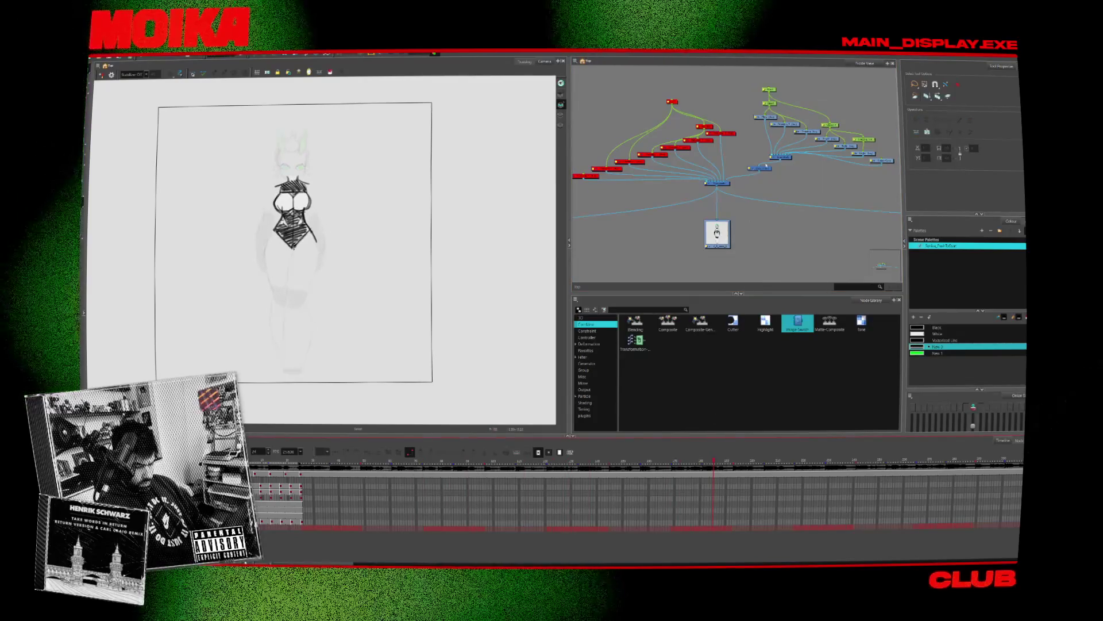
scroll(778, 172, "up", 1)
middle_click_drag(778, 172, 694, 171)
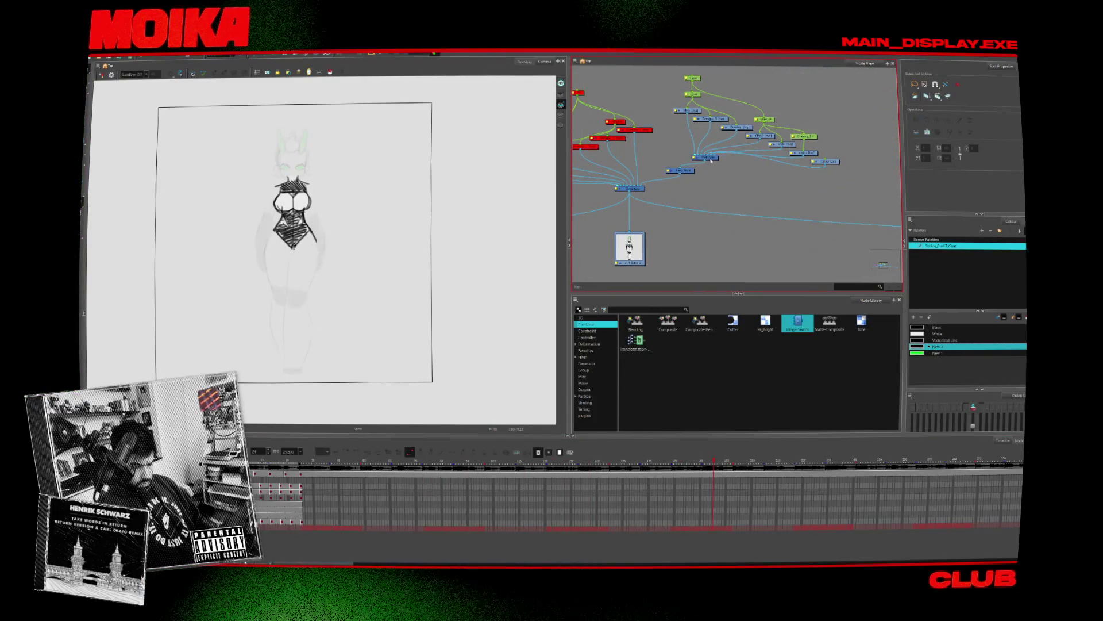
scroll(716, 163, "up", 3)
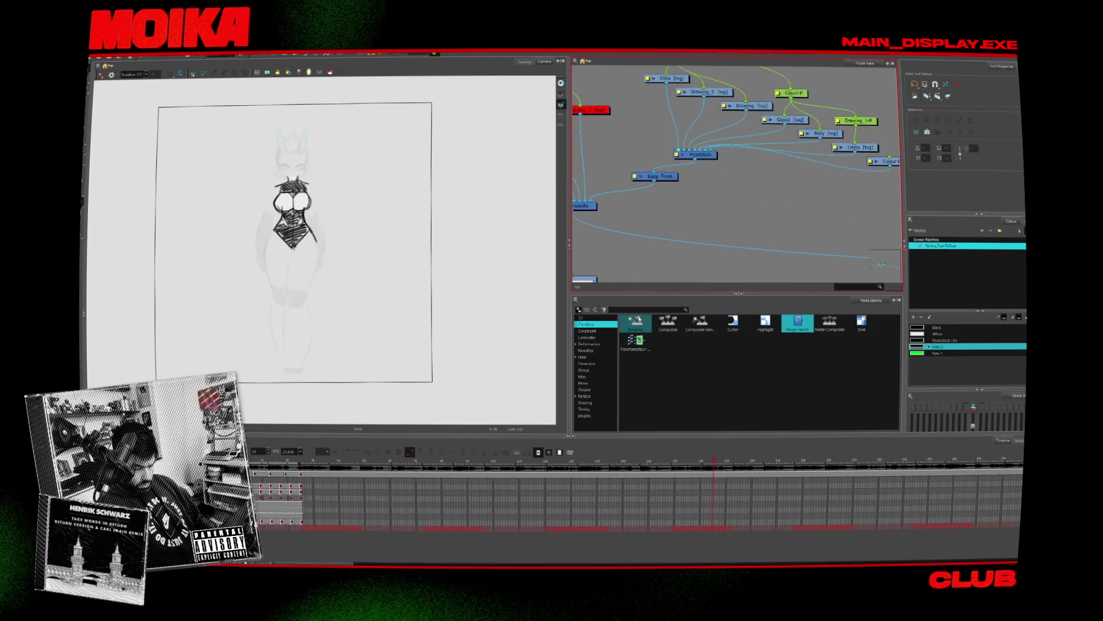
Step: Insert an Increase Opacity node, found by searching 'opac', between Loop_Front and Composite
left_click(641, 310)
type("opac")
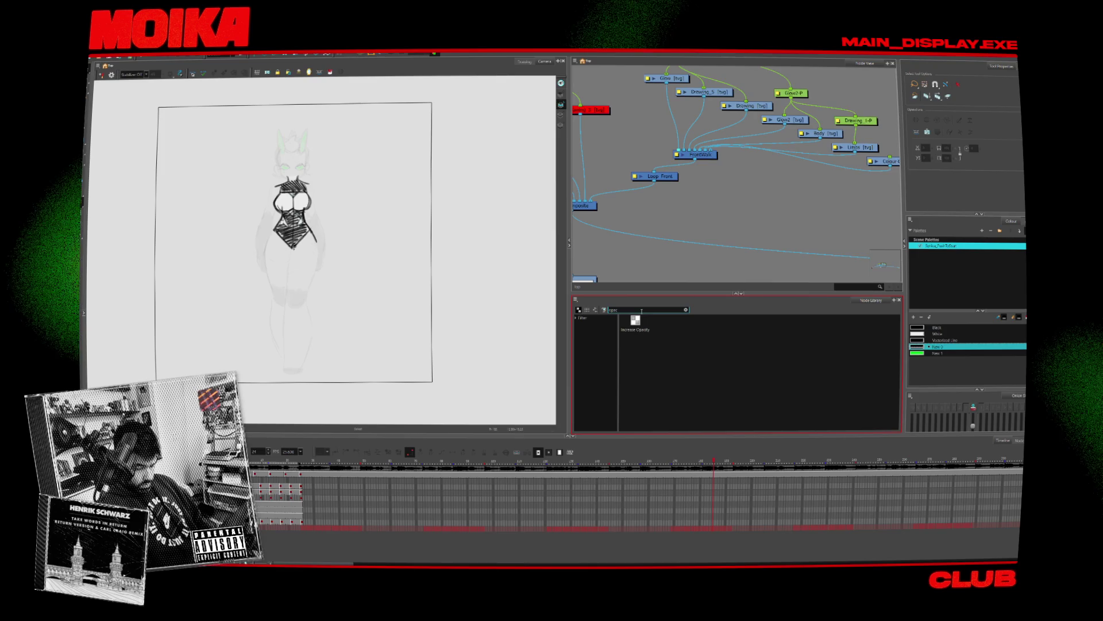
left_click(636, 323)
left_click_drag(691, 198, 632, 195)
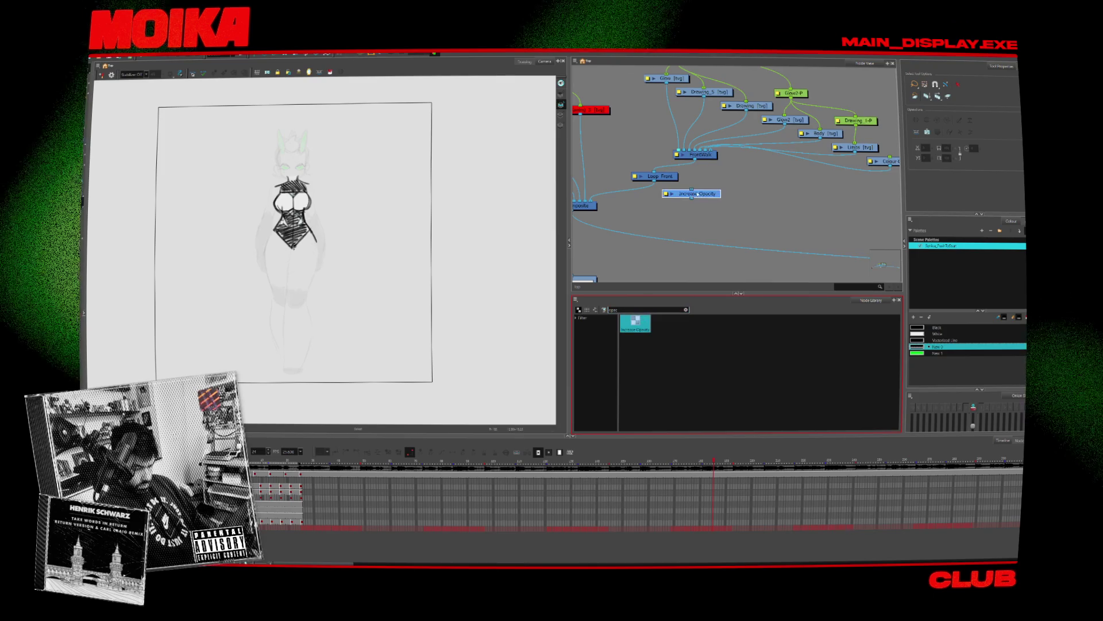
Step: Set the Increase Opacity factor to 7.5, then delete the node
double_click(632, 196)
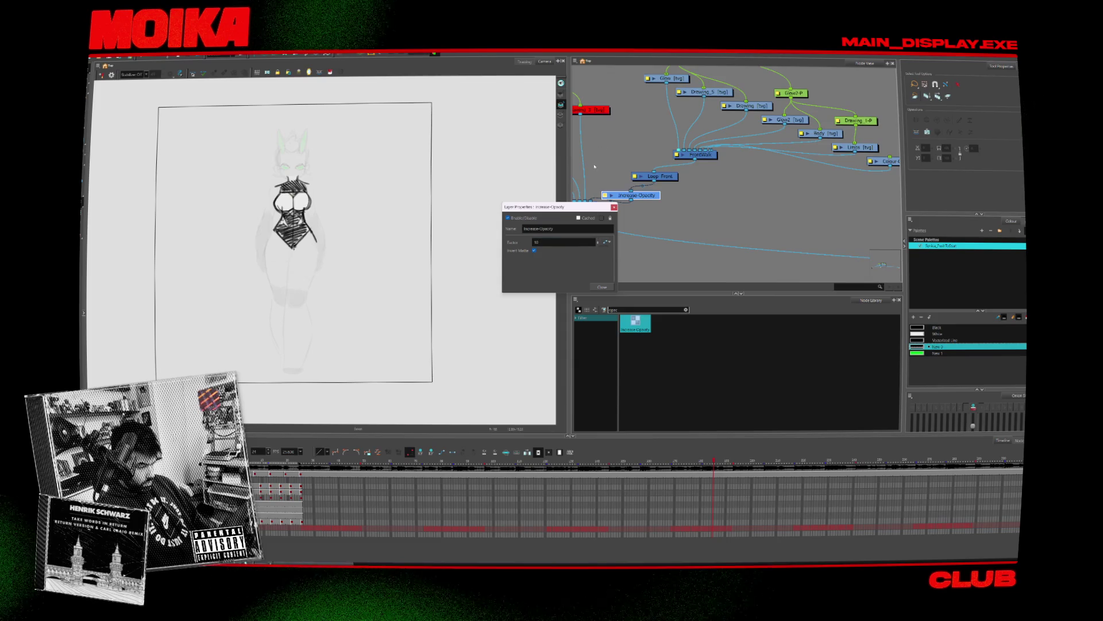
left_click(614, 208)
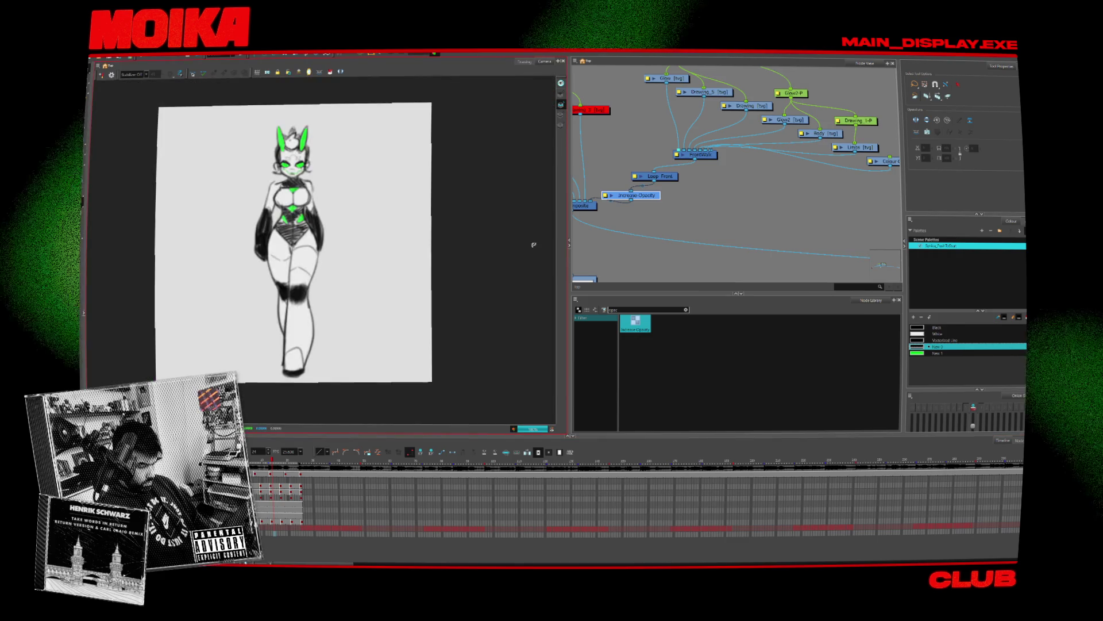
double_click(632, 196)
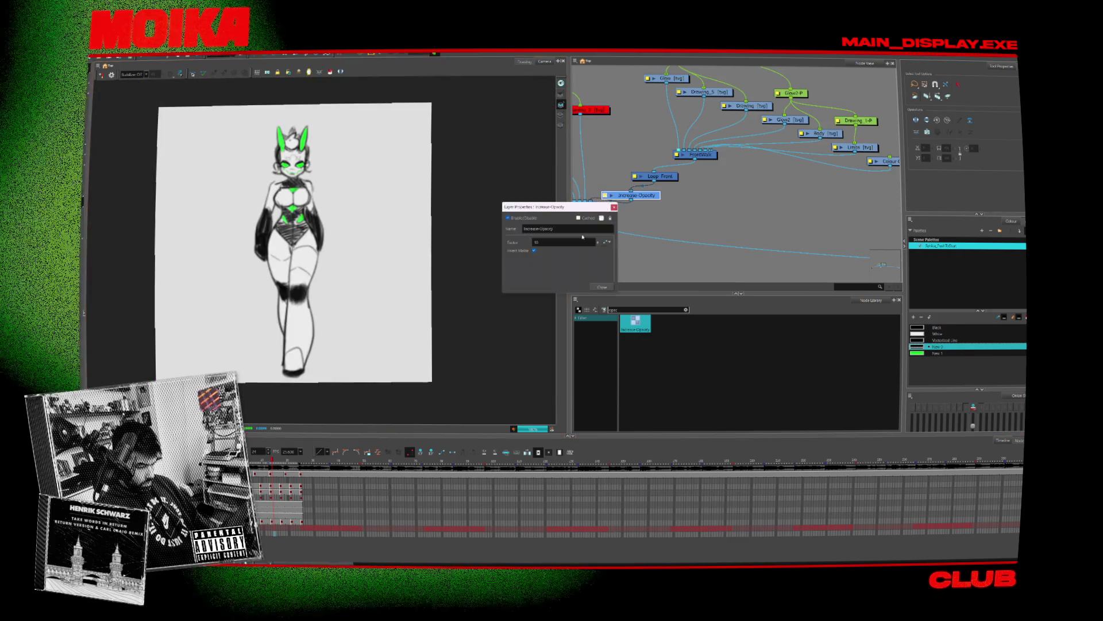
double_click(591, 241)
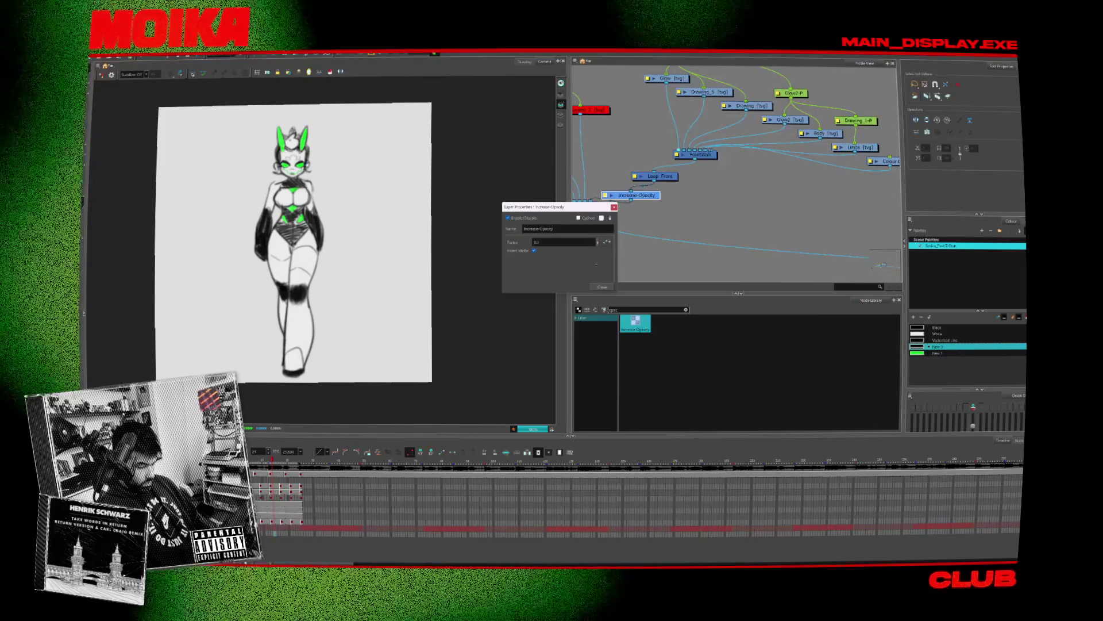
type("7.5")
left_click(615, 207)
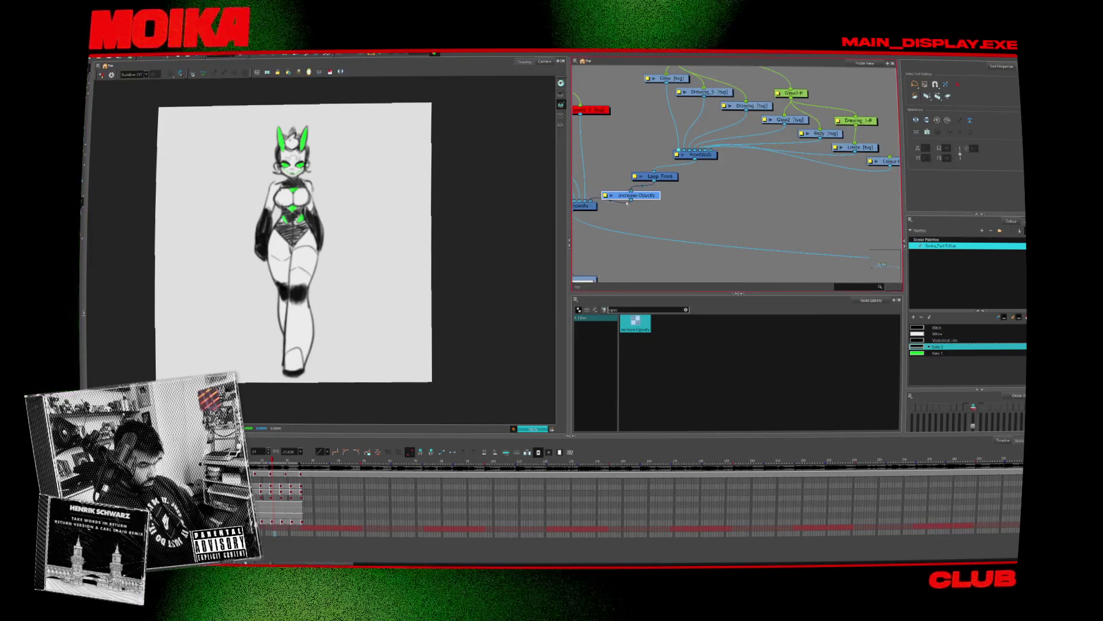
key("Delete")
Step: Inspect the Loop_Front node's properties
middle_click_drag(643, 180, 659, 192)
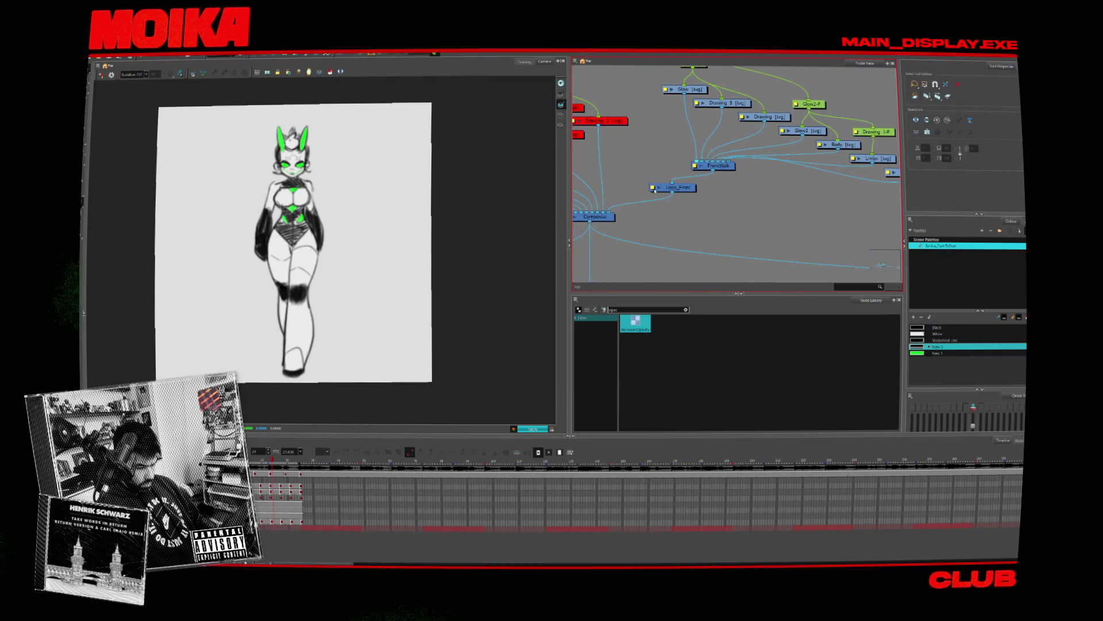
double_click(654, 189)
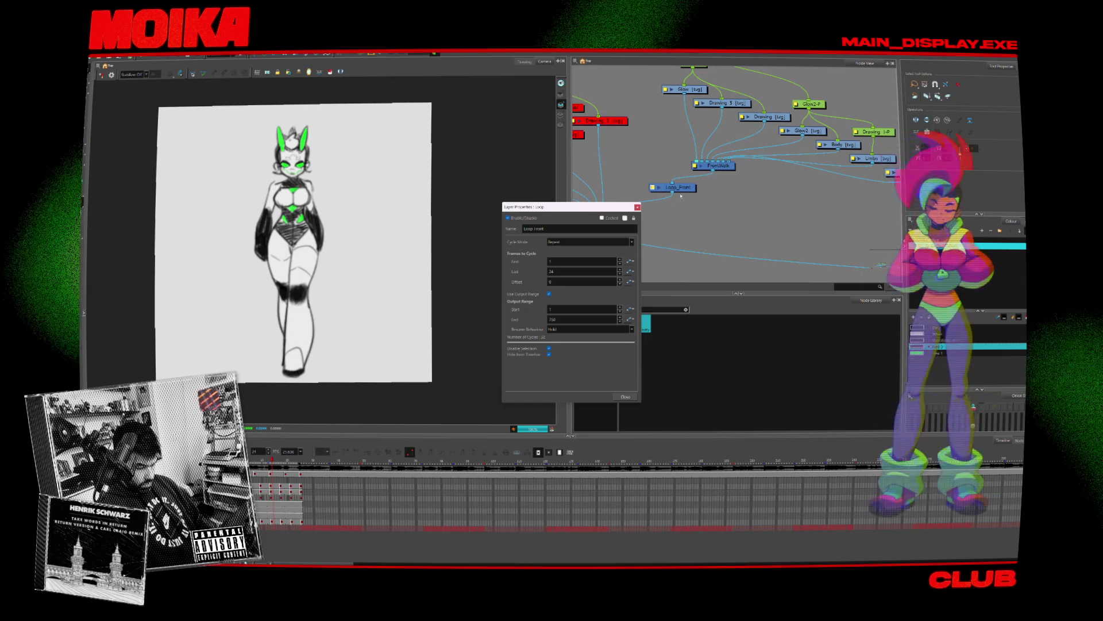
left_click(637, 206)
Step: Turn on Apply Focus for the FrontWalk composite and keep its mode As Bitmap
double_click(715, 166)
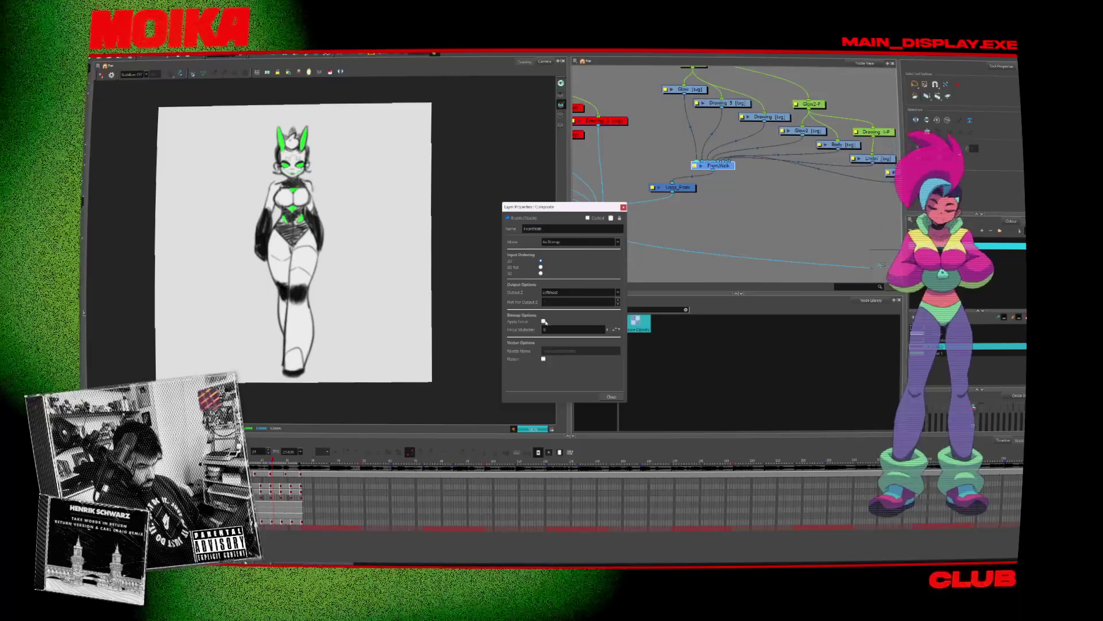
left_click(544, 322)
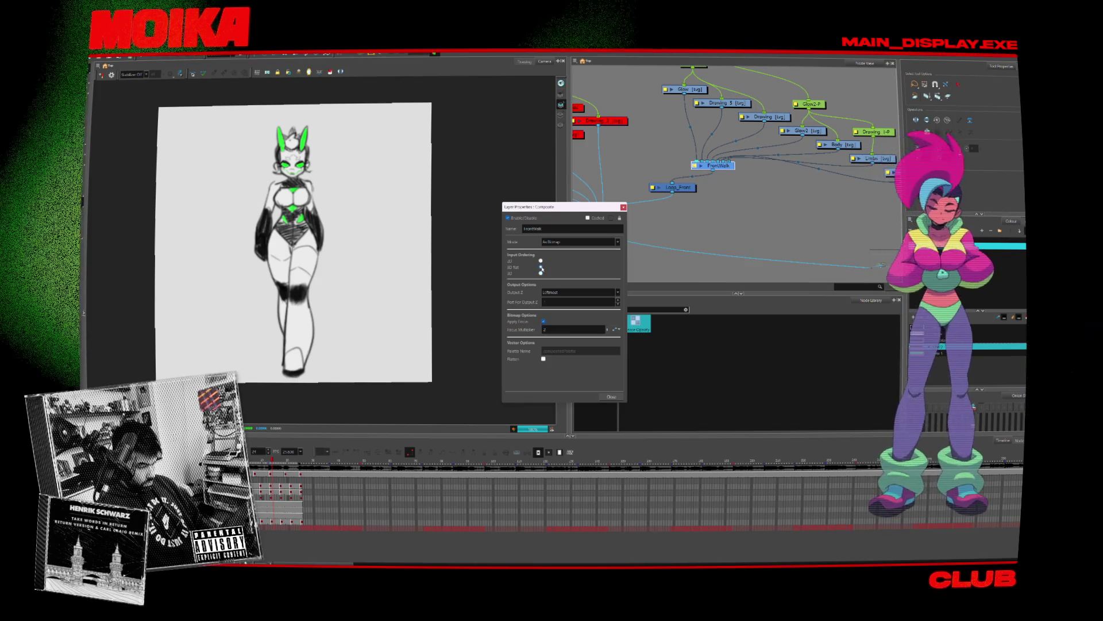
left_click(557, 242)
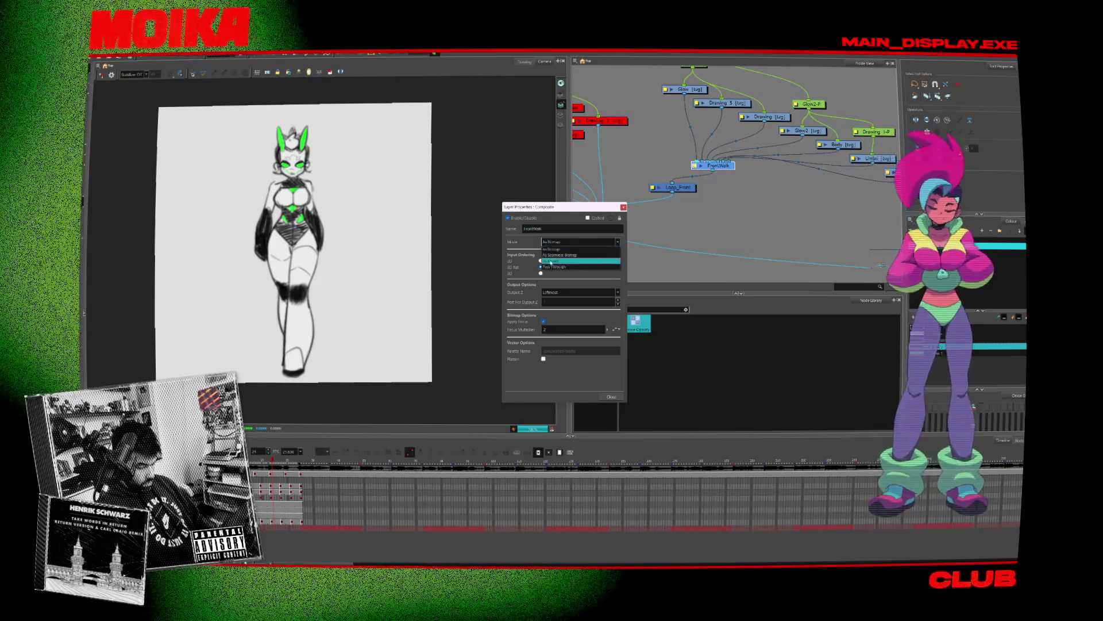
left_click(551, 261)
left_click(557, 242)
left_click(560, 252)
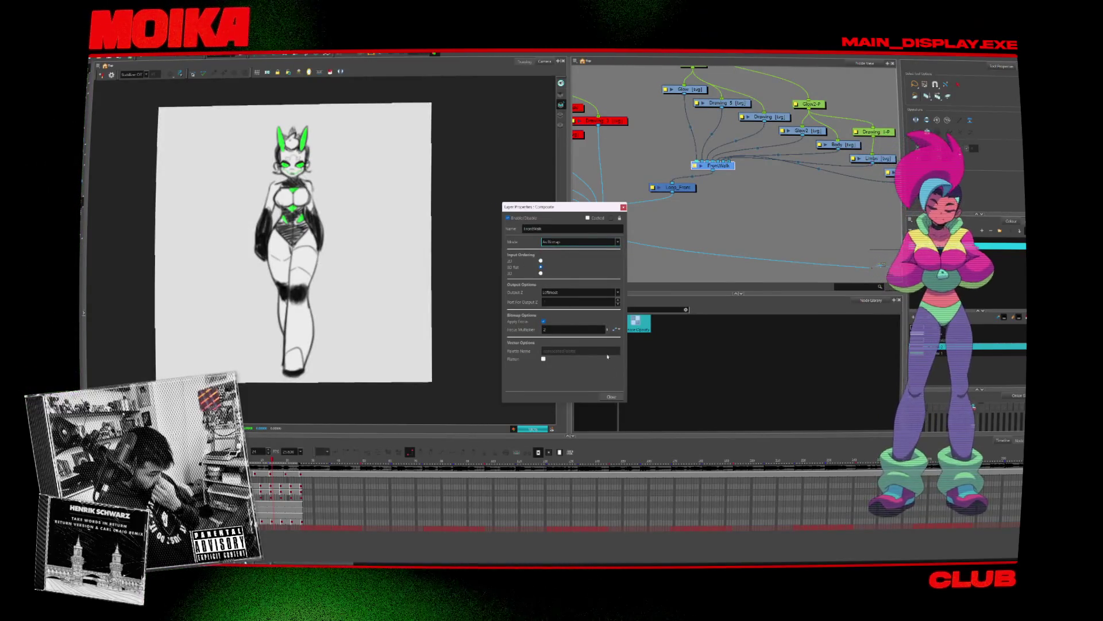
left_click(612, 397)
left_click(145, 56)
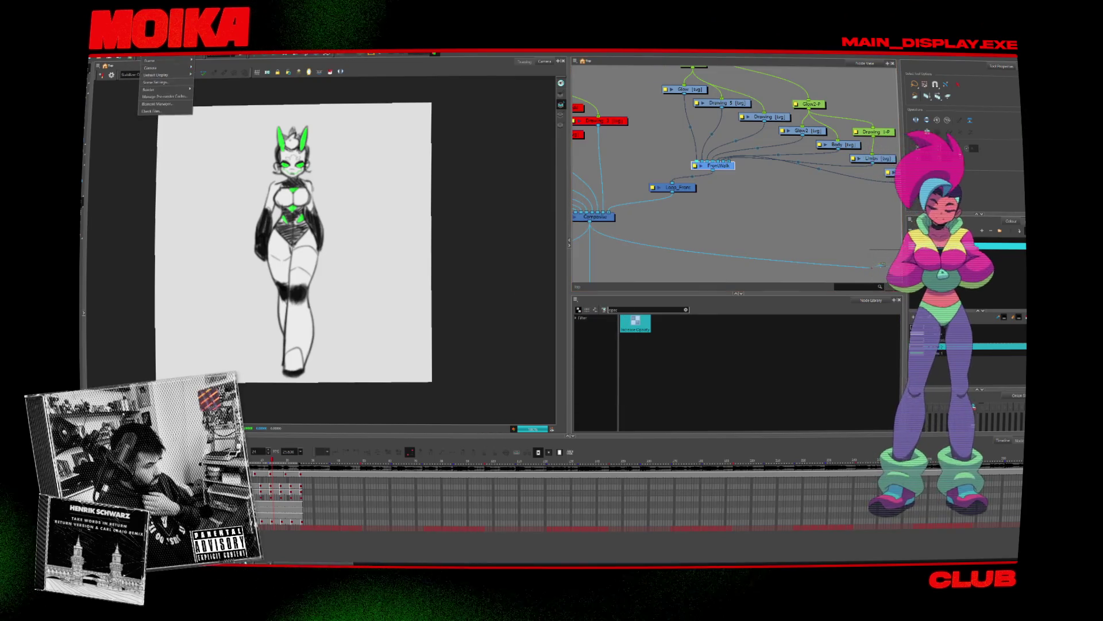
left_click(165, 82)
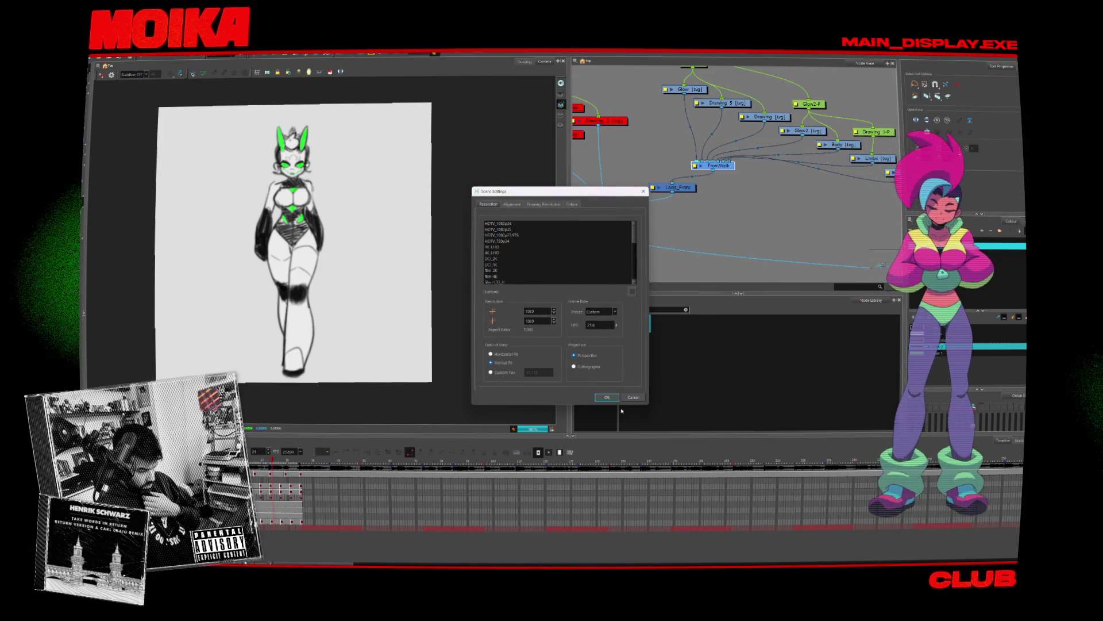
left_click(607, 397)
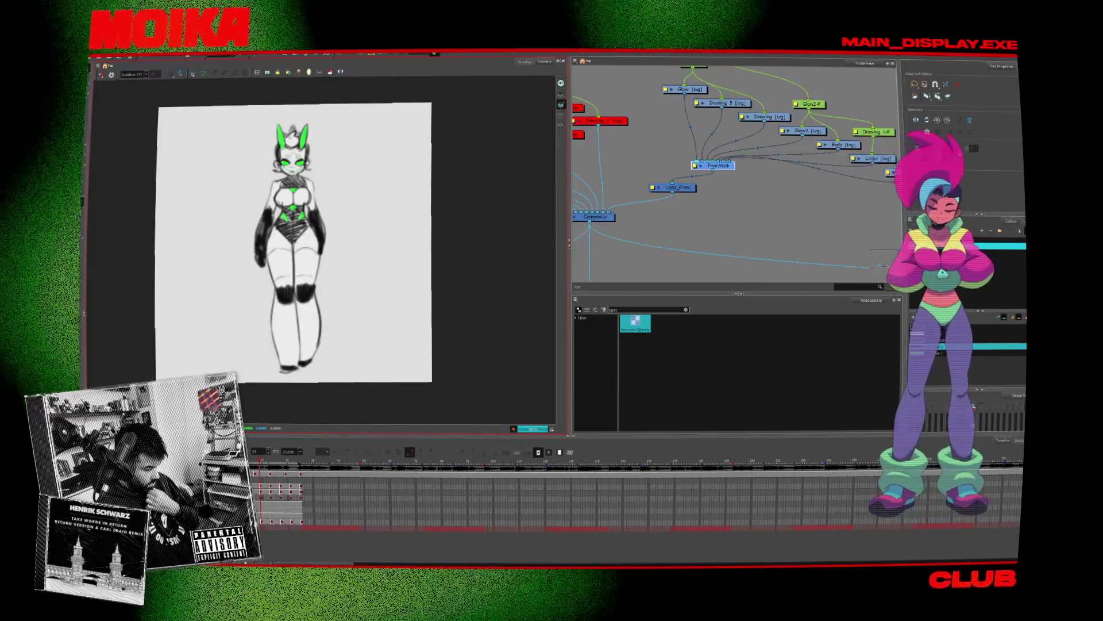
left_click(709, 217)
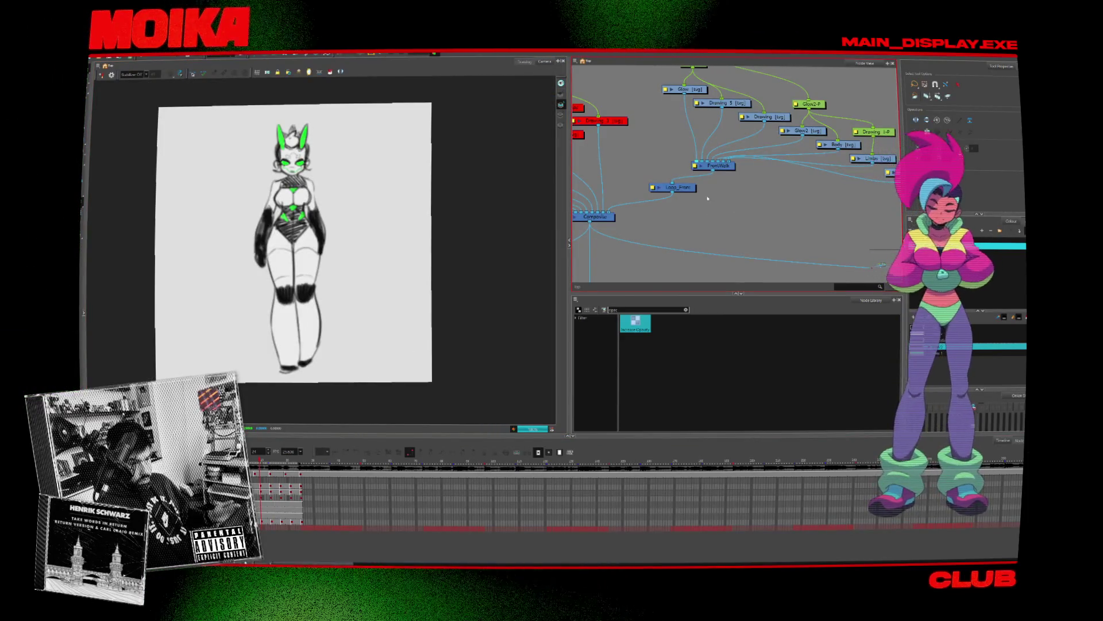
middle_click_drag(702, 210, 719, 212)
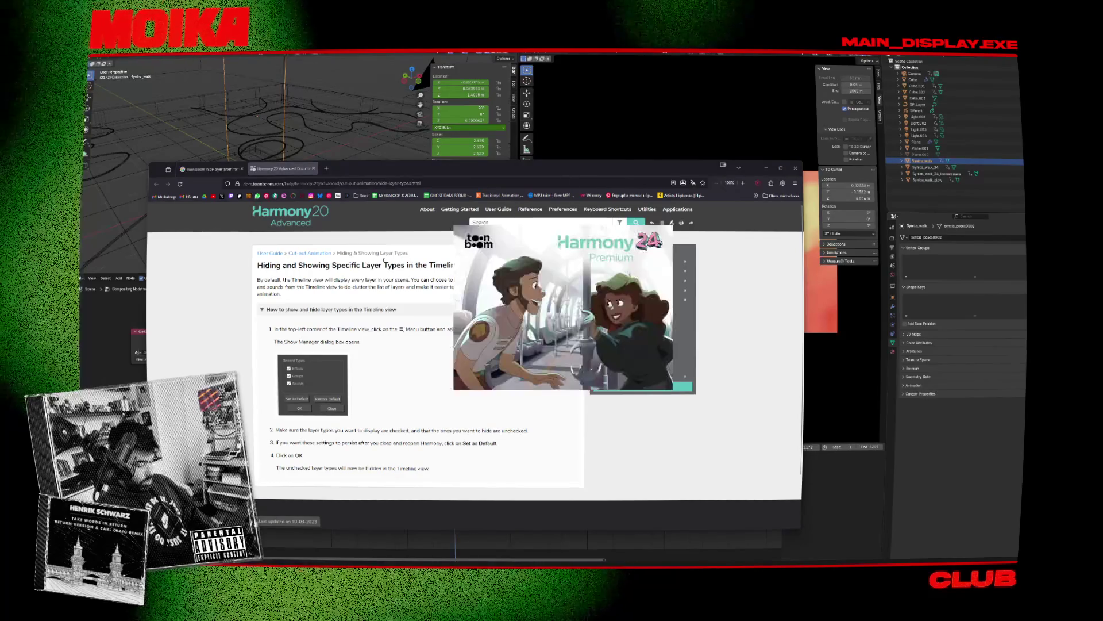
Step: Close the docs tab and open the 'How to hide and show particular sub layers' video from the results
key("ctrl+w")
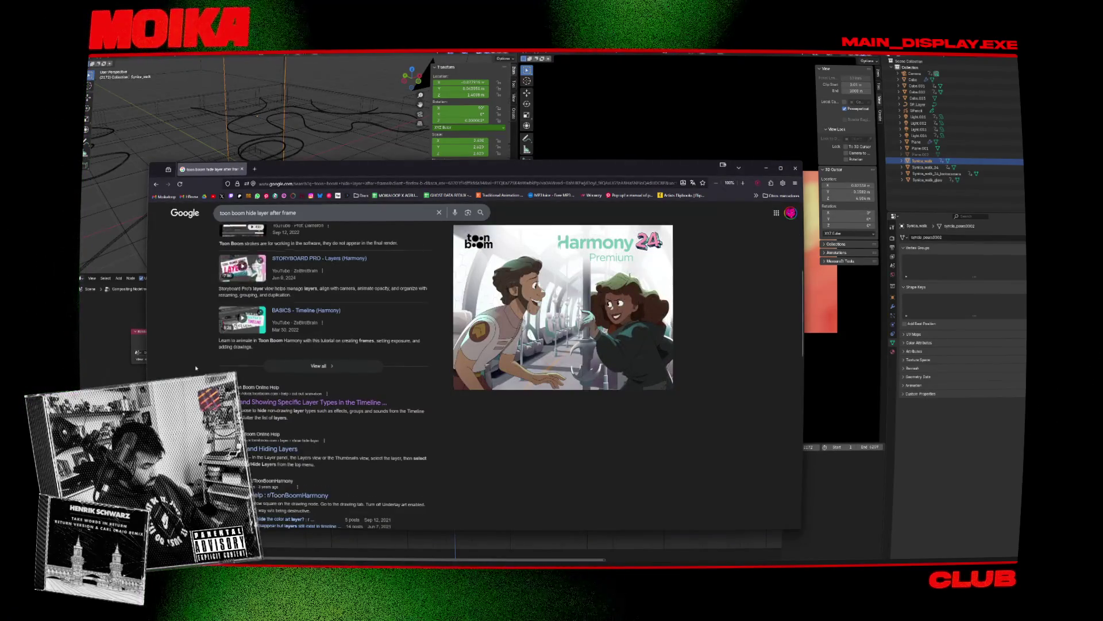
scroll(196, 368, "down", 3)
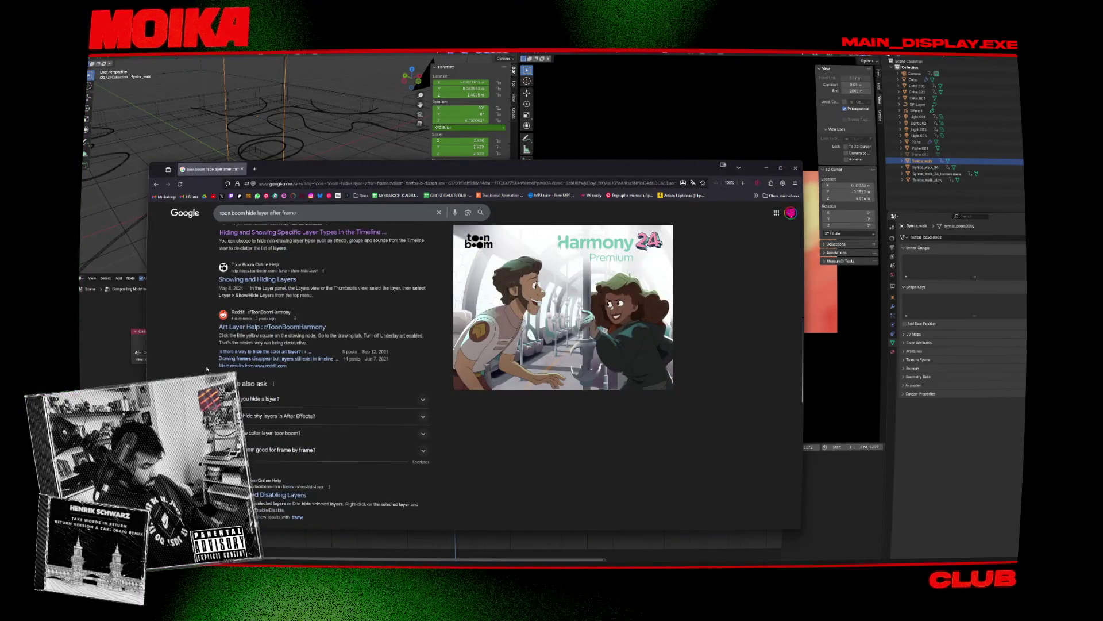
middle_click(258, 280)
scroll(258, 281, "up", 6)
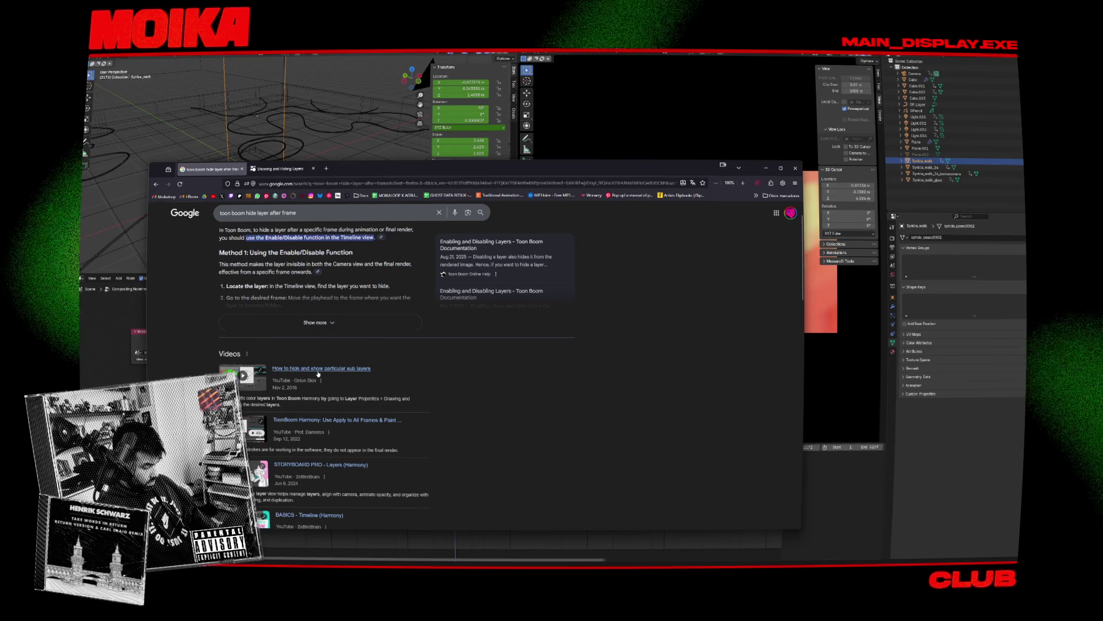
left_click(319, 368)
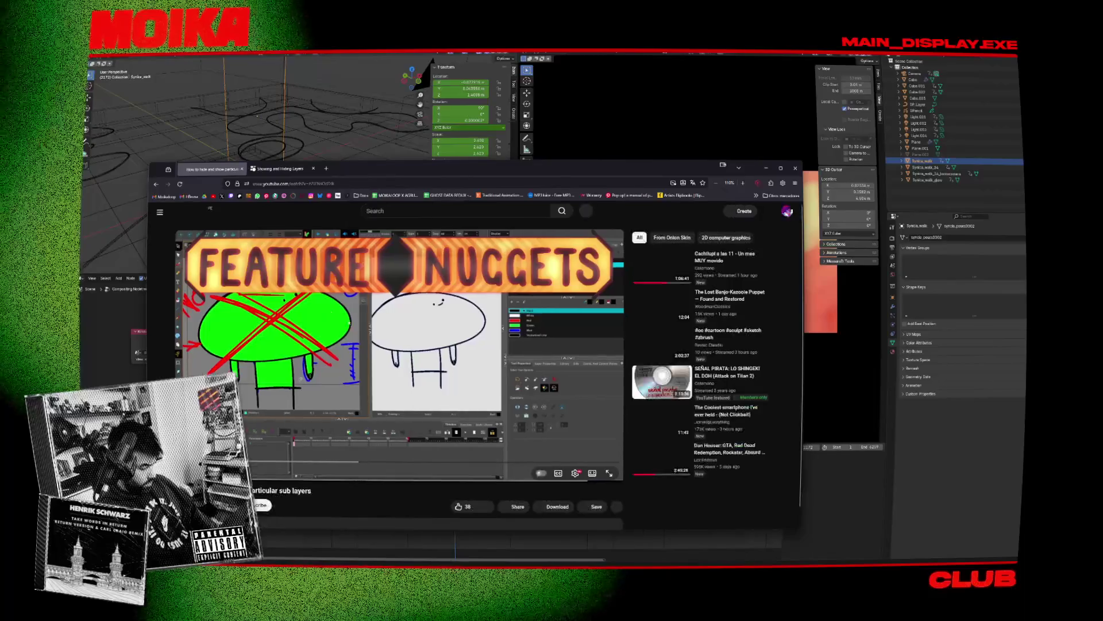
Step: Skip the sub-layers tutorial ahead past 0:22 and resume playback
left_click(339, 381)
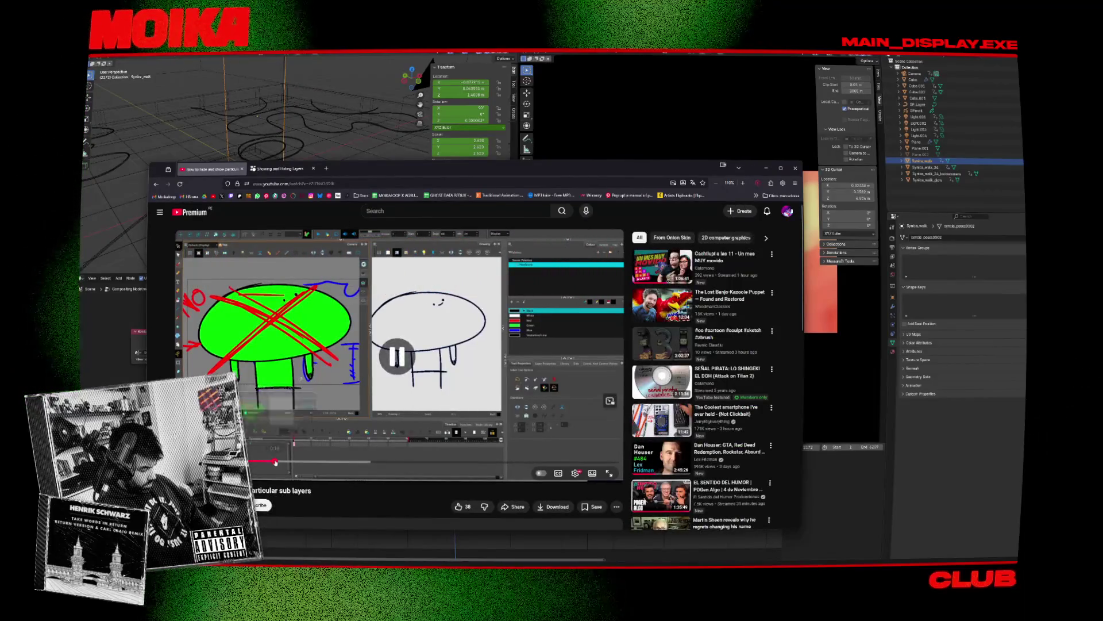
left_click(385, 462)
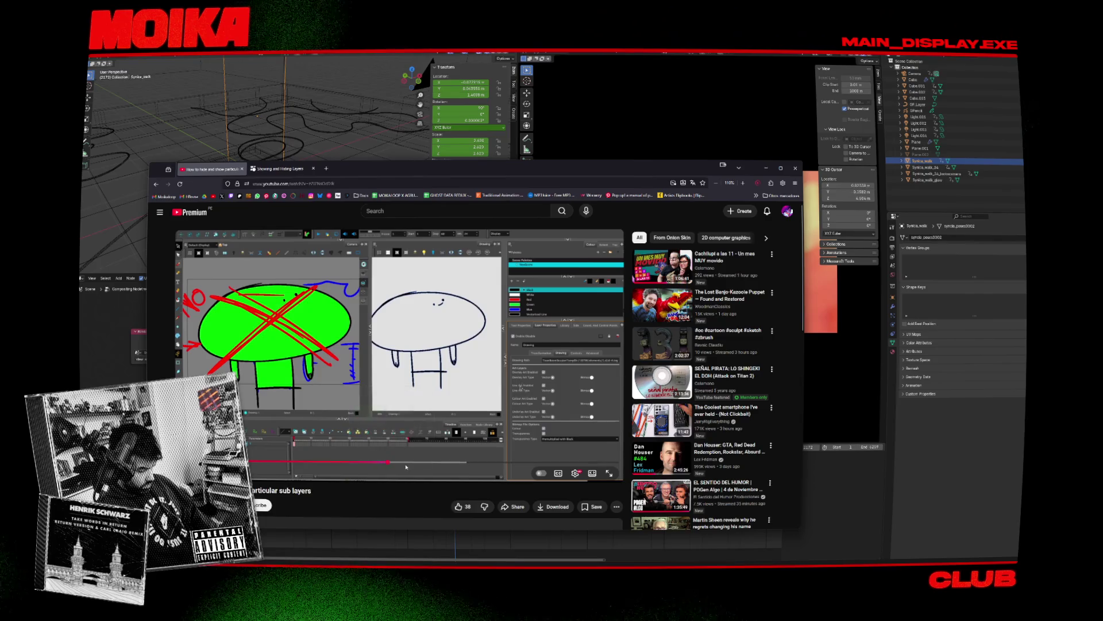
left_click(509, 462)
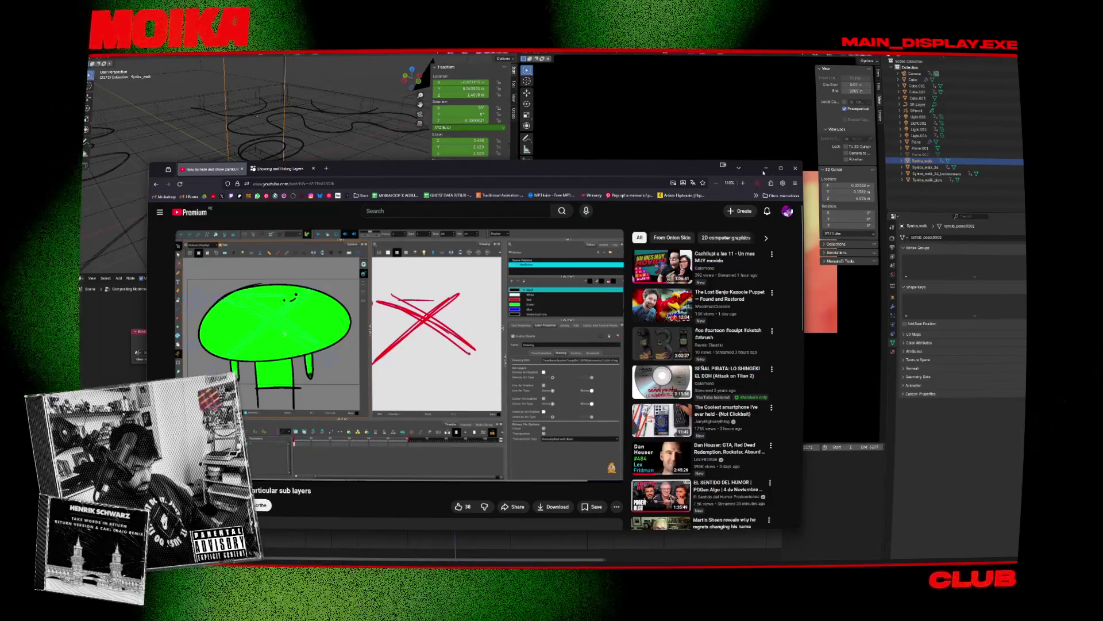
left_click(591, 455)
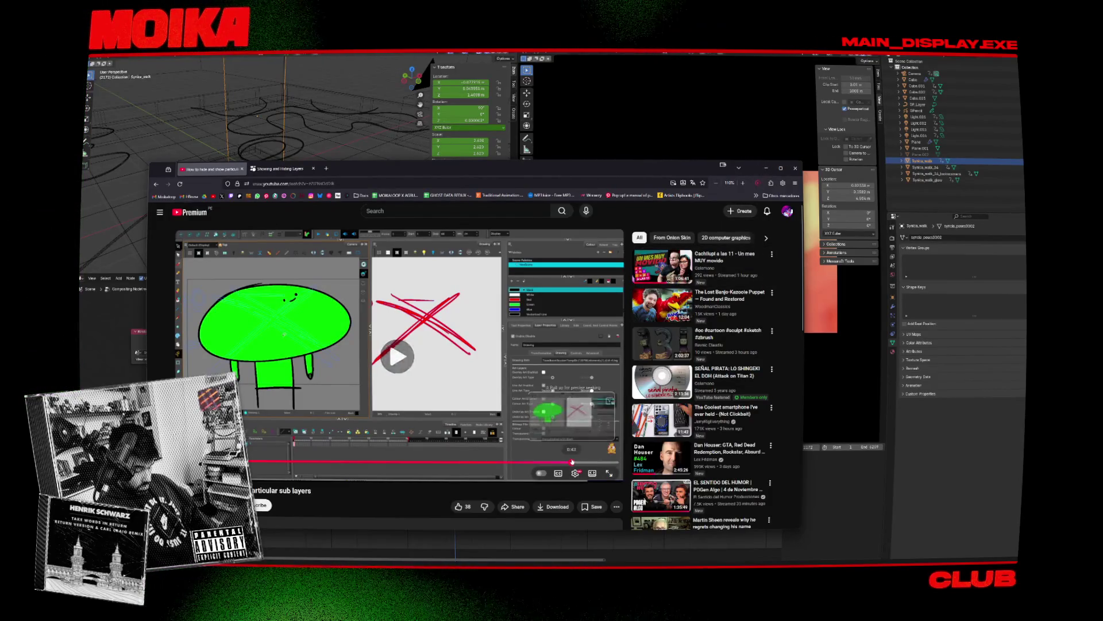
Step: Close the YouTube tab and the Chrome window to return to Harmony
key("ctrl+w")
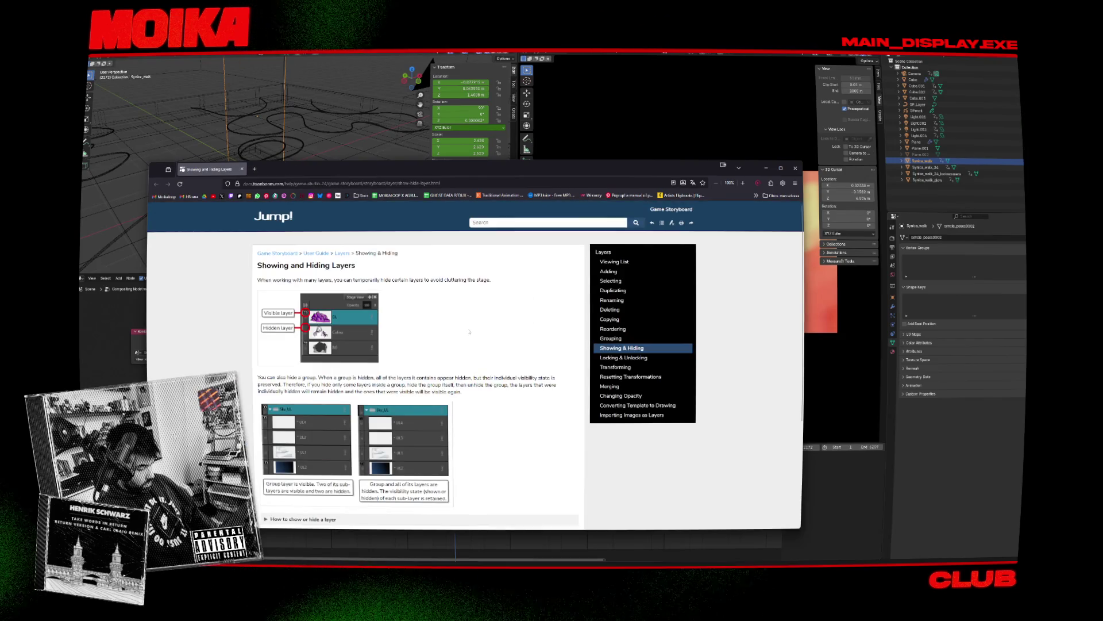
scroll(469, 331, "down", 3)
scroll(470, 332, "up", 3)
key("ctrl+w")
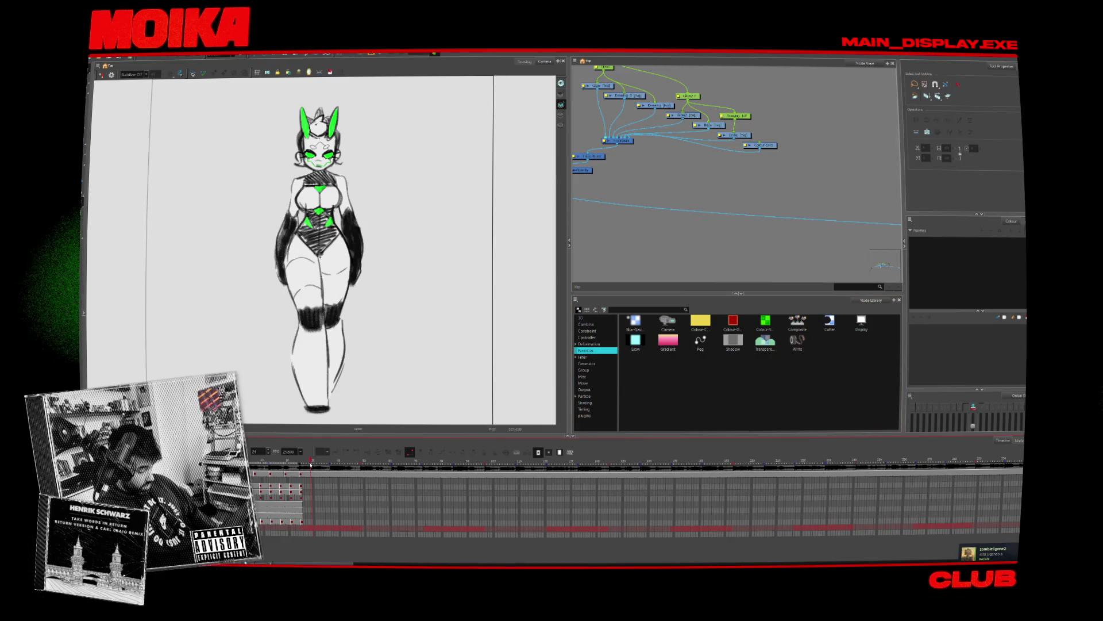
Step: Pull a connection from FrontWalk toward Loop_Front in the node graph
scroll(732, 220, "up", 2)
middle_click_drag(732, 220, 762, 235)
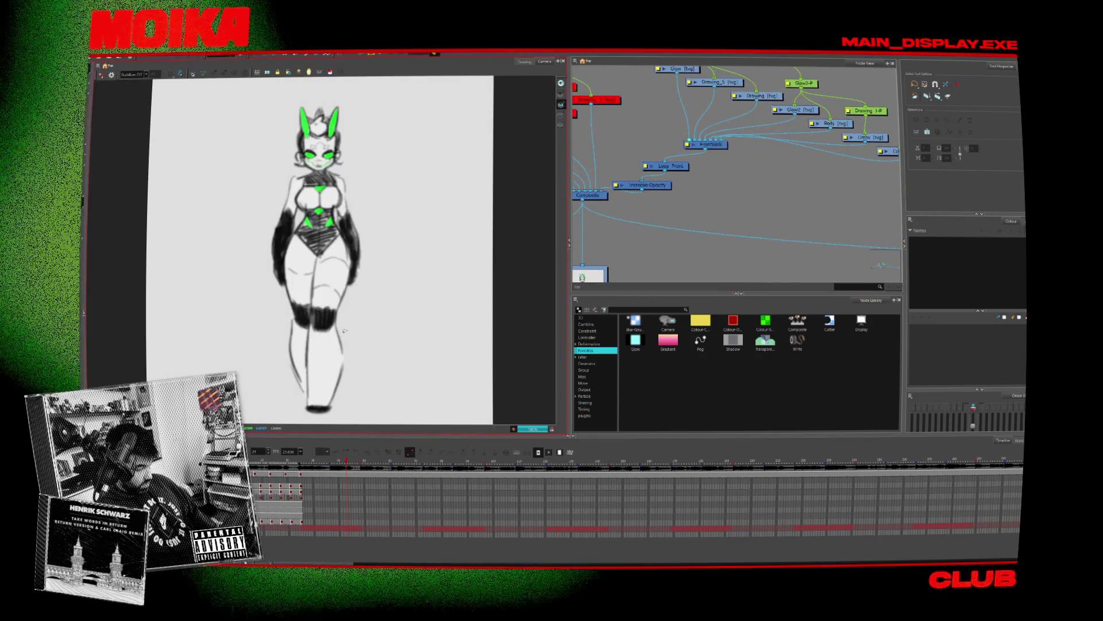
left_click(711, 150)
left_click_drag(700, 151, 615, 185)
scroll(696, 138, "down", 2)
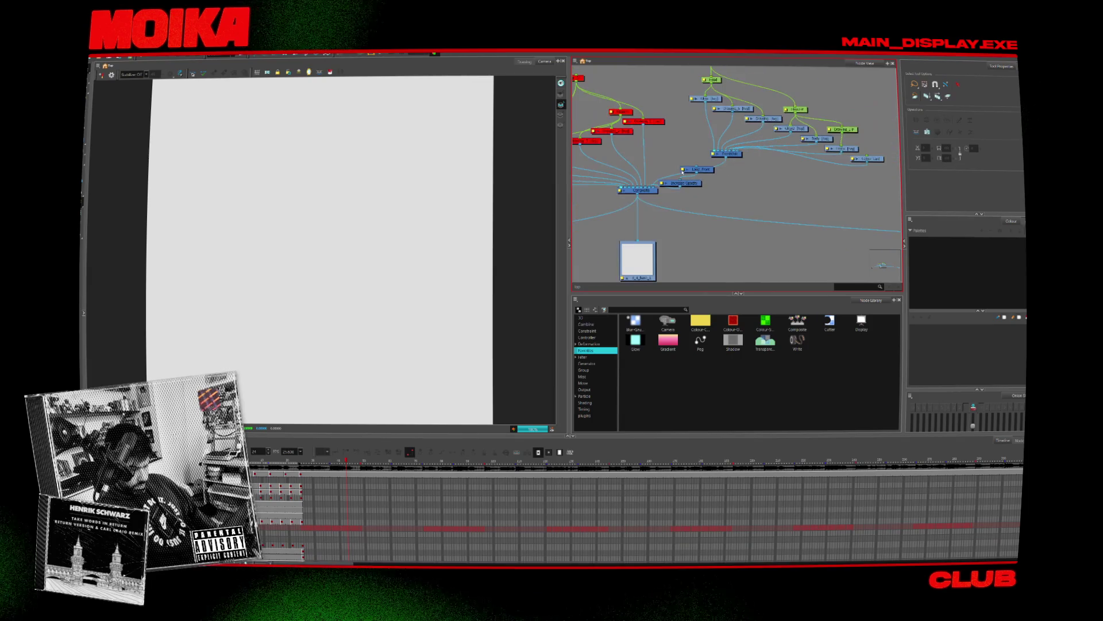
scroll(686, 193, "down", 3)
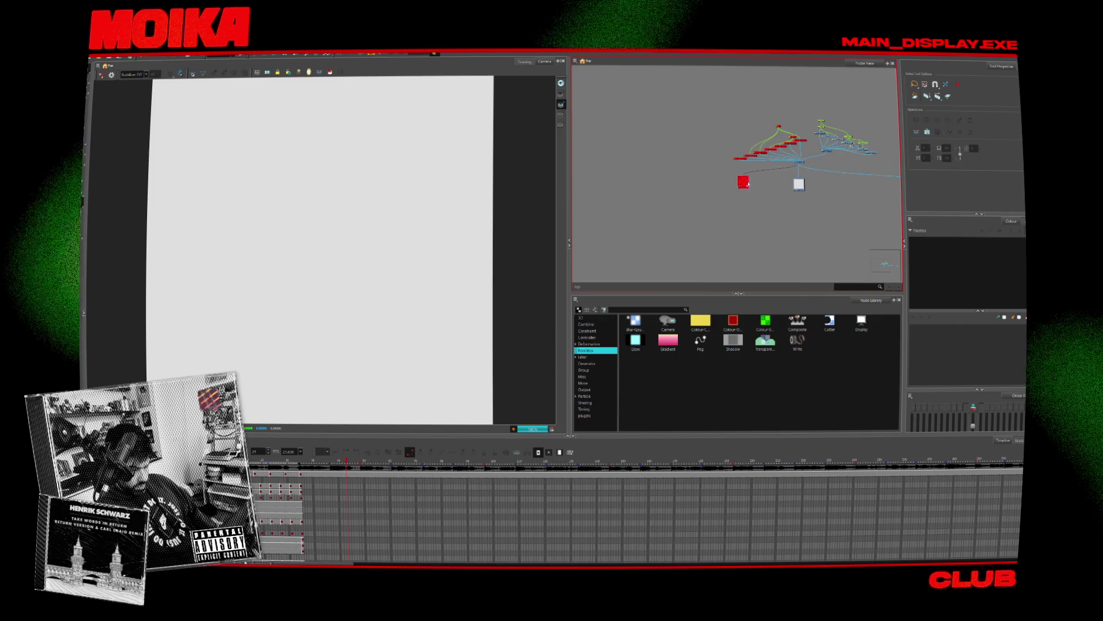
scroll(683, 195, "up", 2)
scroll(706, 170, "down", 3)
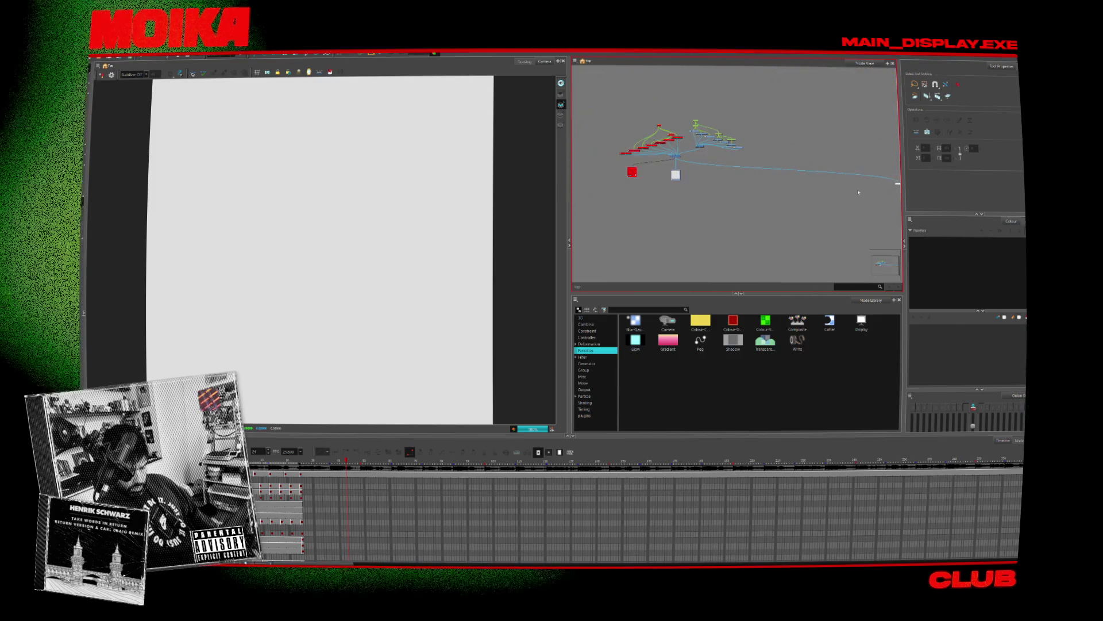
scroll(664, 175, "up", 3)
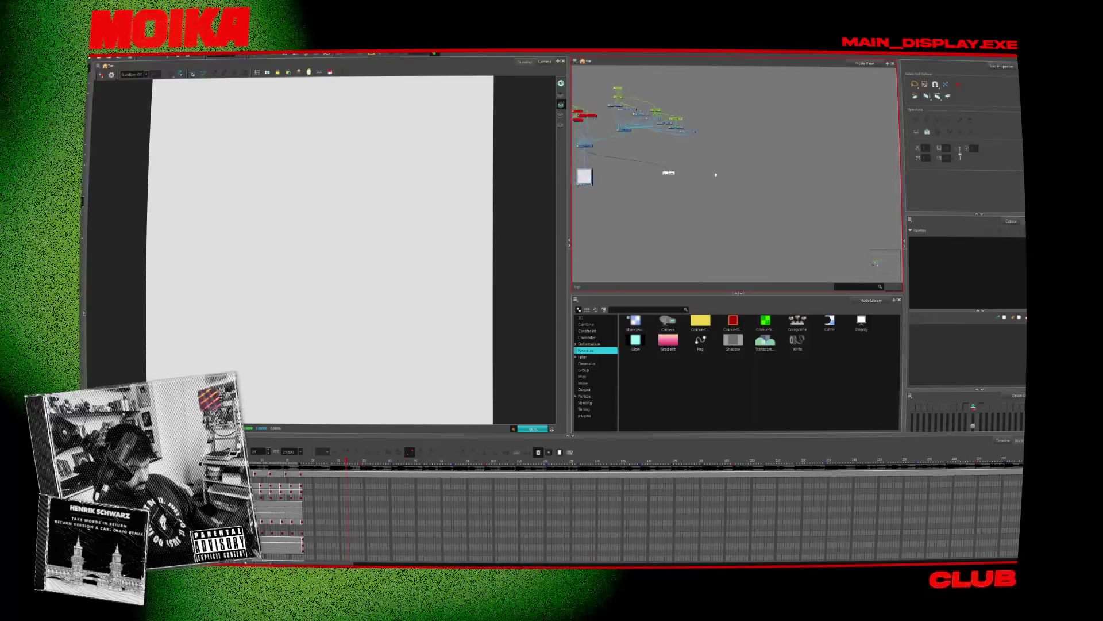
scroll(684, 165, "up", 2)
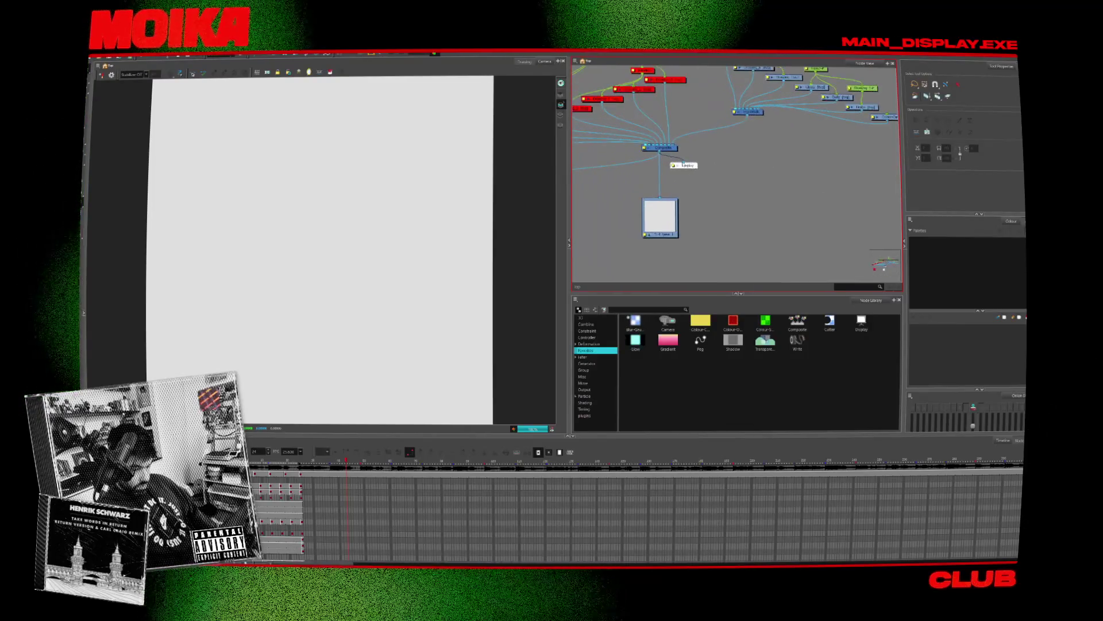
Step: Check FrontWalk's layer properties, then detach the Display node from the Composite
double_click(734, 112)
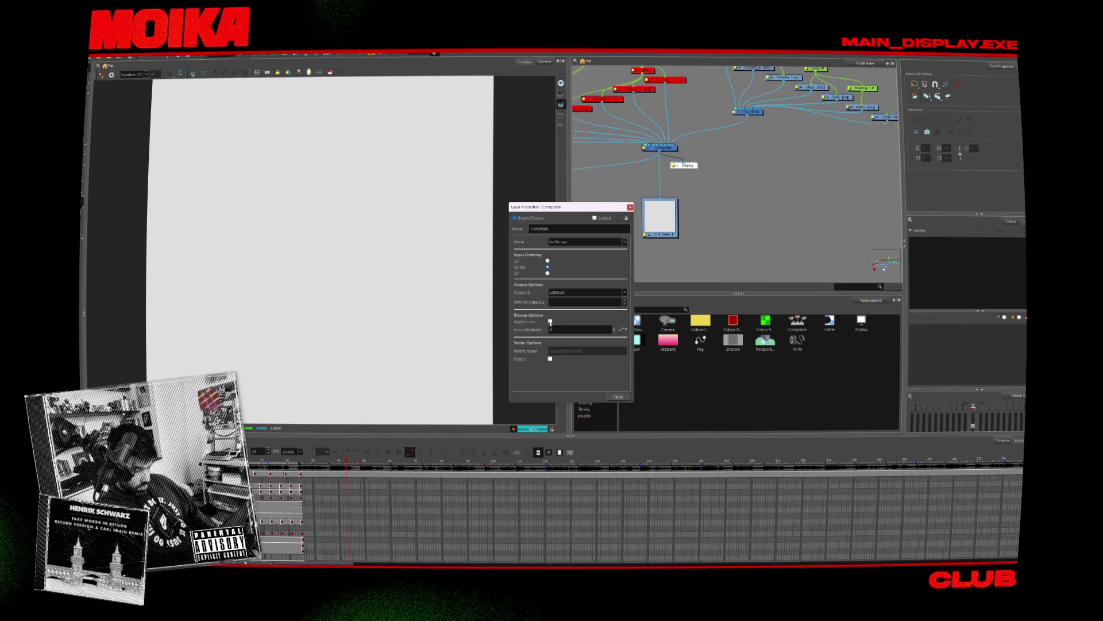
left_click(617, 396)
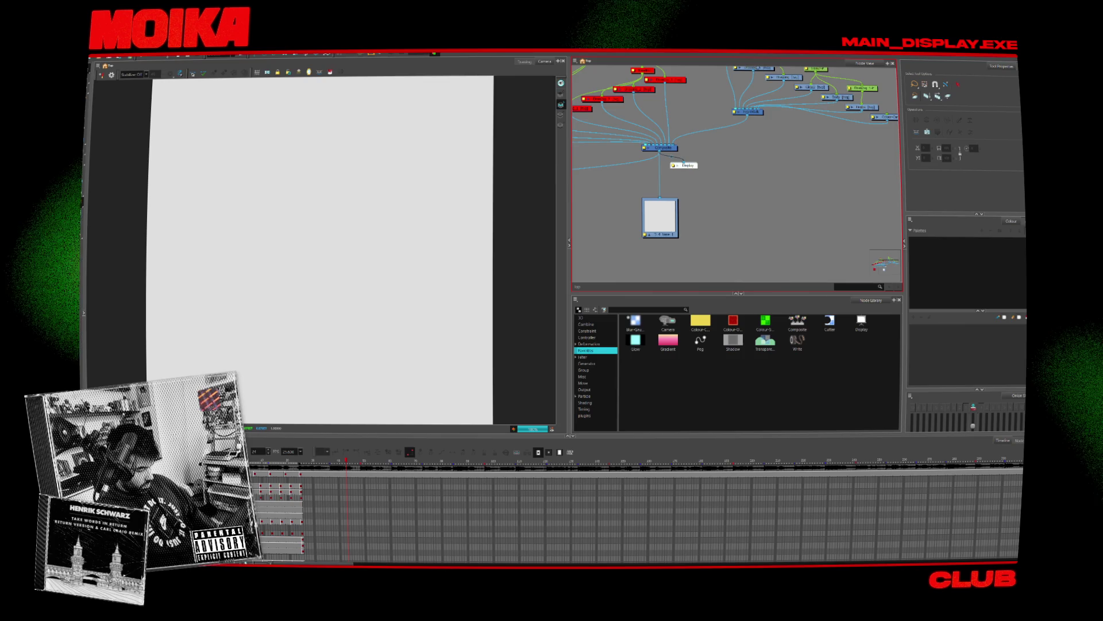
left_click(688, 185)
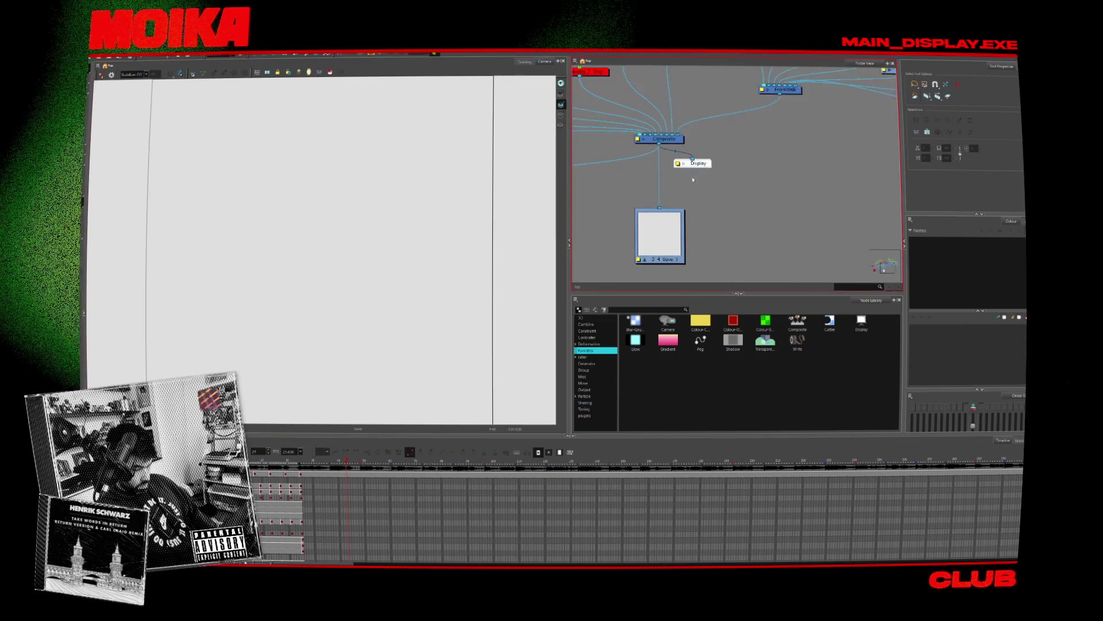
scroll(688, 185, "up", 2)
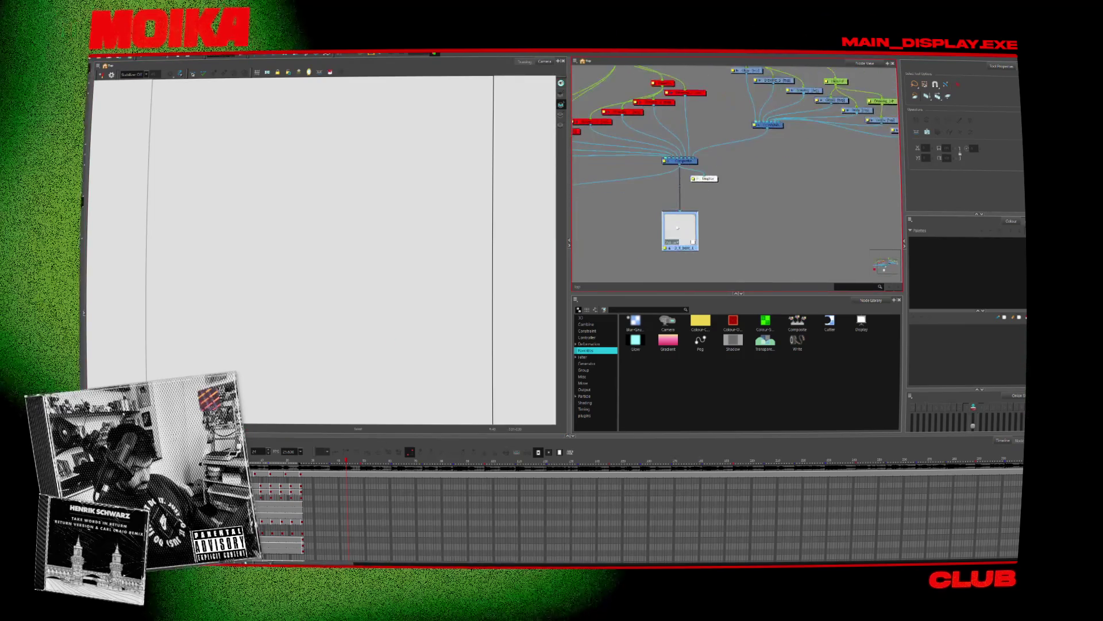
mouse_move(640, 209)
middle_mouse_down()
mouse_move(738, 219)
mouse_move(718, 229)
middle_mouse_up()
scroll(759, 197, "down", 3)
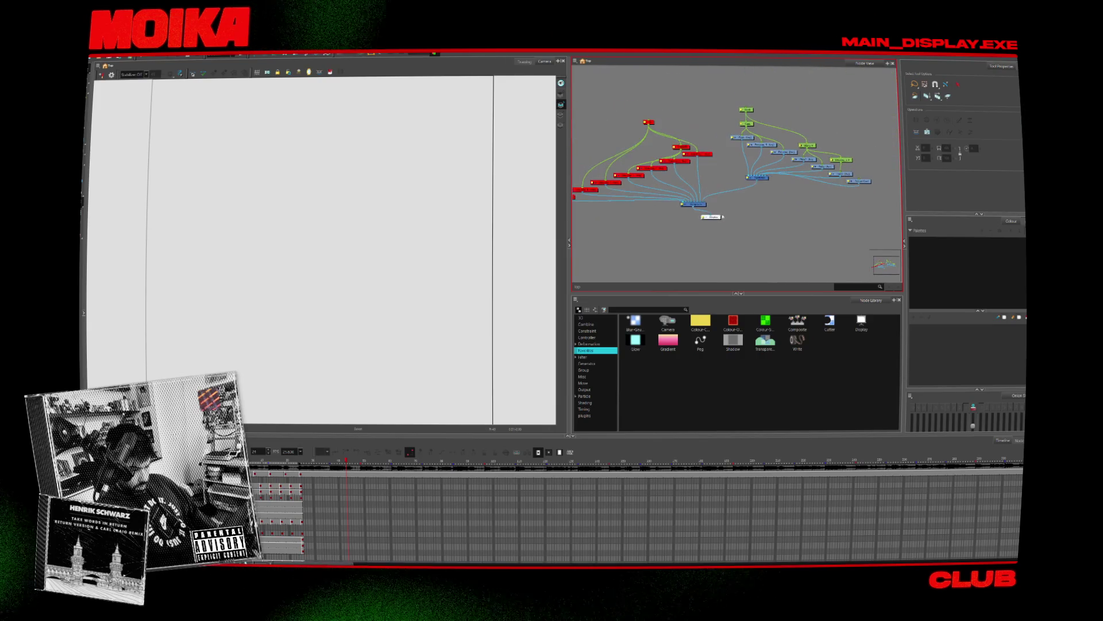
scroll(685, 183, "up", 5)
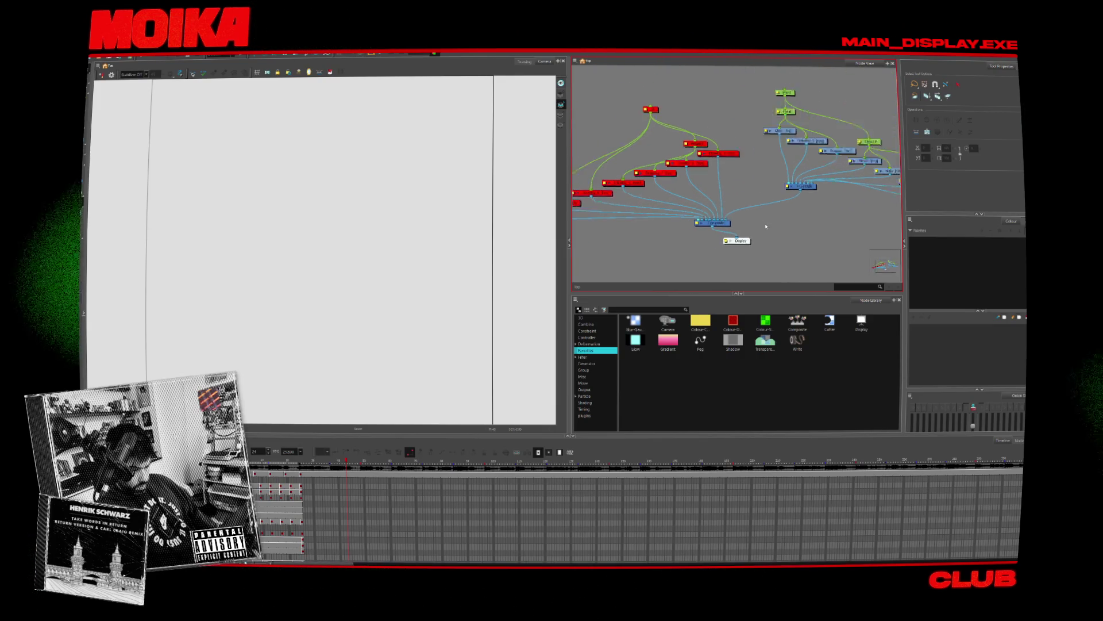
scroll(719, 193, "up", 2)
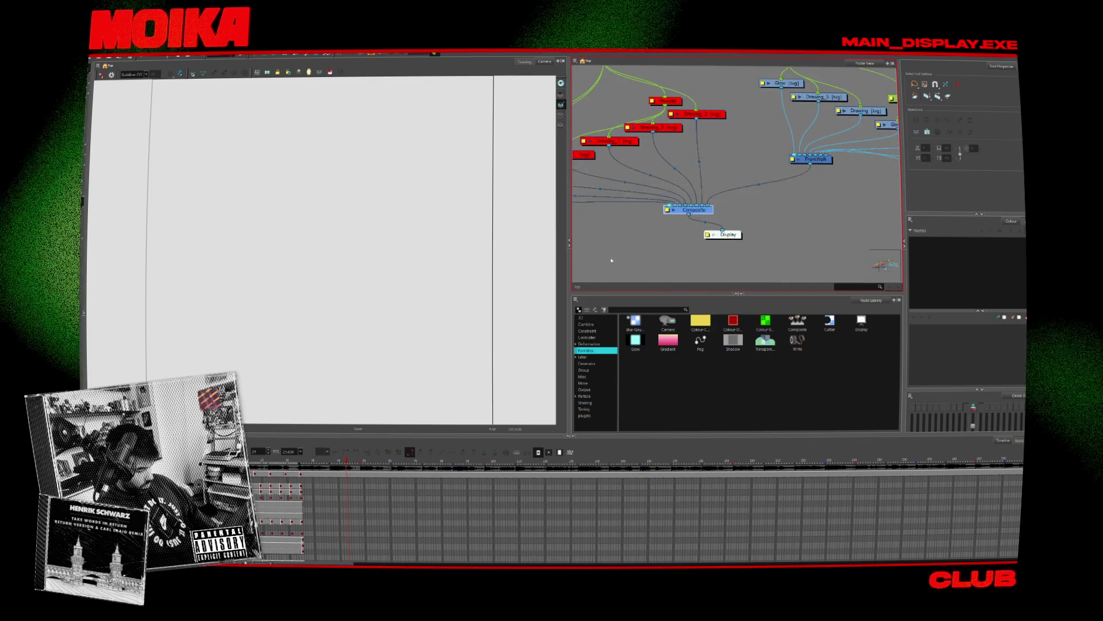
mouse_move(736, 235)
left_mouse_down()
mouse_move(777, 239)
mouse_move(731, 237)
left_mouse_up()
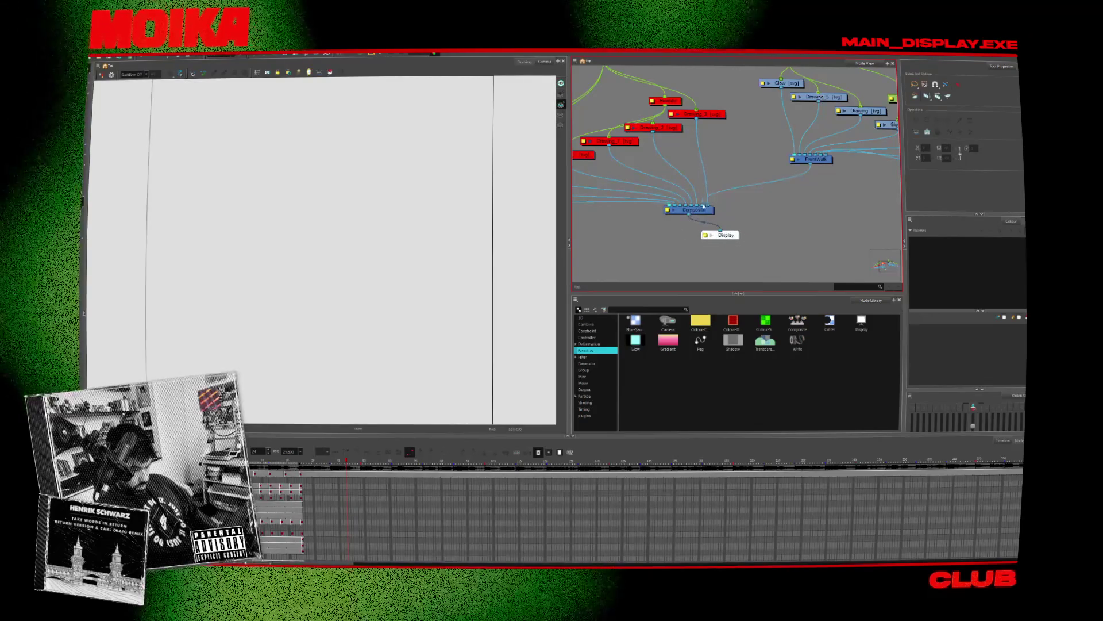
Step: Select the Colour-Card, main Composite and FrontWalk nodes in turn
scroll(673, 208, "down", 5)
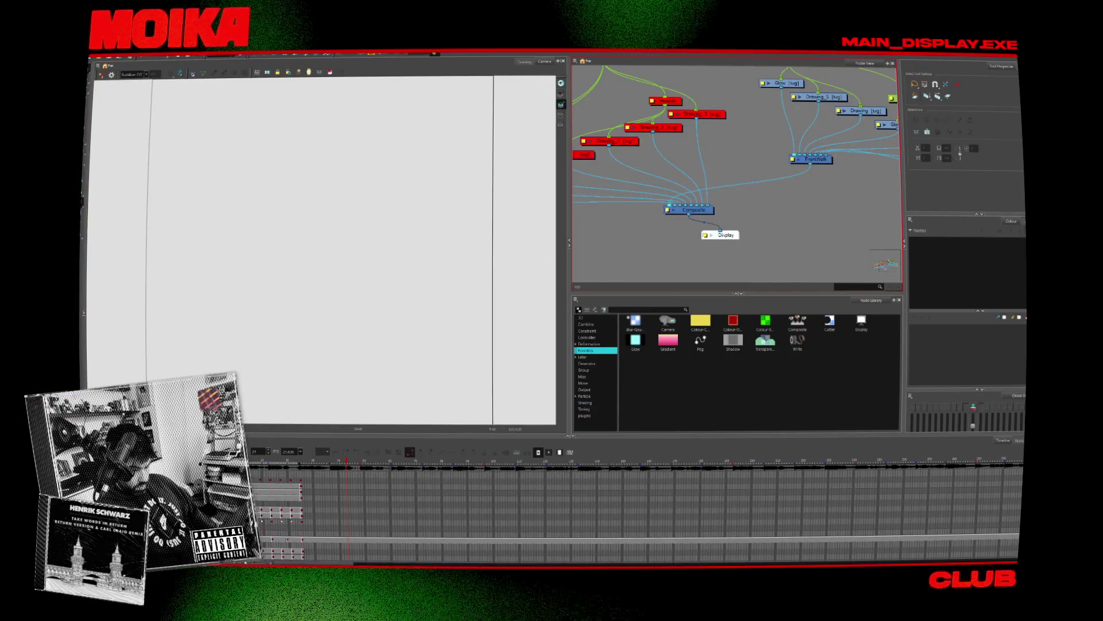
mouse_move(673, 209)
middle_mouse_down()
mouse_move(751, 179)
mouse_move(632, 203)
middle_mouse_up()
scroll(751, 179, "up", 3)
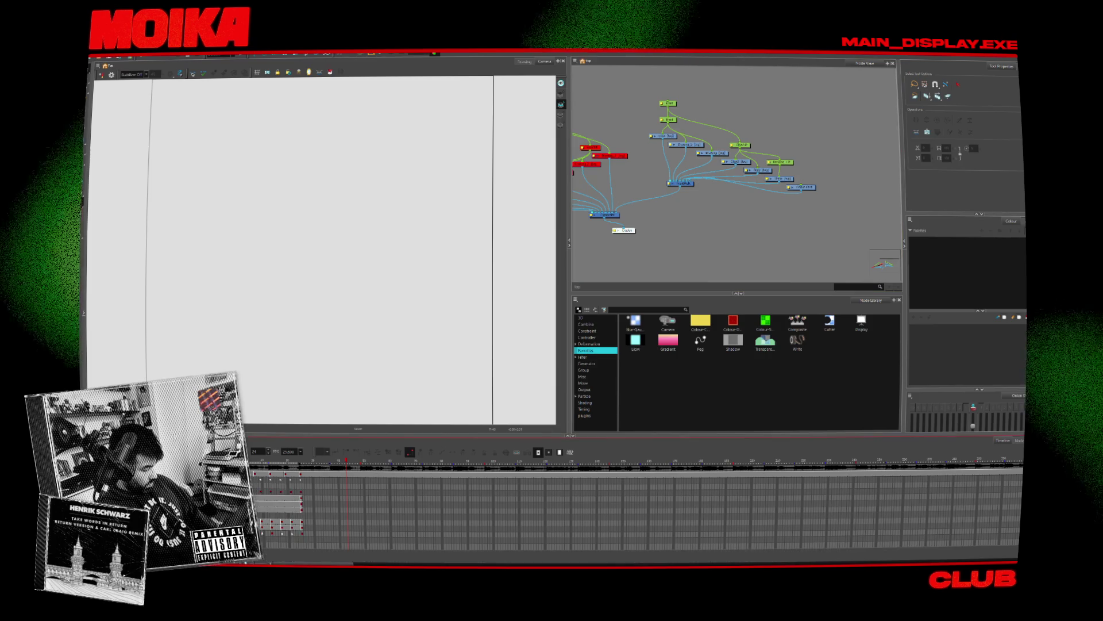
left_click(803, 187)
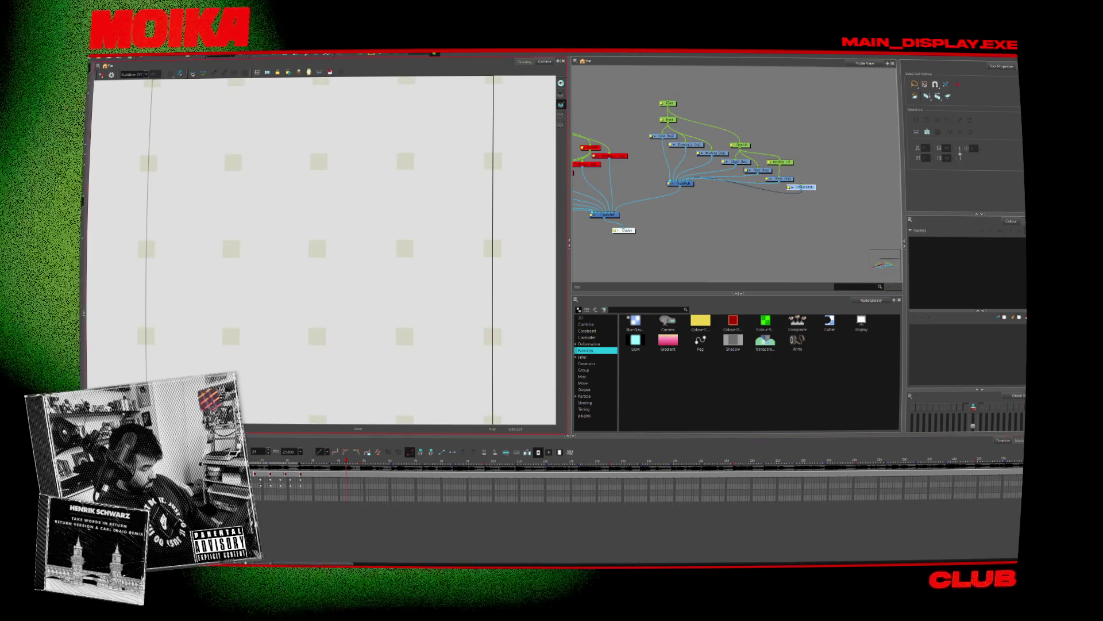
scroll(654, 222, "up", 2)
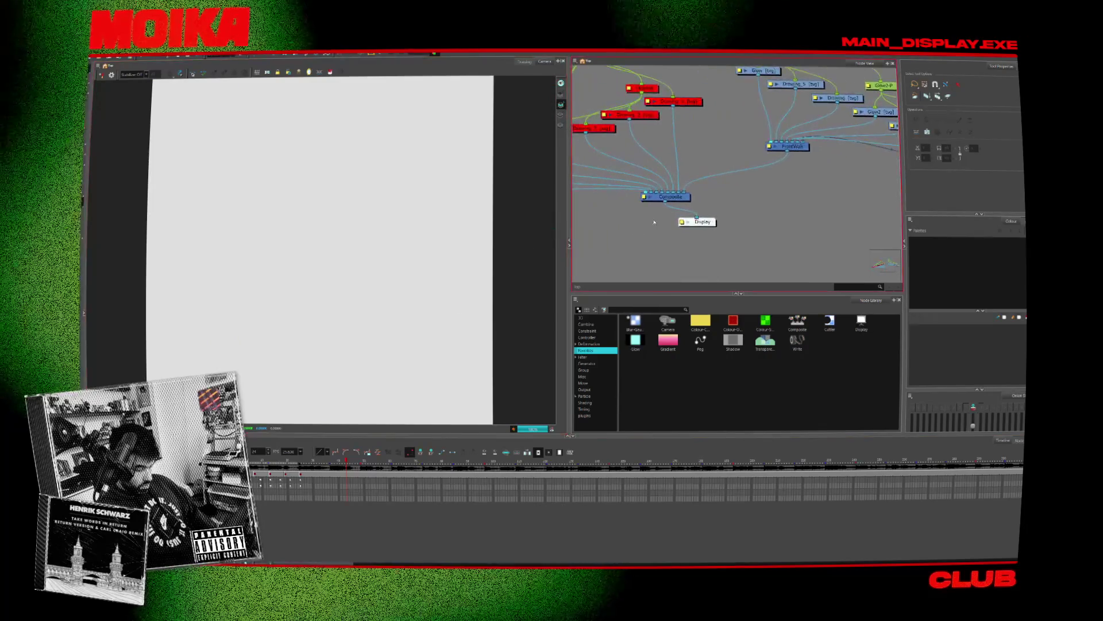
left_click(645, 196)
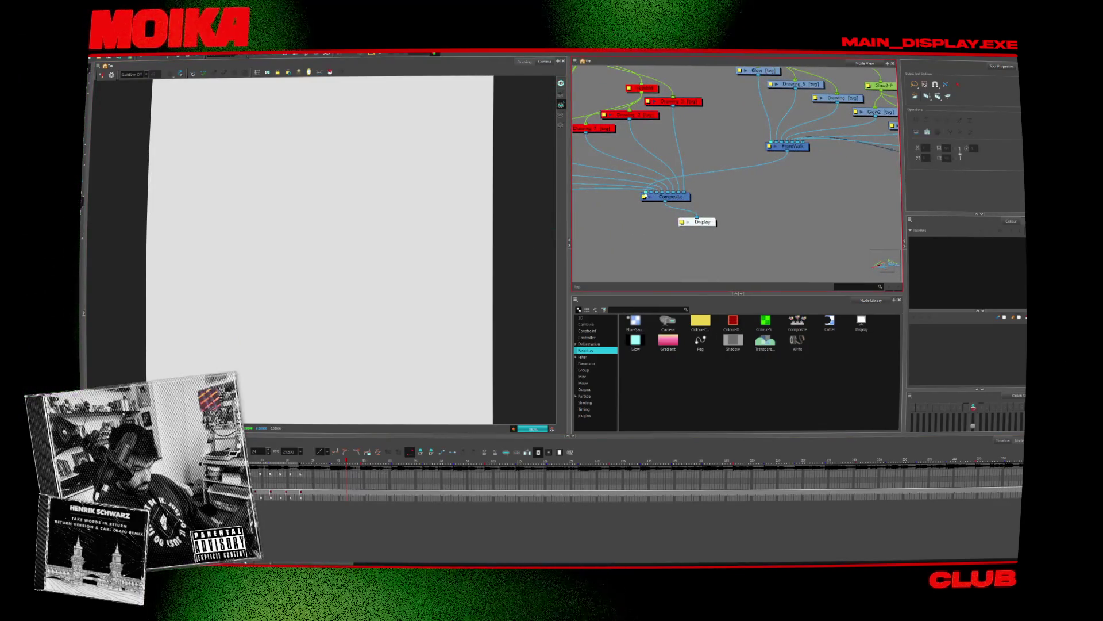
left_click(773, 146)
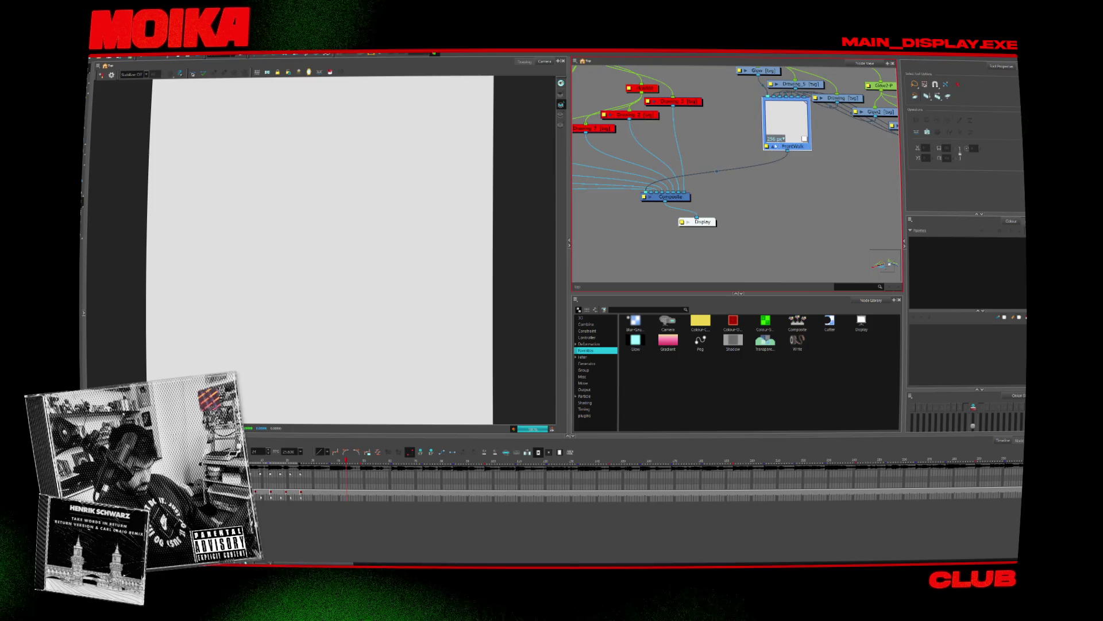
Step: Check FrontWalk's composite mode, then wire FrontWalk and Display into Composite_1
double_click(773, 146)
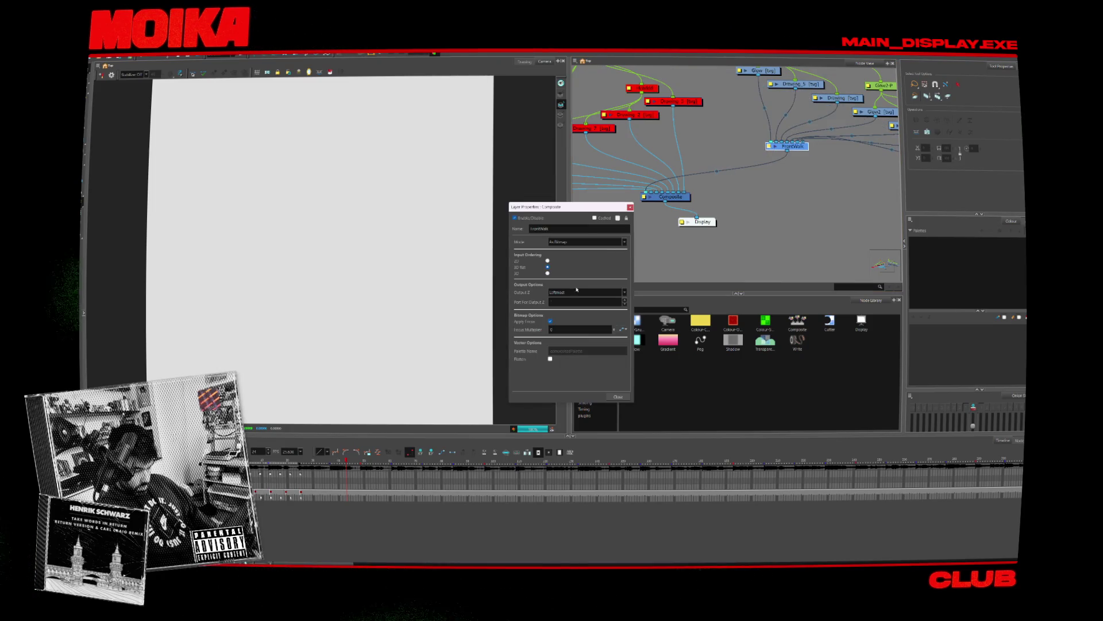
left_click(577, 242)
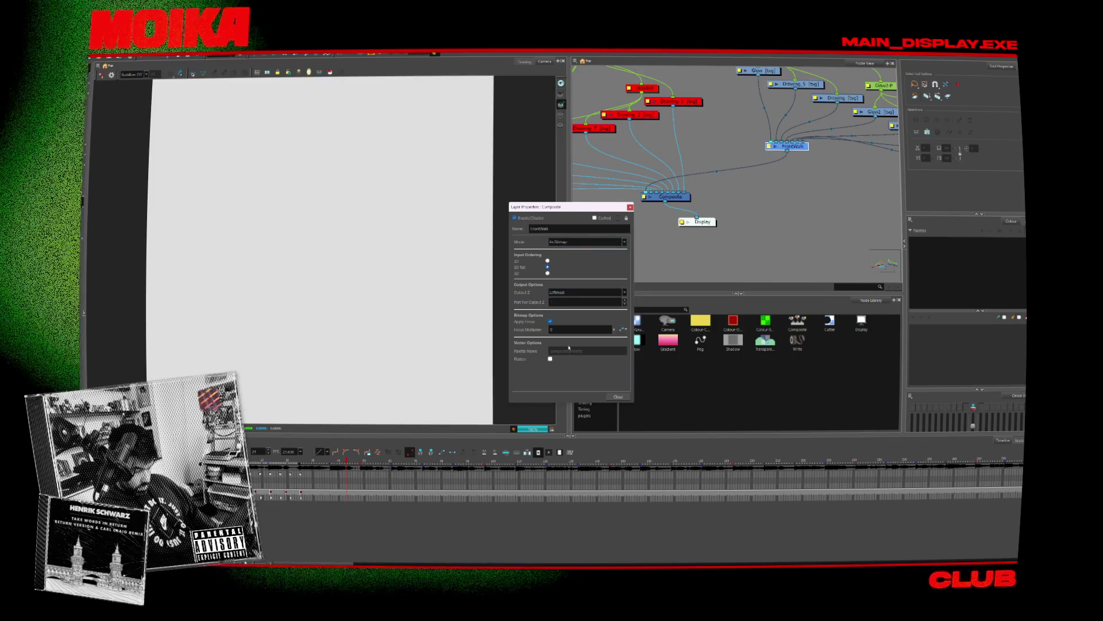
left_click(618, 396)
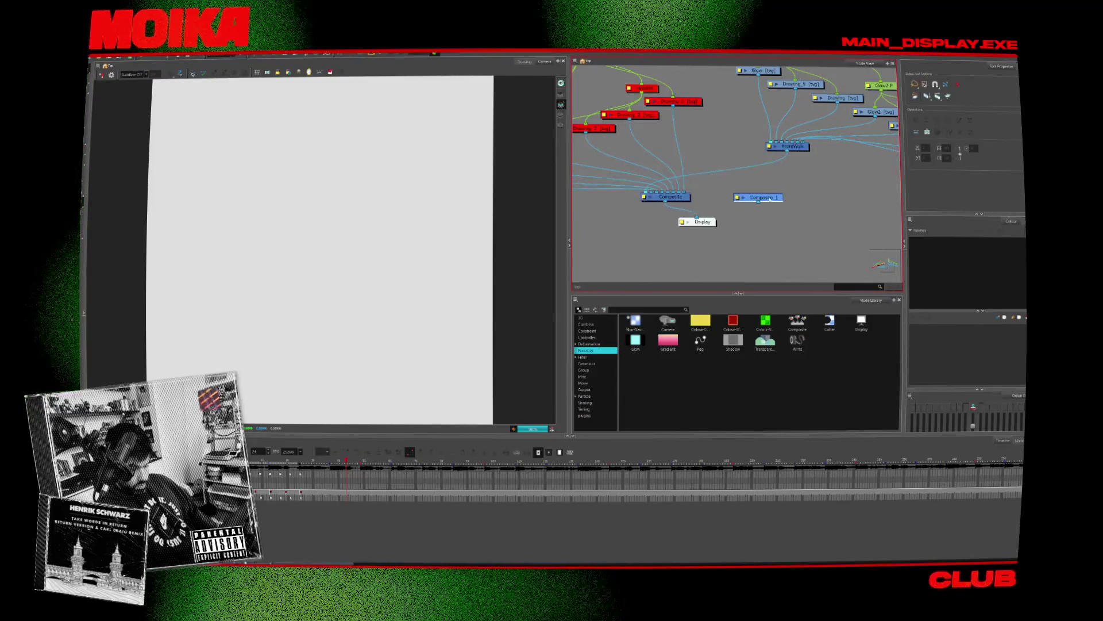
left_click_drag(684, 192, 759, 195)
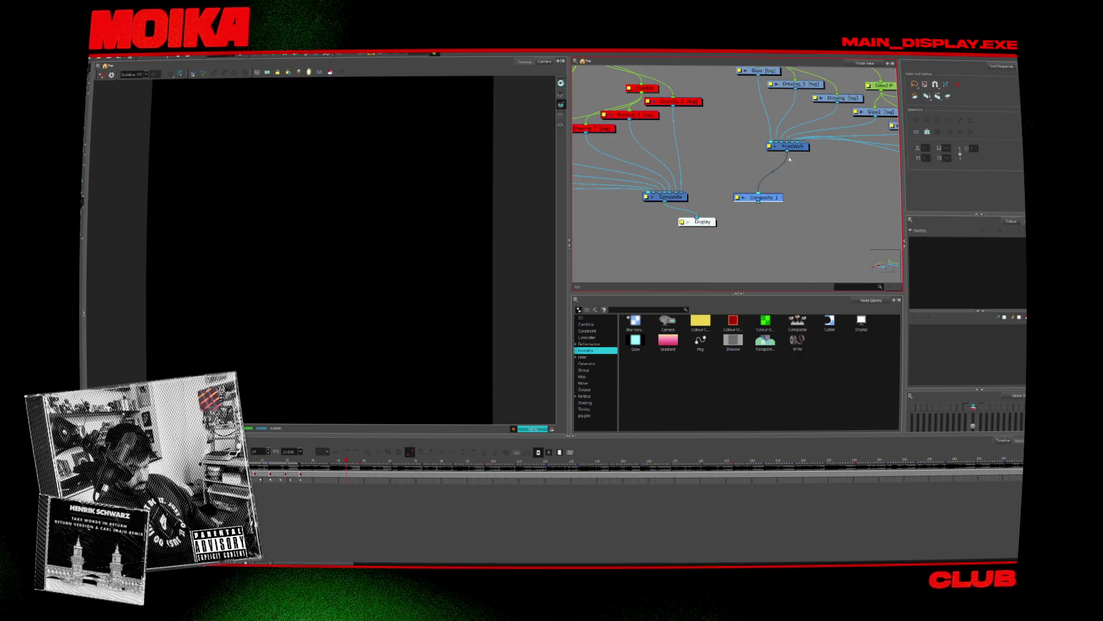
left_click_drag(703, 227, 760, 227)
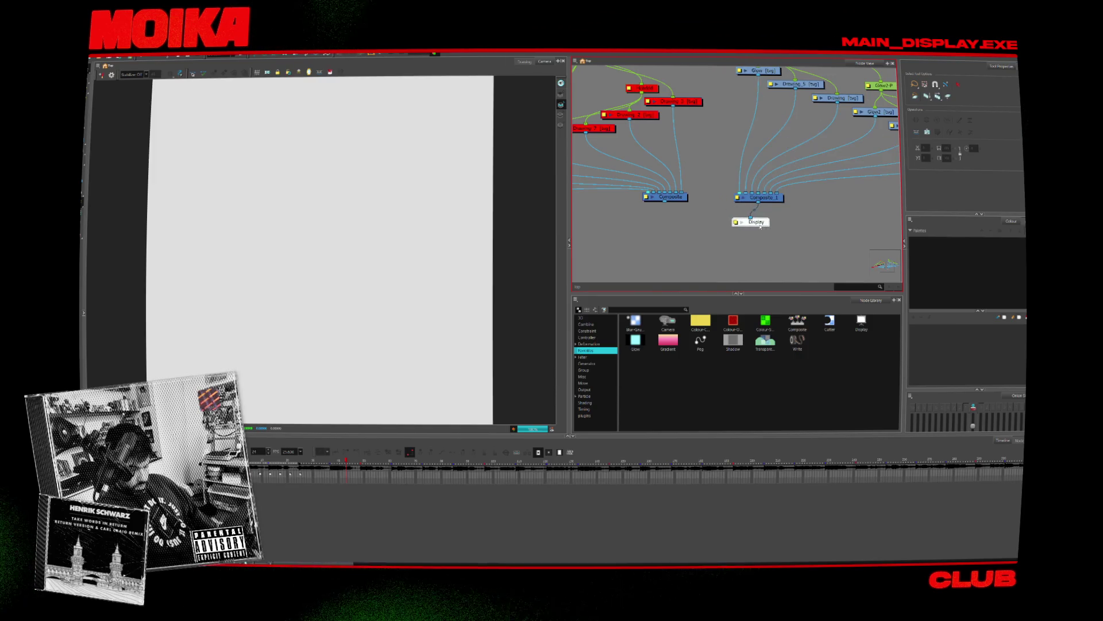
Step: Delete the Colour Card node and undo once, leaving Composite_1 feeding Display
middle_click_drag(764, 215, 669, 229)
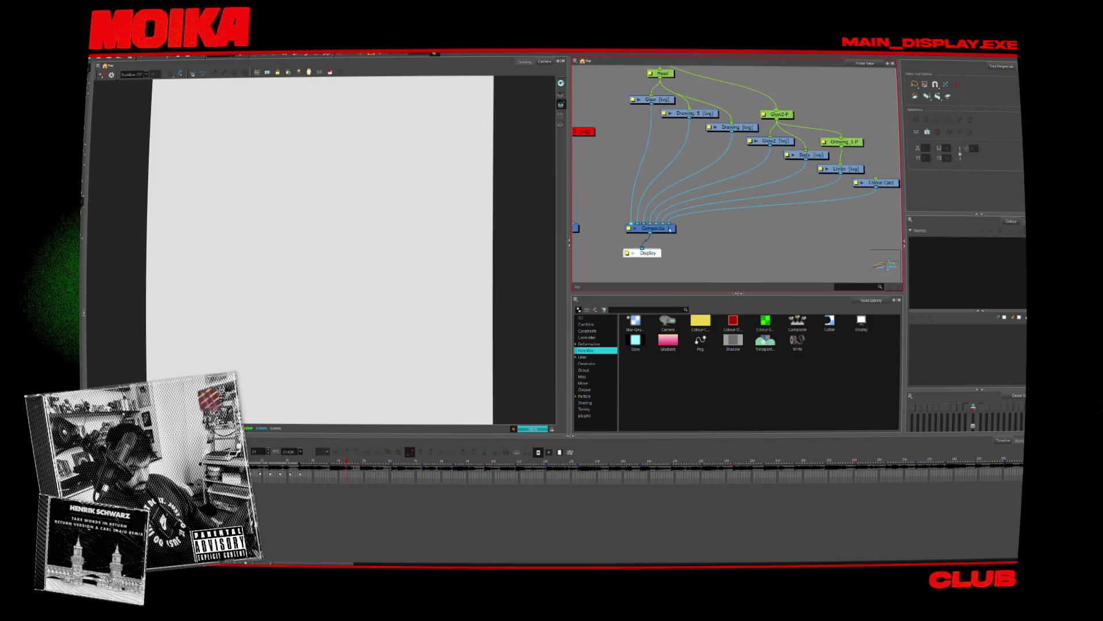
left_click(862, 182)
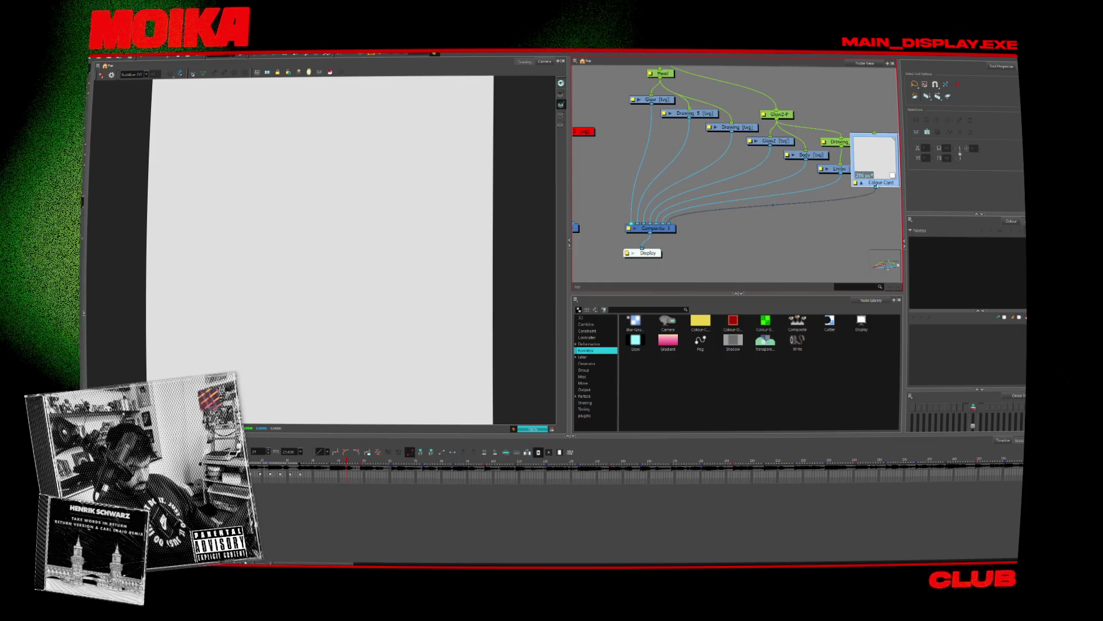
key("Delete")
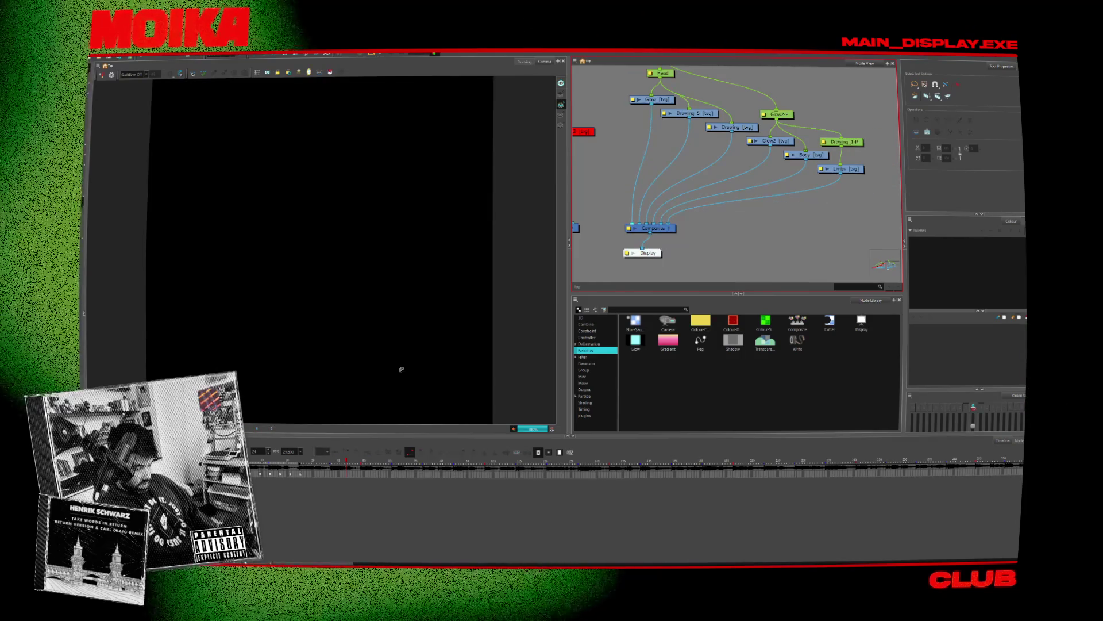
scroll(702, 229, "down", 2)
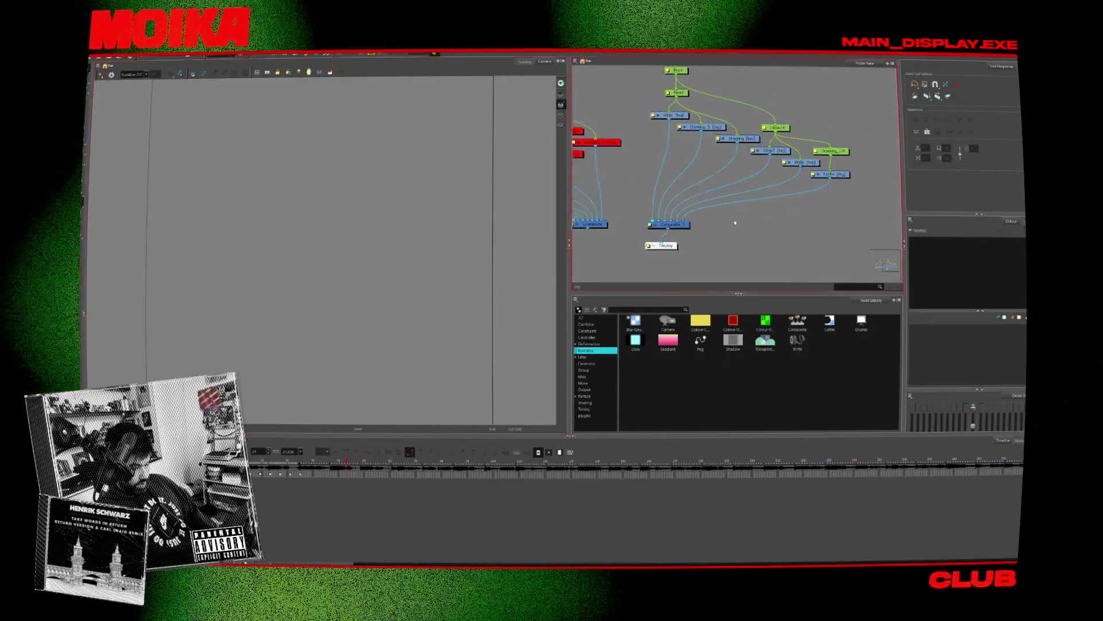
key("ctrl+z")
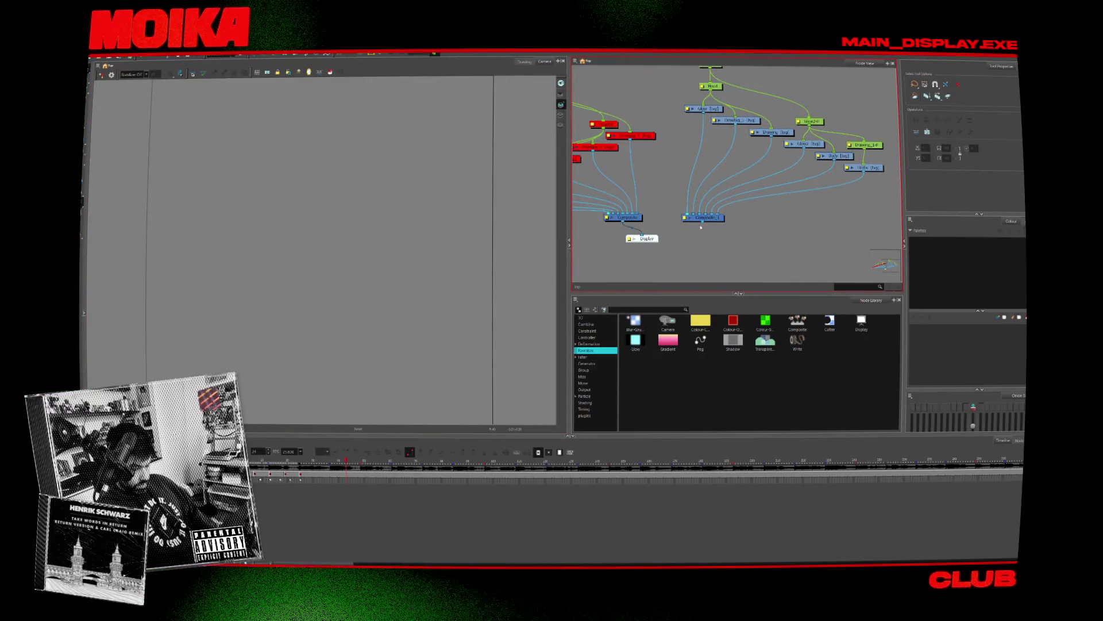
Step: Feed the Display node from Composite_1 and bring FrontWalk, Loop_Front and Display into view
left_click(667, 217)
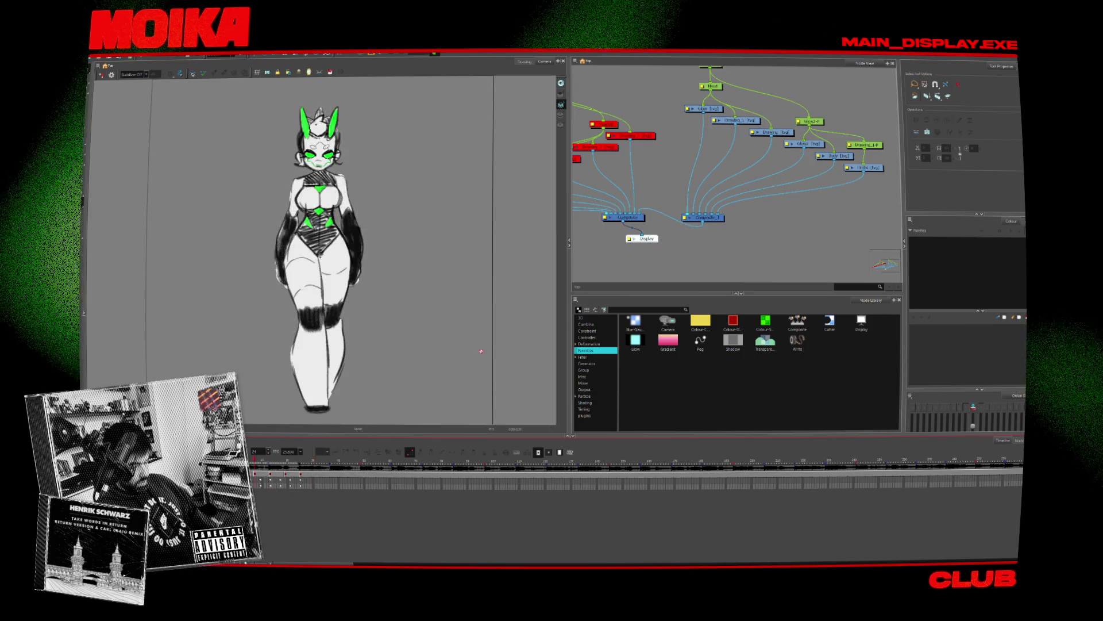
left_click_drag(642, 238, 698, 238)
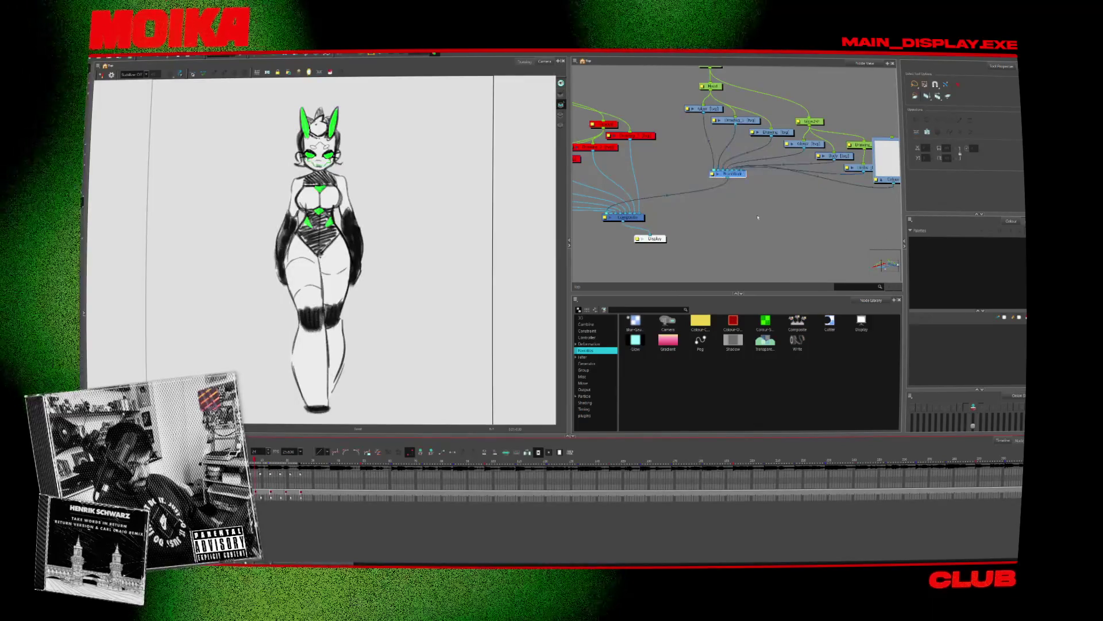
left_click(666, 232)
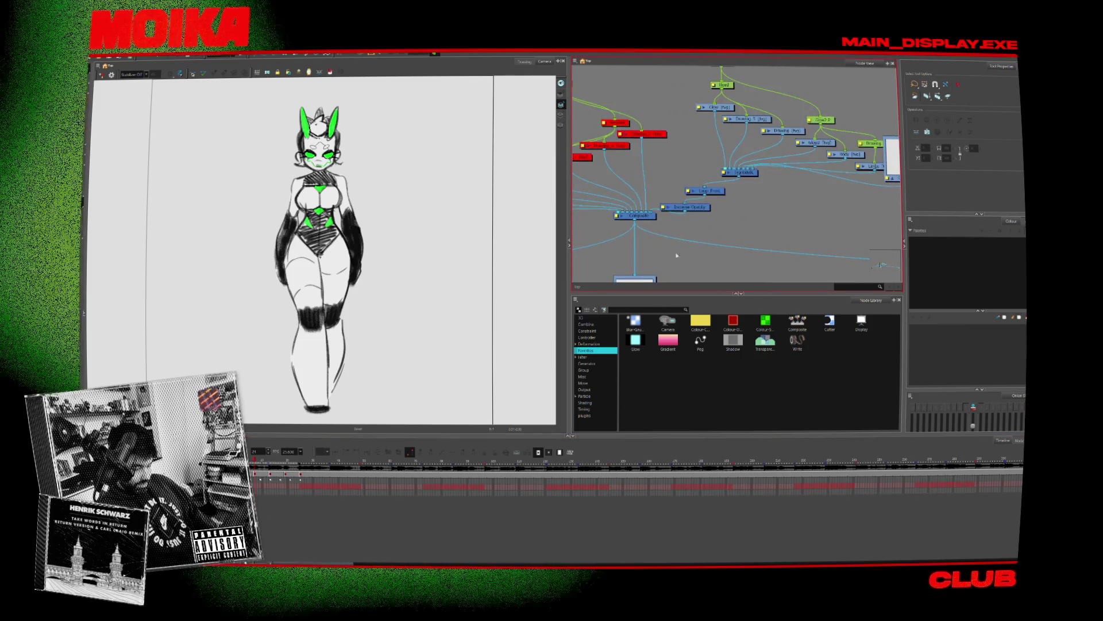
scroll(676, 255, "down", 5)
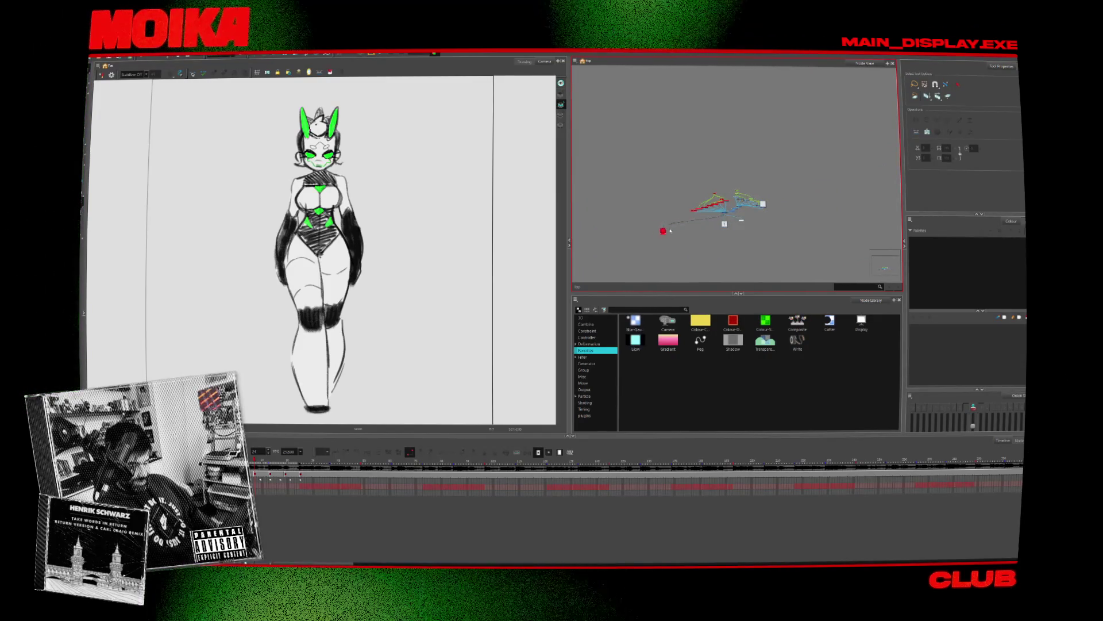
scroll(712, 228, "up", 10)
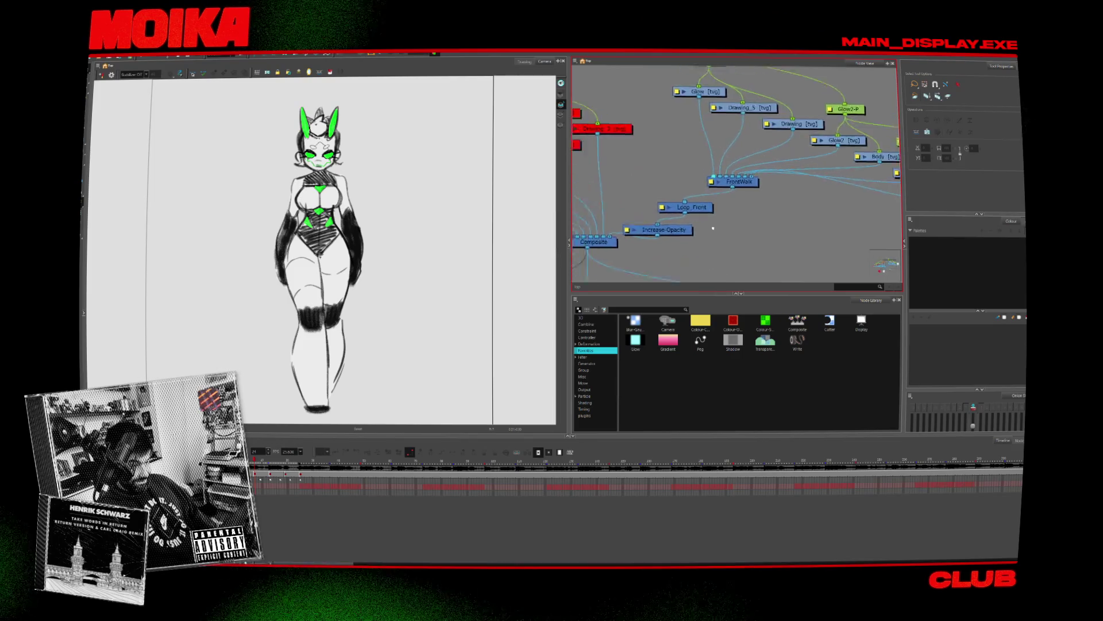
middle_click_drag(712, 228, 765, 184)
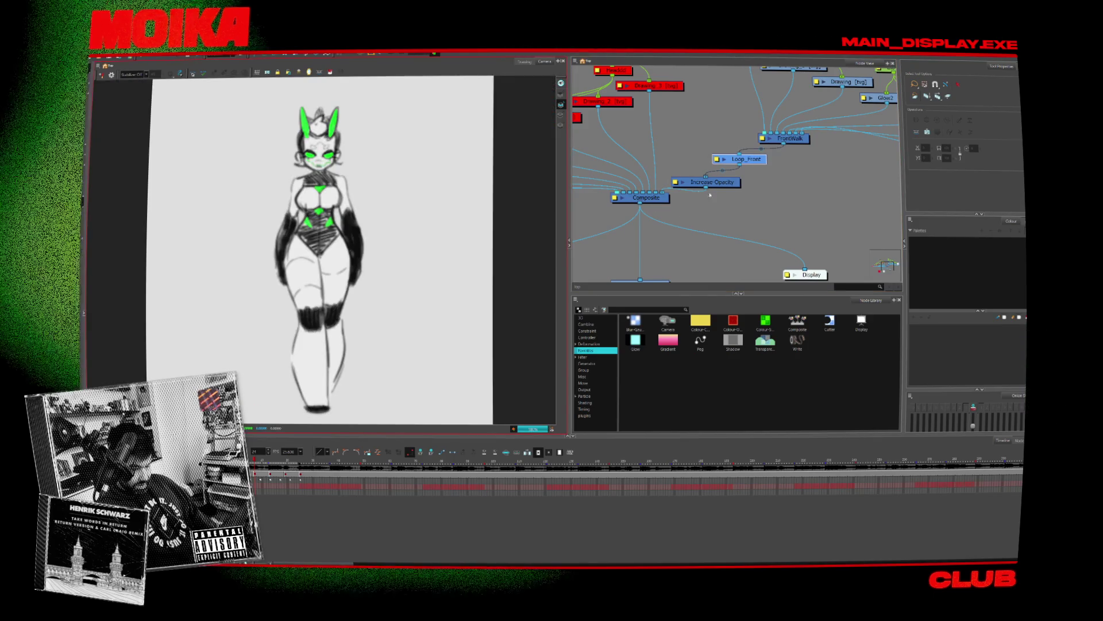
Step: Delete the Loop_Front and Increase-Opacity nodes
left_click(739, 180)
left_click(744, 159, "ctrl")
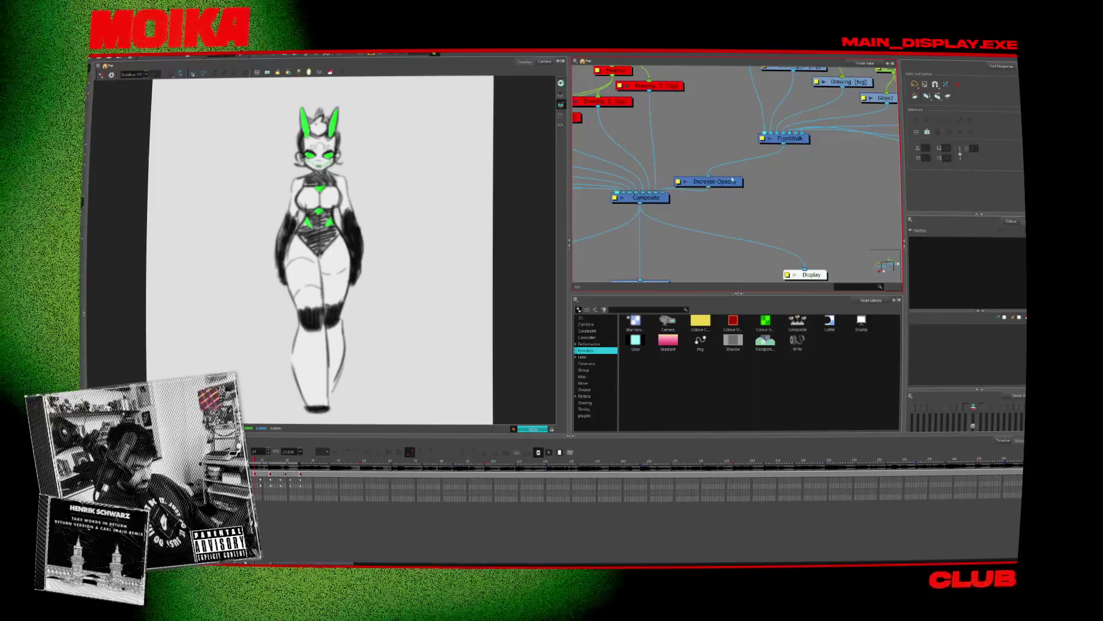
key("Delete")
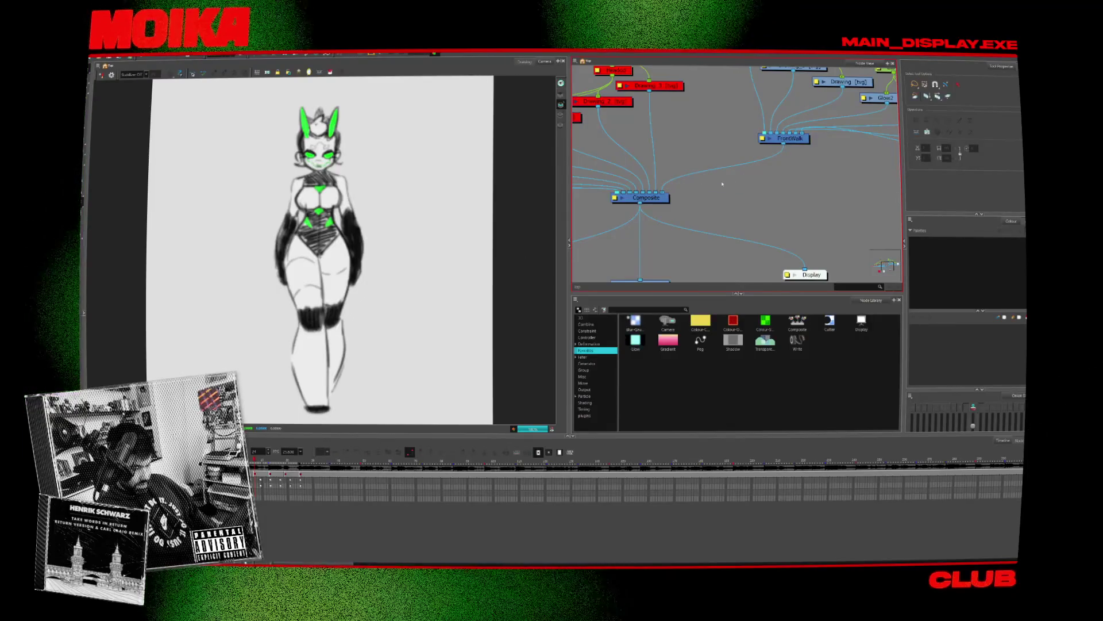
left_click(716, 203)
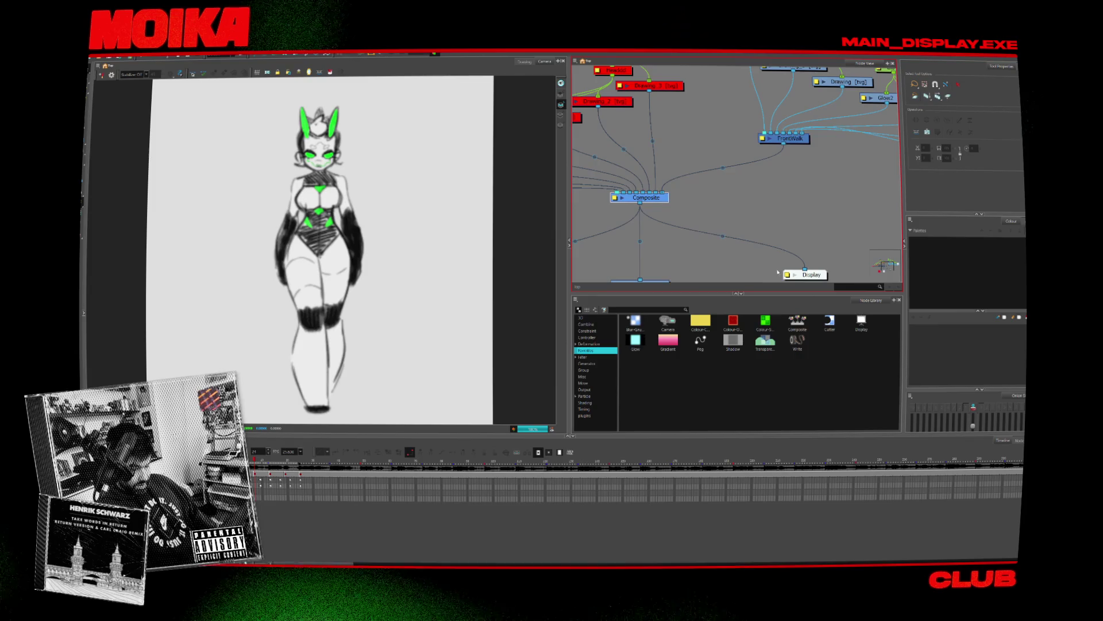
Step: Move Composite_1 into FrontWalk's place, delete FrontWalk, and feed Display from Composite_1
left_click_drag(821, 166, 815, 274)
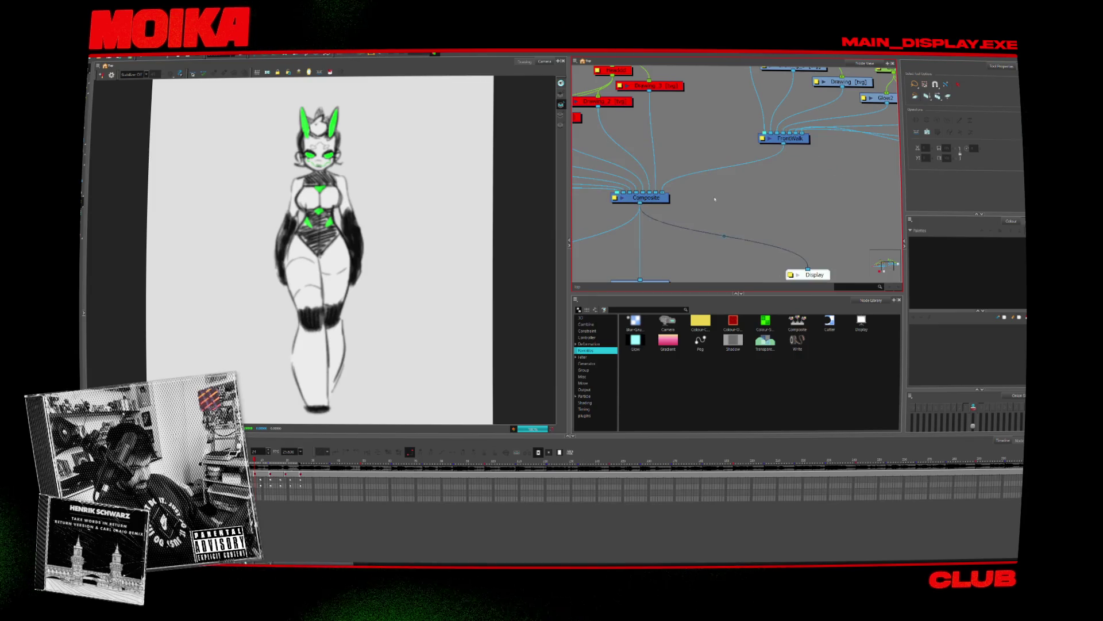
left_click_drag(817, 186, 738, 171)
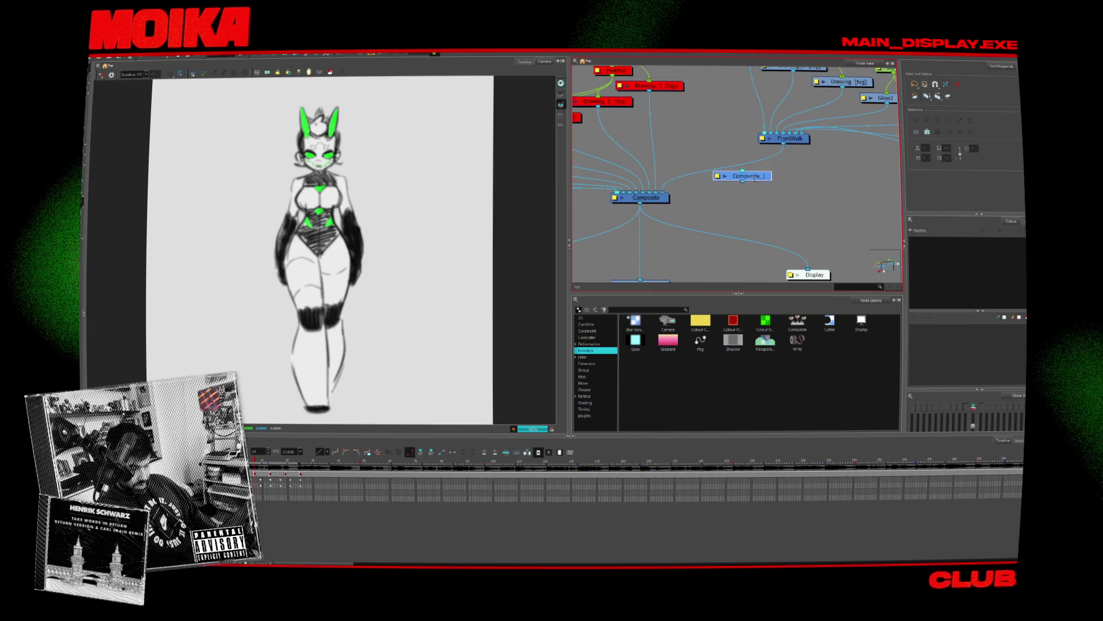
key("Delete")
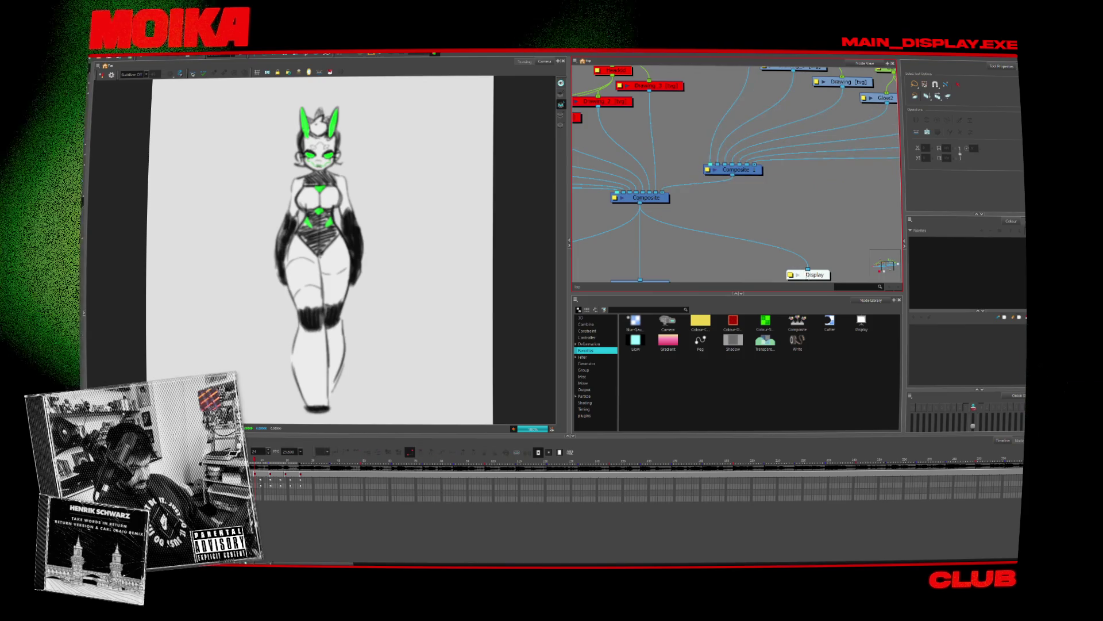
left_click_drag(804, 274, 767, 205)
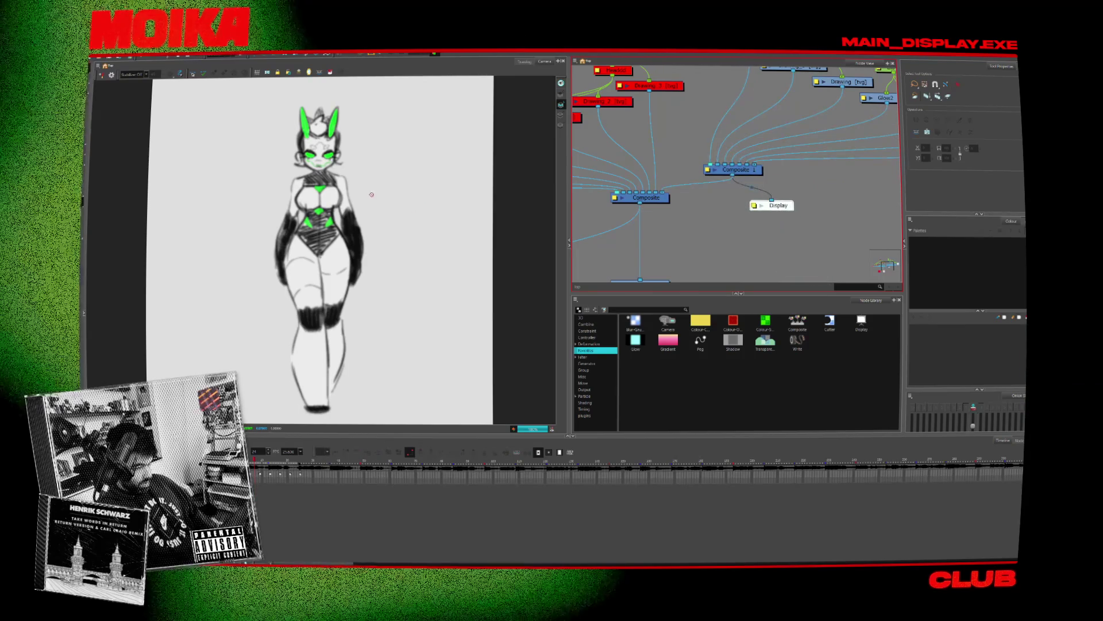
scroll(371, 195, "up", 3)
scroll(371, 195, "down", 3)
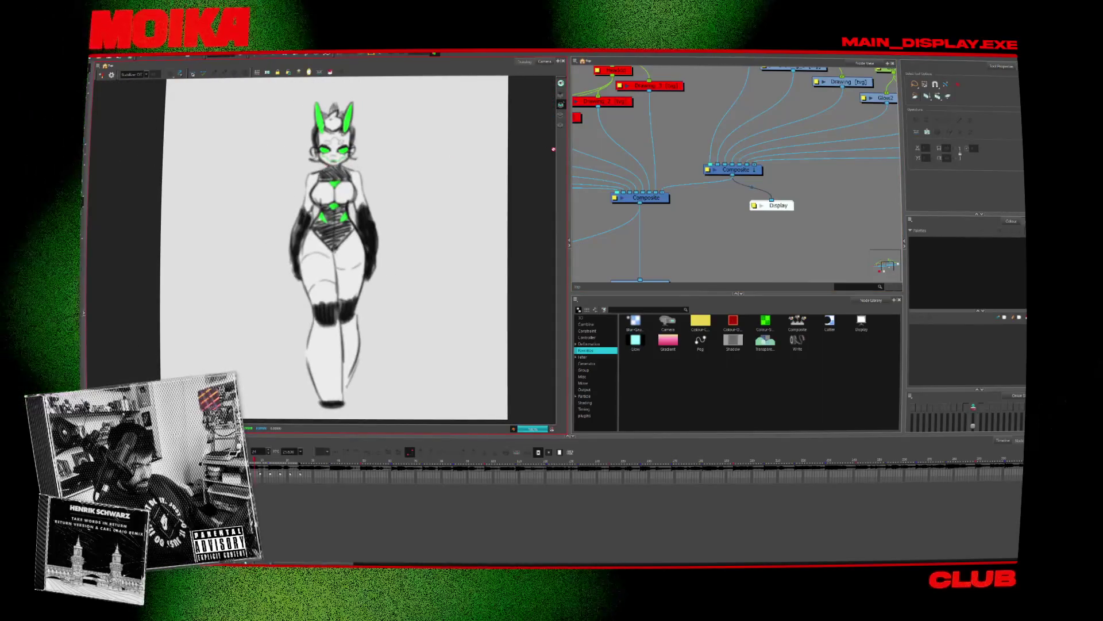
scroll(813, 173, "down", 3)
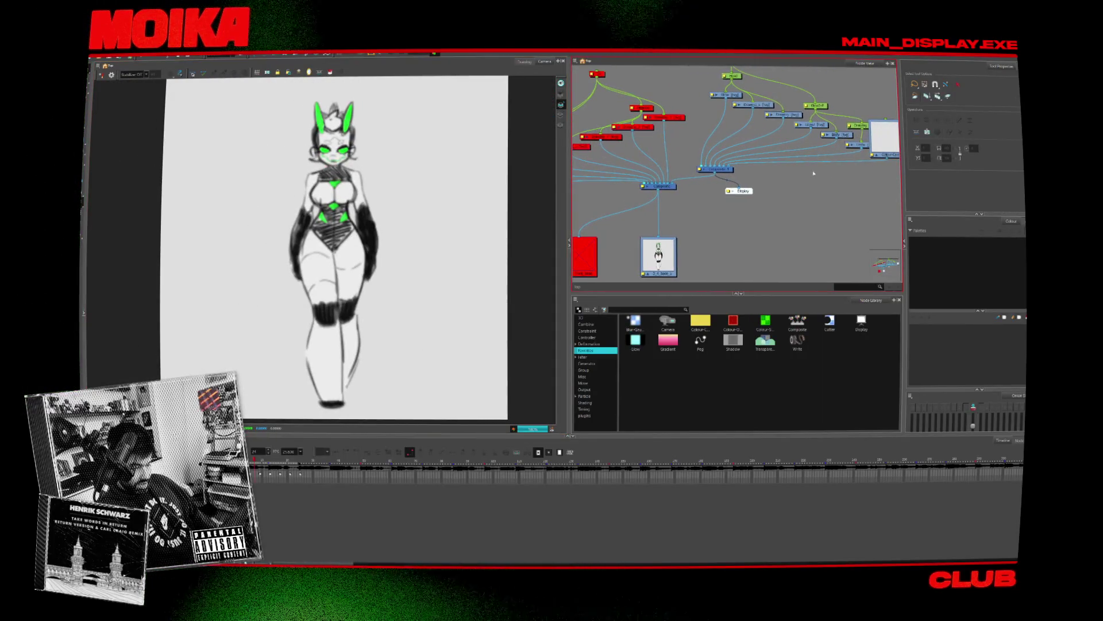
scroll(202, 205, "down", 5)
scroll(298, 187, "up", 5)
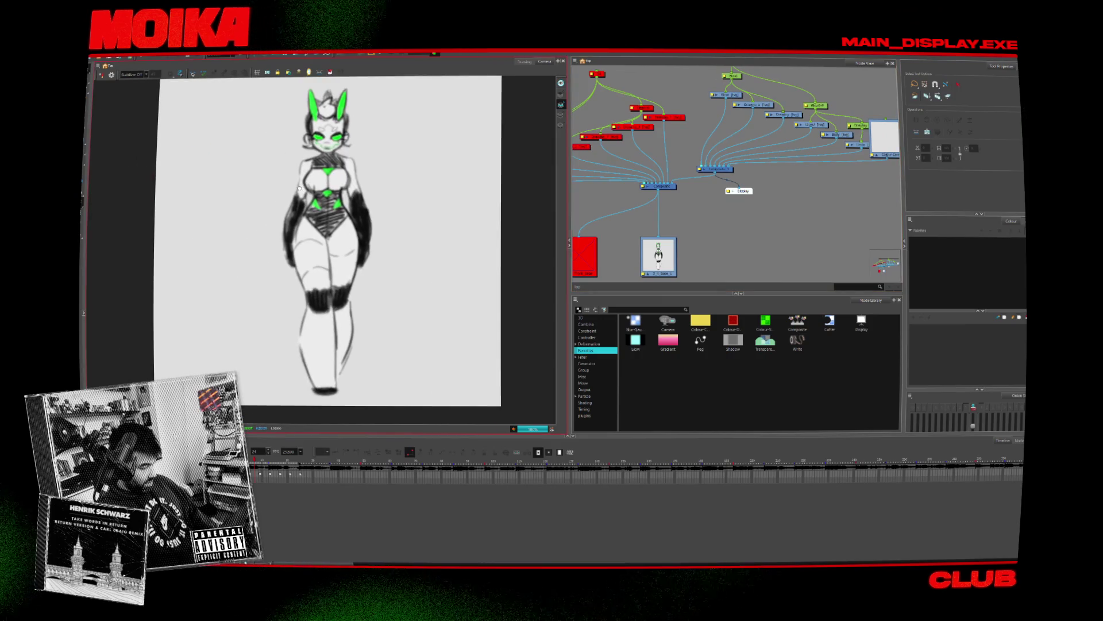
Step: Enter a width of 1080 and height of 19 in Scene Settings
left_click(143, 57)
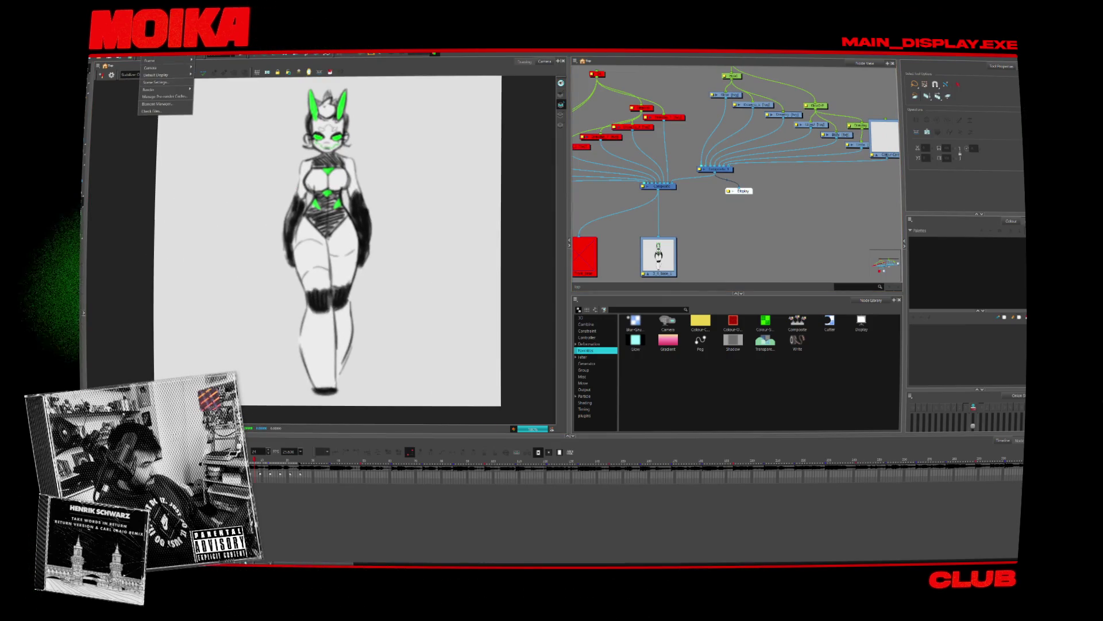
left_click(157, 83)
type("1080")
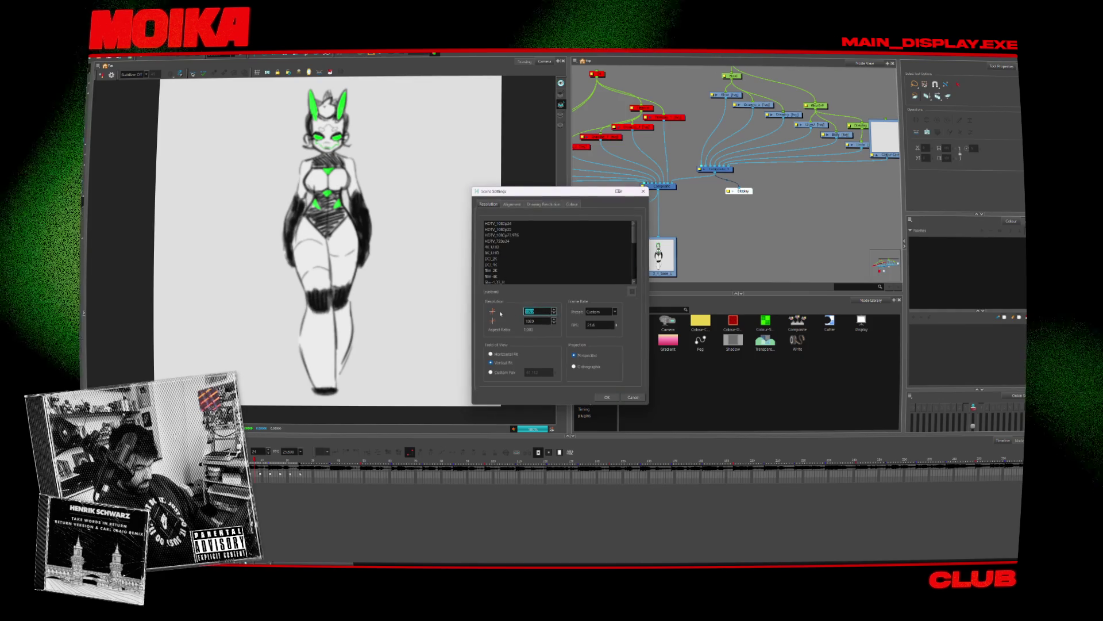
key("Tab")
type("19")
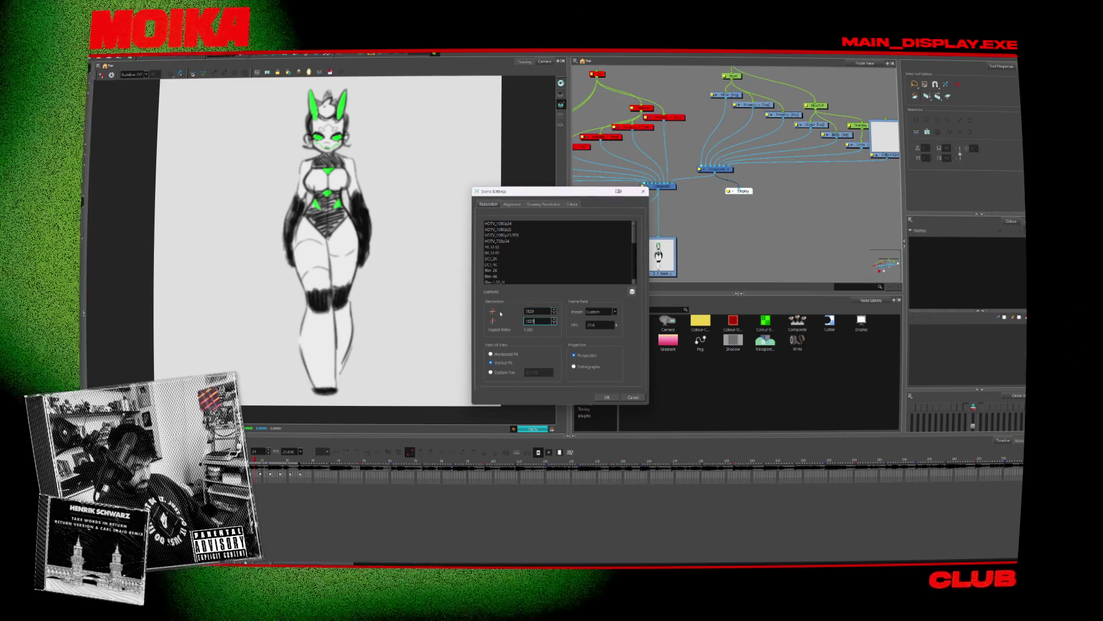
left_click(607, 397)
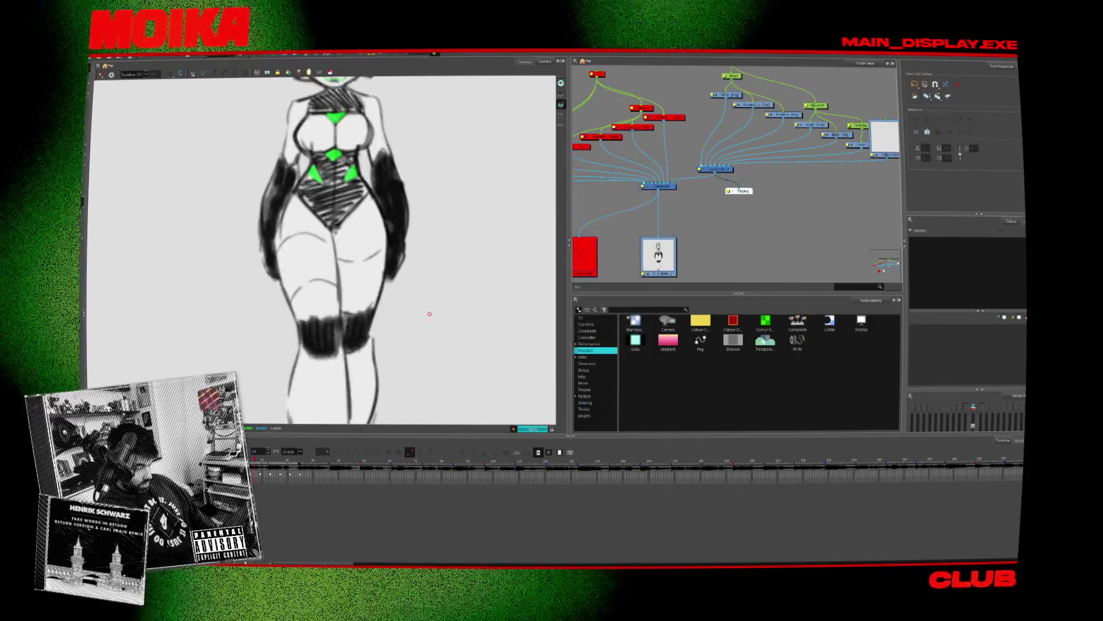
scroll(337, 189, "up", 3)
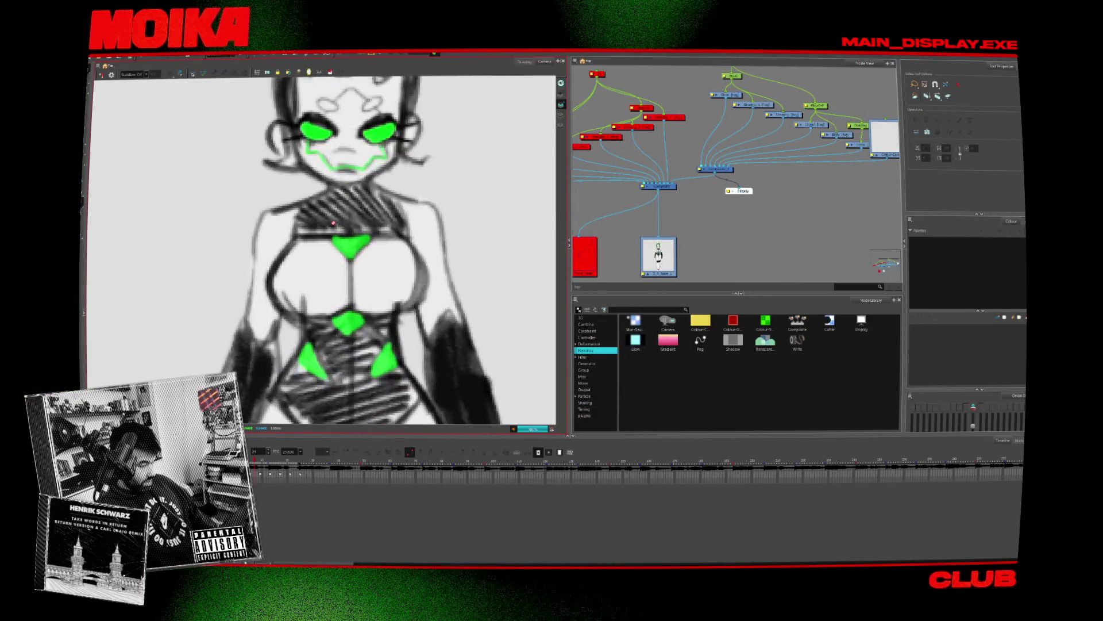
scroll(333, 222, "down", 4)
scroll(334, 222, "up", 3)
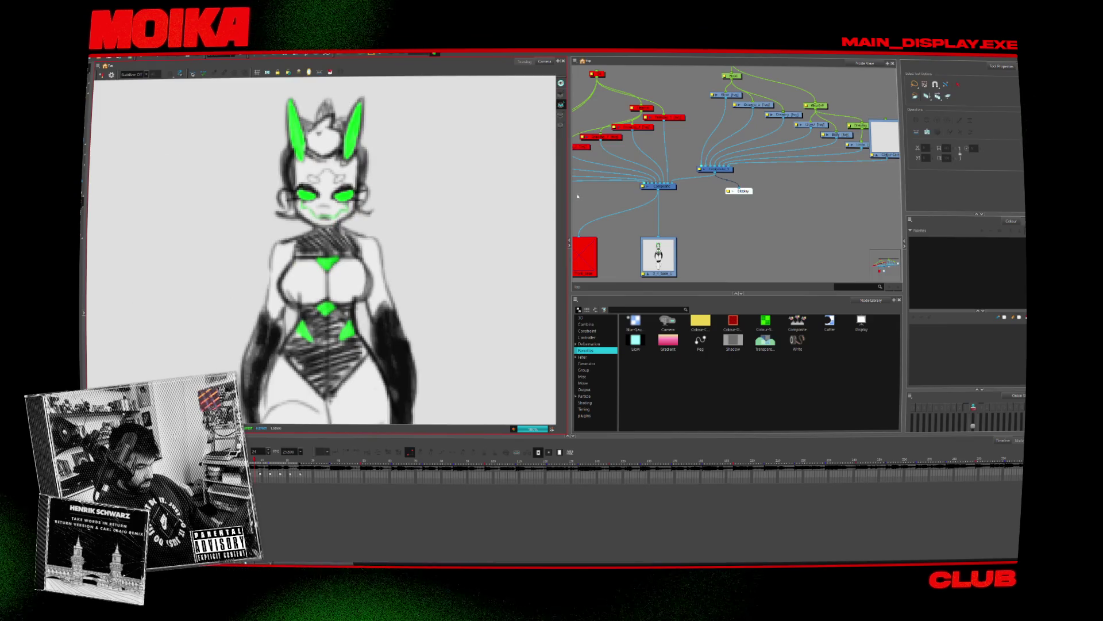
left_click_drag(740, 191, 764, 233)
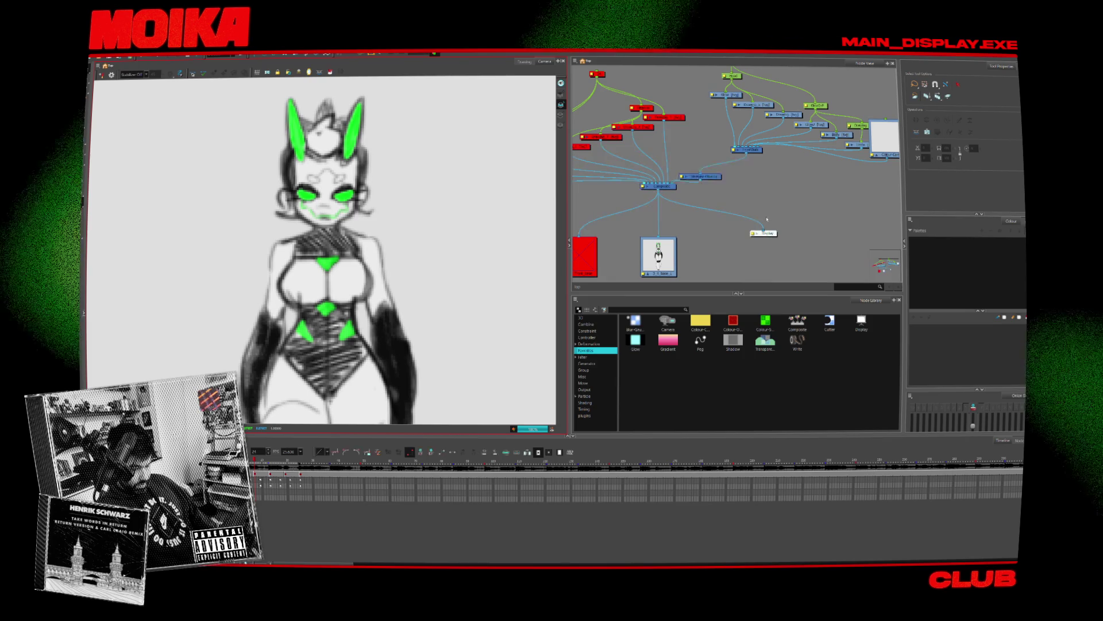
left_click_drag(764, 233, 718, 163)
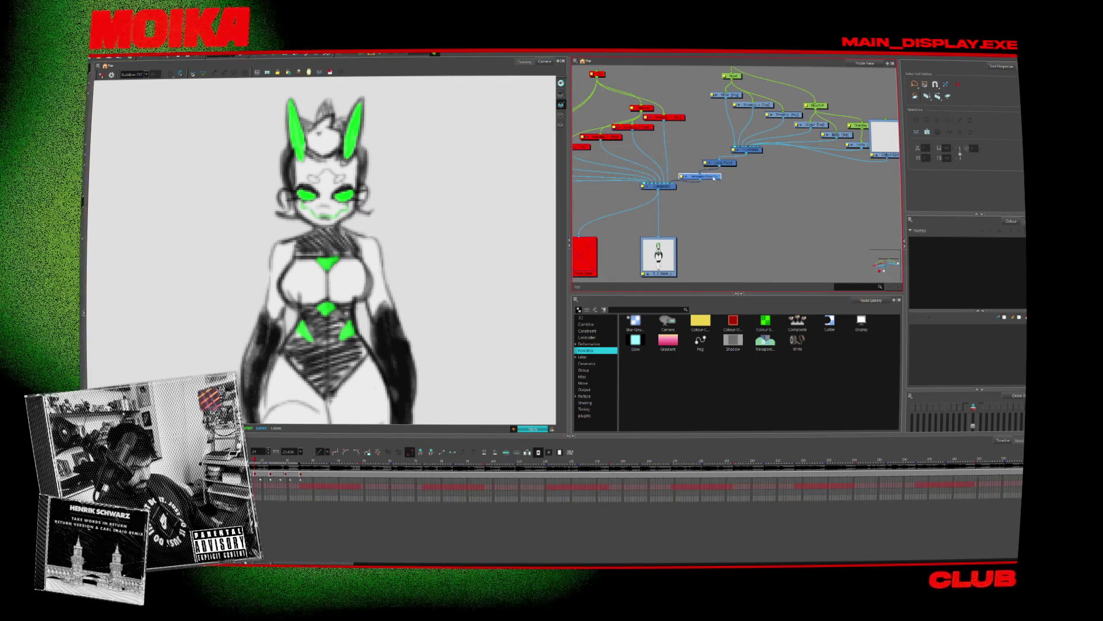
left_click(682, 178)
left_click_drag(609, 246, 609, 253)
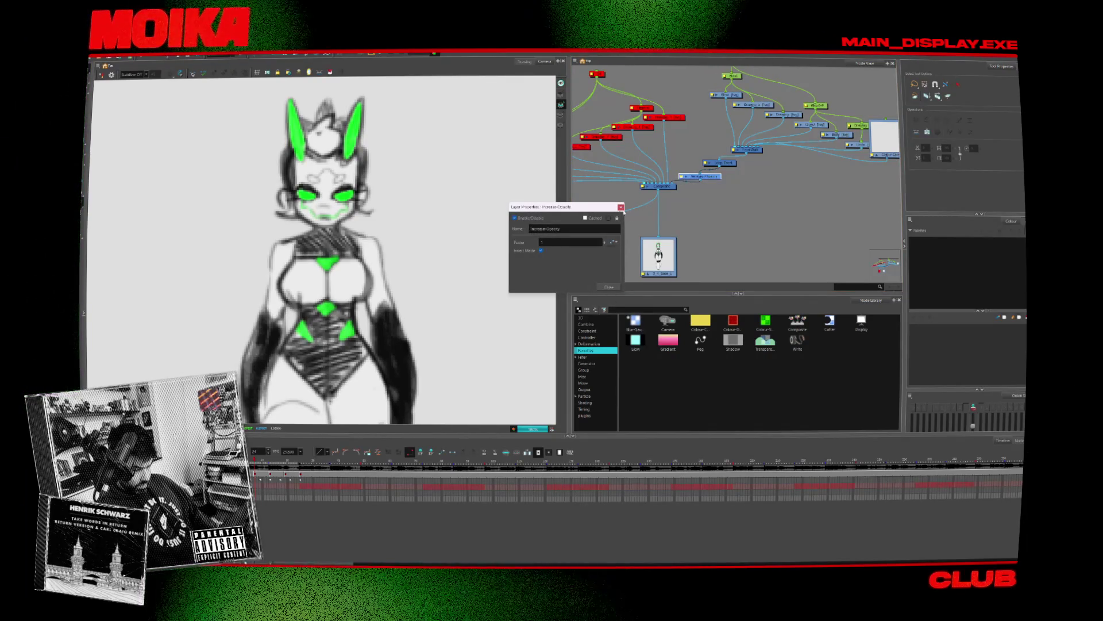
left_click(621, 207)
key("Delete")
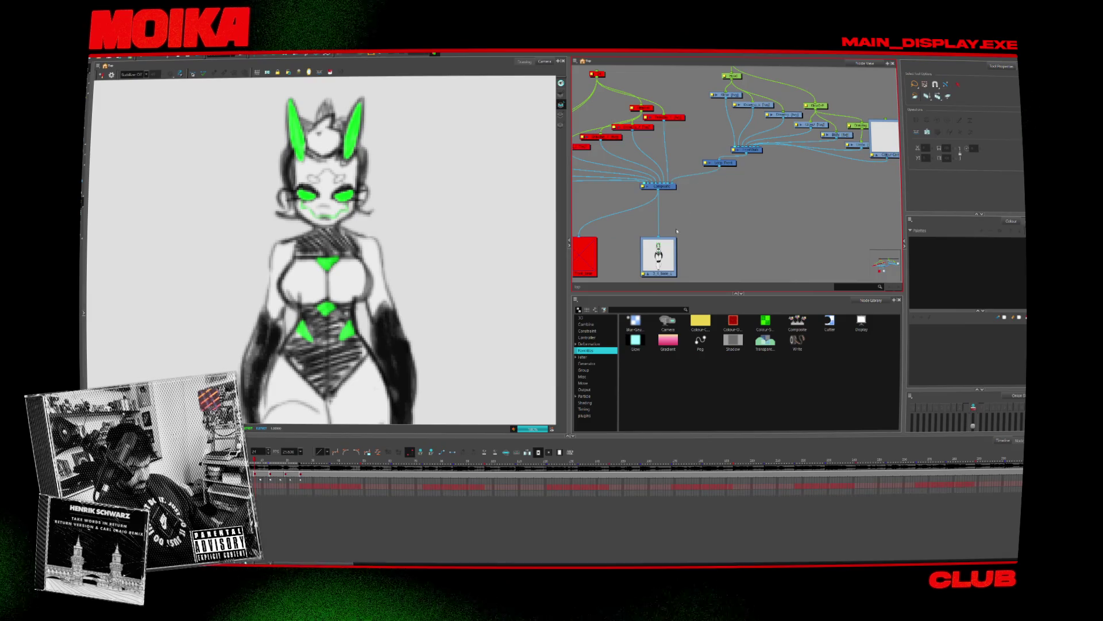
middle_click_drag(678, 193, 716, 194)
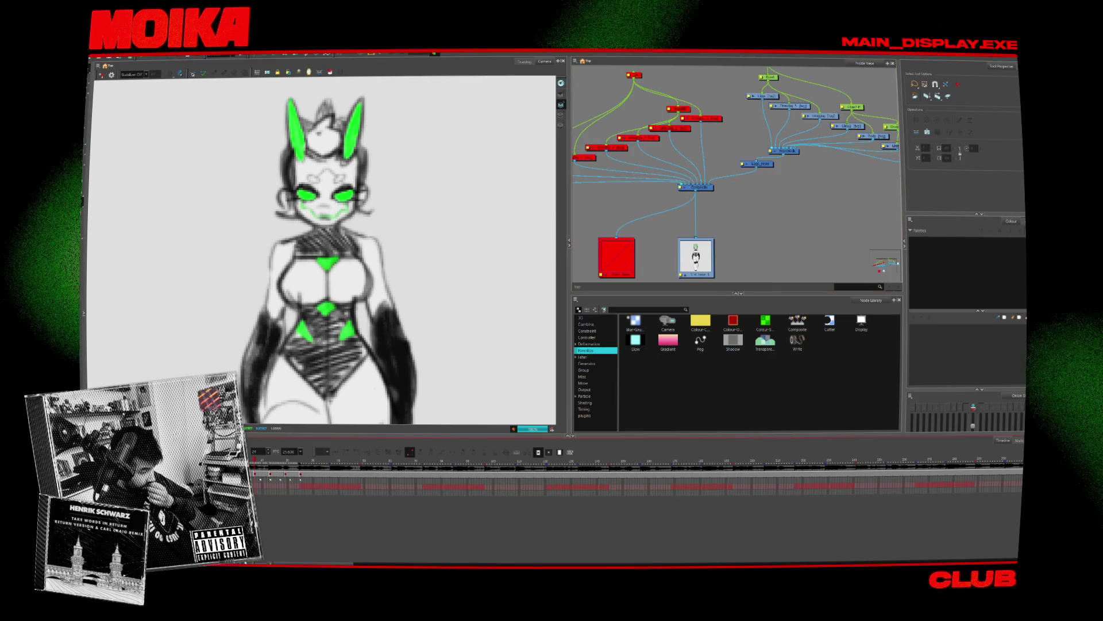
key("d")
key("d")
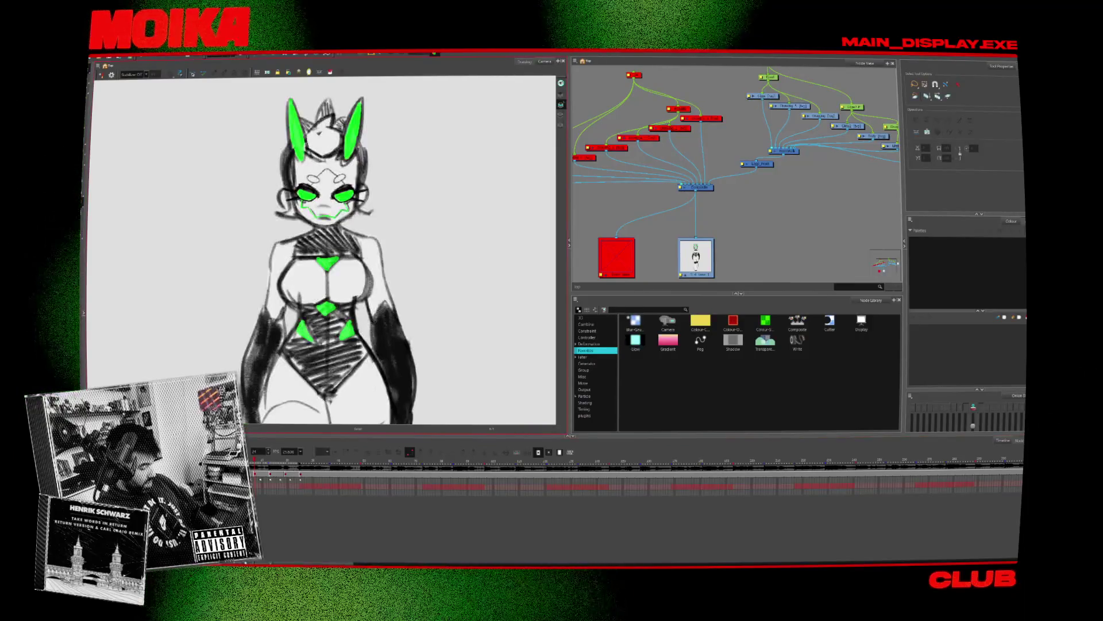
key("shift+m")
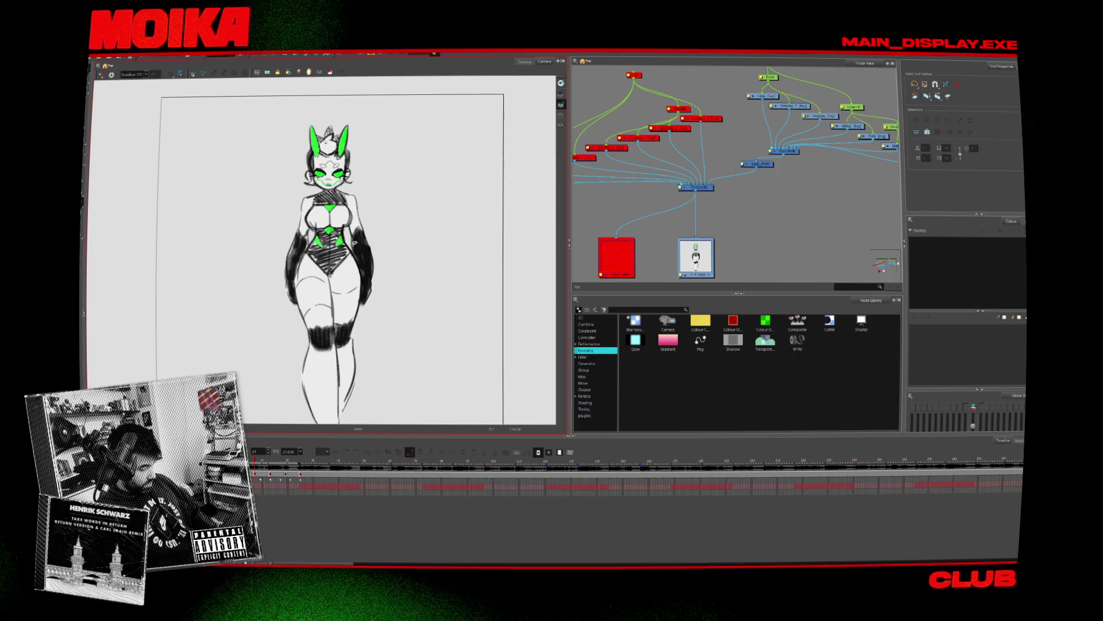
scroll(429, 196, "up", 3)
scroll(295, 206, "down", 3)
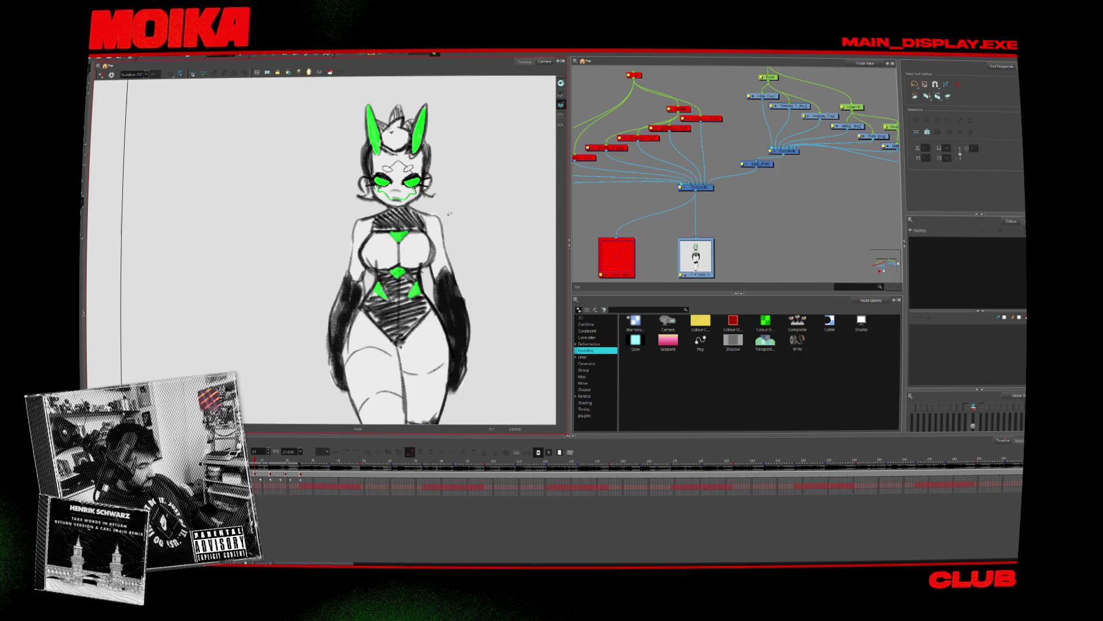
scroll(321, 198, "up", 3)
scroll(357, 190, "down", 3)
scroll(357, 190, "up", 3)
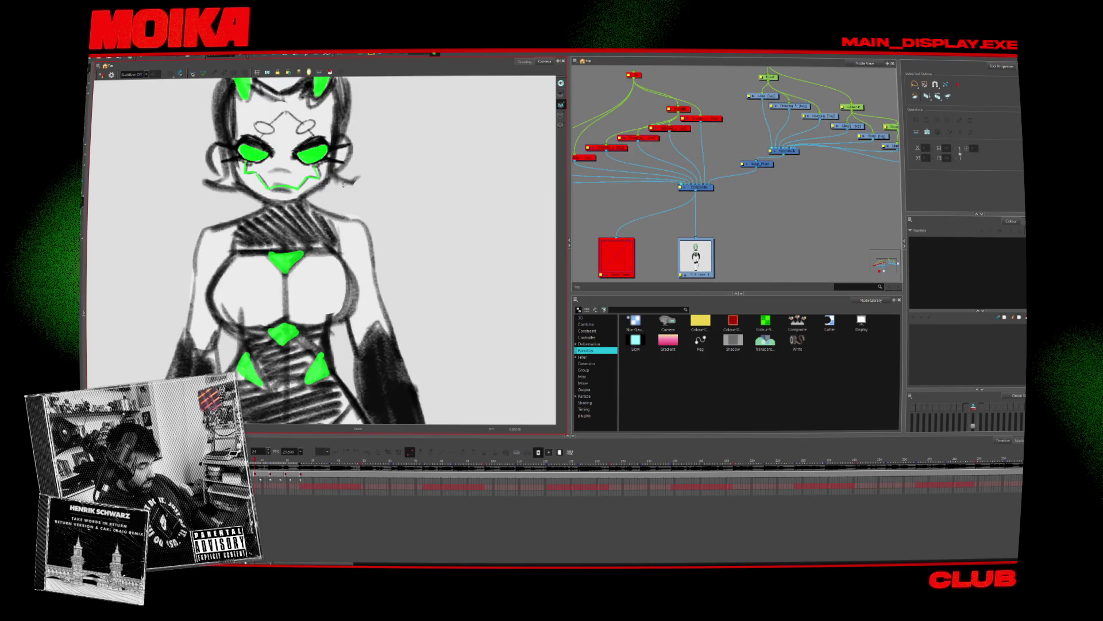
scroll(356, 190, "down", 3)
scroll(853, 184, "up", 2)
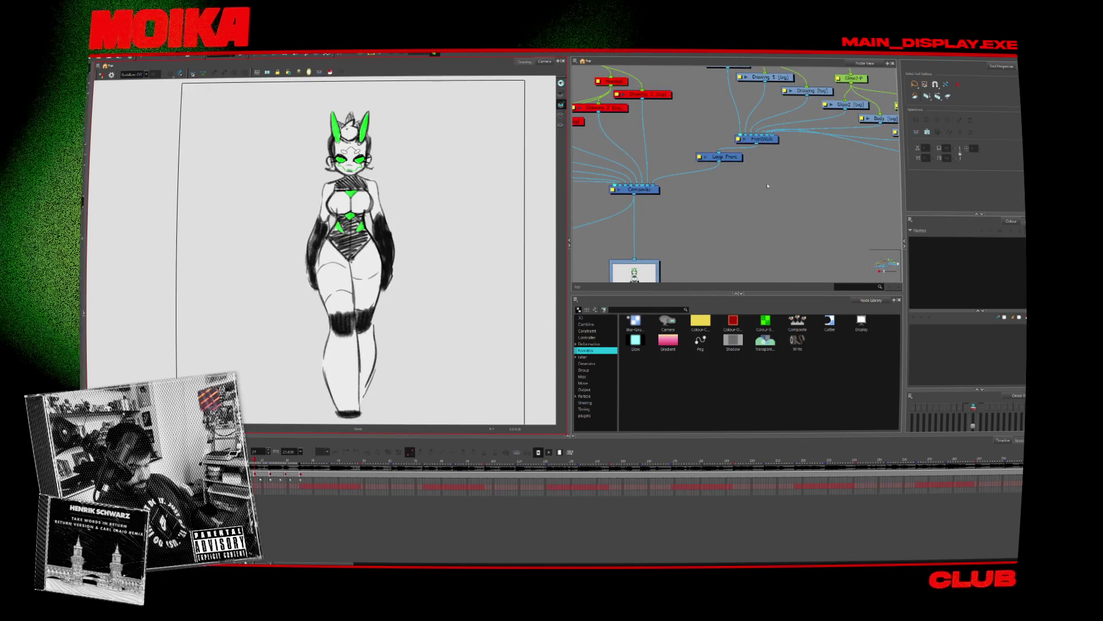
Step: Play back the walk cycle and place a Transparency node in the network
key("Return")
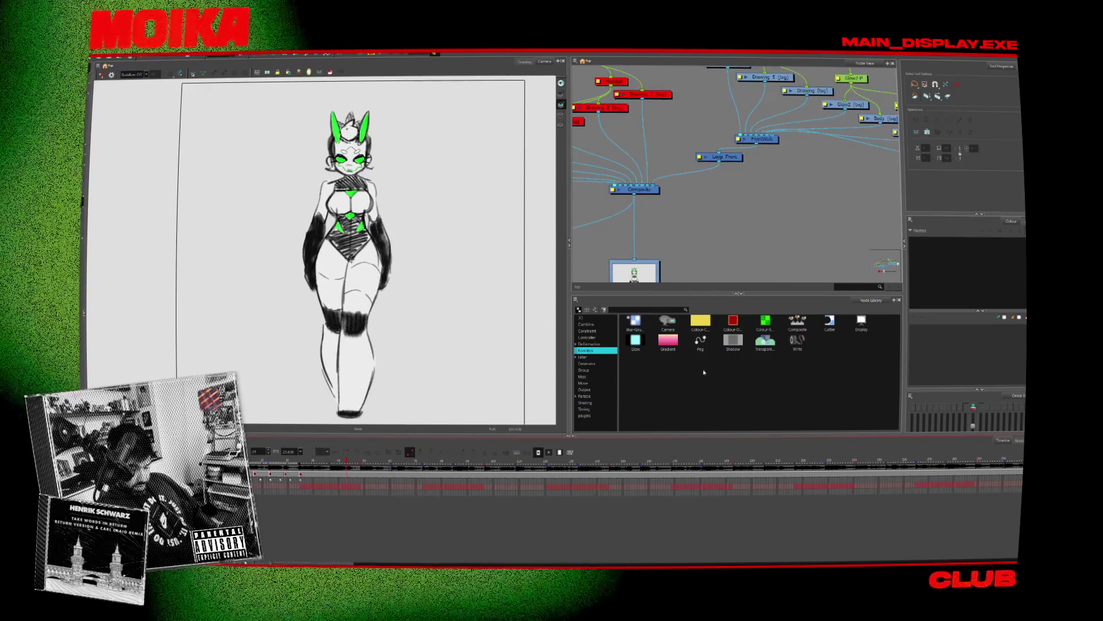
left_click(765, 341)
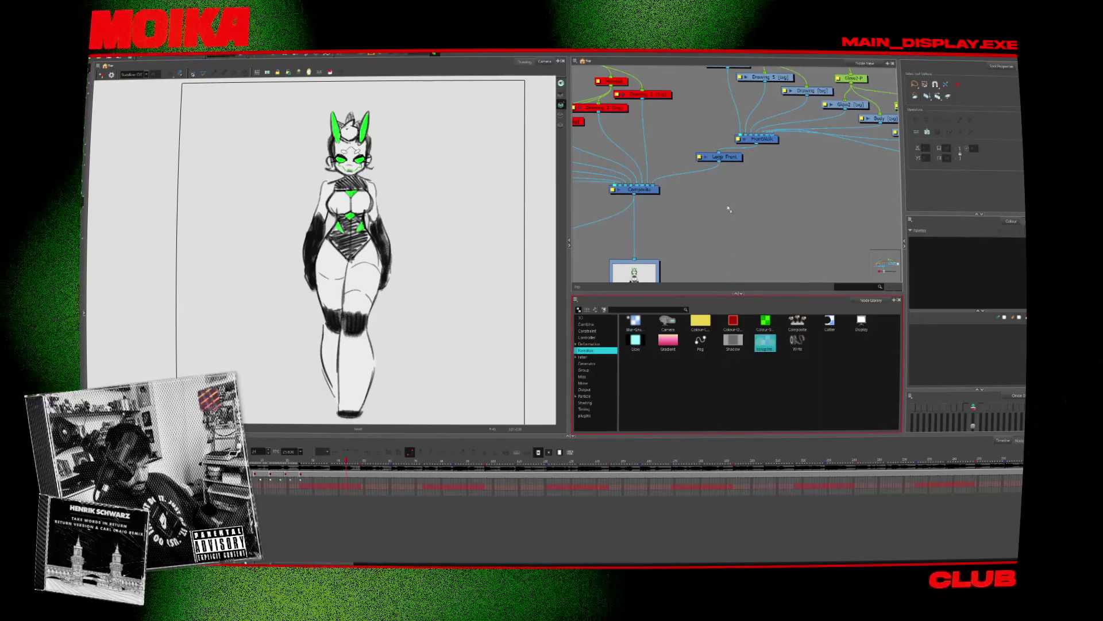
left_click_drag(729, 209, 727, 207)
double_click(705, 205)
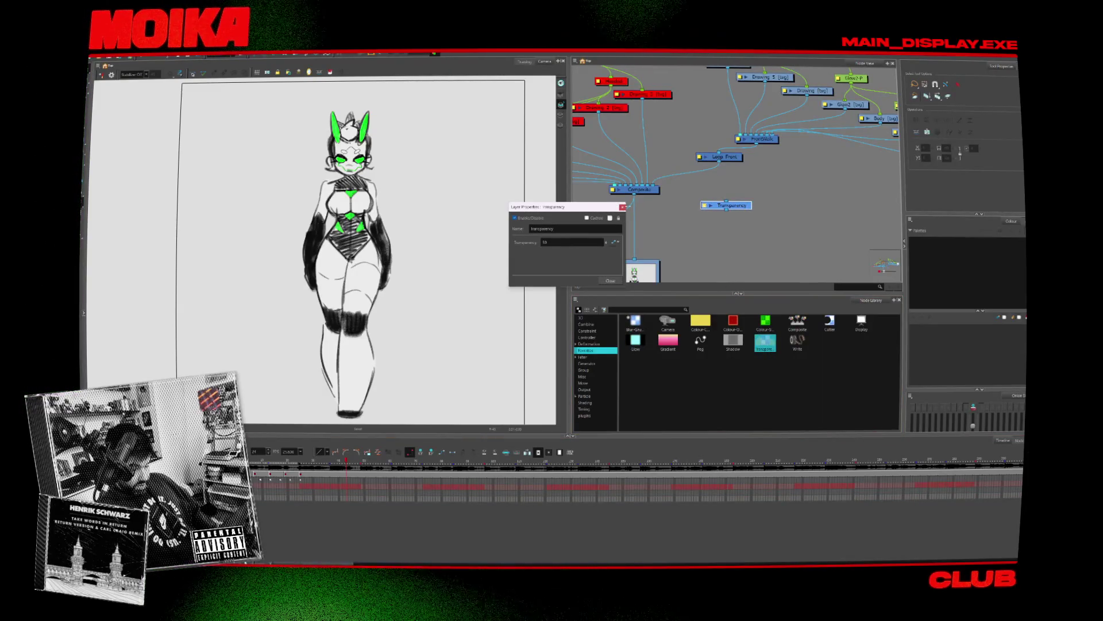
left_click(622, 207)
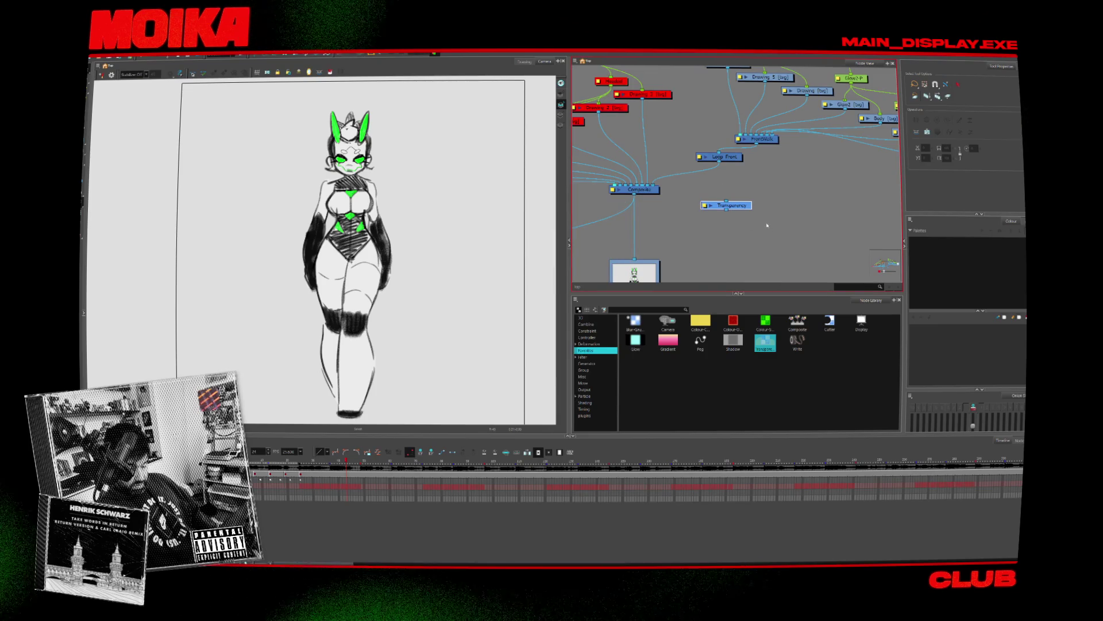
Step: Remove a Display node that was added by mistake
left_click(742, 181)
double_click(741, 178)
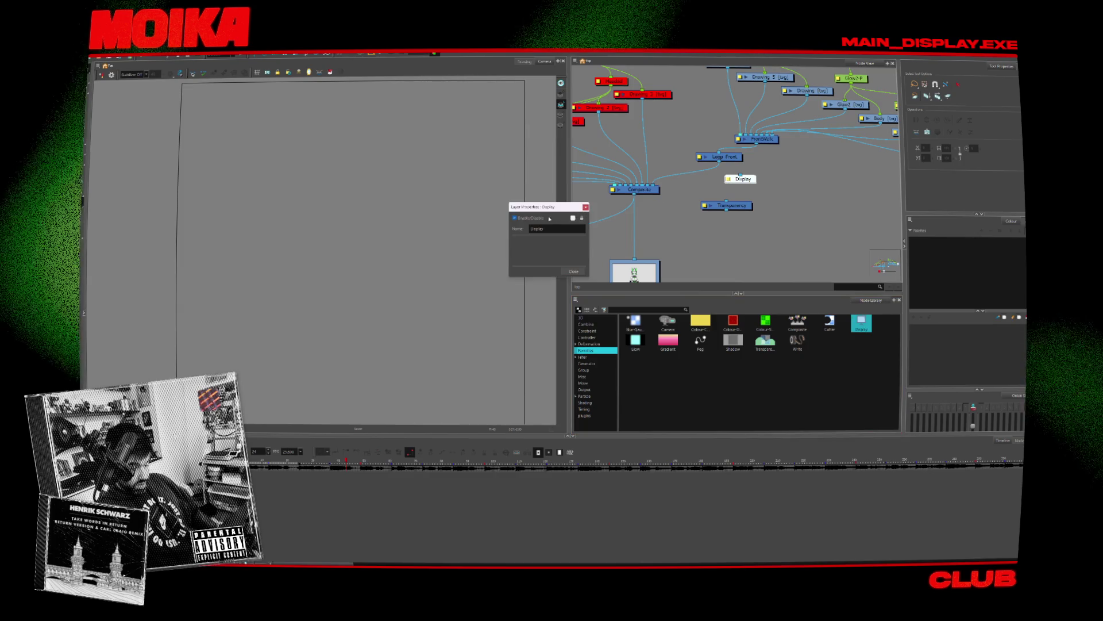
left_click(750, 182)
key("Delete")
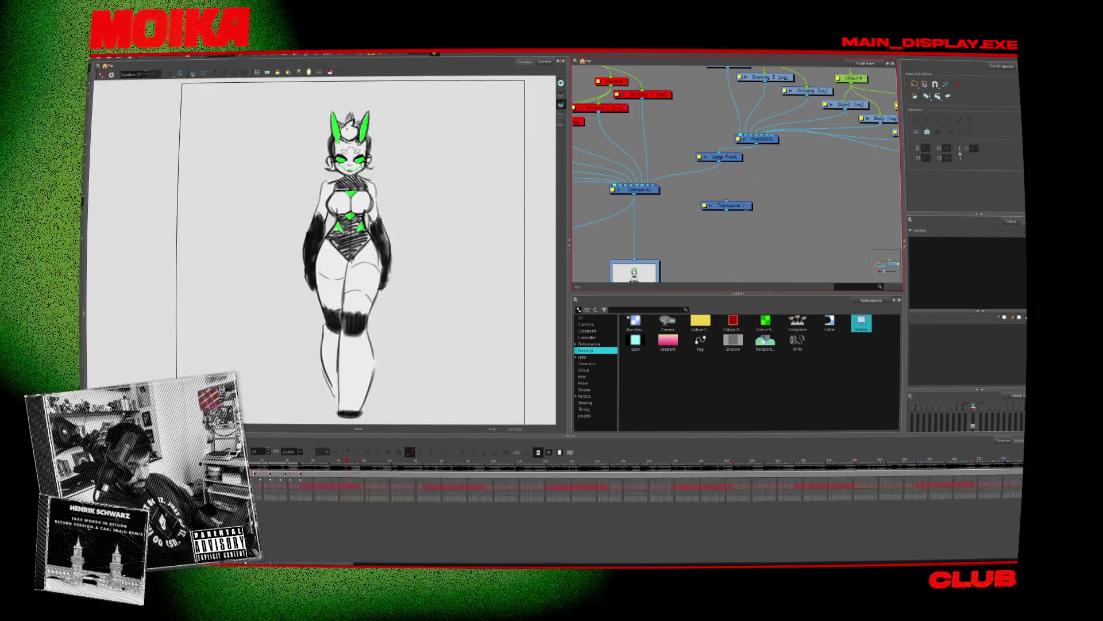
Step: Make the Transparency node's transparency value animatable after stepping to another frame
double_click(704, 179)
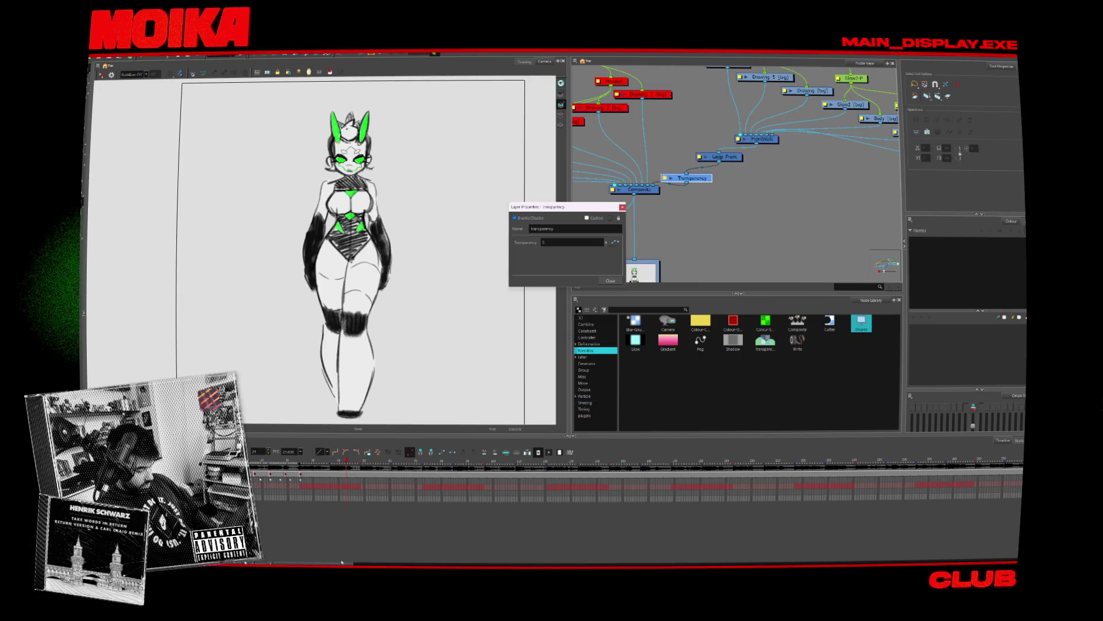
scroll(524, 497, "right", 10)
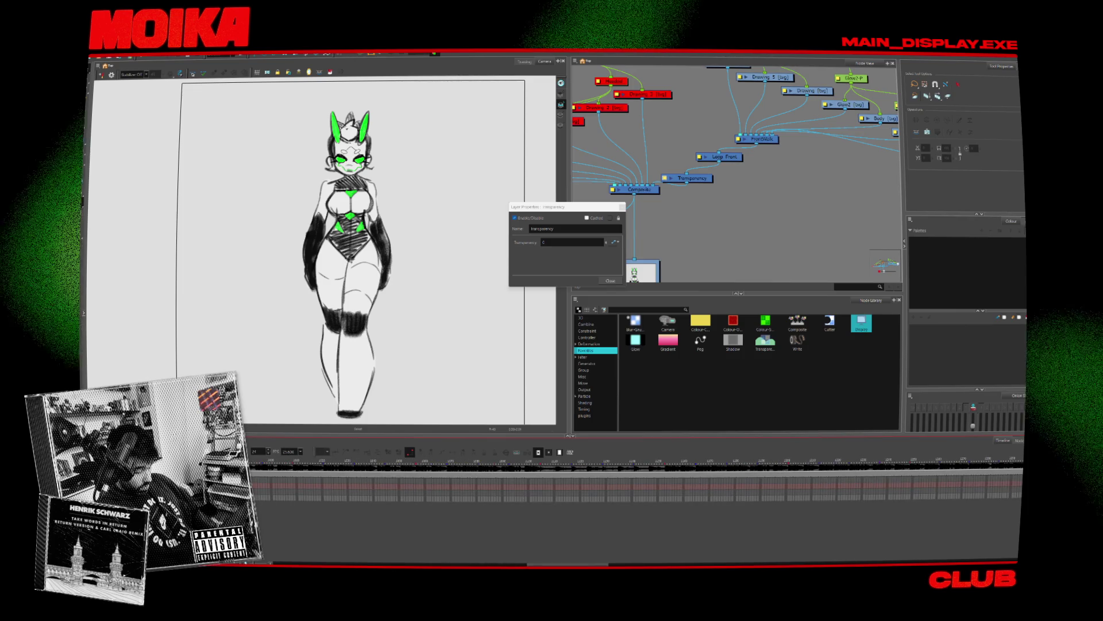
scroll(351, 482, "left", 3)
left_click(351, 462)
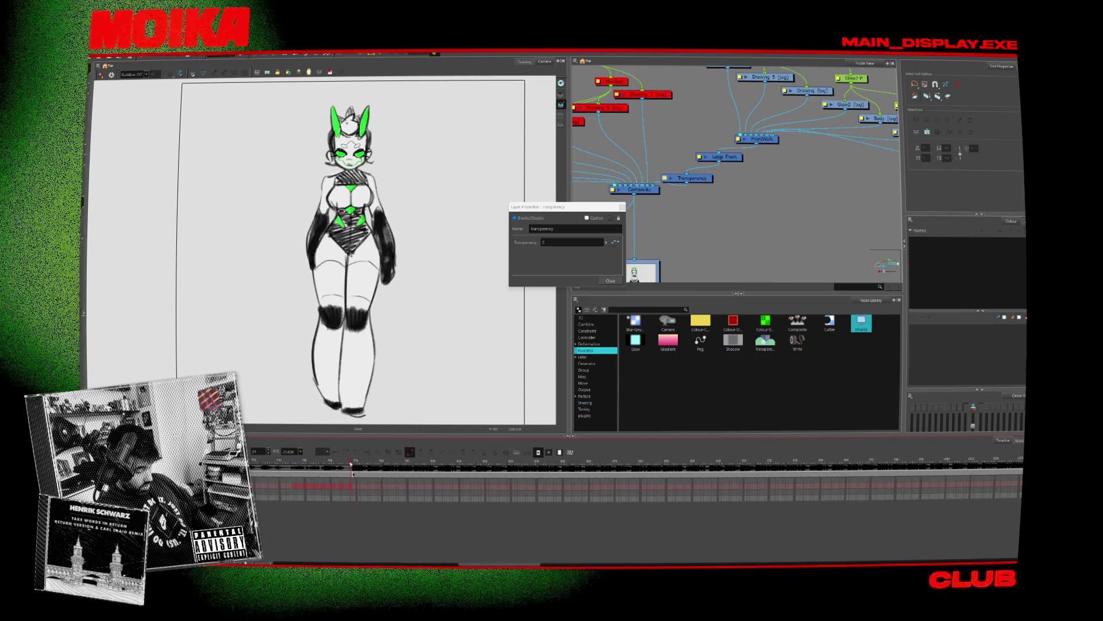
left_click_drag(352, 463, 353, 463)
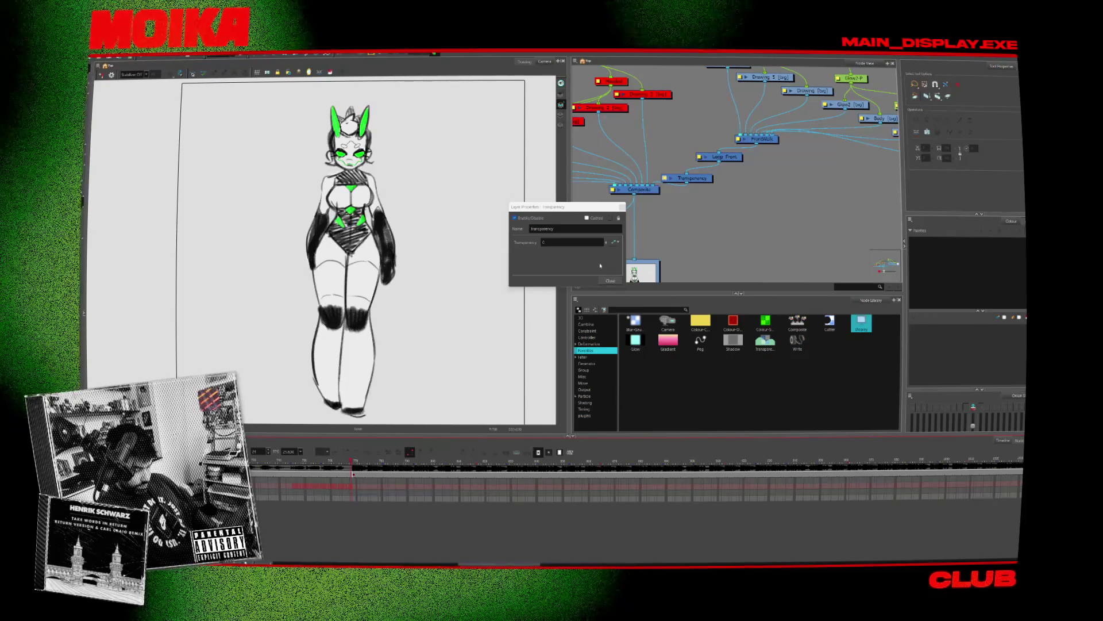
left_click(606, 244)
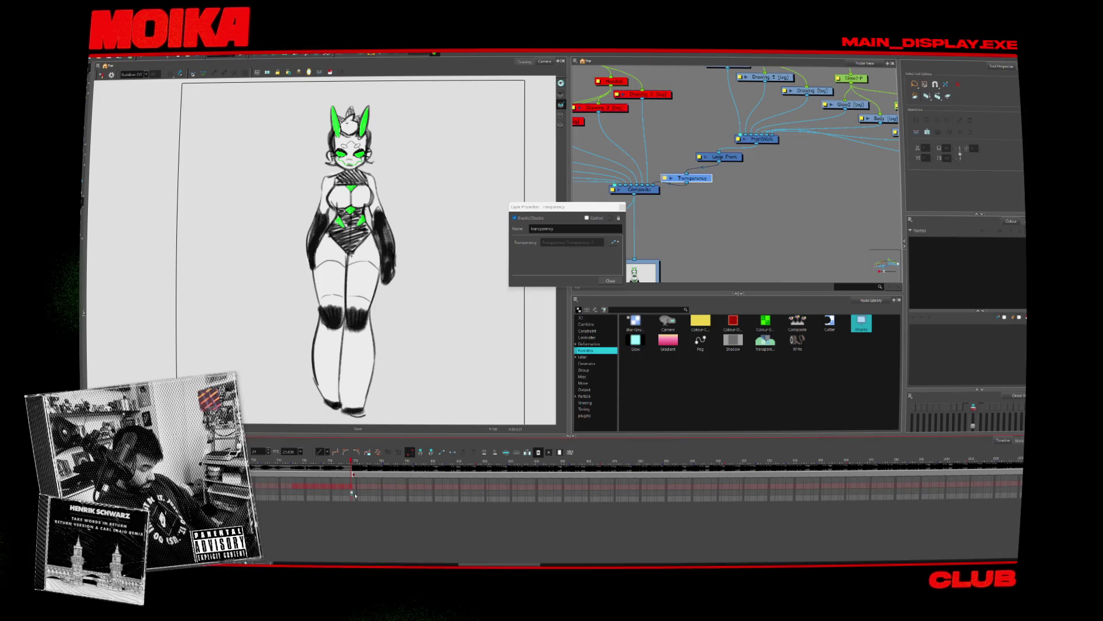
Step: Set the transparency curve's second keyframe to 100, rising from 0 at frame 768
left_click(616, 242)
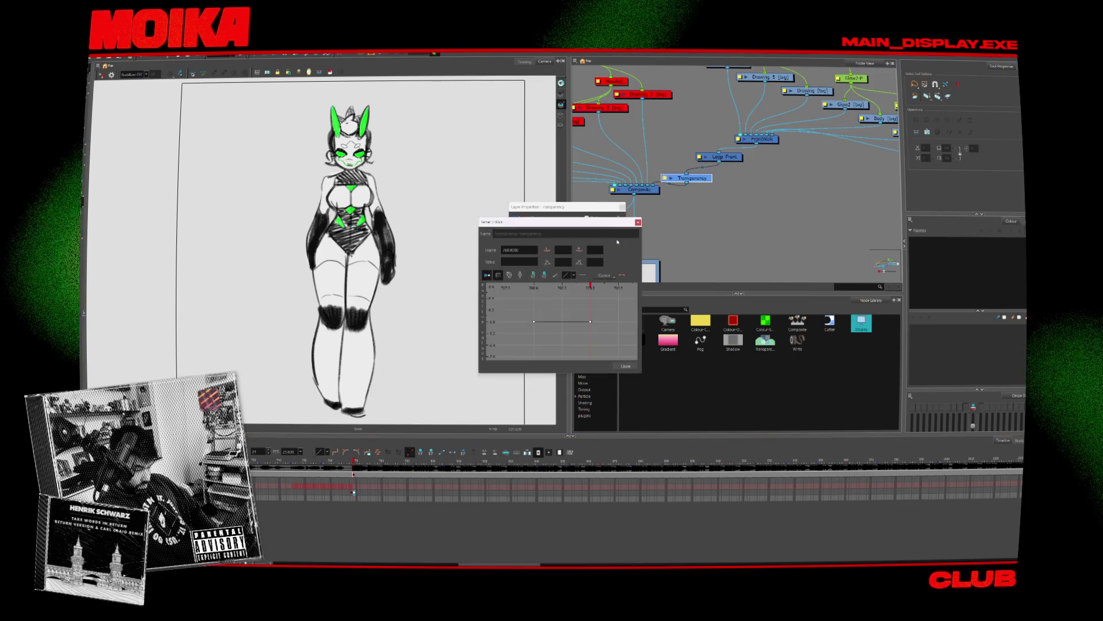
left_click(591, 322)
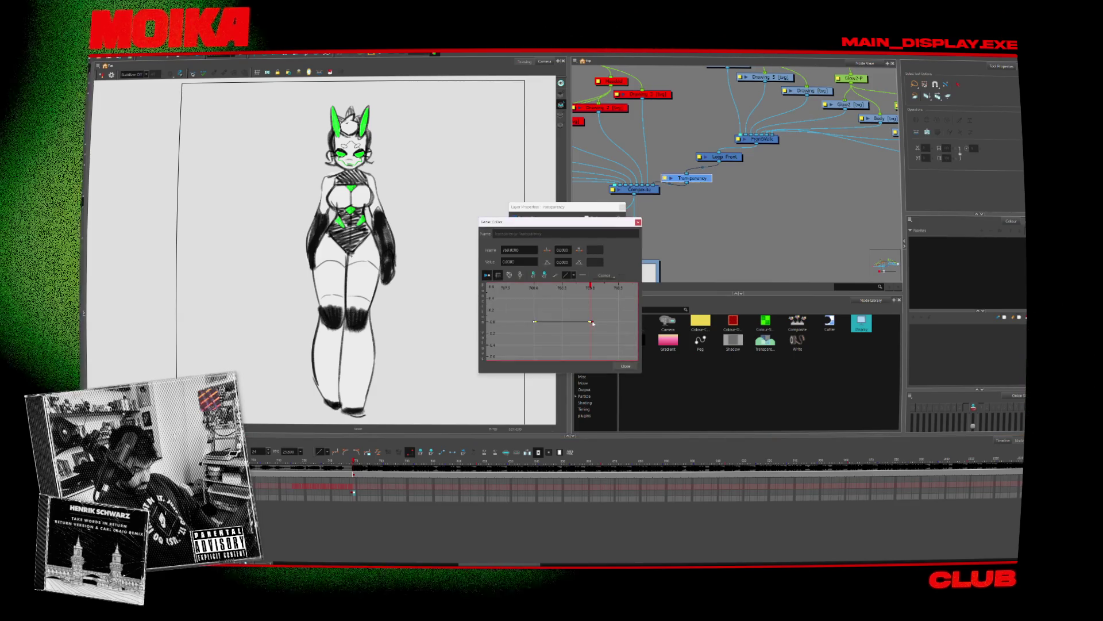
key("Delete")
key("ctrl+z")
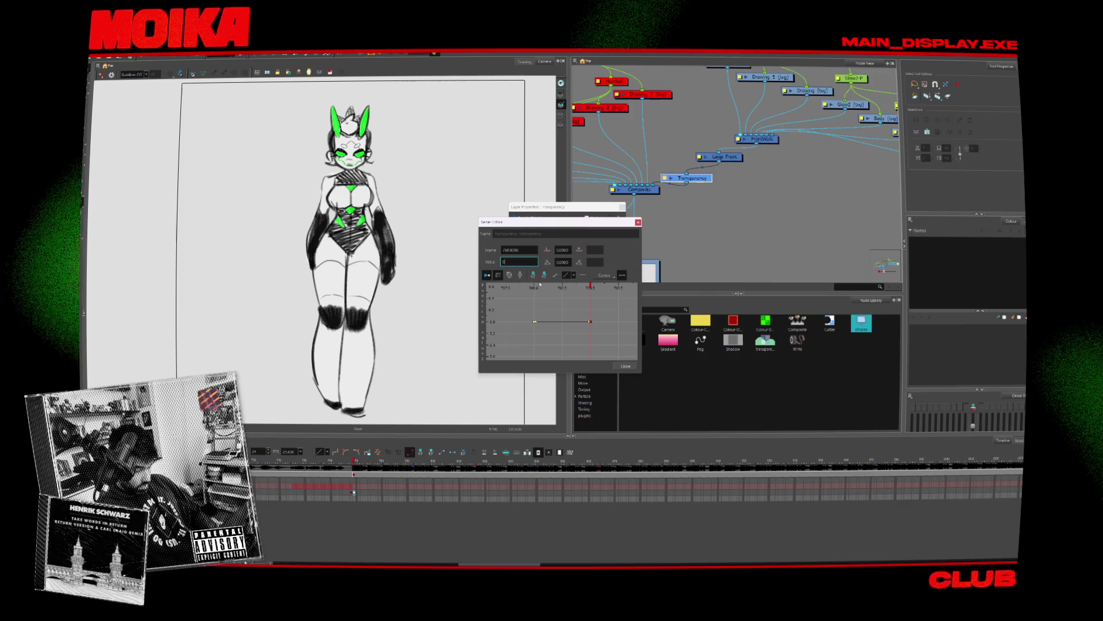
left_click(535, 287)
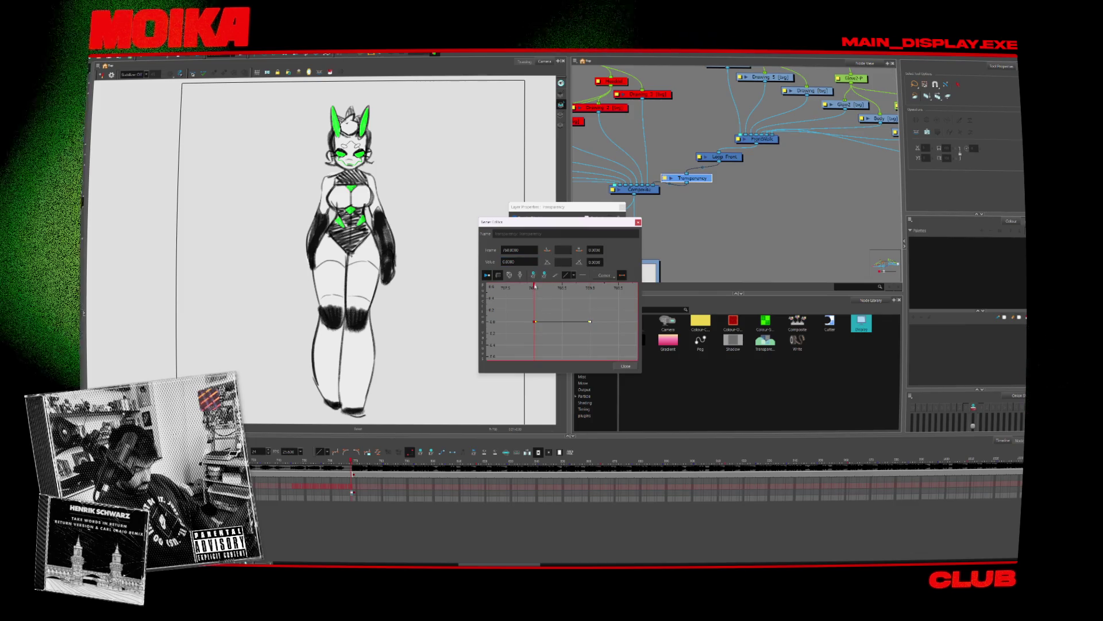
left_click(619, 366)
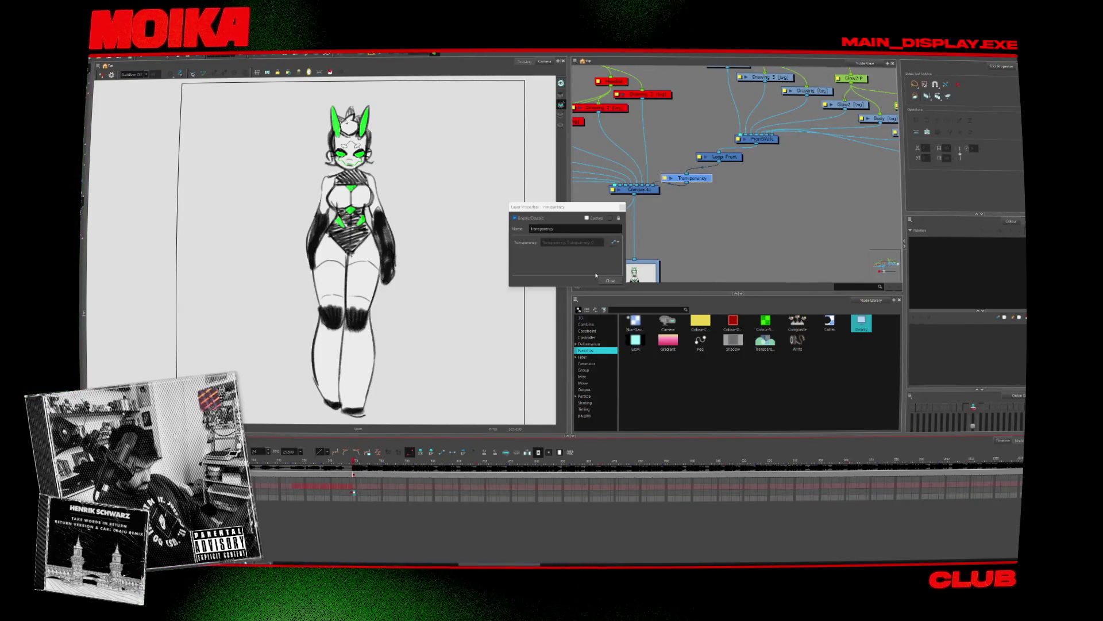
left_click(615, 241)
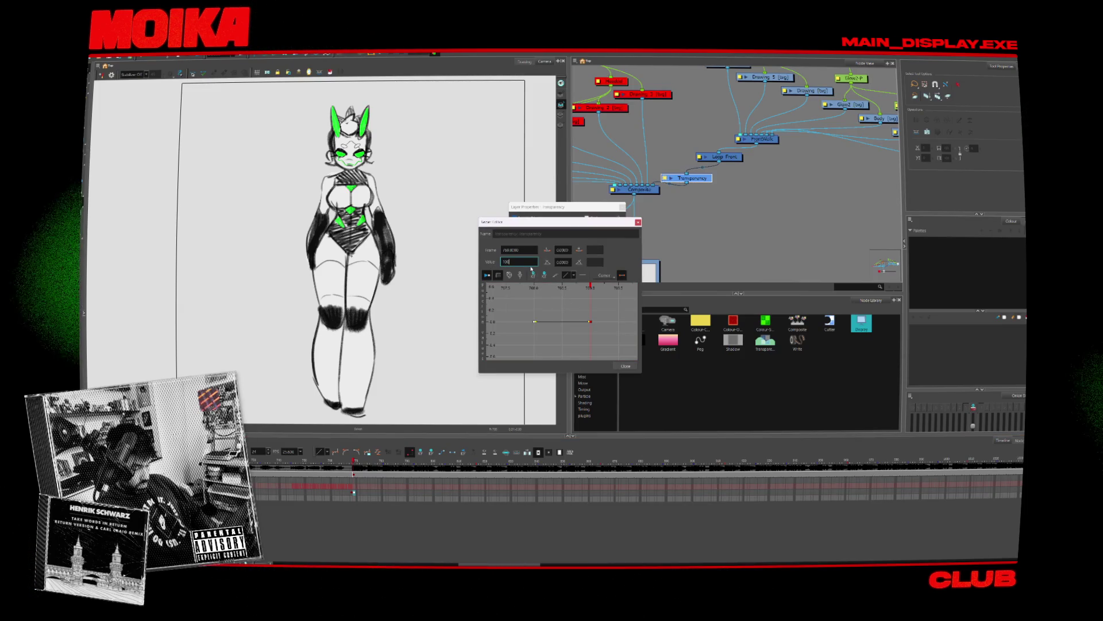
key("Return")
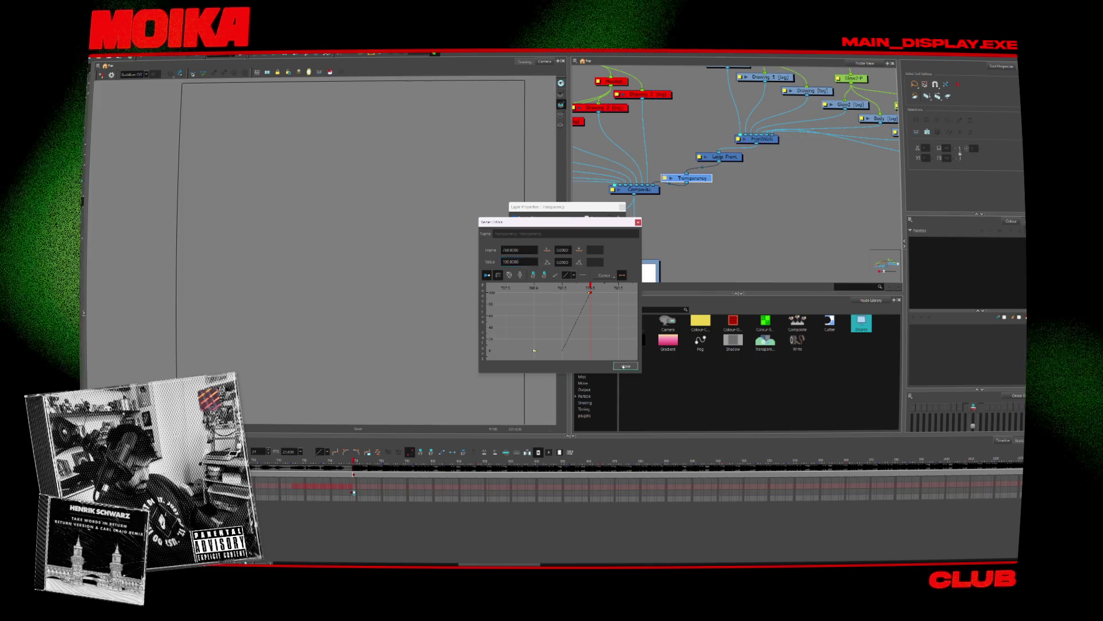
left_click(625, 366)
Step: Preview the fade, close the Transparency properties and move the white card node beside the network
left_click_drag(355, 462, 354, 467)
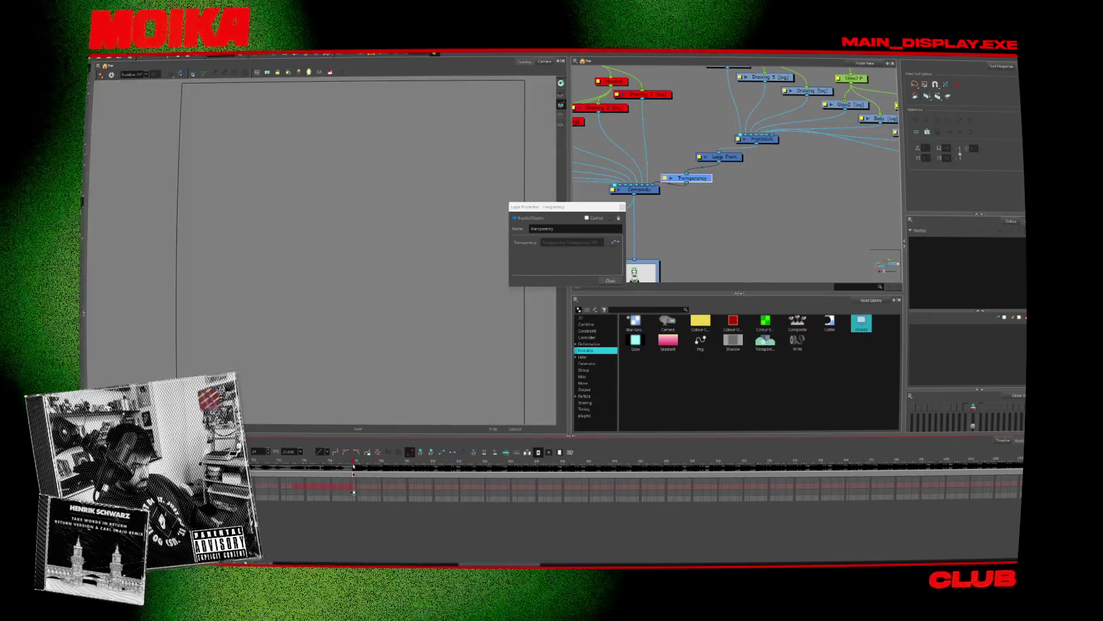
key("Escape")
scroll(735, 224, "down", 5)
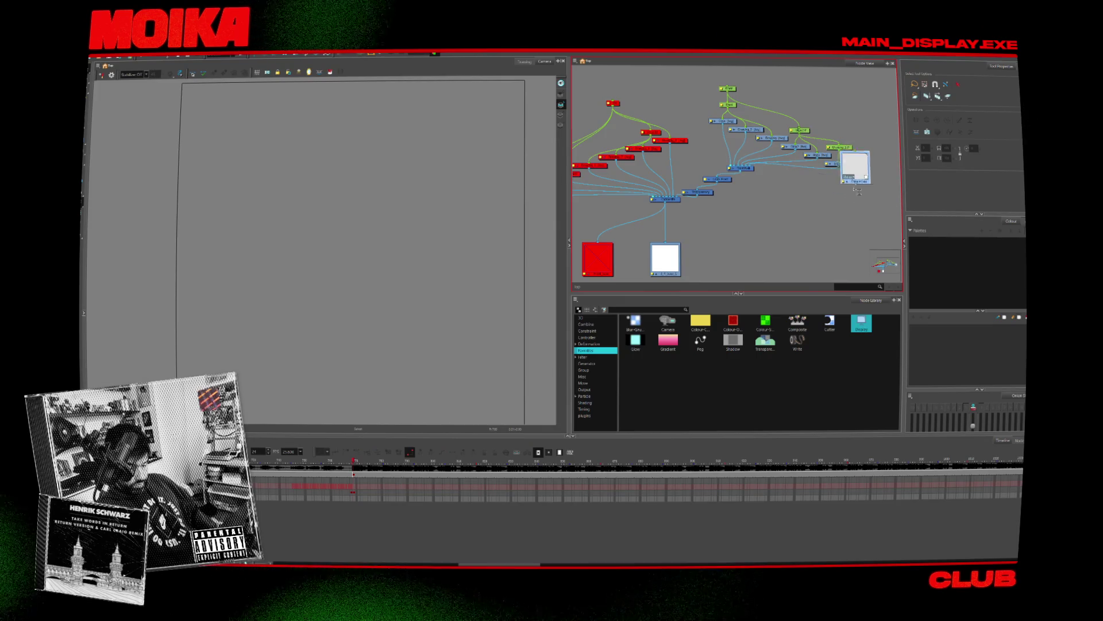
left_click_drag(858, 191, 808, 223)
left_click(712, 192)
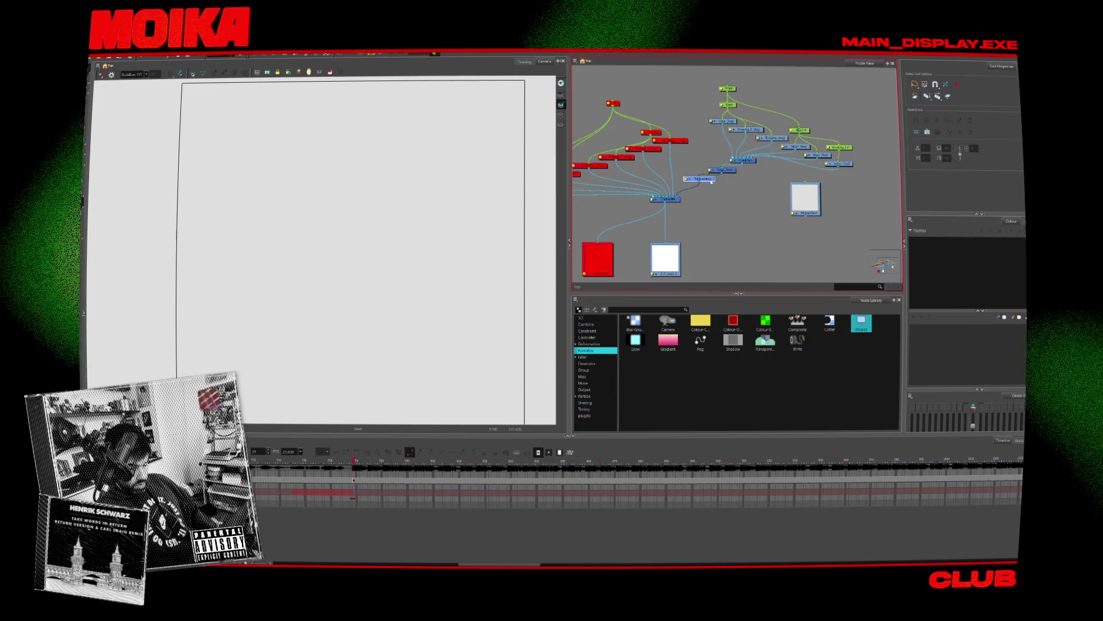
left_click(849, 180)
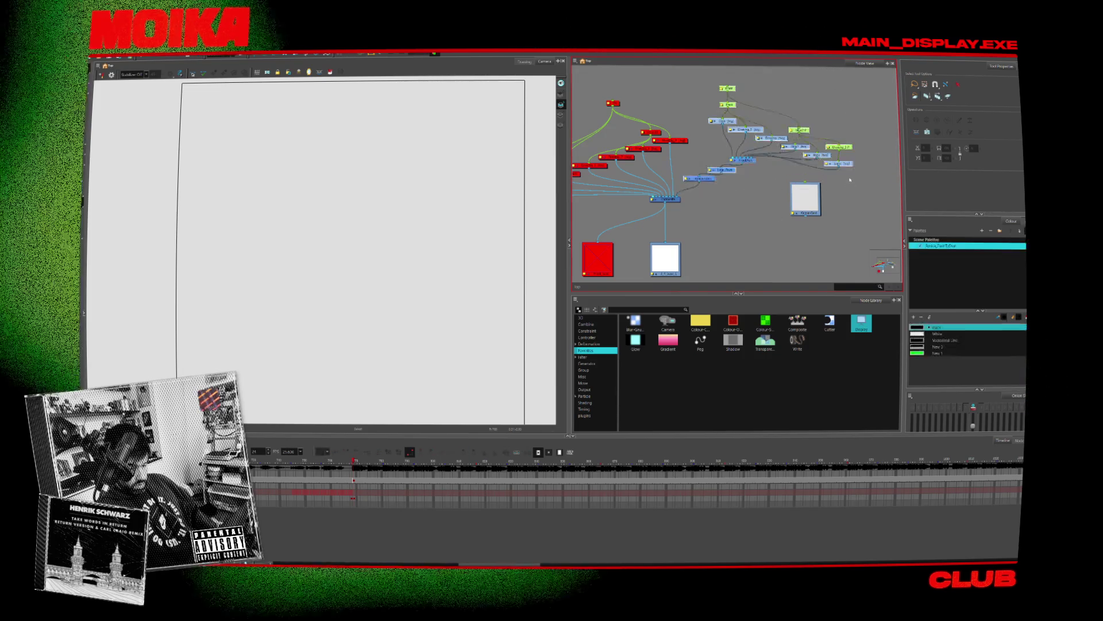
left_click_drag(812, 198, 767, 183)
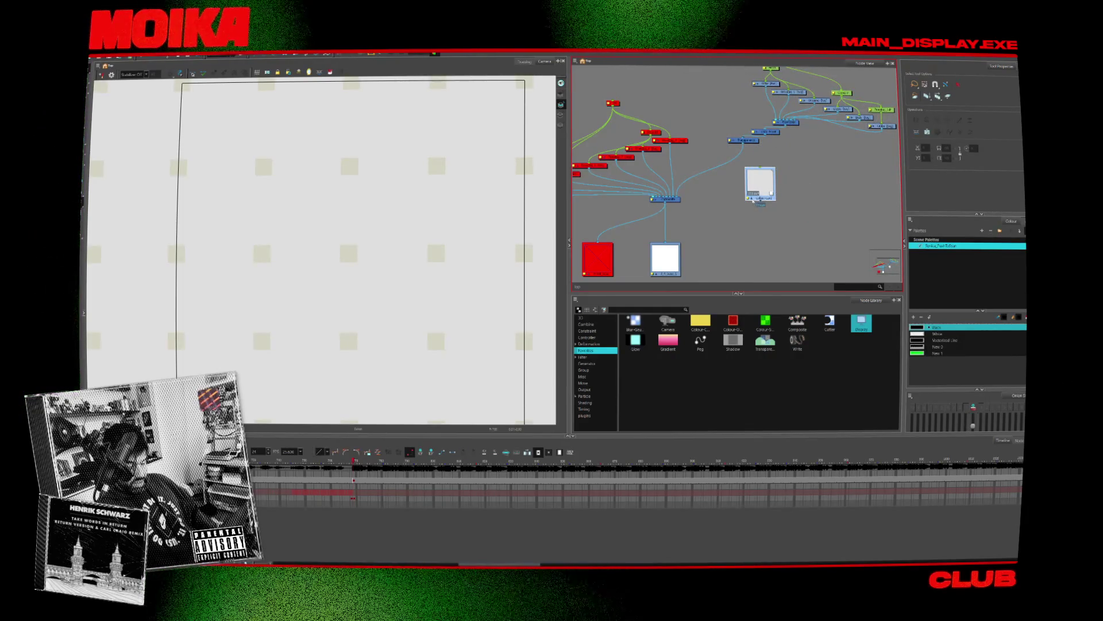
Step: Collapse the card node's thumbnail and scrub the timeline until the character reappears
left_click(753, 199)
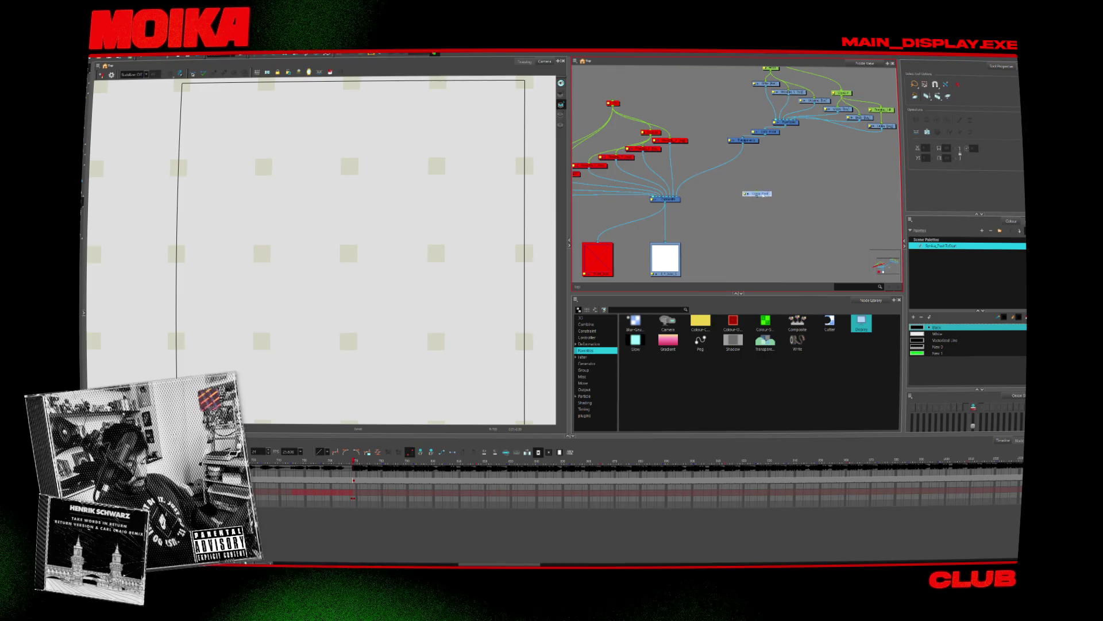
left_click(745, 194)
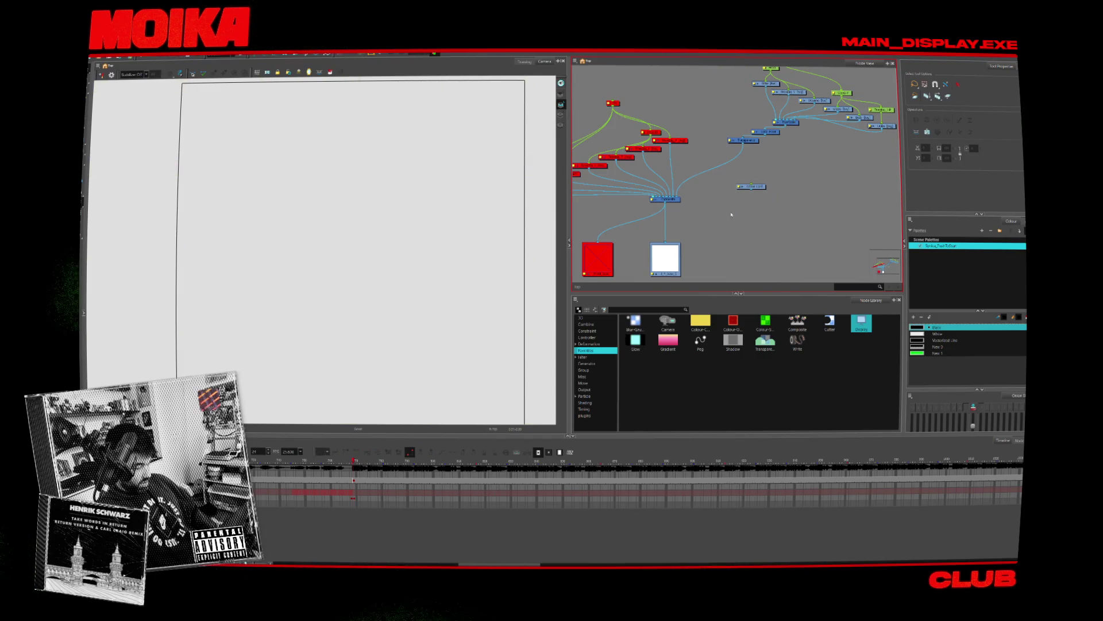
mouse_move(315, 465)
left_mouse_down()
mouse_move(413, 488)
mouse_move(859, 480)
mouse_move(283, 492)
left_mouse_up()
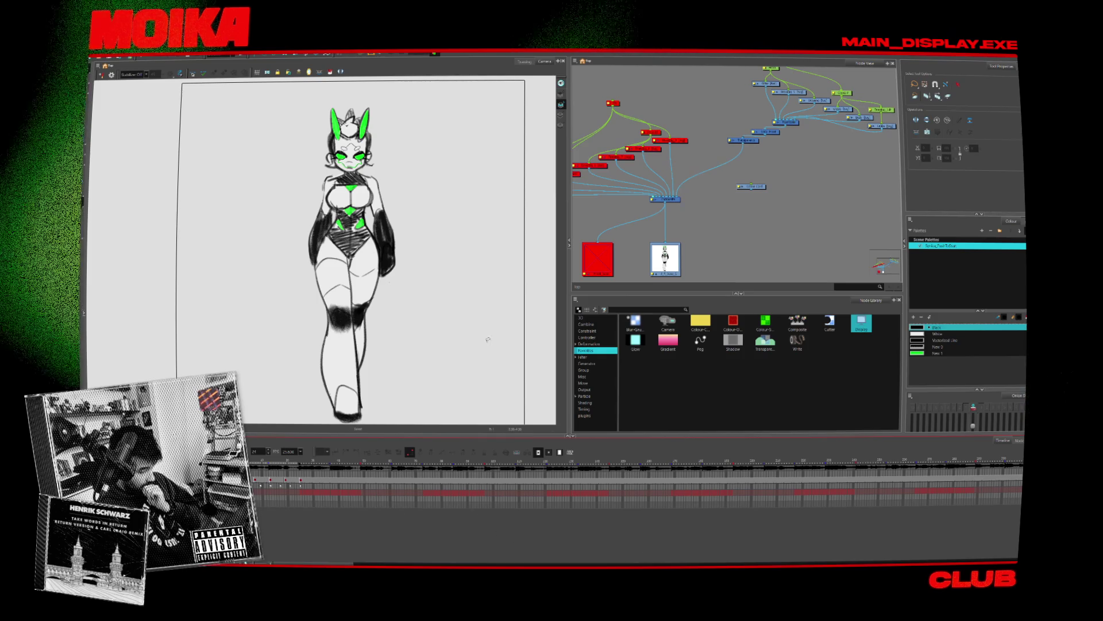
Step: Reposition the Transparency node below Loop_Front in the node graph
scroll(754, 166, "up", 2)
scroll(754, 166, "up", 2)
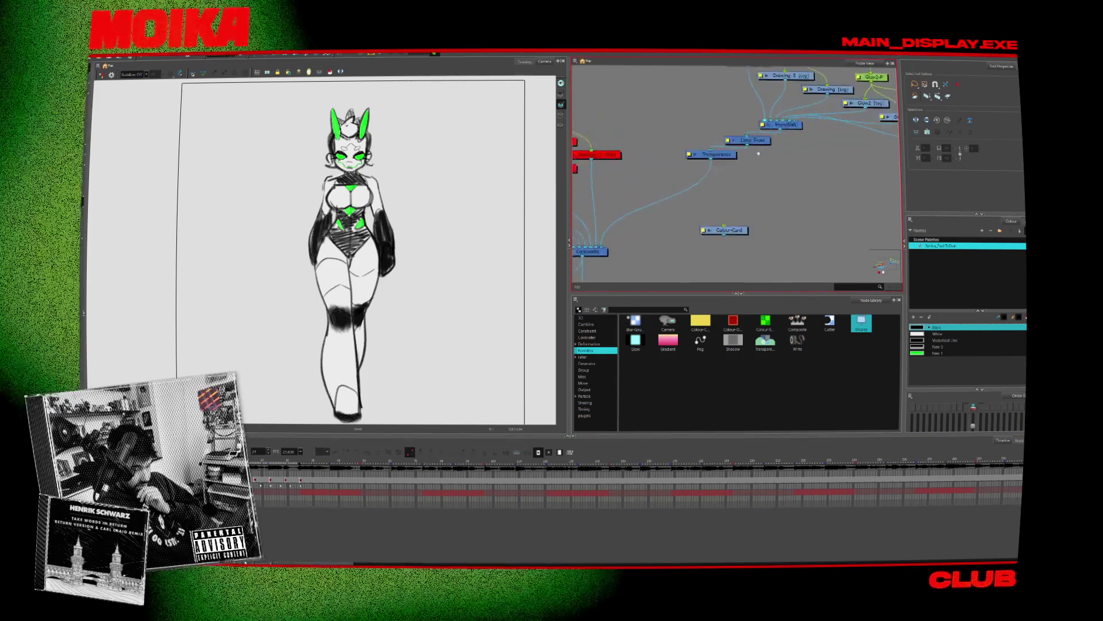
middle_click_drag(755, 166, 642, 194)
left_click_drag(642, 195, 613, 203)
left_click_drag(676, 182, 671, 185)
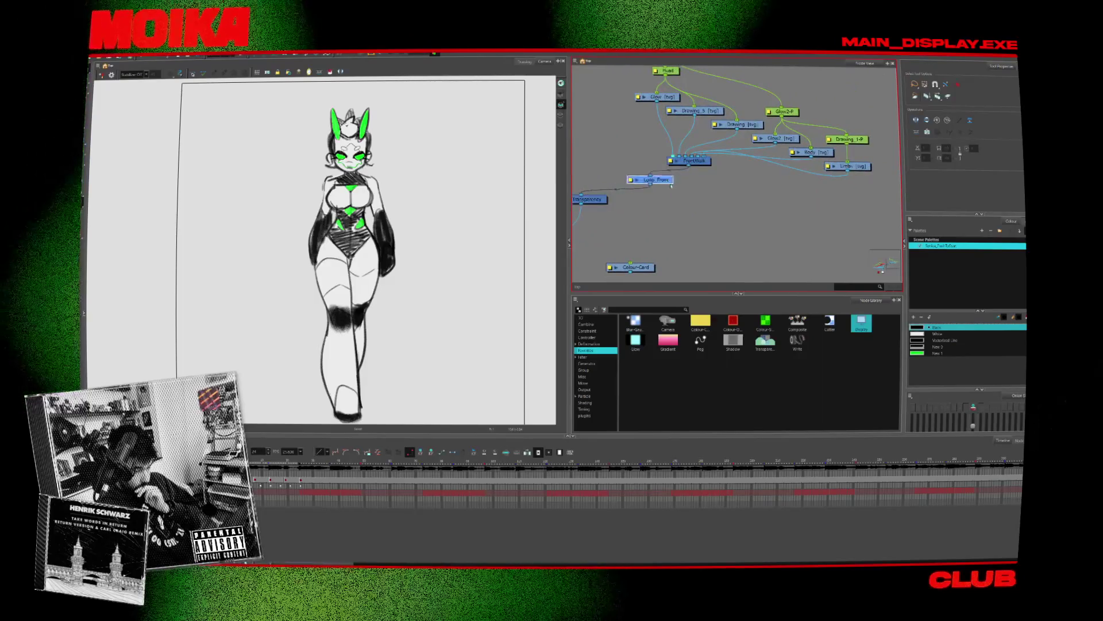
left_click_drag(607, 202, 623, 223)
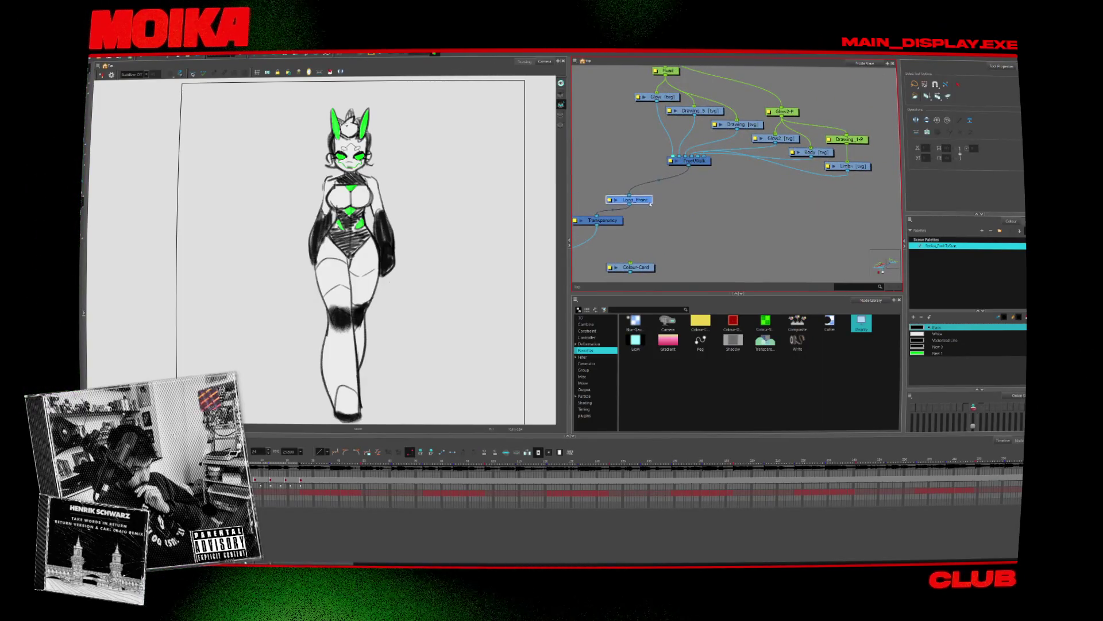
middle_click_drag(700, 182, 693, 218)
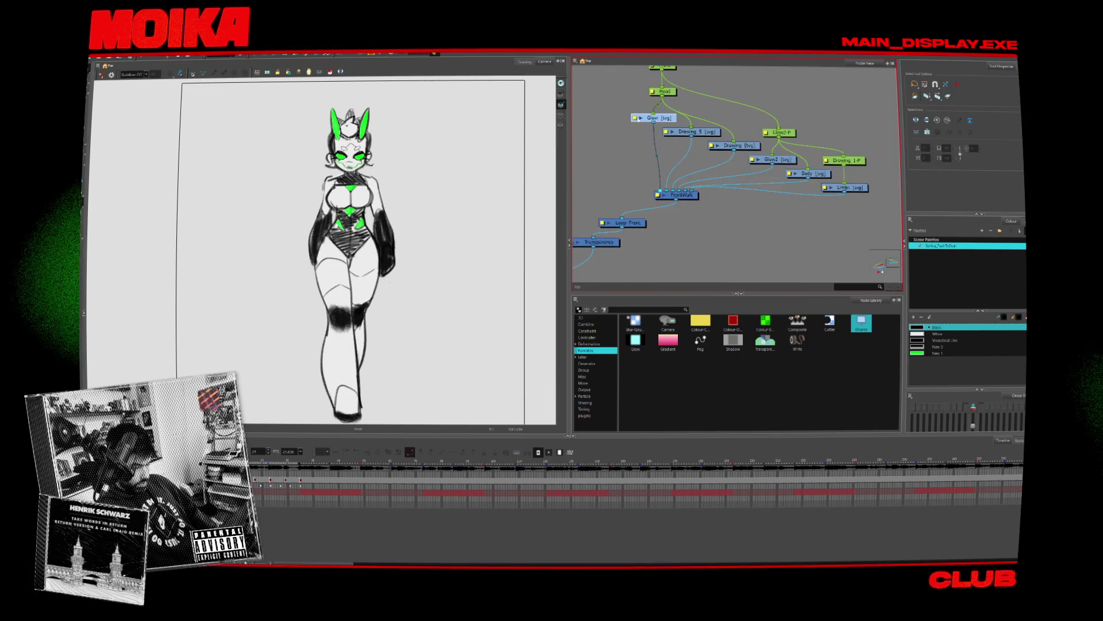
Step: Toggle the Glow2 node, zoom out on the whole graph and play the walk cycle
left_click(729, 145)
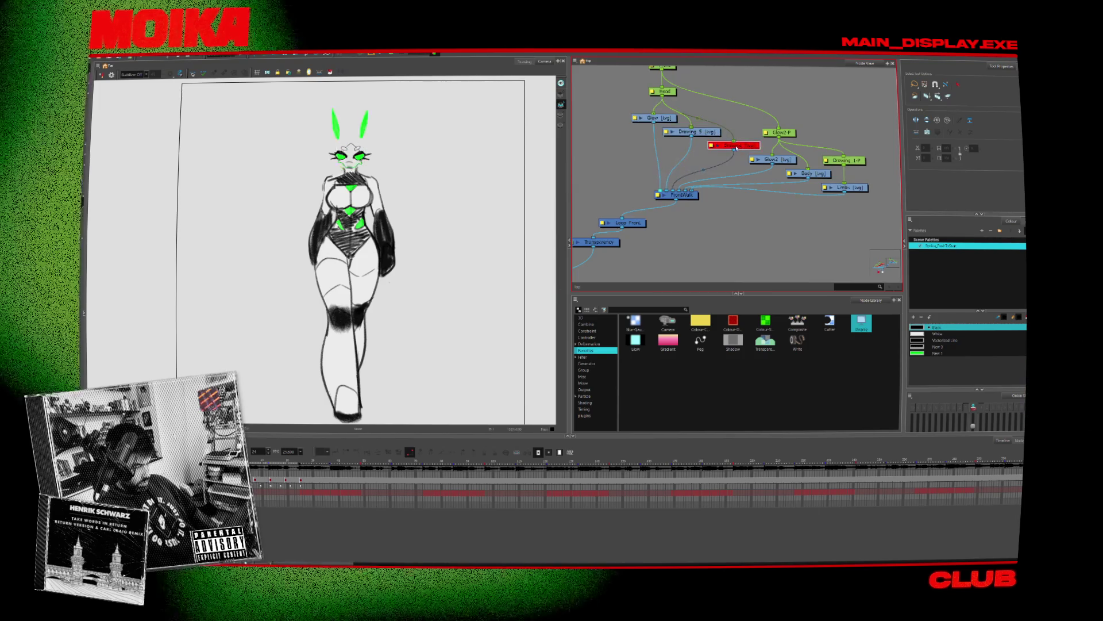
left_click(779, 161)
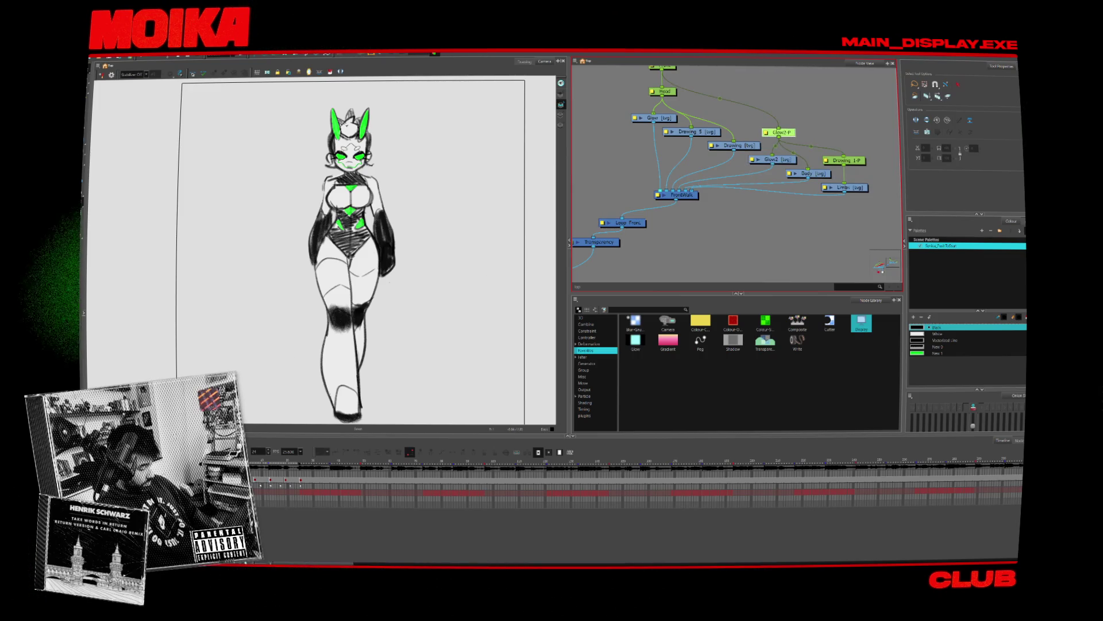
key("minus")
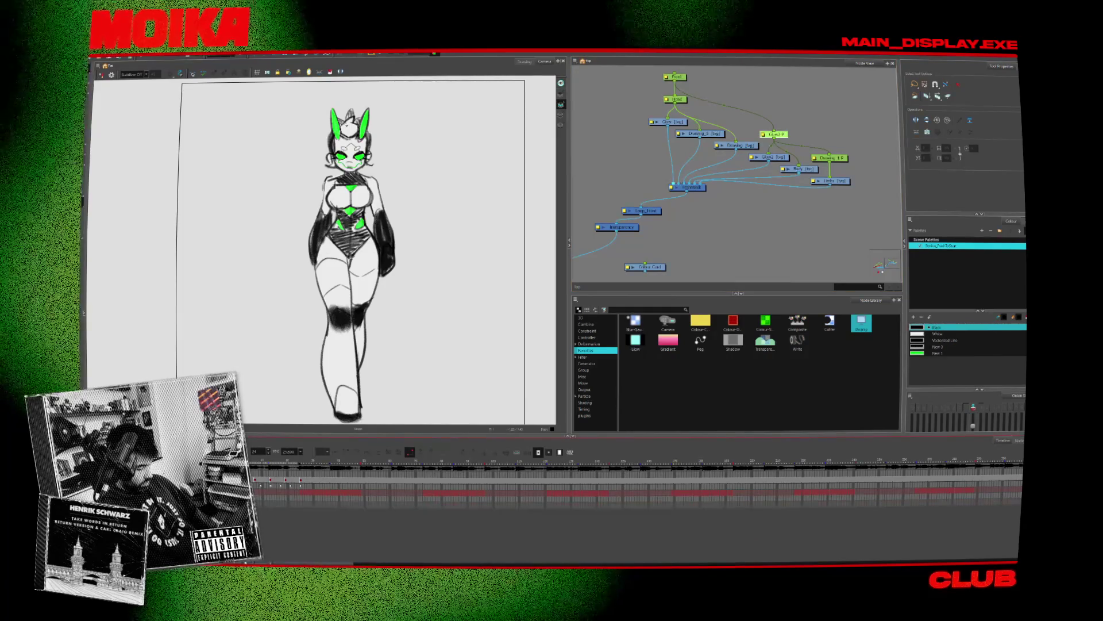
key("Return")
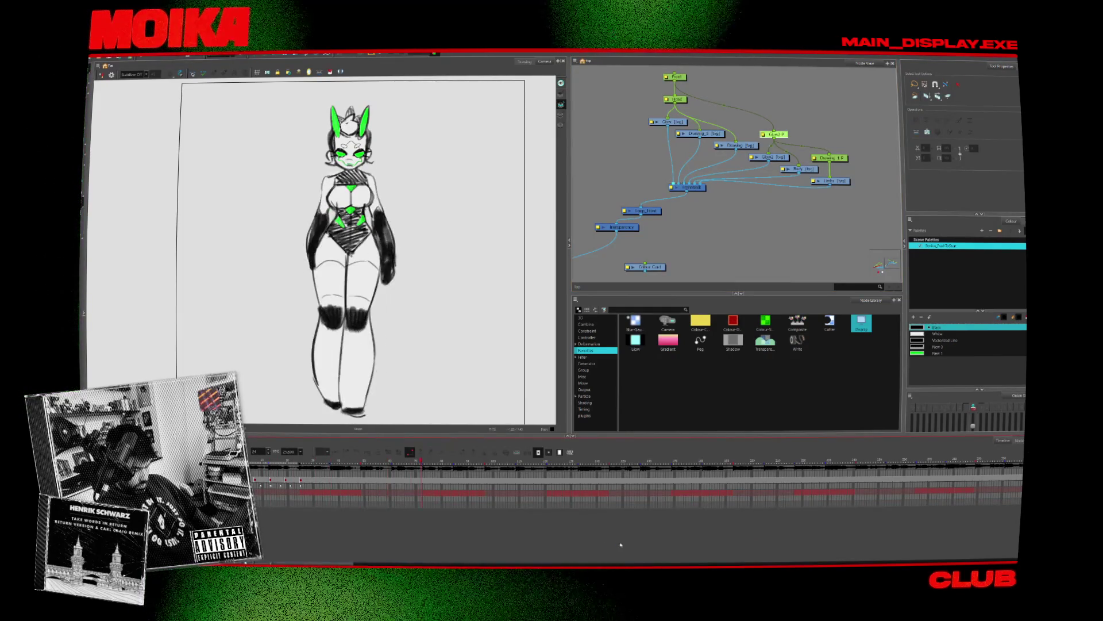
mouse_move(648, 565)
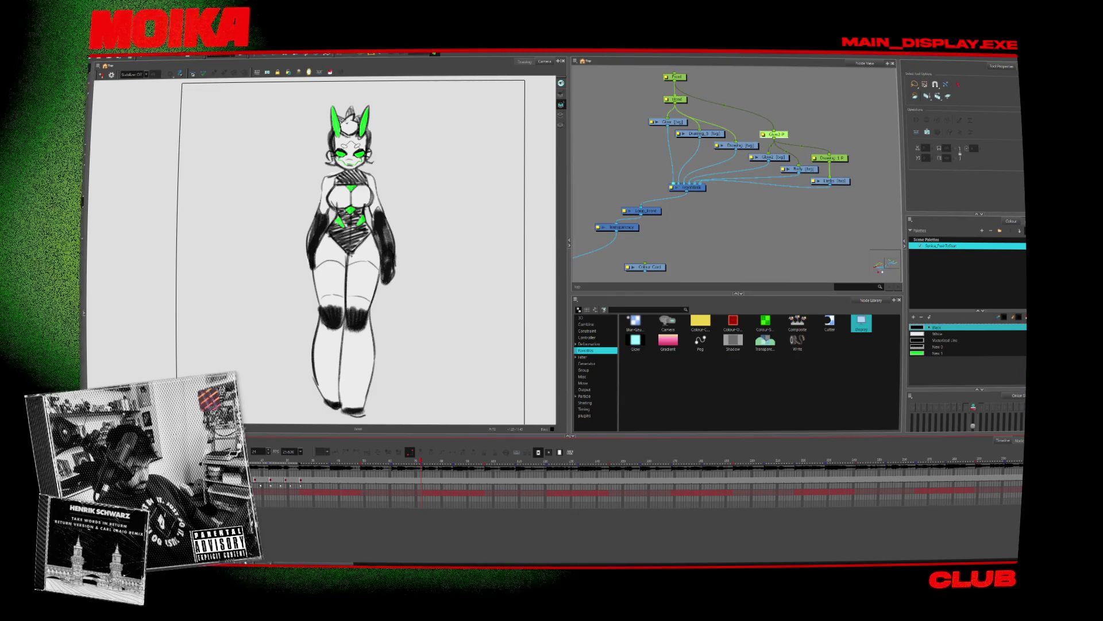
Step: In Blender, play the render preview from the start twice, pausing and resuming it, then return to Harmony
key("alt+Tab")
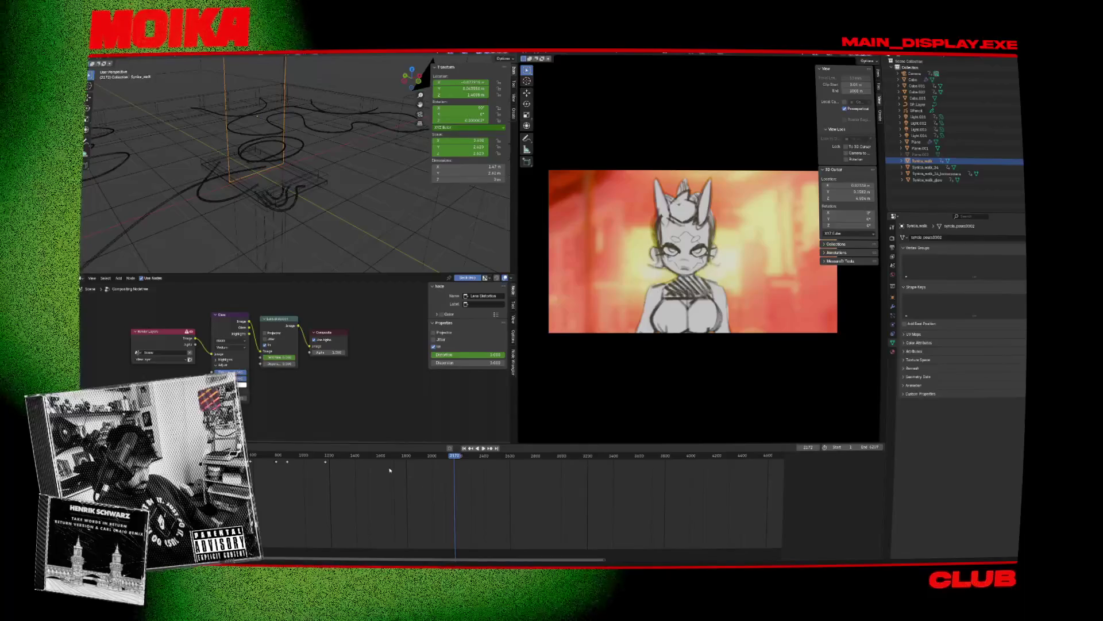
key("shift+Left")
key("space")
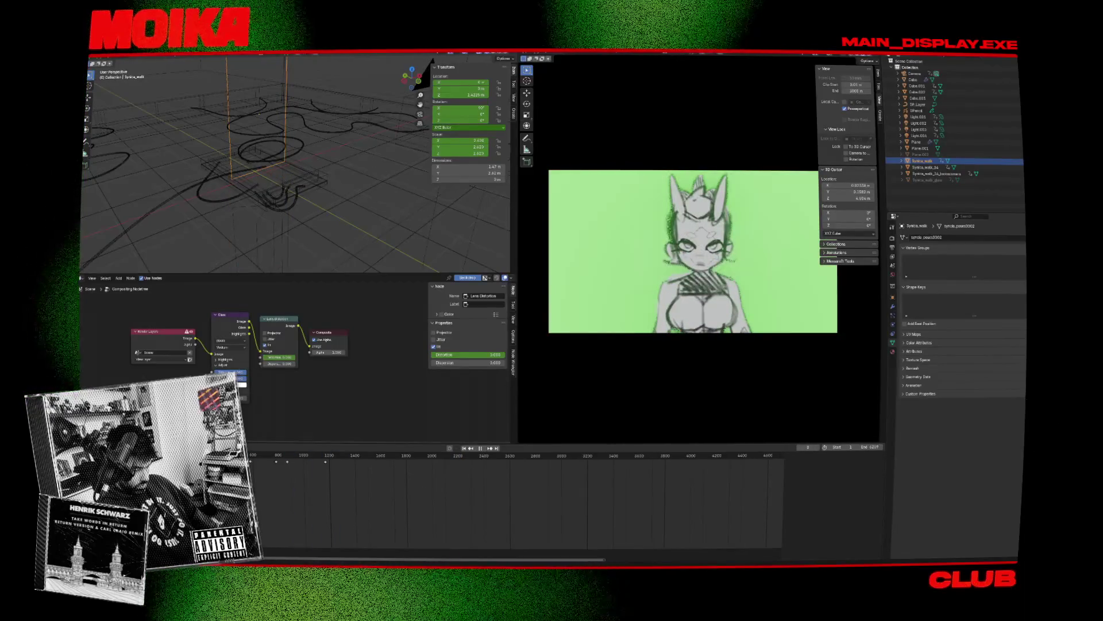
key("space")
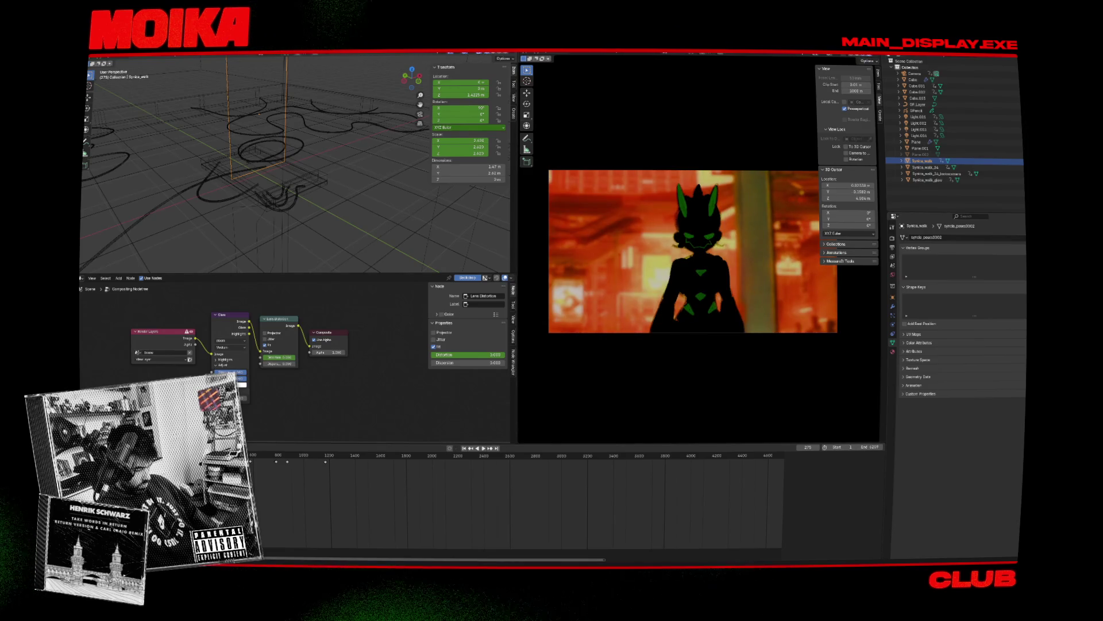
key("shift+Left")
key("space")
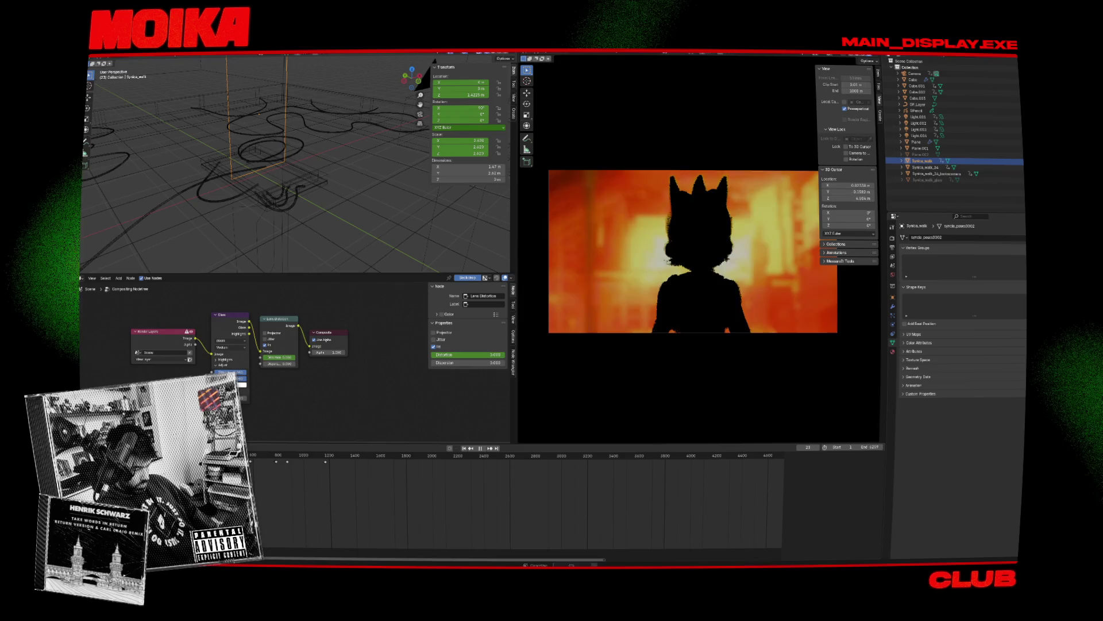
key("space")
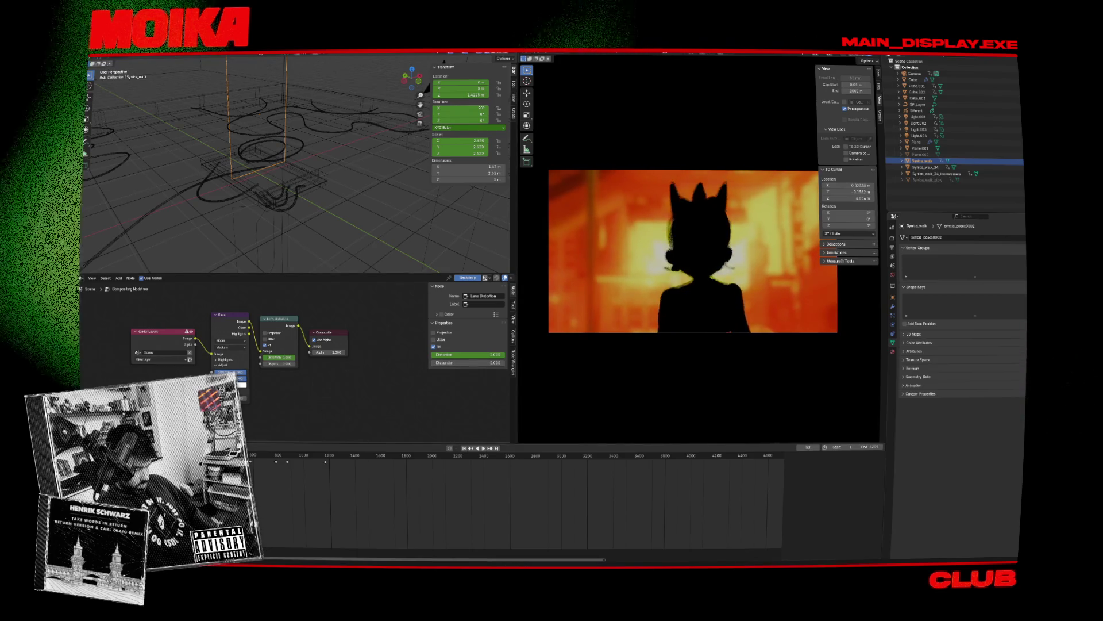
key("space")
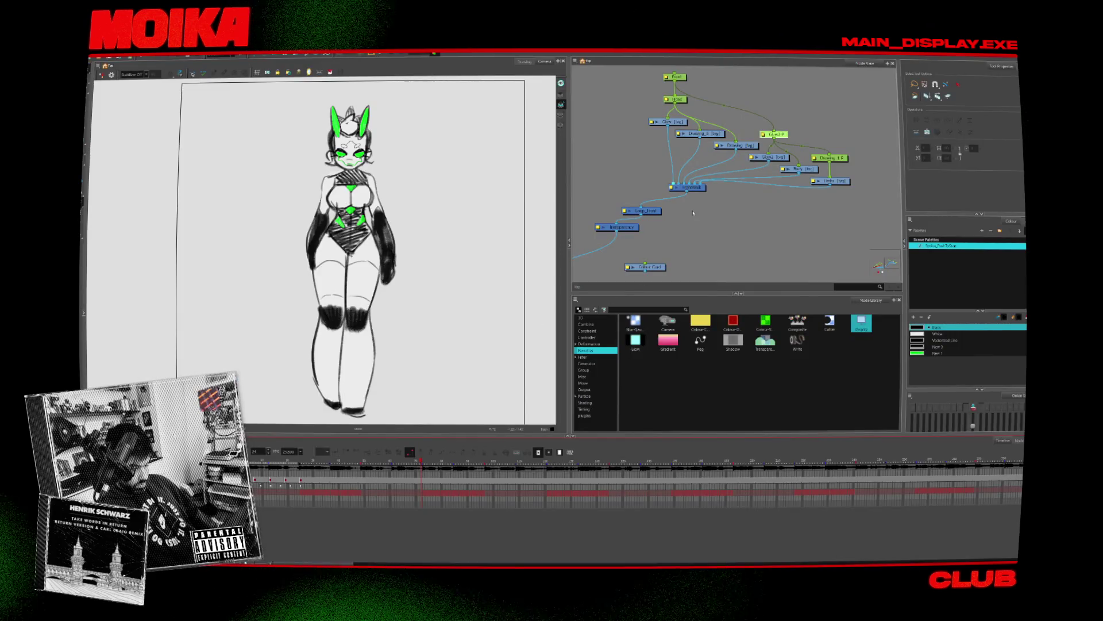
middle_click_drag(693, 213, 698, 231)
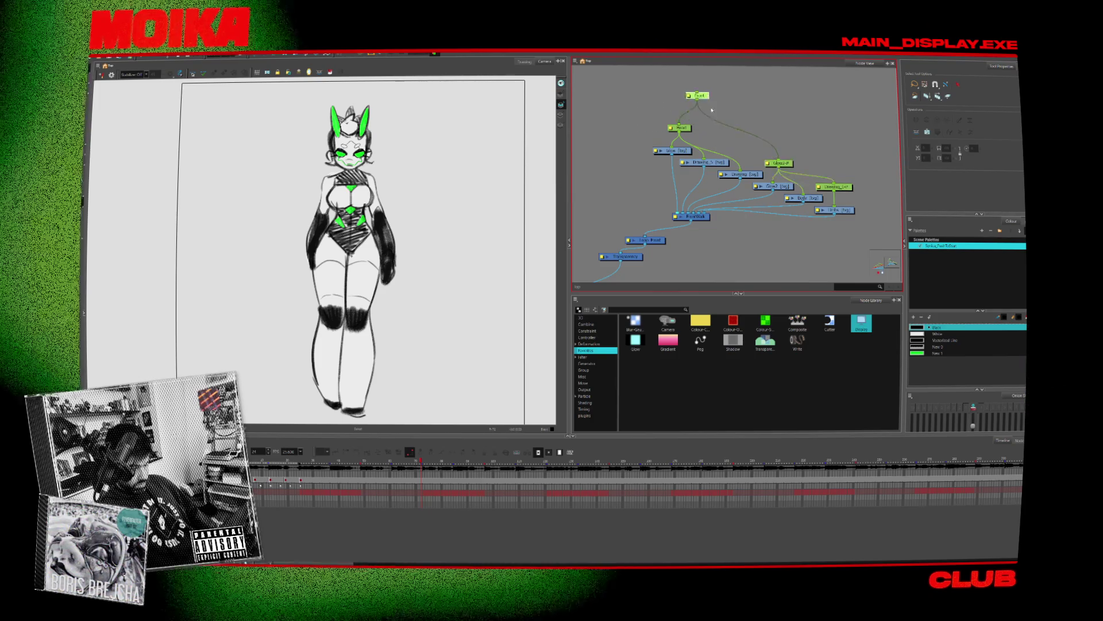
Step: Move the top Peg node, then check Loop_Front_1's properties and nudge it into place
left_click_drag(707, 102, 737, 94)
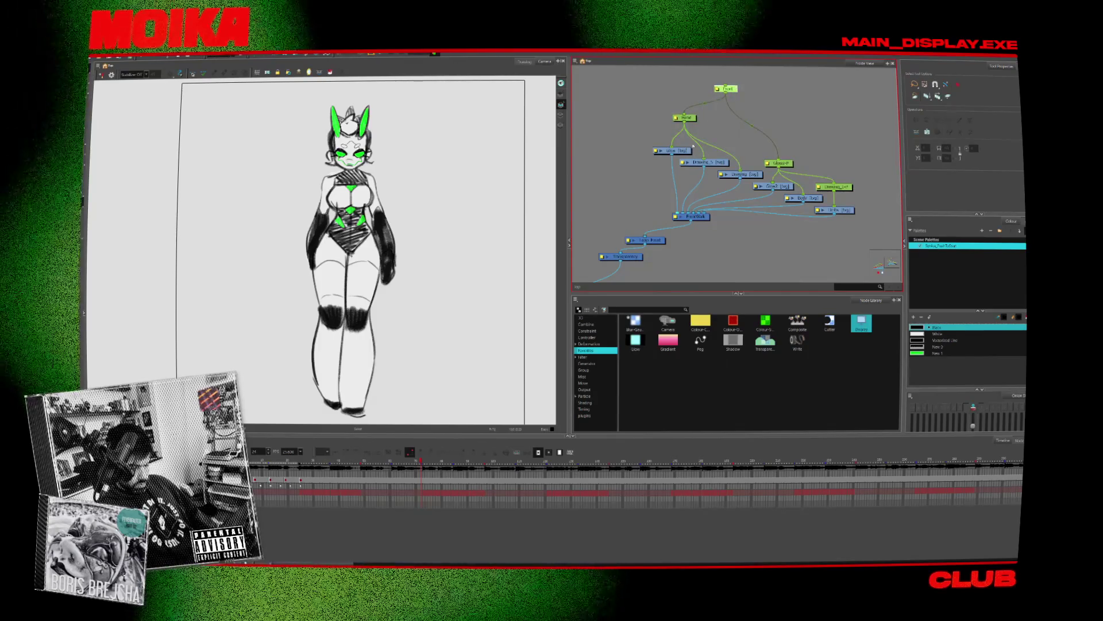
mouse_move(635, 209)
middle_mouse_down()
mouse_move(677, 191)
mouse_move(702, 229)
middle_mouse_up()
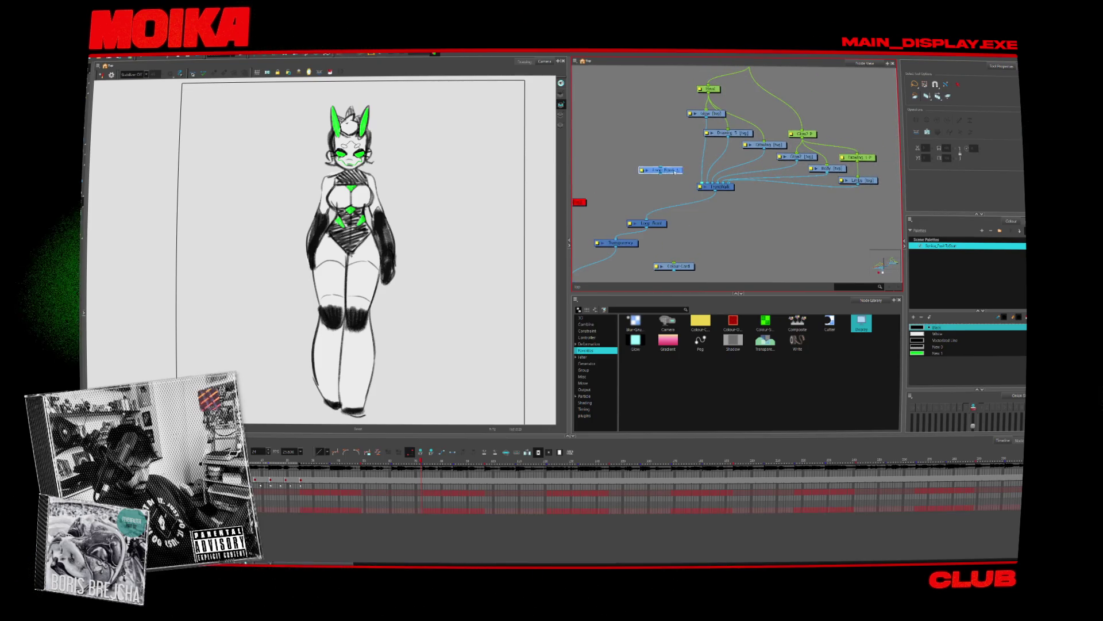
double_click(646, 168)
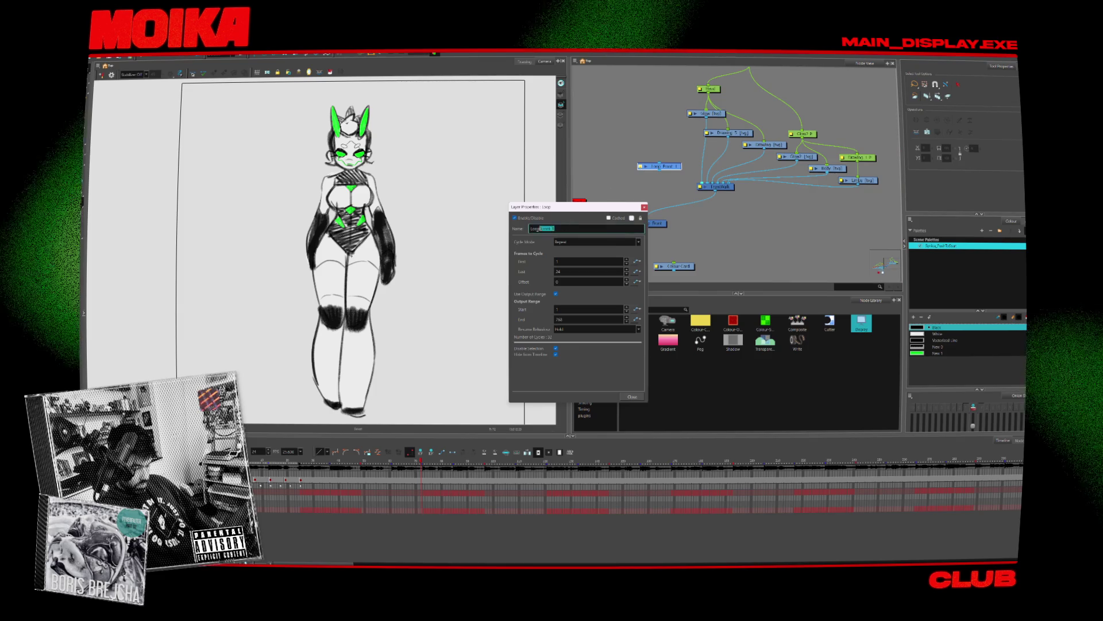
type("Crow")
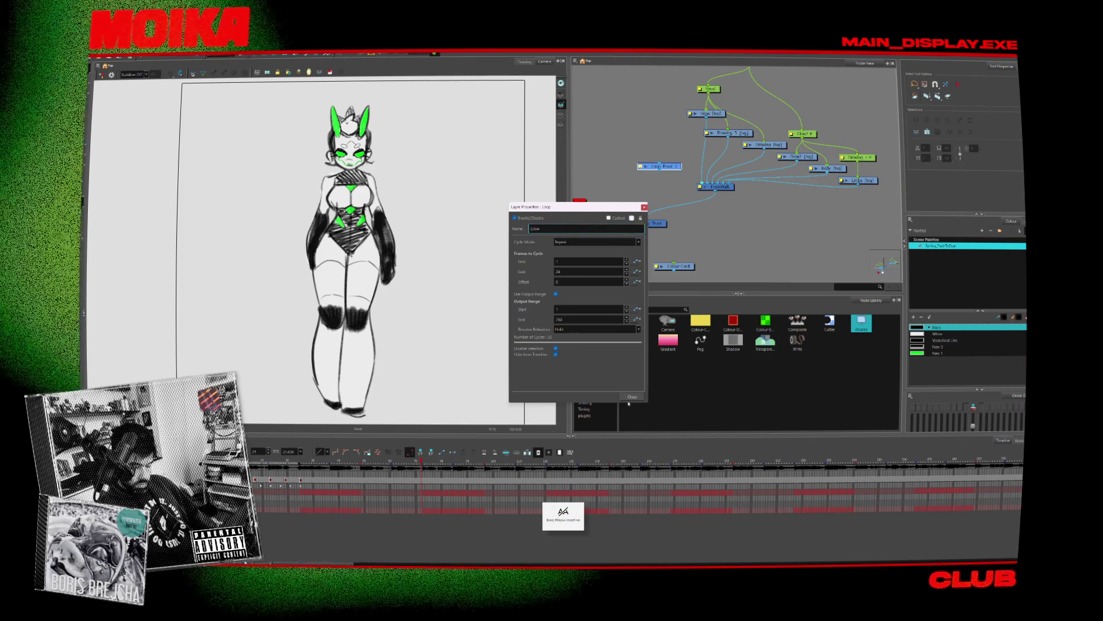
left_click(632, 396)
left_click_drag(668, 168, 658, 183)
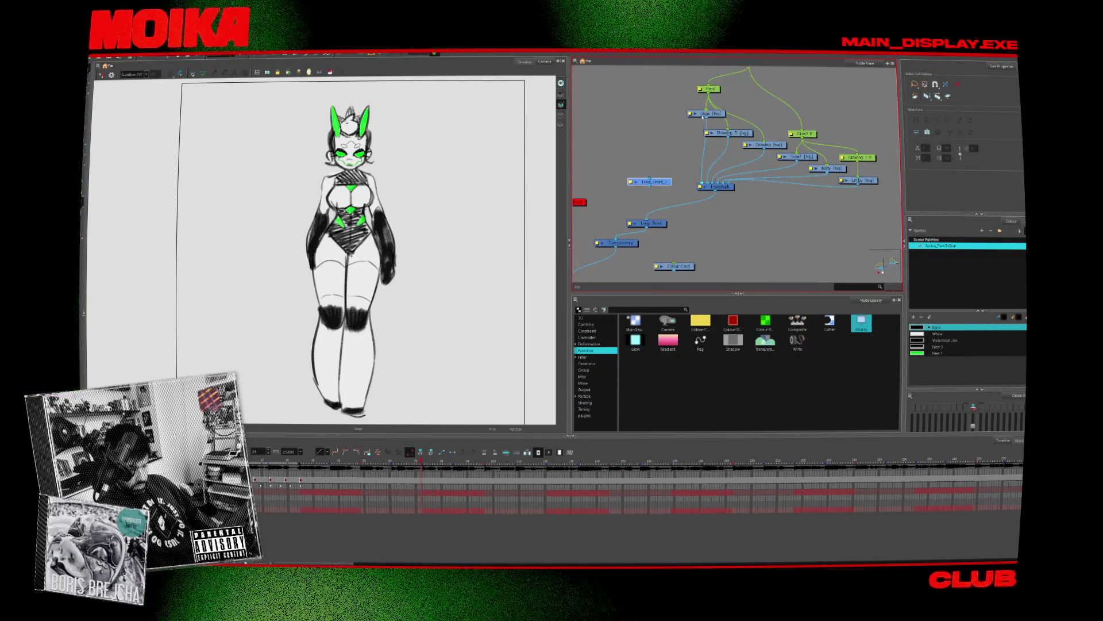
Step: Link Drawing_5 into Loop_Front_1 and move the loop node up and left
left_click_drag(649, 174, 649, 175)
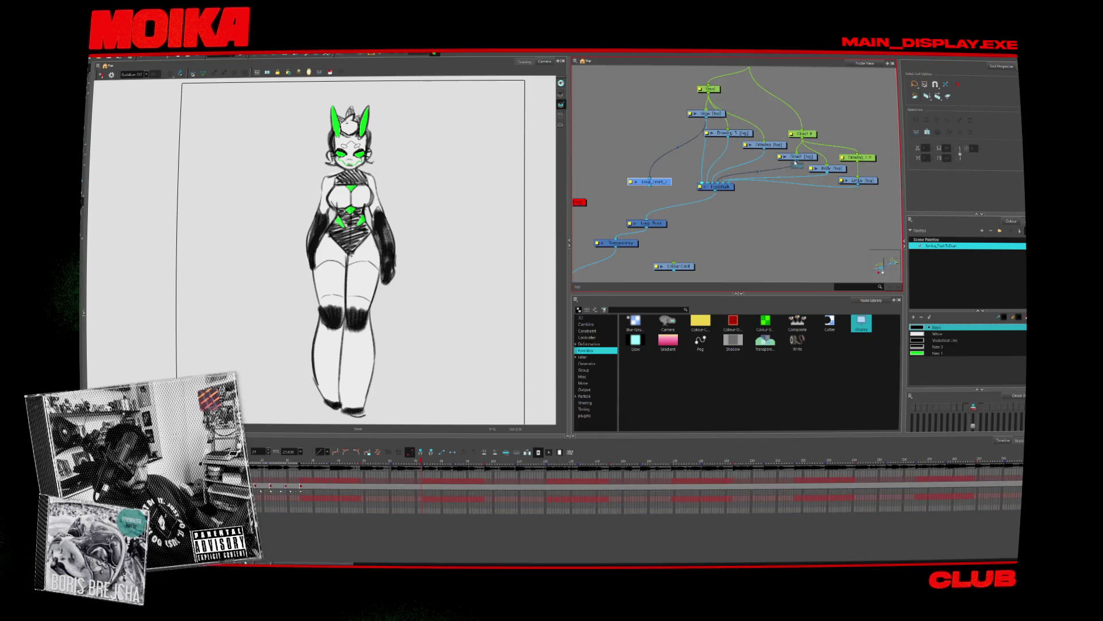
mouse_move(798, 166)
left_mouse_down()
mouse_move(708, 137)
mouse_move(796, 166)
left_mouse_up()
left_click_drag(715, 171, 649, 173)
mouse_move(715, 131)
left_mouse_down()
mouse_move(648, 174)
mouse_move(665, 185)
left_mouse_up()
left_click(630, 182)
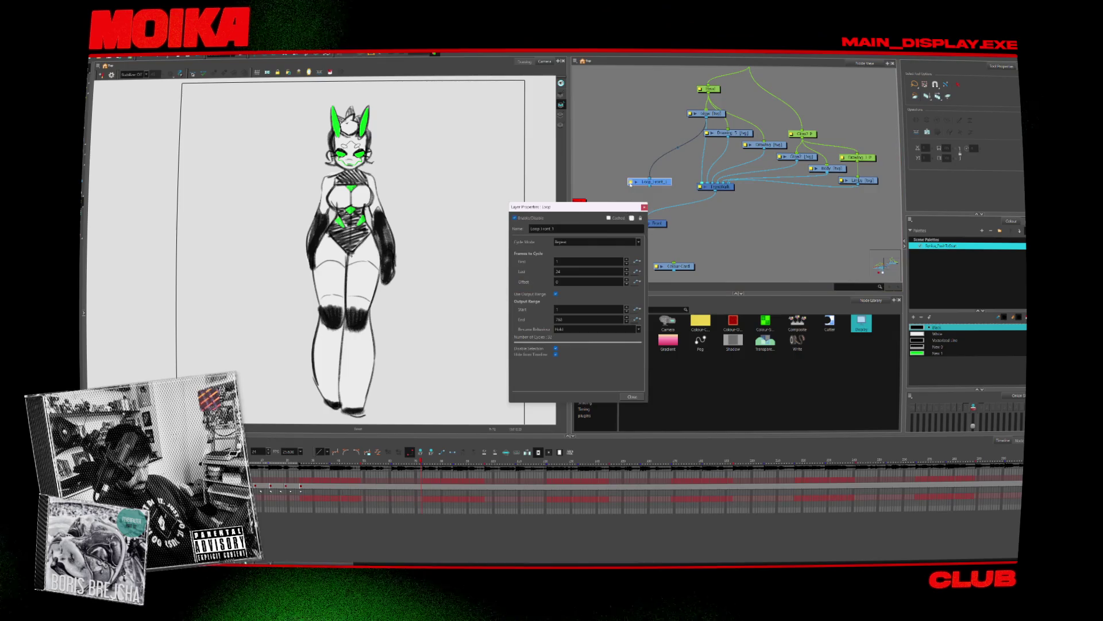
left_click(644, 207)
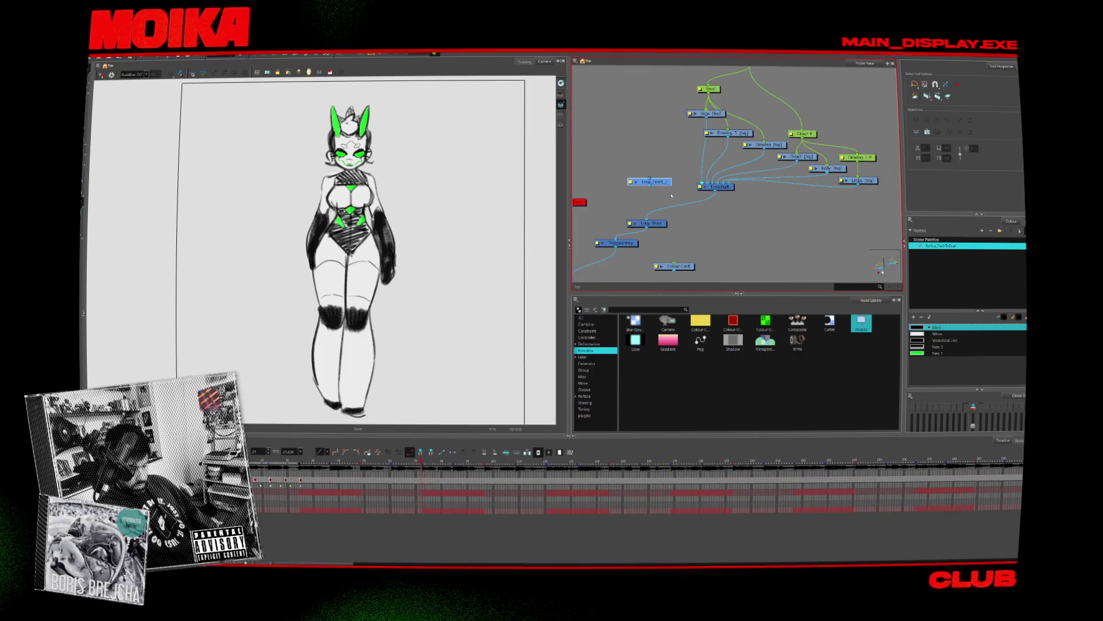
left_click_drag(730, 220, 660, 186)
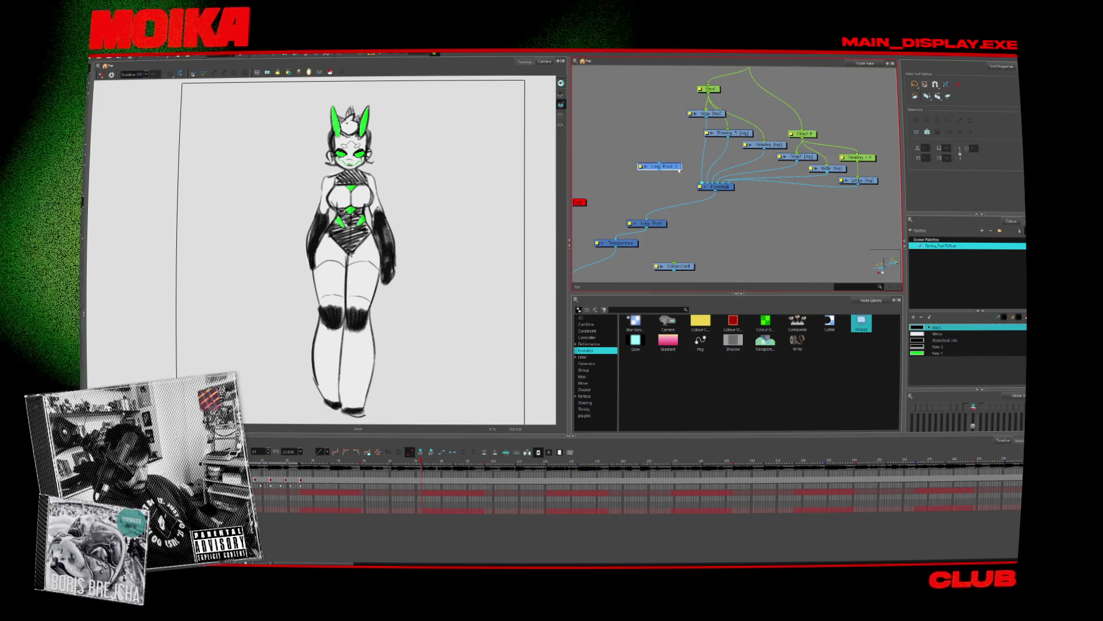
Step: Delete Loop_Front_1, duplicate the FreeWalk composite and connect Drawing 5 into FreeWalk_1
key("Delete")
double_click(699, 186)
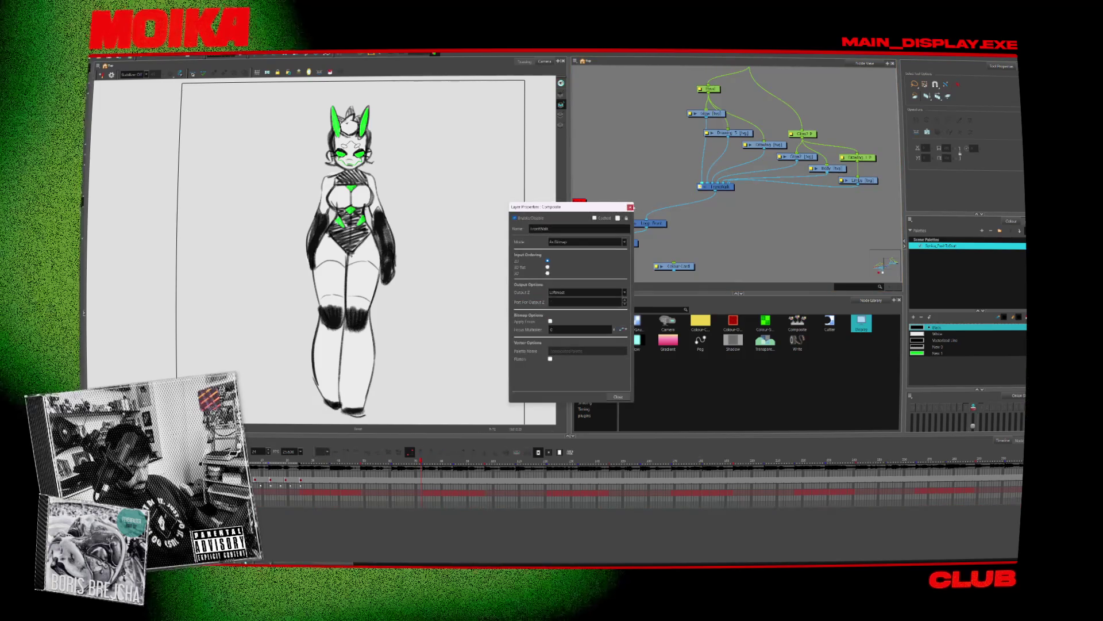
left_click(630, 207)
key("ctrl+c")
key("ctrl+v")
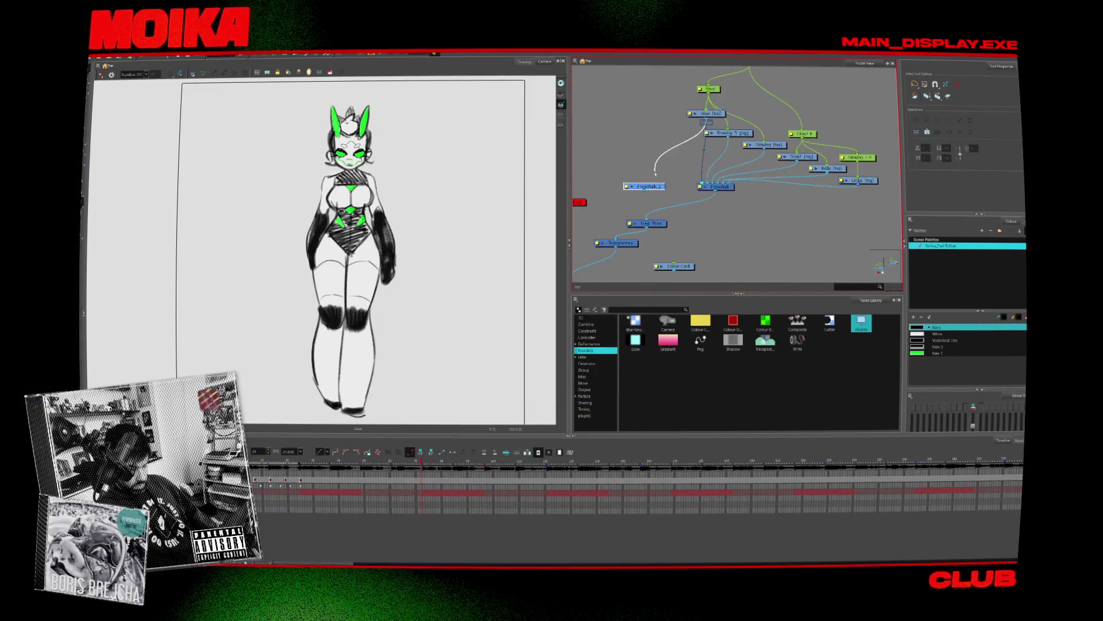
left_click_drag(644, 177, 645, 183)
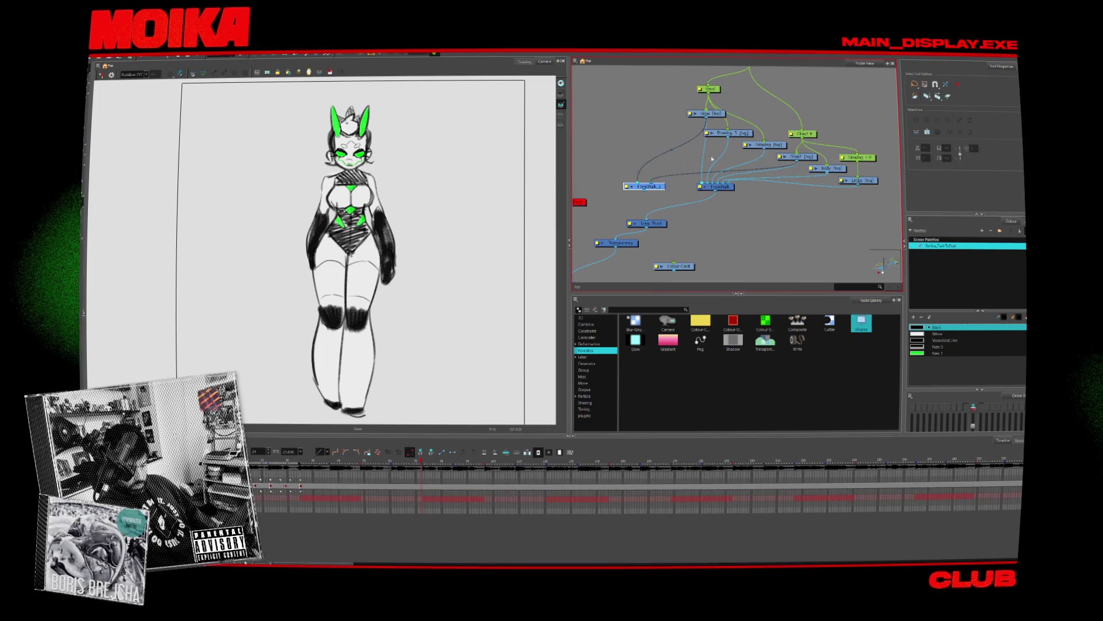
left_click(632, 186)
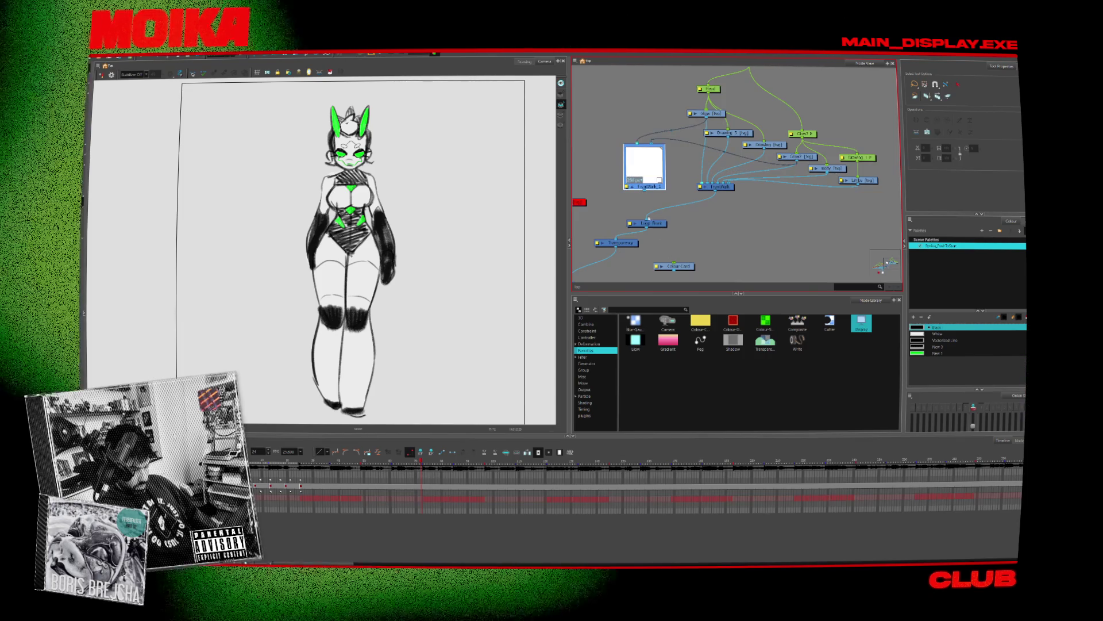
Step: Add a Transparency node from the library and place it above the walk-cycle node
middle_click_drag(630, 213, 655, 212)
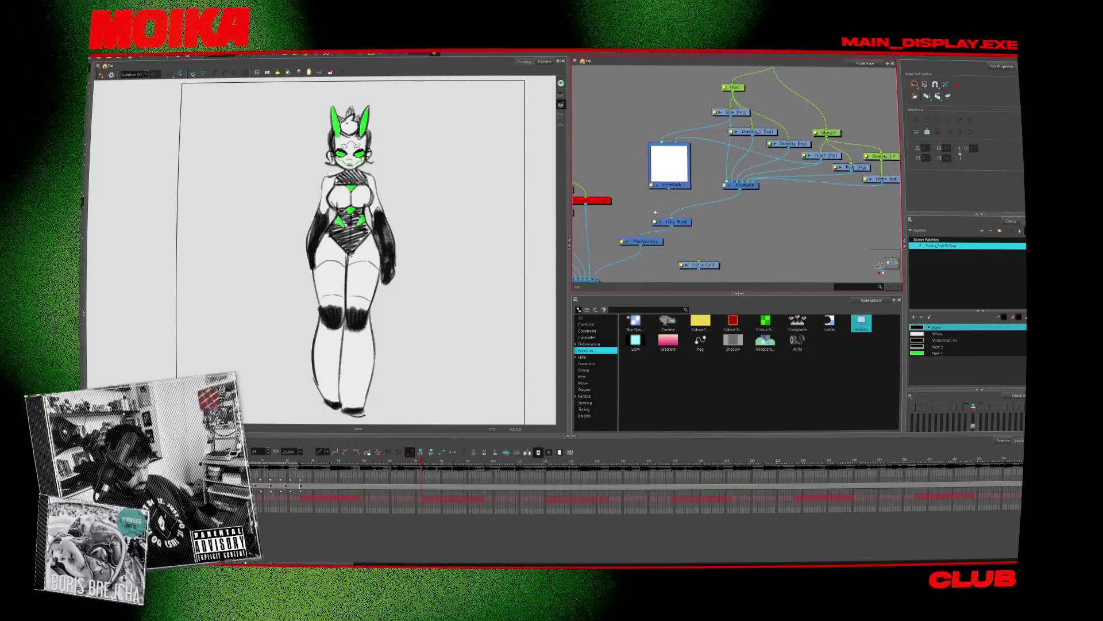
left_click(726, 328)
left_click(732, 343)
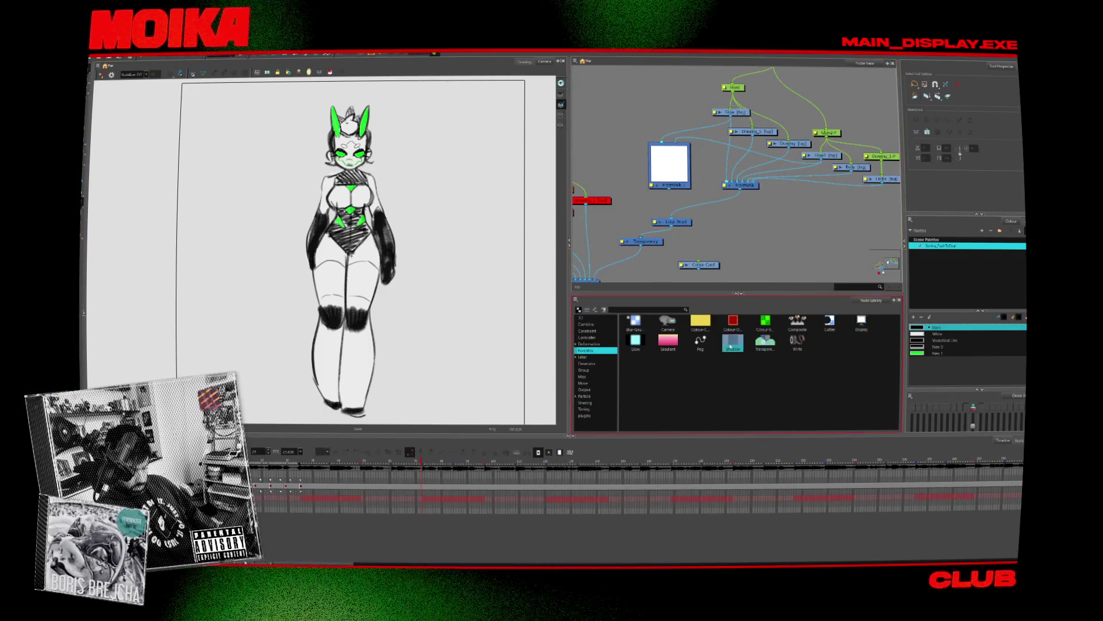
left_click_drag(667, 209, 659, 186)
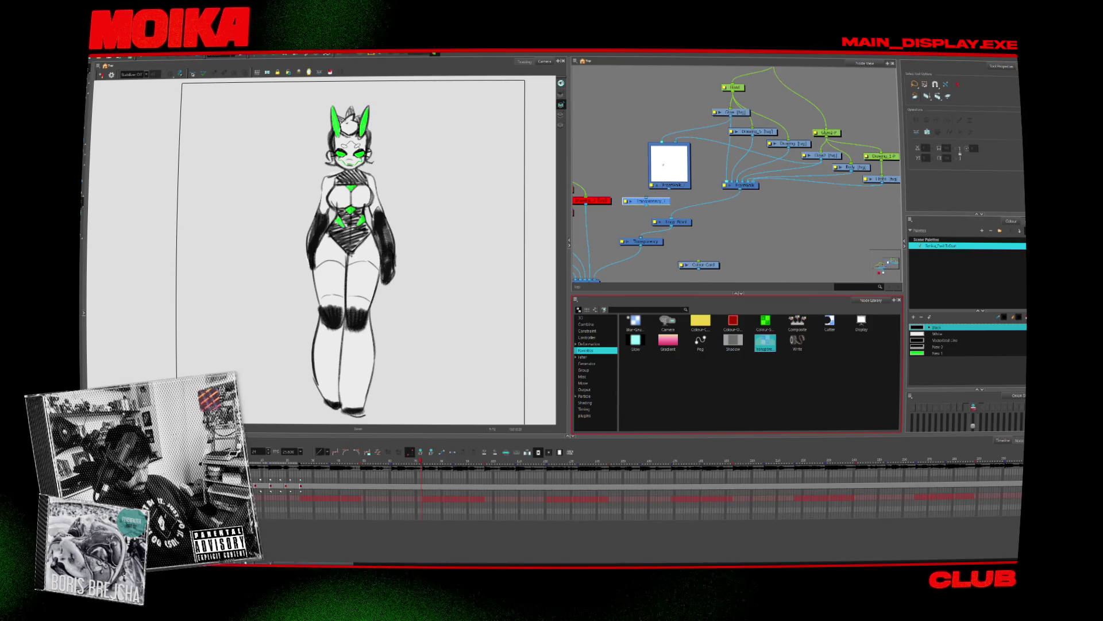
left_click(653, 186)
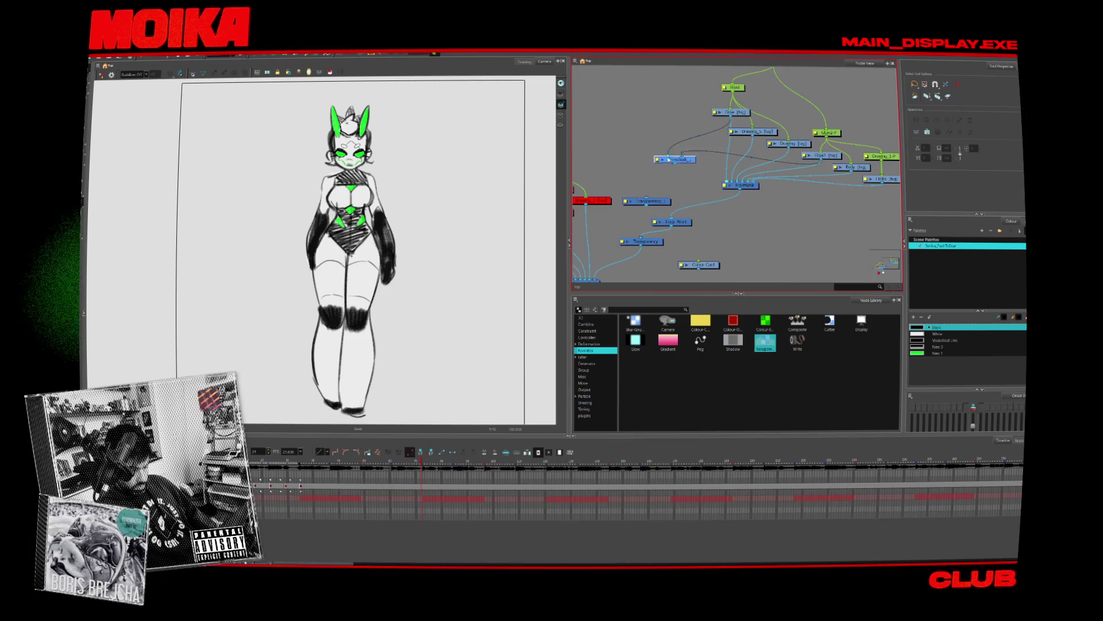
left_click_drag(656, 201, 659, 189)
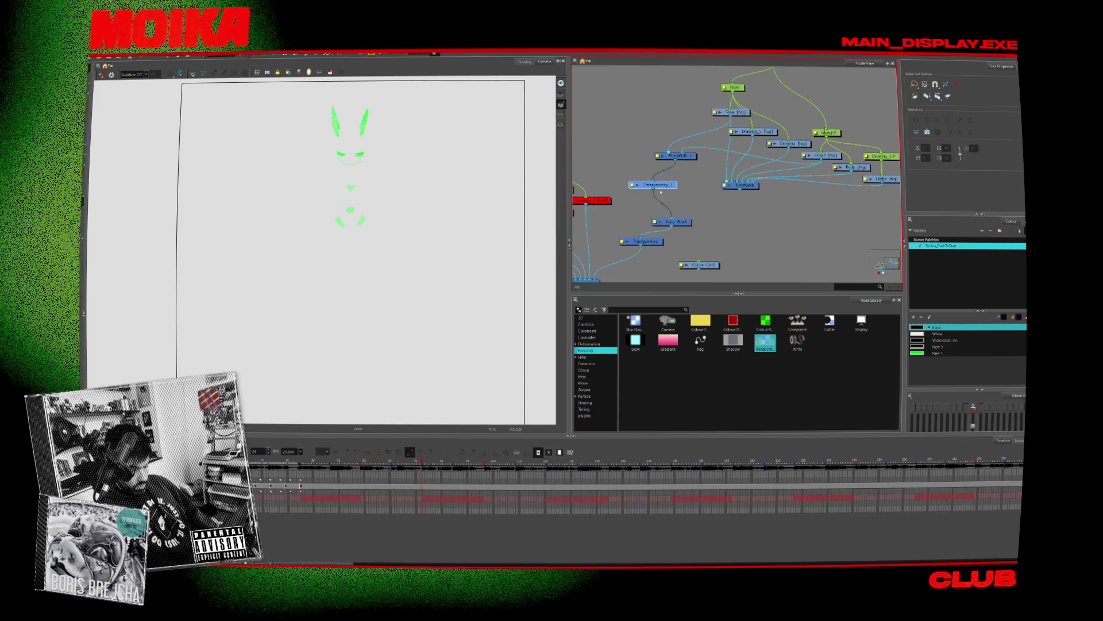
left_click_drag(734, 189, 718, 204)
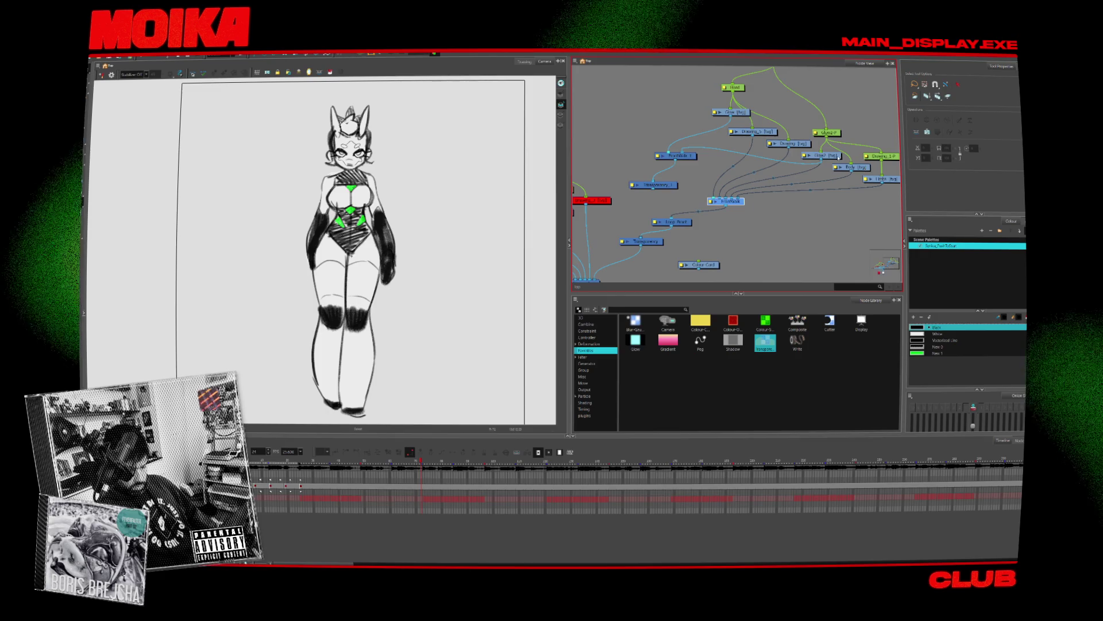
Step: Cable Transparency_1 into FrameWalk_1, set its transparency to 0, and scrub through the walk
left_click(733, 196)
left_click(664, 171)
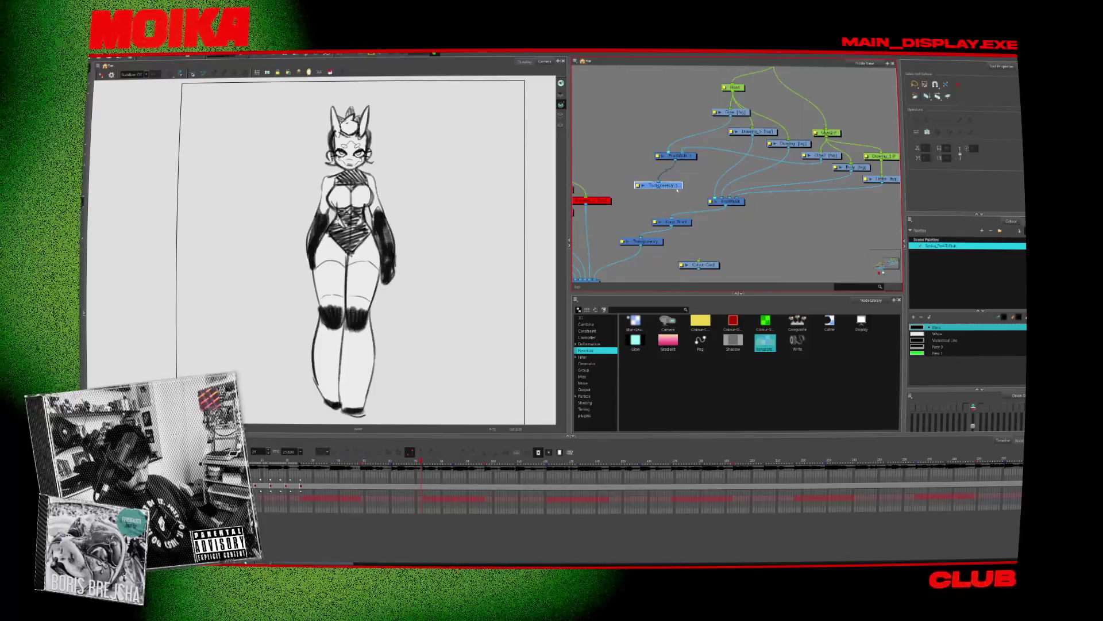
left_click_drag(676, 190, 712, 200)
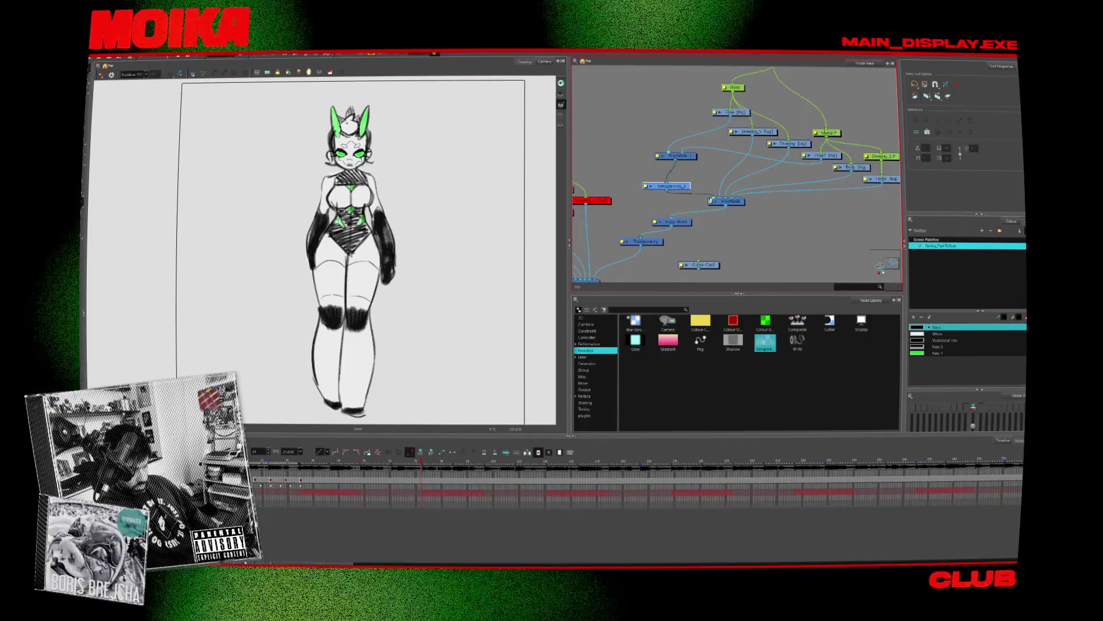
left_click_drag(692, 158, 690, 146)
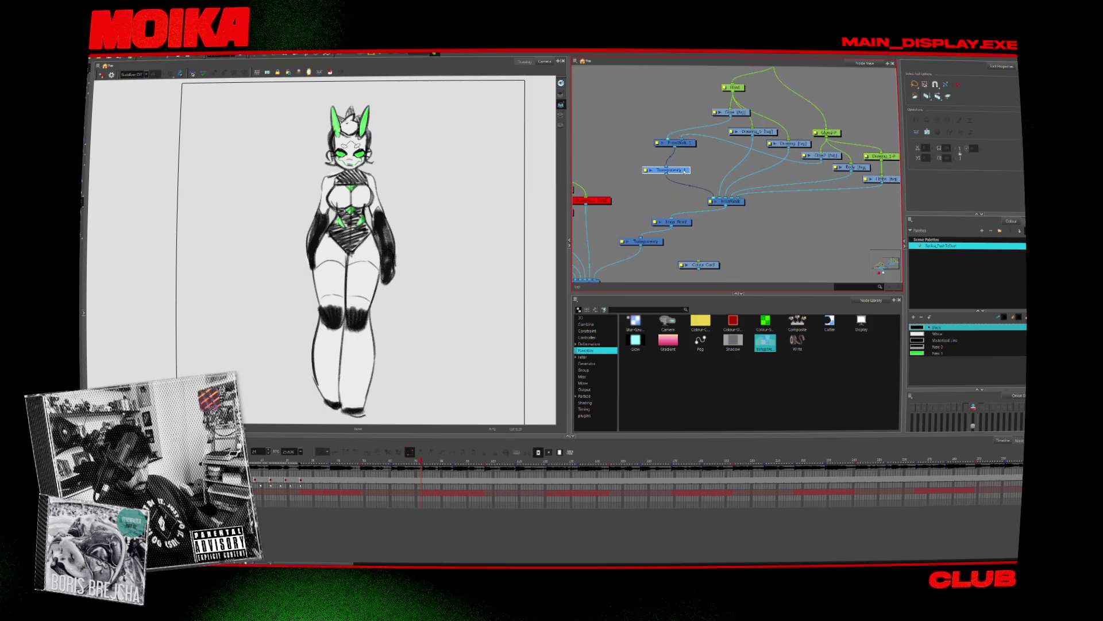
left_click(646, 171)
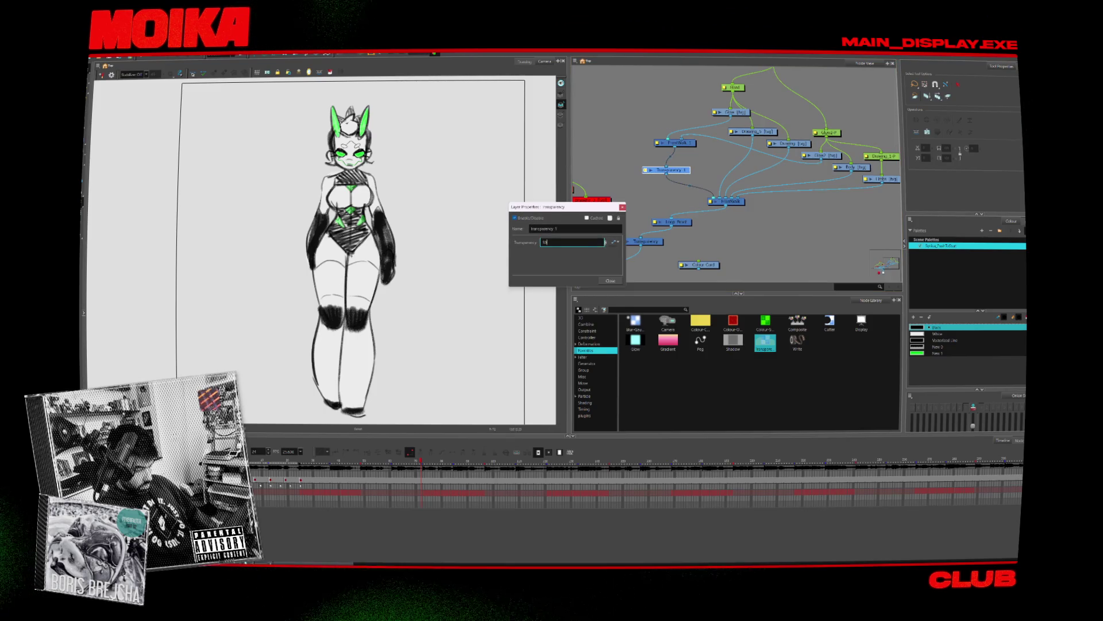
type("0")
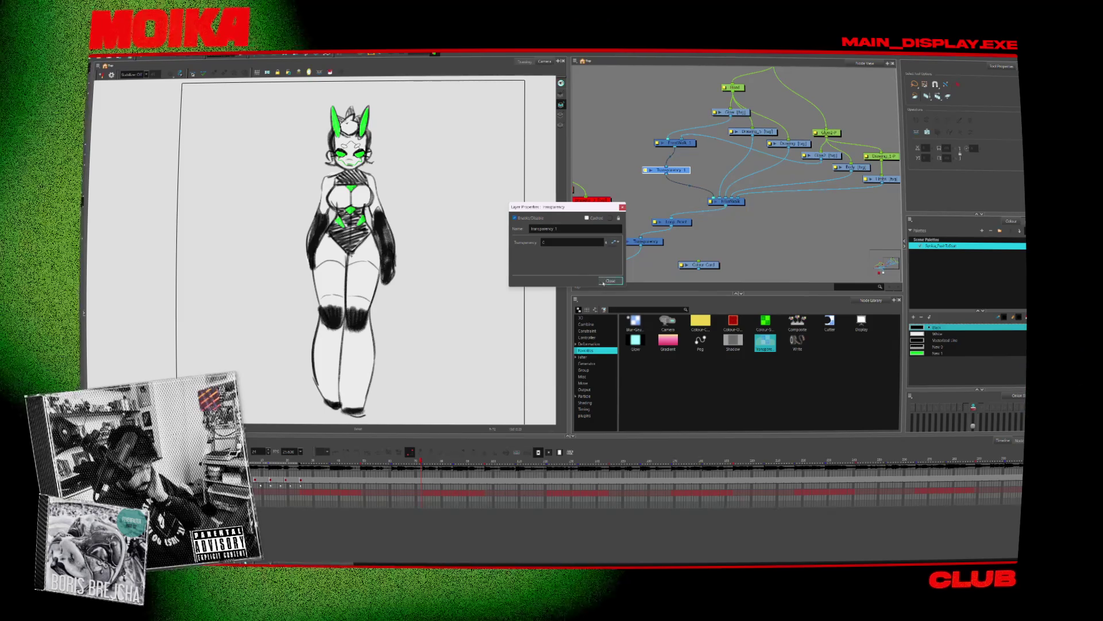
left_click(610, 281)
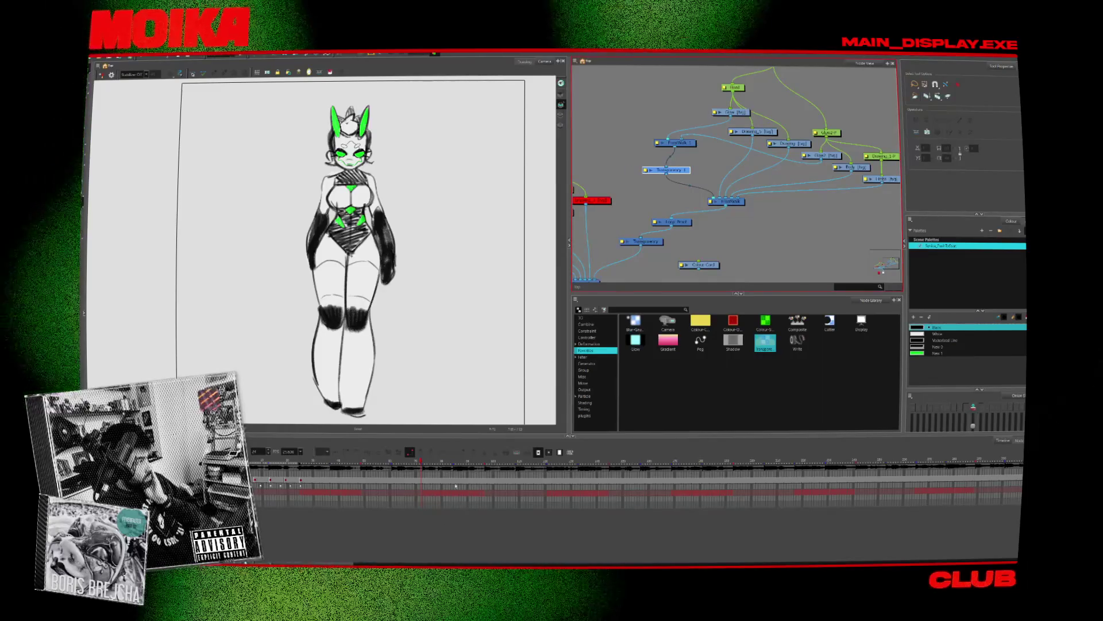
left_click_drag(523, 489, 792, 540)
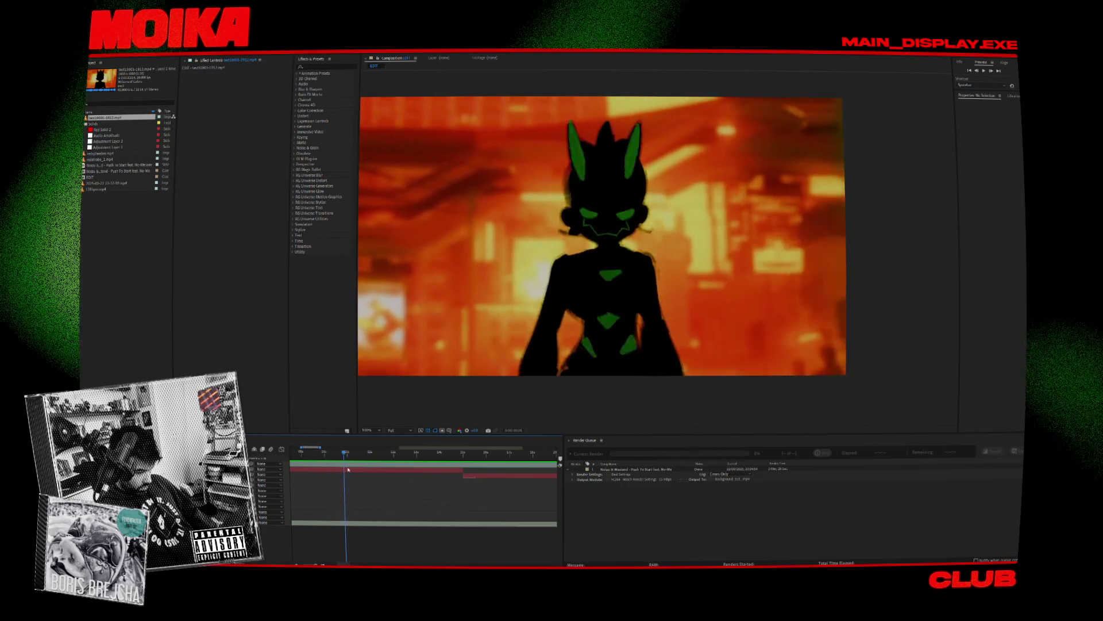
mouse_move(359, 469)
left_mouse_down()
mouse_move(471, 487)
mouse_move(462, 486)
left_mouse_up()
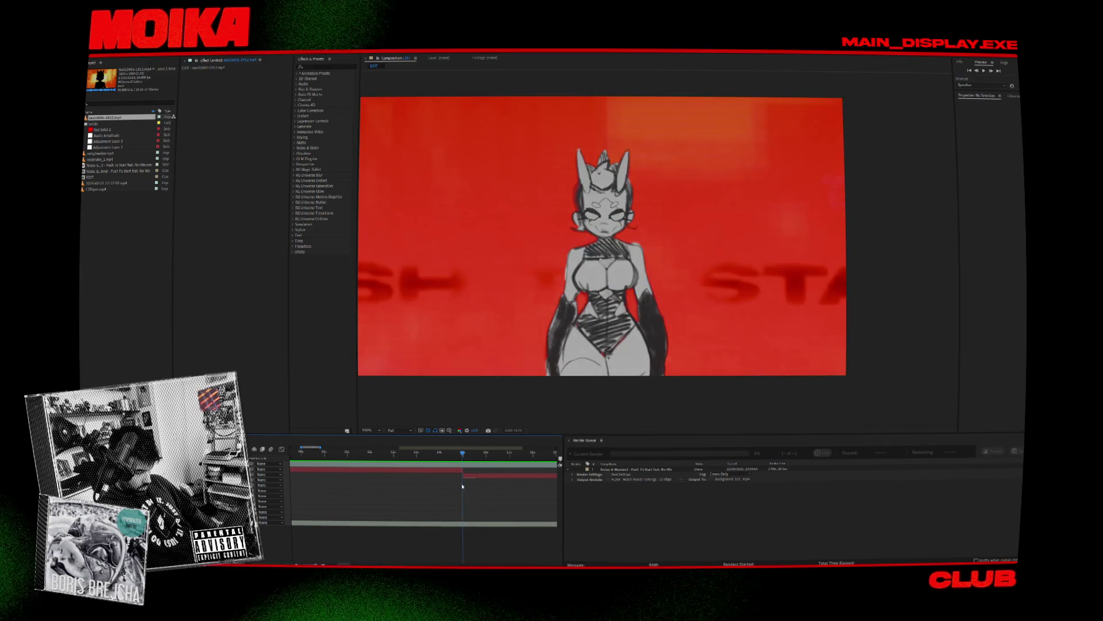
left_click(464, 453)
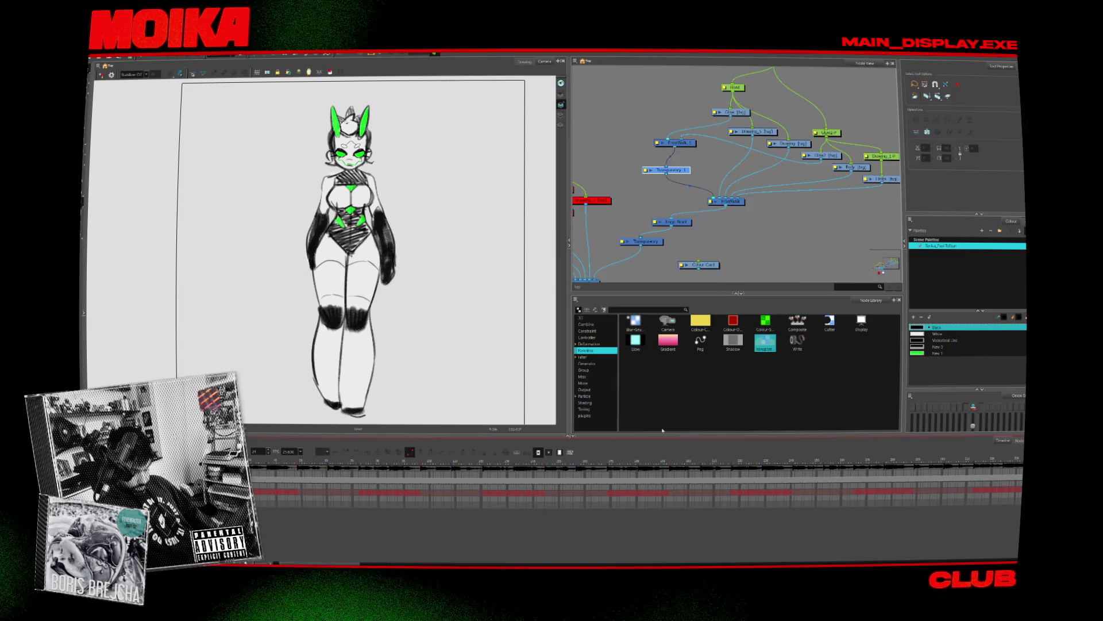
Step: Rename the transparency node to 'Eyes Glow Transparency'
mouse_move(349, 560)
left_mouse_down()
mouse_move(488, 563)
mouse_move(387, 562)
left_mouse_up()
mouse_move(338, 557)
left_mouse_down()
mouse_move(692, 565)
mouse_move(402, 542)
left_mouse_up()
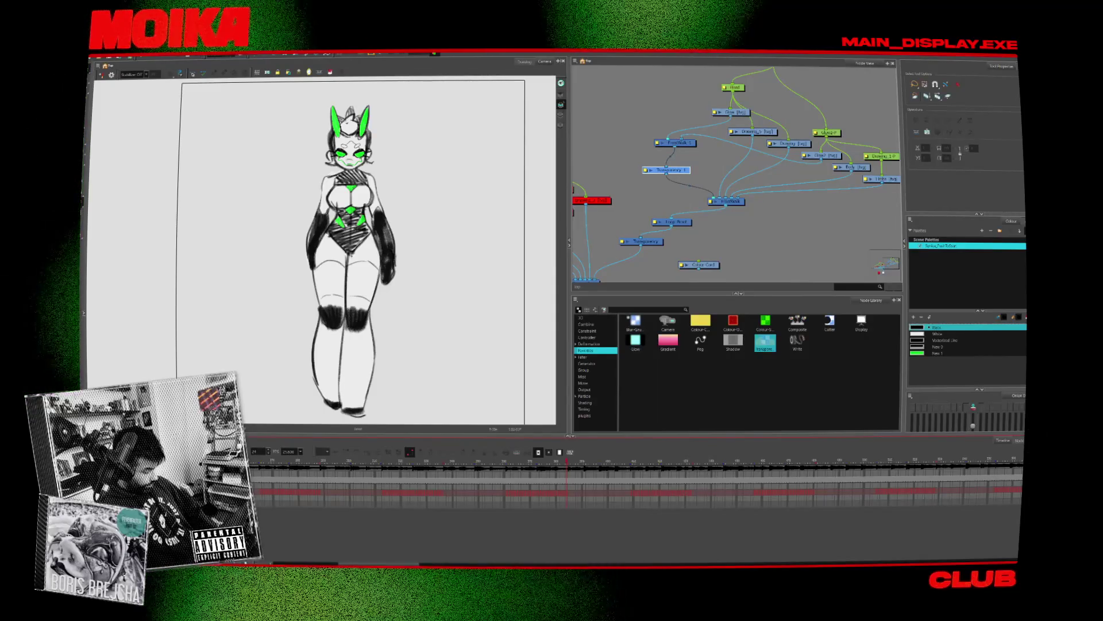
double_click(649, 170)
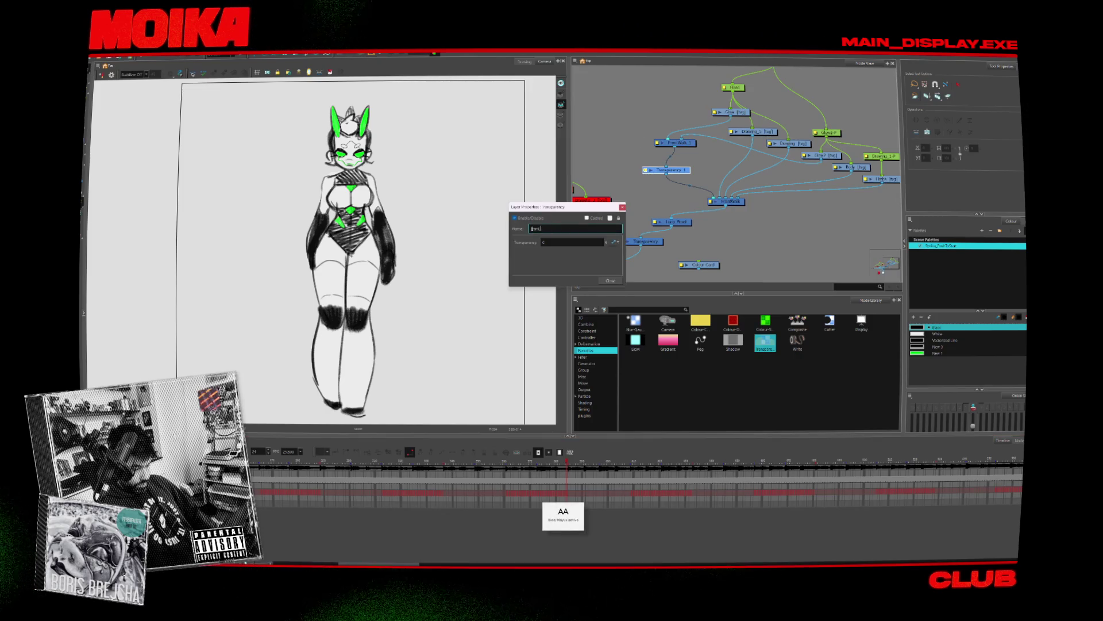
type(" G")
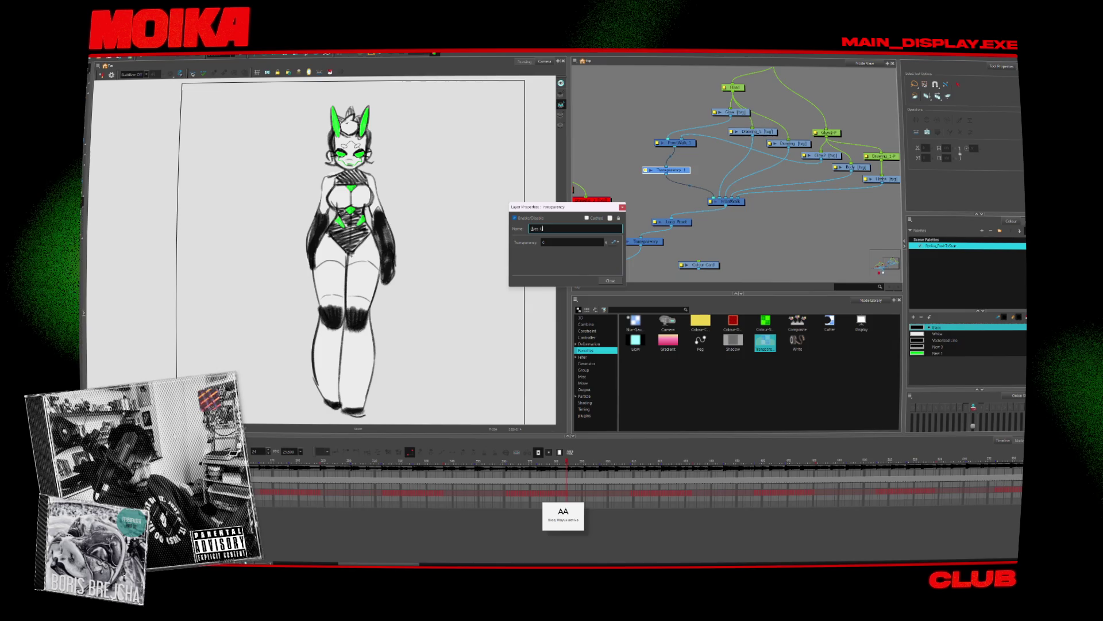
type("low Transparency")
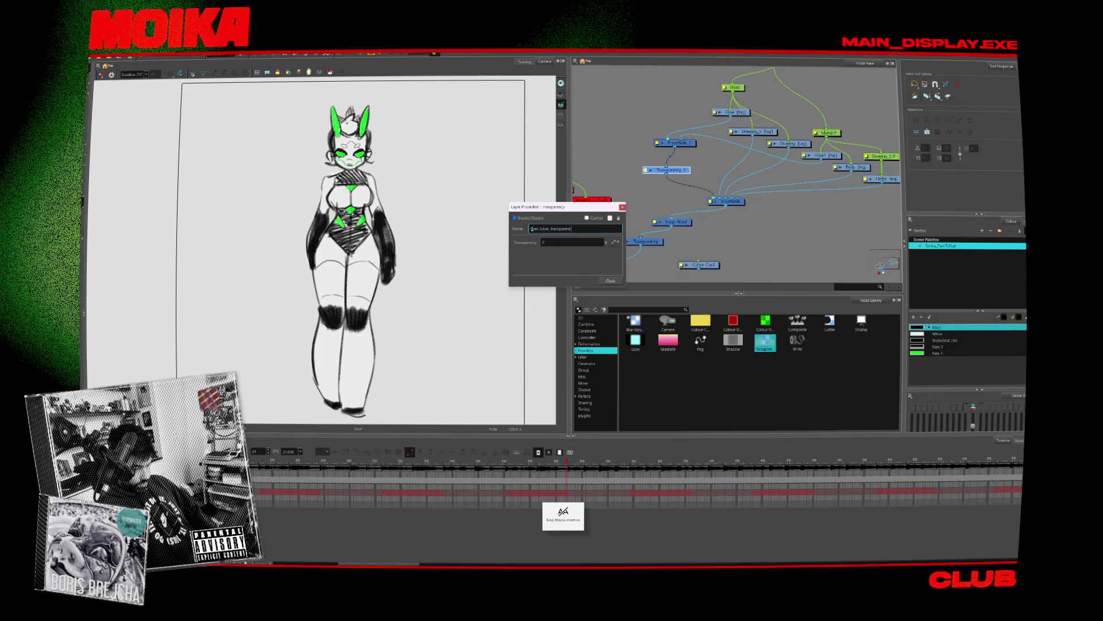
left_click(550, 242)
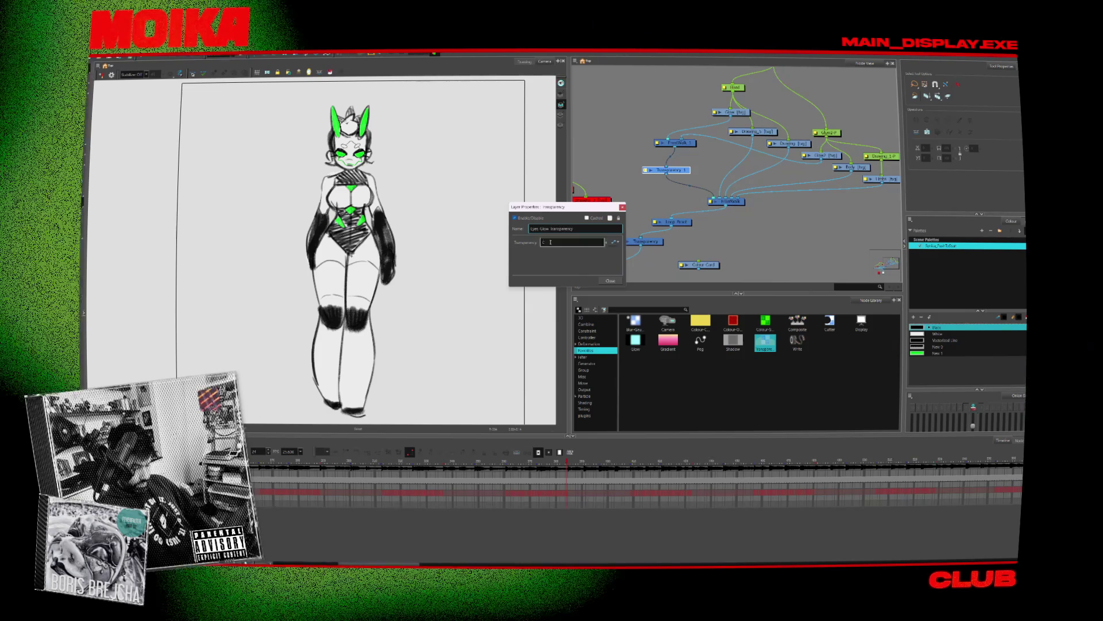
left_click(614, 280)
Step: Rename the composite node to 'Eyes Glow'
left_click(658, 143)
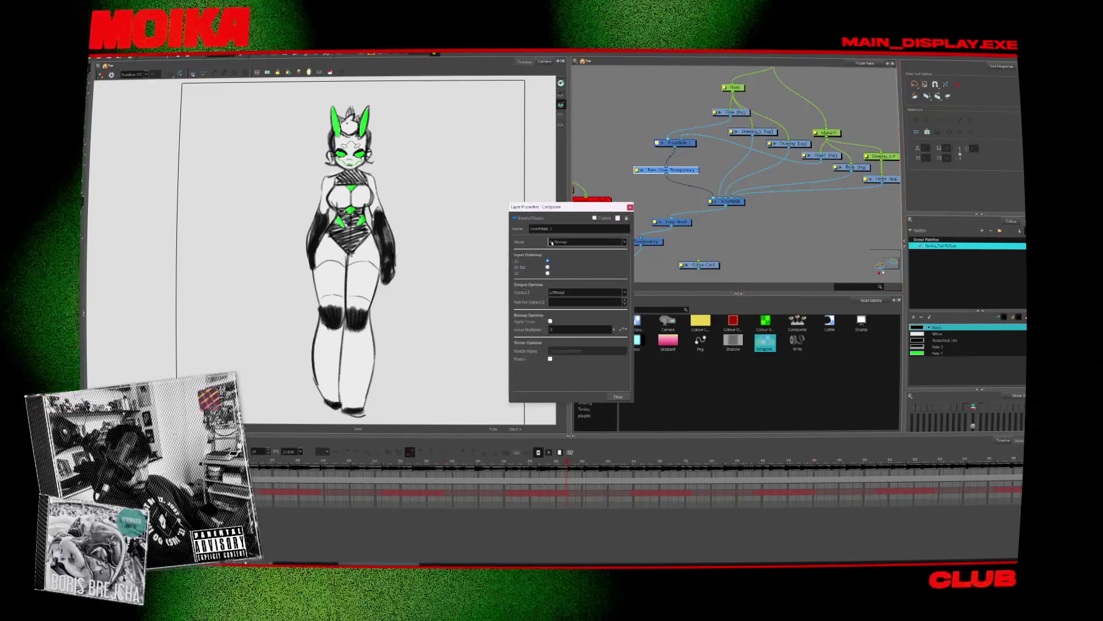
key("Caps_Lock")
type("Lyes Glow")
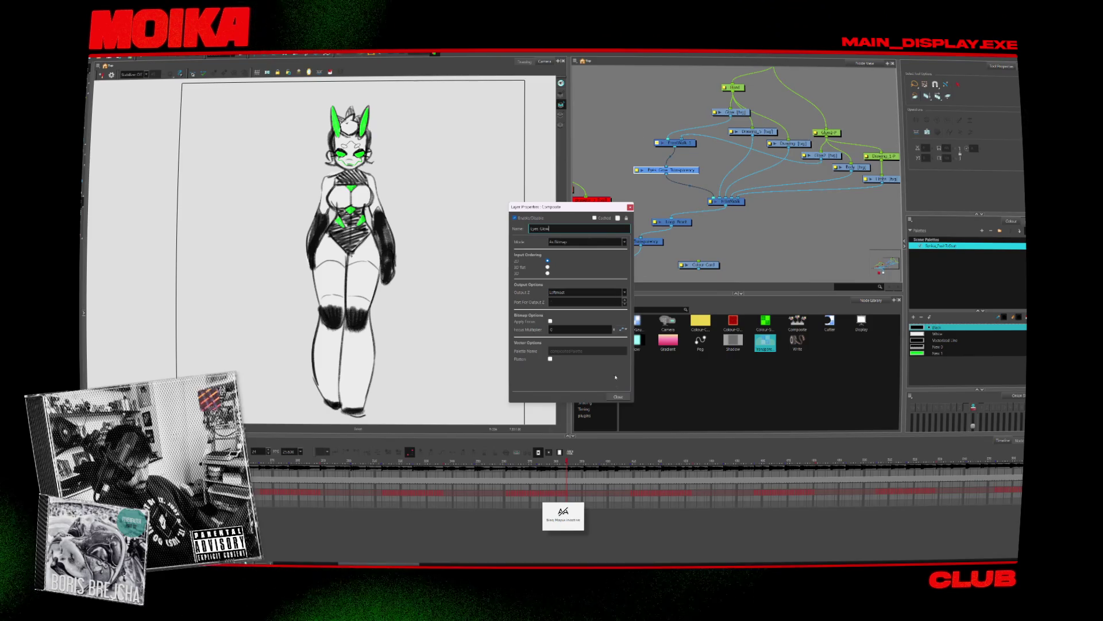
left_click(618, 396)
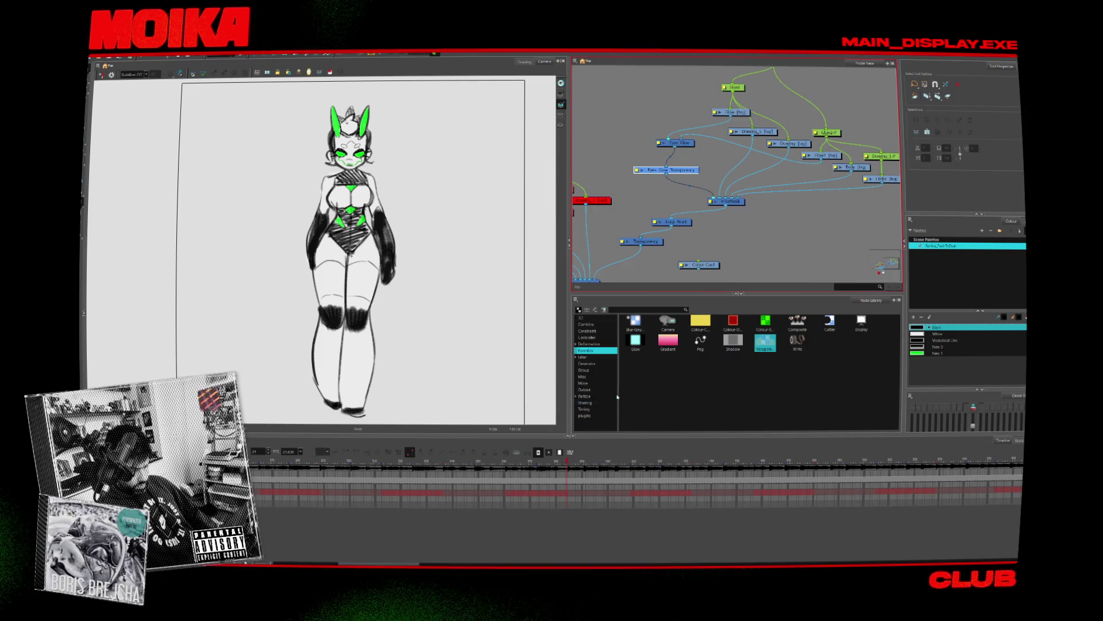
Step: Scrub back through the walk cycle and open the Eyes Glow Transparency properties
left_click(564, 501)
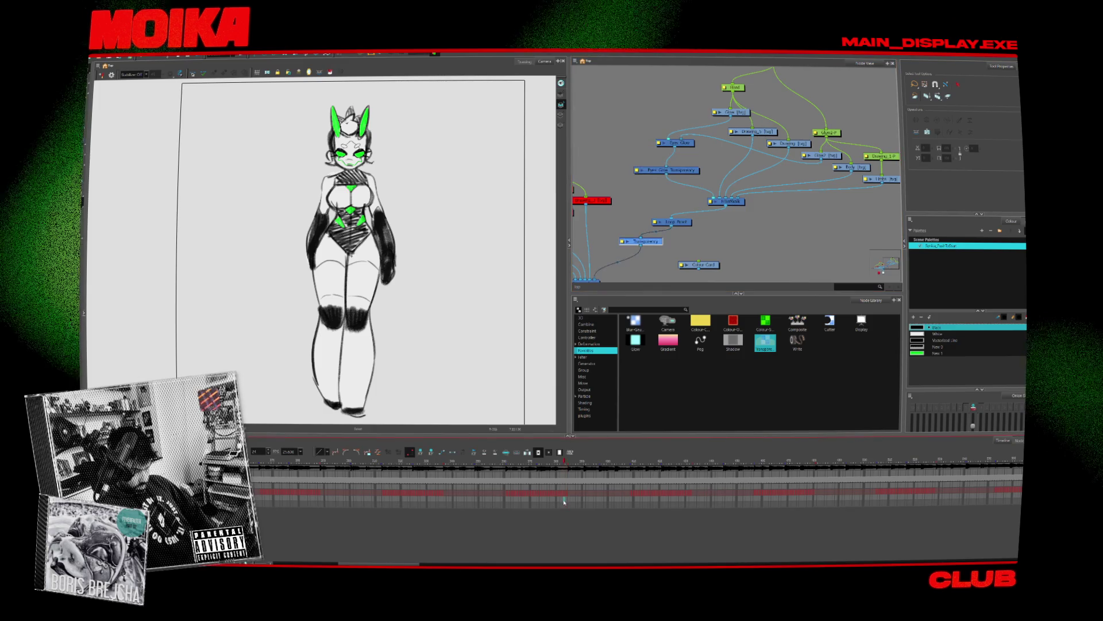
left_click(566, 503)
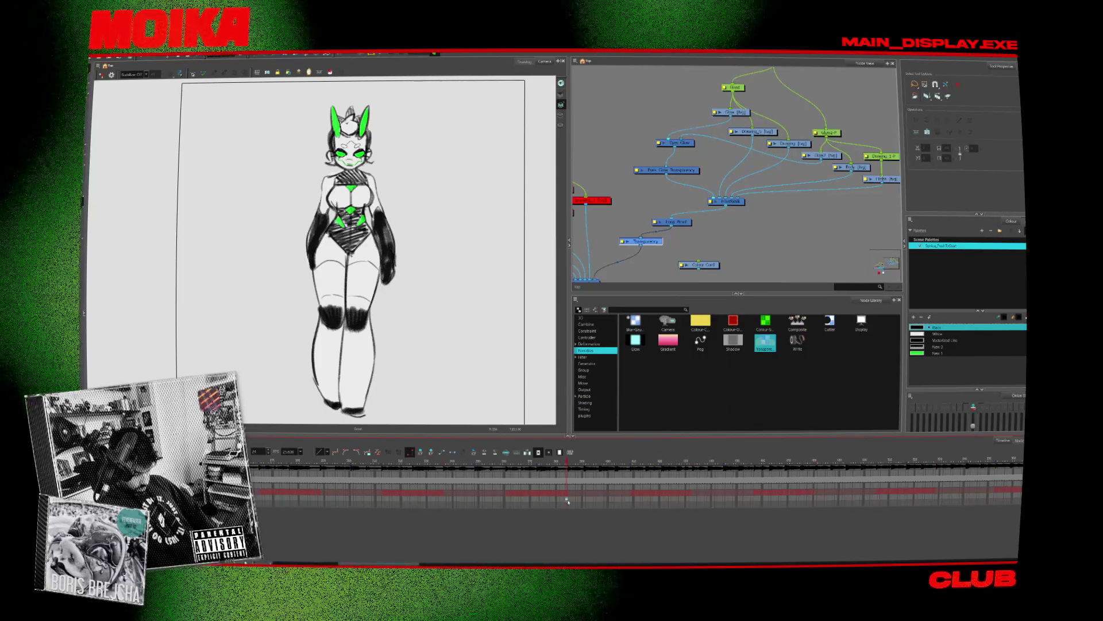
left_click_drag(568, 501, 446, 501)
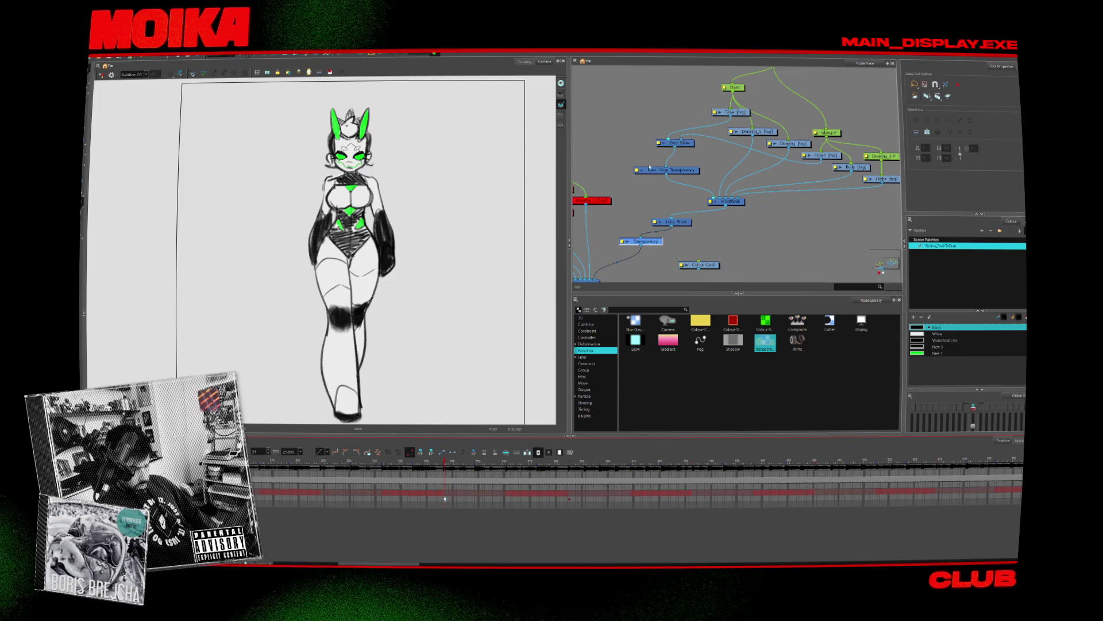
left_click(636, 170)
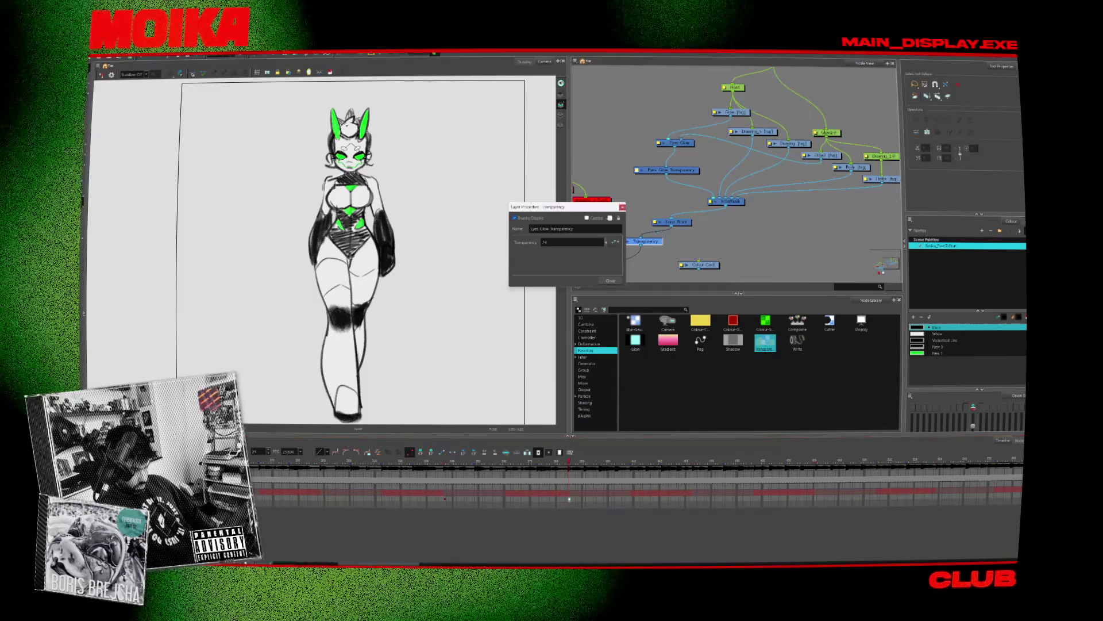
Step: Set the eye-glow transparency to 100, then to 0 at an earlier frame
type("100")
key("Return")
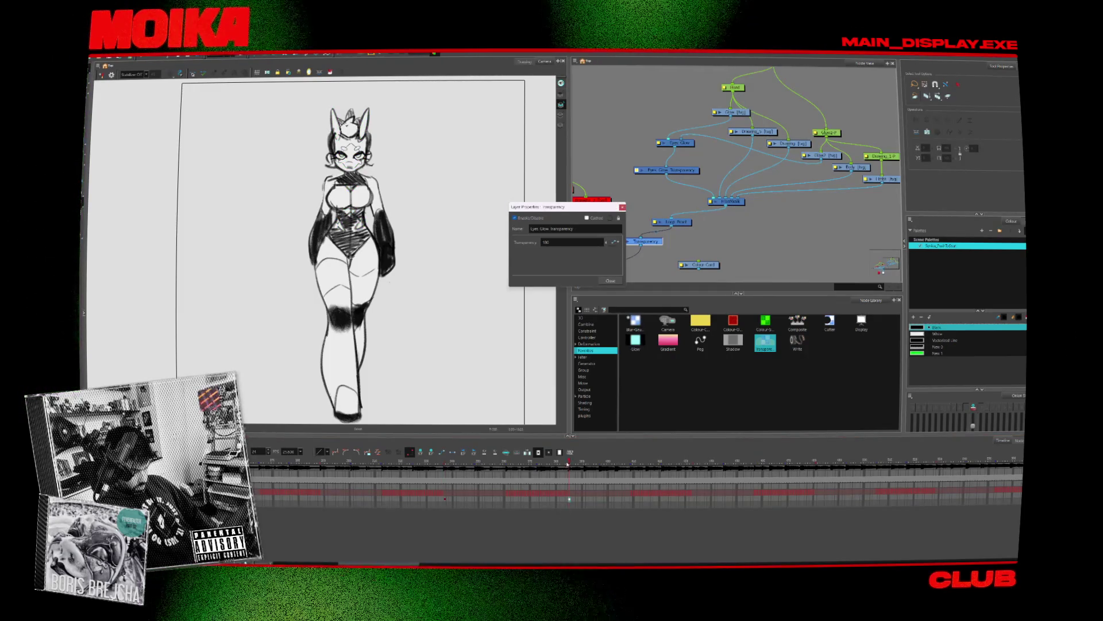
left_click_drag(568, 499, 445, 499)
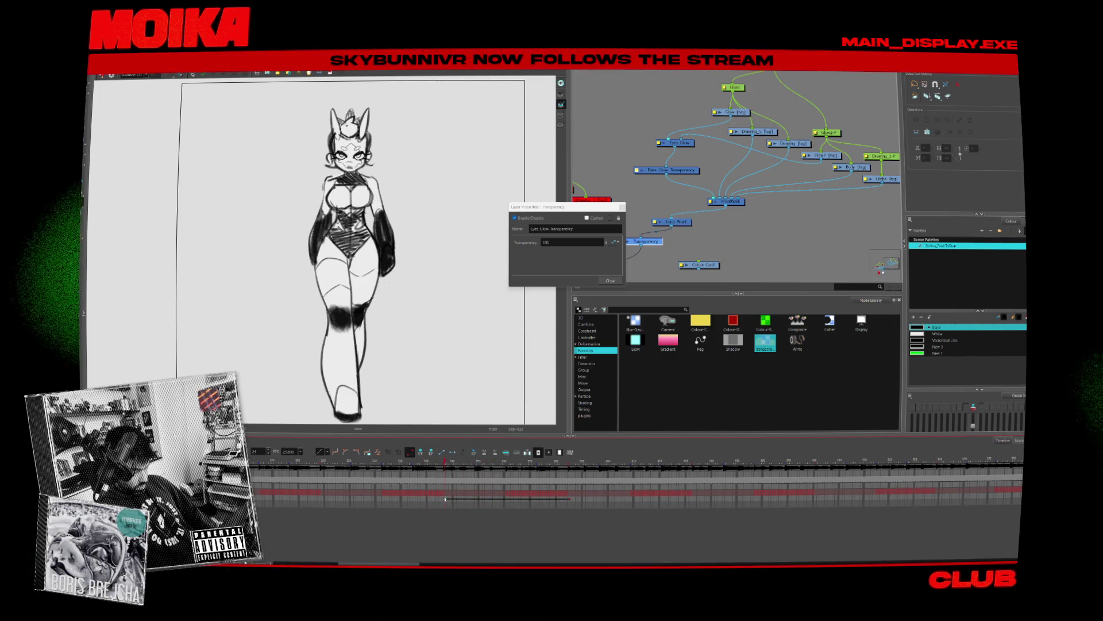
double_click(603, 242)
type("0")
key("Return")
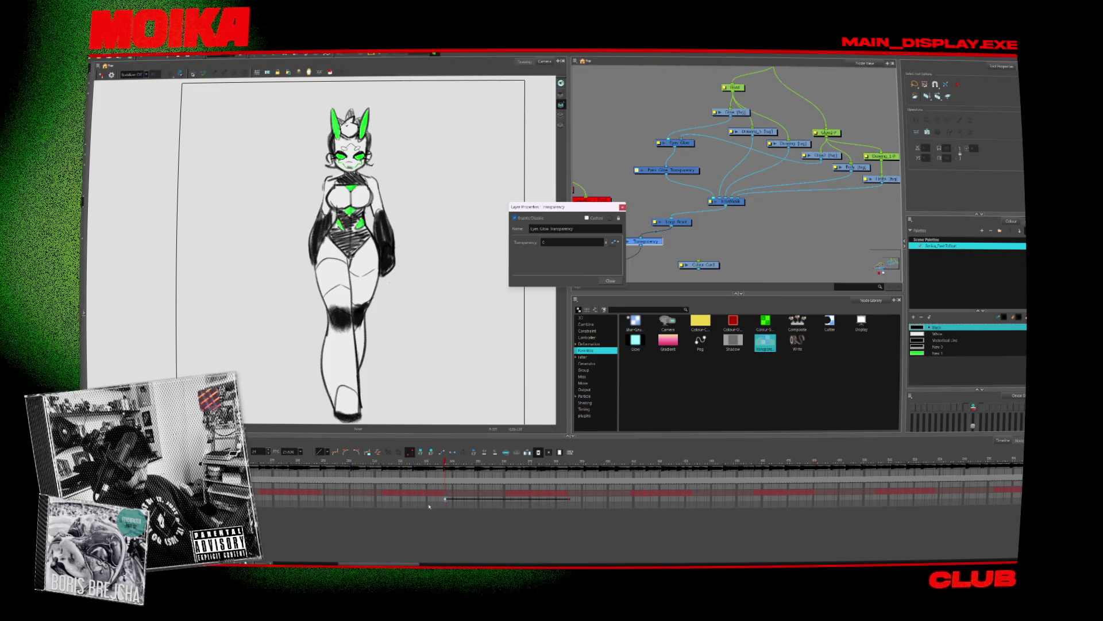
Step: Step through the walk frames and briefly hide, then restore, the character drawing
key("period")
key("period")
key("period")
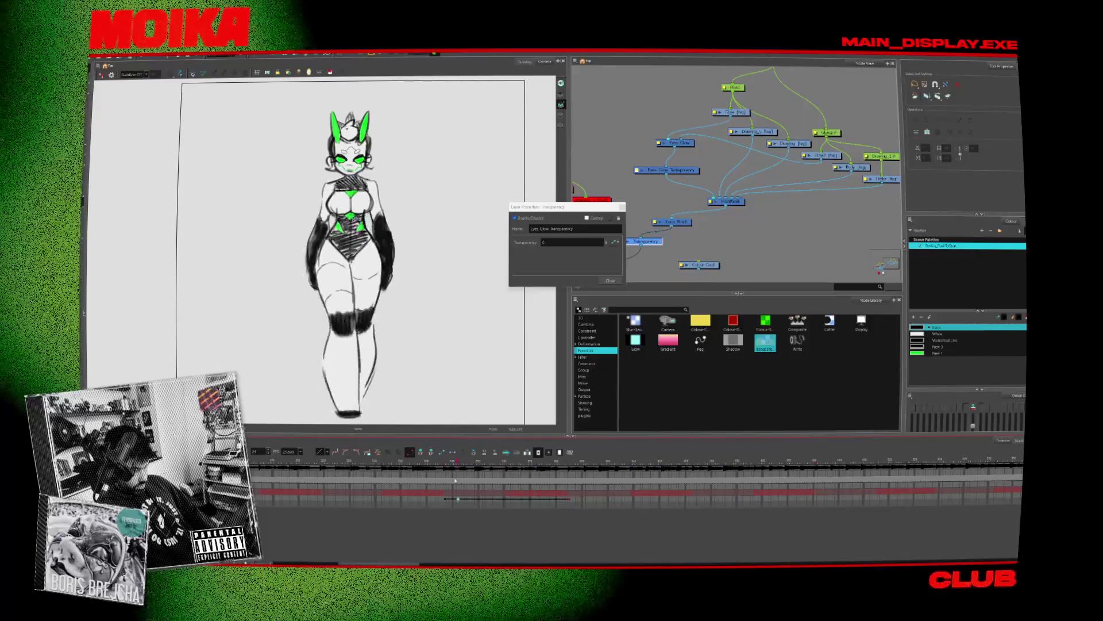
left_click(446, 500)
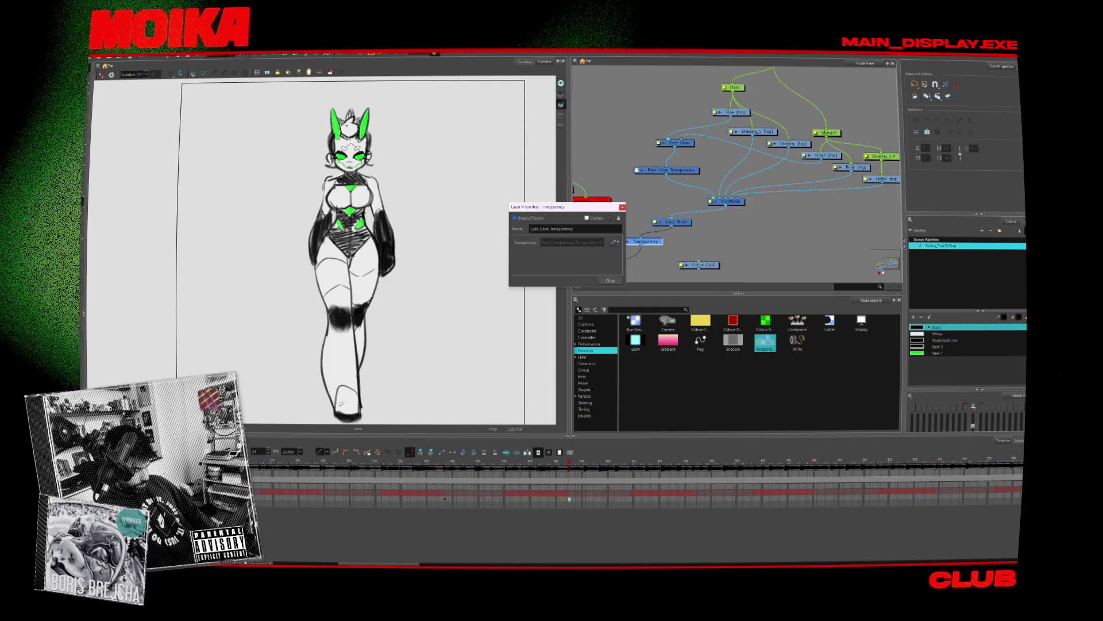
left_click(446, 499)
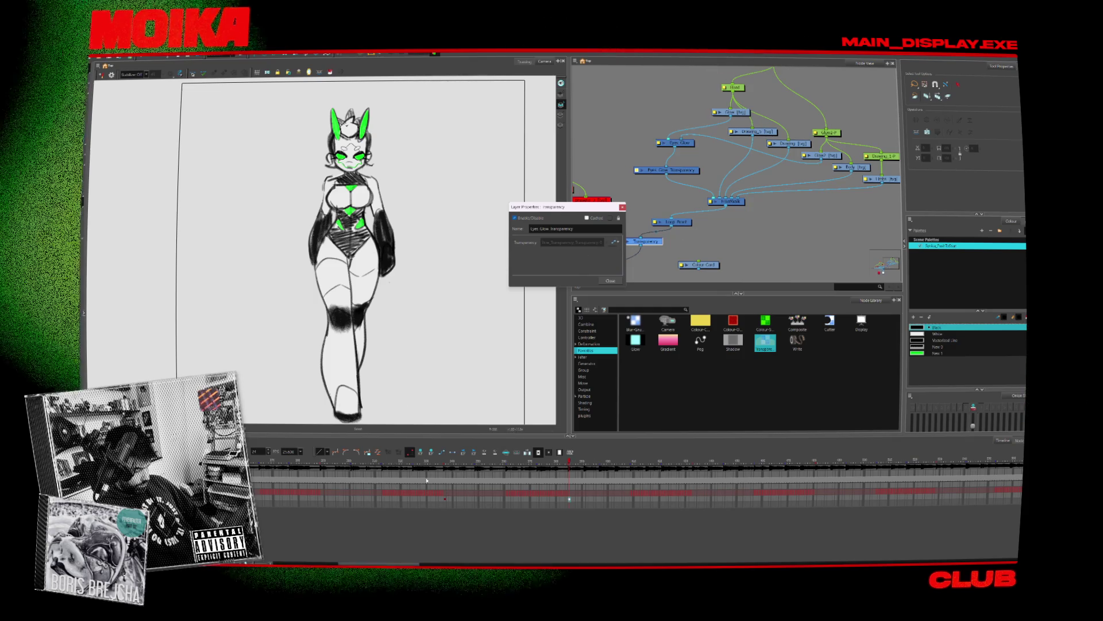
left_click(442, 453)
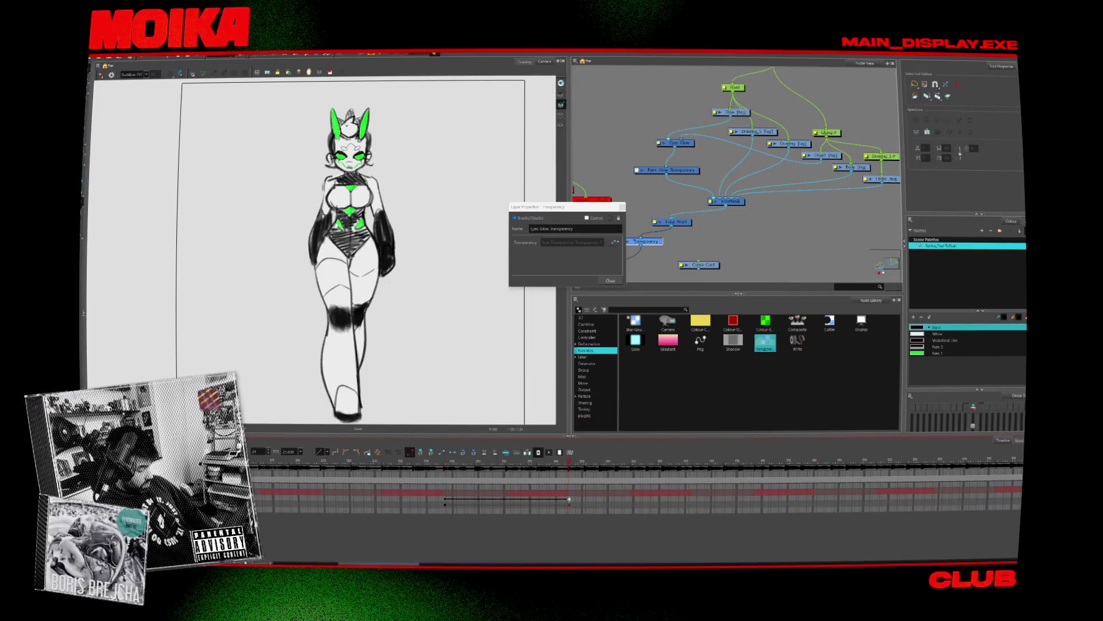
key("Delete")
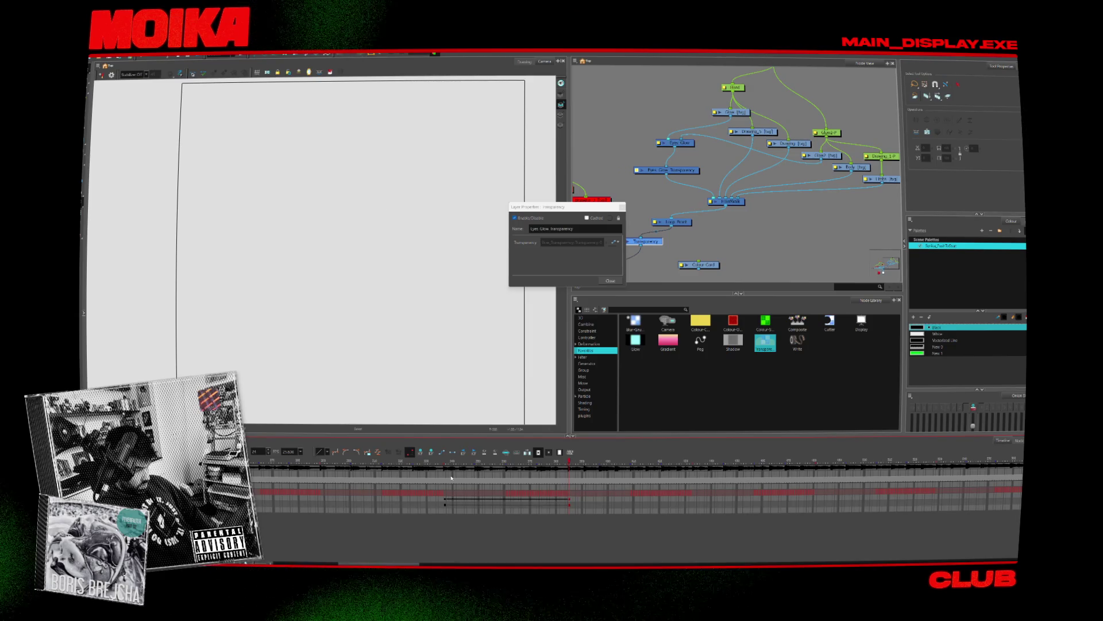
key("ctrl+z")
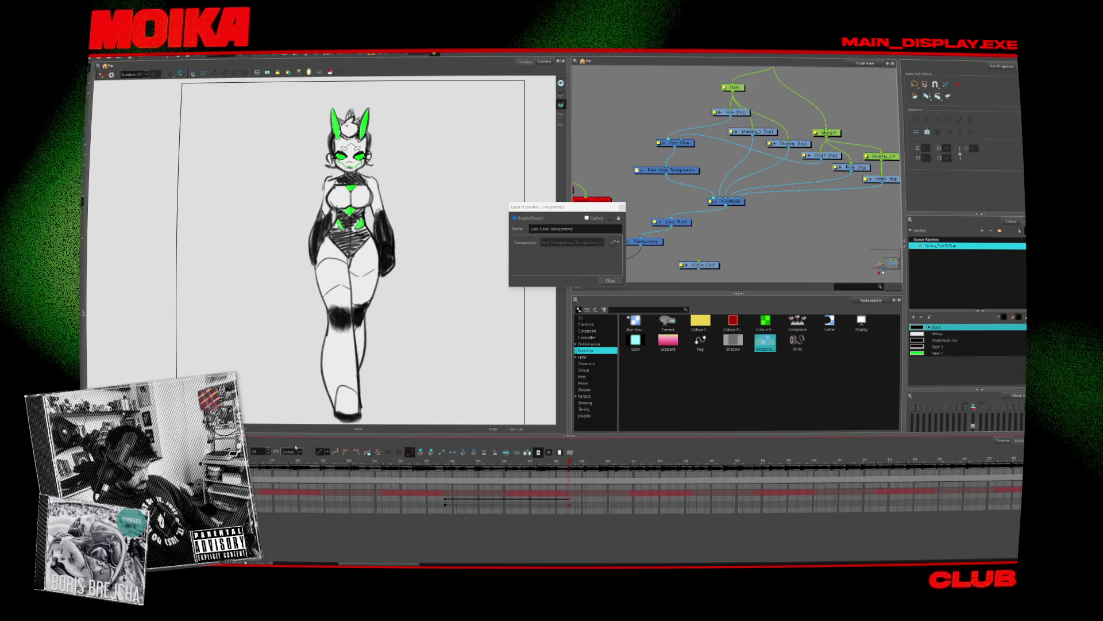
Step: Select the eye glow transparency node and open its Transparency function curve
middle_click_drag(661, 244, 733, 183)
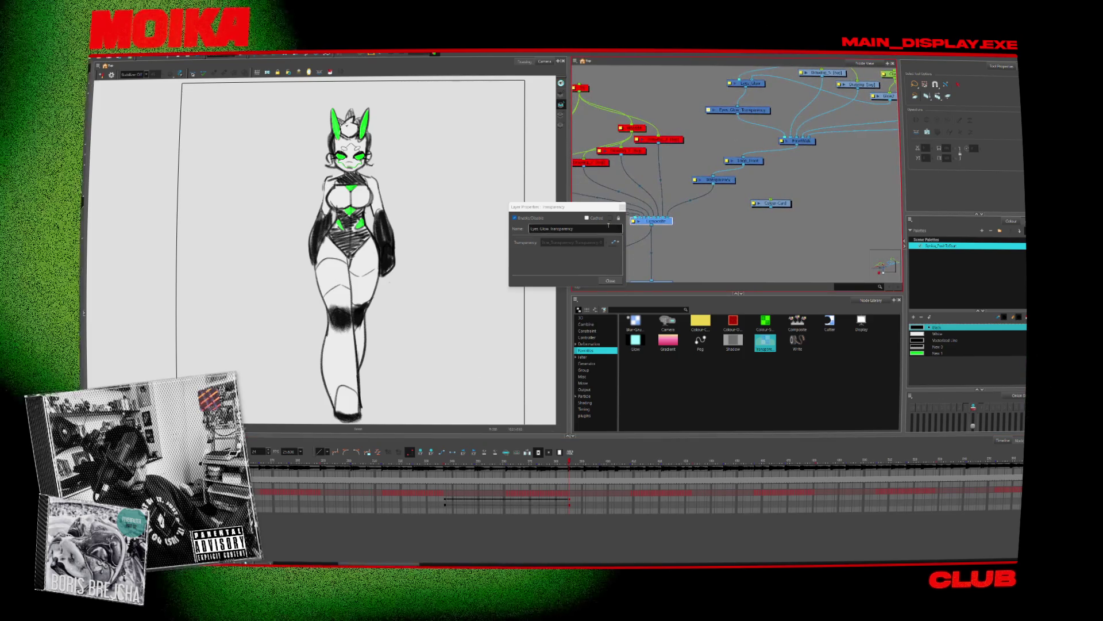
left_click(741, 109)
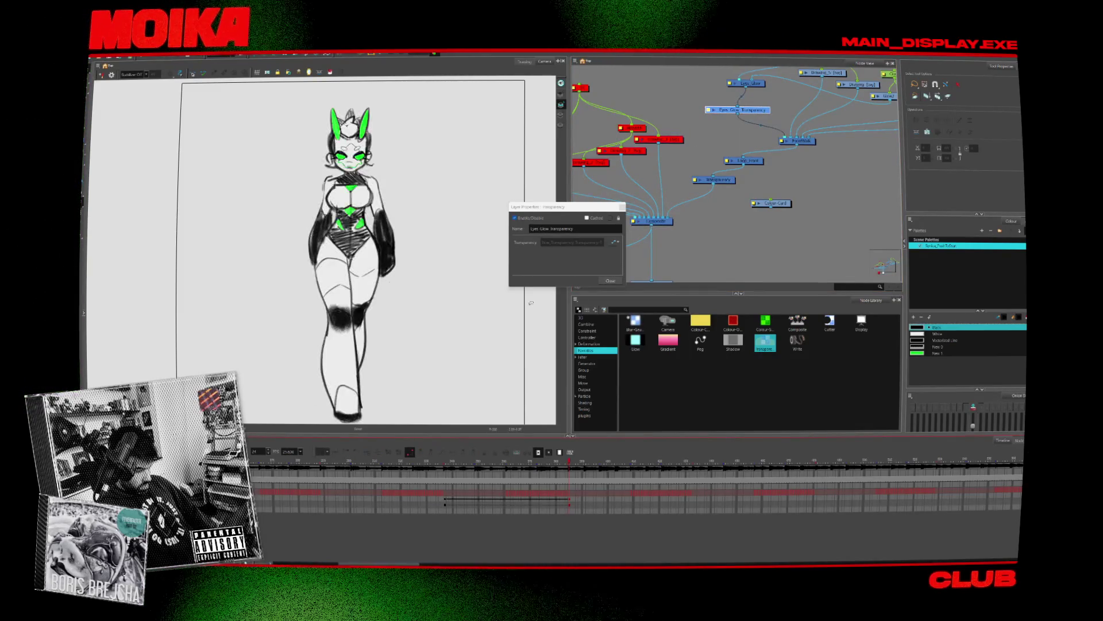
left_click(612, 244)
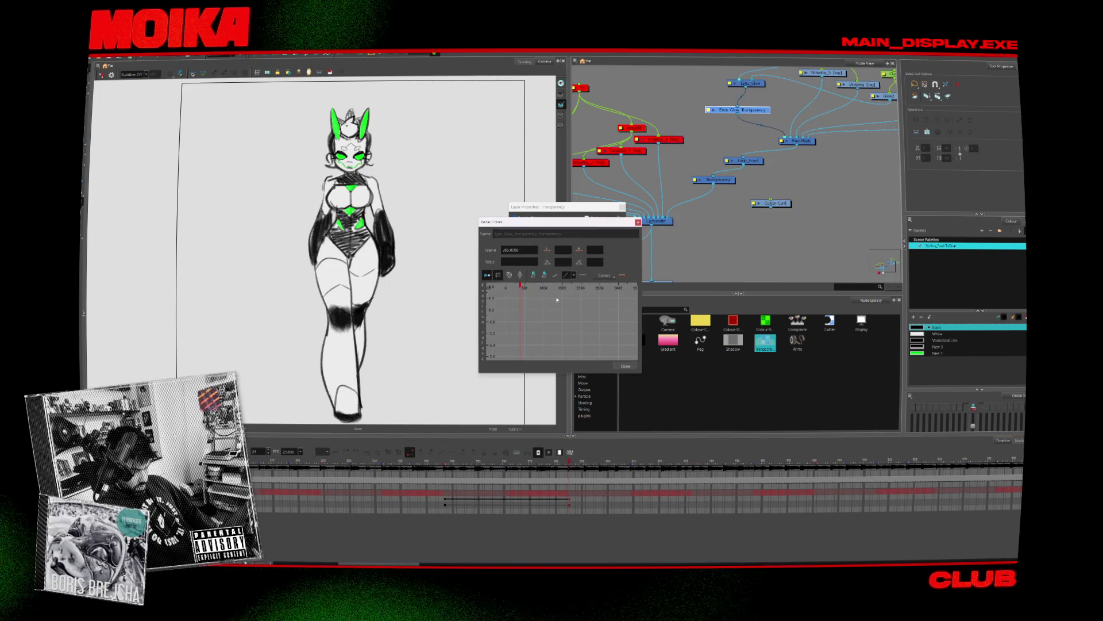
Step: Move to around frame 35, select the Transparency node and close the curve editor
left_click(594, 311)
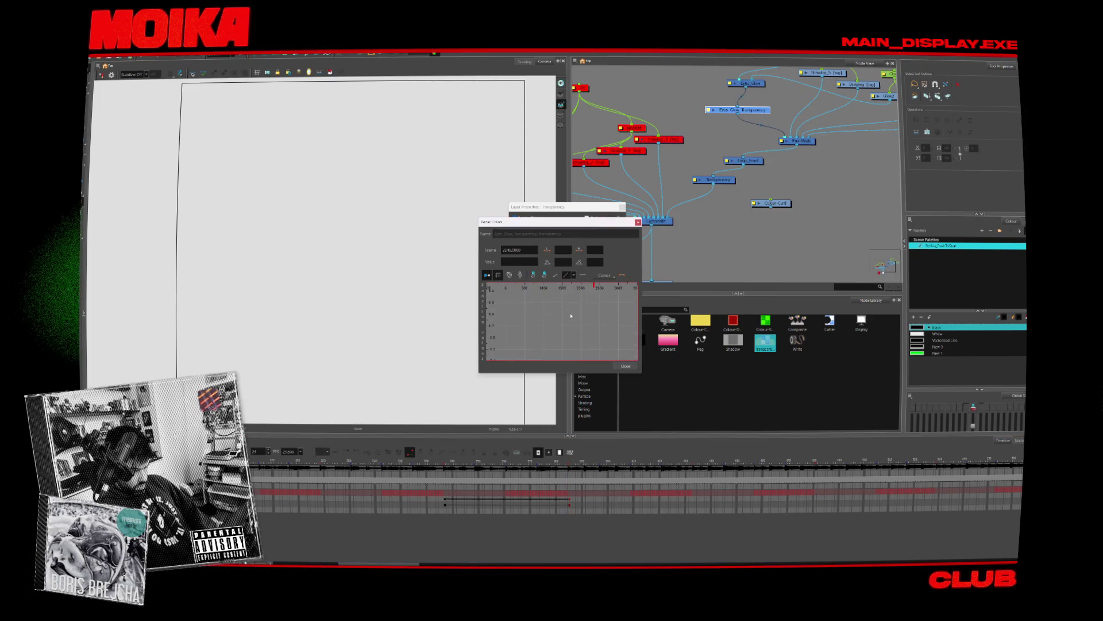
left_click(480, 505)
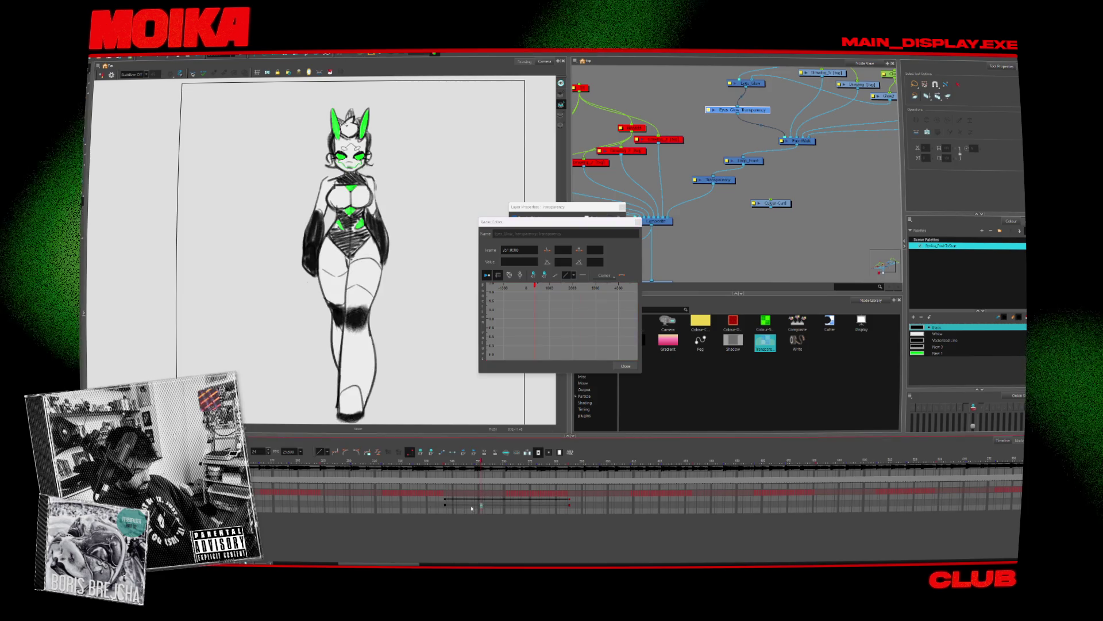
left_click(471, 508)
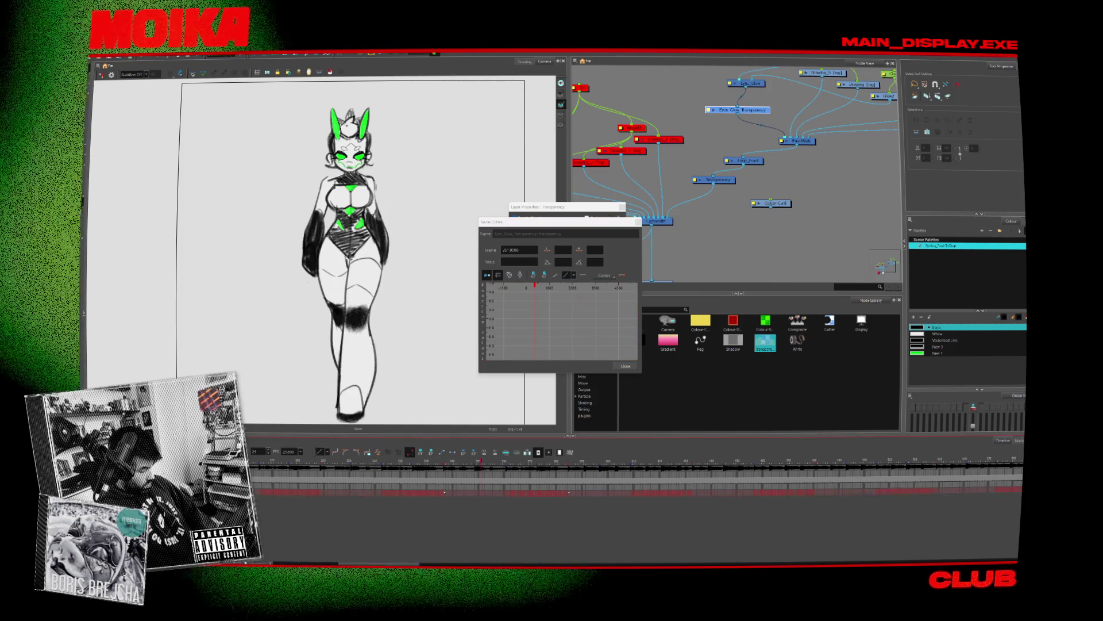
left_click(656, 220)
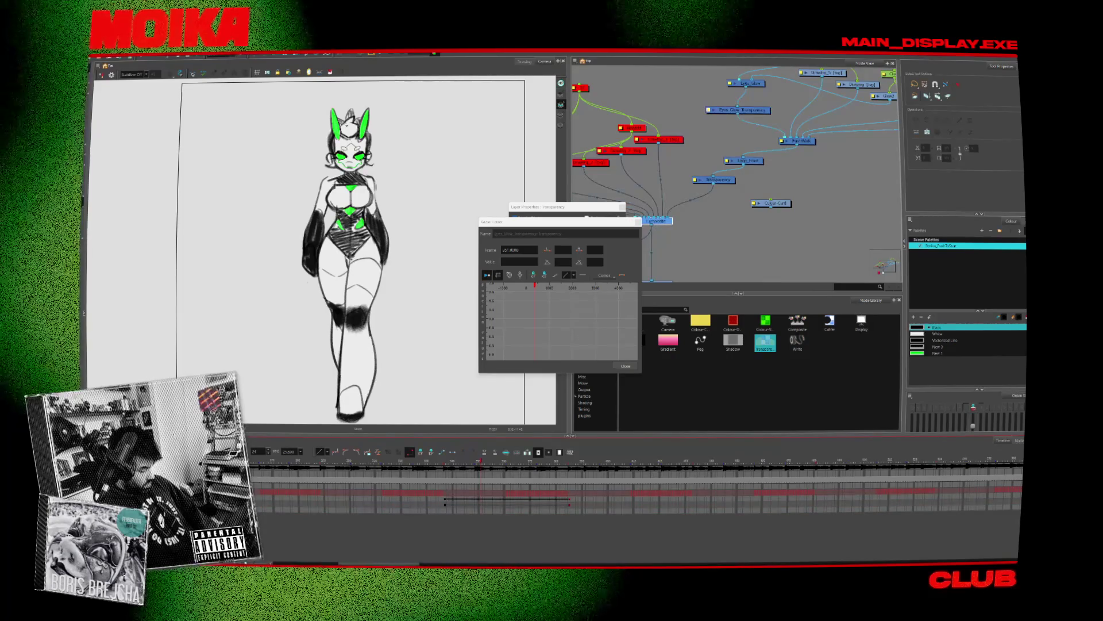
left_click(714, 179)
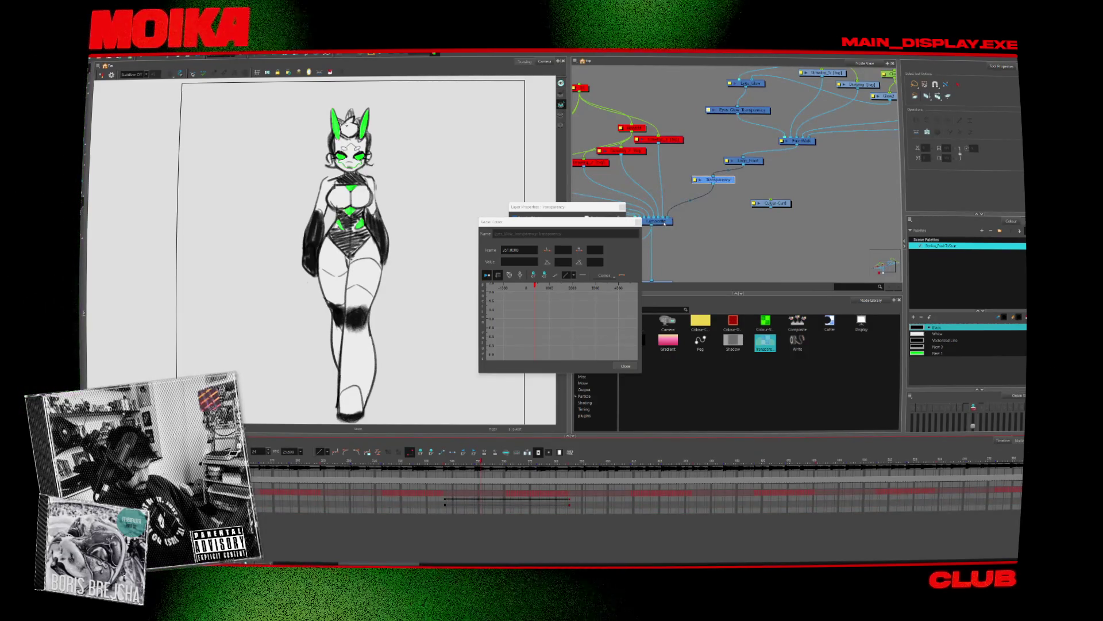
middle_click_drag(757, 117, 731, 144)
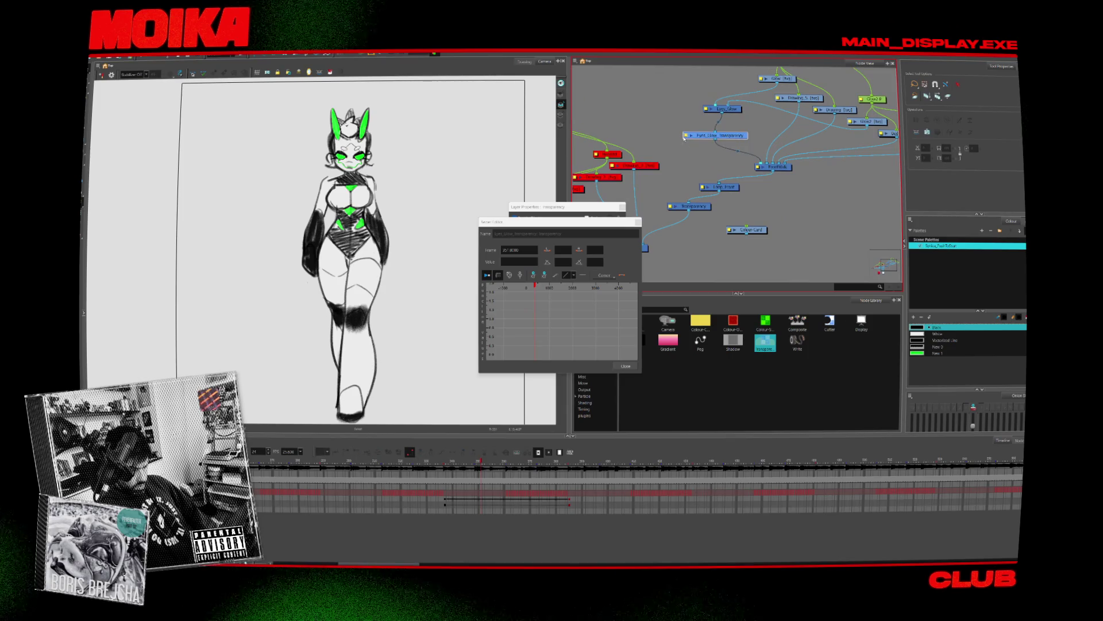
left_click(638, 222)
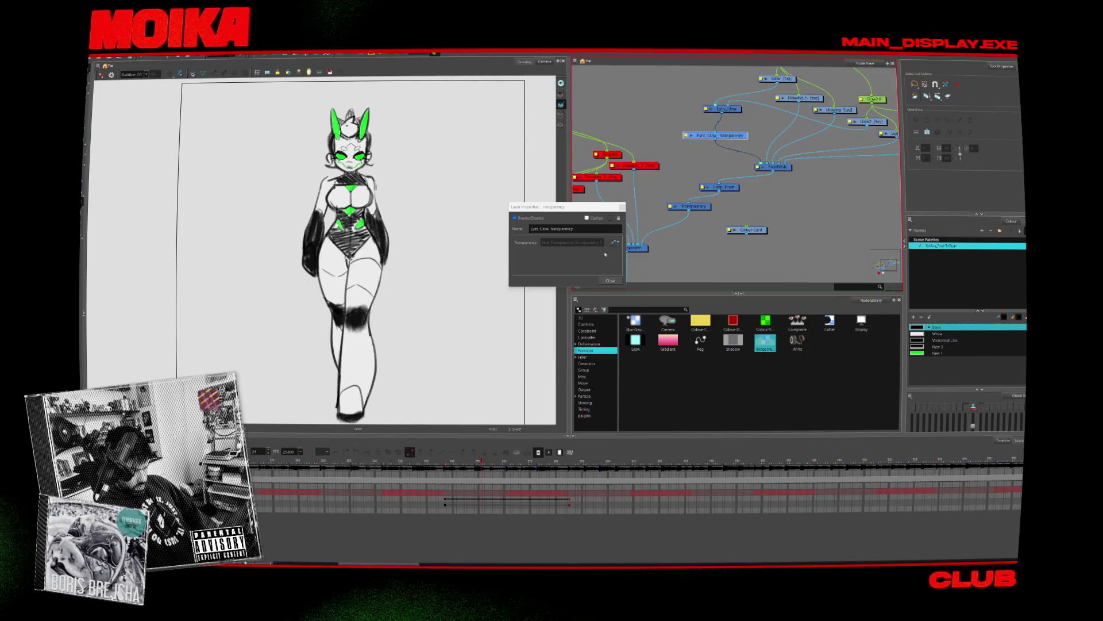
Step: Select the fade's frame range from its first frame and reopen the transparency curve editor
left_click(444, 502)
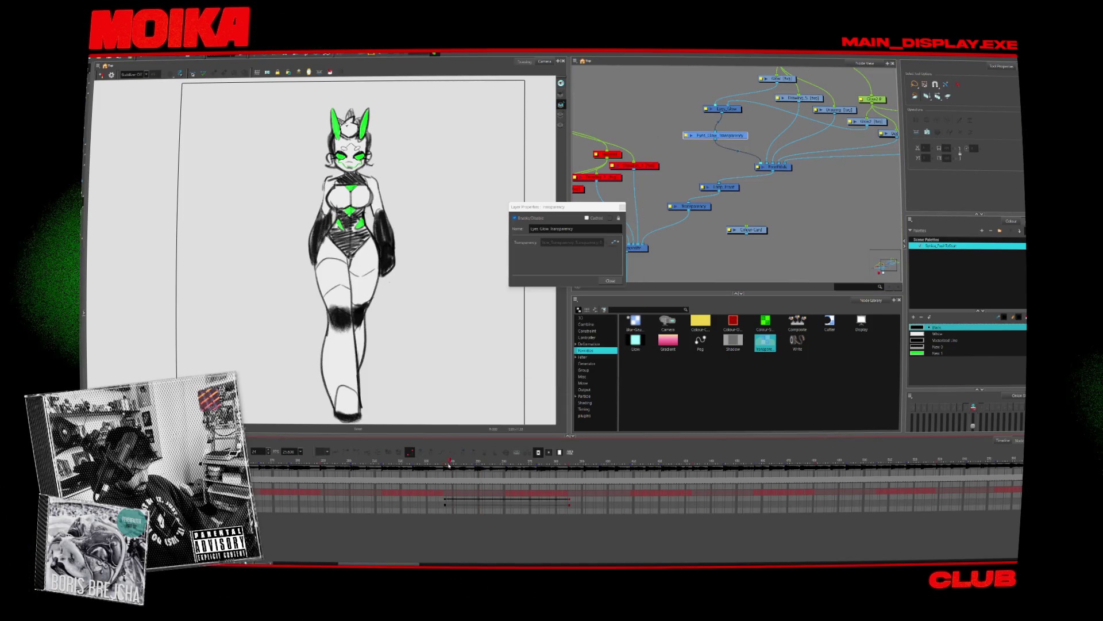
left_click(446, 502)
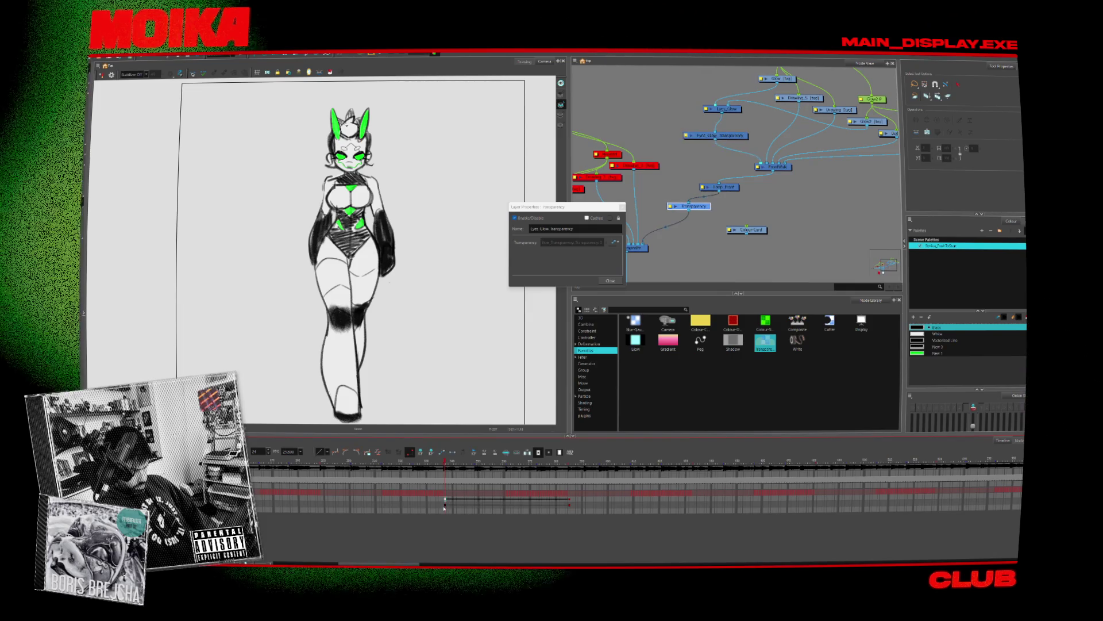
left_click_drag(568, 504, 570, 503)
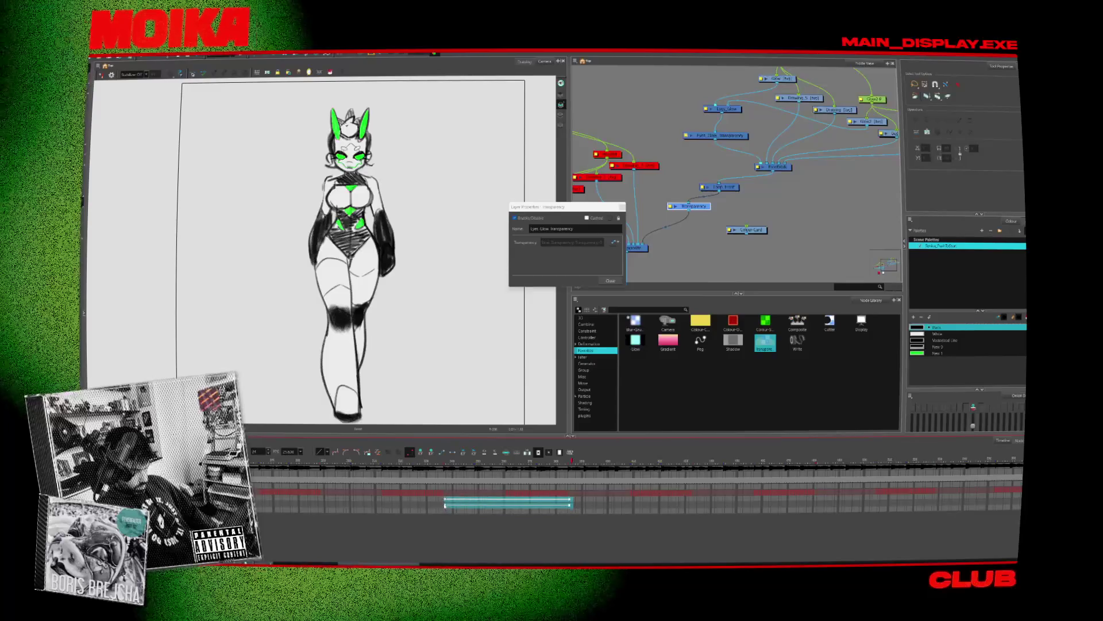
left_click(480, 461)
left_click_drag(481, 463, 446, 462)
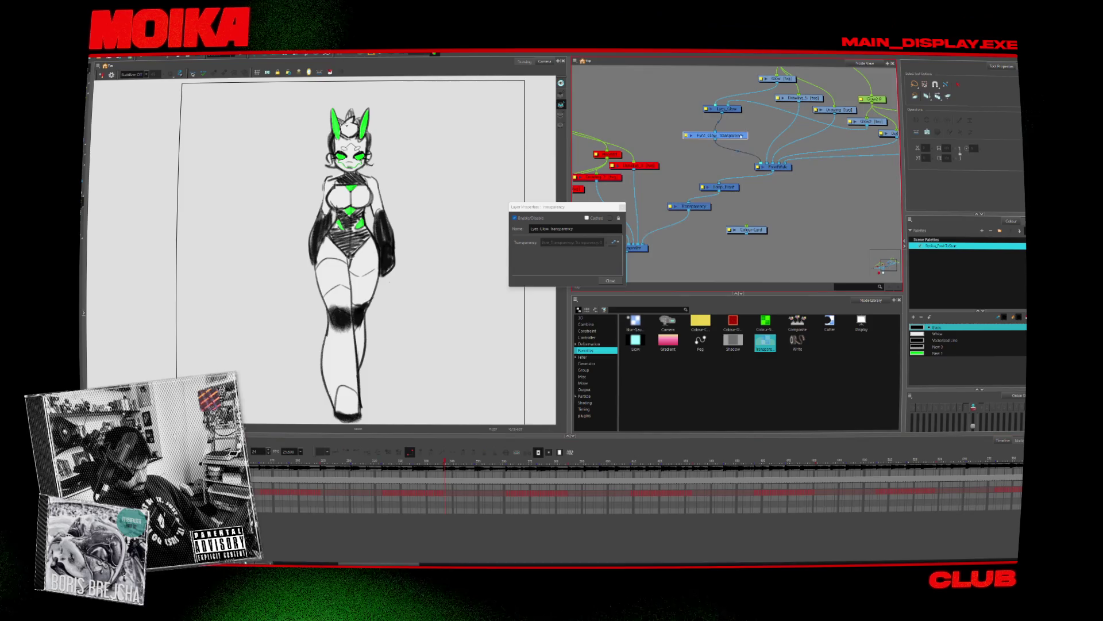
left_click(613, 244)
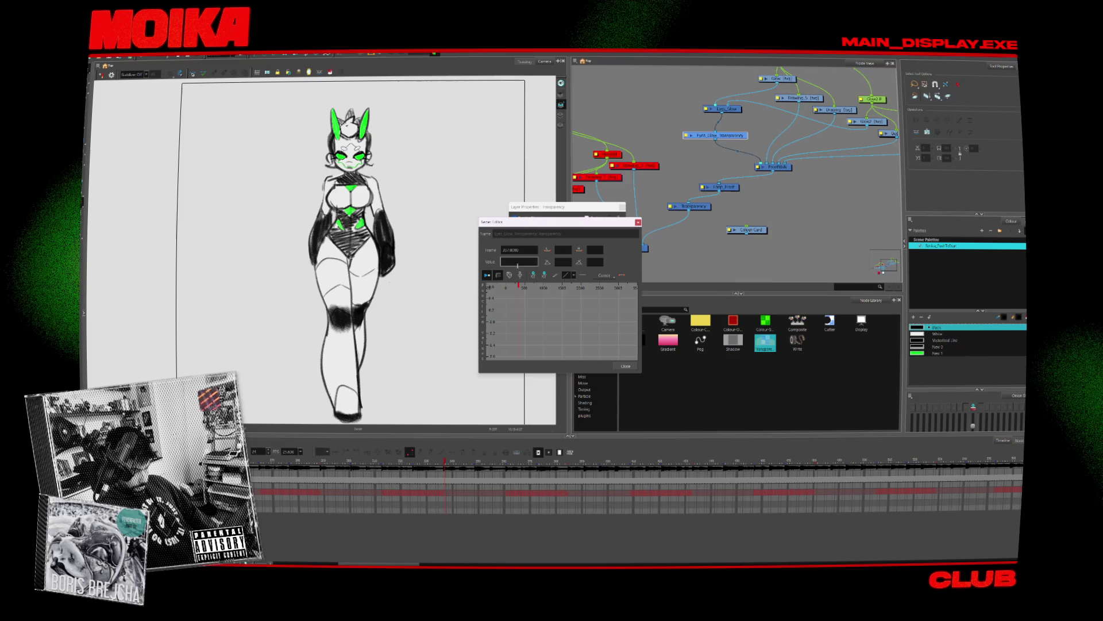
Step: Key the eye-glow transparency at 0, then add a second keyframe with value 100
left_click(520, 286)
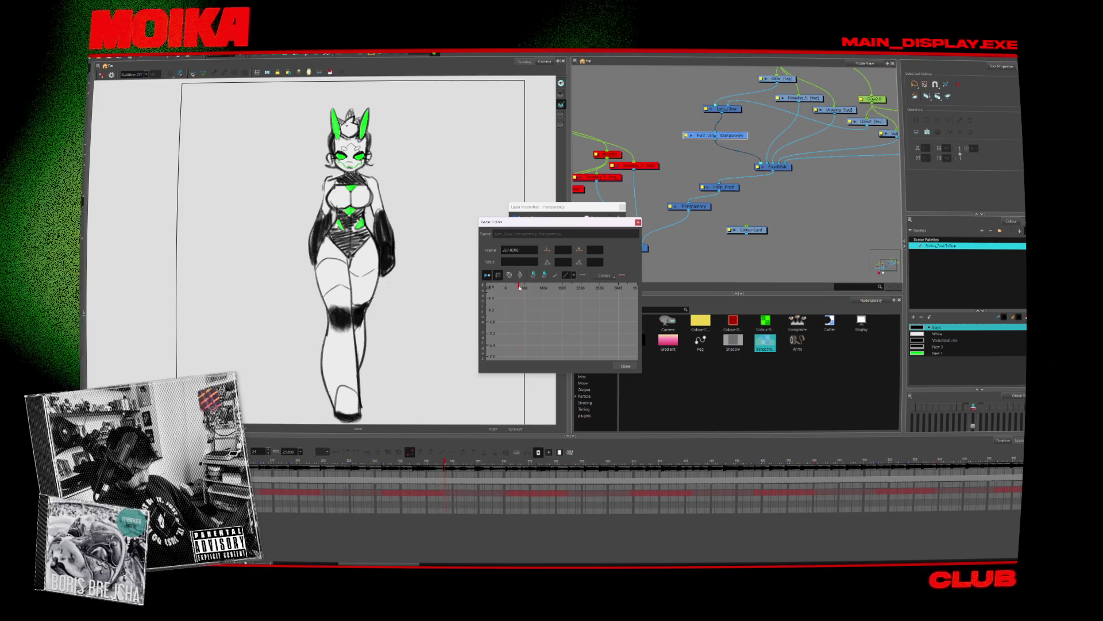
left_click_drag(520, 286, 528, 286)
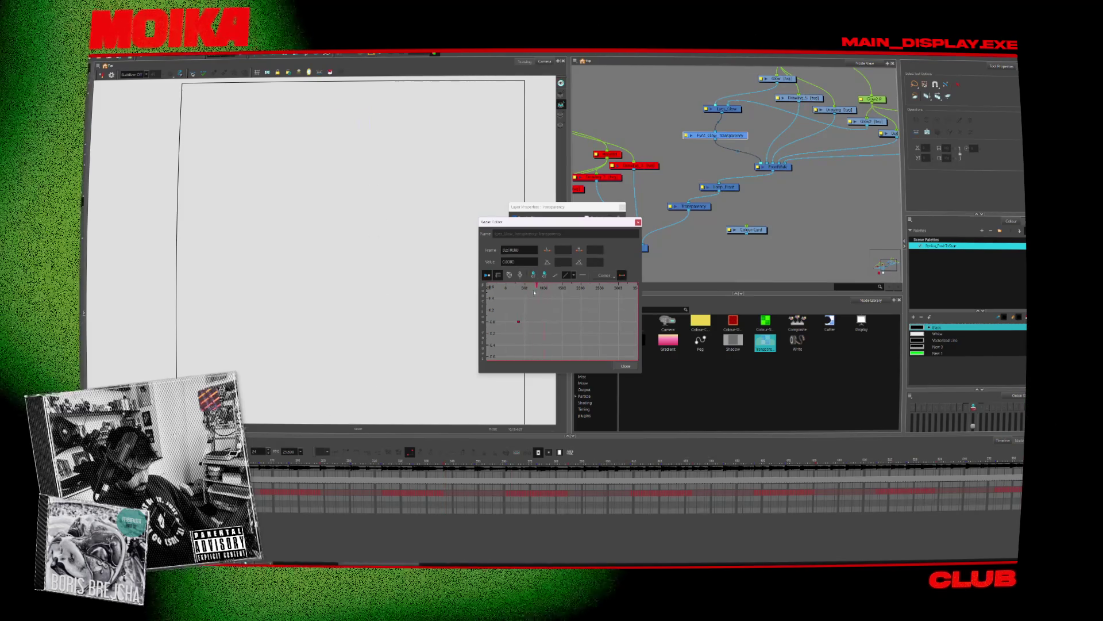
left_click(519, 250)
type("00")
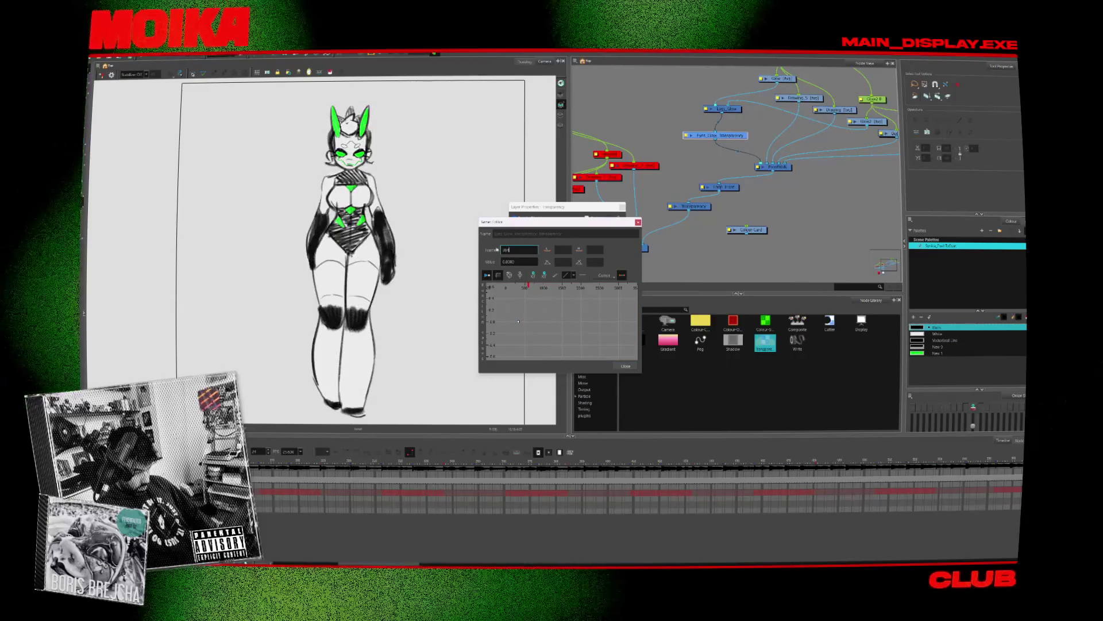
left_click(533, 275)
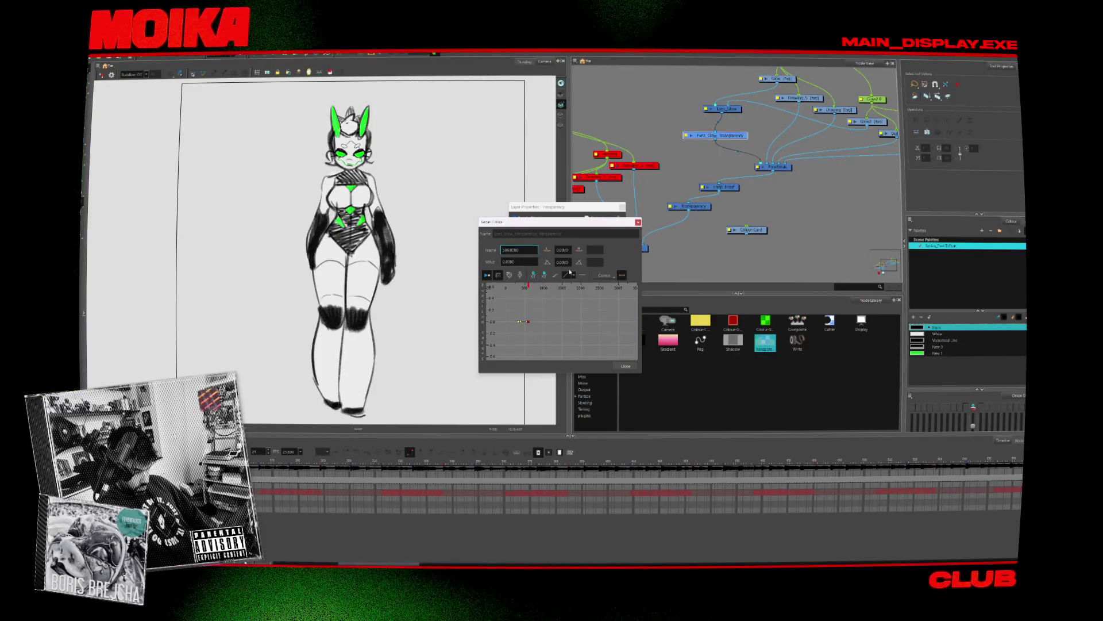
type("1")
left_click(506, 262)
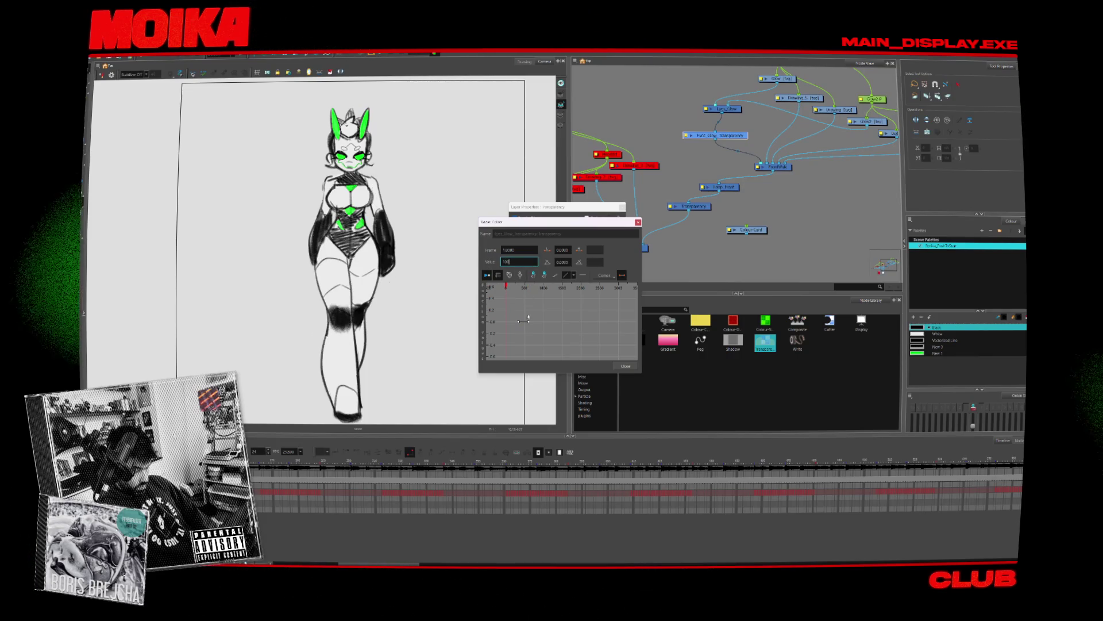
left_click(517, 291)
Step: Enlarge the curve editor, preview the fade, and select the 0-value keyframe for editing
scroll(528, 289, "up", 1)
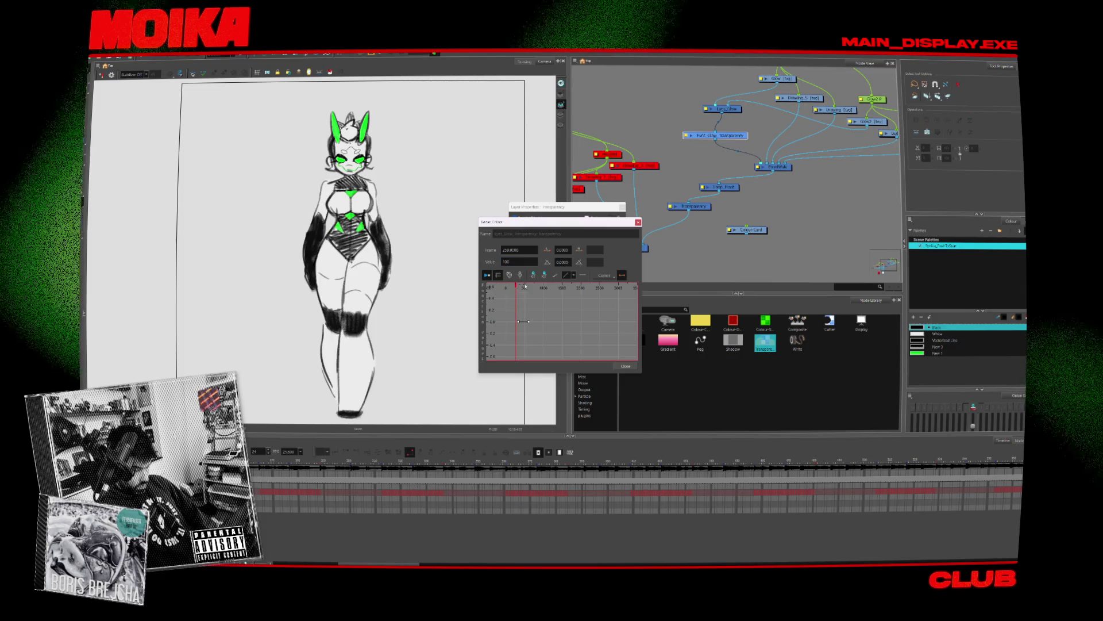
left_click_drag(518, 288, 529, 290)
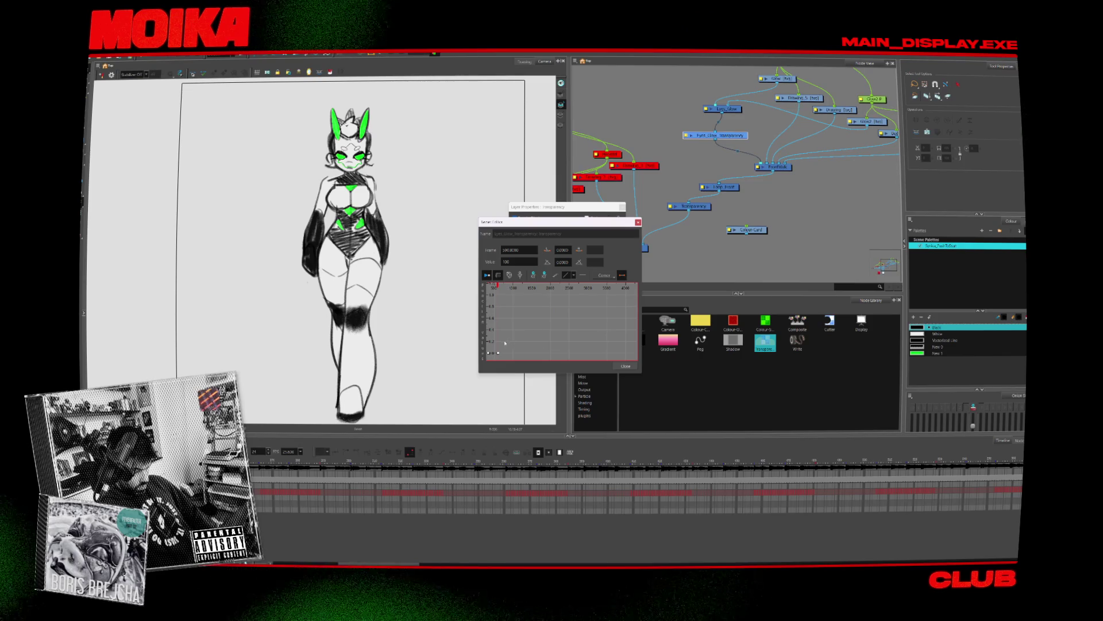
left_click_drag(477, 374, 439, 404)
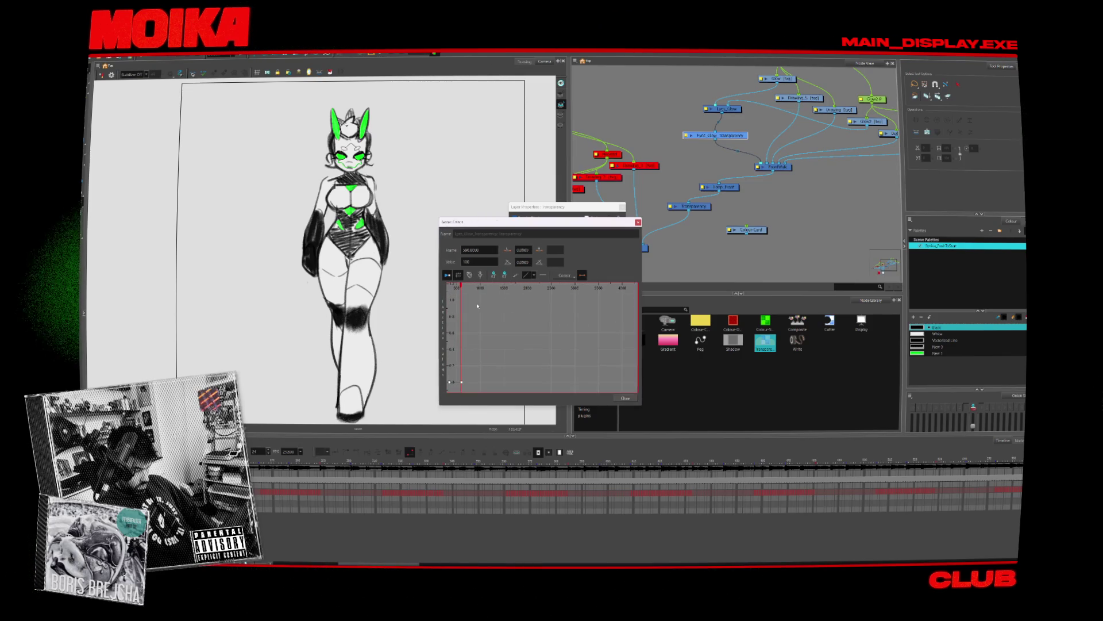
scroll(454, 288, "up", 1)
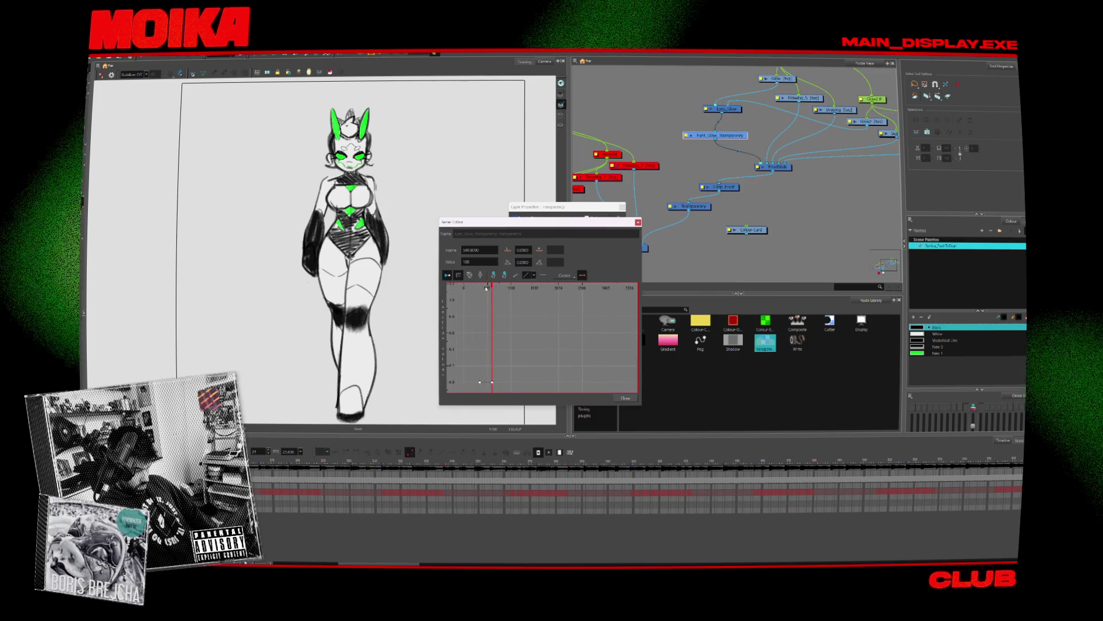
left_click_drag(488, 288, 490, 288)
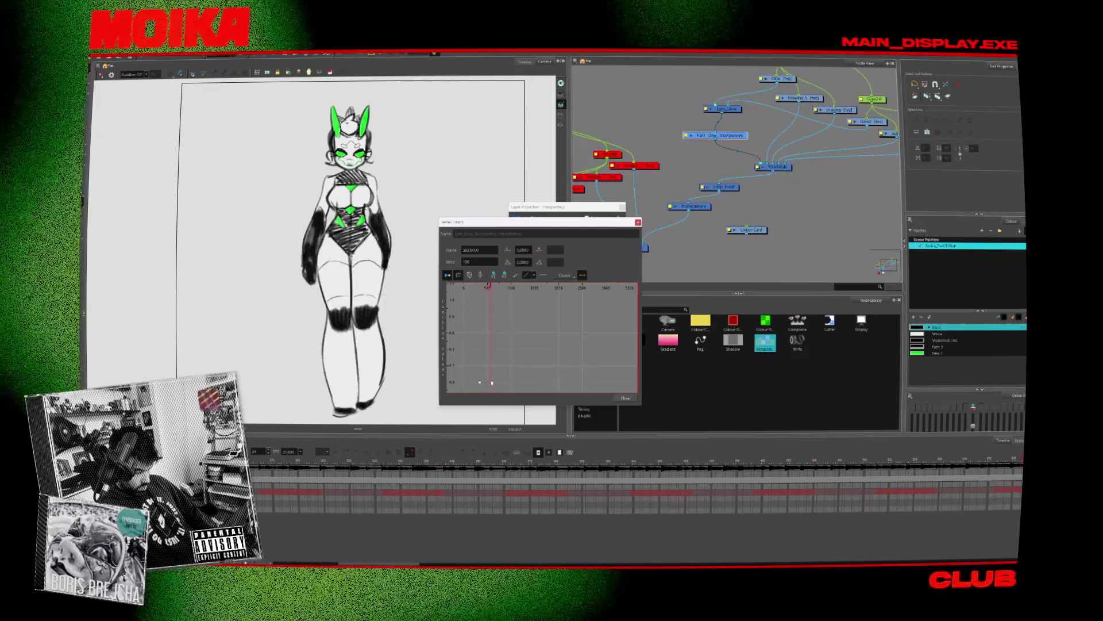
left_click(492, 382)
double_click(479, 261)
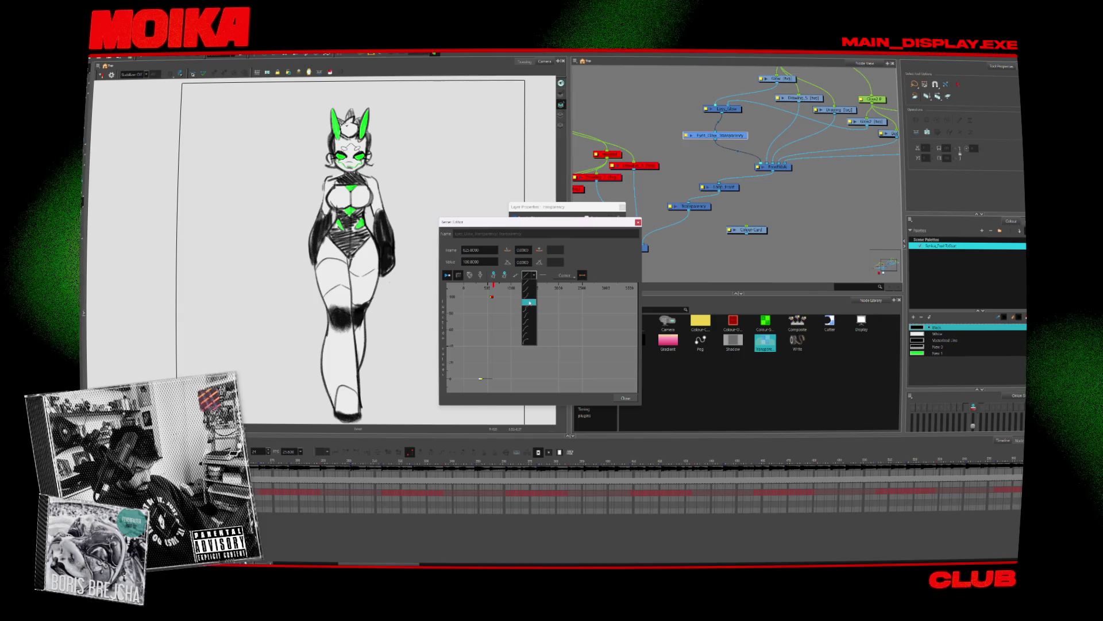
Step: Give the keyframe an easing interpolation and frame the whole curve
left_click(529, 290)
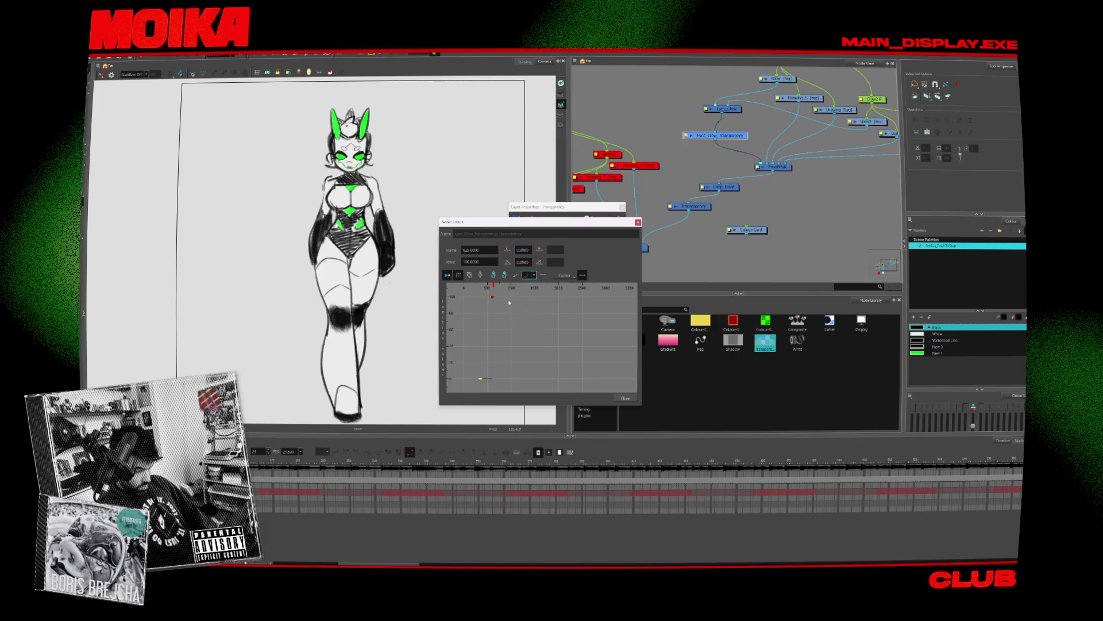
left_click(528, 274)
left_click(529, 297)
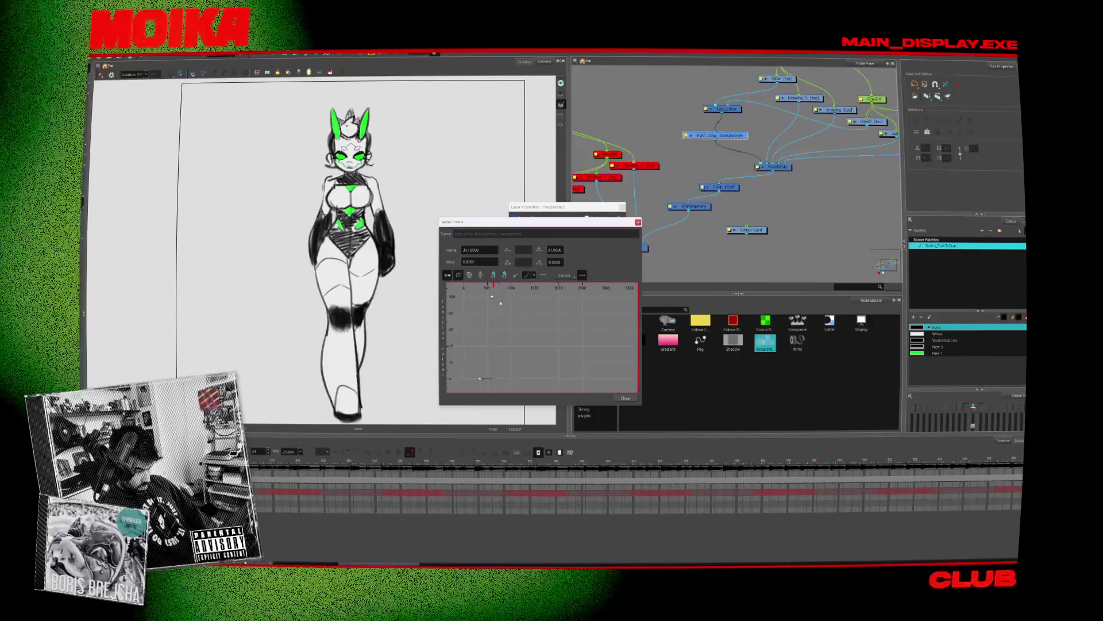
left_click(539, 316)
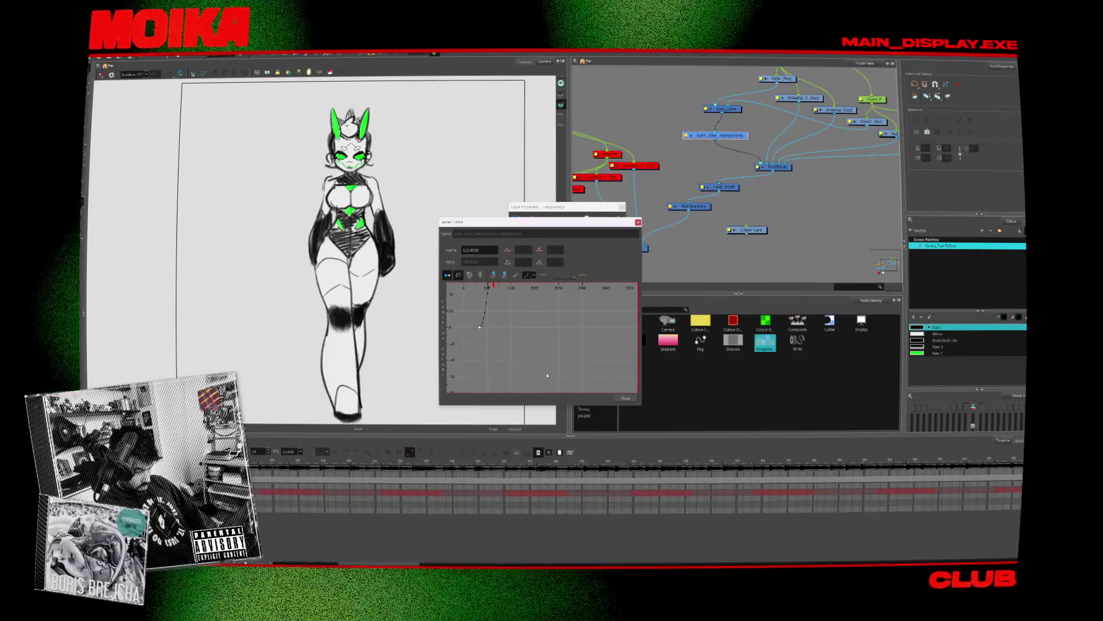
Step: Scrub the fade, inspect the start keyframe's tangents, and close the curve editor
left_click_drag(487, 285, 514, 325)
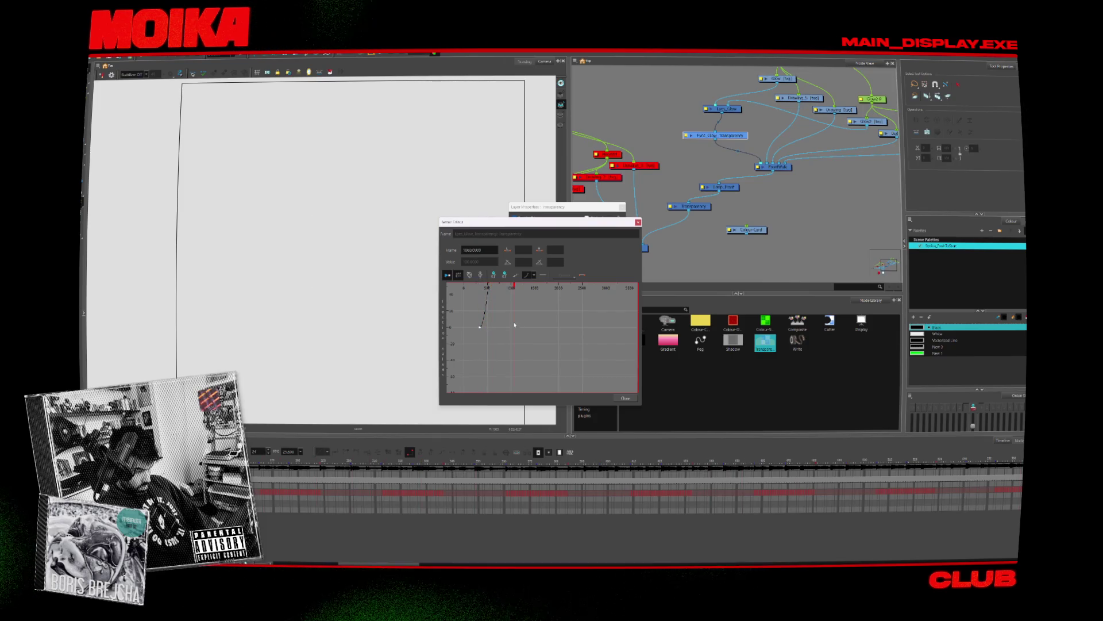
left_click_drag(511, 285, 495, 290)
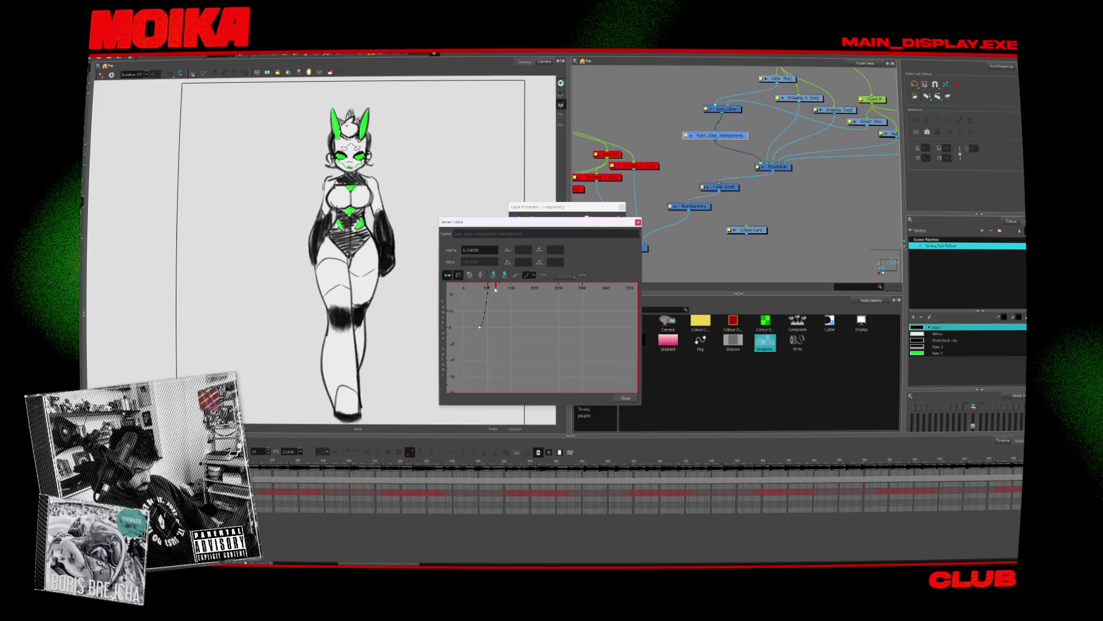
scroll(495, 307, "down", 3)
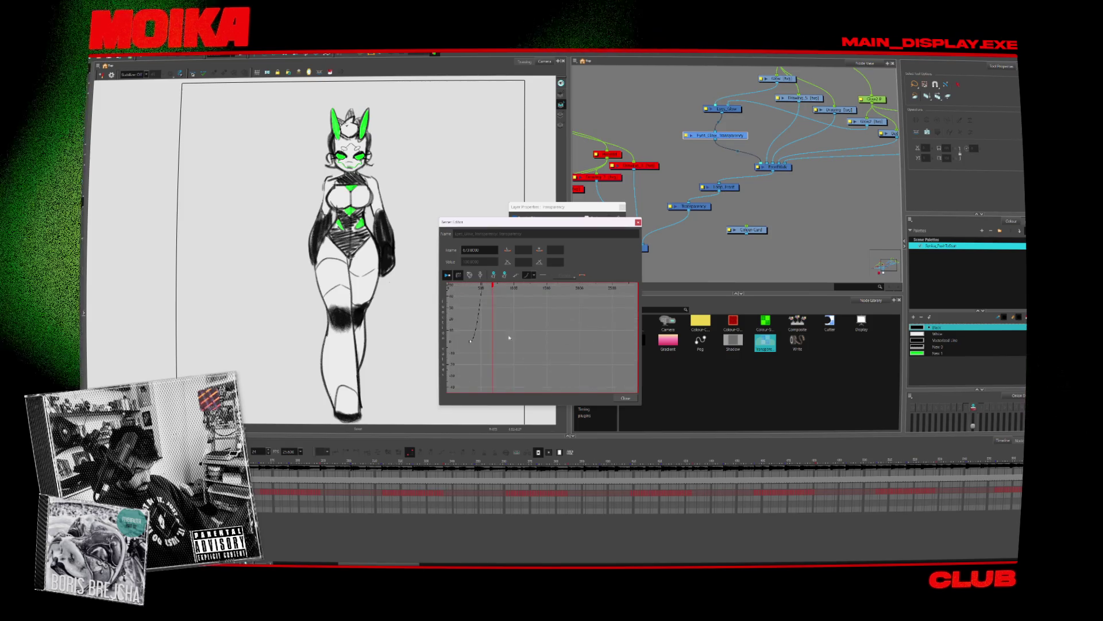
scroll(492, 316, "down", 3)
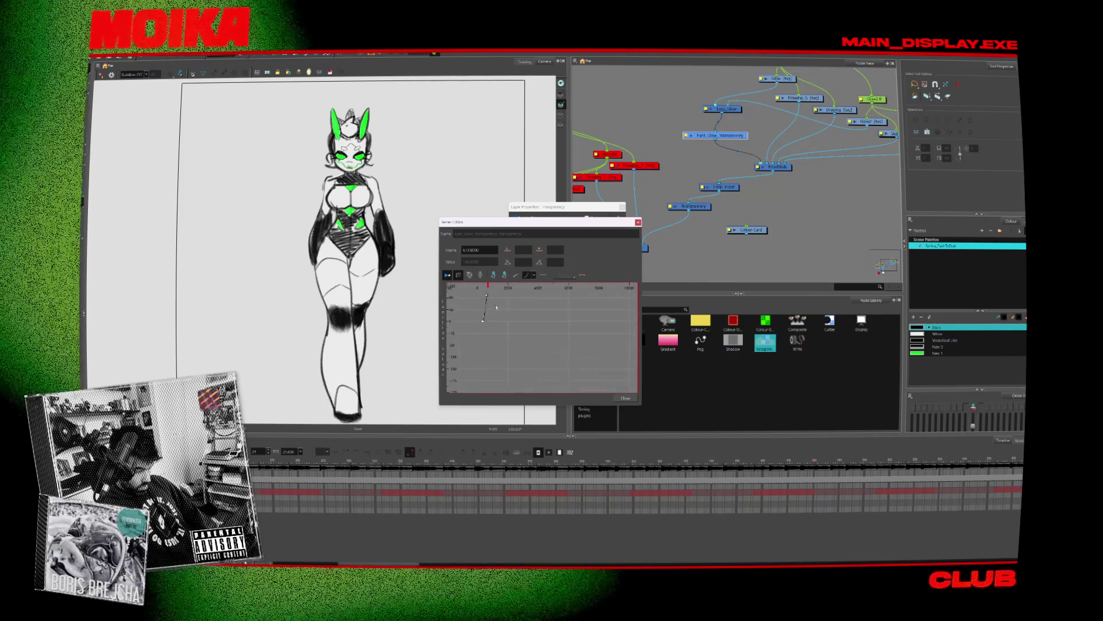
left_click(495, 285)
left_click_drag(494, 286, 485, 294)
left_click(485, 294)
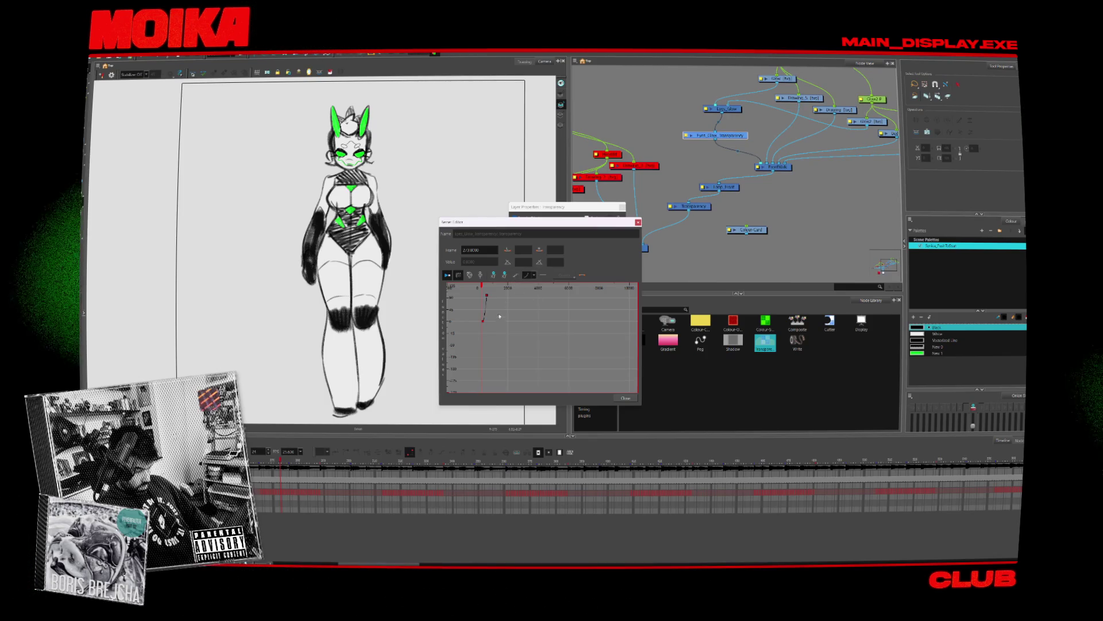
left_click(489, 286)
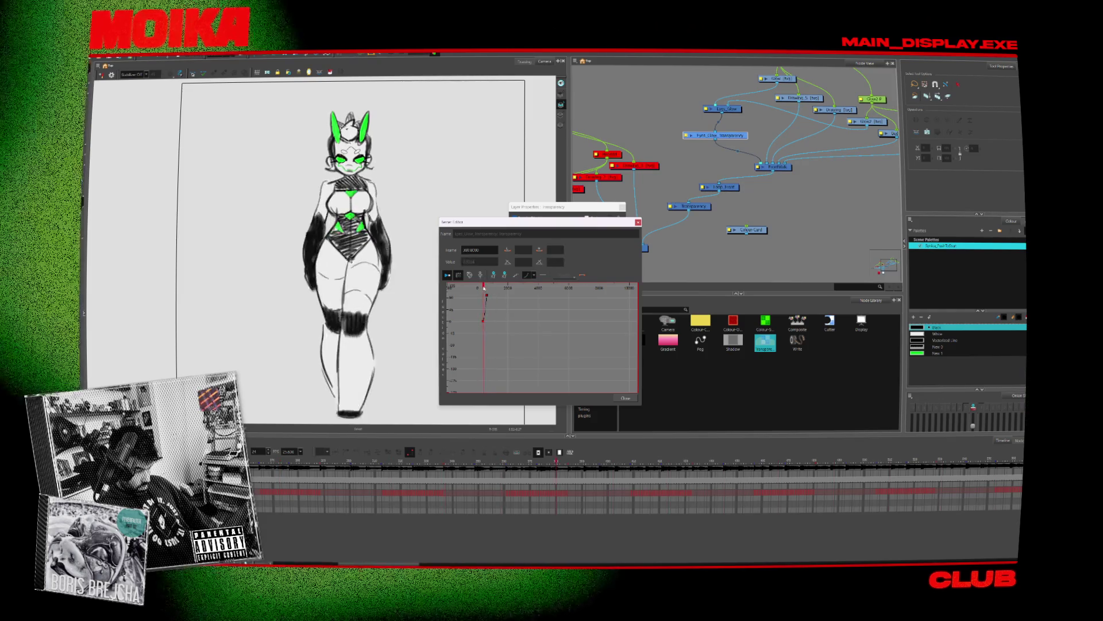
left_click(624, 398)
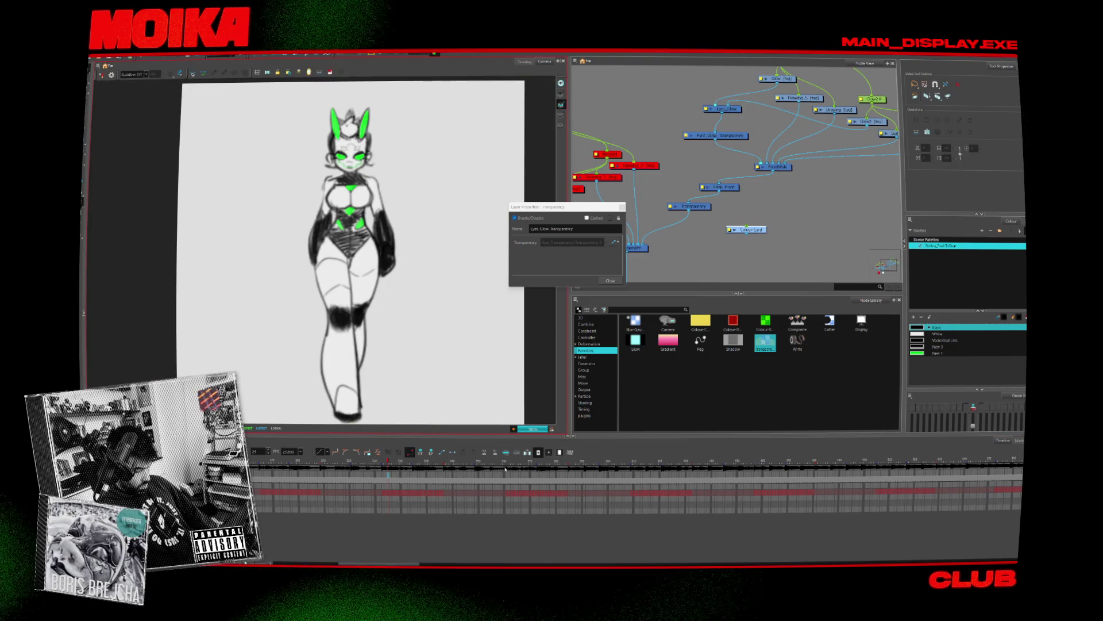
Step: Scrub the walk forward, close the Transparency properties, and open Loop_Front's loop settings
left_click(467, 461)
left_click_drag(547, 464, 591, 466)
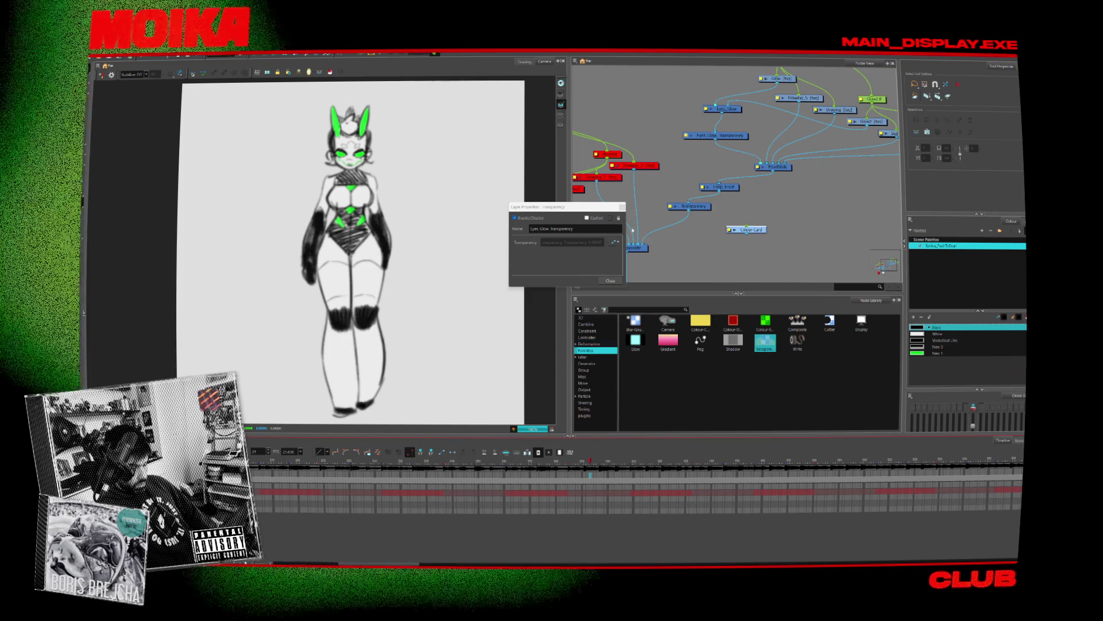
left_click(610, 281)
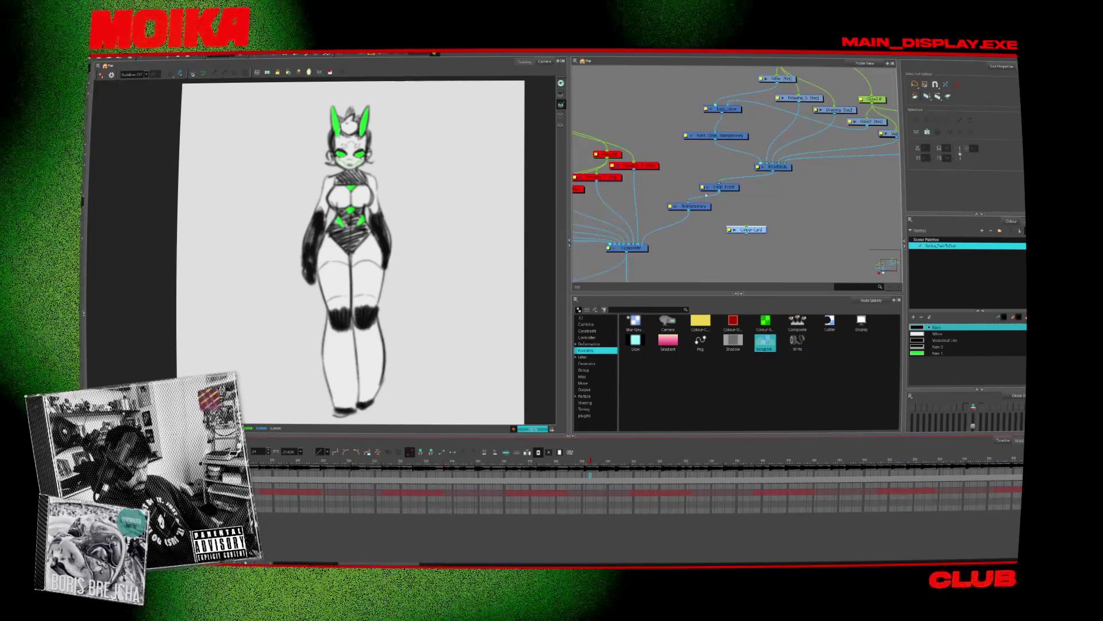
double_click(713, 187)
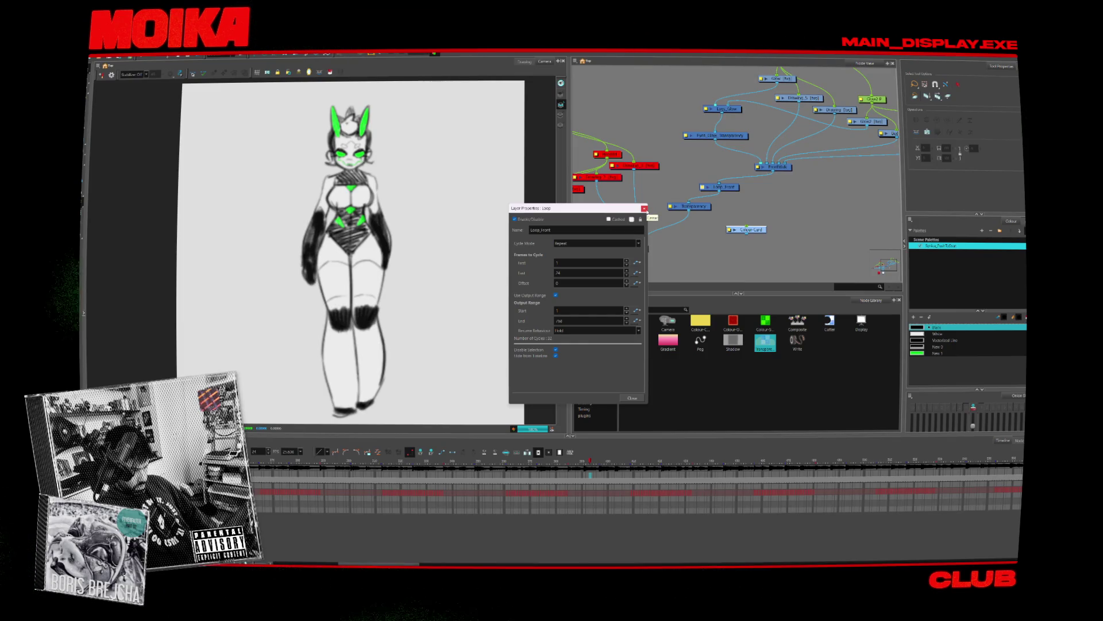
Step: Close the loop settings, play the walk, and select the Eyes_Glow_Transparency node
left_click(645, 209)
key("Return")
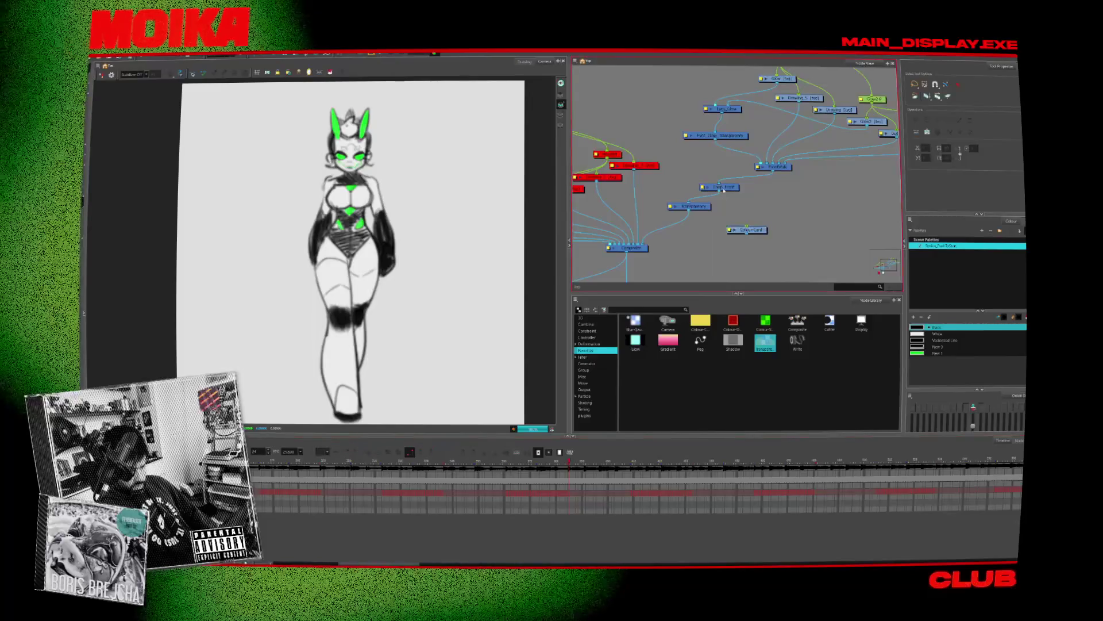
left_click(718, 135)
middle_click_drag(771, 167, 764, 165)
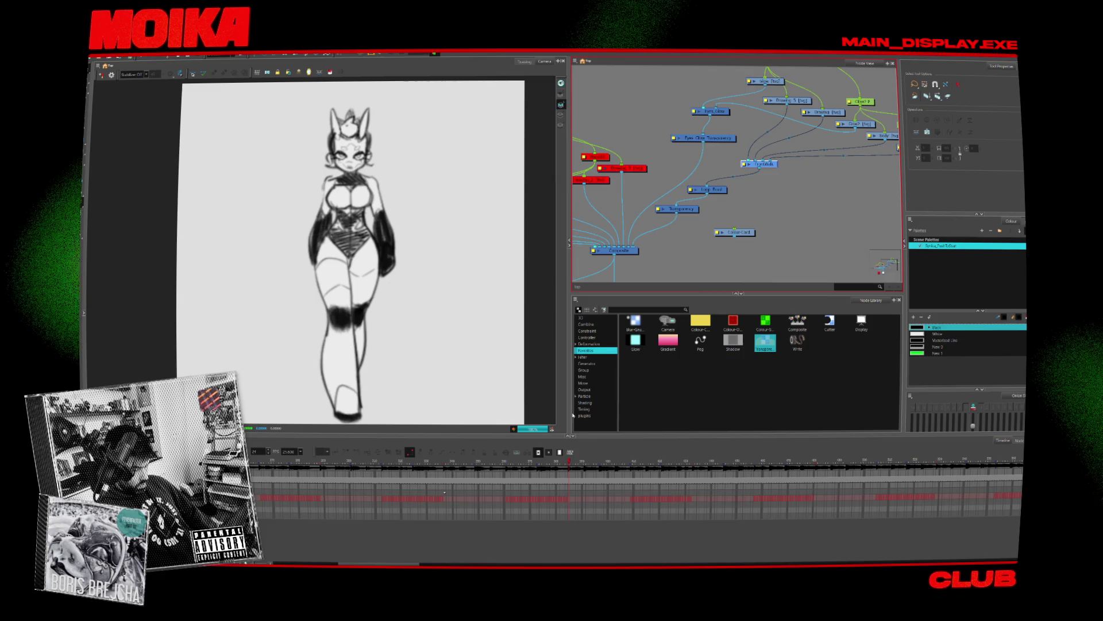
Step: Adjust the fade curve at the end keyframe (frame 600, value 100) for a steep late rise
left_click(517, 462)
left_click_drag(517, 461, 420, 462)
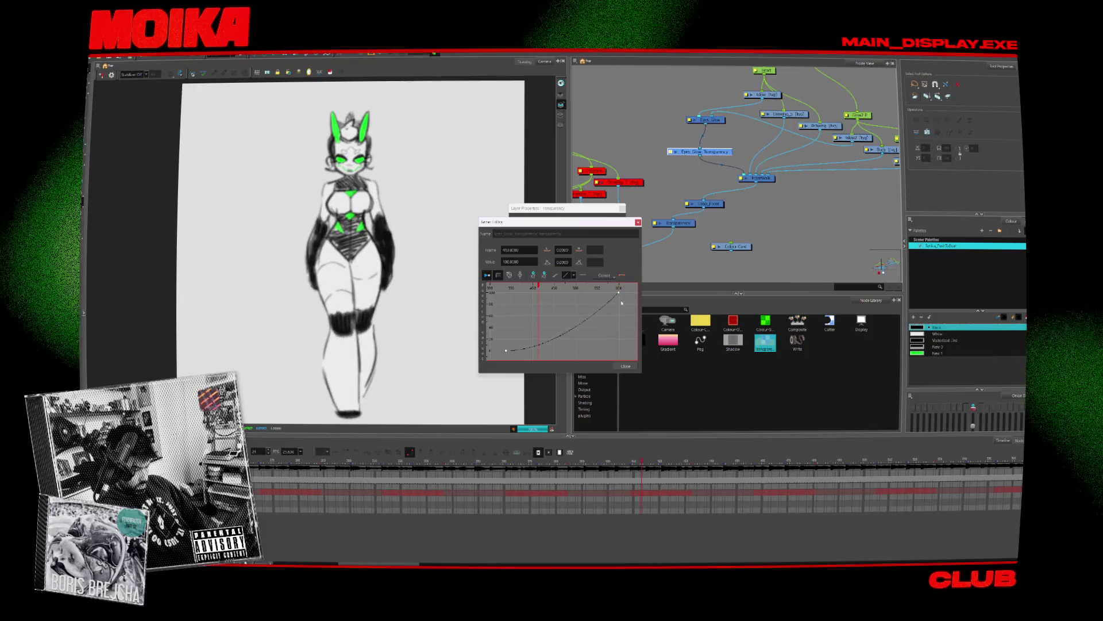
left_click(506, 350)
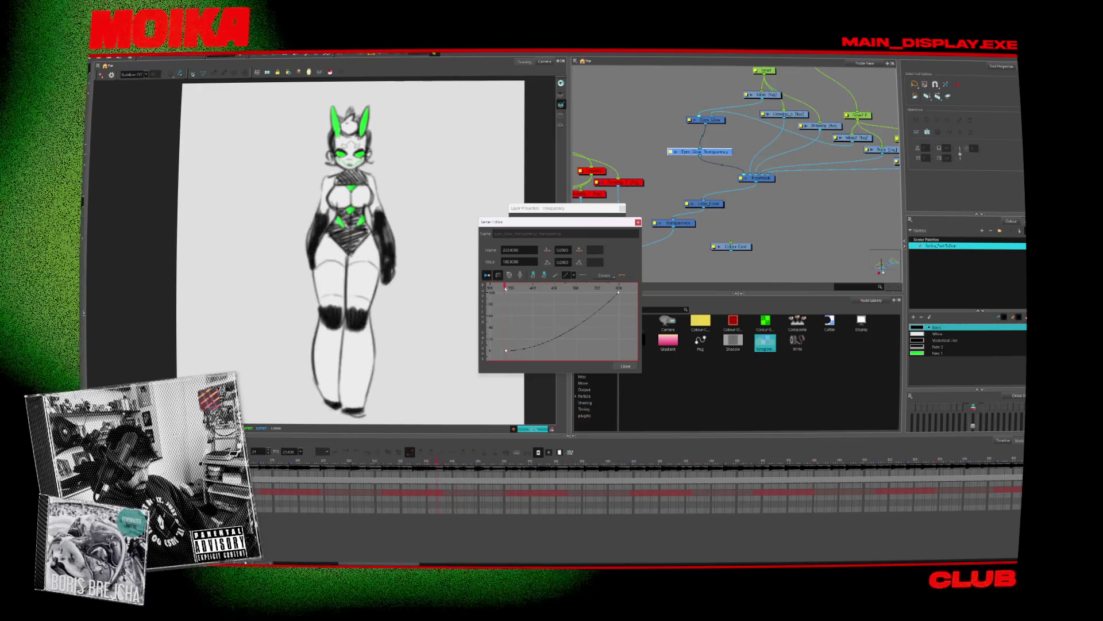
left_click(598, 315)
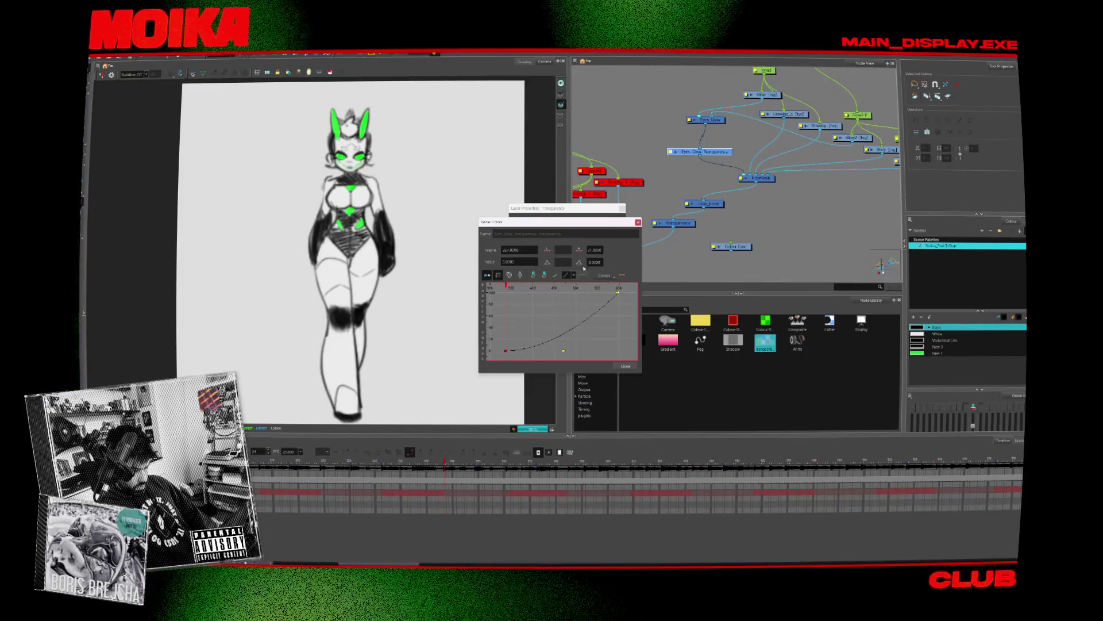
left_click(596, 289)
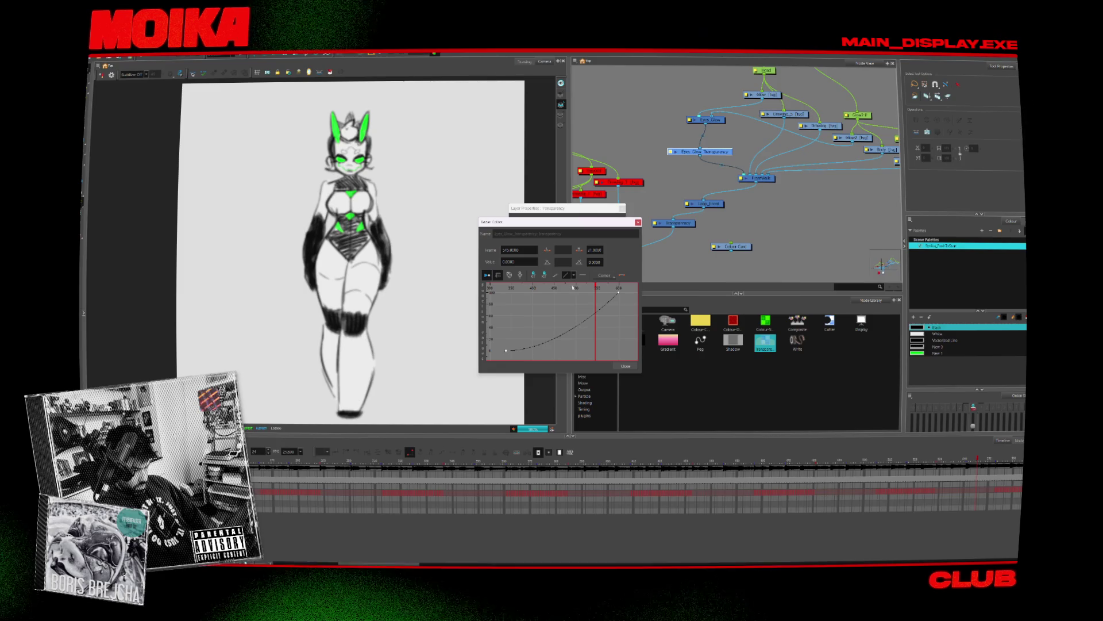
left_click(619, 292)
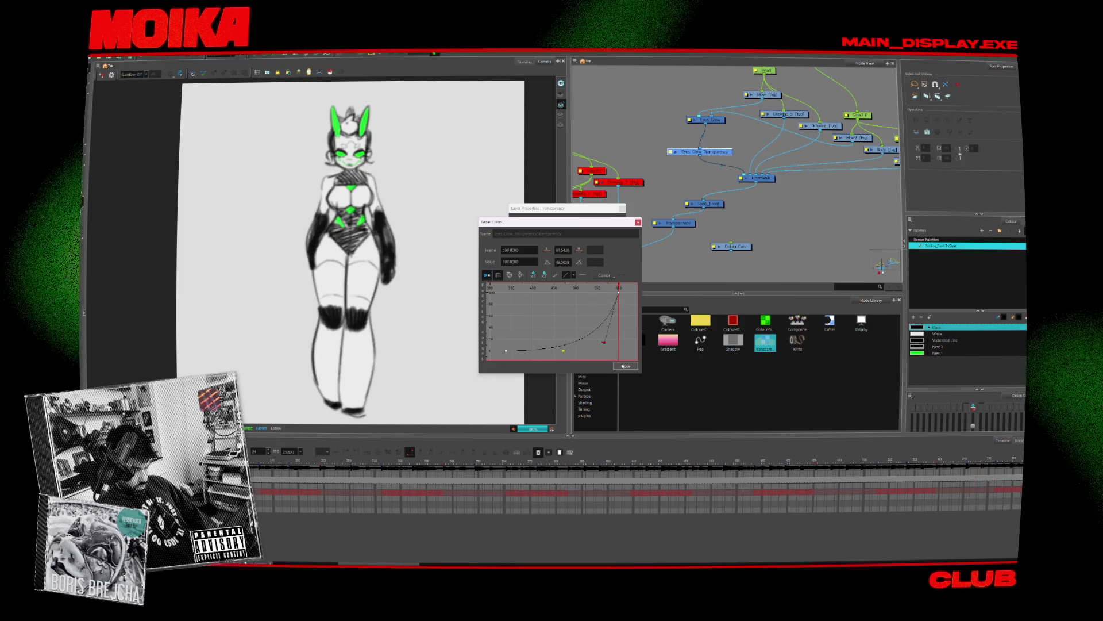
left_click(625, 366)
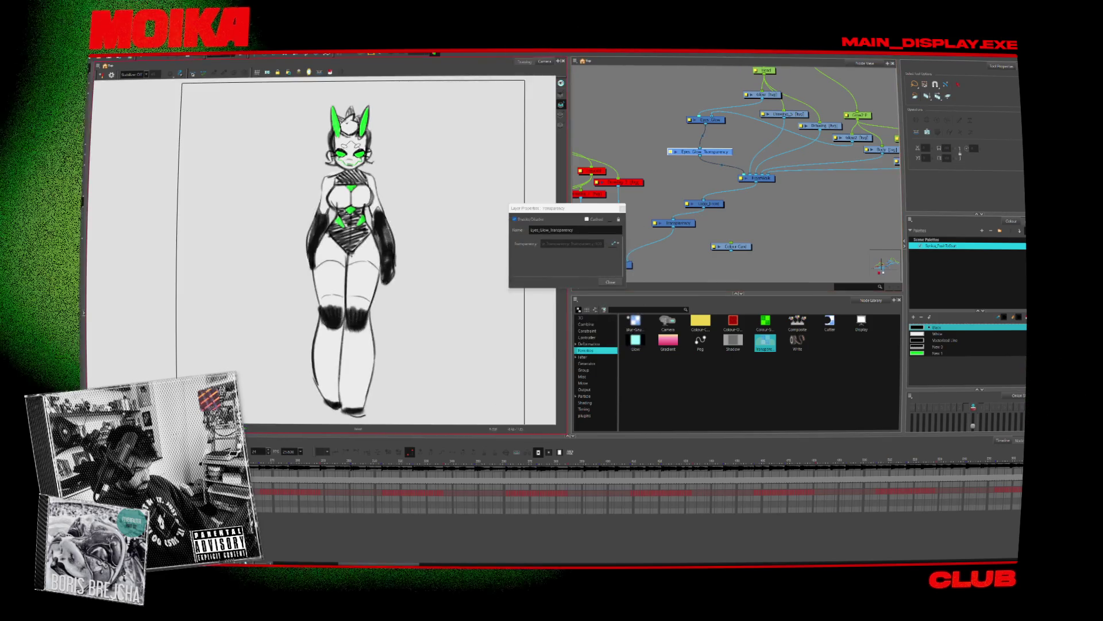
Step: Close the transparency properties, undo the last change, and reopen the Transparency node's properties
left_click(610, 281)
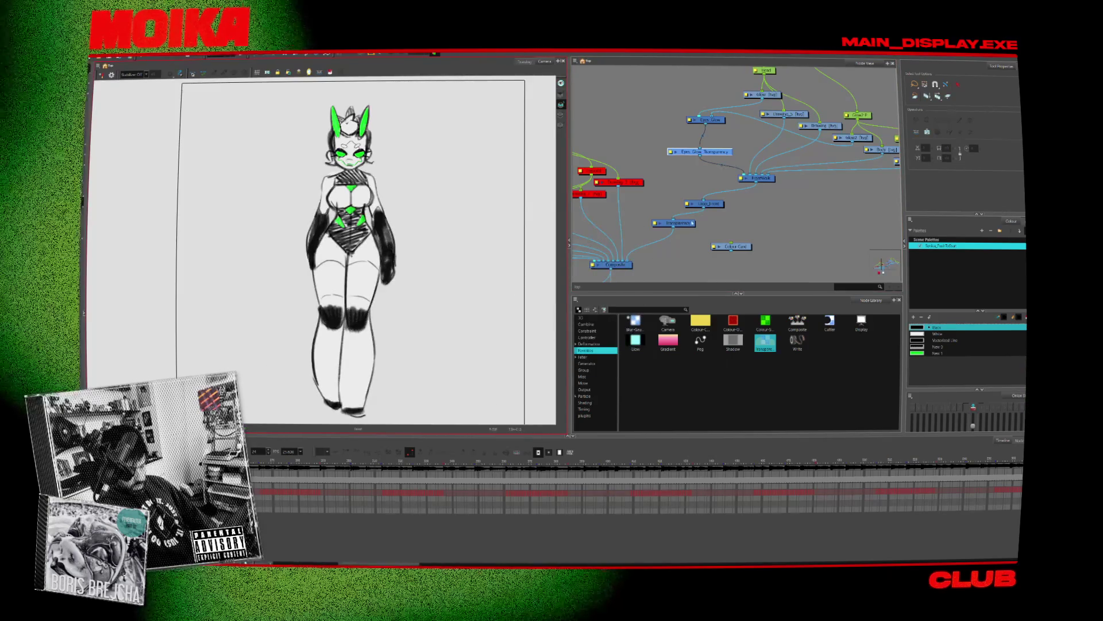
key("ctrl+z")
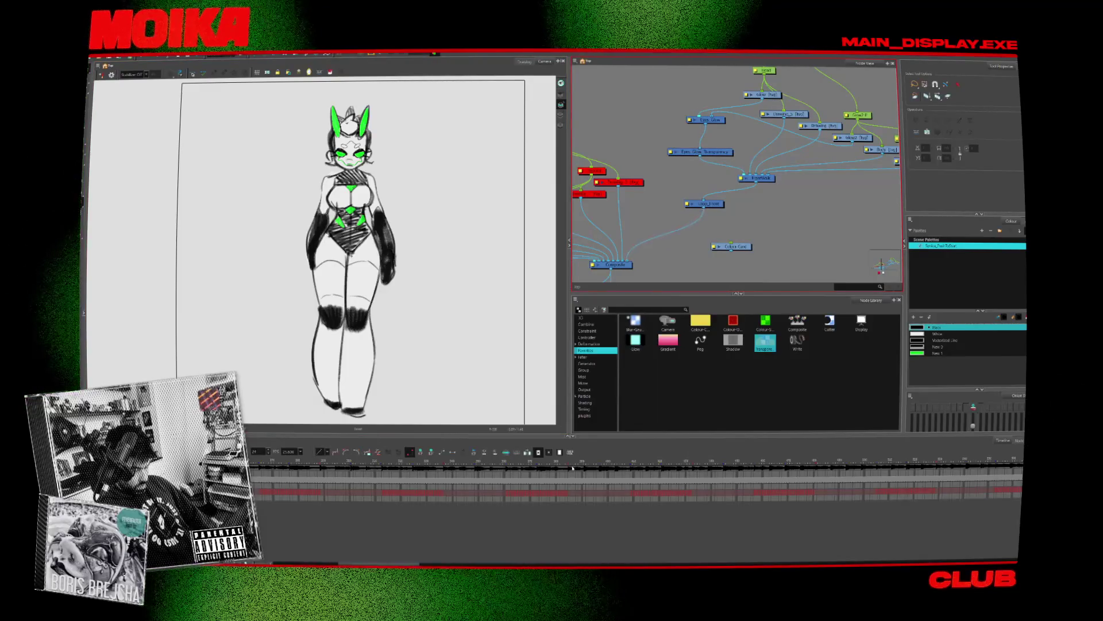
left_click(583, 470)
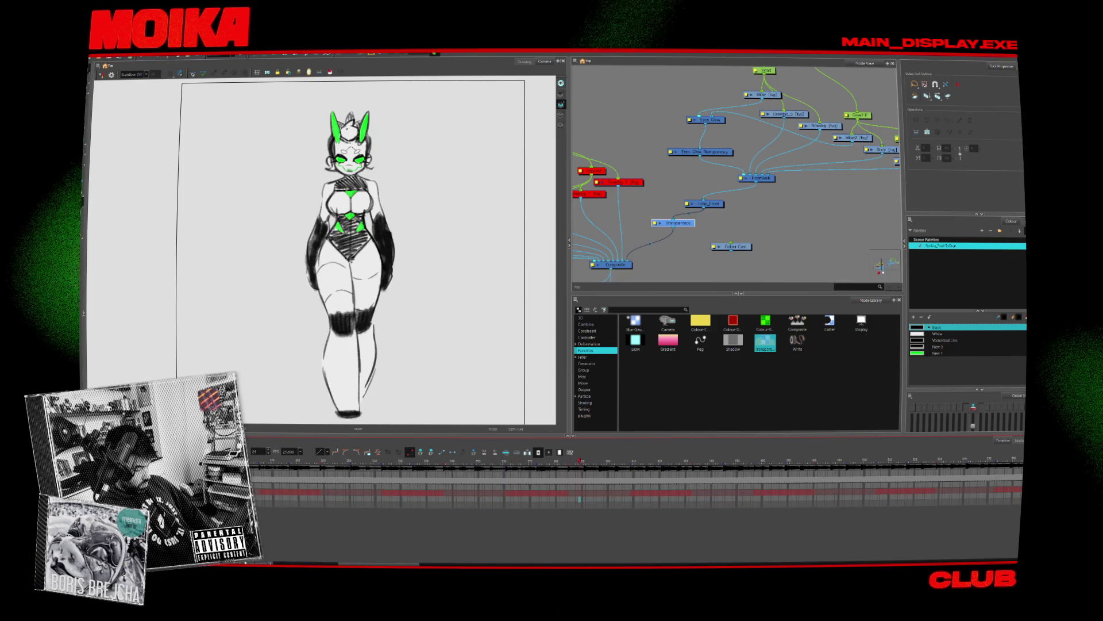
middle_click_drag(678, 241, 687, 224)
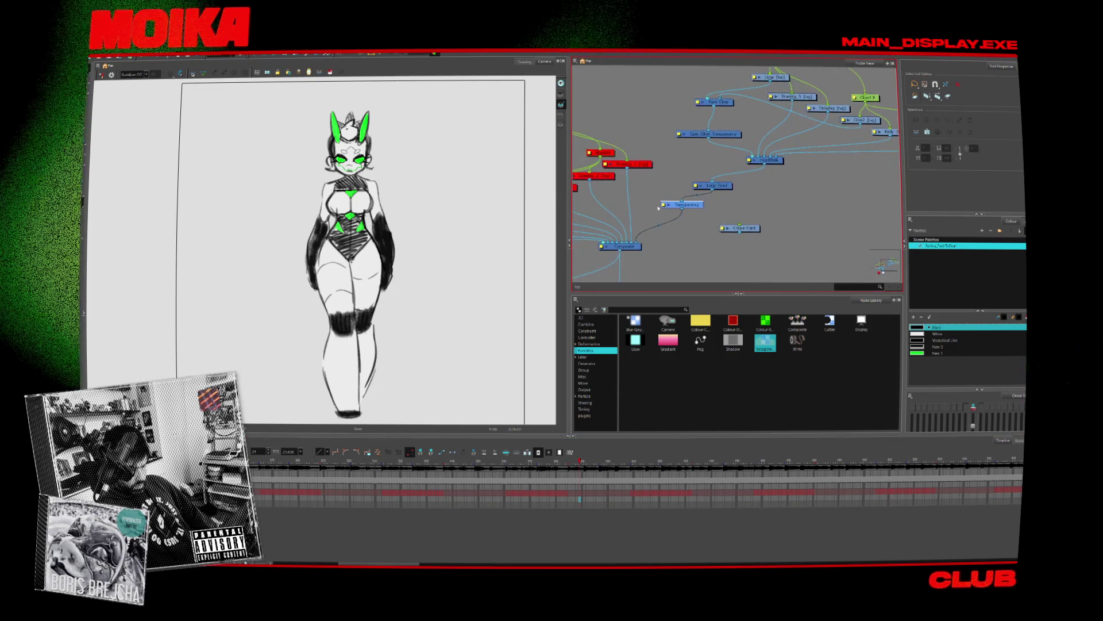
double_click(683, 205)
Step: Uncheck Hide from Timeline on Loop_Front, close both property panels, and scrub the walk
double_click(698, 186)
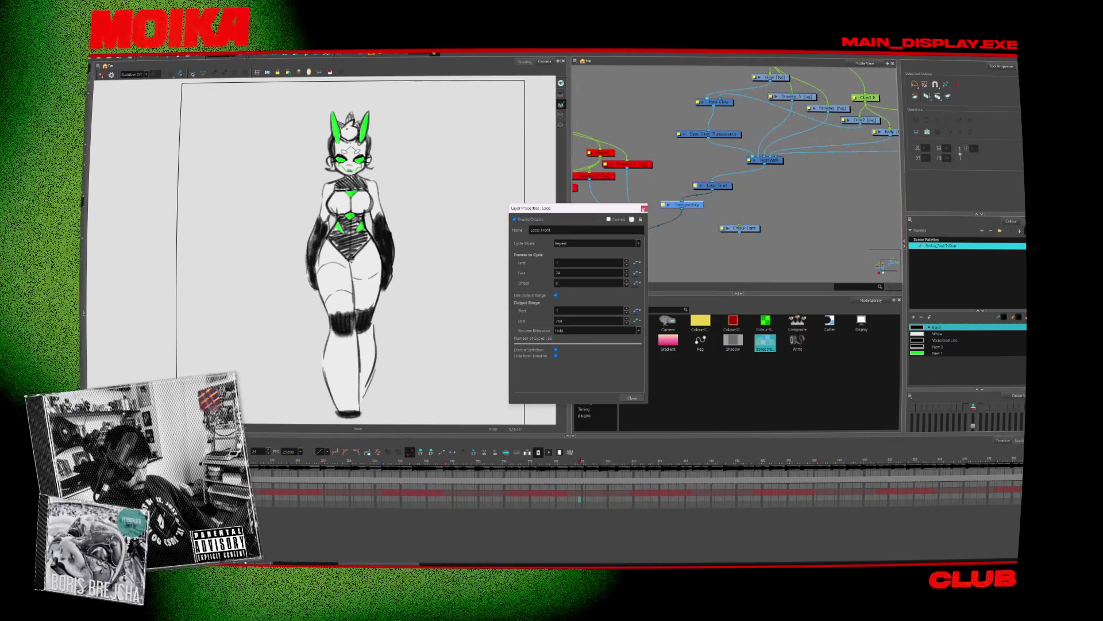
left_click(556, 355)
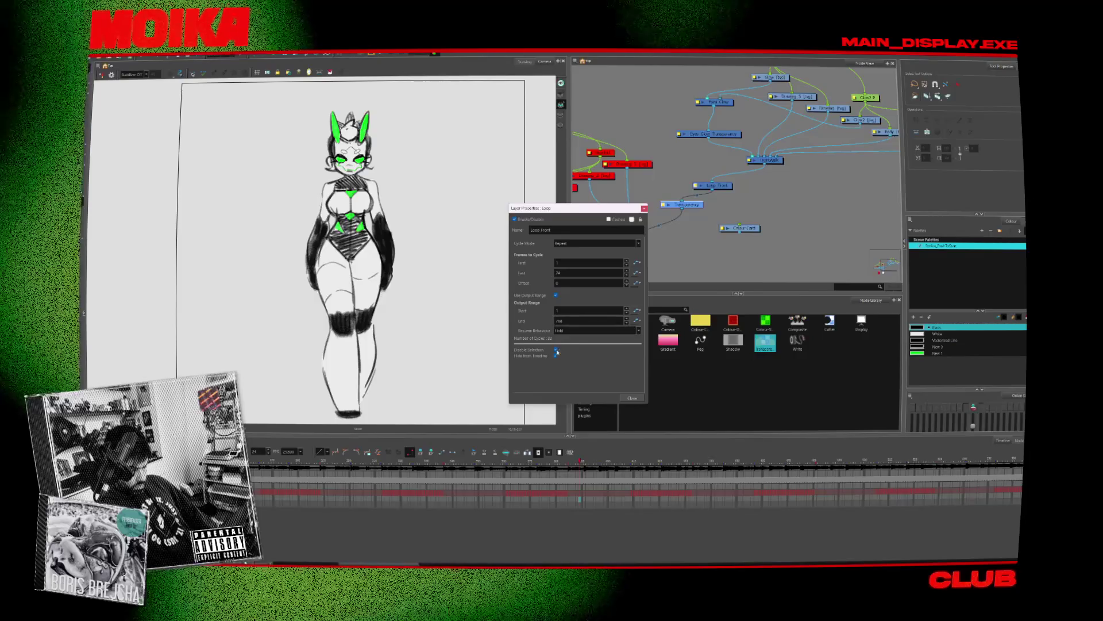
left_click(631, 398)
left_click(622, 208)
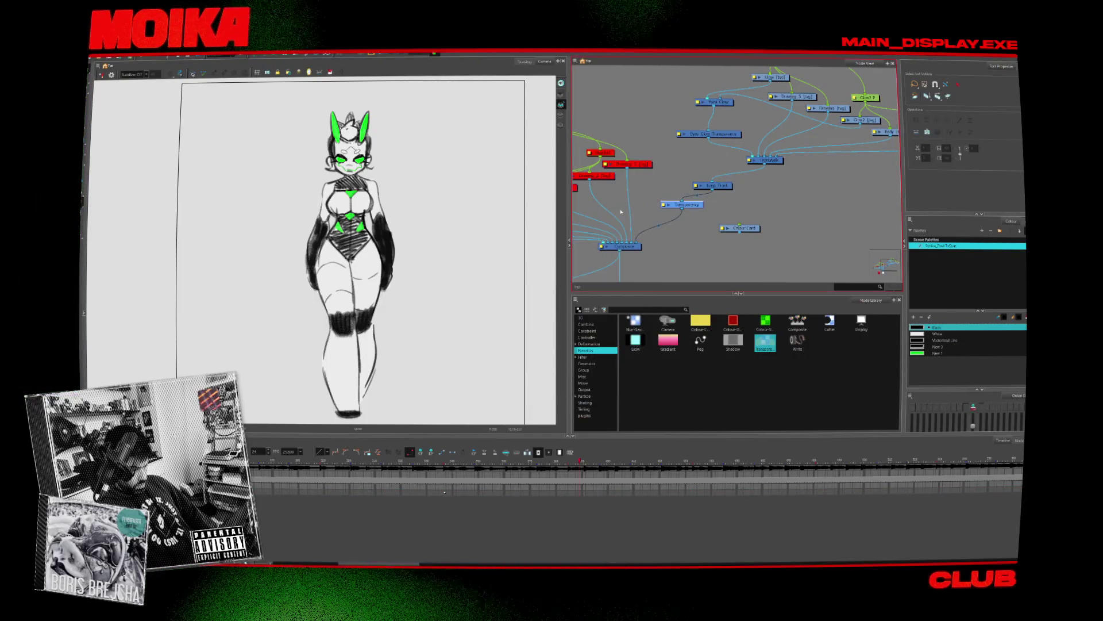
left_click_drag(513, 466, 628, 460)
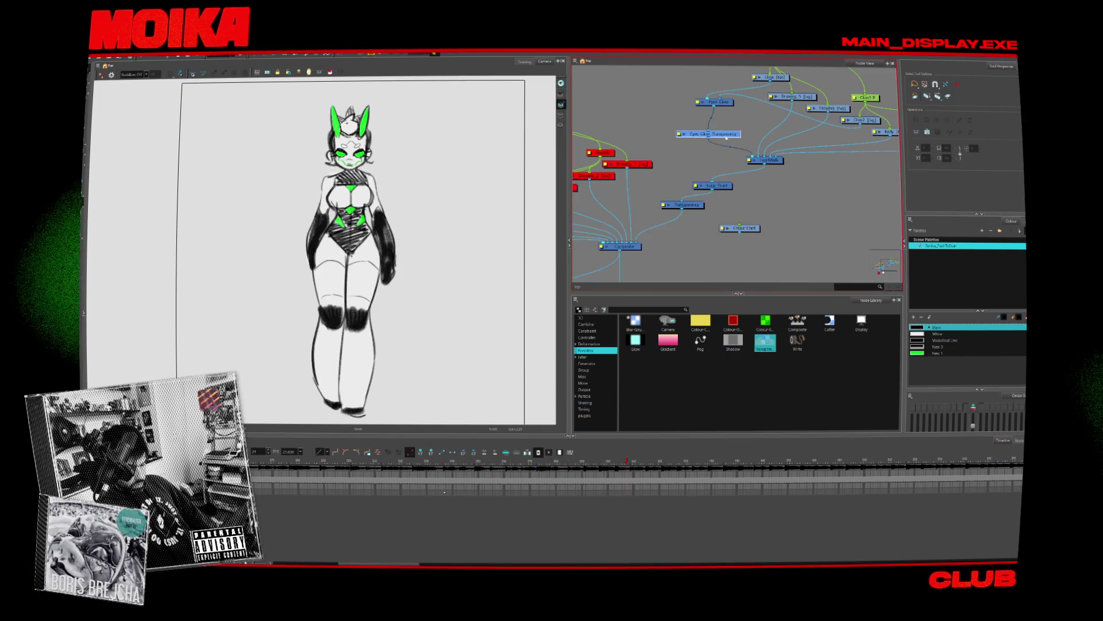
left_click(706, 105)
Step: Wire the glow transparency node into FrontWalk and its output into the Composite
key("d")
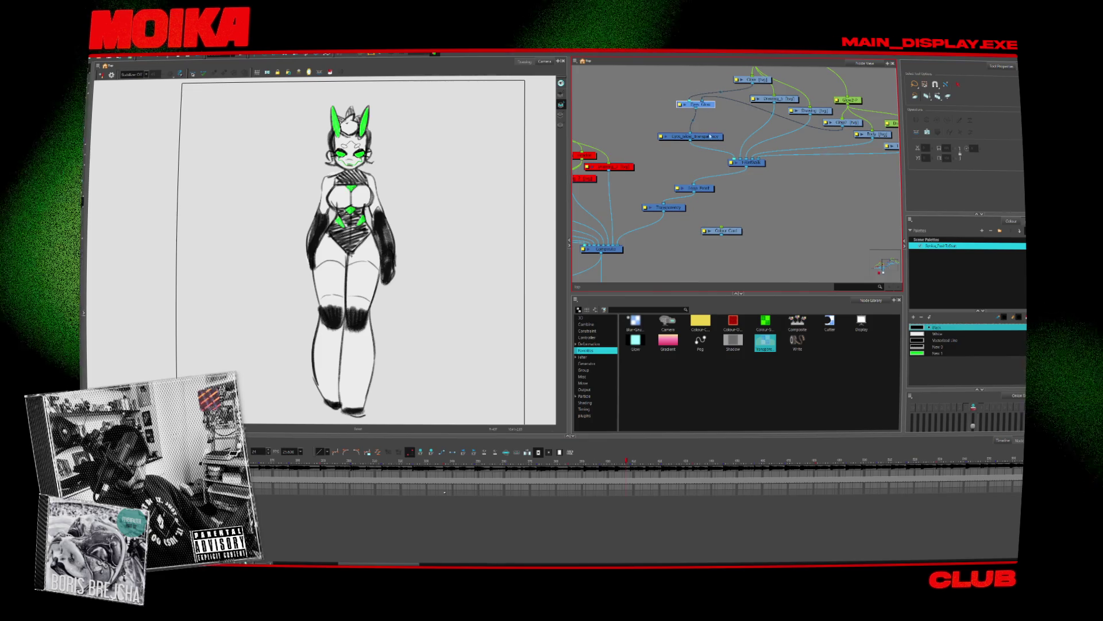
left_click(711, 138)
left_click_drag(711, 141, 713, 136)
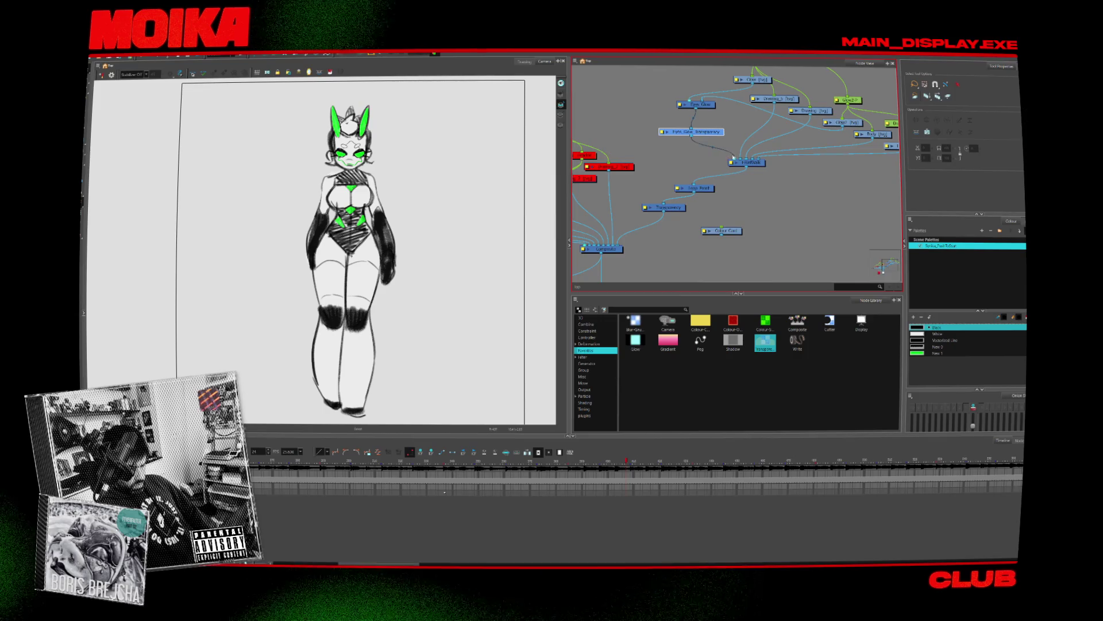
left_click_drag(680, 180, 730, 165)
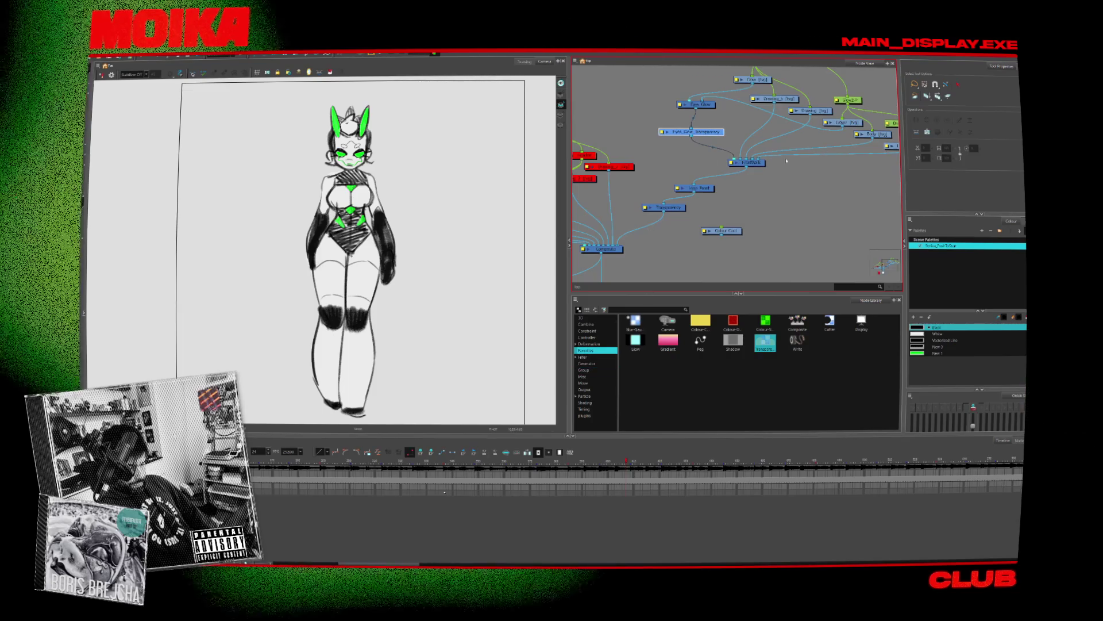
mouse_move(736, 159)
left_mouse_down()
mouse_move(687, 172)
mouse_move(616, 246)
left_mouse_up()
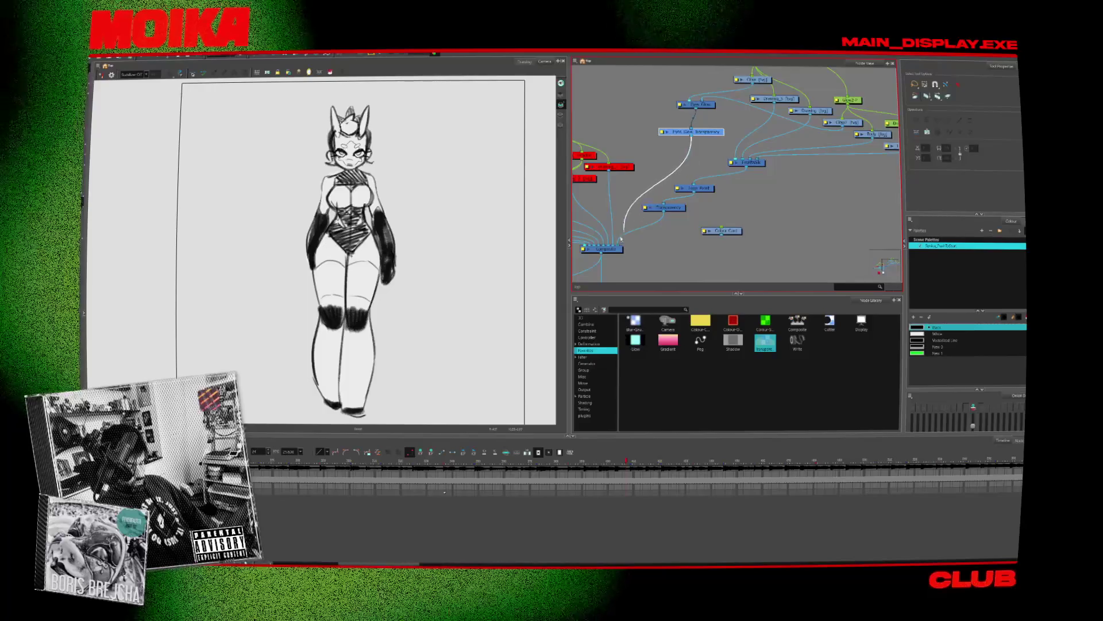
left_click_drag(451, 463, 391, 463)
Step: Remove the accidentally pasted duplicate Transparency node from the node graph
middle_click_drag(721, 121, 738, 126)
scroll(738, 127, "down", 2)
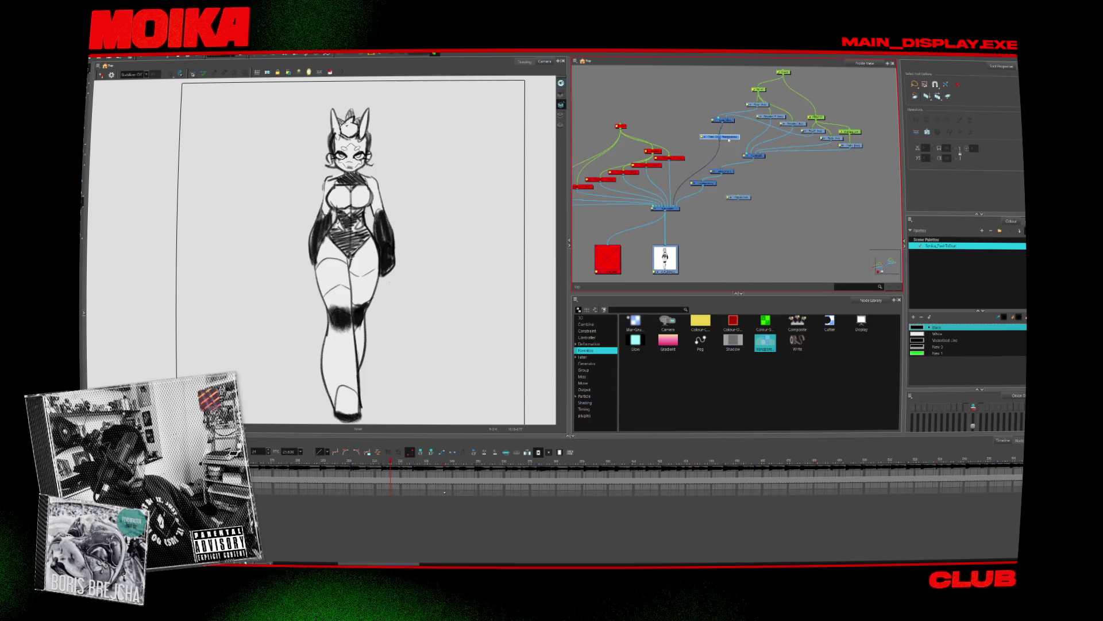
scroll(742, 127, "up", 2)
middle_click_drag(720, 132, 724, 175)
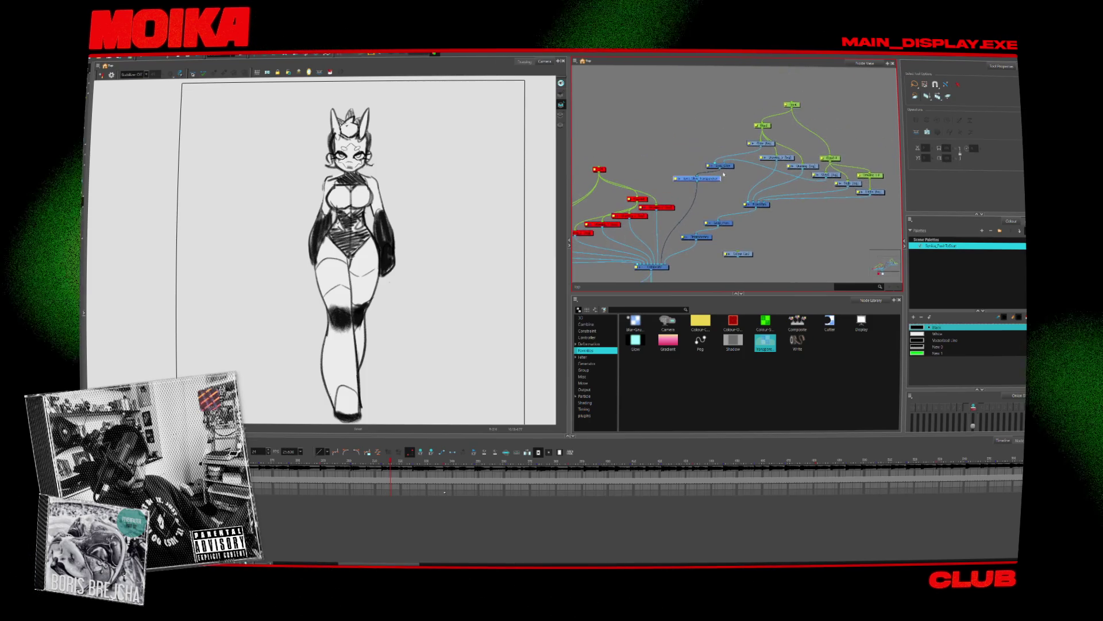
key("ctrl+v")
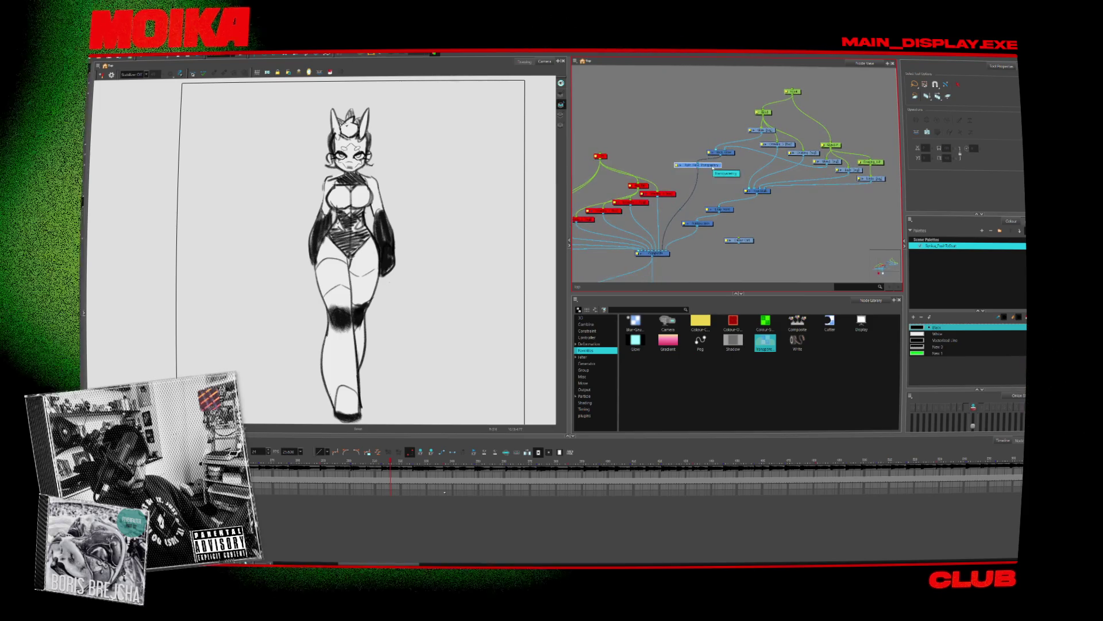
key("Delete")
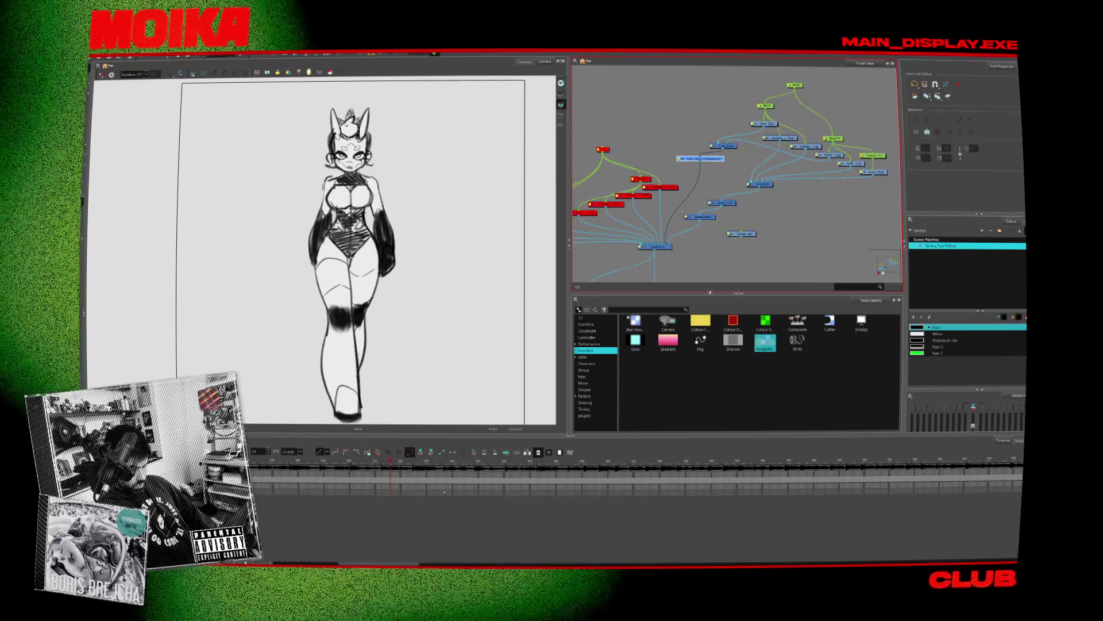
Step: Check the Transparency node's function curve, close both dialogs, and connect the Deformation node into it
double_click(707, 218)
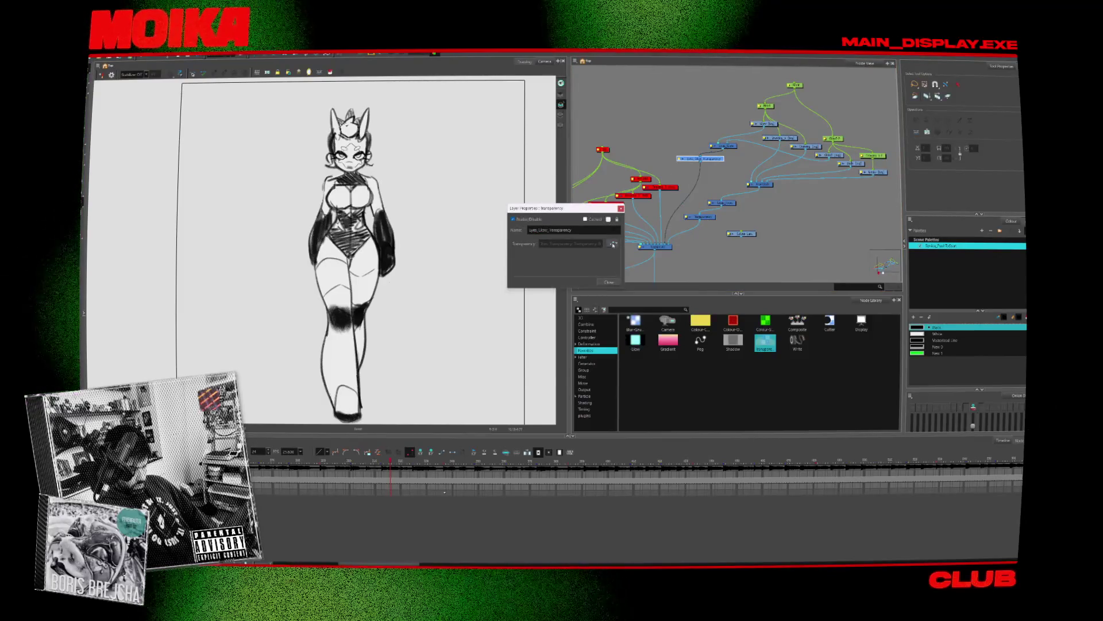
left_click(613, 244)
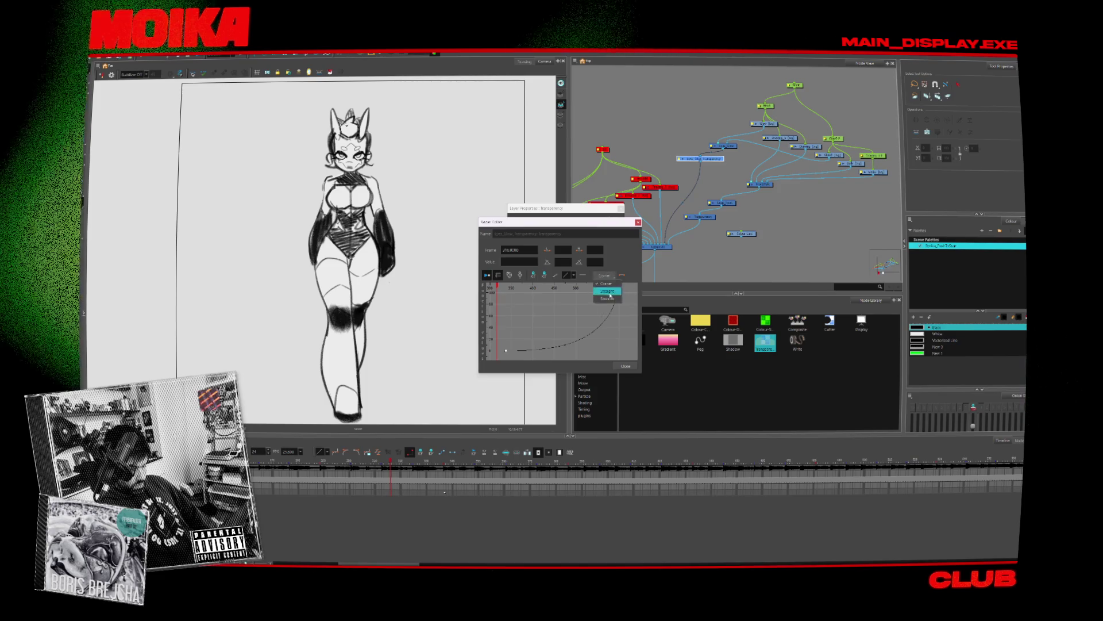
left_click(638, 222)
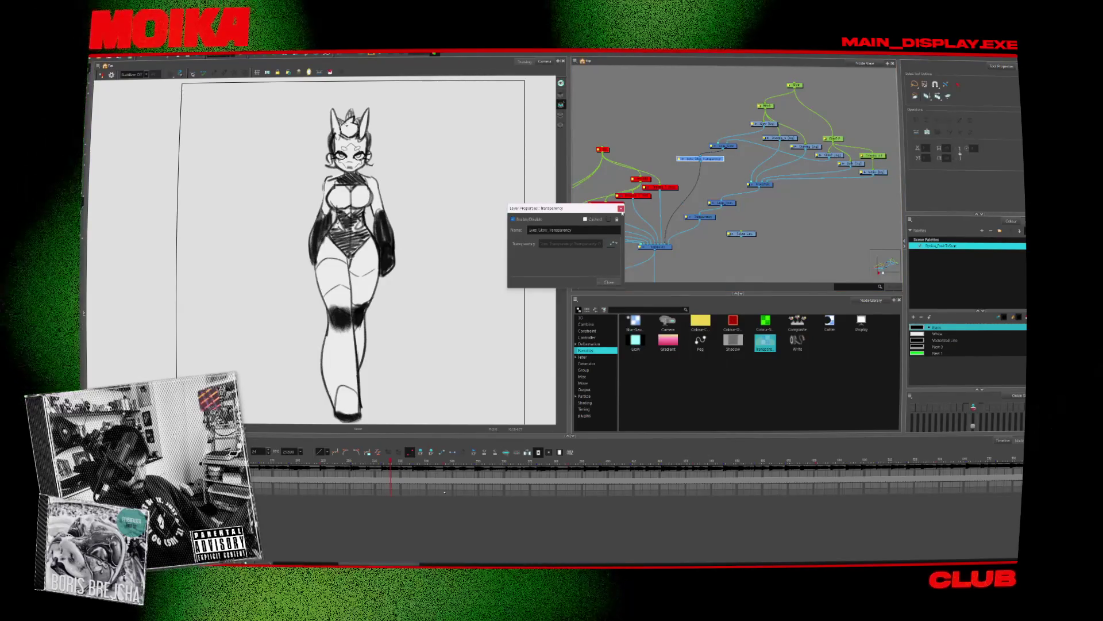
left_click(621, 209)
left_click_drag(660, 246, 721, 199)
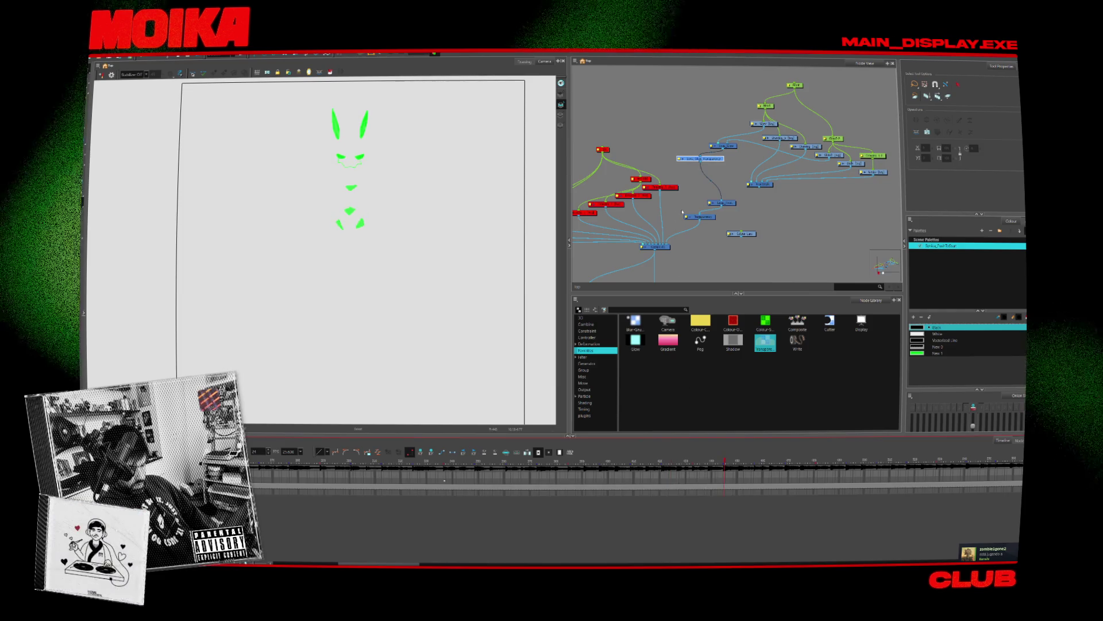
Step: Reroute the Glow link through the Transparency node down to the Composite node
scroll(678, 134, "up", 2)
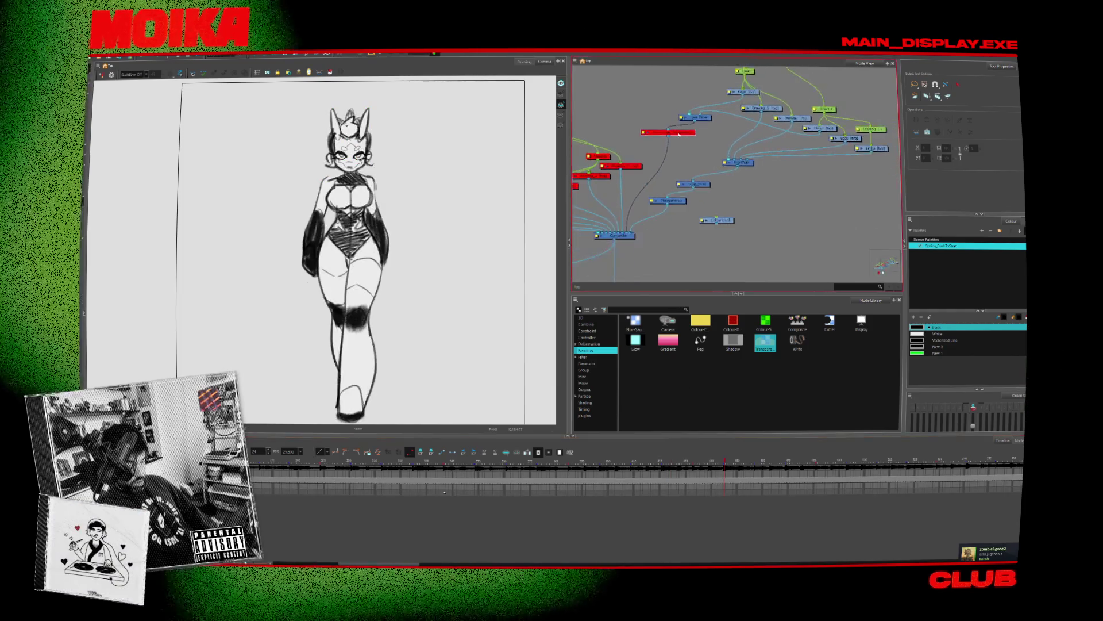
left_click_drag(687, 138, 693, 141)
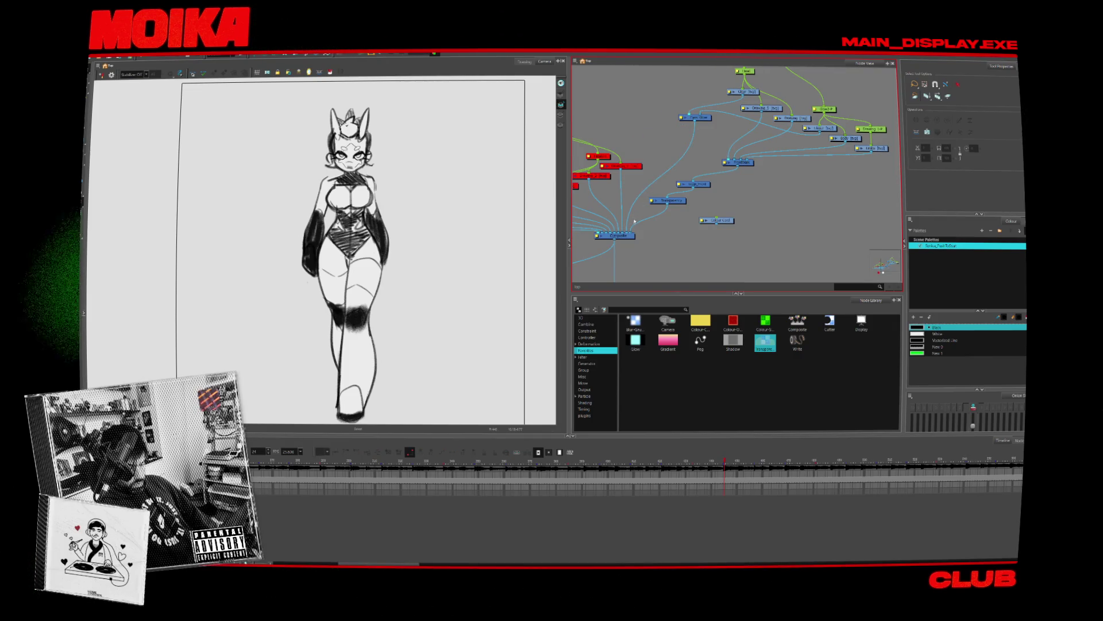
left_click_drag(626, 235, 725, 162)
mouse_move(706, 153)
middle_mouse_down()
mouse_move(659, 170)
mouse_move(687, 163)
middle_mouse_up()
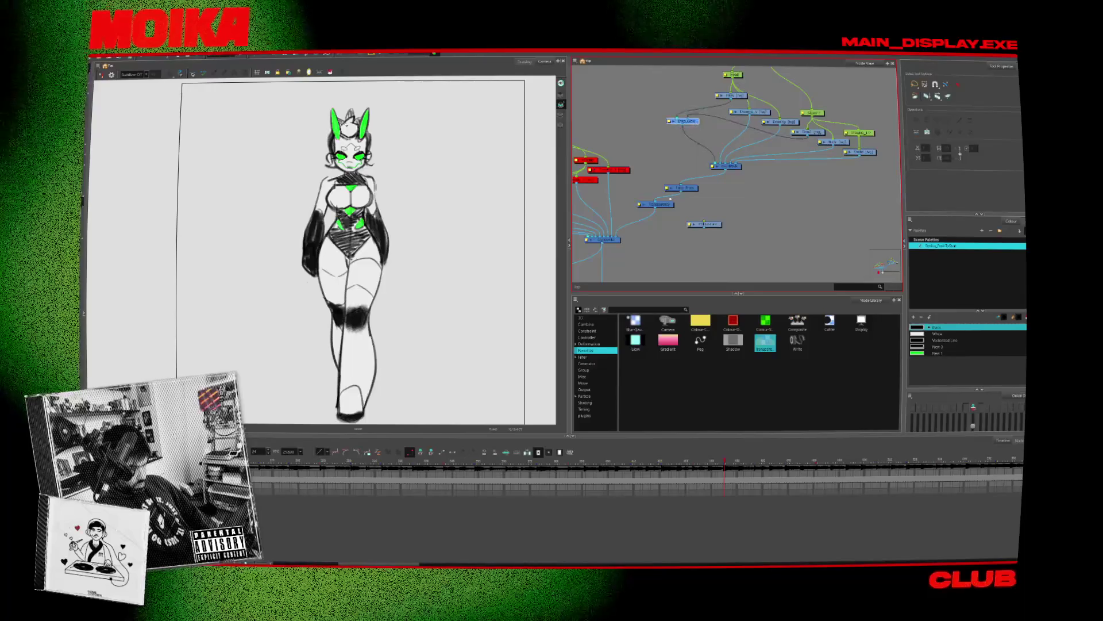
left_click_drag(717, 159, 616, 236)
Step: Add a Loop_Front_1 node and jump to a later frame to preview
scroll(706, 165, "up", 1)
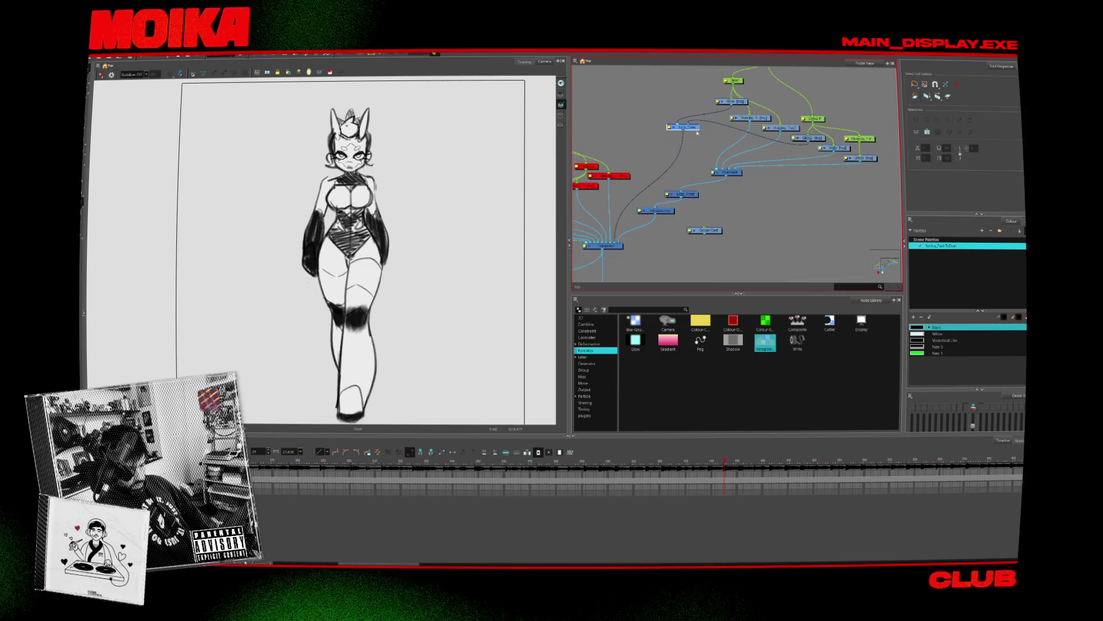
key("ctrl+v")
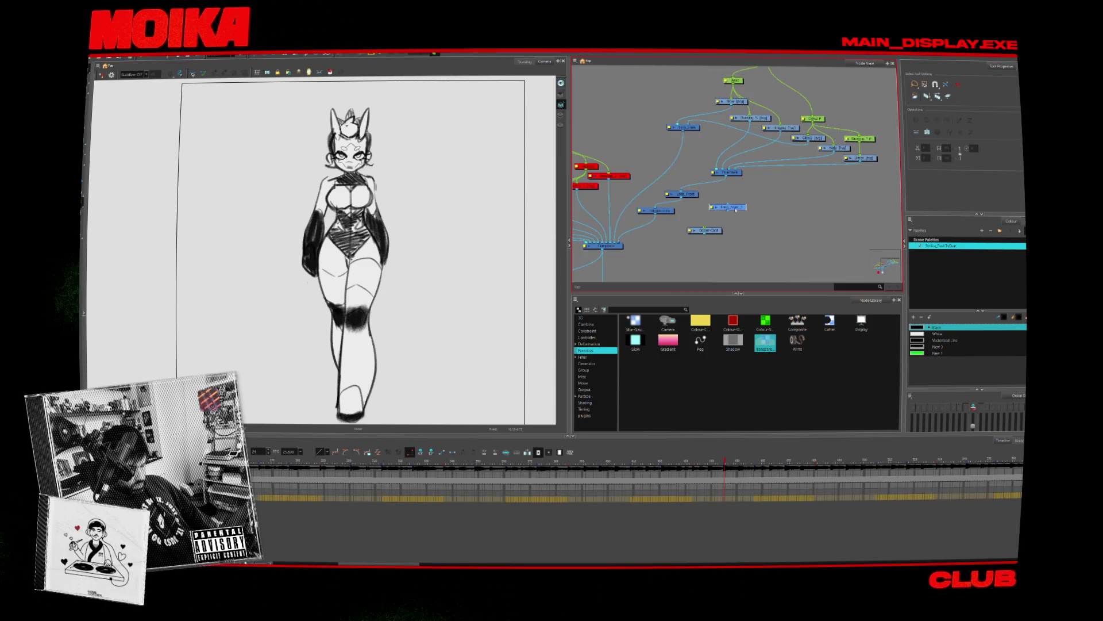
left_click(451, 460)
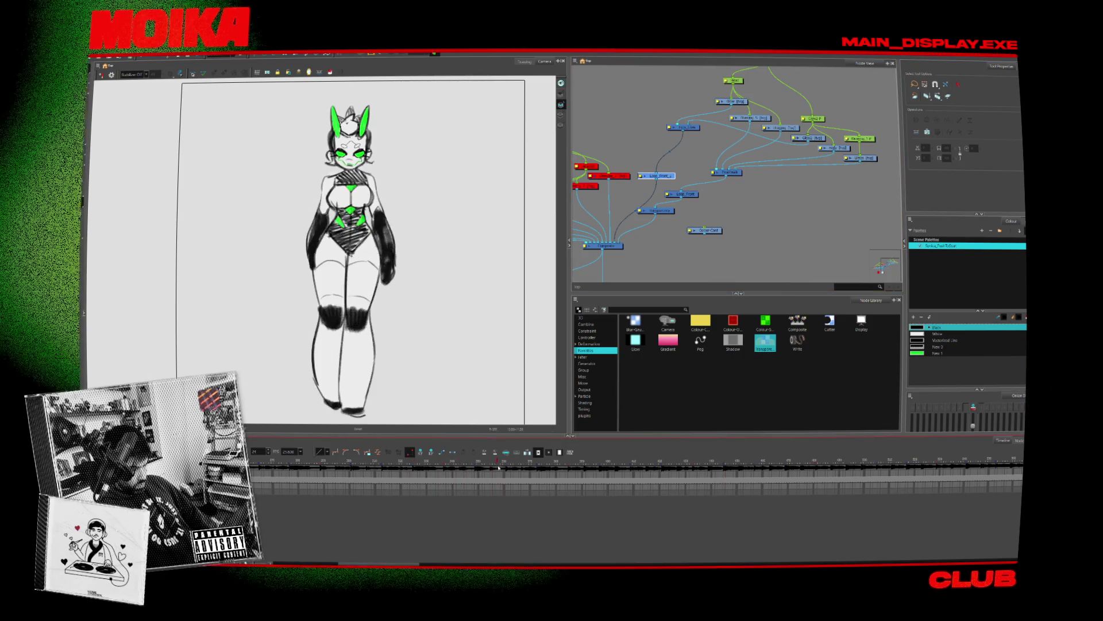
Step: Set Loop_Front_1's Output Range End to 384 and preview the looping walk
left_click_drag(594, 476, 576, 475)
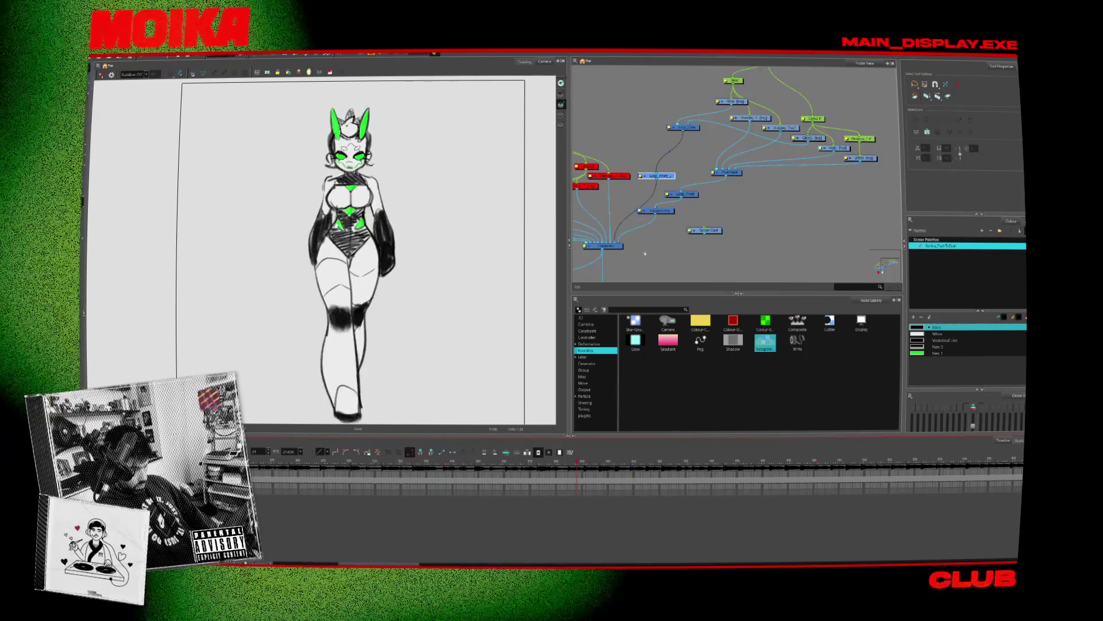
double_click(656, 175)
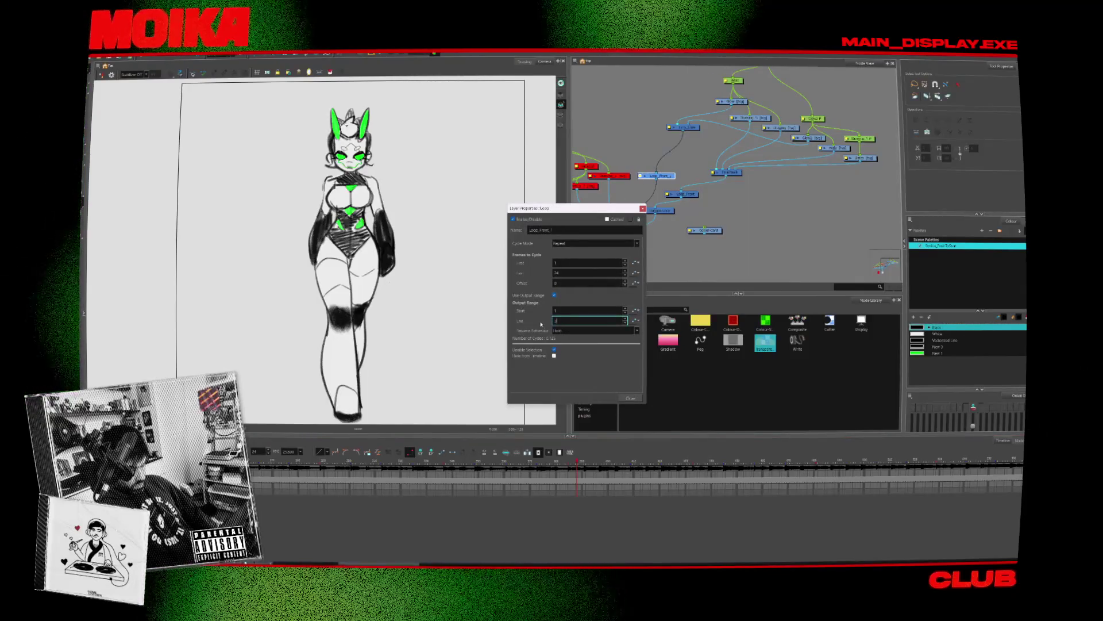
type("4")
left_click(628, 397)
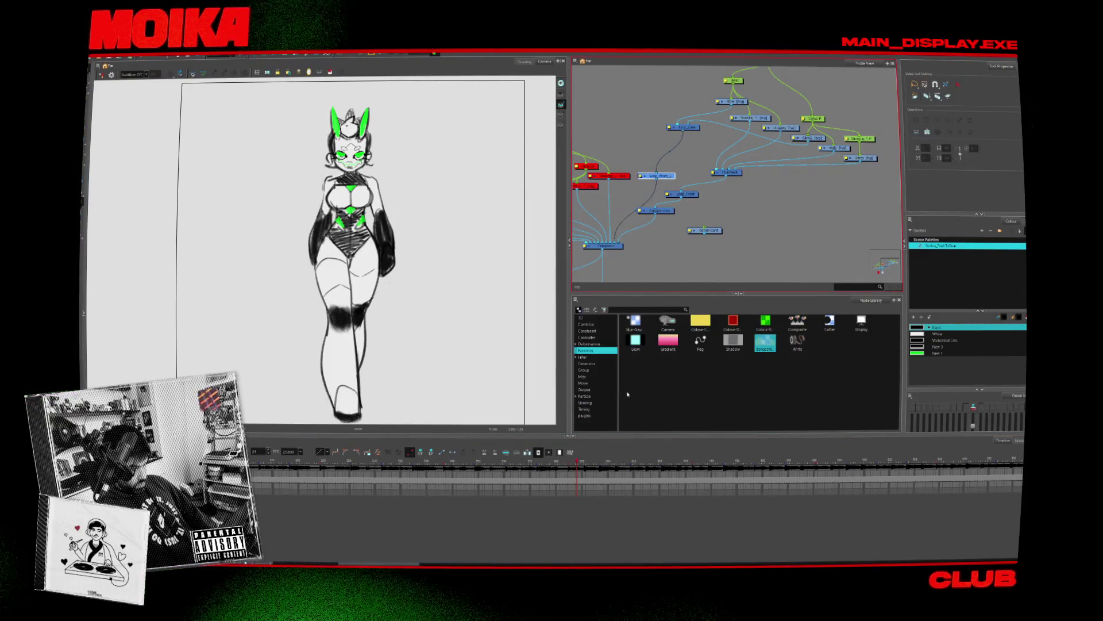
left_click_drag(557, 463, 571, 468)
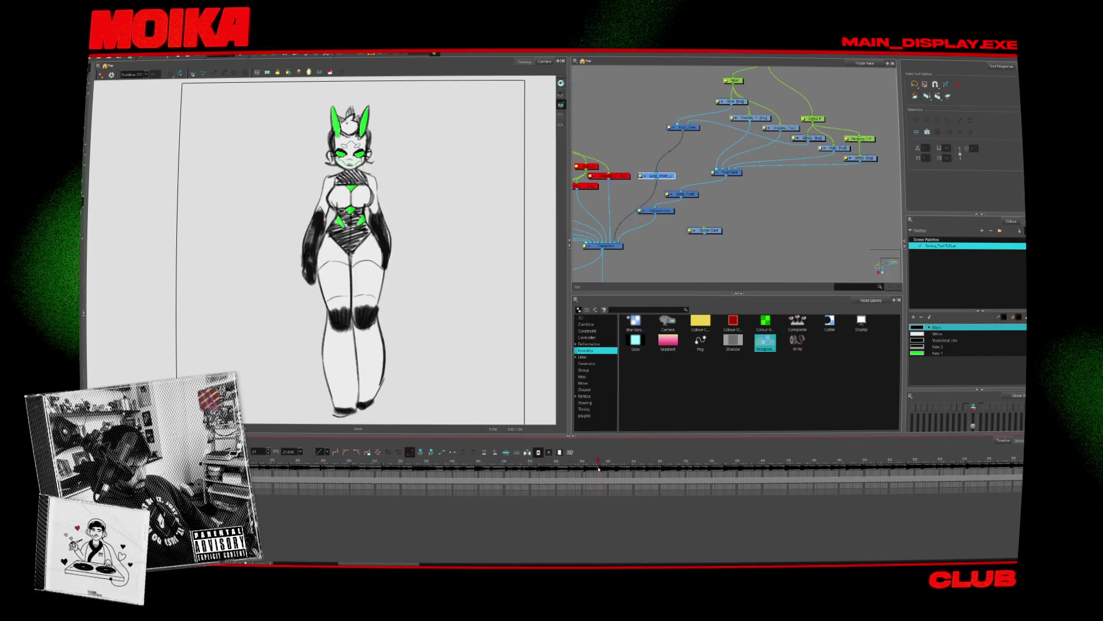
Step: Place a new Transparency node above Colour-Card and open its properties
left_click_drag(671, 170, 667, 161)
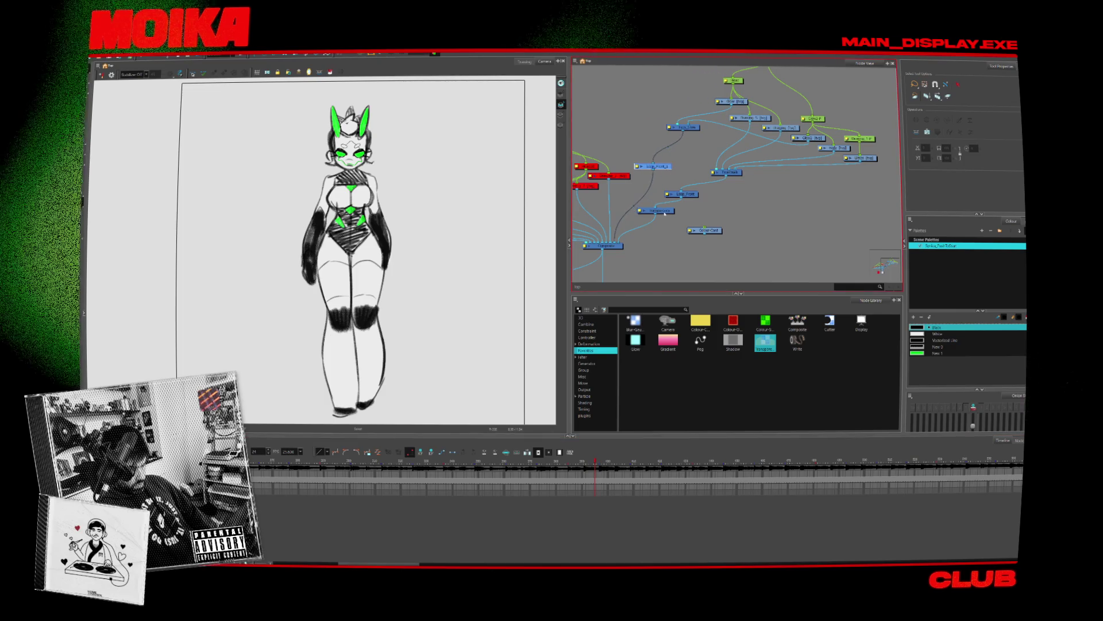
left_click_drag(765, 343, 700, 223)
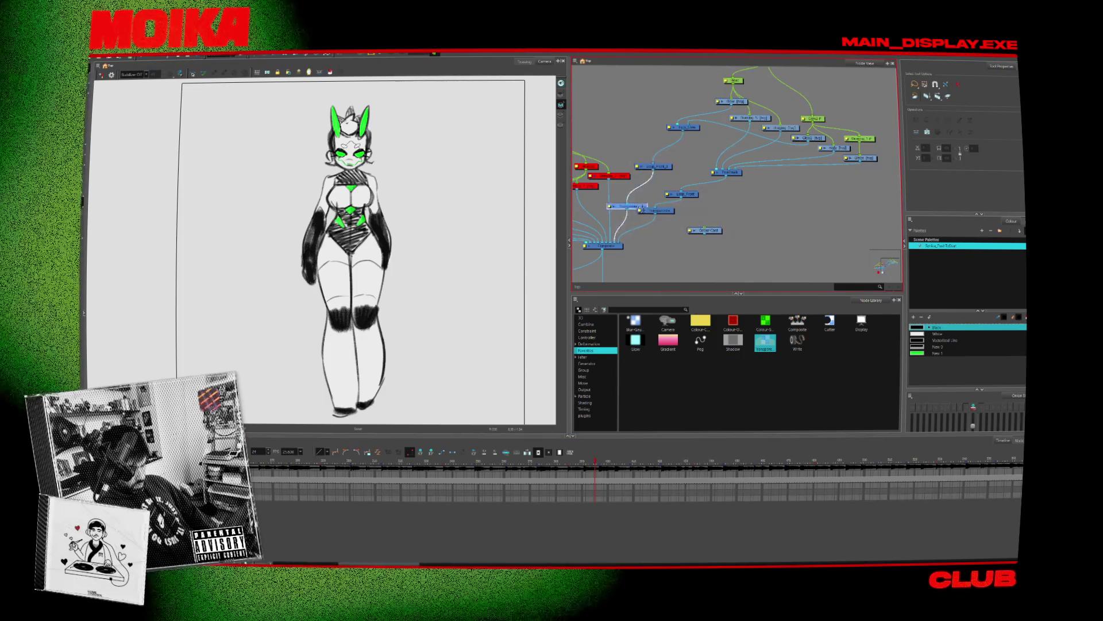
double_click(612, 208)
Step: Delete the top 100-value keyframe from the new Transparency curve, then edit the Frame field
left_click(577, 270)
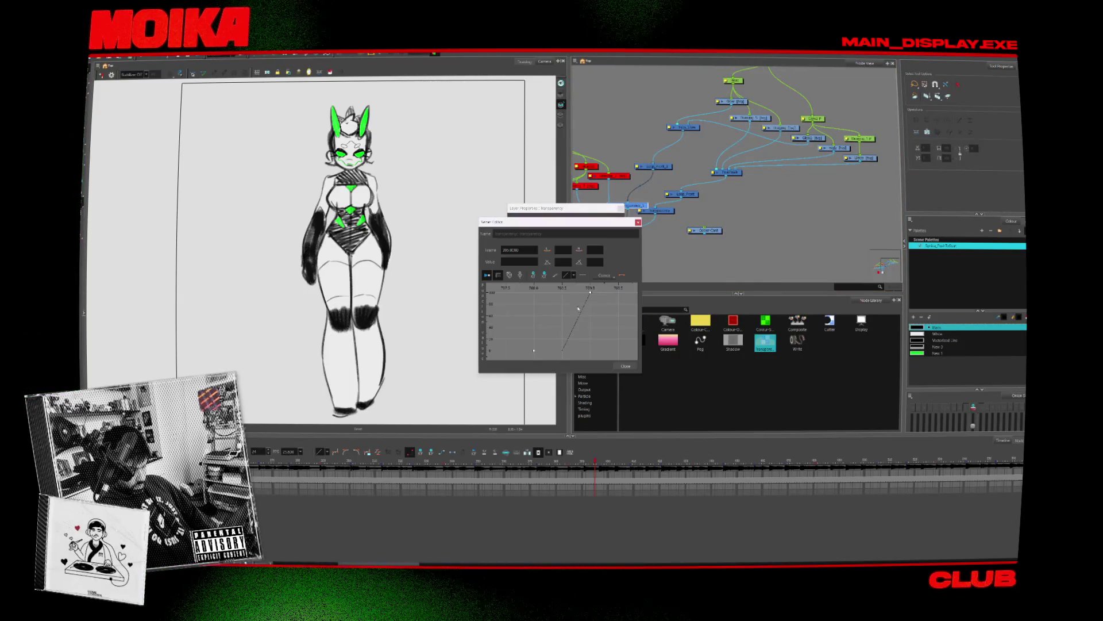
left_click(590, 293)
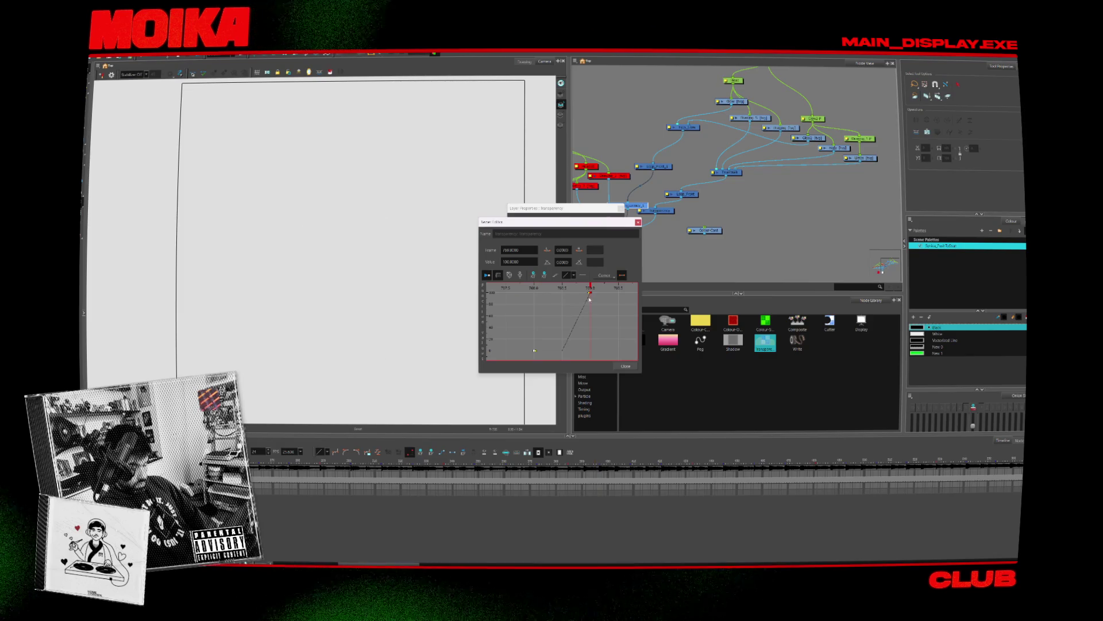
key("Delete")
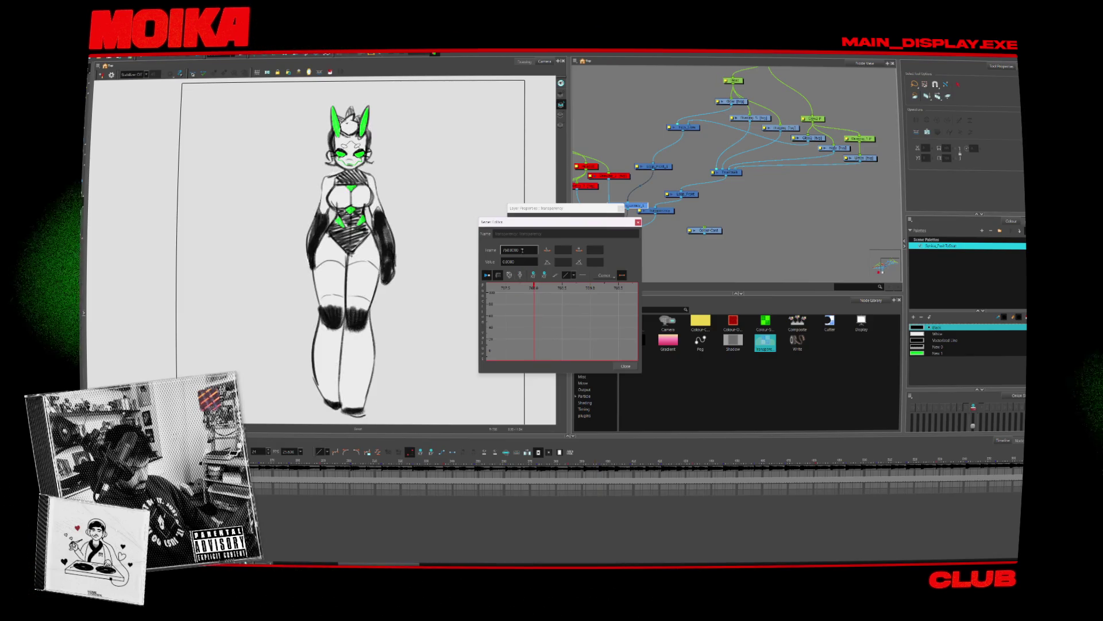
triple_click(523, 251)
type("1")
key("Return")
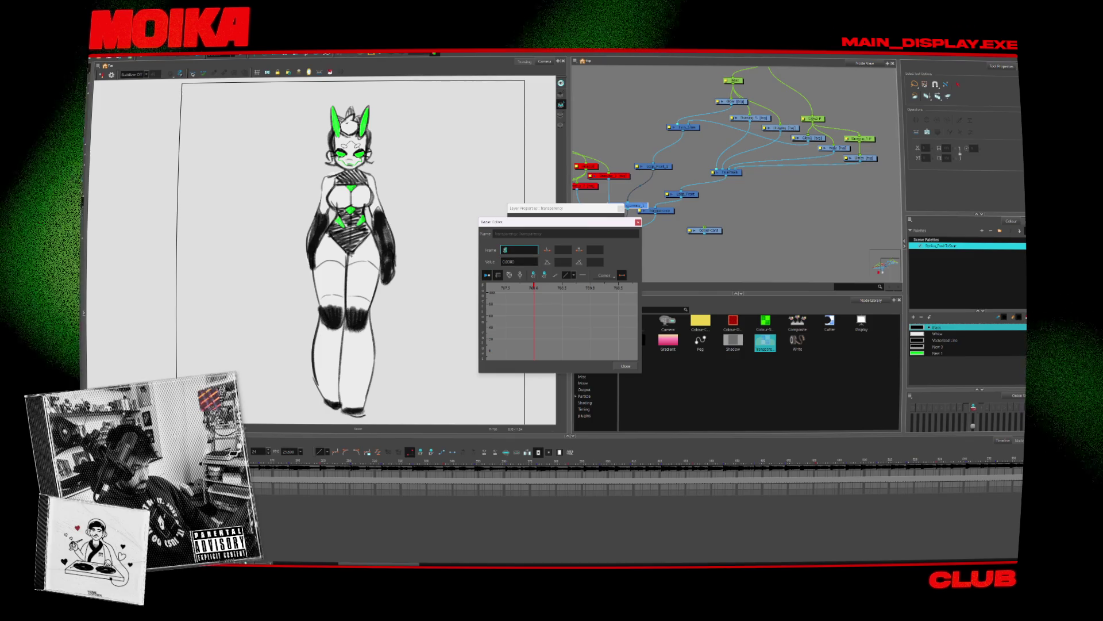
triple_click(513, 251)
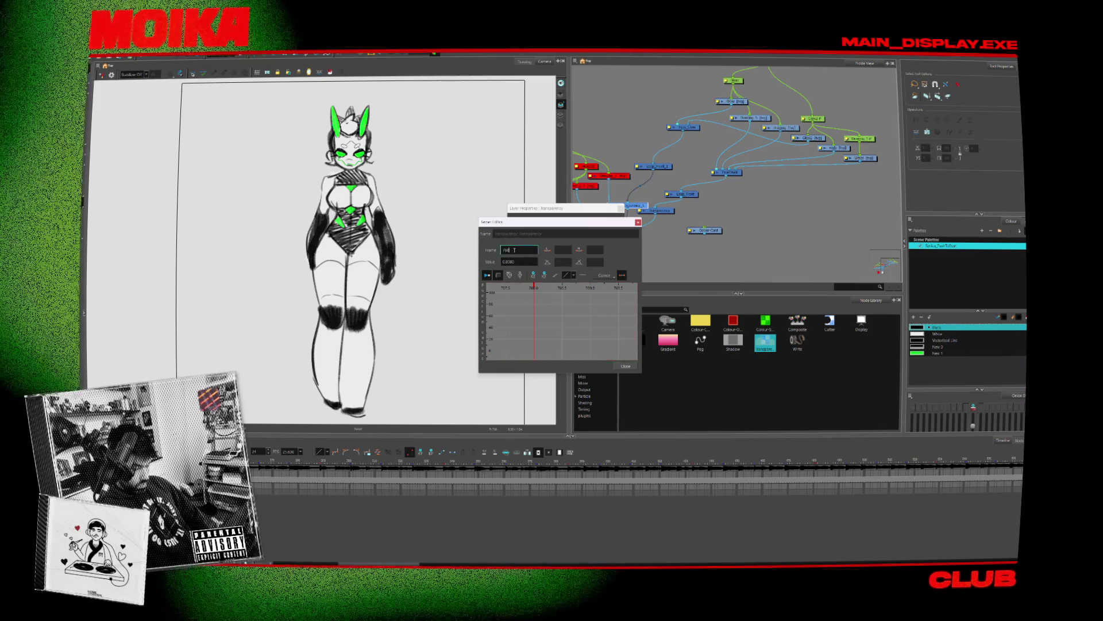
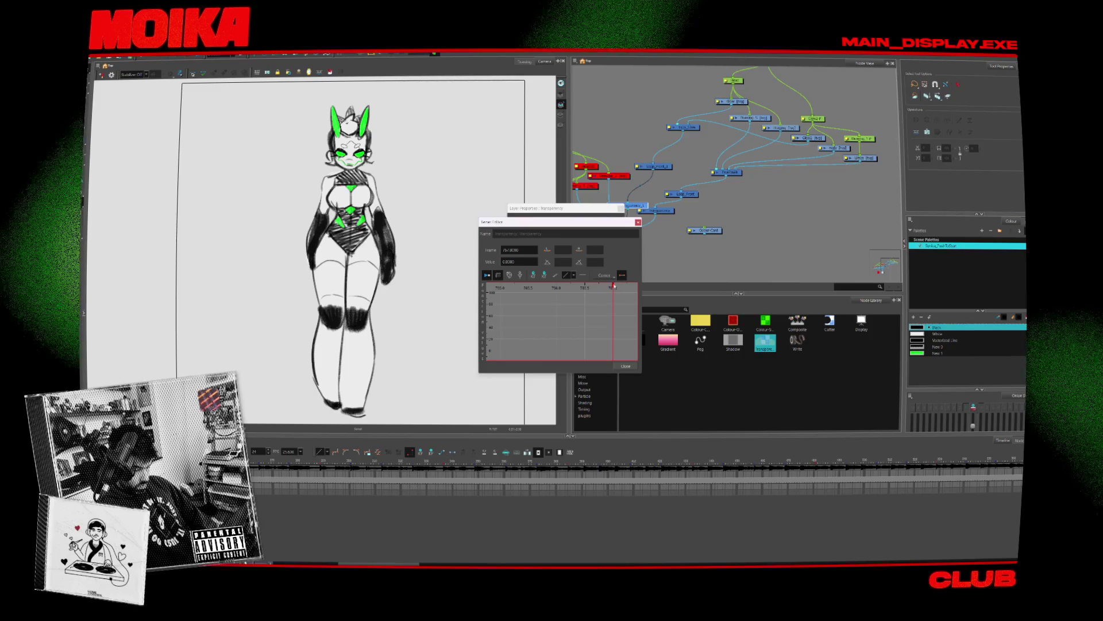
Step: Key the character's Transparency at 100 on a later frame of the walk
left_click_drag(613, 286, 635, 286)
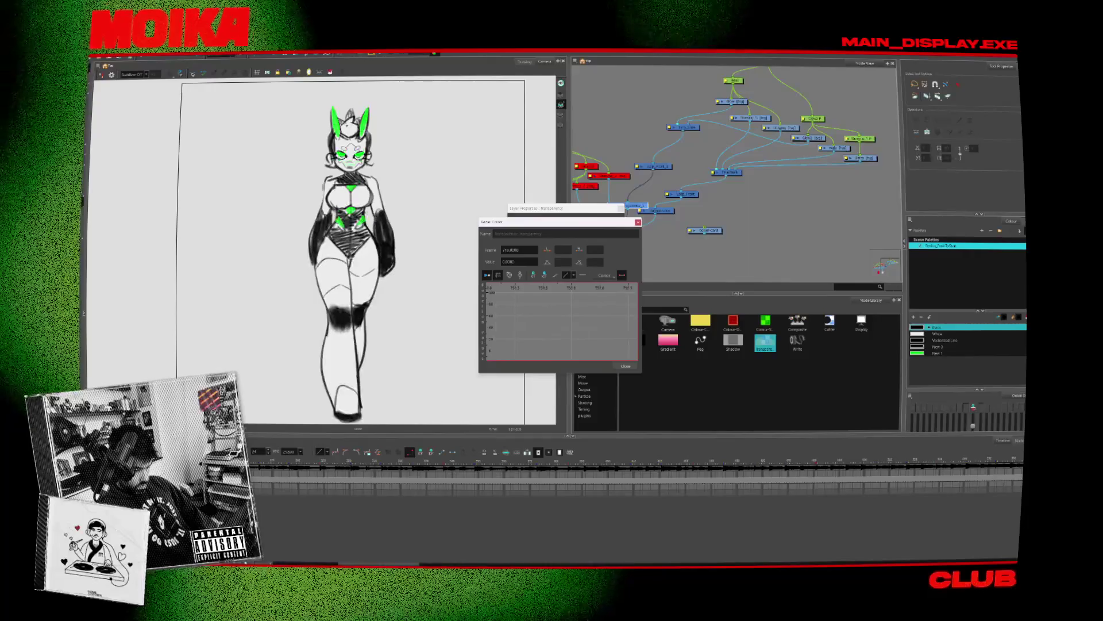
left_click(626, 366)
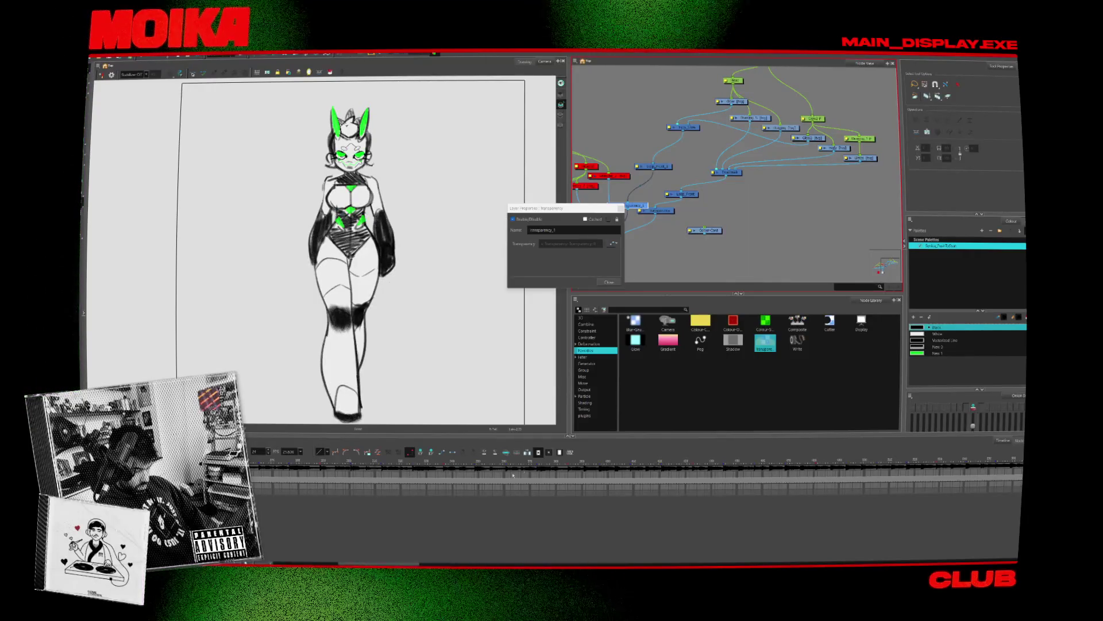
left_click_drag(523, 470, 567, 468)
left_click(614, 242)
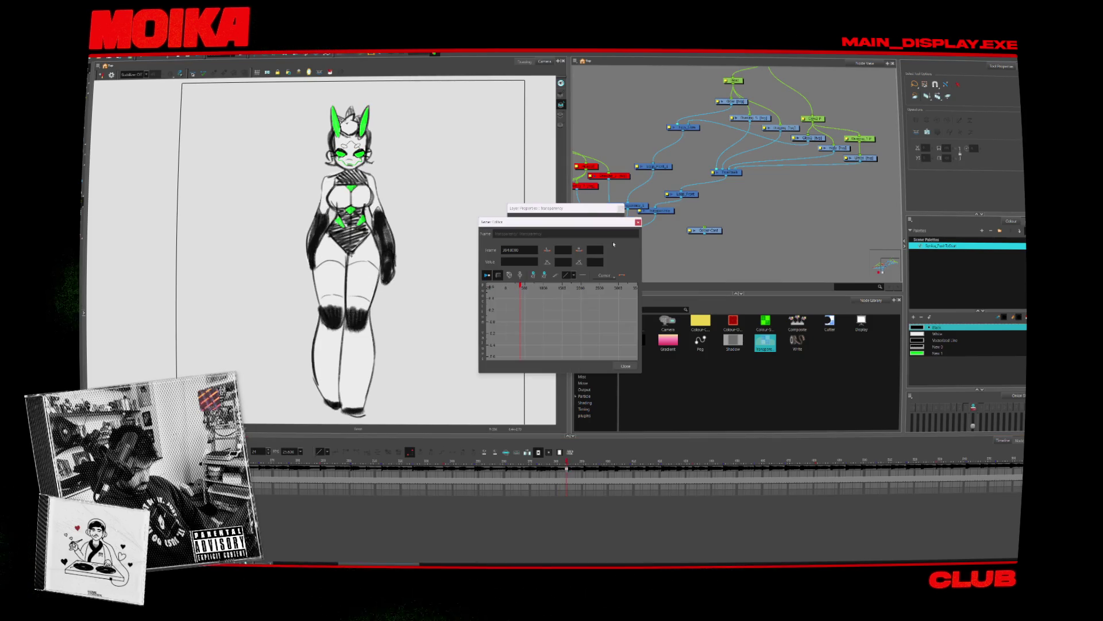
left_click(520, 262)
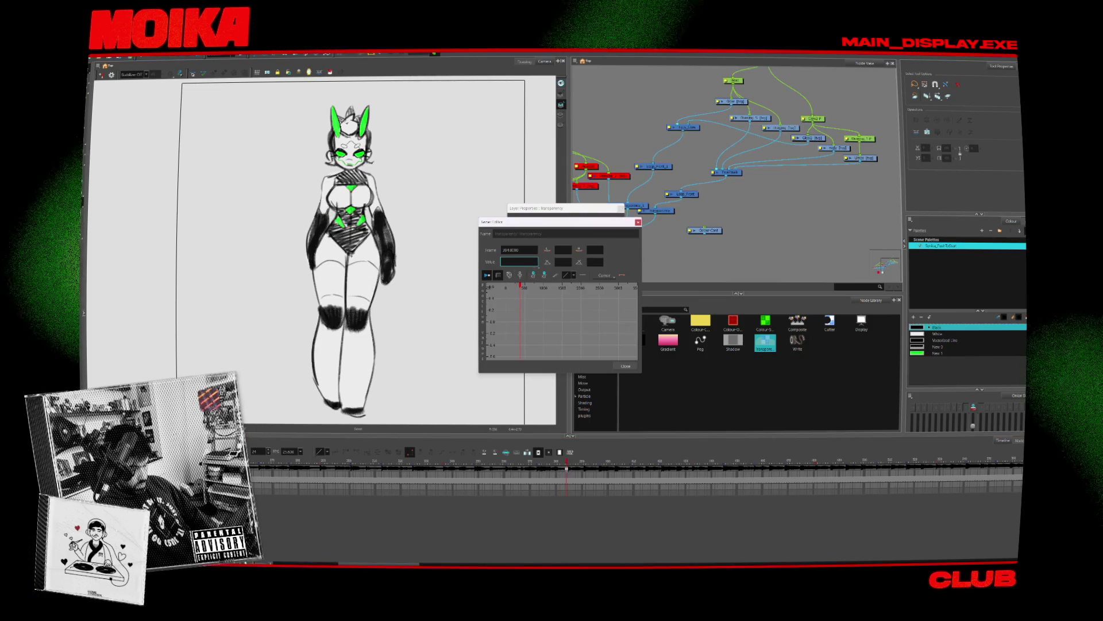
left_click(521, 275)
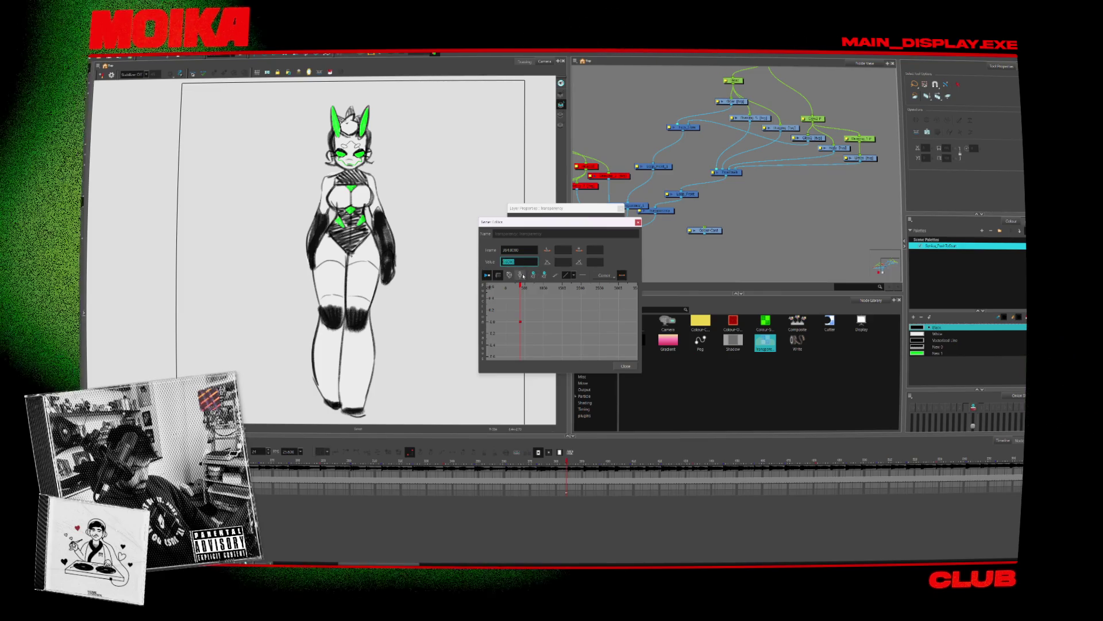
type("00")
key("Return")
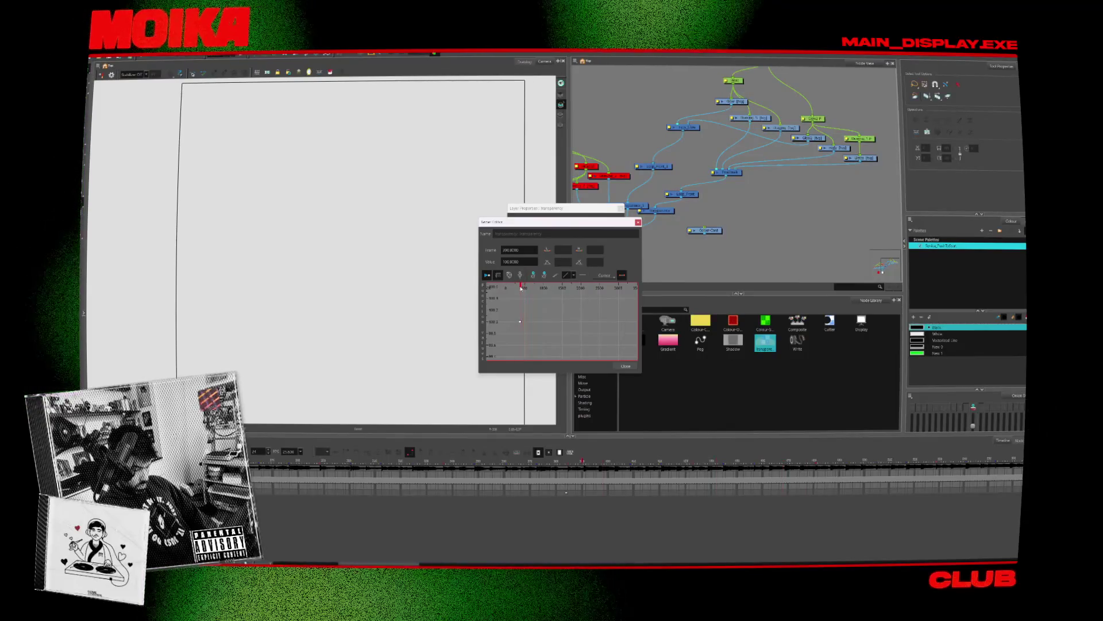
Step: Add a Transparency key of 0 a few frames earlier, then close the editor
middle_click_drag(660, 229, 720, 220)
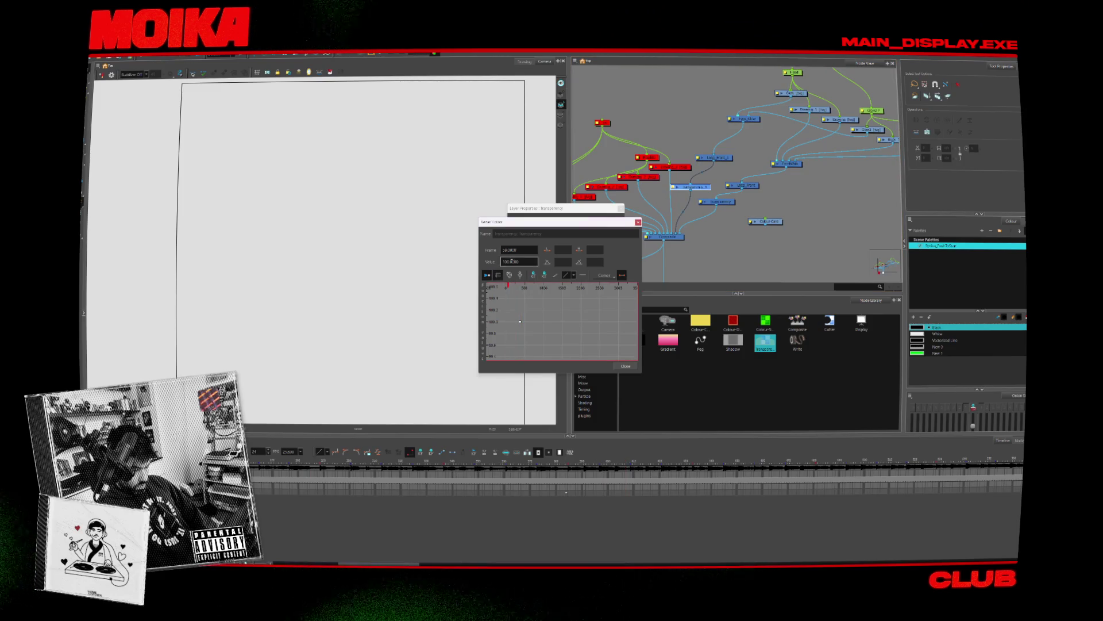
left_click_drag(521, 289, 517, 289)
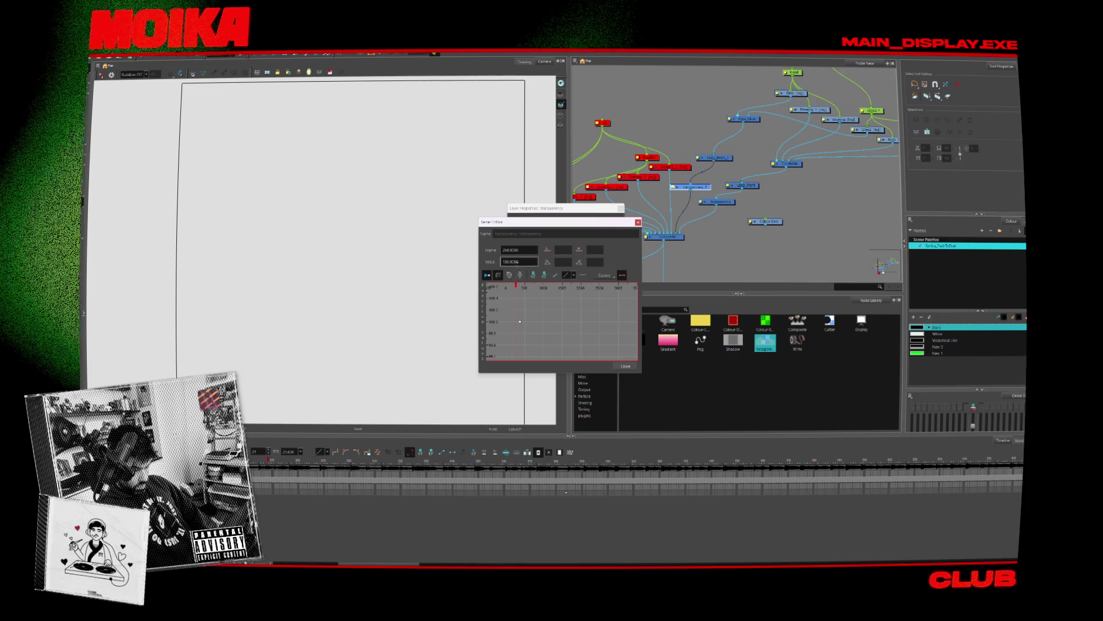
left_click(532, 276)
double_click(510, 262)
type("0")
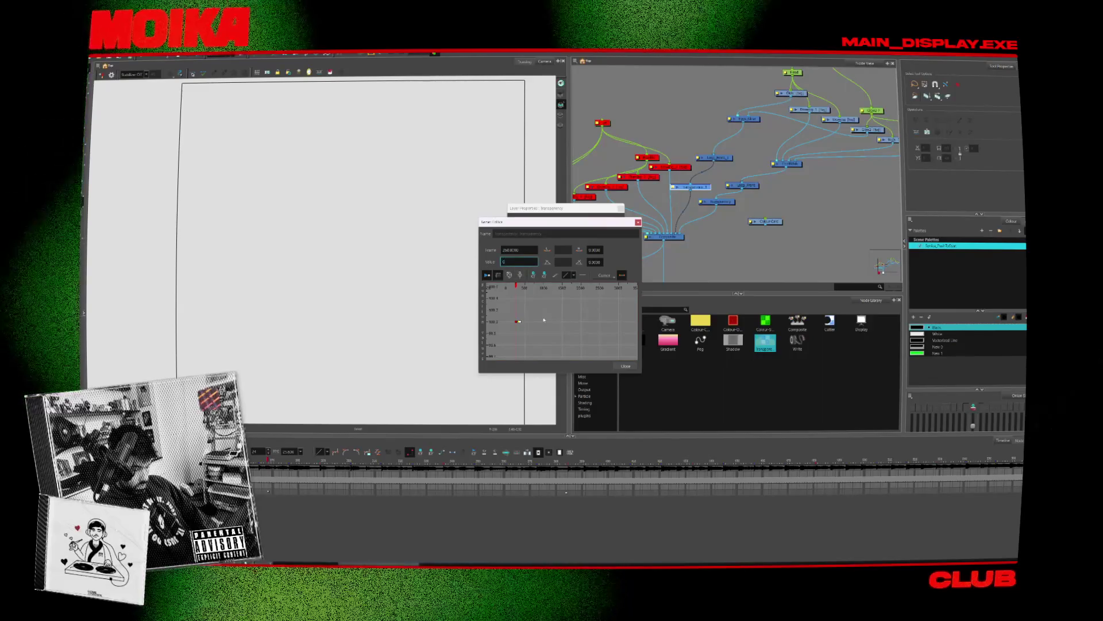
key("Return")
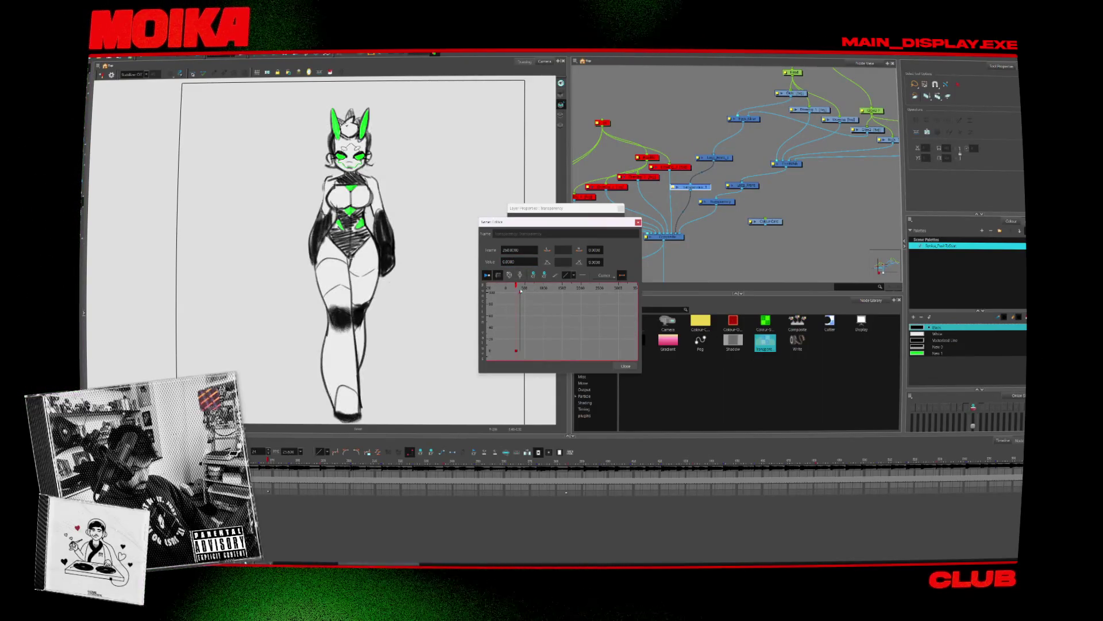
left_click(626, 367)
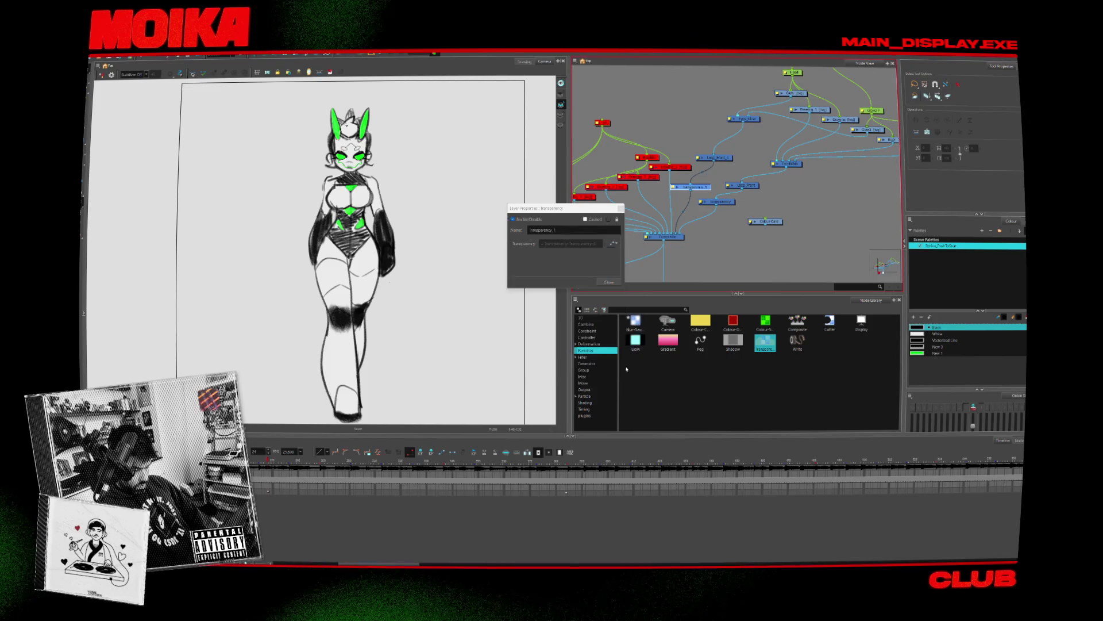
left_click(609, 282)
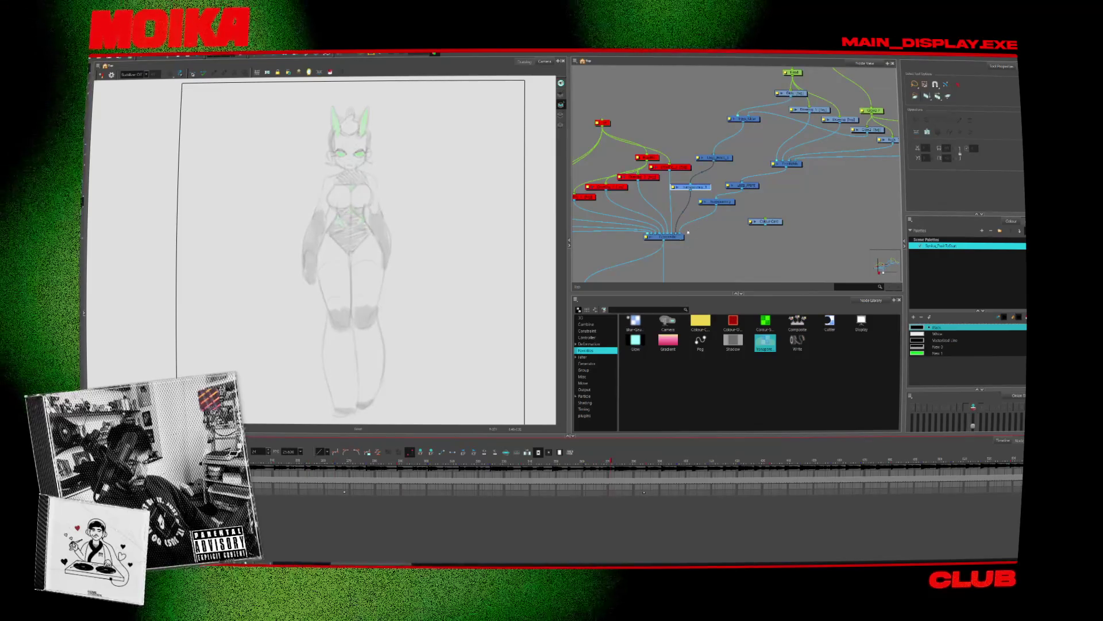
Step: Pan the Node View and move the Eyes Glow, Loop Front 1 and Drawing_5 nodes aside
scroll(765, 131, "up", 2)
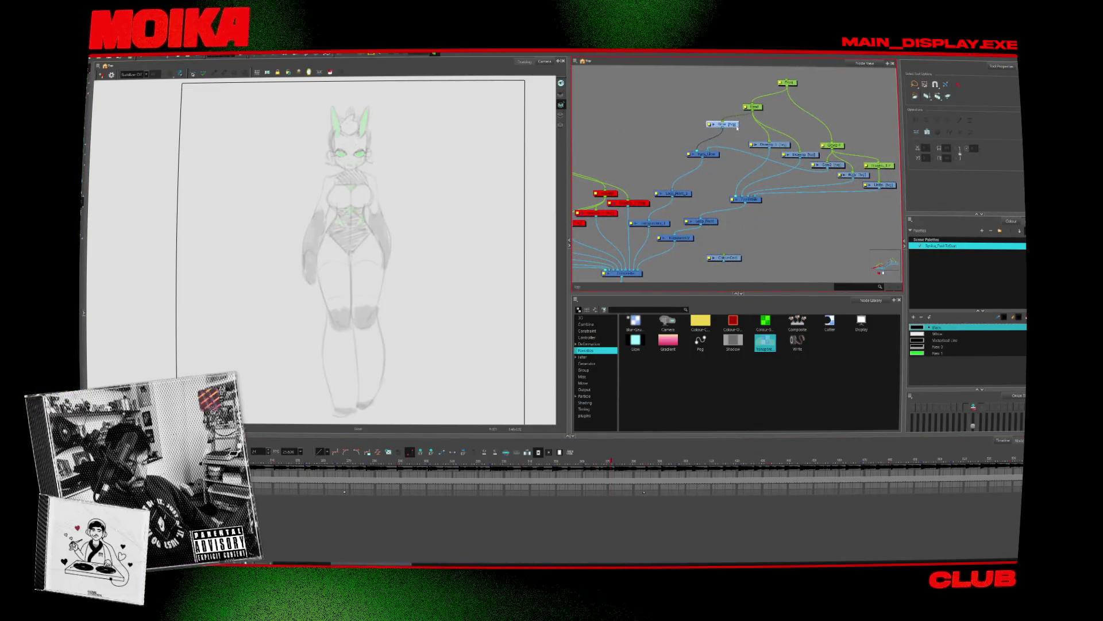
middle_click_drag(765, 131, 738, 138)
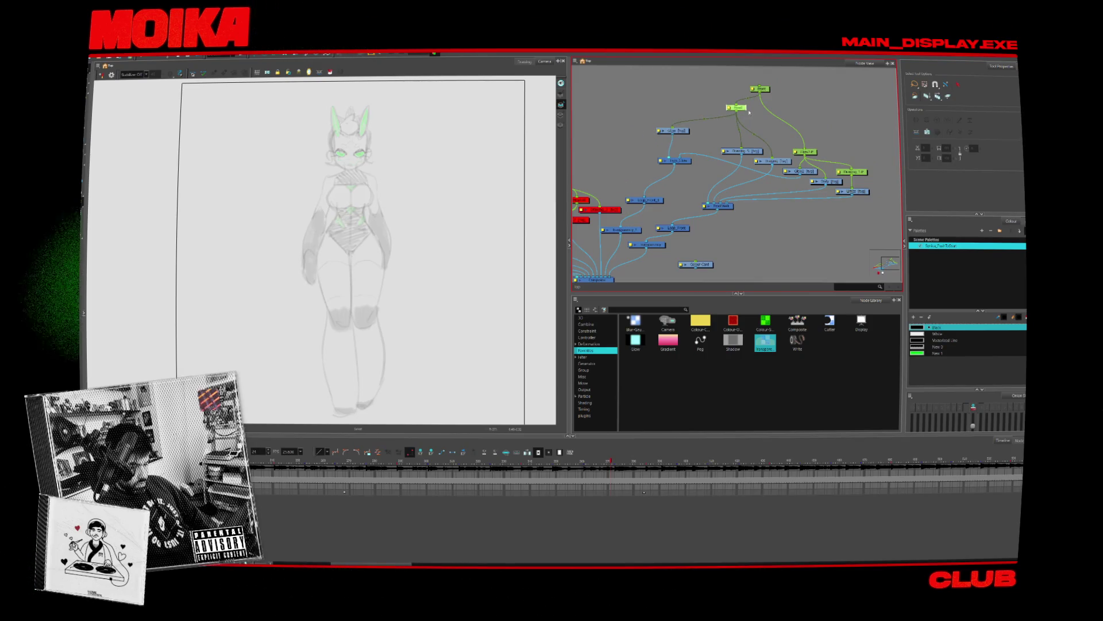
middle_click_drag(689, 150, 684, 148)
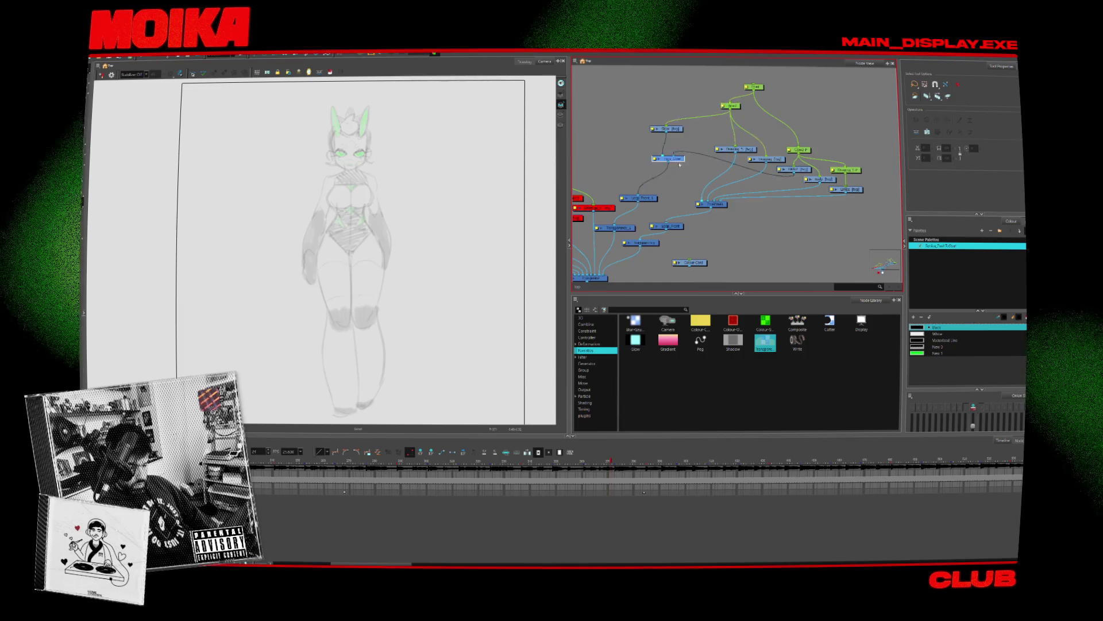
left_click_drag(669, 159, 657, 159)
left_click_drag(637, 197, 625, 198)
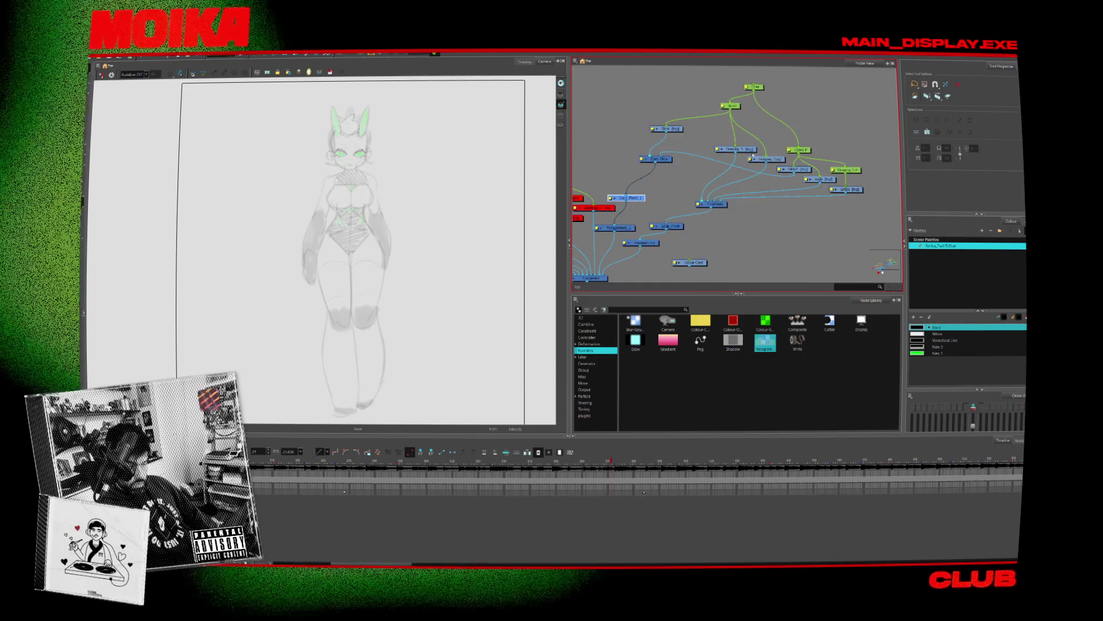
middle_click_drag(753, 154, 739, 154)
left_click_drag(737, 153, 731, 148)
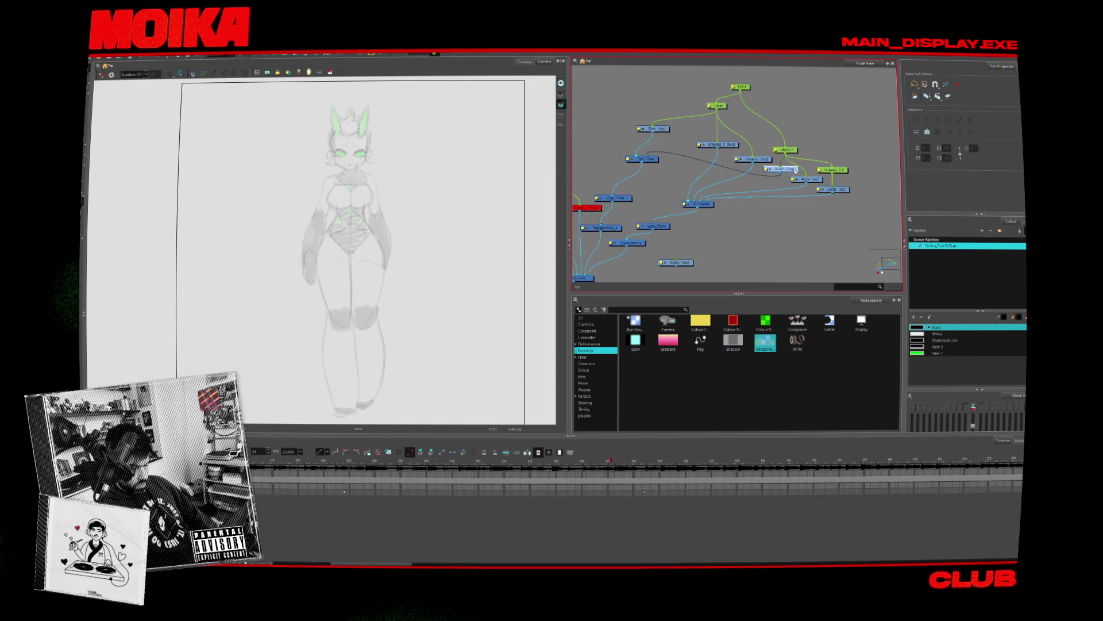
Step: Connect the Eyes node's output port into the compositing chain
left_click_drag(781, 173, 767, 183)
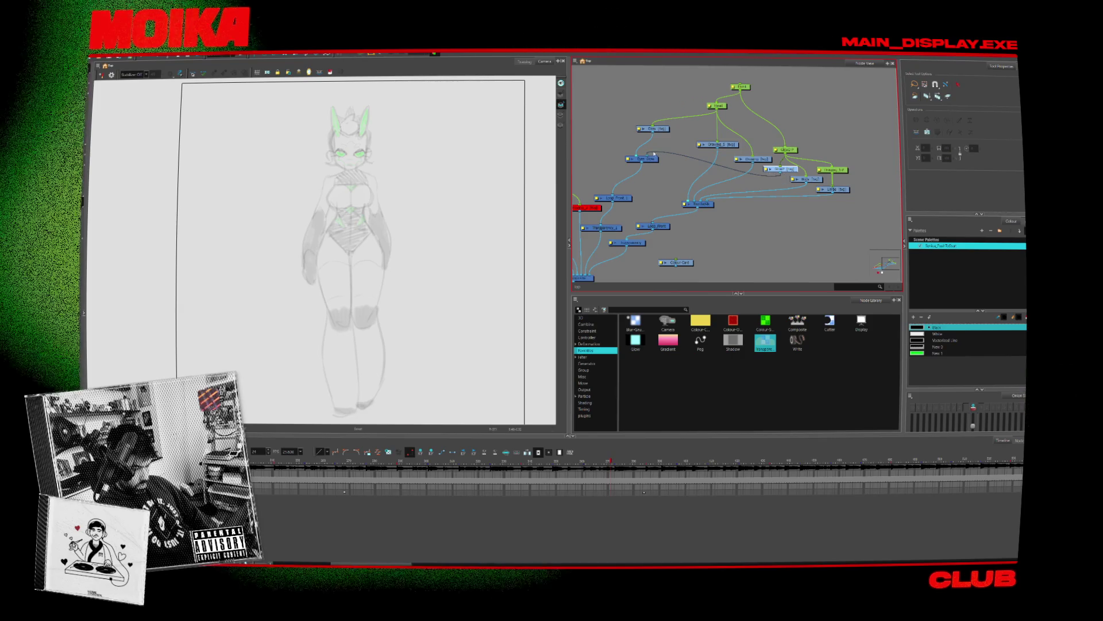
middle_click_drag(638, 203, 666, 191)
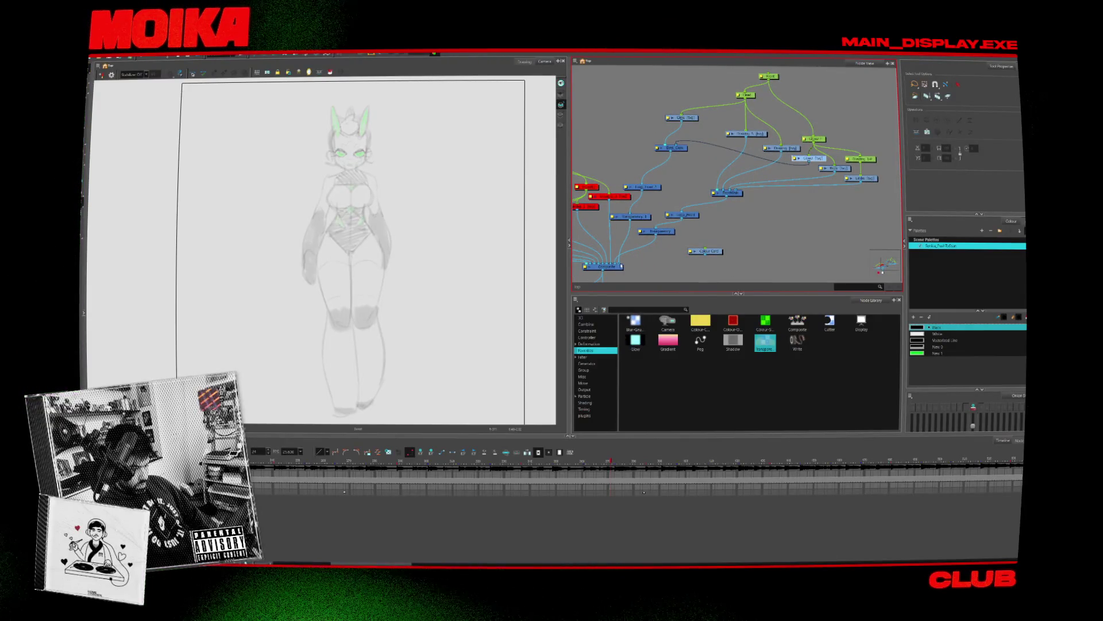
double_click(615, 219)
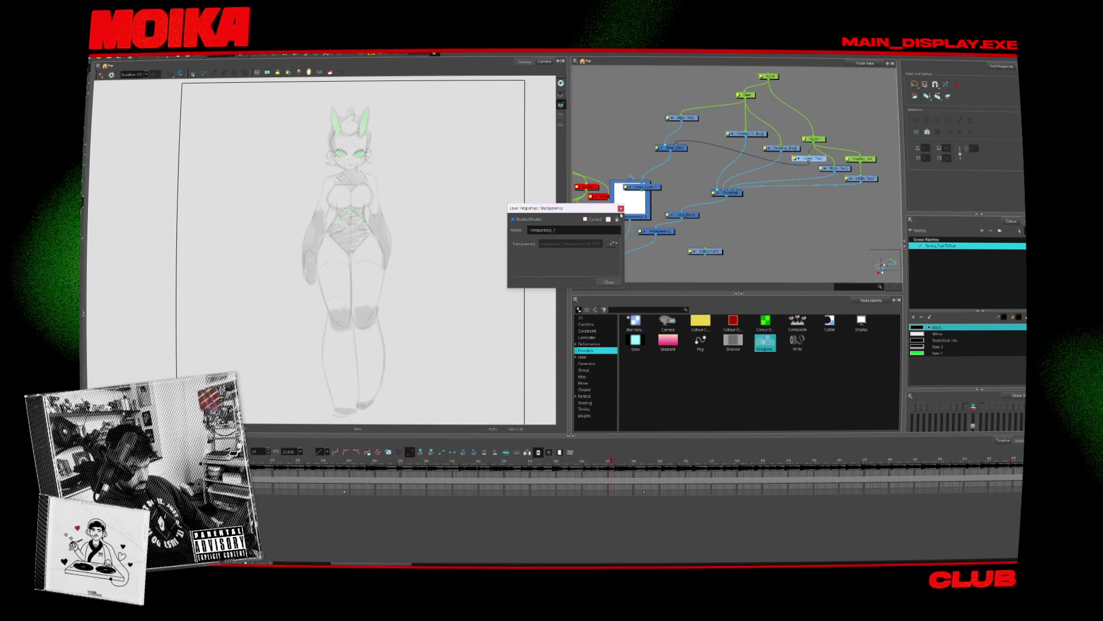
Step: Insert a peg above the Glow node and connect a node's output into the network
left_click(631, 205)
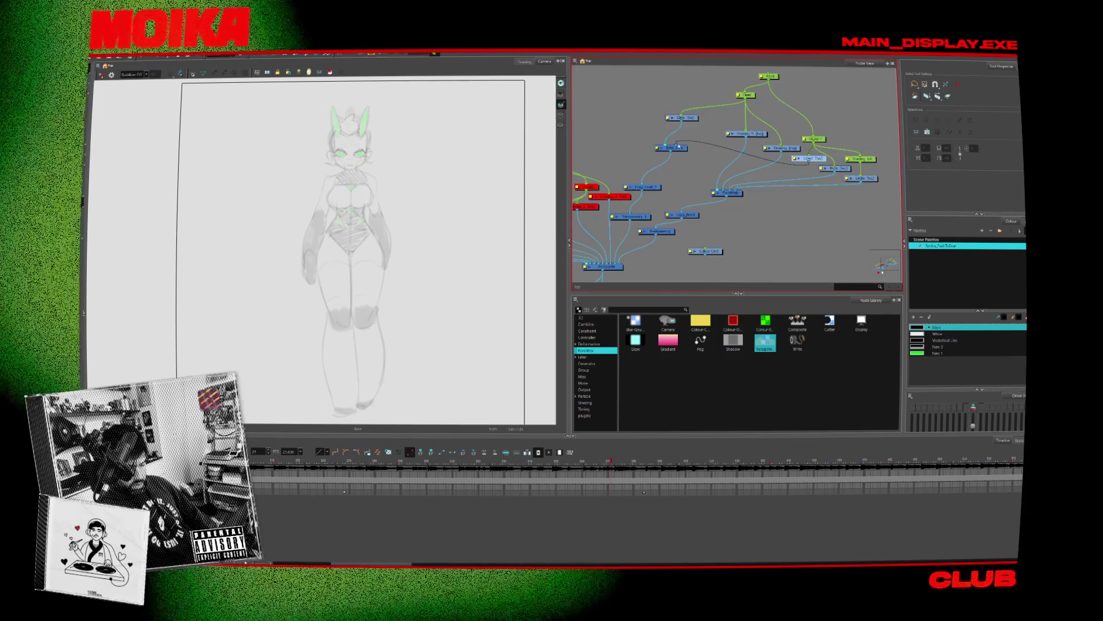
left_click(682, 117)
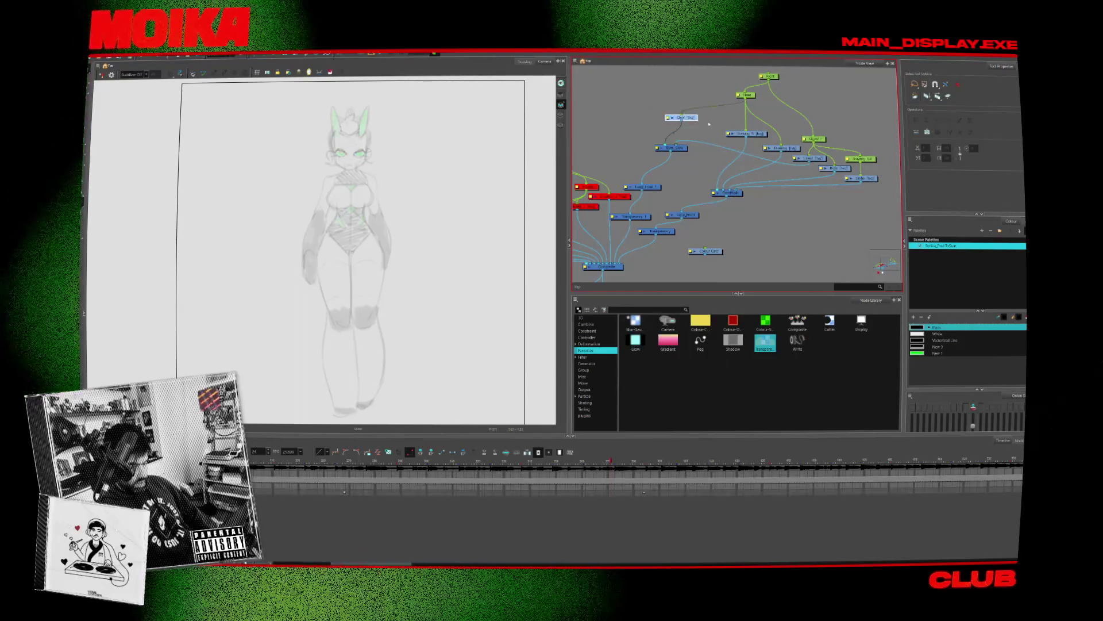
scroll(718, 115, "up", 1)
key("ctrl+p")
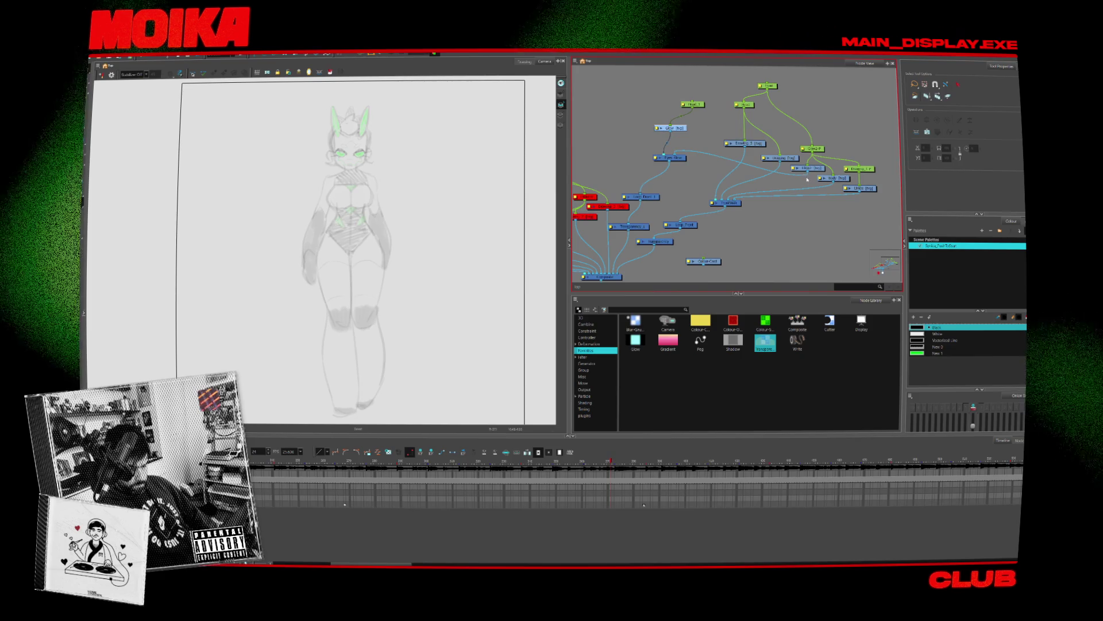
left_click_drag(807, 172, 691, 148)
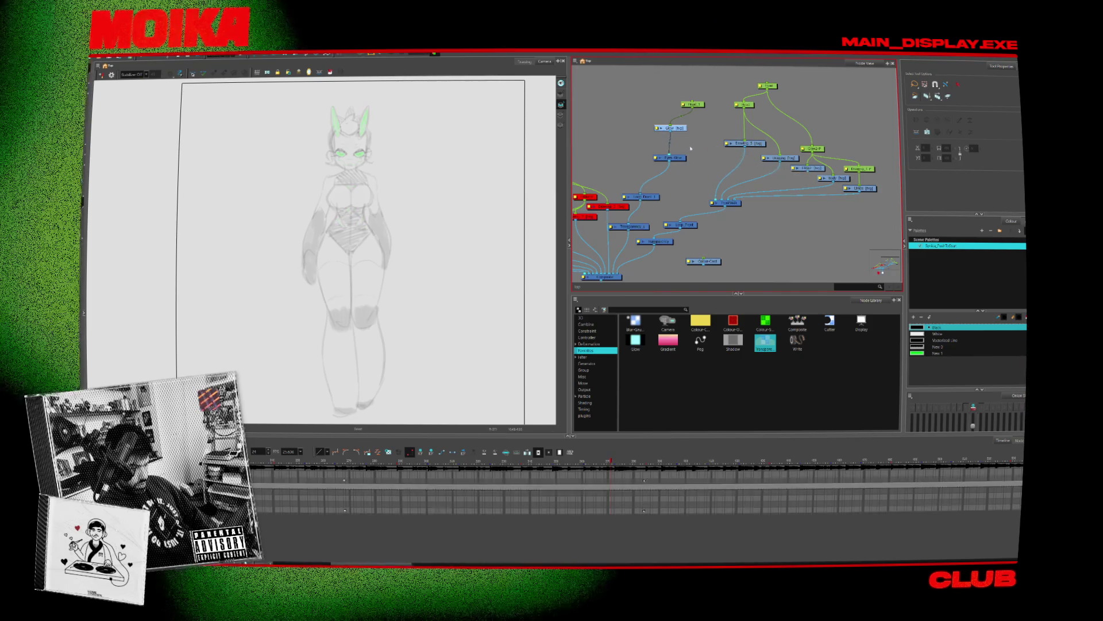
Step: Select the Transparency node and scrub through the frames where the body fades
mouse_move(593, 463)
left_mouse_down()
mouse_move(404, 461)
mouse_move(615, 472)
left_mouse_up()
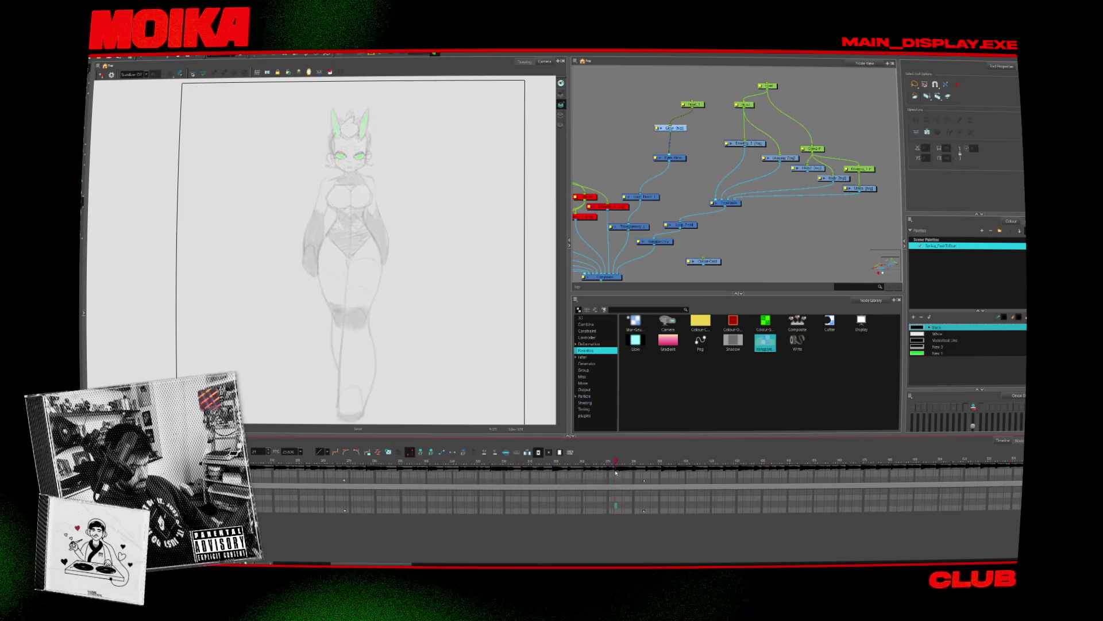
middle_click_drag(663, 228, 660, 220)
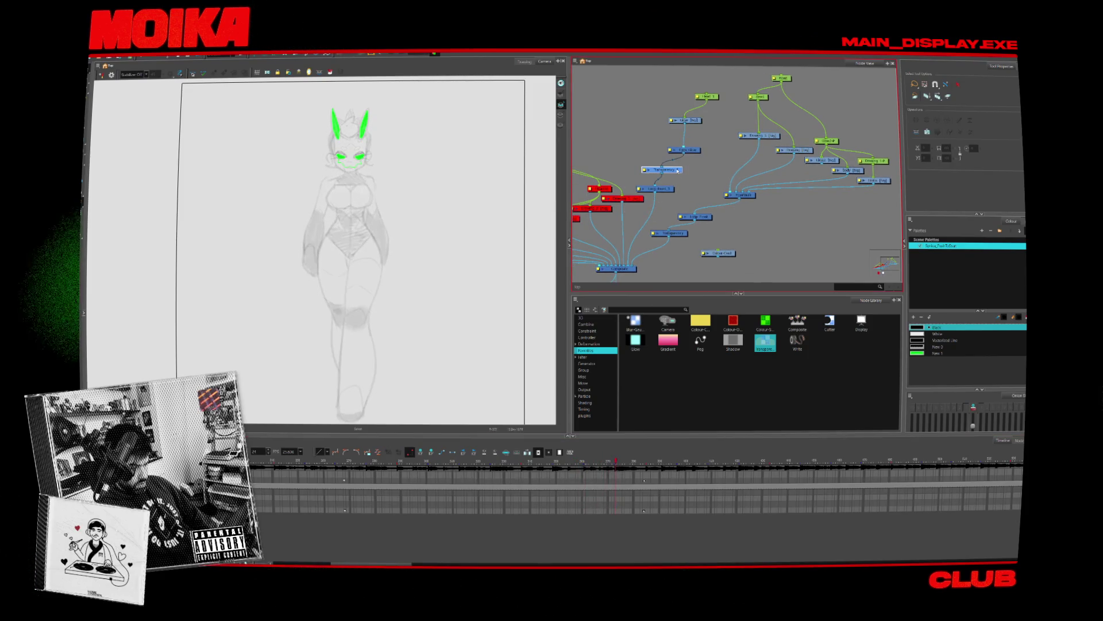
left_click(696, 120)
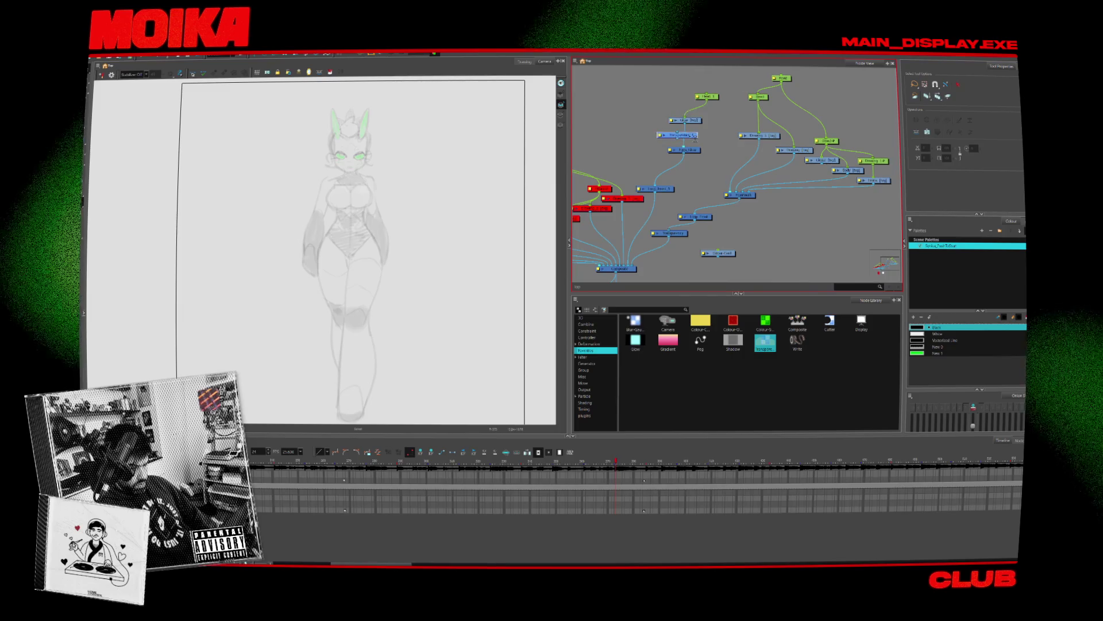
left_click(695, 138)
left_click(618, 463)
mouse_move(618, 465)
left_mouse_down()
mouse_move(534, 474)
mouse_move(669, 479)
mouse_move(589, 477)
left_mouse_up()
left_click_drag(684, 134, 643, 218)
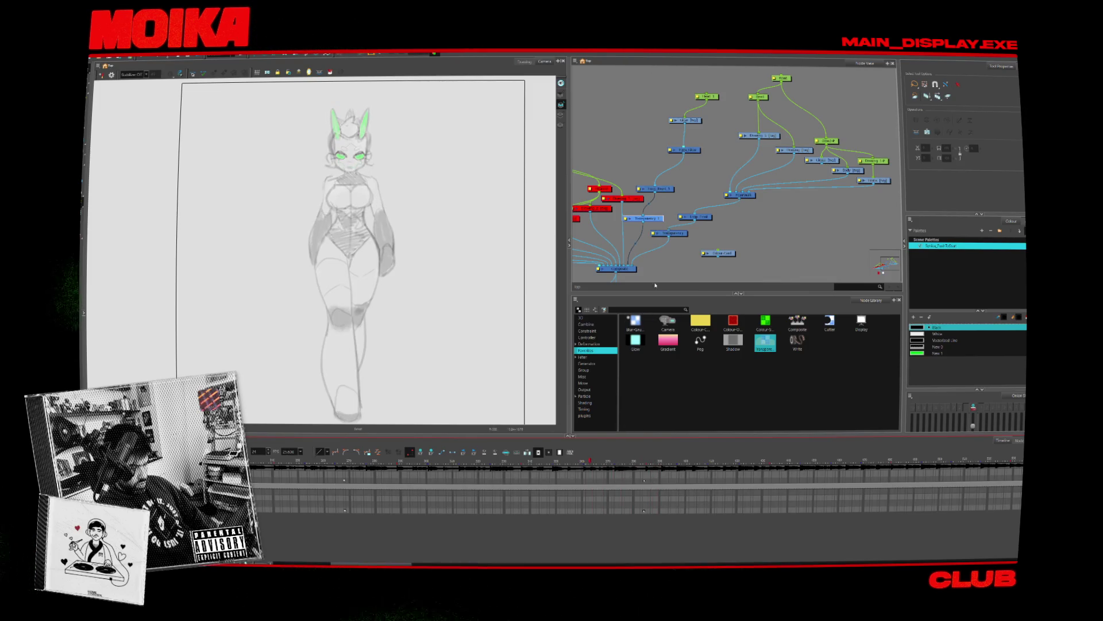
Step: Try moving the Transparency node higher, undo it, and check later and earlier frames
left_click_drag(700, 152, 724, 104)
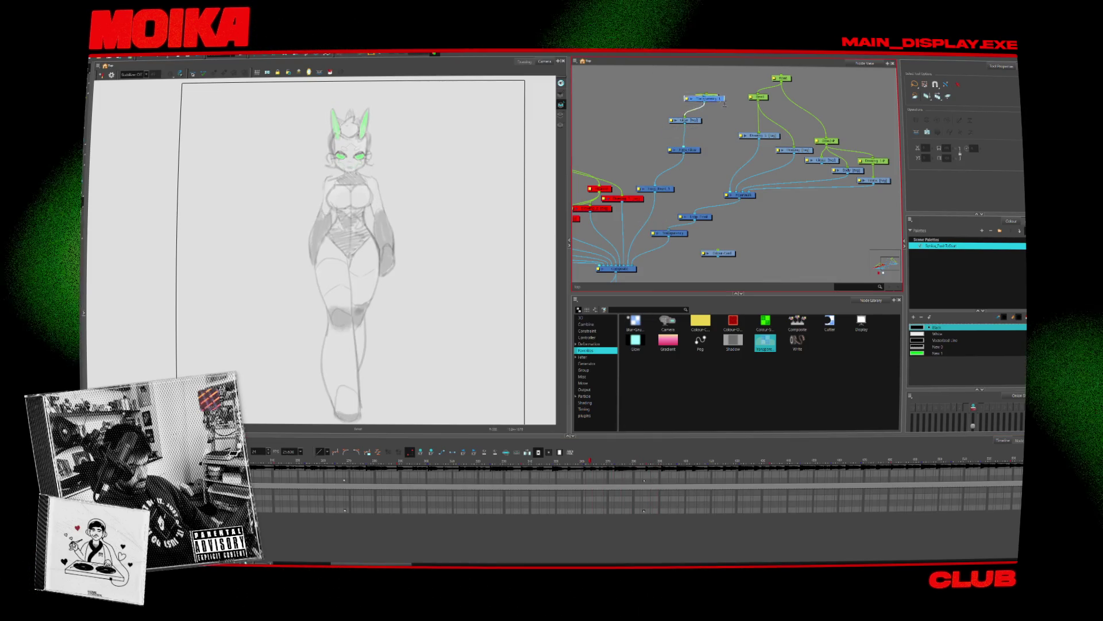
key("ctrl+z")
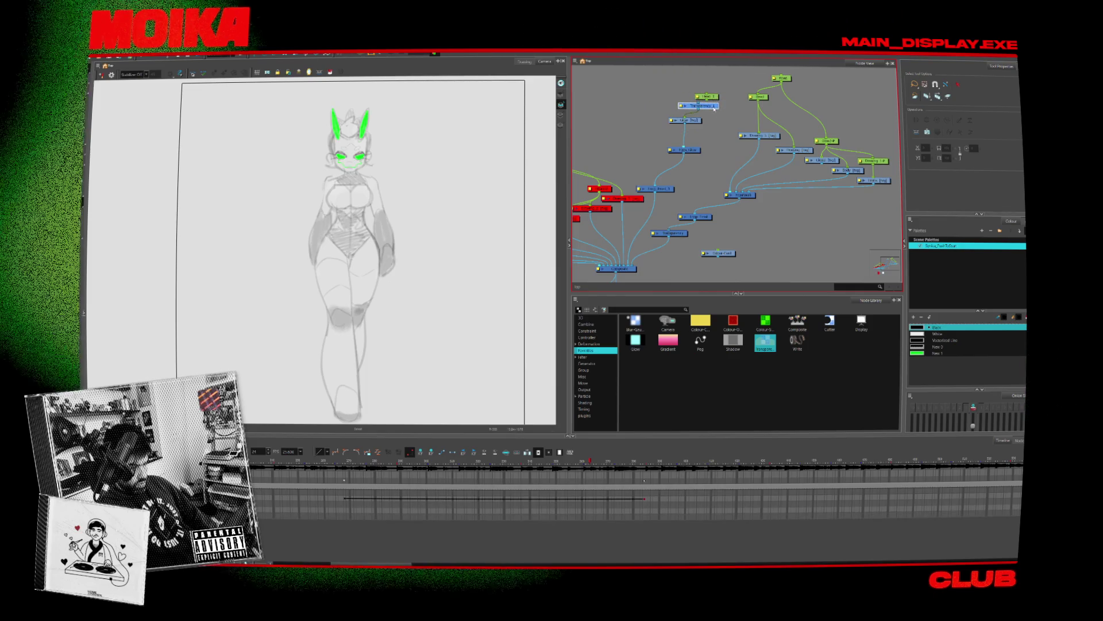
left_click_drag(696, 171, 693, 167)
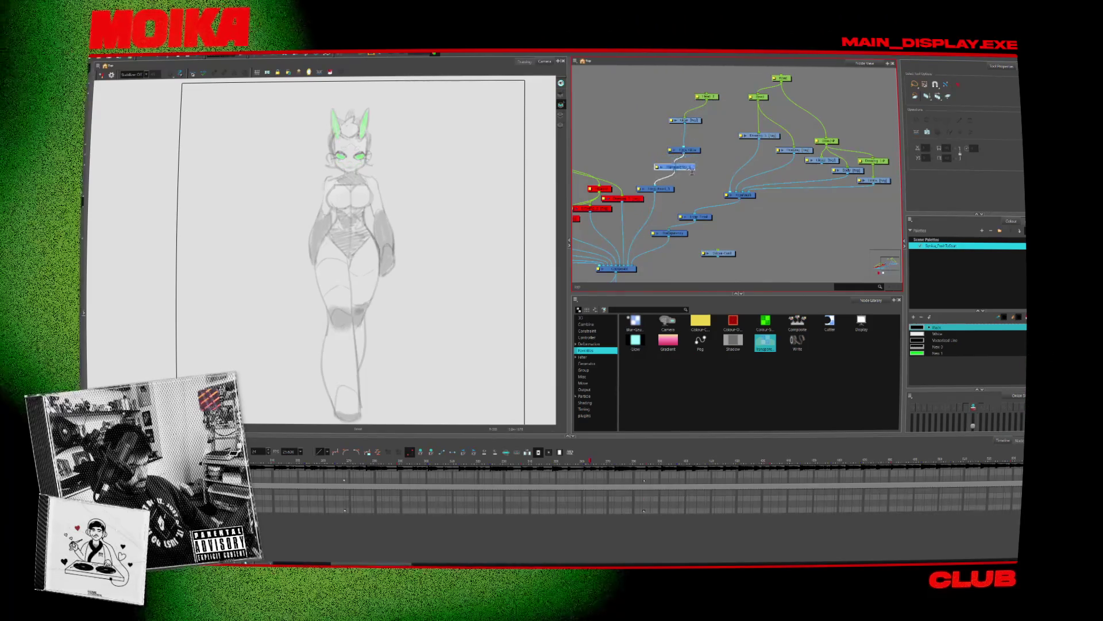
left_click(650, 458)
left_click(426, 460)
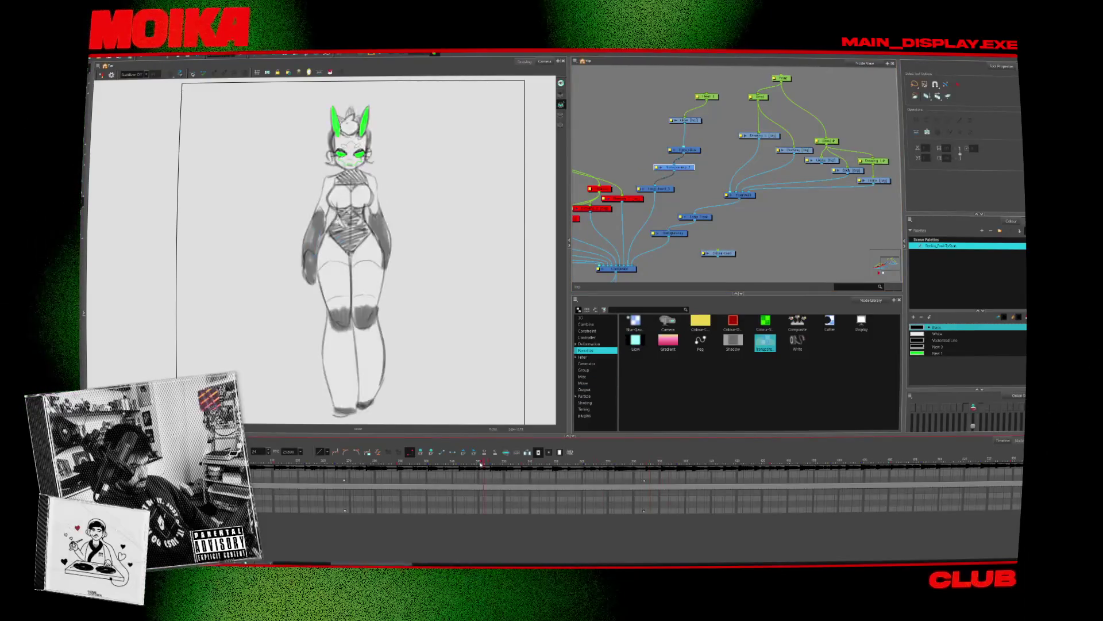
key("ctrl+z")
Step: Scrub through the fade, then add and delete a second Transparency node, undoing the deletion
scroll(672, 219, "down", 2)
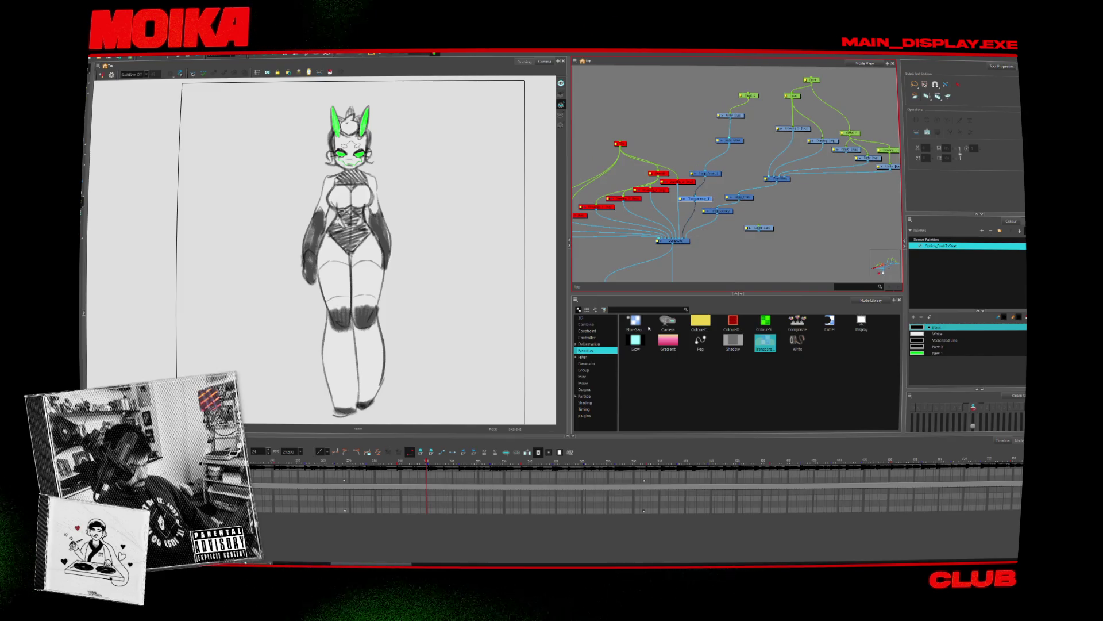
left_click_drag(448, 470, 375, 470)
left_click_drag(446, 470, 656, 488)
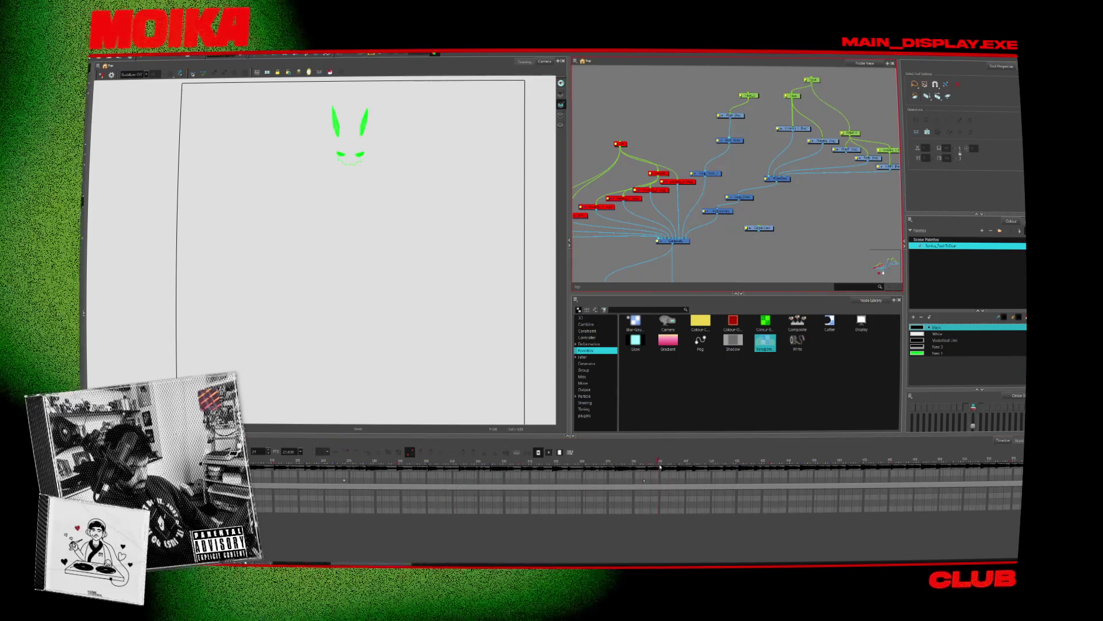
left_click(706, 461)
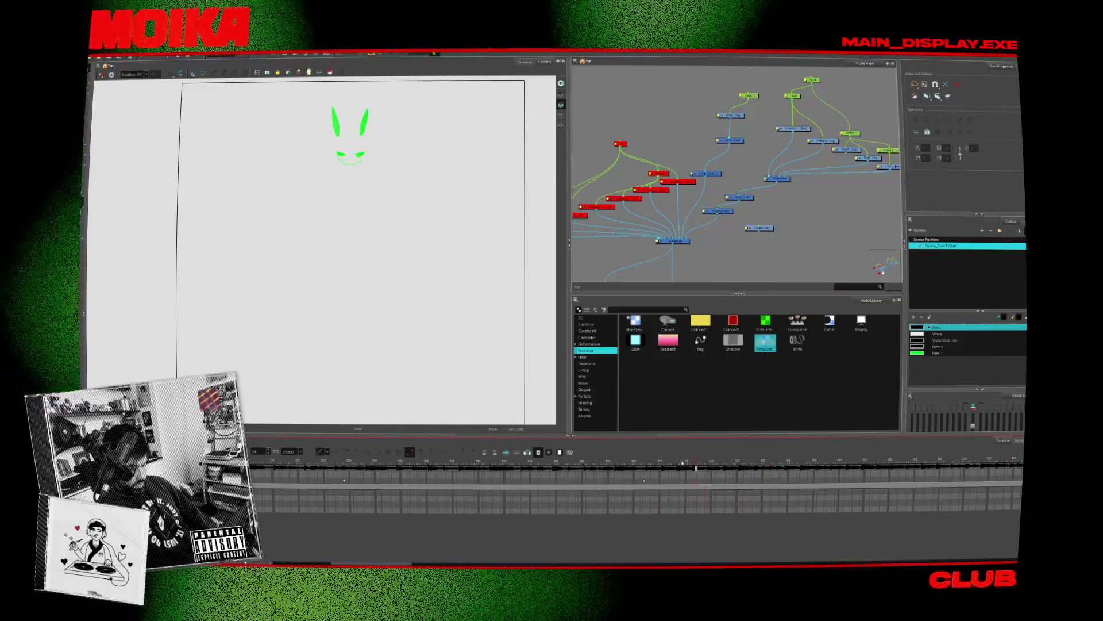
left_click(608, 459)
left_click_drag(765, 343, 697, 198)
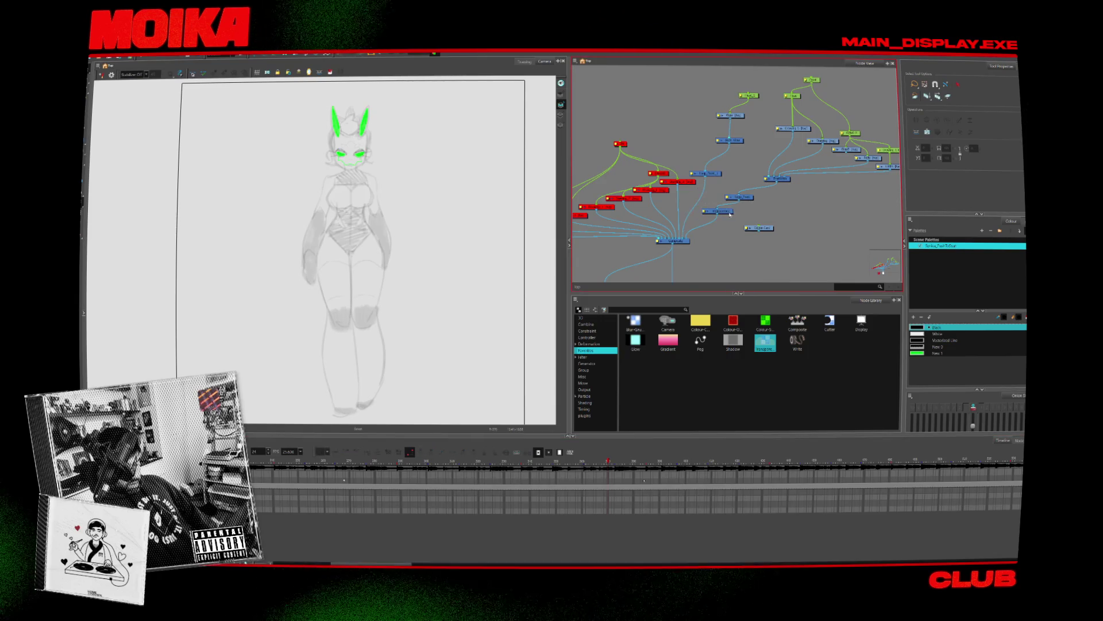
key("Delete")
key("ctrl+z")
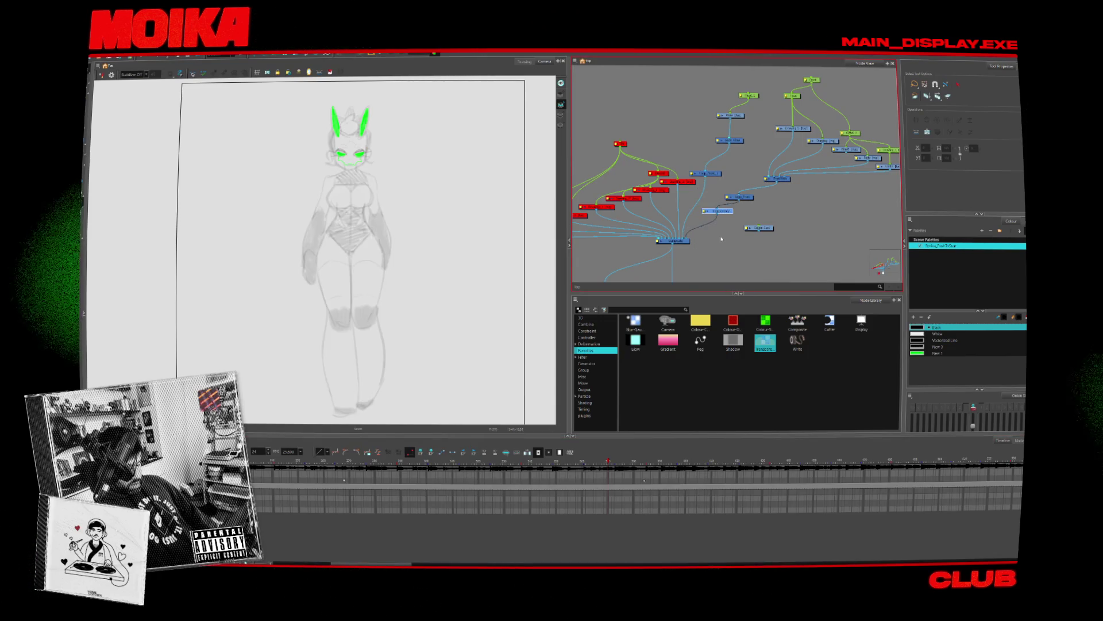
Step: Preview the Transparency node's fade curve in the Function Editor and close it
double_click(707, 211)
left_click(628, 253)
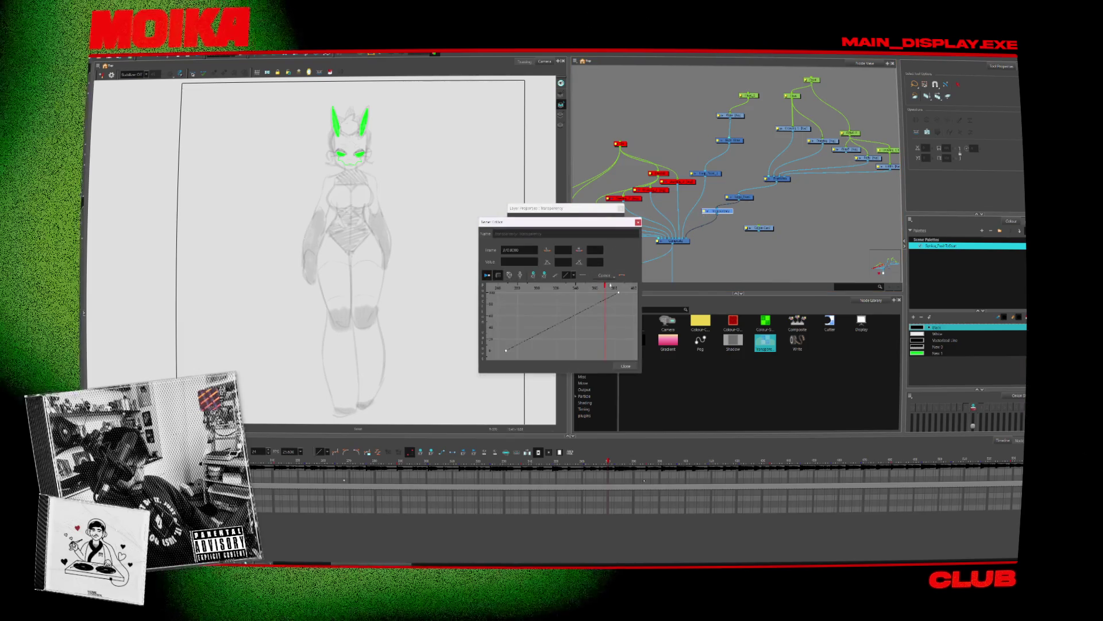
mouse_move(614, 289)
left_mouse_down()
mouse_move(527, 288)
mouse_move(617, 289)
left_mouse_up()
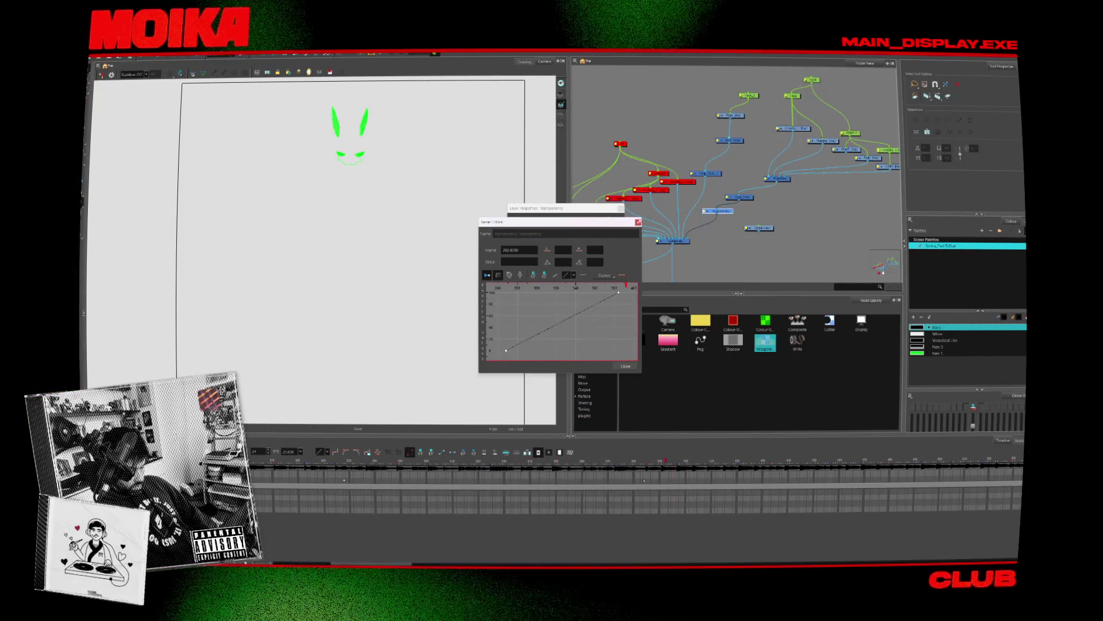
left_click(636, 221)
left_click(621, 208)
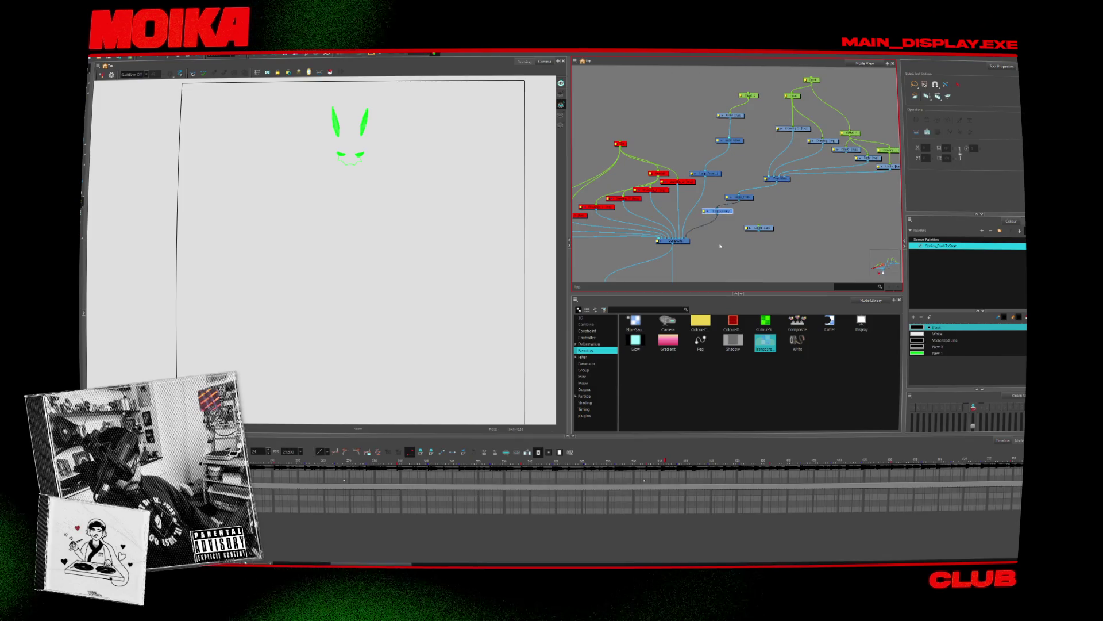
mouse_move(718, 185)
middle_mouse_down()
mouse_move(707, 172)
mouse_move(691, 186)
middle_mouse_up()
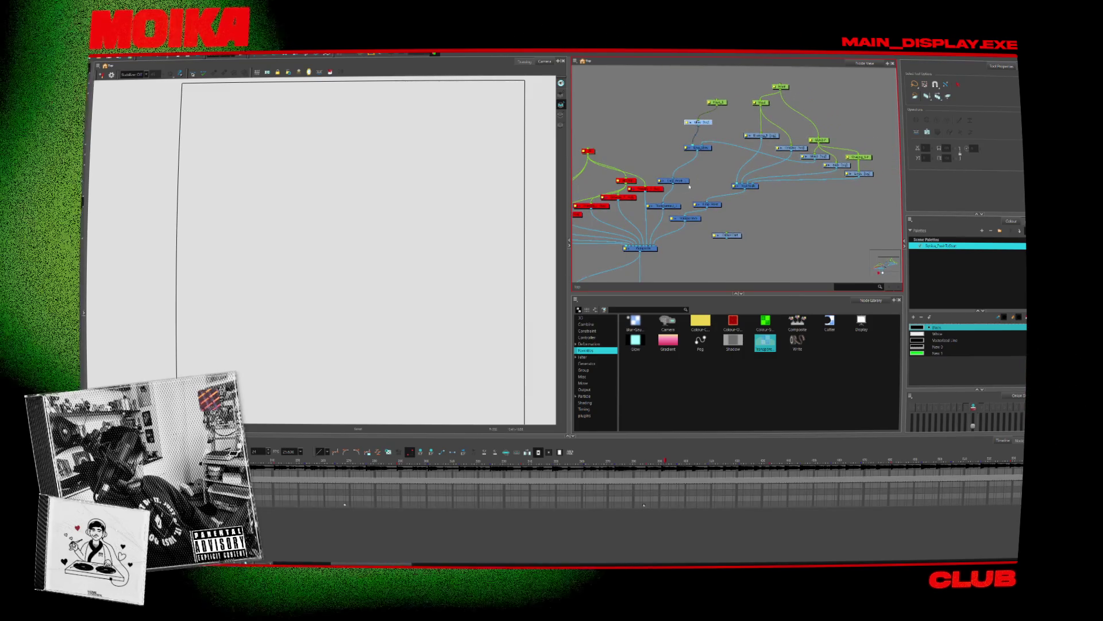
Step: Inspect the fade keyframes ending at 100 near frame 304, then move the node lower
left_click(687, 218)
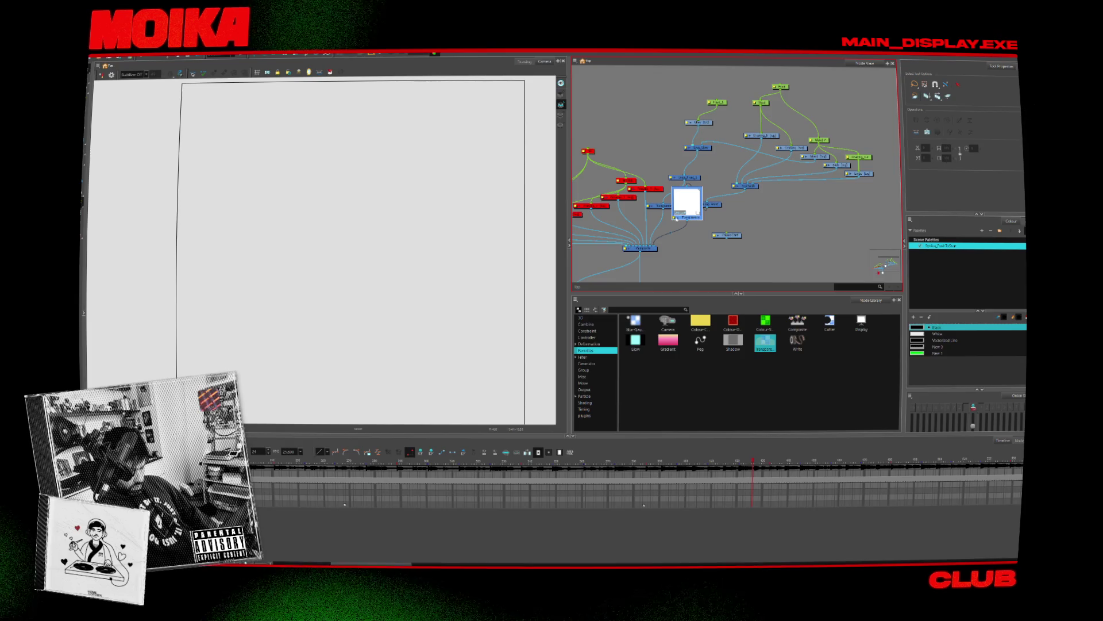
left_click(675, 219)
left_click(608, 243)
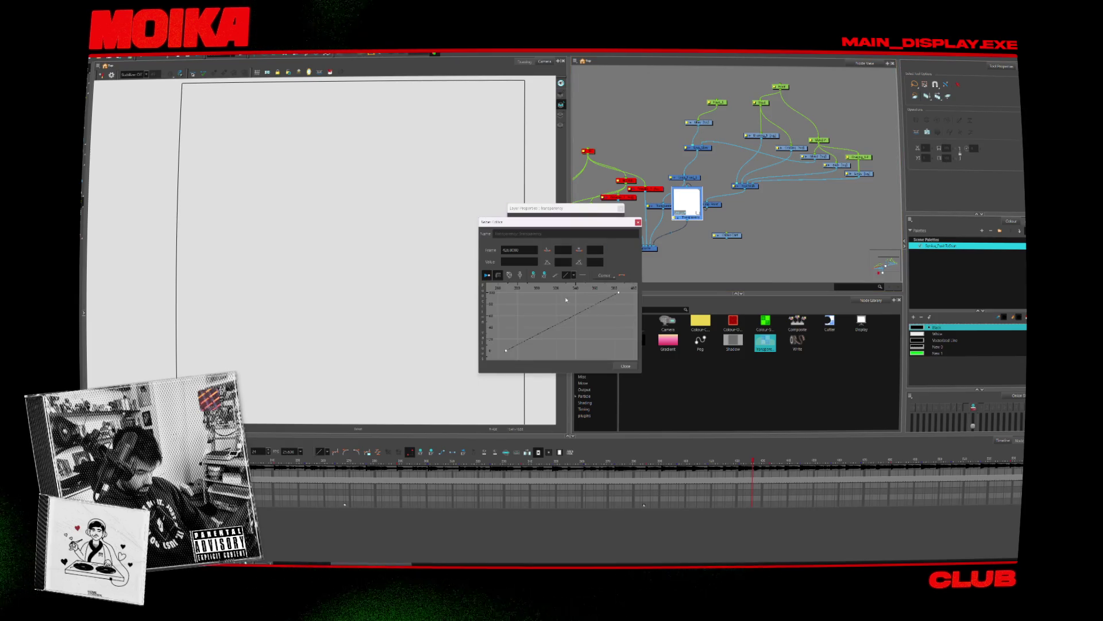
left_click(505, 350)
left_click(616, 292)
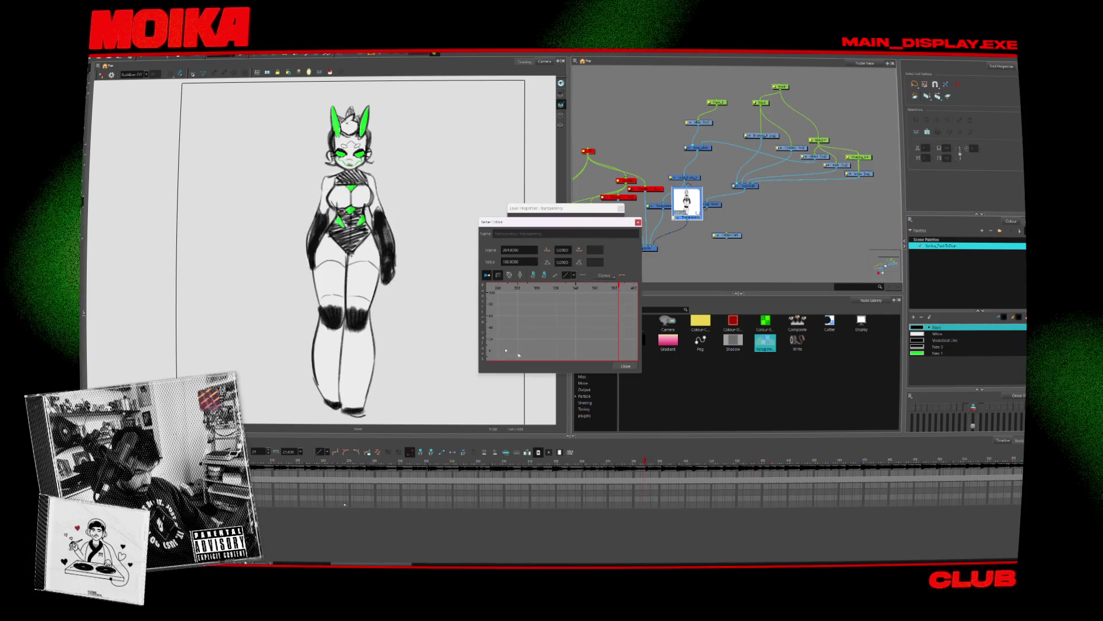
left_click(625, 366)
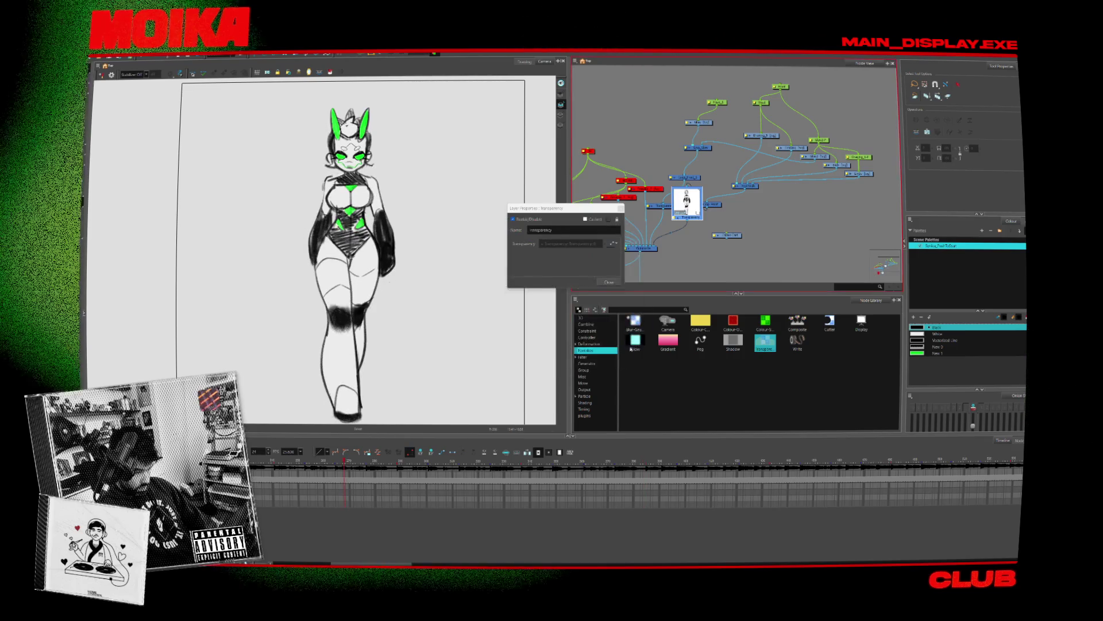
left_click(620, 208)
left_click_drag(686, 218, 682, 241)
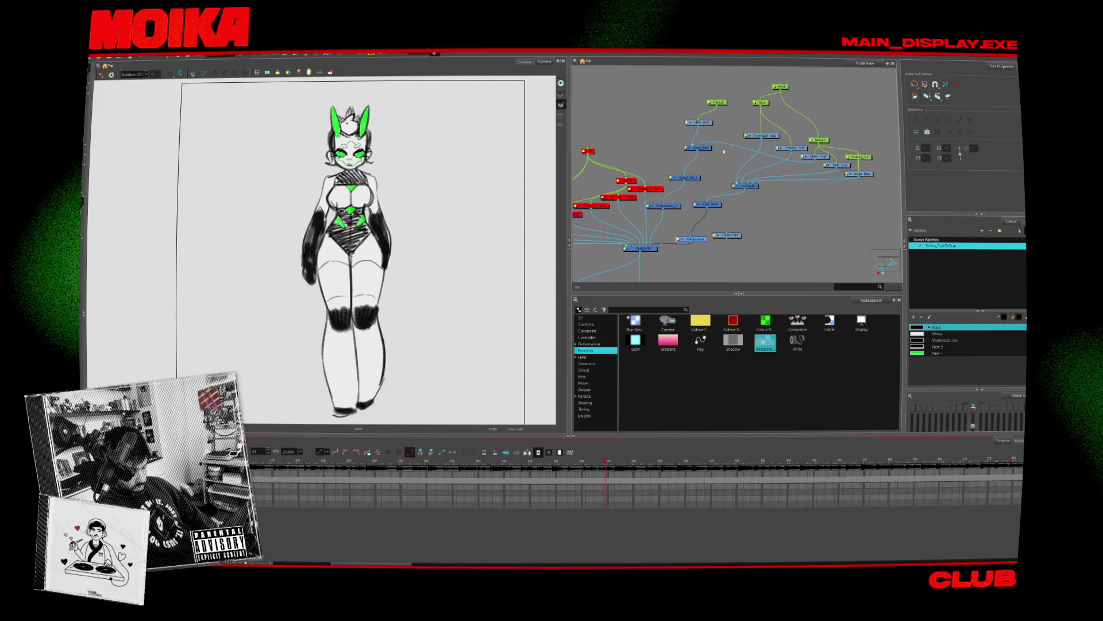
left_click(697, 145)
Step: Select the Transparency node and glance at its transparency curve
left_click(674, 205)
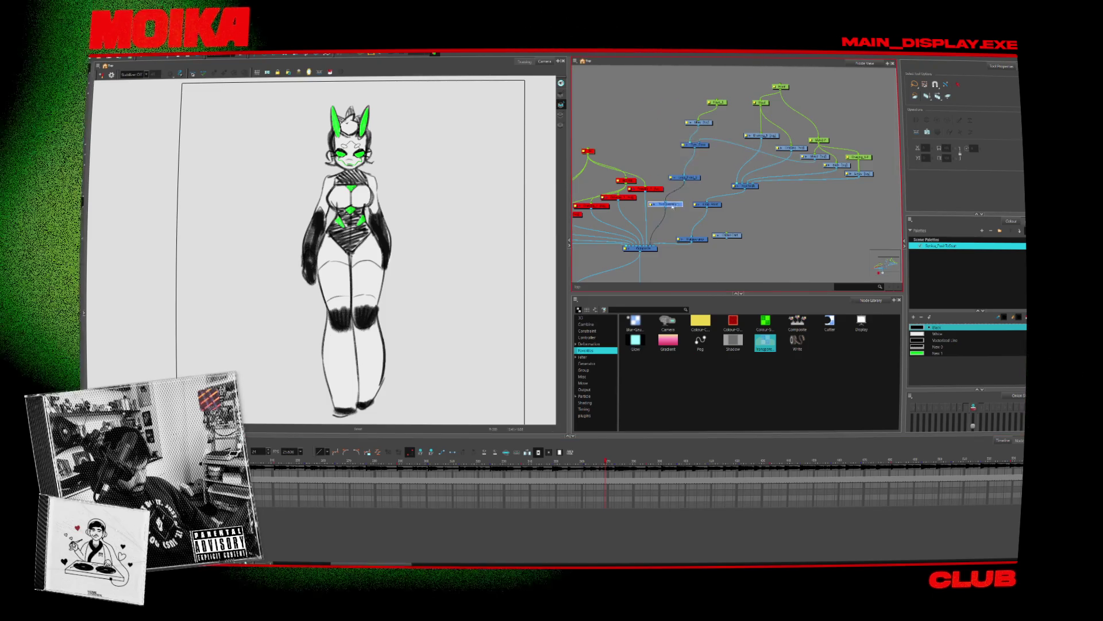
left_click(696, 240)
double_click(694, 237)
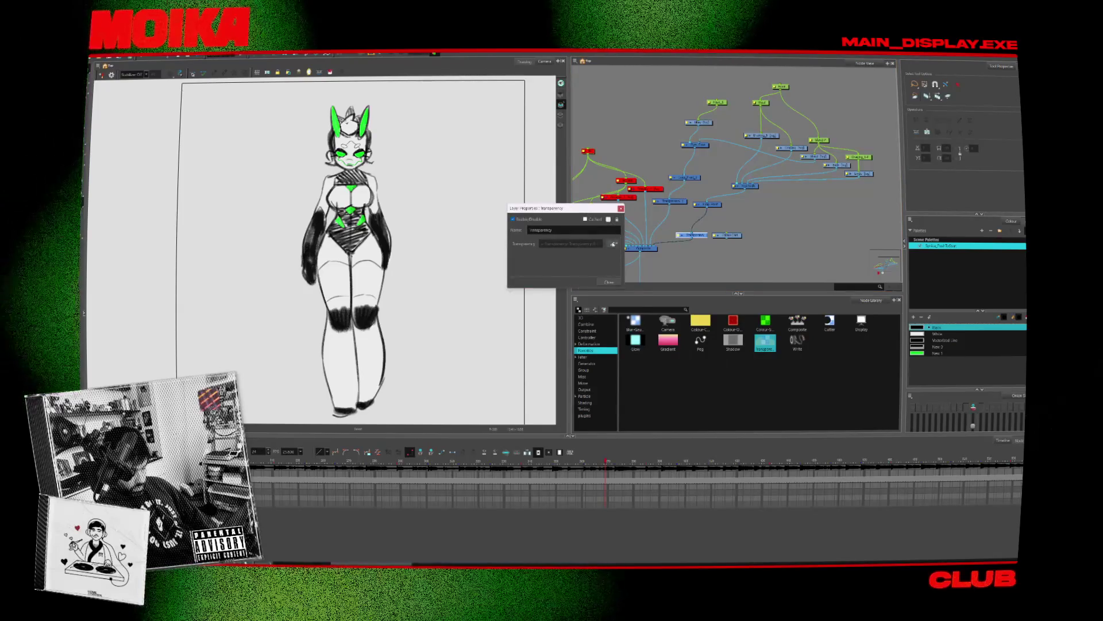
left_click(613, 243)
scroll(548, 308, "down", 5)
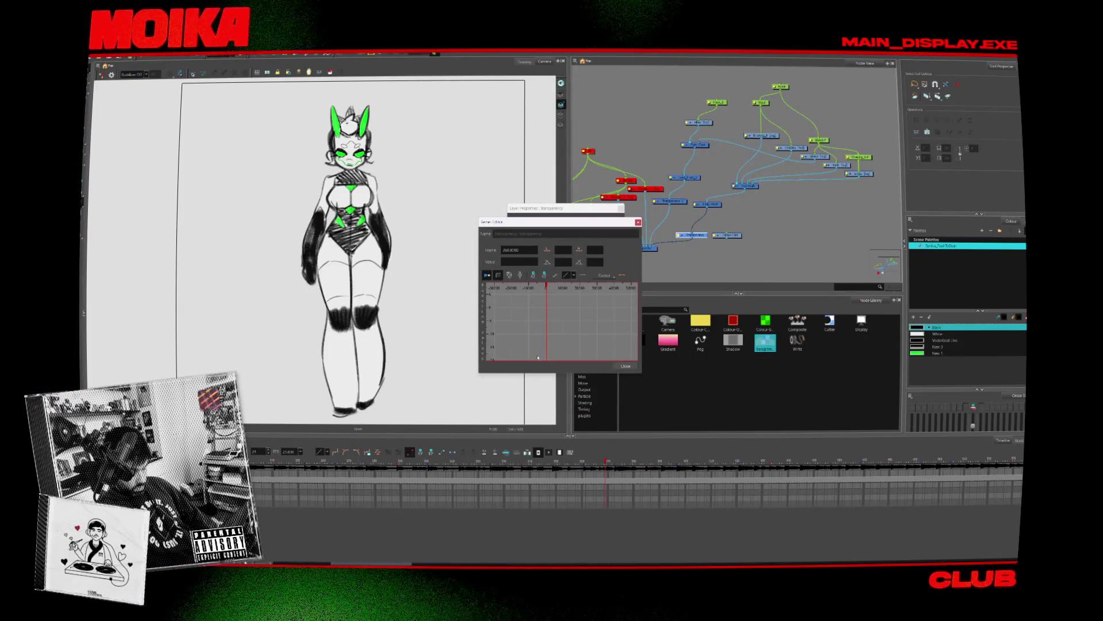
left_click(626, 366)
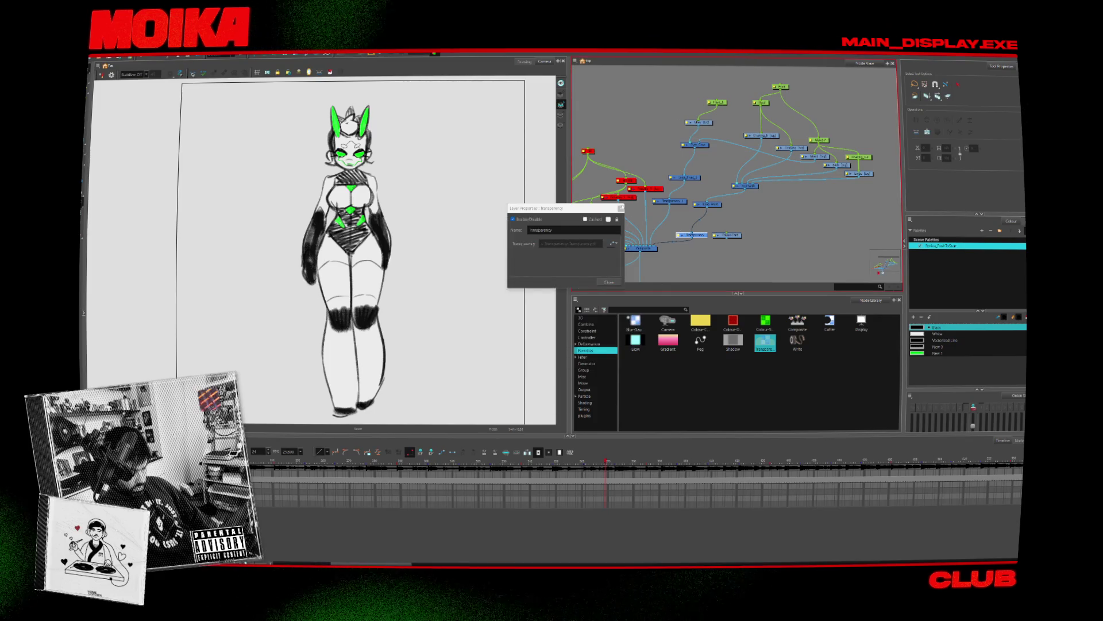
Step: Key Transparency_1 at 0 and then 100 at frame 895
left_click(655, 202)
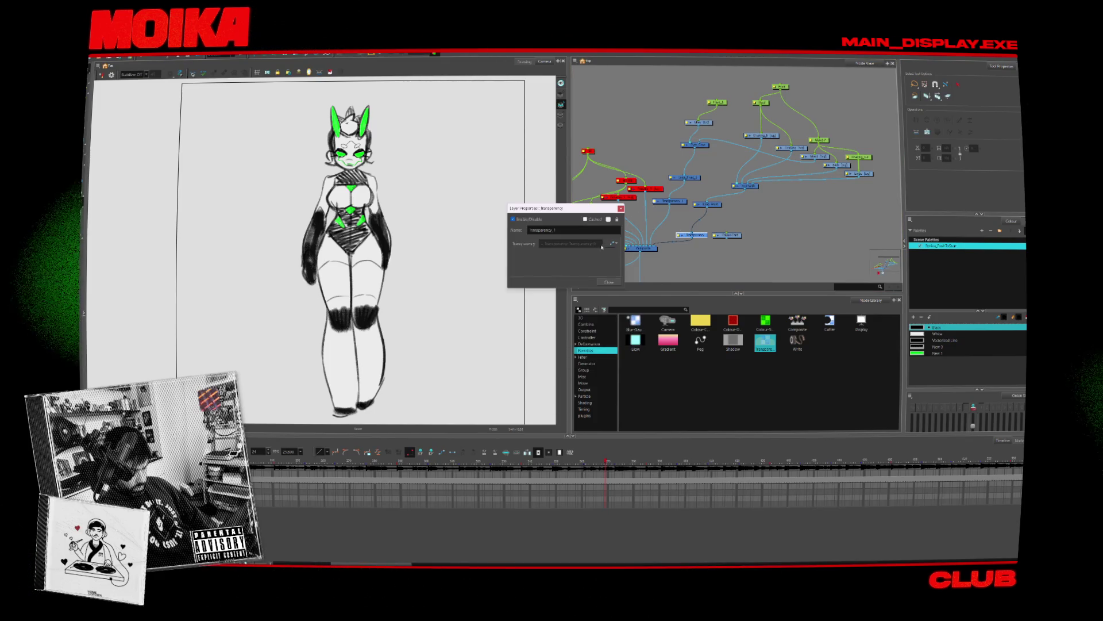
left_click(612, 244)
type("0")
key("Return")
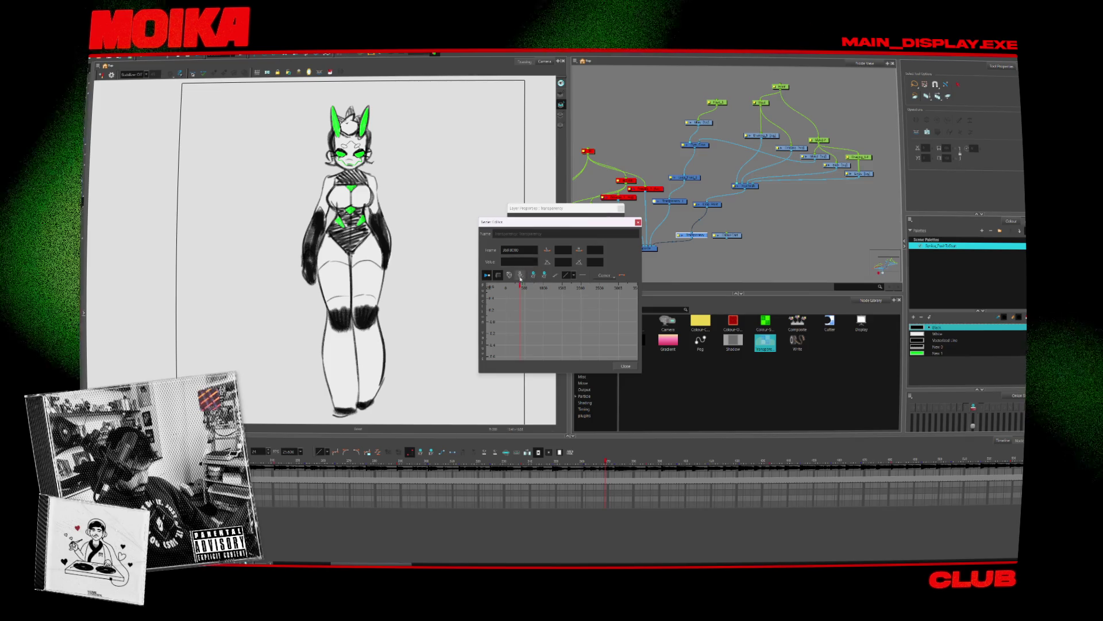
left_click(525, 287)
left_click_drag(525, 286, 523, 288)
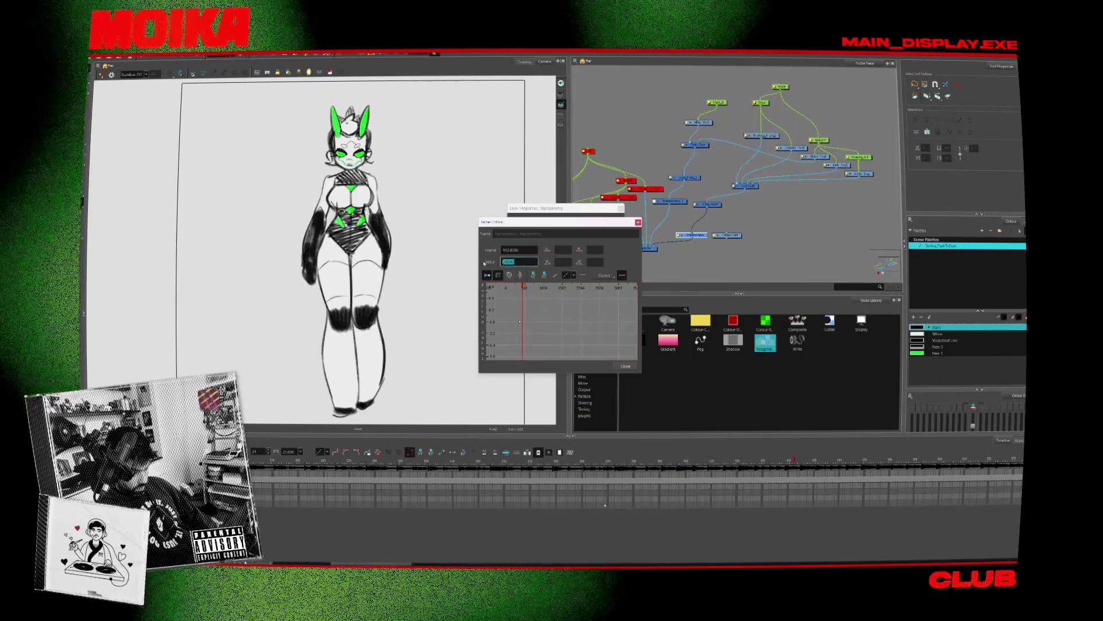
left_click(544, 275)
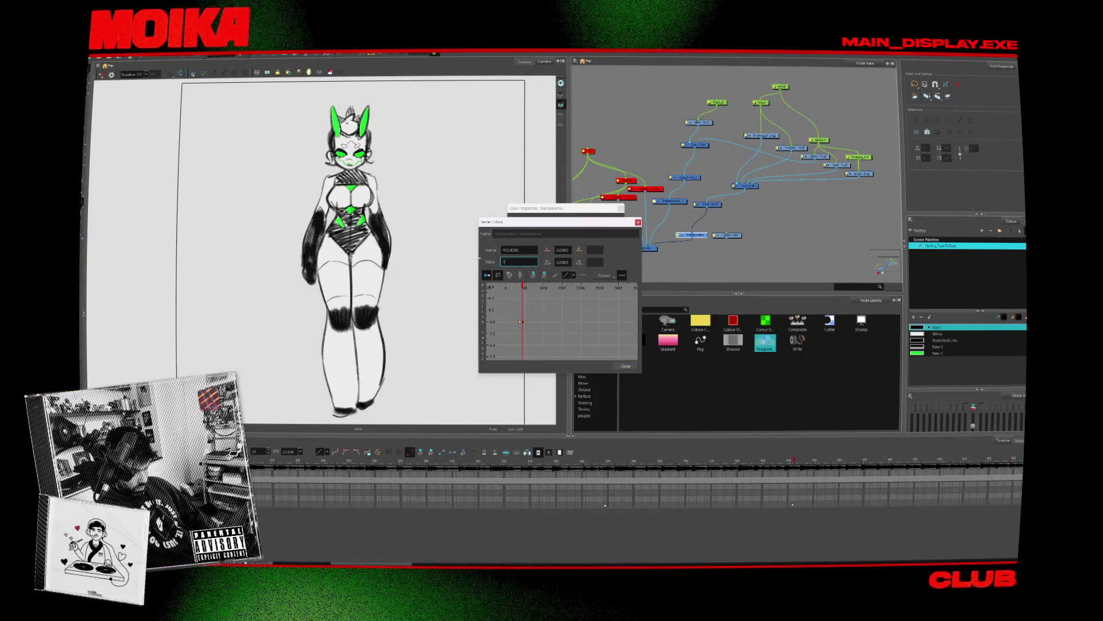
type("100")
key("Return")
left_click(541, 300)
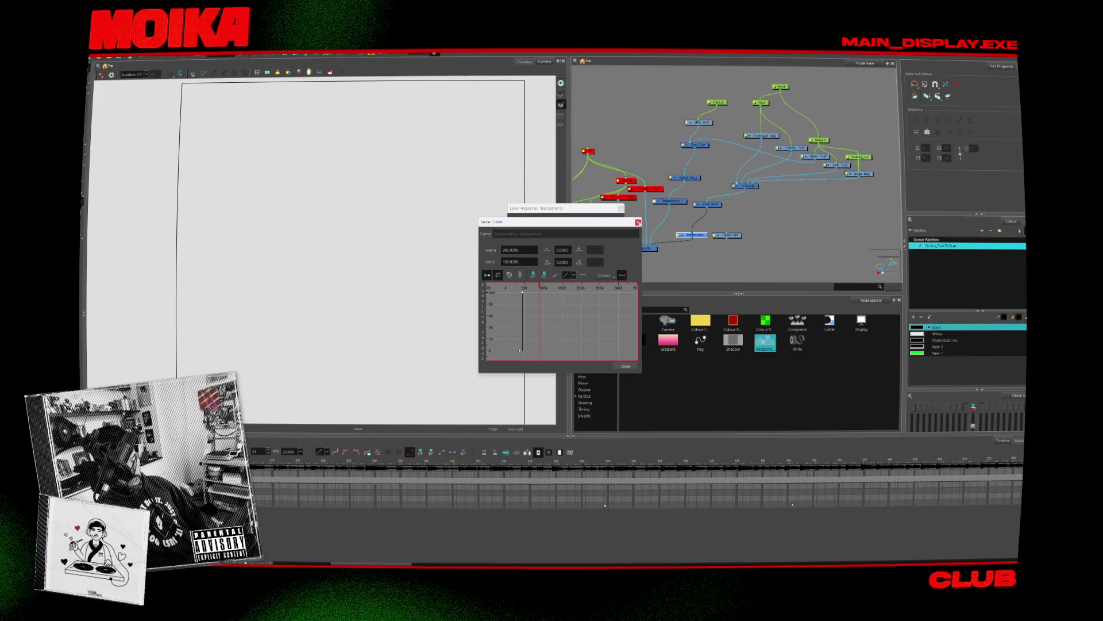
Step: Close the dialogs and delete the Transparency node
left_click(638, 222)
left_click(621, 208)
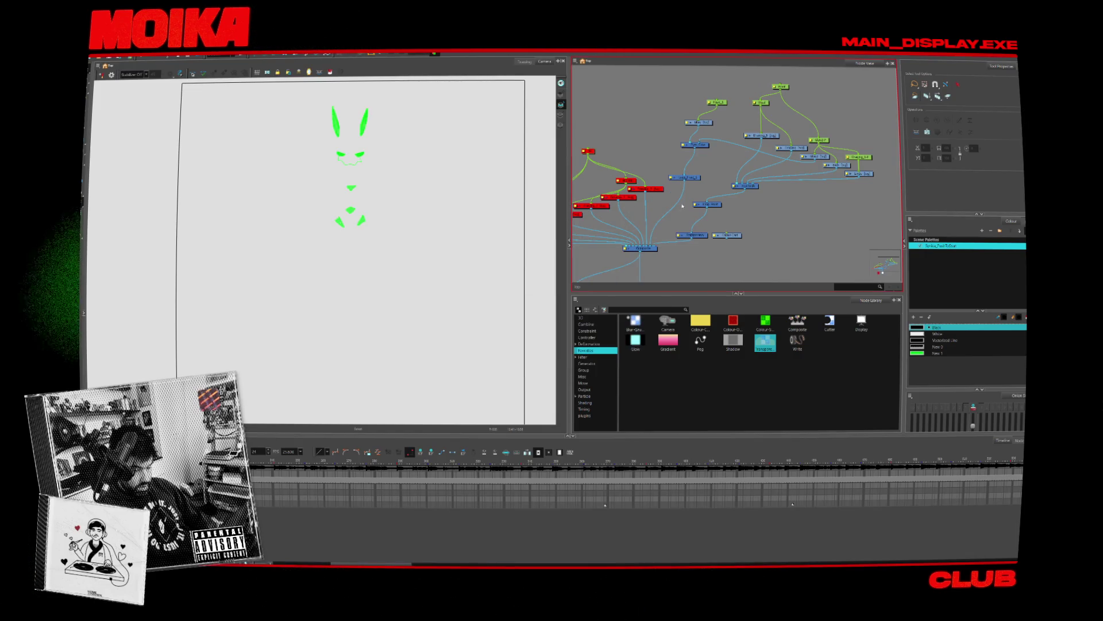
key("Delete")
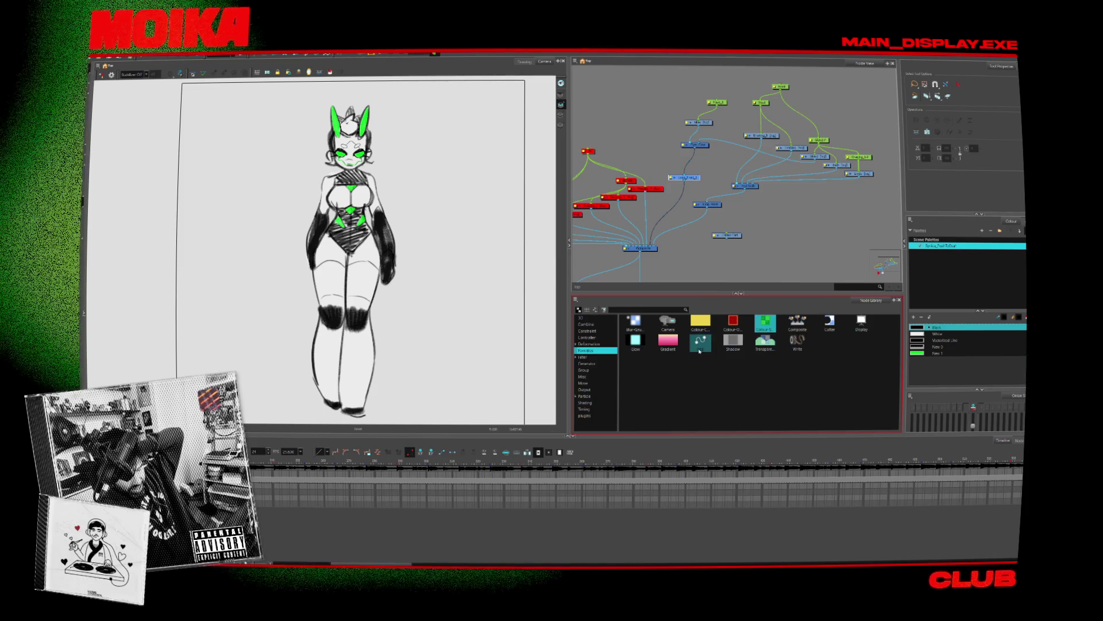
Step: Browse the Node Library's Constraint, Combine and Misc categories
left_click(589, 343)
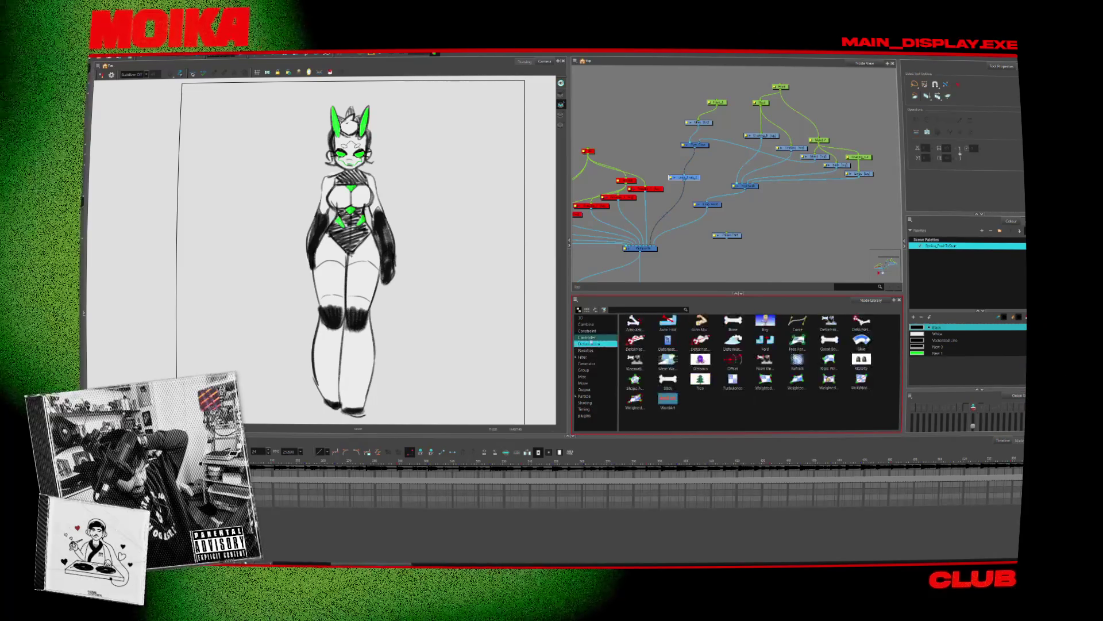
left_click(598, 331)
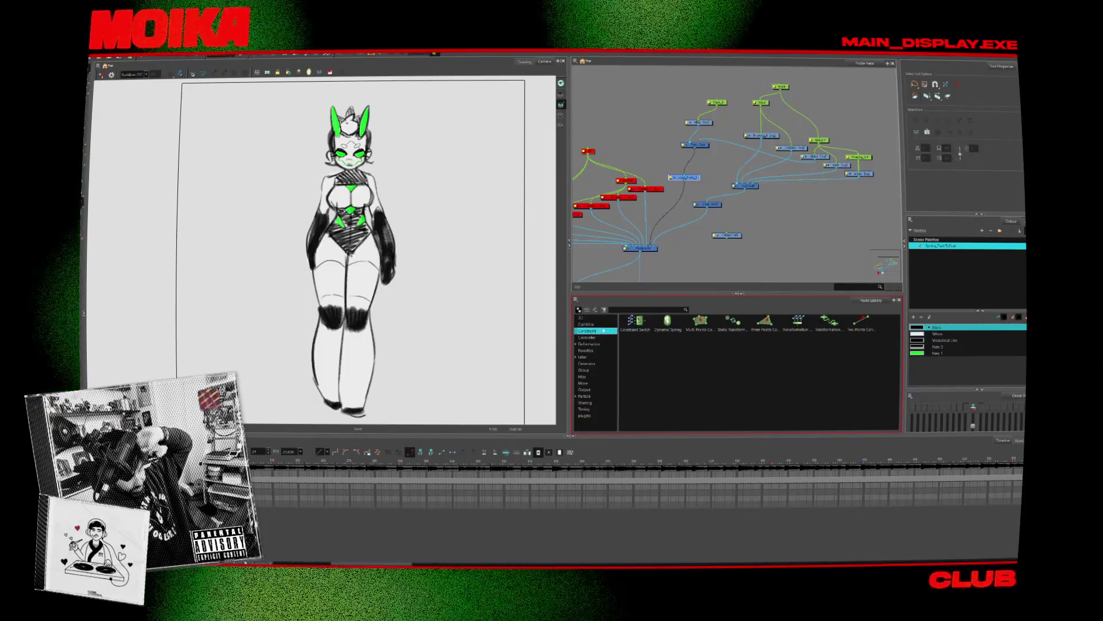
left_click(605, 325)
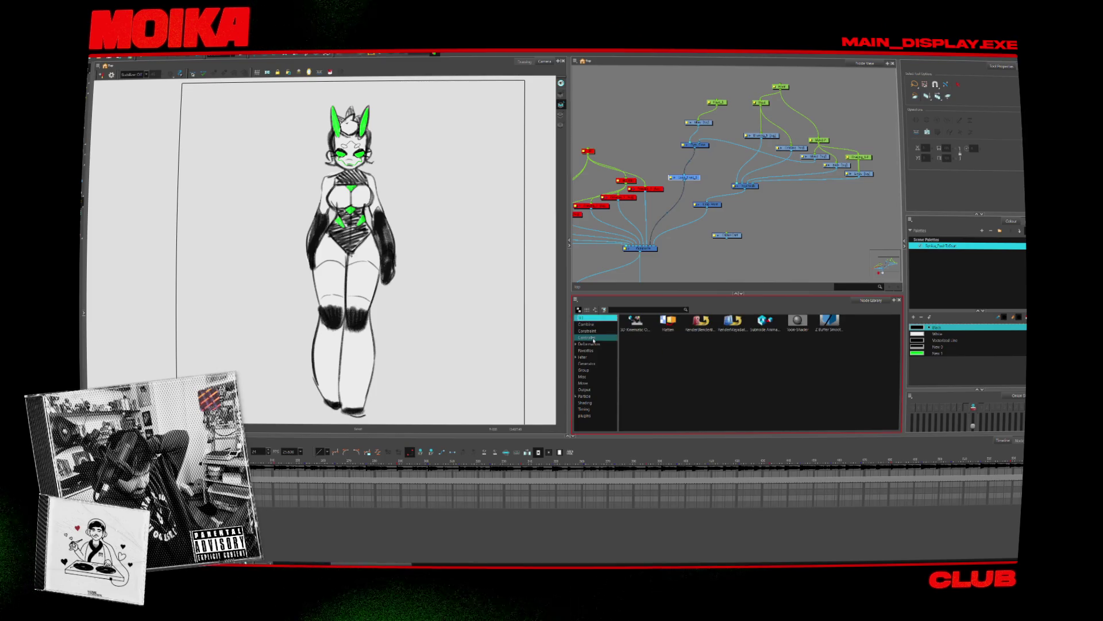
left_click(594, 377)
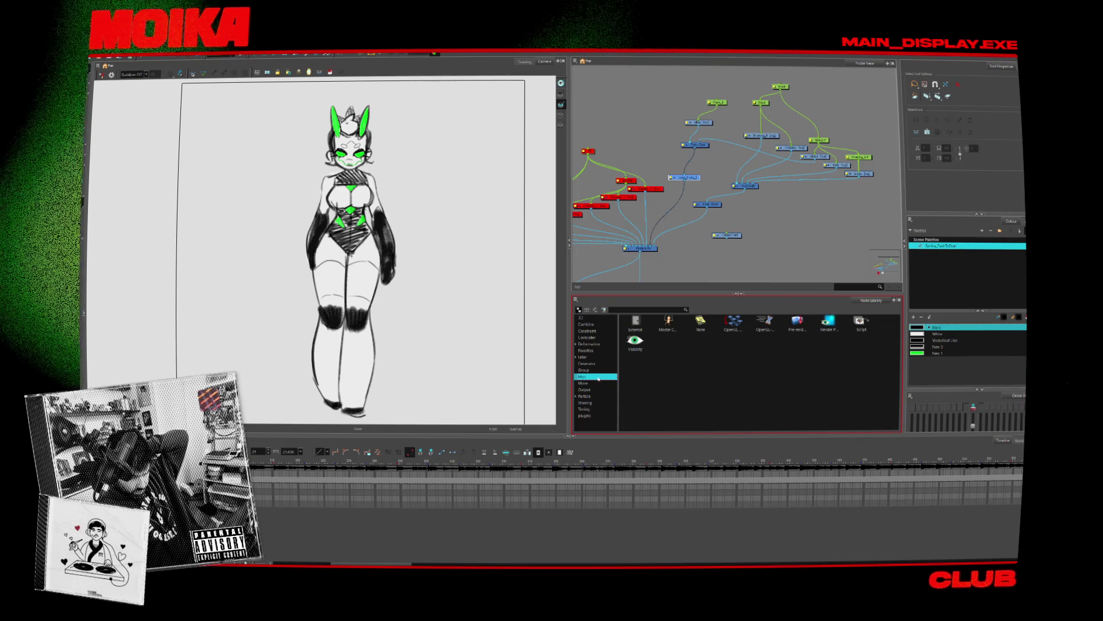
Step: Add a Visibility node, view its properties, then delete it
left_click_drag(635, 341, 680, 232)
double_click(679, 232)
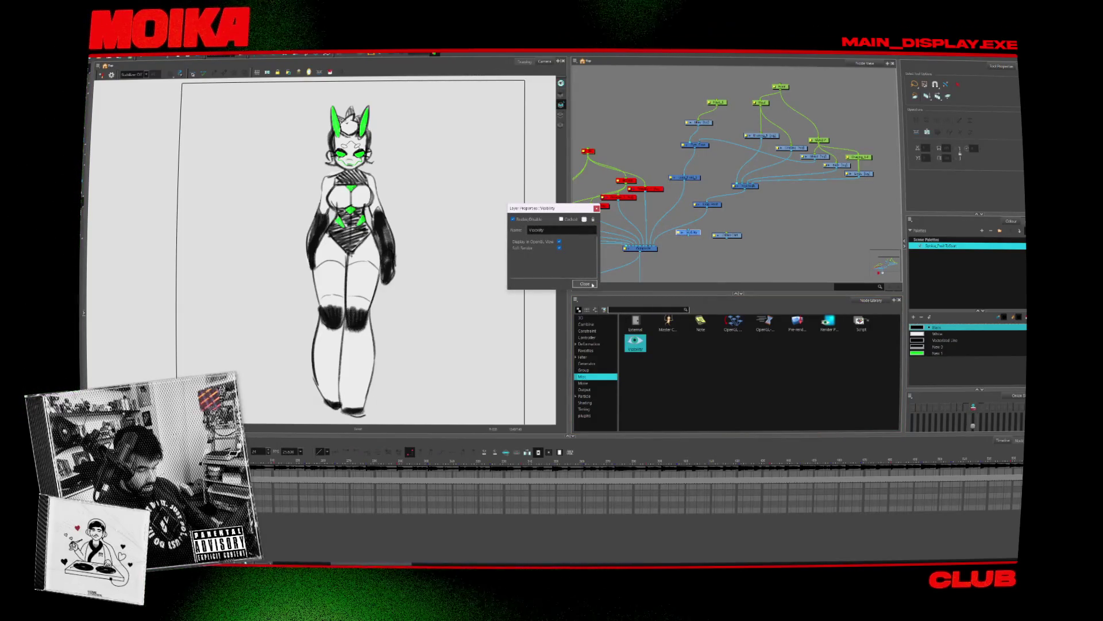
left_click(592, 285)
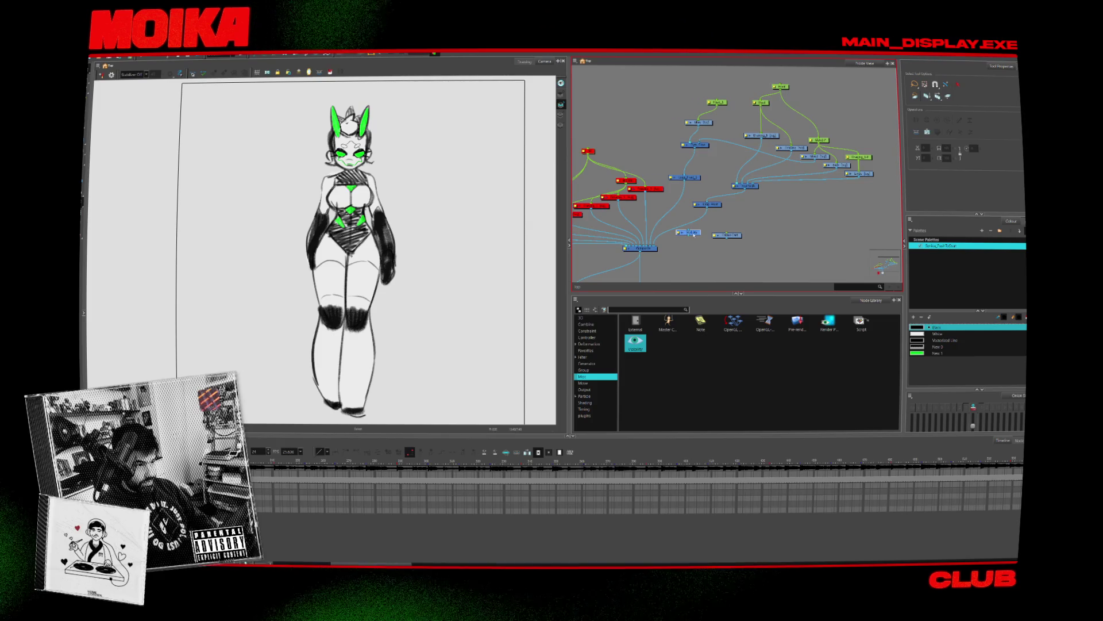
key("Delete")
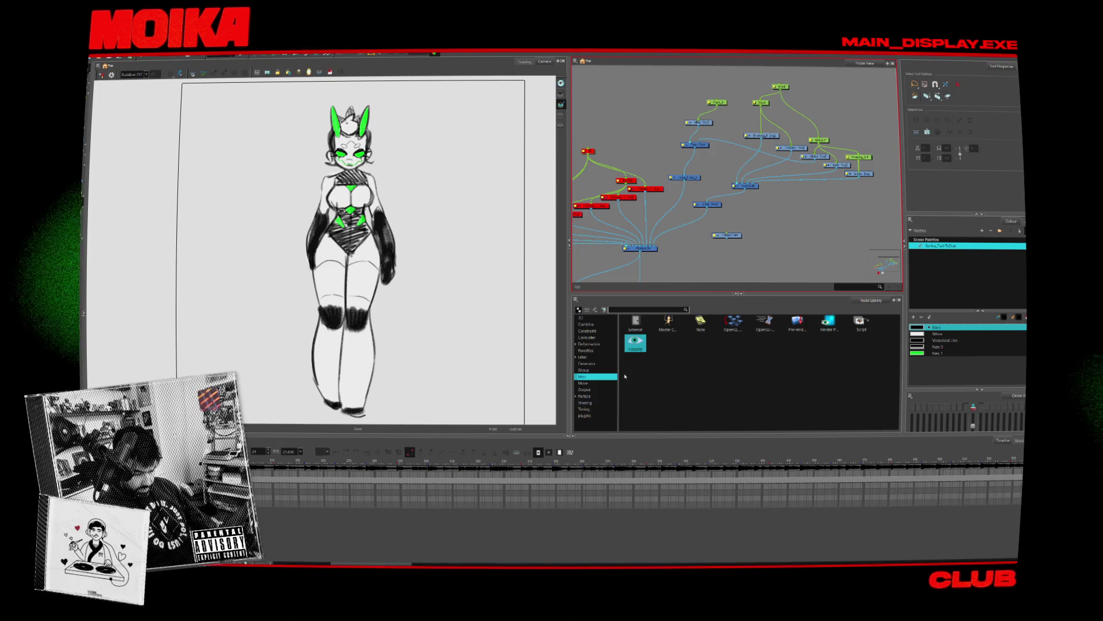
Step: Browse the Move, Output and Group node categories
left_click(600, 383)
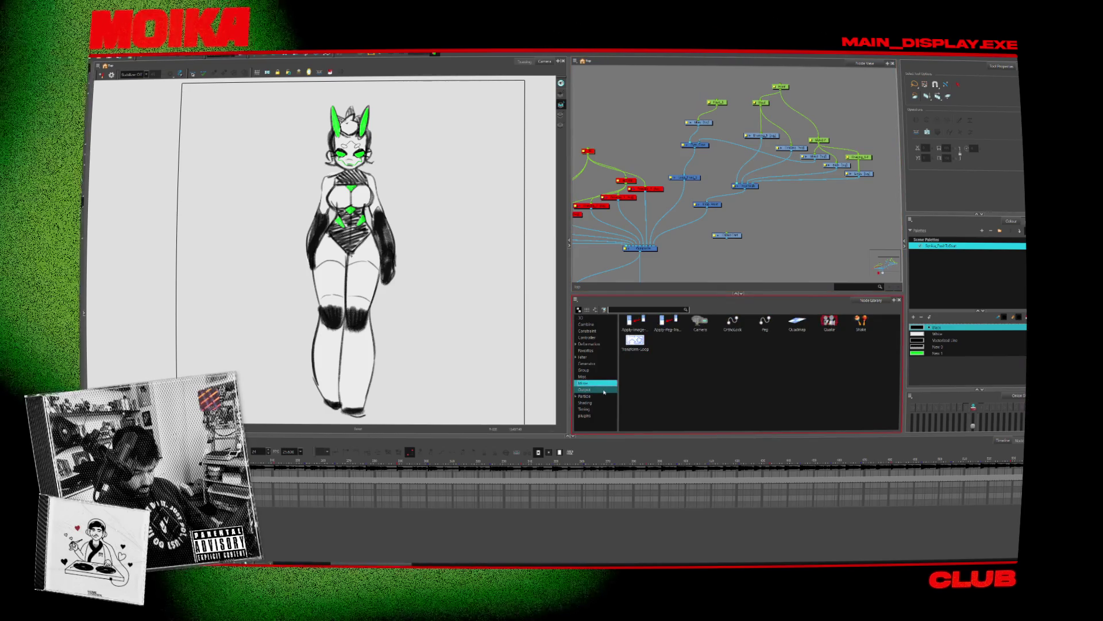
left_click(603, 390)
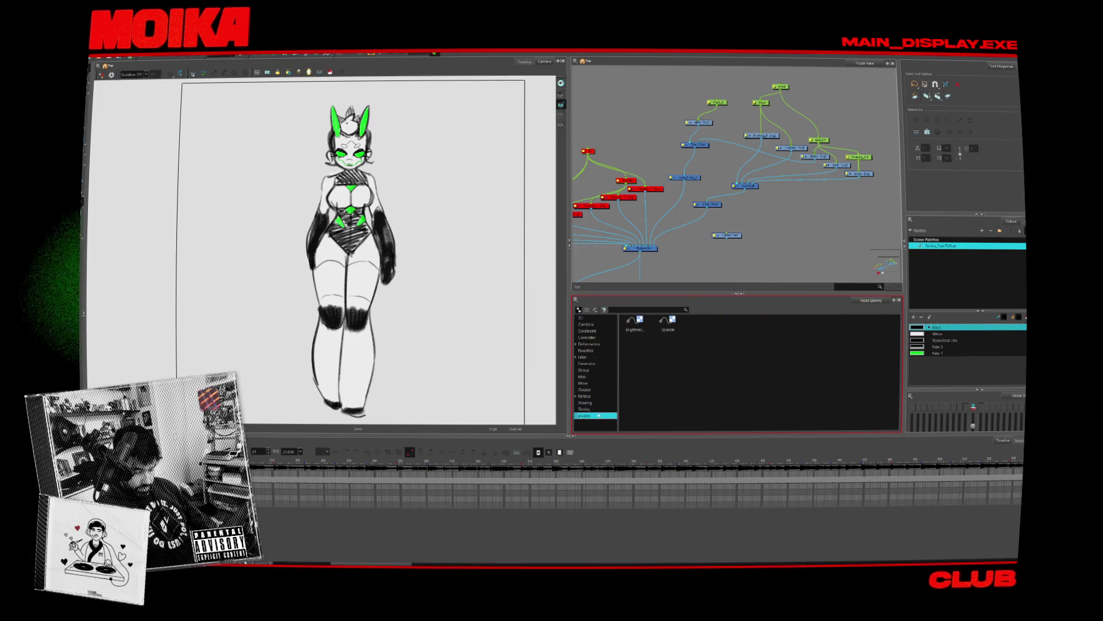
left_click(584, 390)
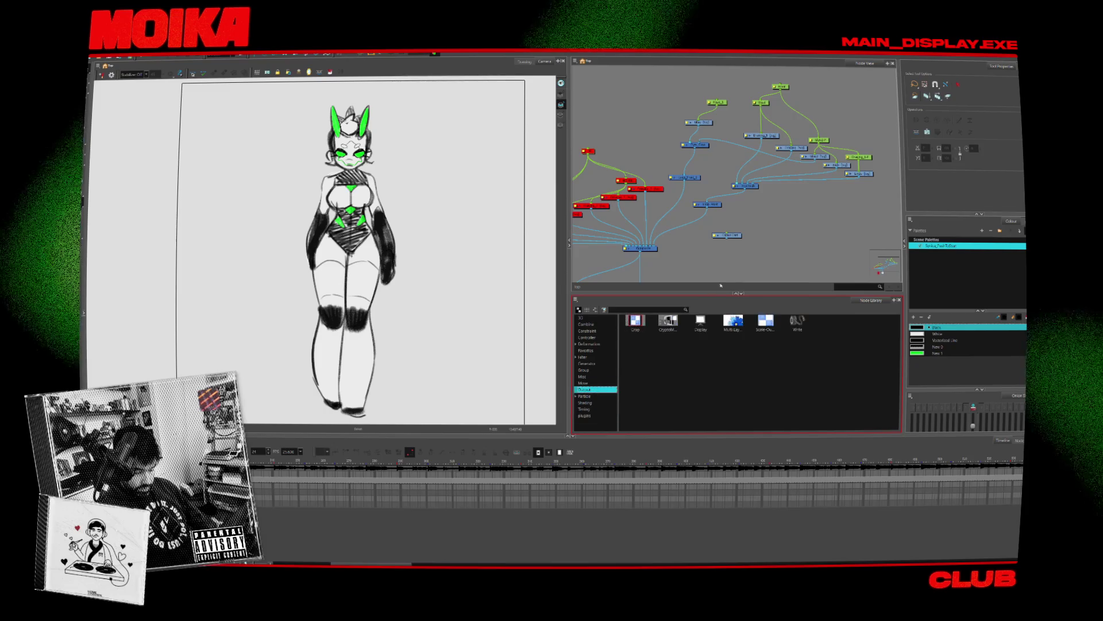
left_click(584, 383)
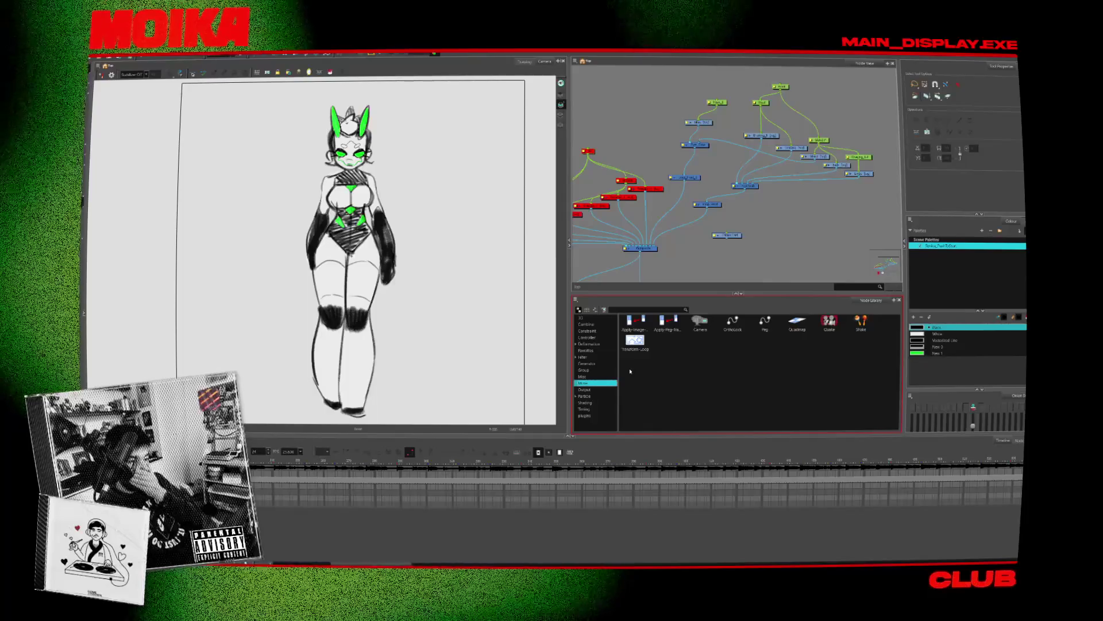
left_click(592, 370)
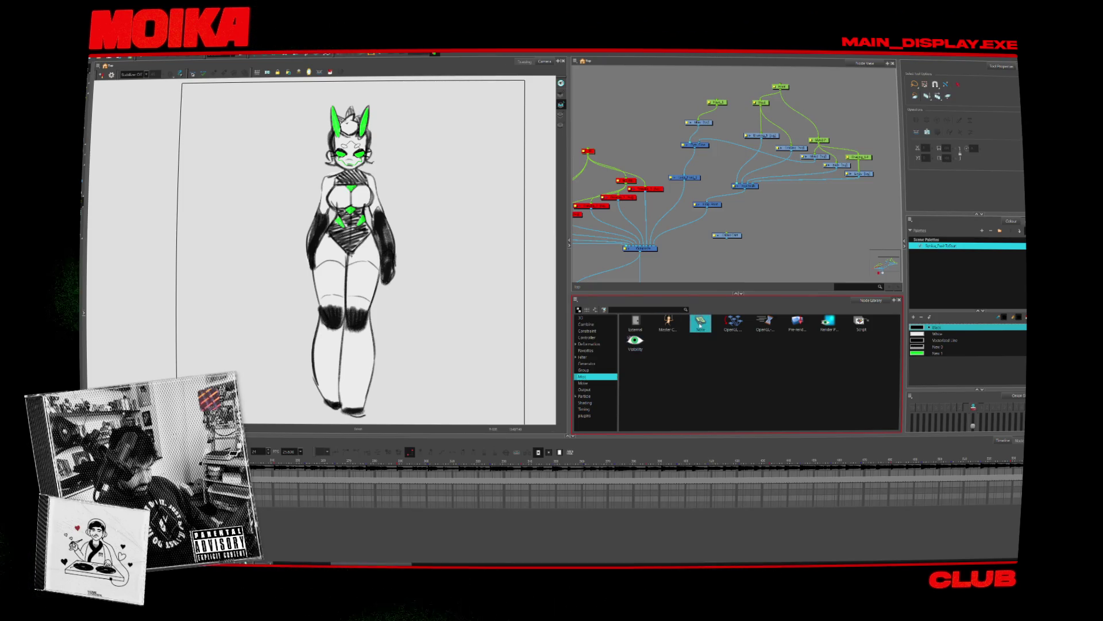
Step: Delete the Note node, then add, inspect and delete a Master Controller node
scroll(698, 235, "up", 3)
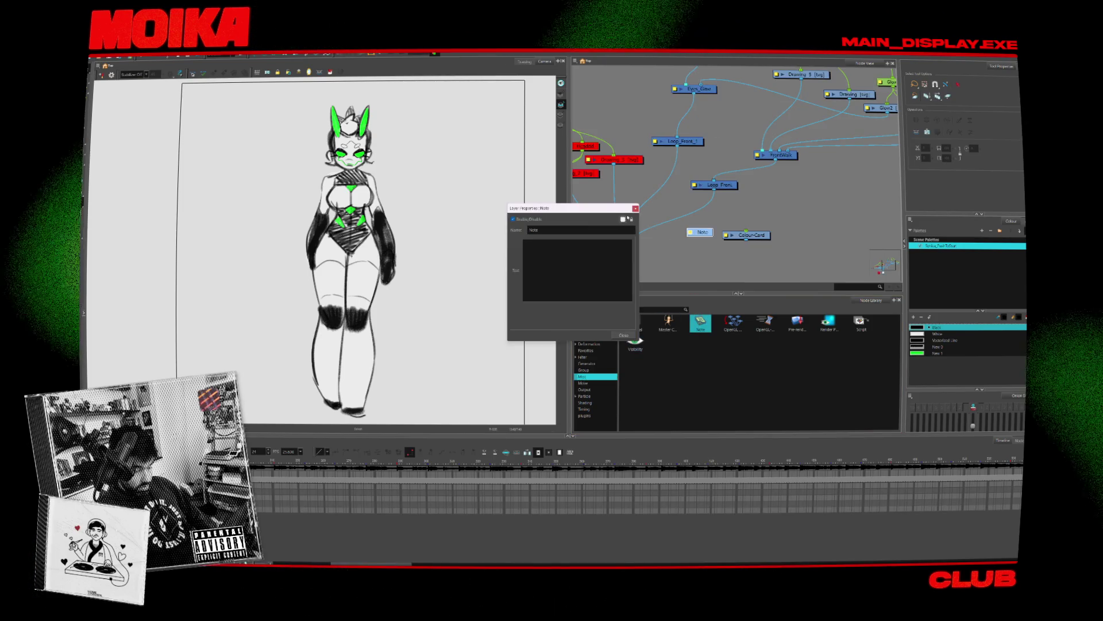
key("Delete")
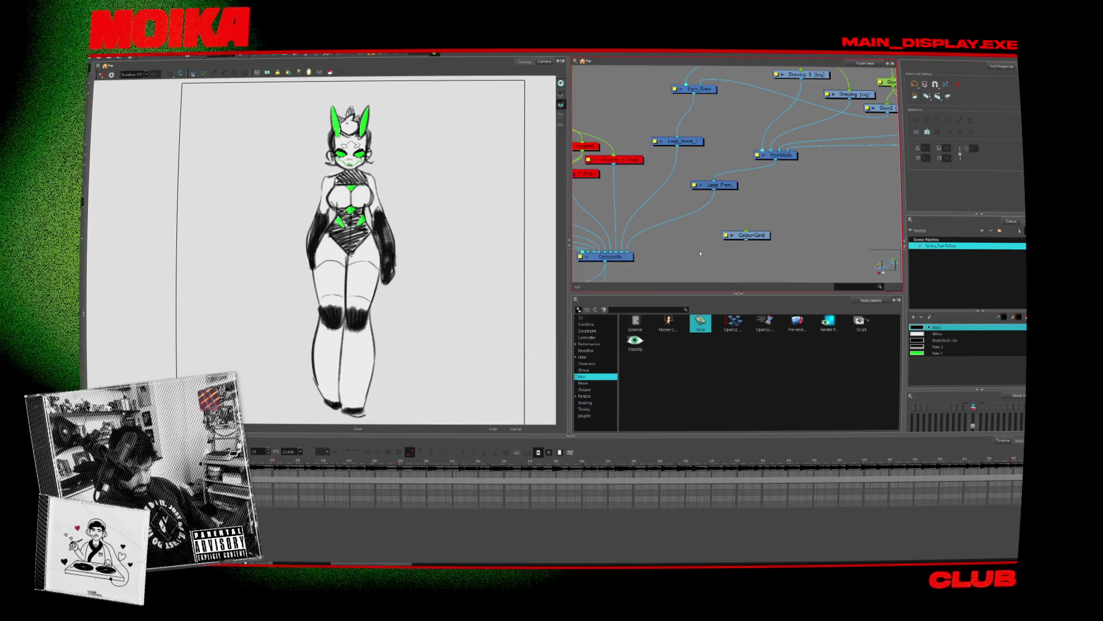
left_click(604, 373)
left_click_drag(693, 263, 692, 260)
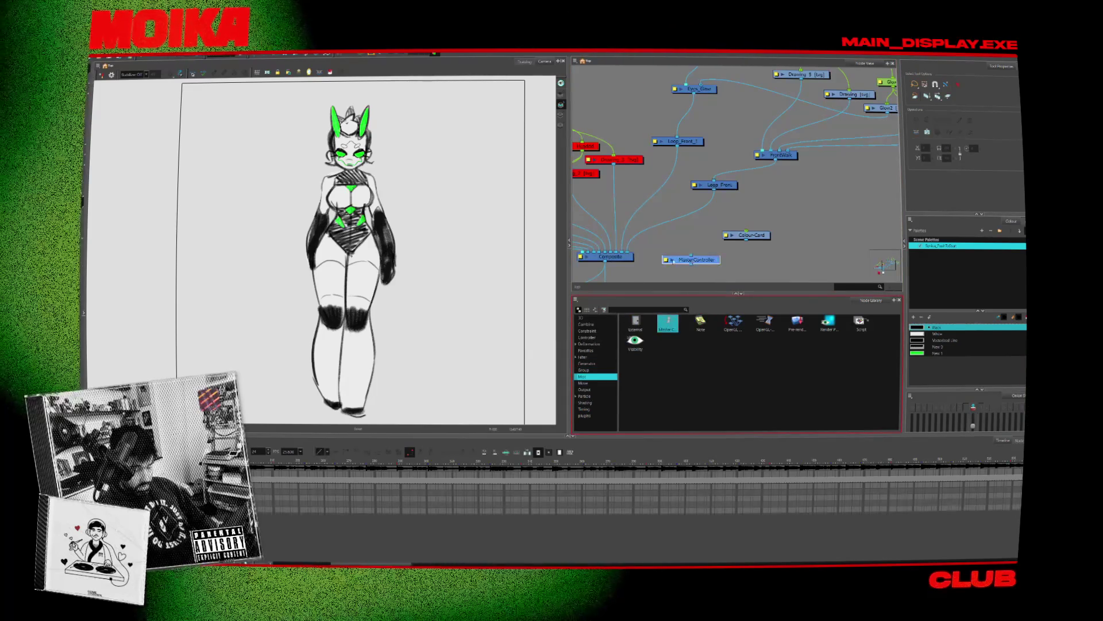
double_click(692, 260)
left_click(652, 263)
left_click(575, 270)
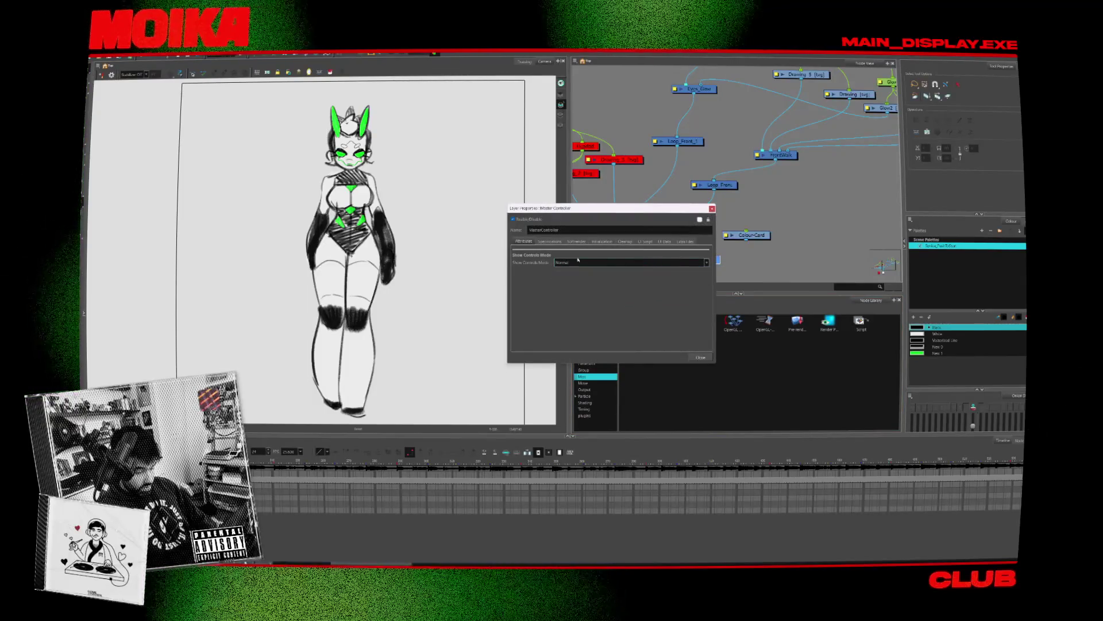
left_click(576, 241)
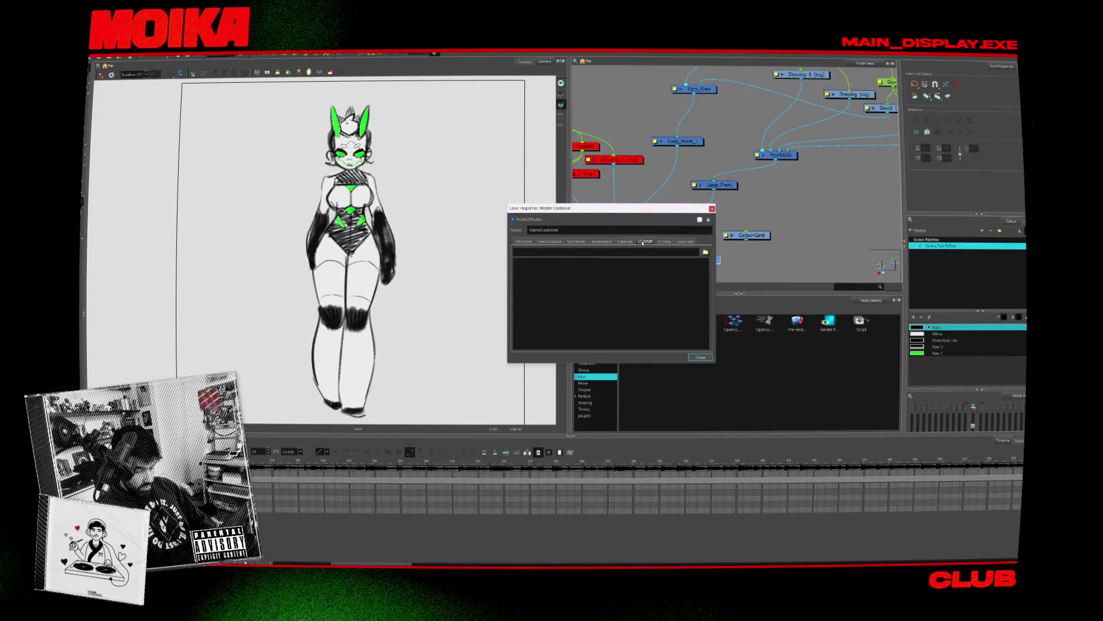
left_click(712, 209)
key("Delete")
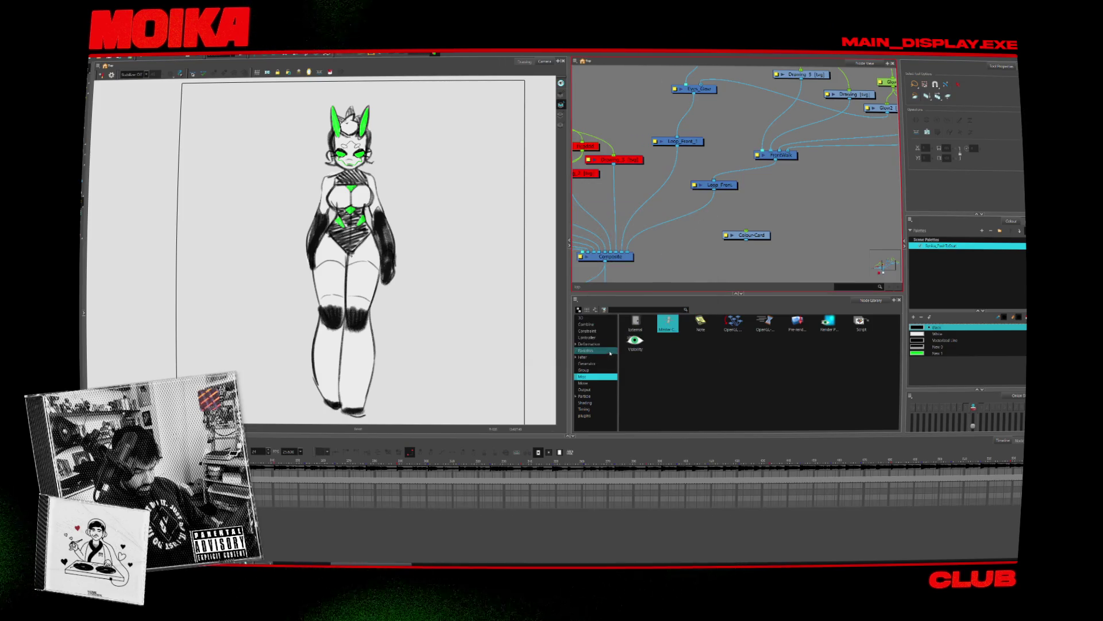
Step: Browse the Group, Favourites and Controller node categories
left_click(608, 371)
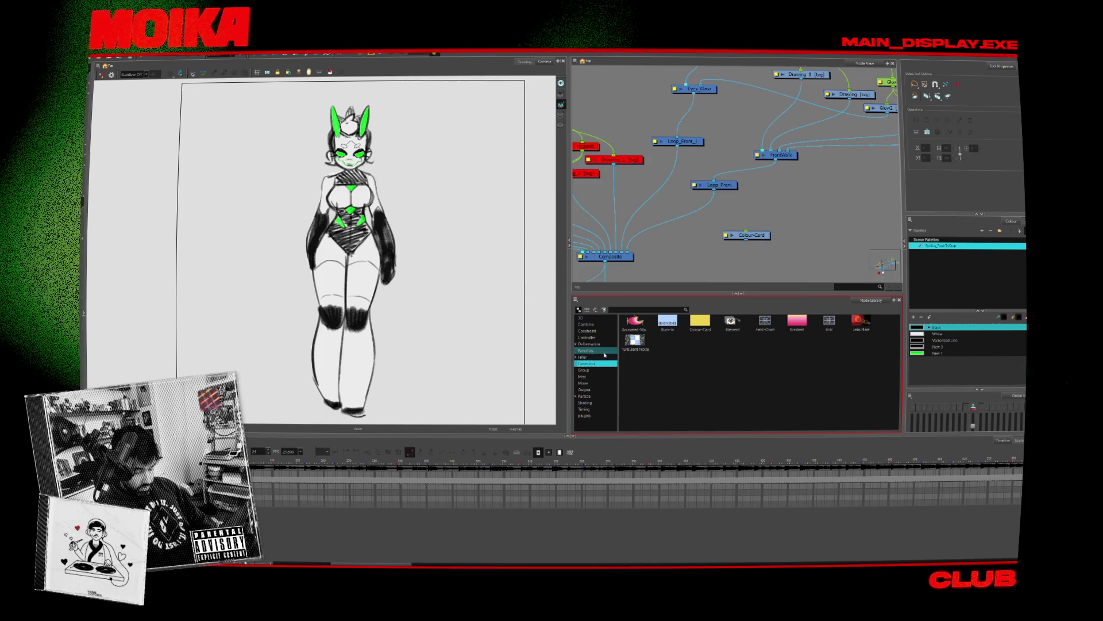
left_click(605, 348)
left_click(604, 337)
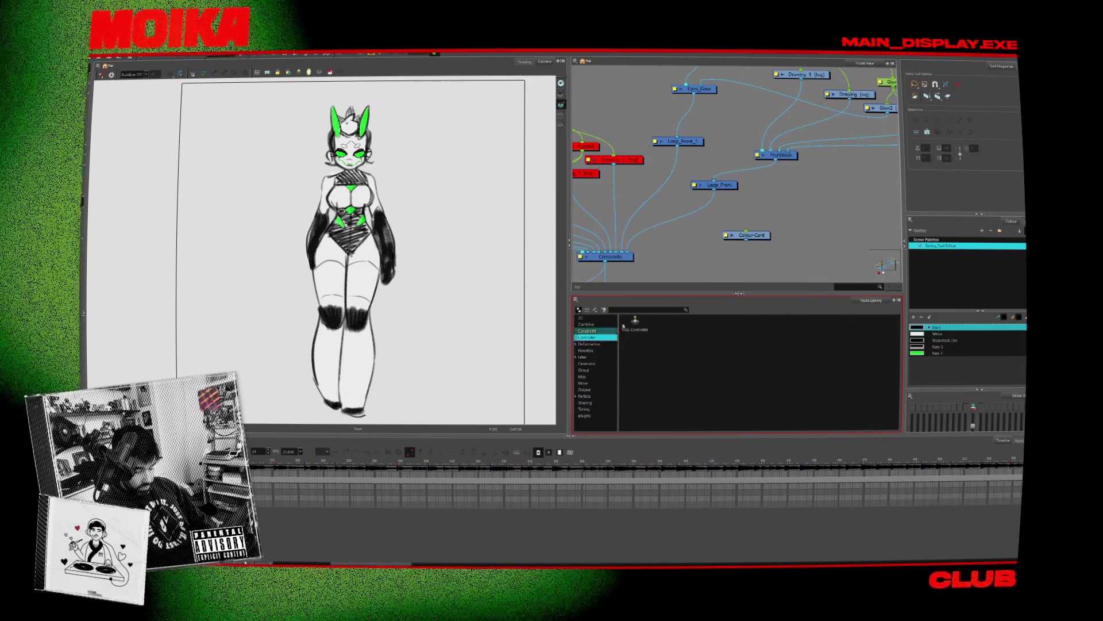
scroll(685, 239, "down", 5)
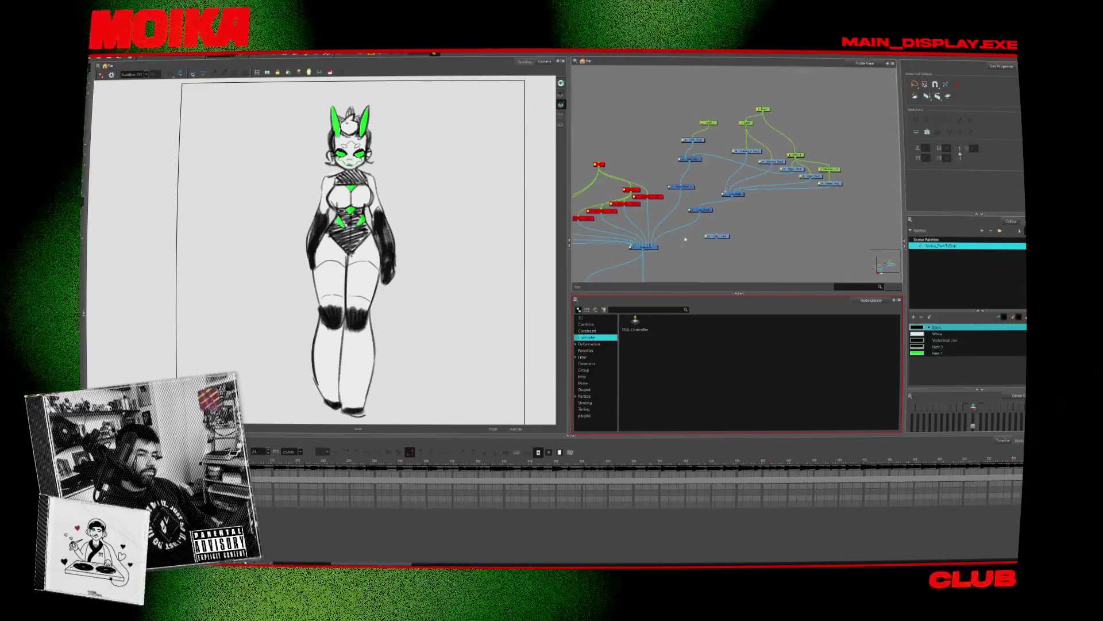
scroll(685, 238, "up", 3)
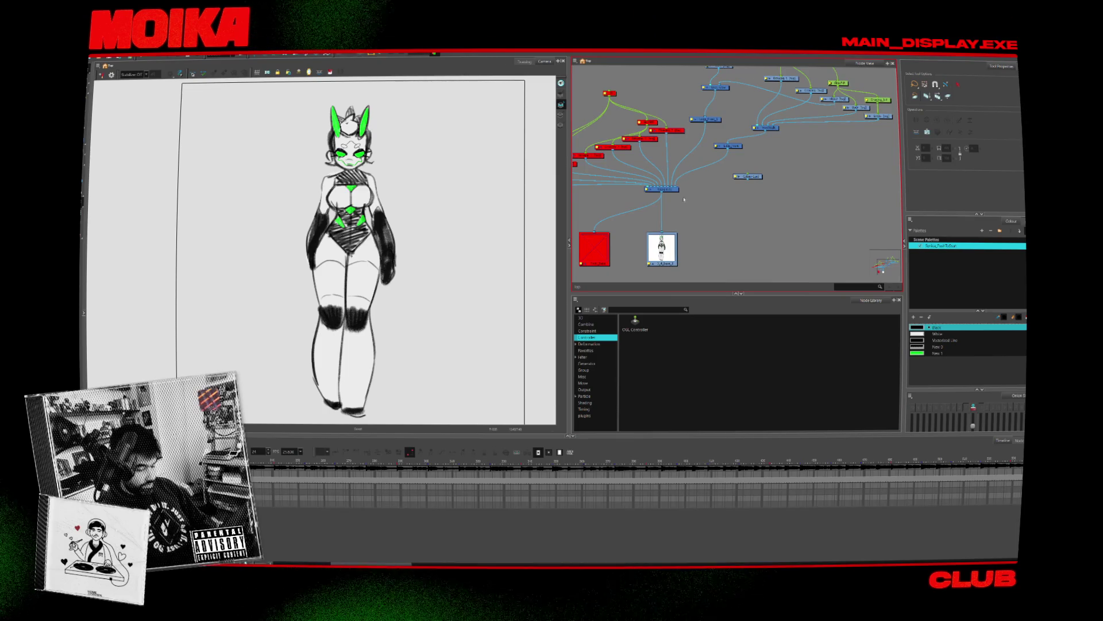
scroll(682, 200, "up", 2)
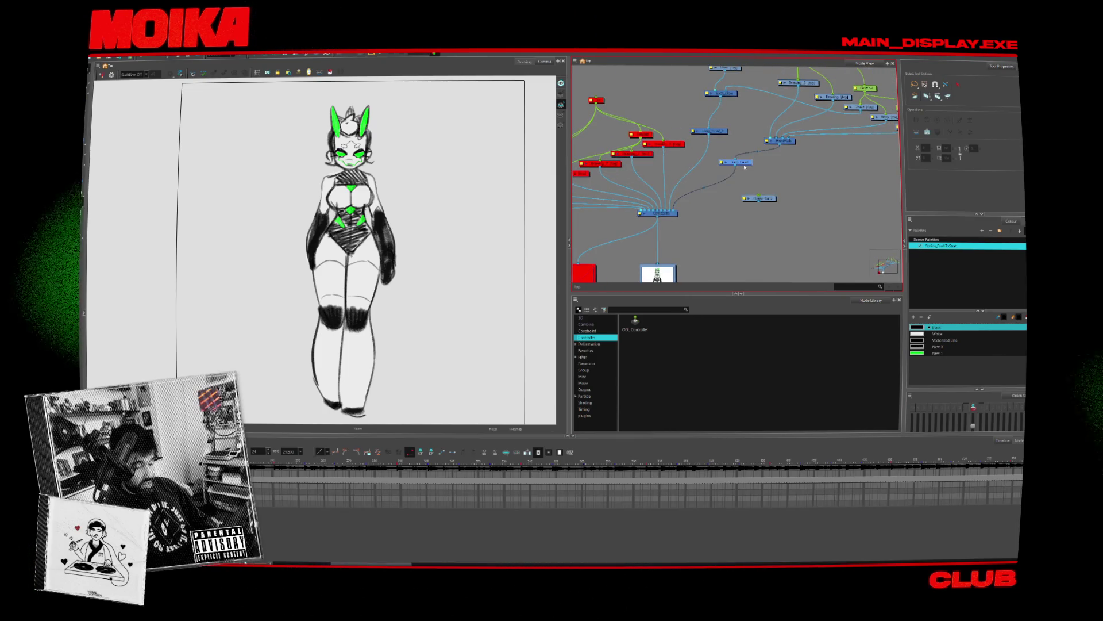
Step: Delete the line-art node, comparing with undo/redo, and delete the Lasso_Front node
key("Delete")
key("ctrl+z")
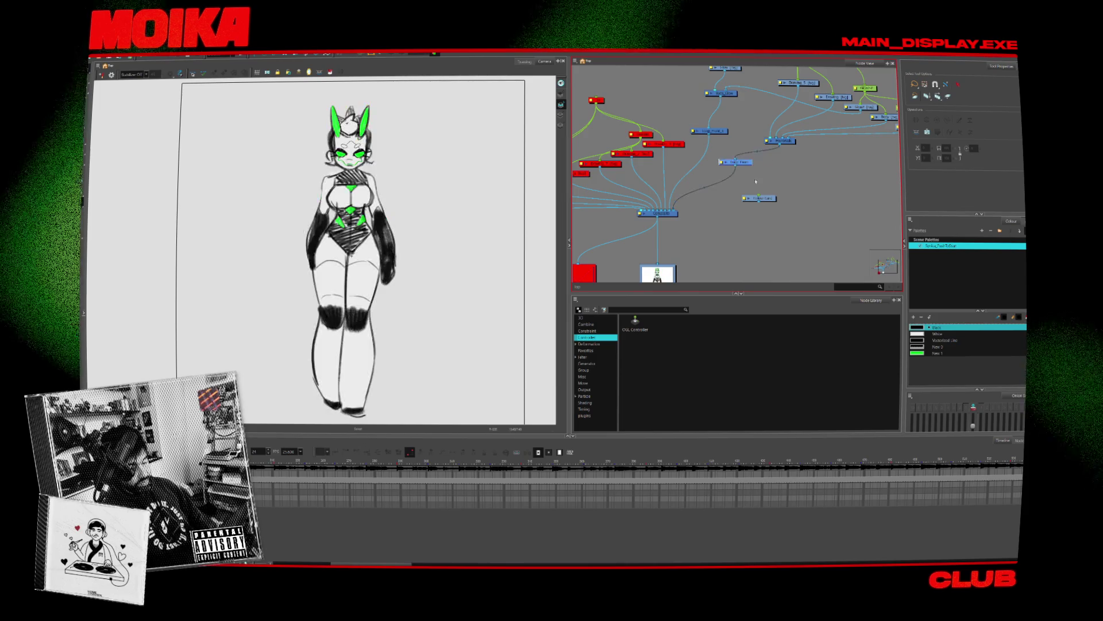
key("ctrl+shift+z")
middle_click_drag(720, 137, 676, 150)
key("Delete")
Step: Disconnect the Time Shift node from Composite and return to a frame showing the character
left_click_drag(620, 253, 694, 191)
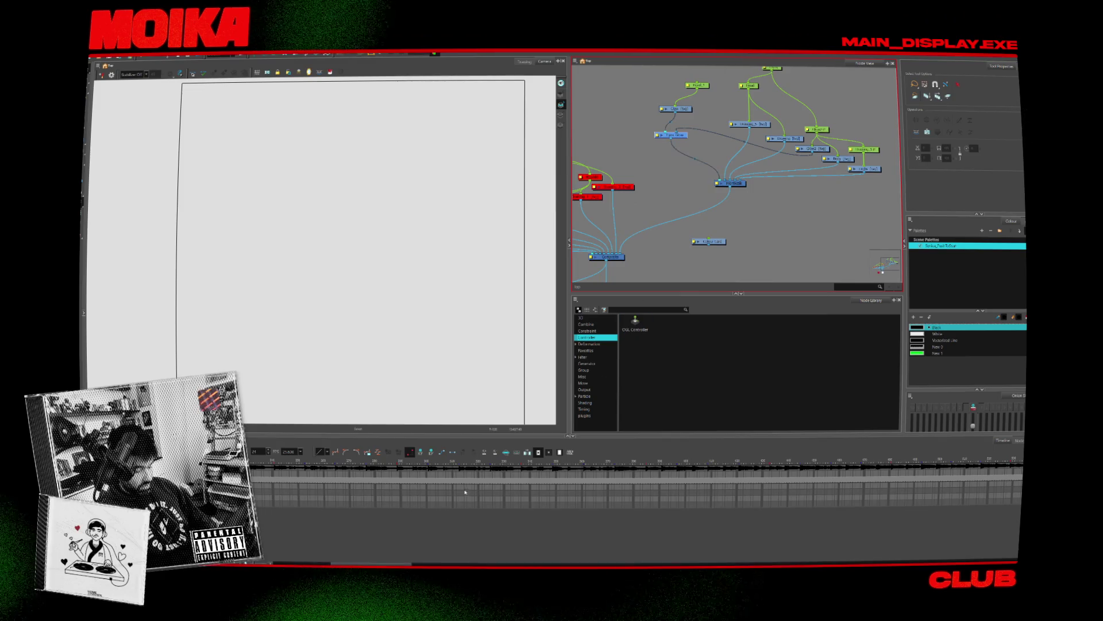
scroll(279, 485, "right", 3)
scroll(338, 555, "left", 5)
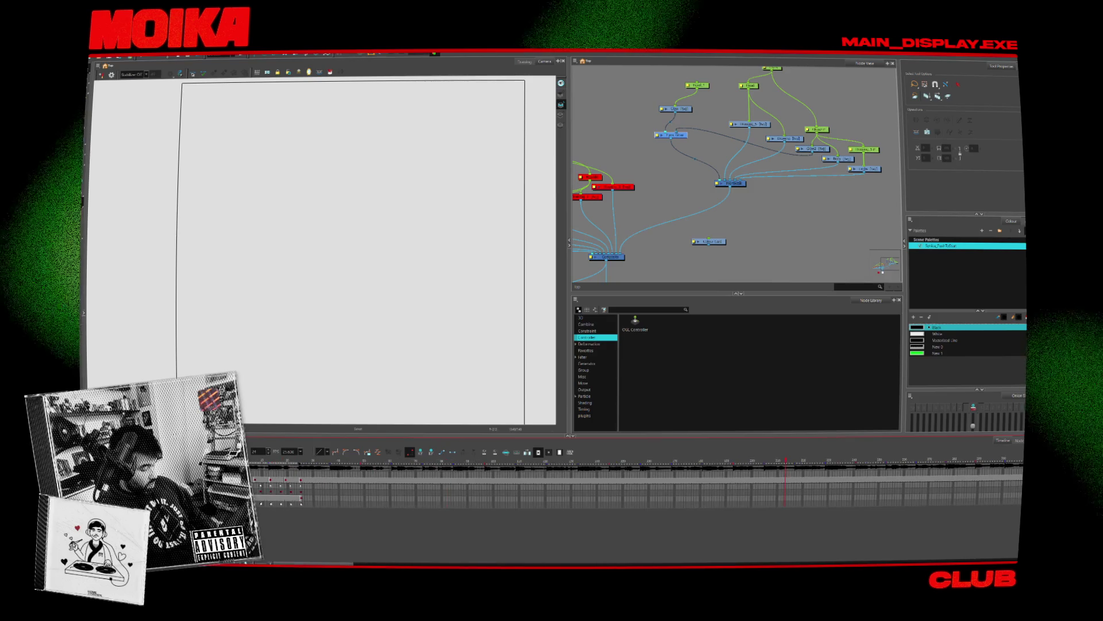
left_click(299, 461)
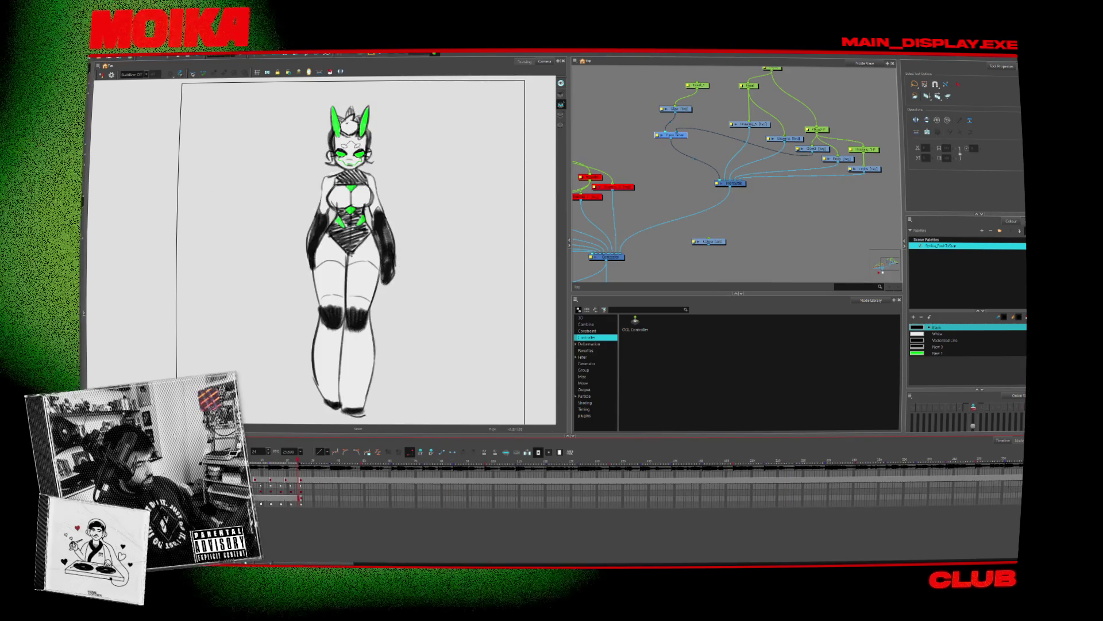
Step: Set a square scene resolution in Scene Settings
left_click(128, 55)
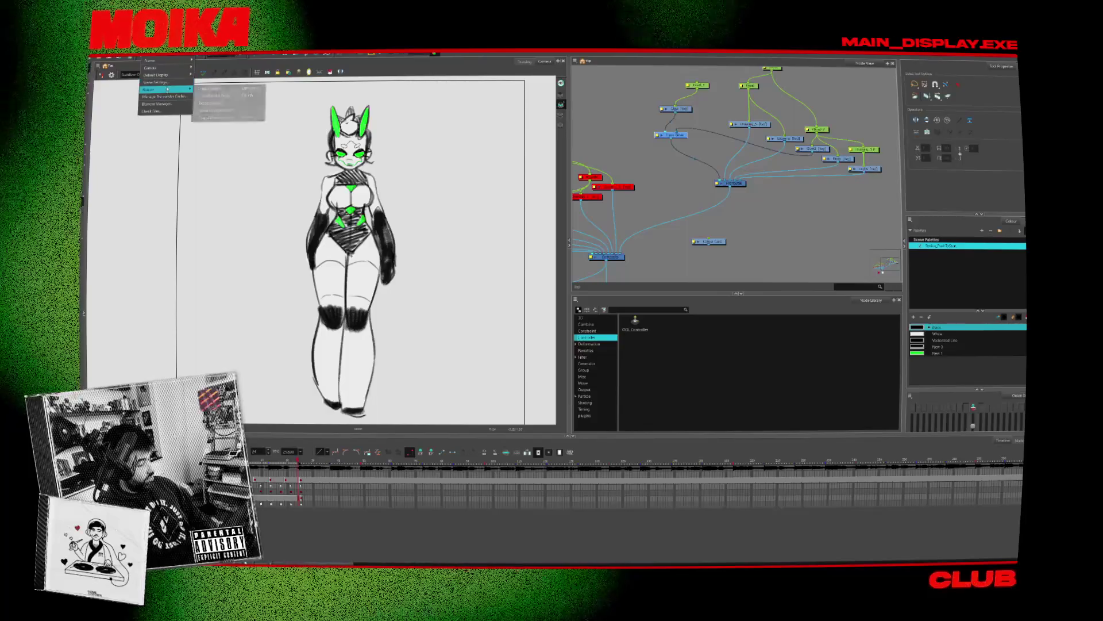
left_click(155, 82)
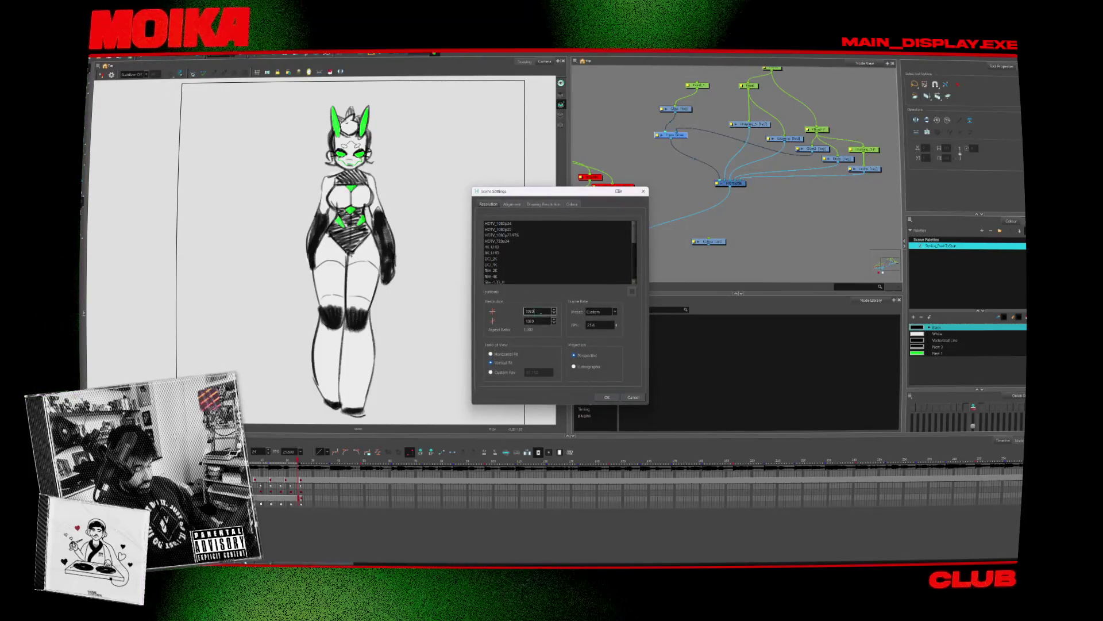
left_click_drag(540, 311, 518, 315)
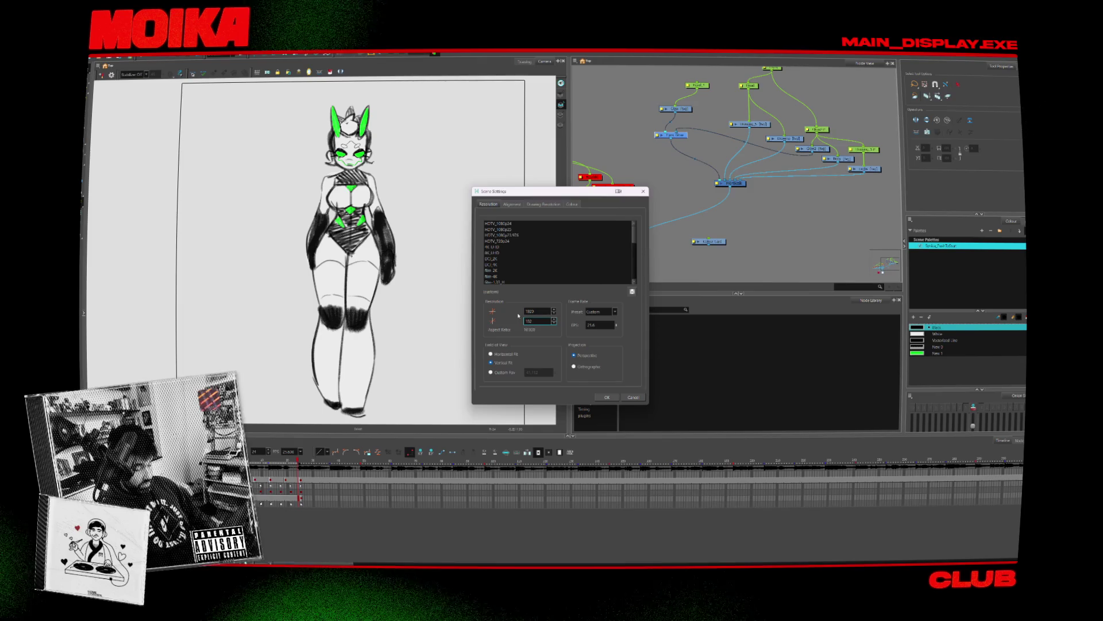
left_click(612, 396)
Step: Reselect the Peg node in the node network
scroll(424, 211, "down", 5)
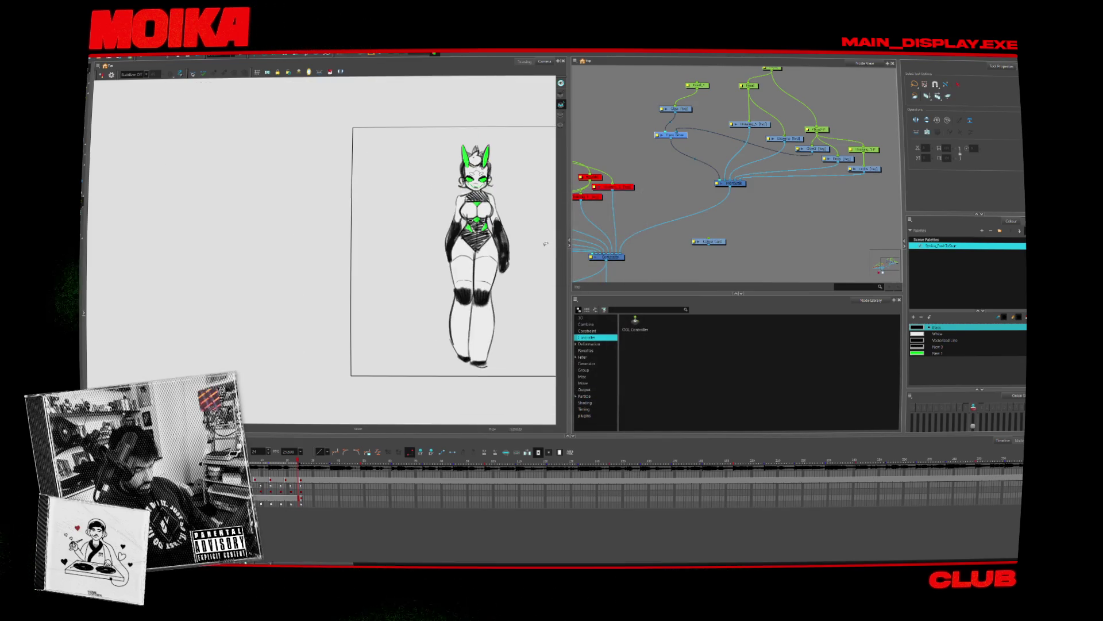
scroll(424, 211, "up", 2)
scroll(691, 198, "down", 2)
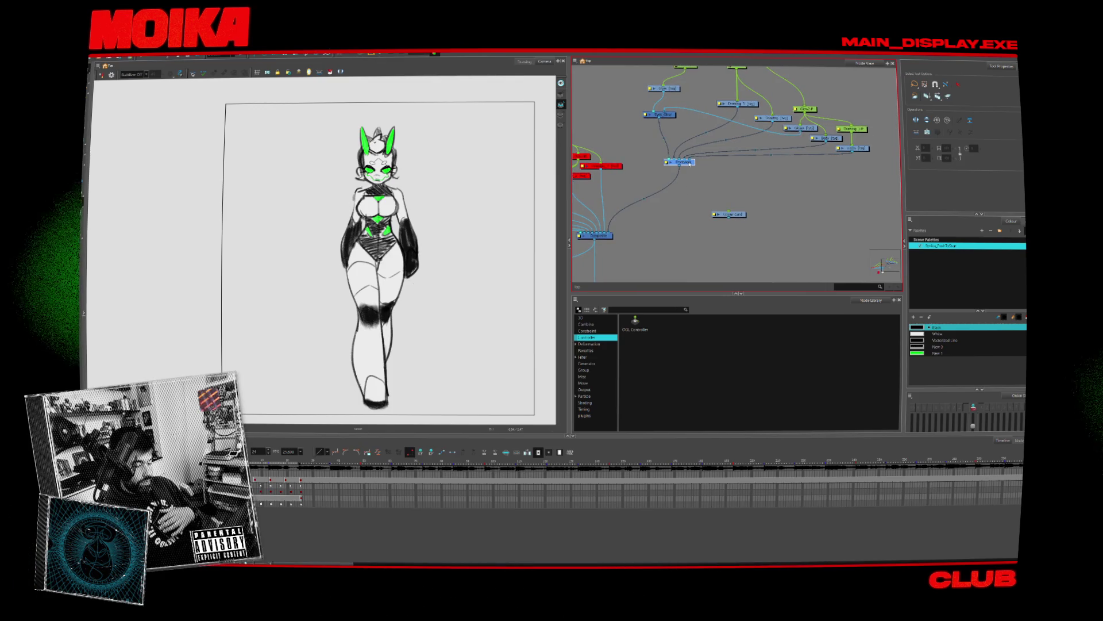
left_click(692, 171)
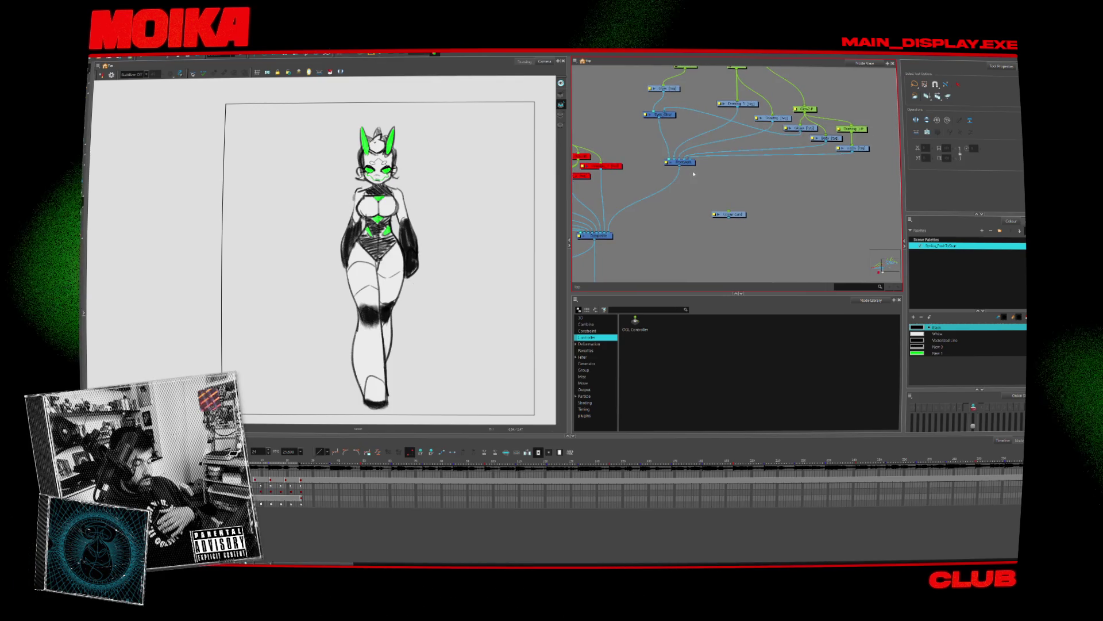
left_click(689, 165)
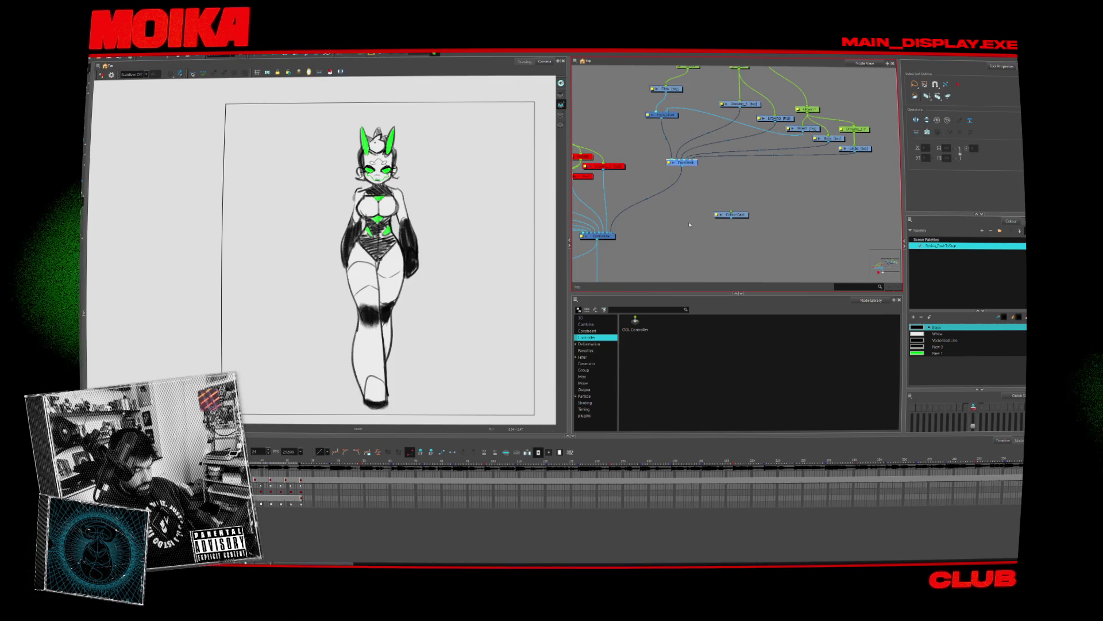
Step: Shift the Colour-Card node right and add a Write node through Node Search
left_click_drag(730, 215, 759, 207)
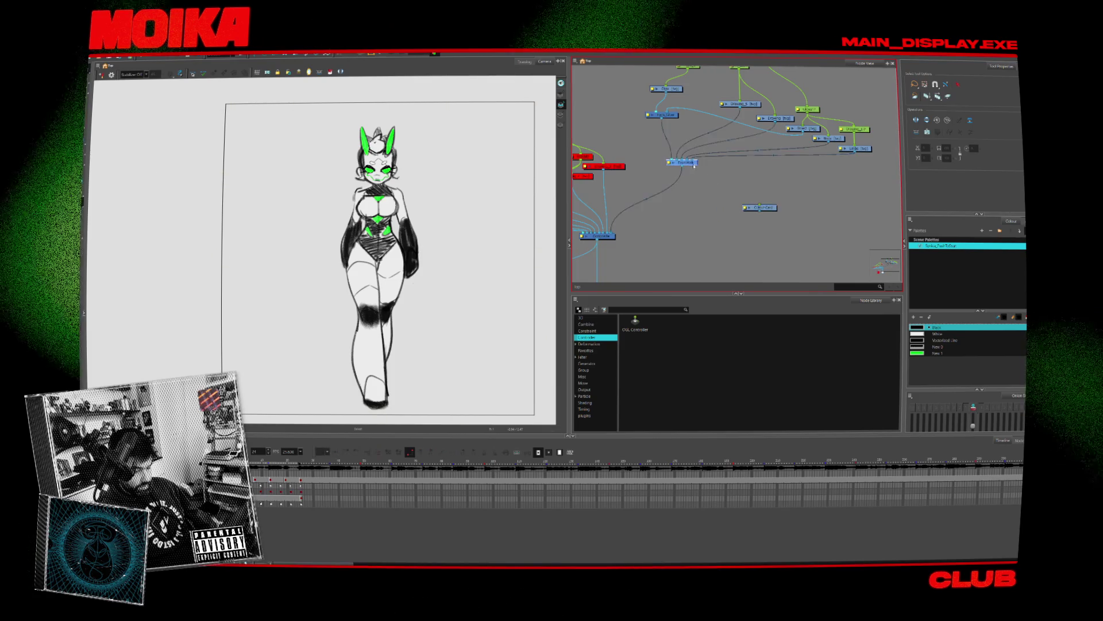
key("Tab")
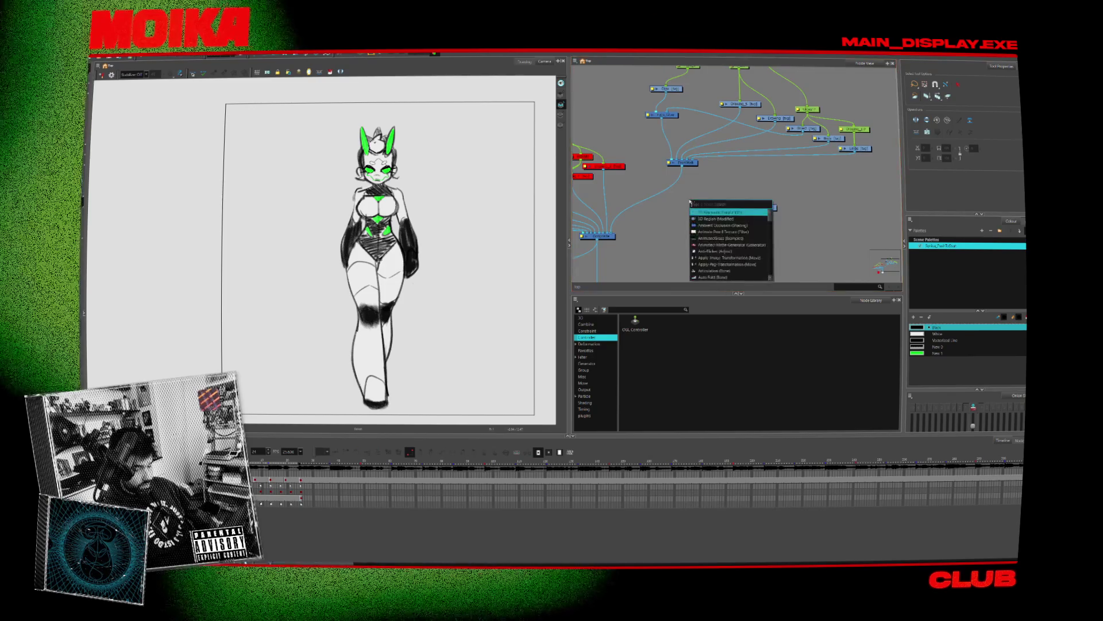
type("write")
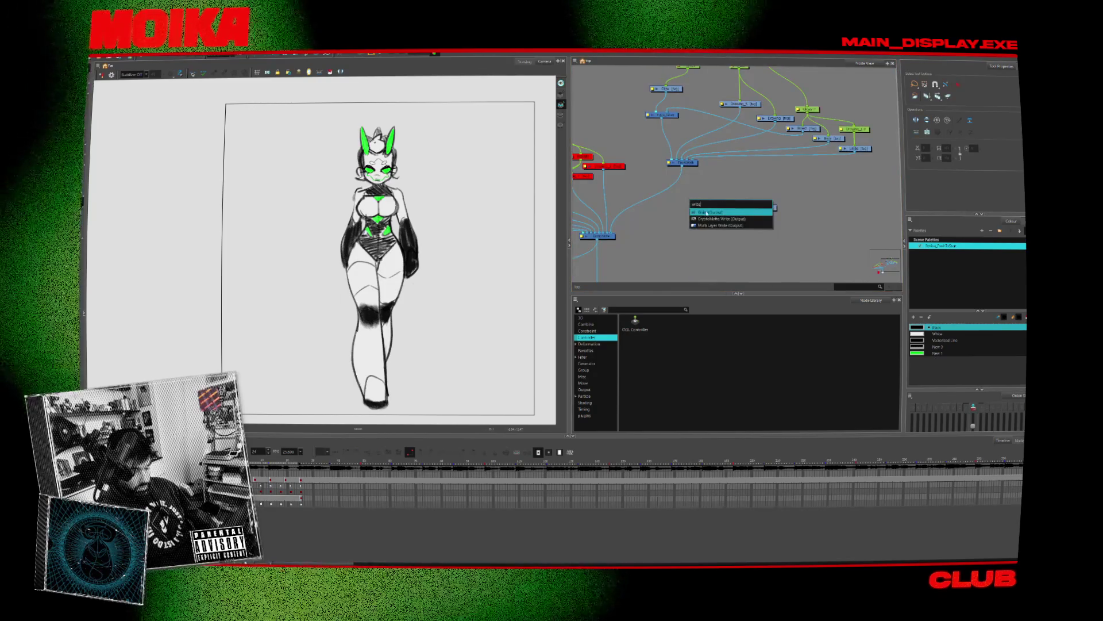
left_click(721, 212)
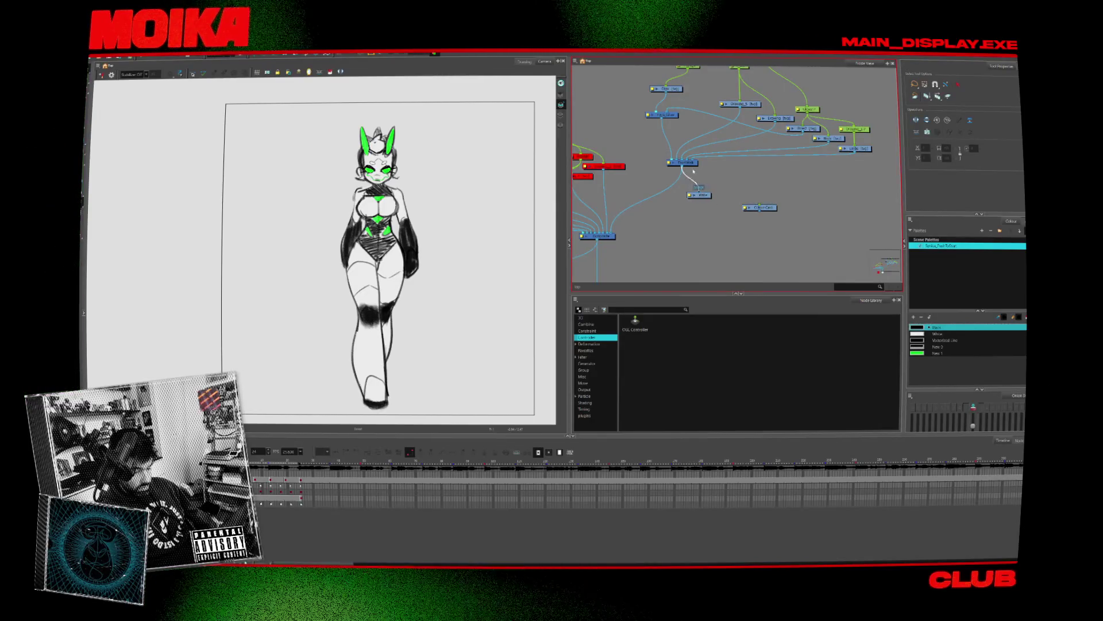
Step: Drag a Display node from the Node Library into the node graph
scroll(677, 228, "down", 3)
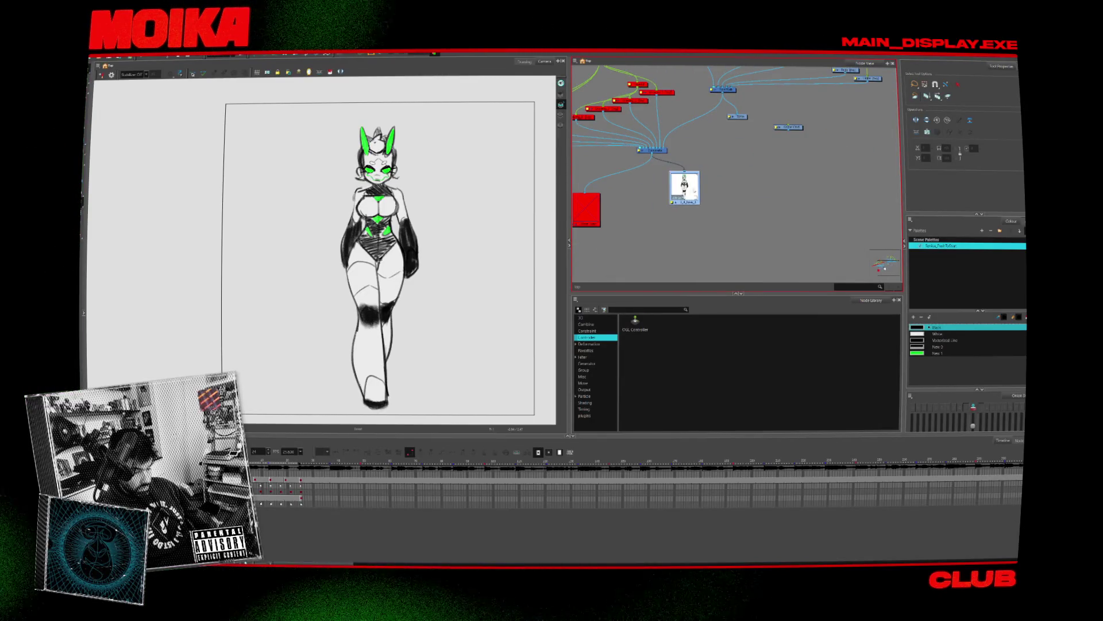
scroll(682, 200, "left", 3)
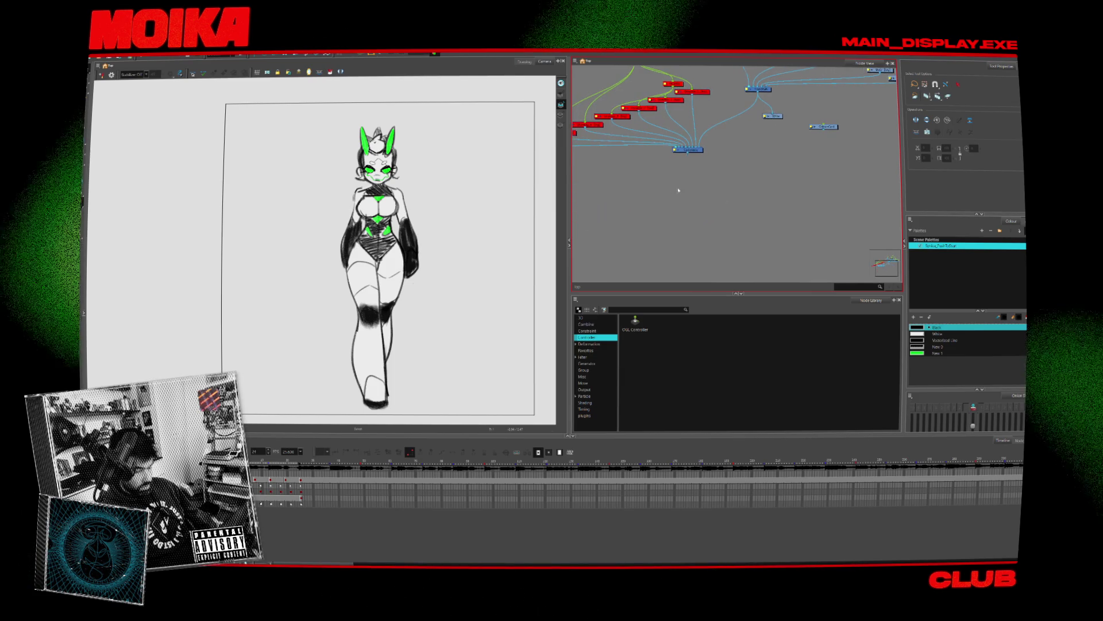
scroll(747, 173, "up", 3)
scroll(763, 165, "up", 3)
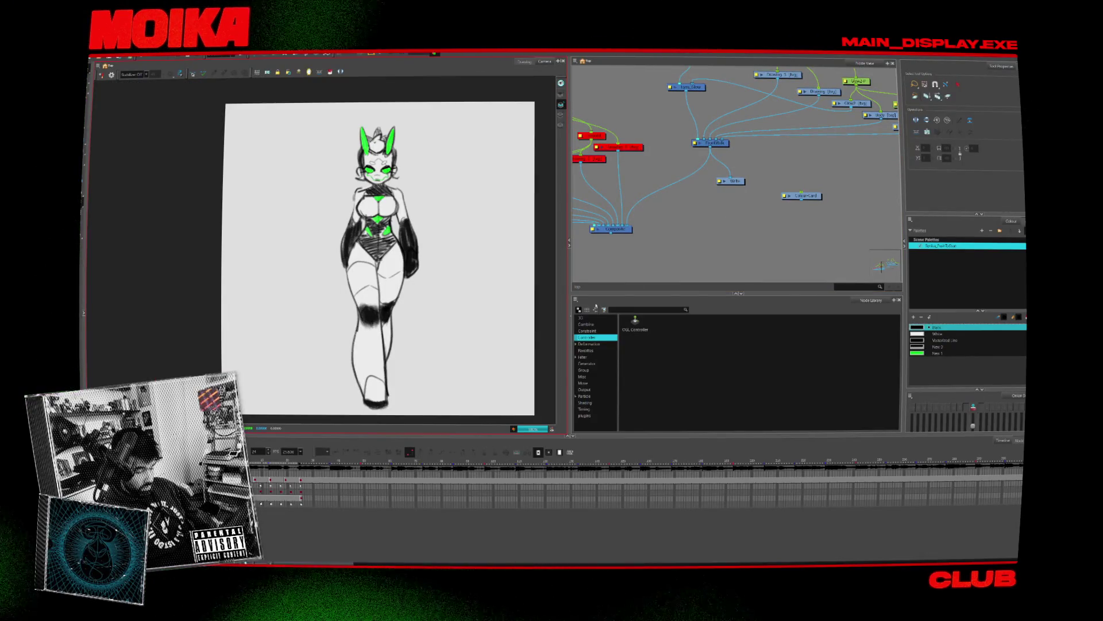
scroll(686, 261, "down", 5)
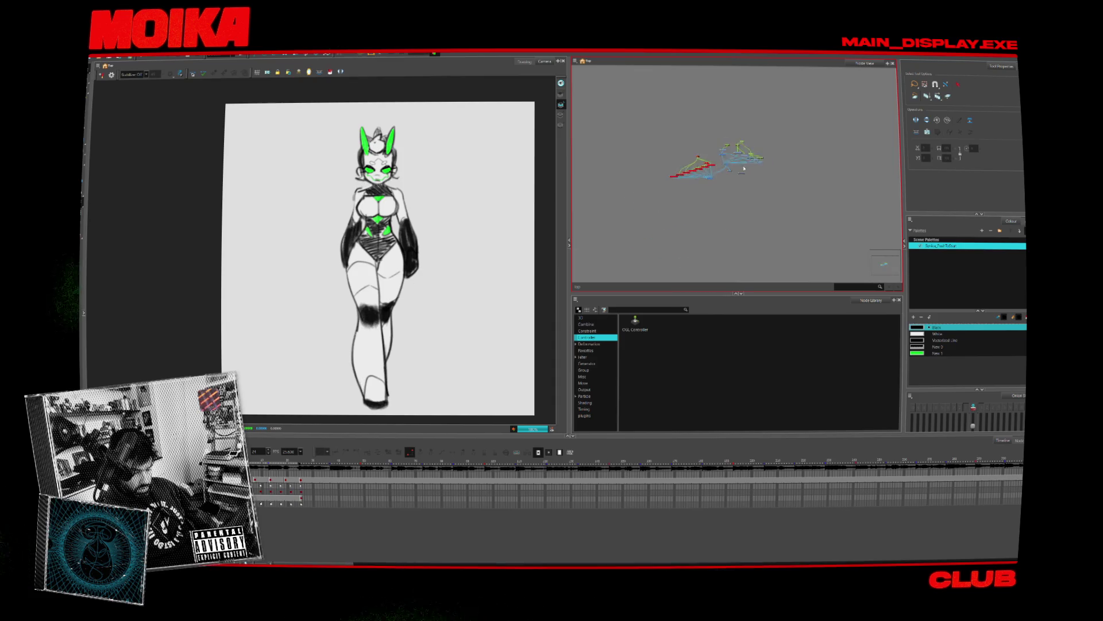
scroll(743, 168, "up", 5)
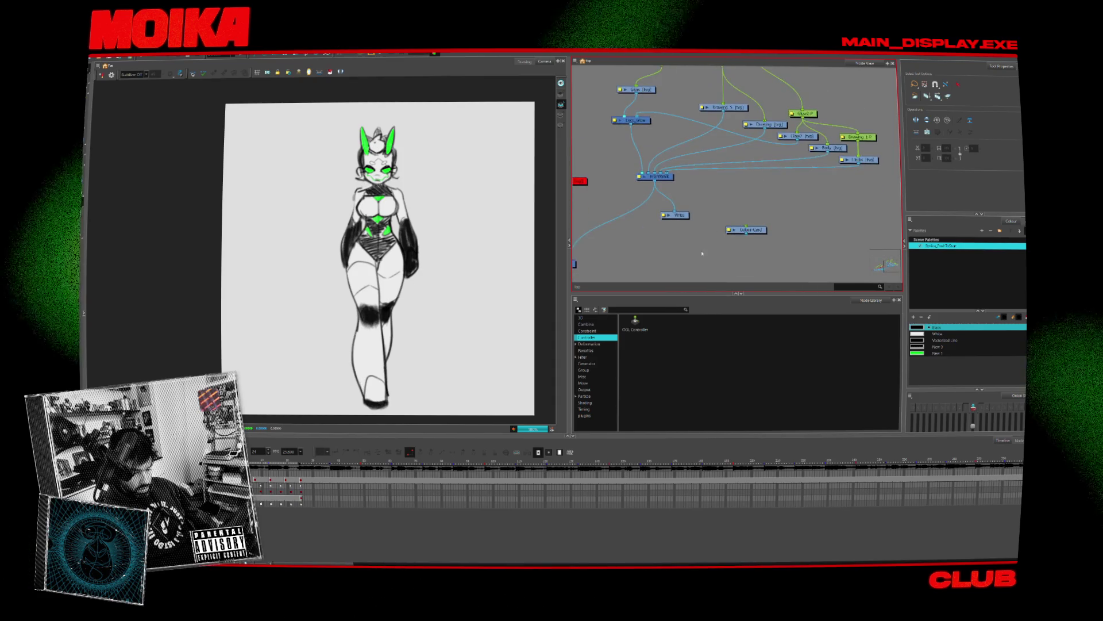
left_click(646, 309)
type("displ")
mouse_move(635, 322)
left_mouse_down()
mouse_move(692, 239)
mouse_move(655, 192)
left_mouse_up()
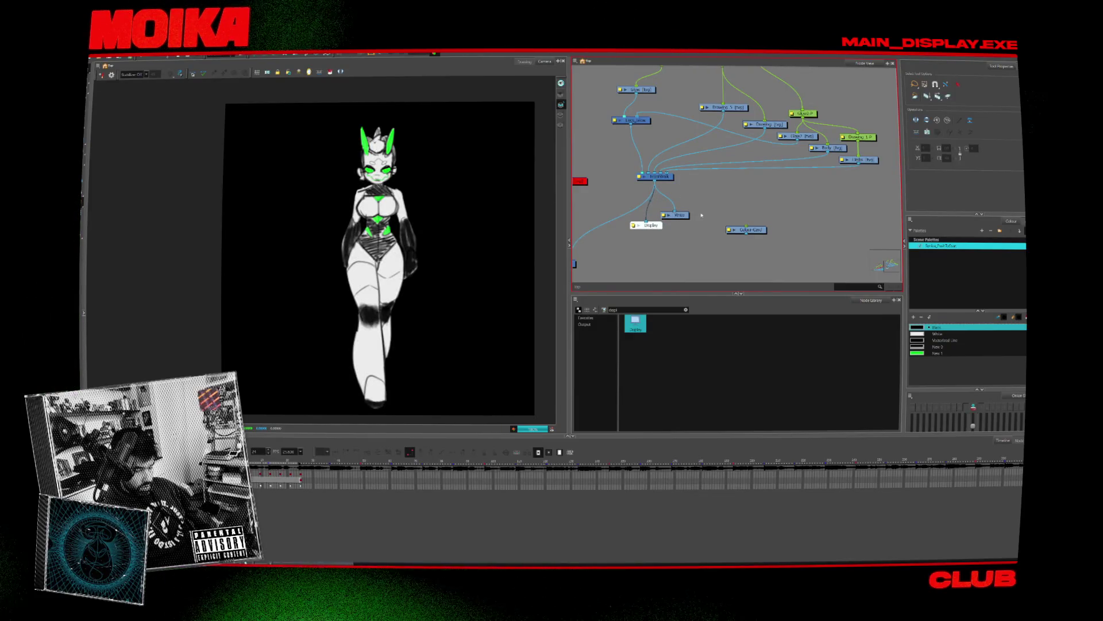
Step: Rename the Write node to Write_A_Front_1 in its Layer Properties
left_click(663, 216)
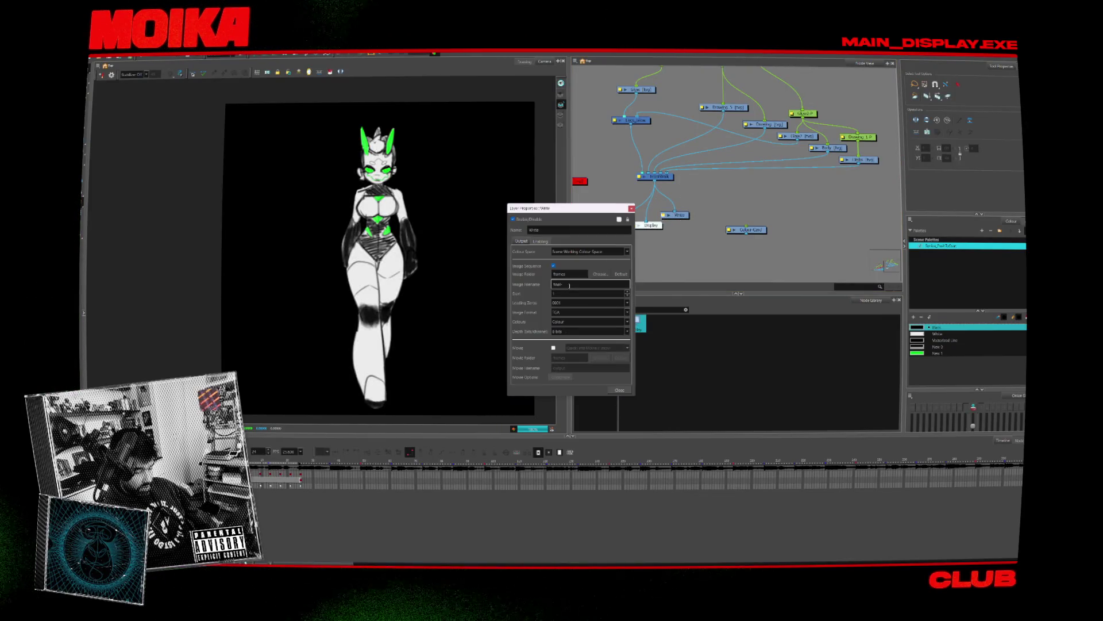
double_click(585, 230)
key("BackSpace")
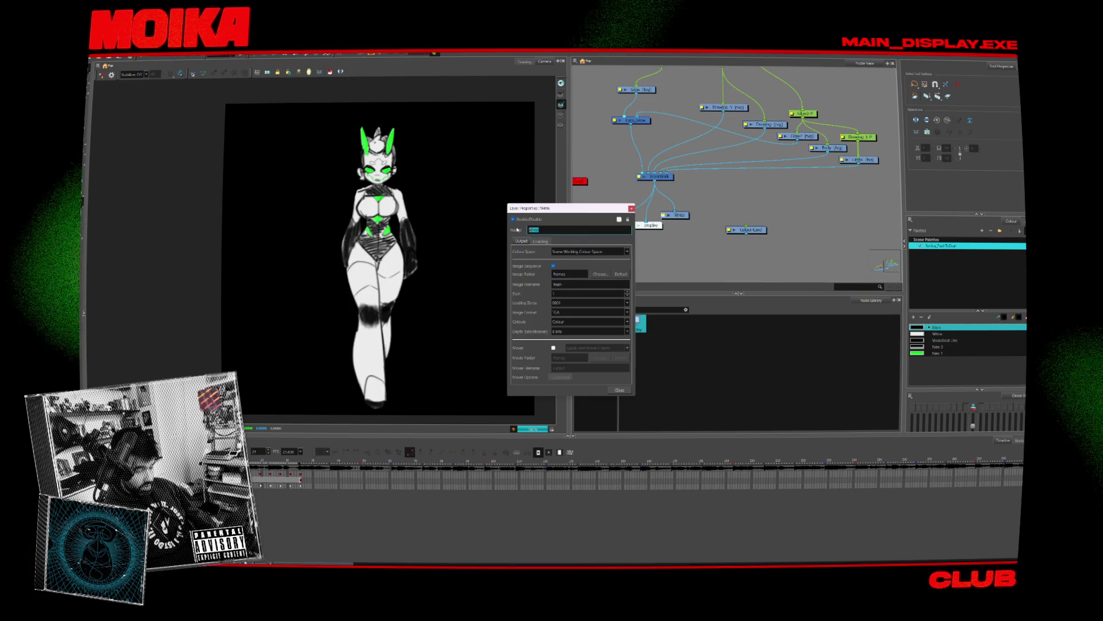
key("Caps_Lock")
key("Caps_Lock")
type("rite_Front")
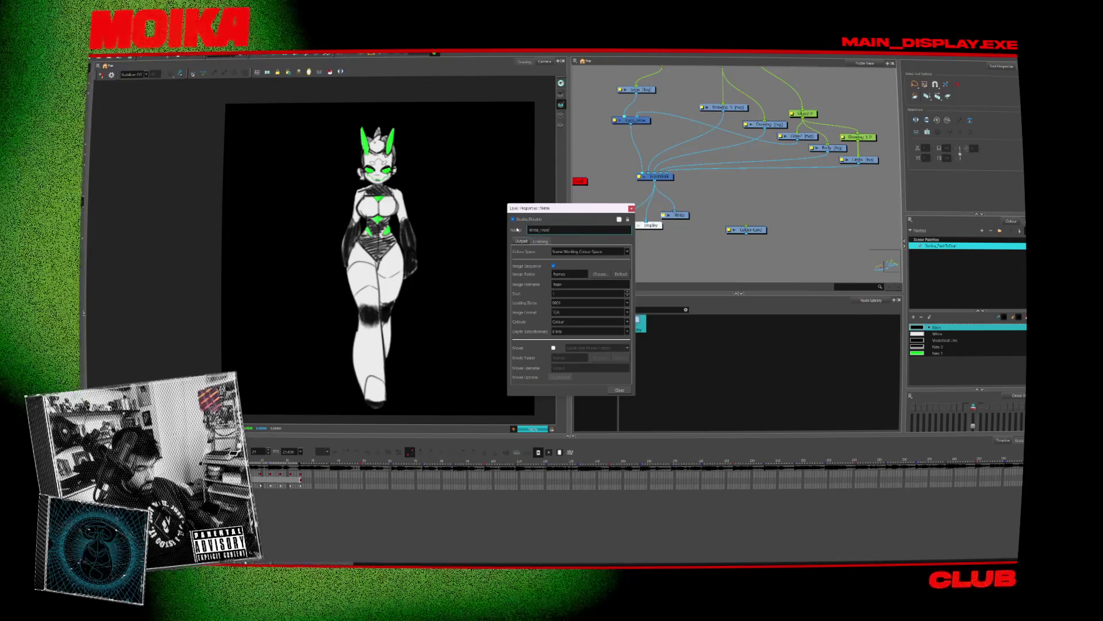
key("Caps_Lock")
type("A")
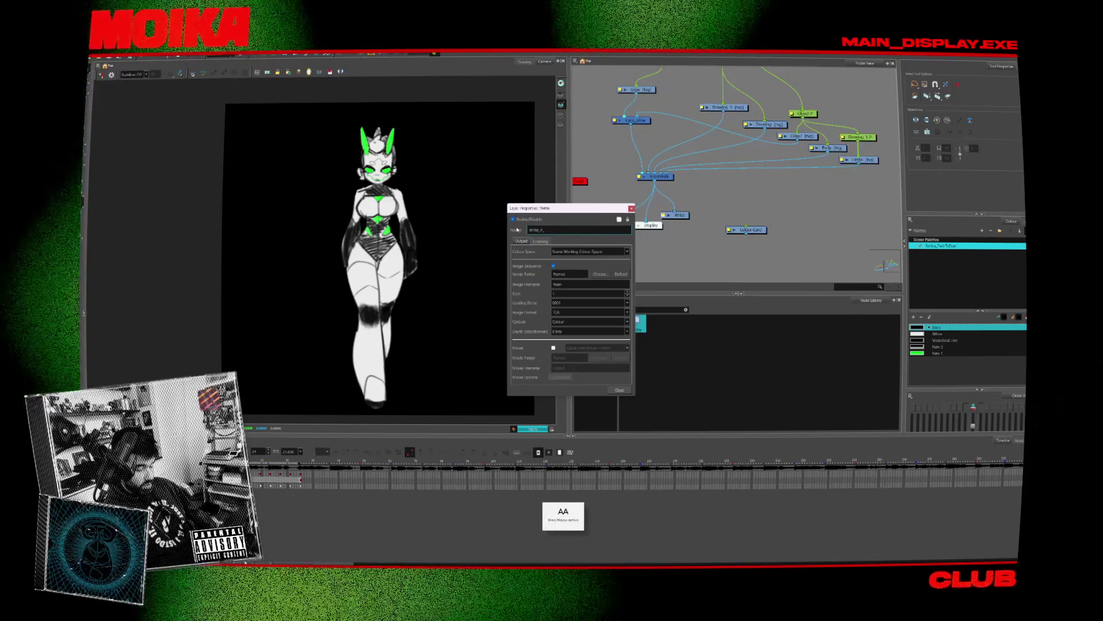
key("Caps_Lock")
type("l")
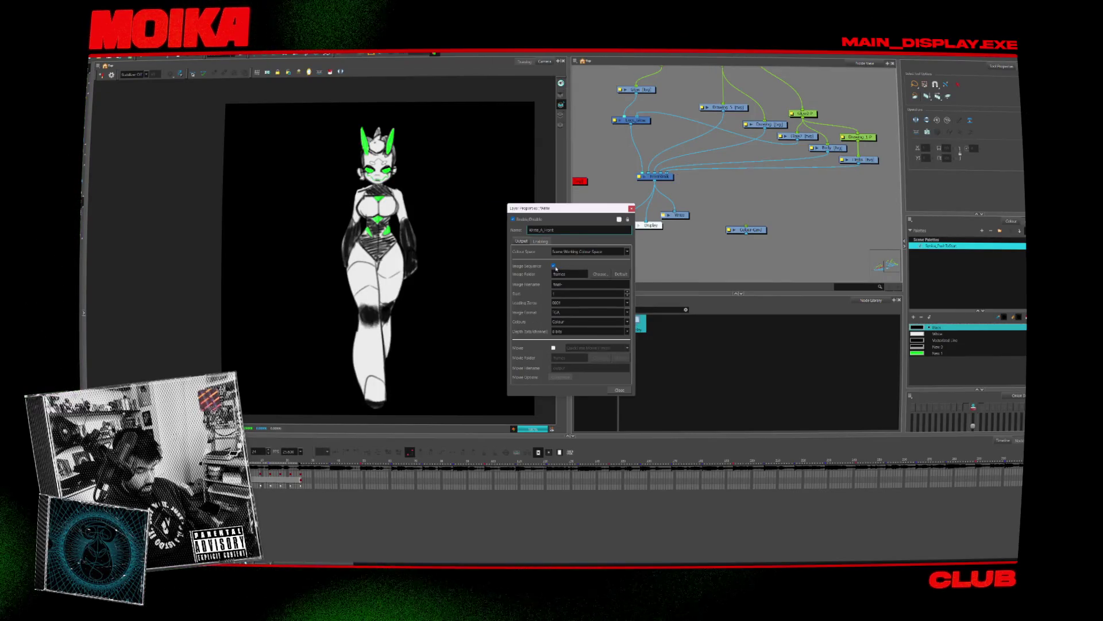
Step: Set the Write node to output a QuickTime movie into the frames/Poses folder
left_click(554, 266)
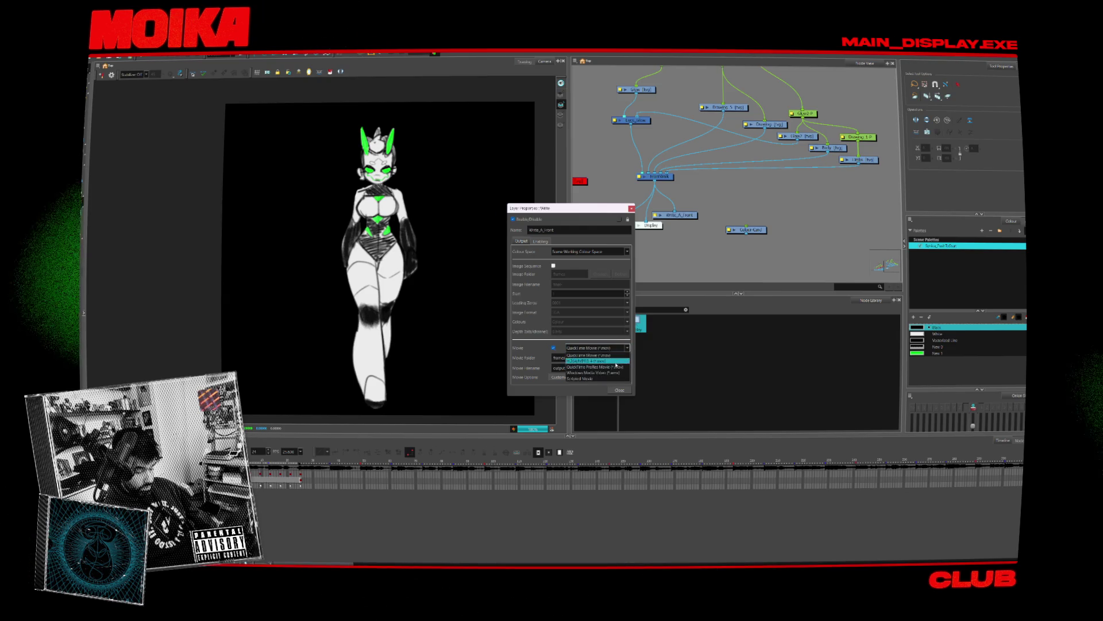
left_click(612, 366)
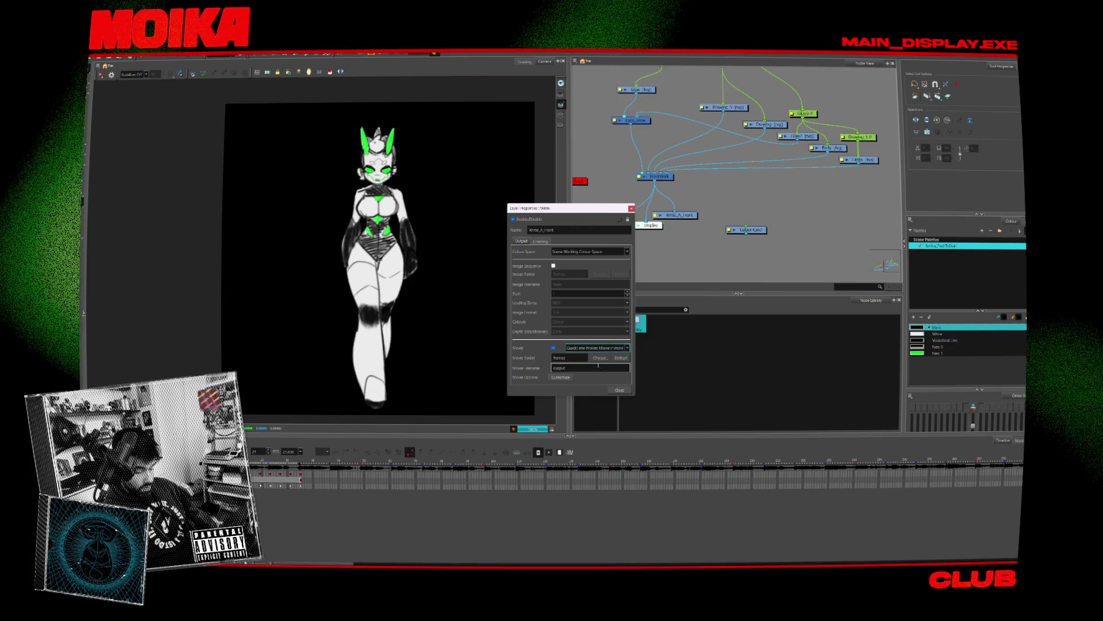
left_click(601, 357)
key("Escape")
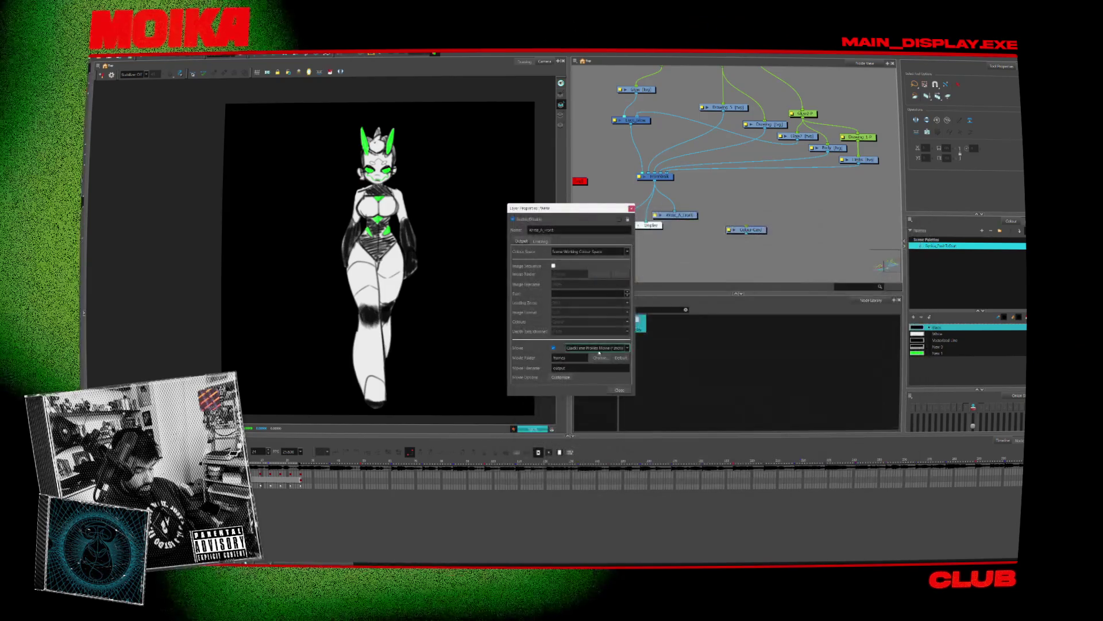
left_click(602, 359)
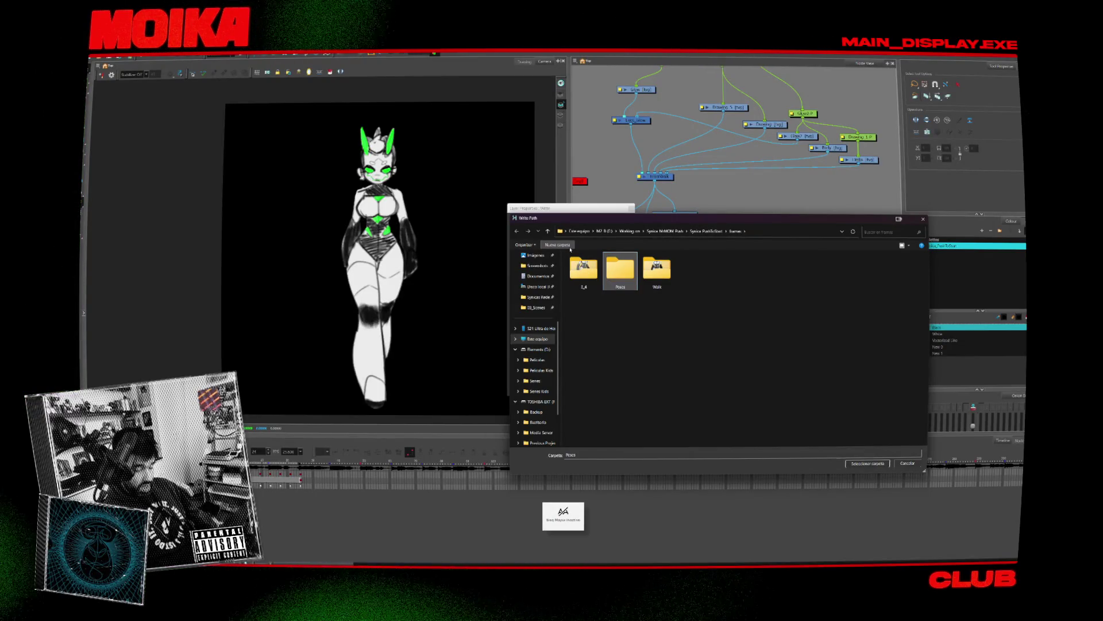
double_click(618, 271)
left_click(862, 463)
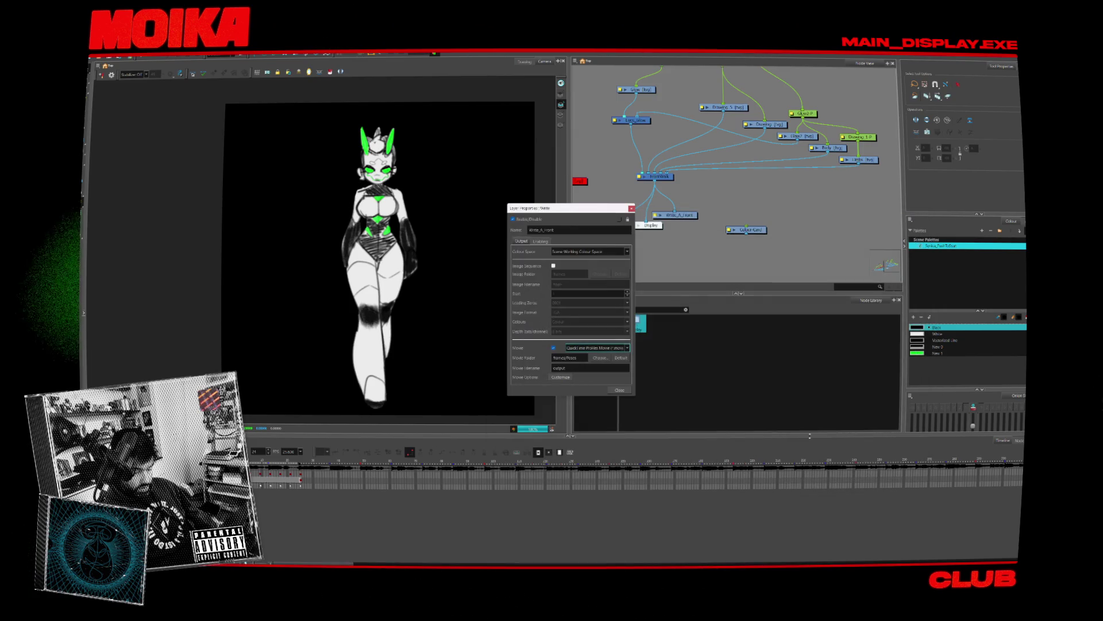
Step: Name the movie file A_Front, confirm the movie options and close the properties
double_click(577, 367)
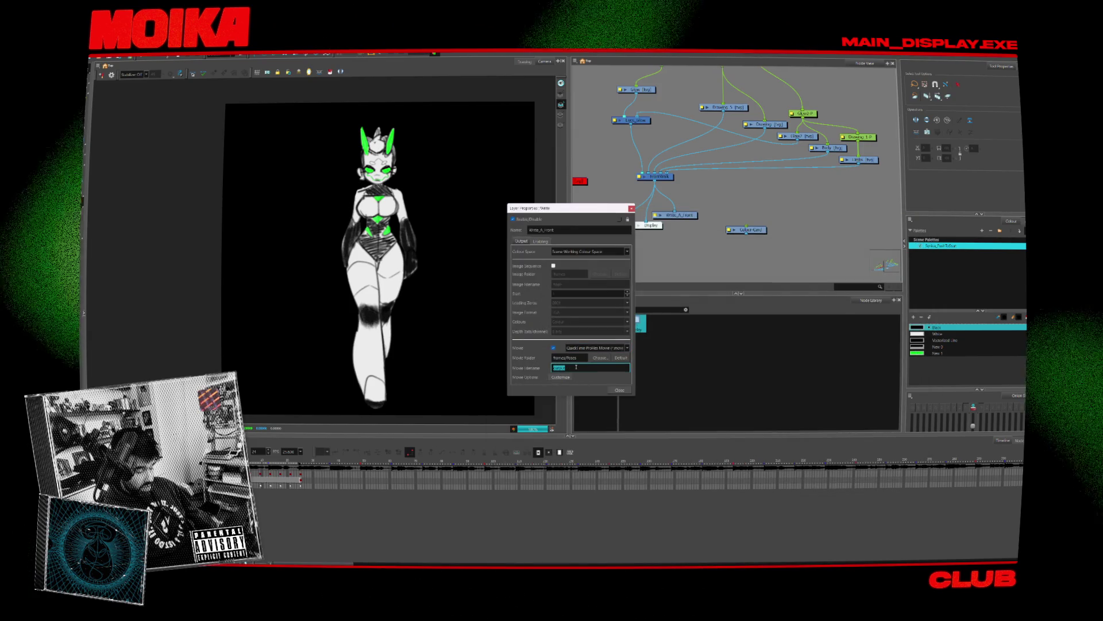
type("A_")
key("Caps_Lock")
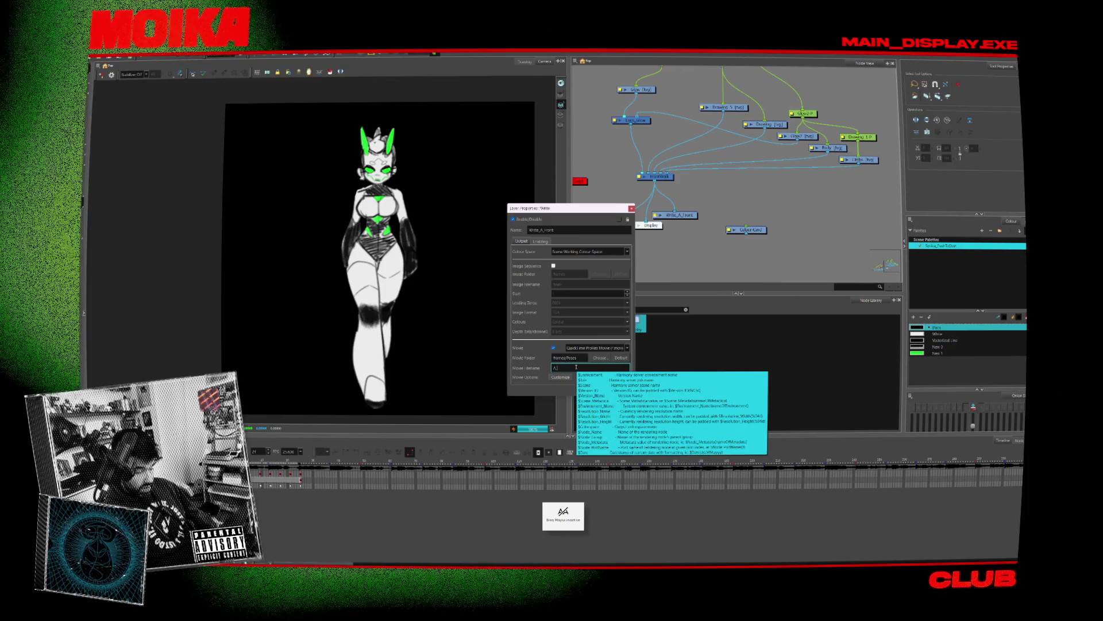
key("Caps_Lock")
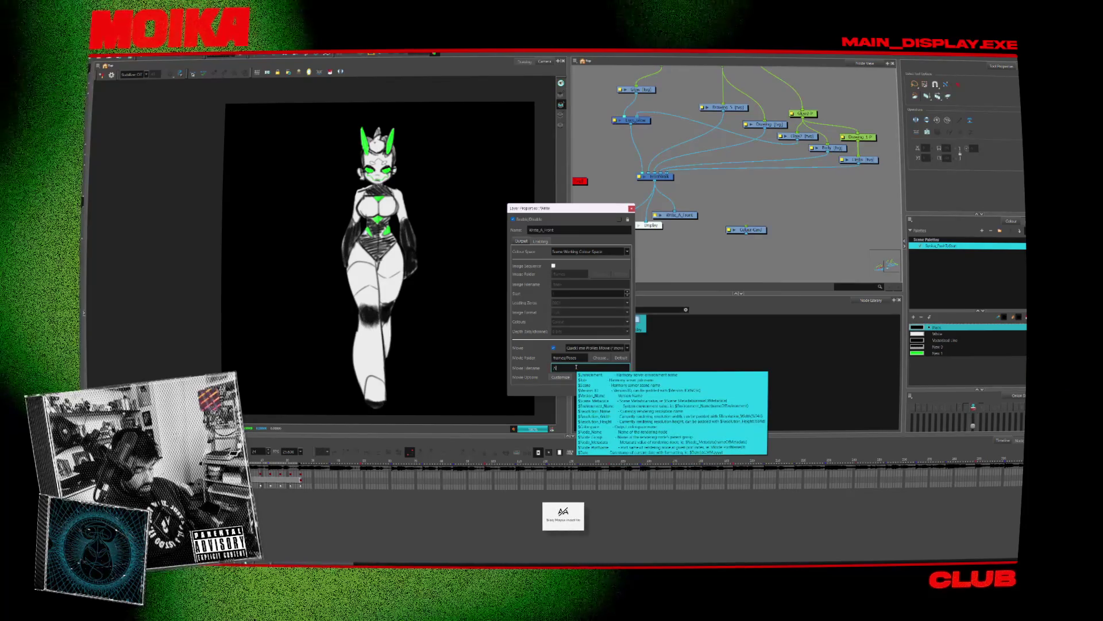
type("Front")
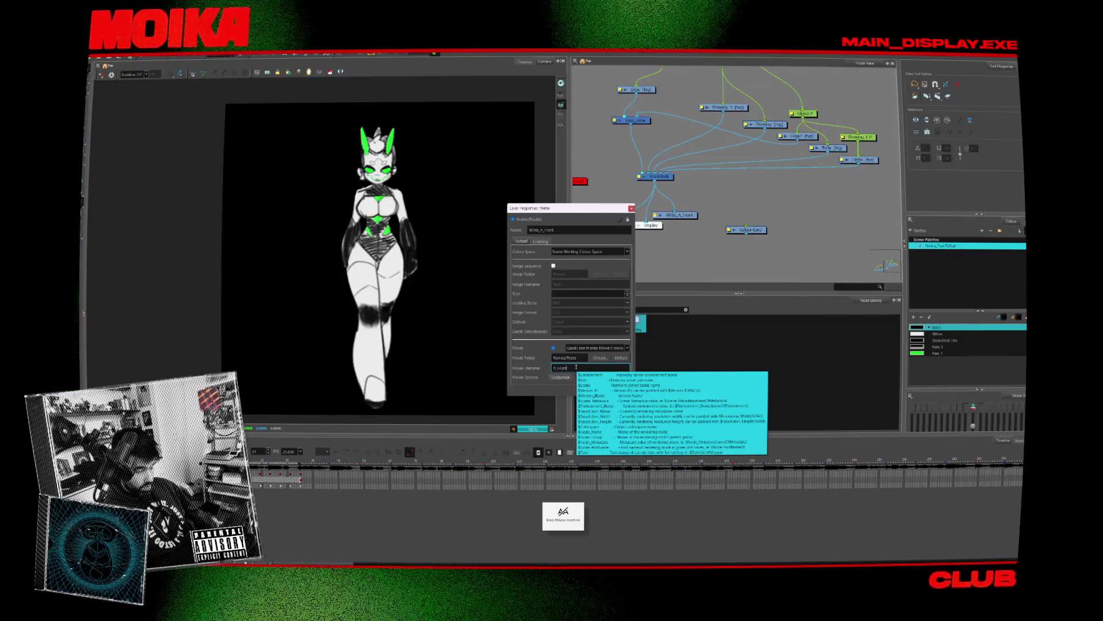
left_click(563, 395)
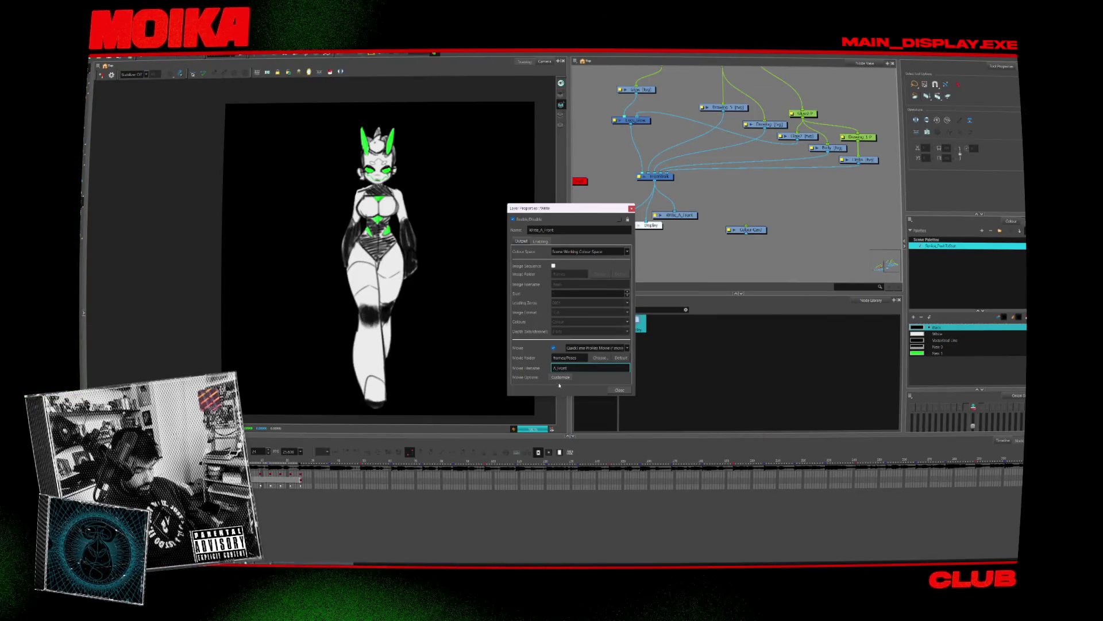
left_click(560, 377)
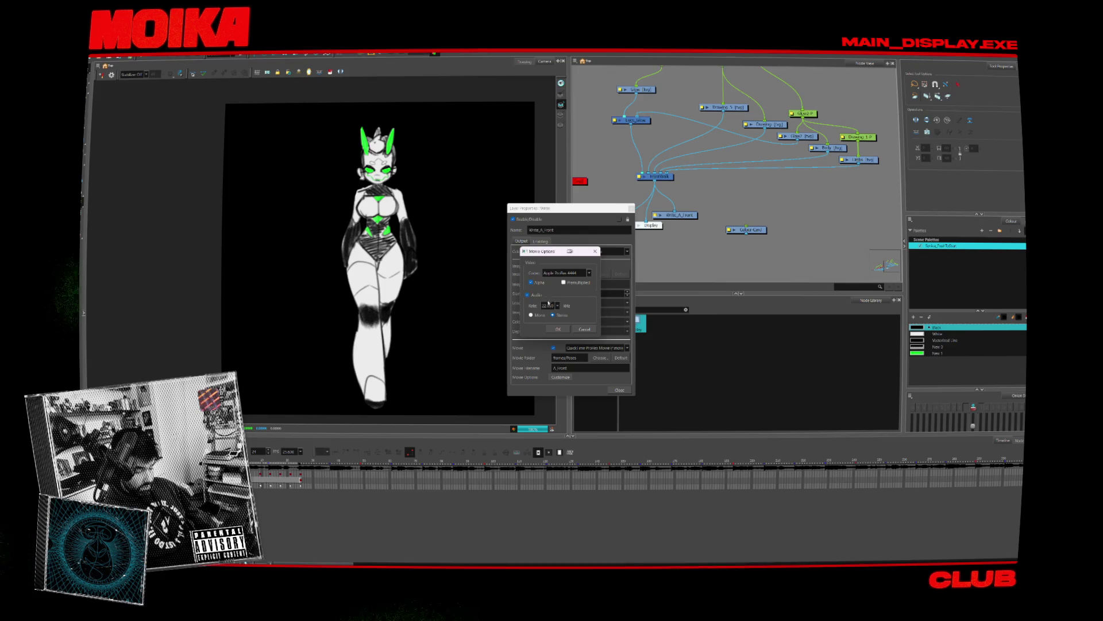
left_click(558, 329)
left_click(620, 390)
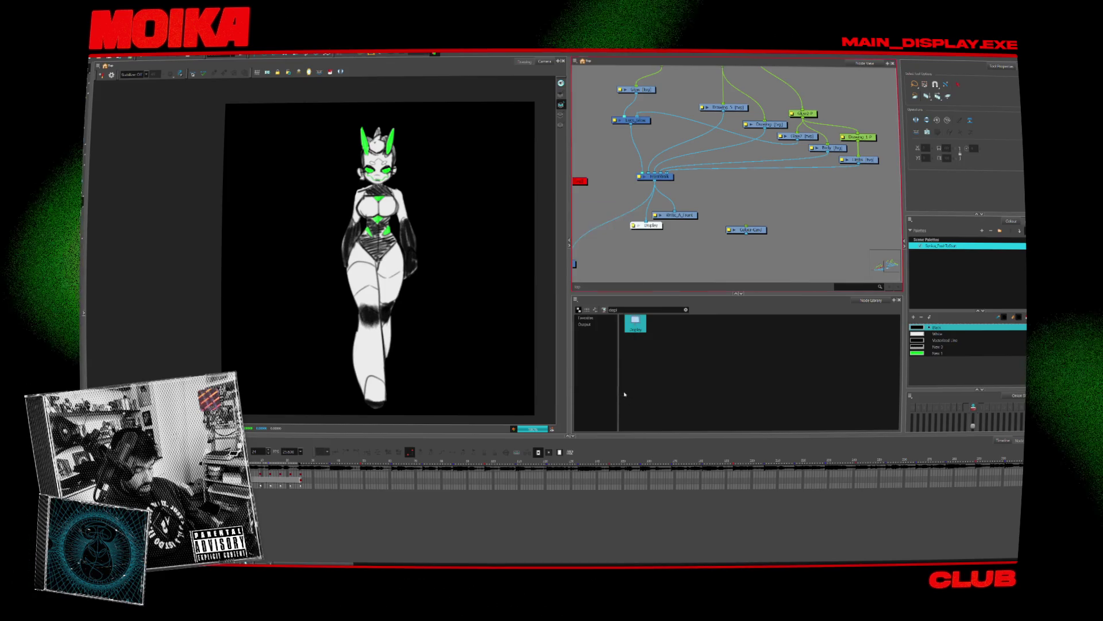
Step: Inspect Lyrs_Glow's properties and rewire its output cable to the composite node
middle_click_drag(698, 200, 732, 228)
double_click(661, 149)
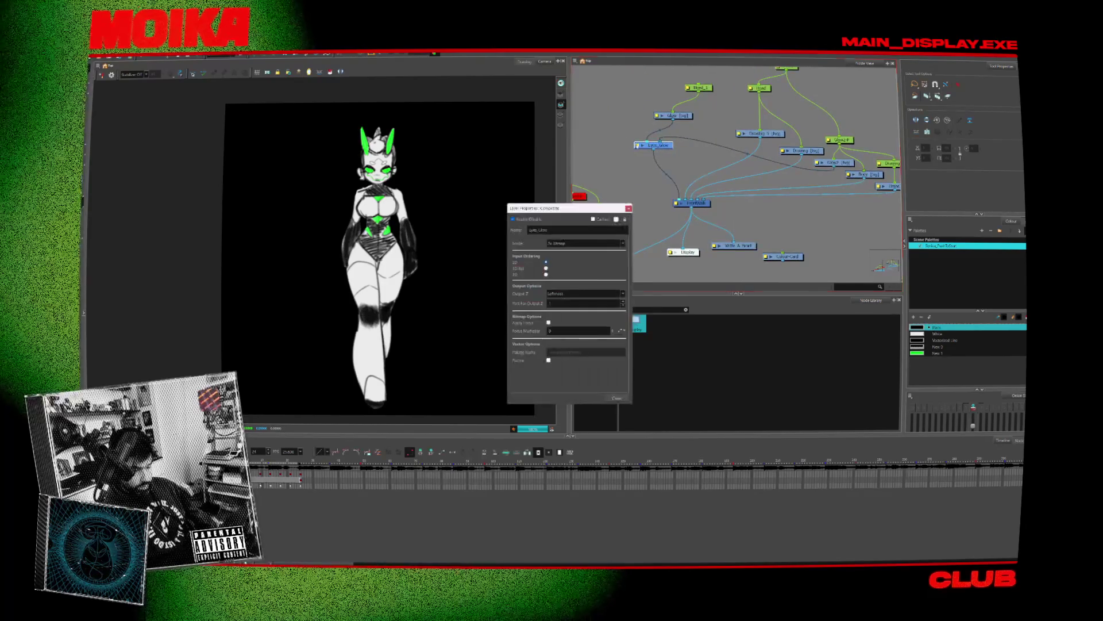
key("Escape")
middle_click_drag(676, 211, 667, 207)
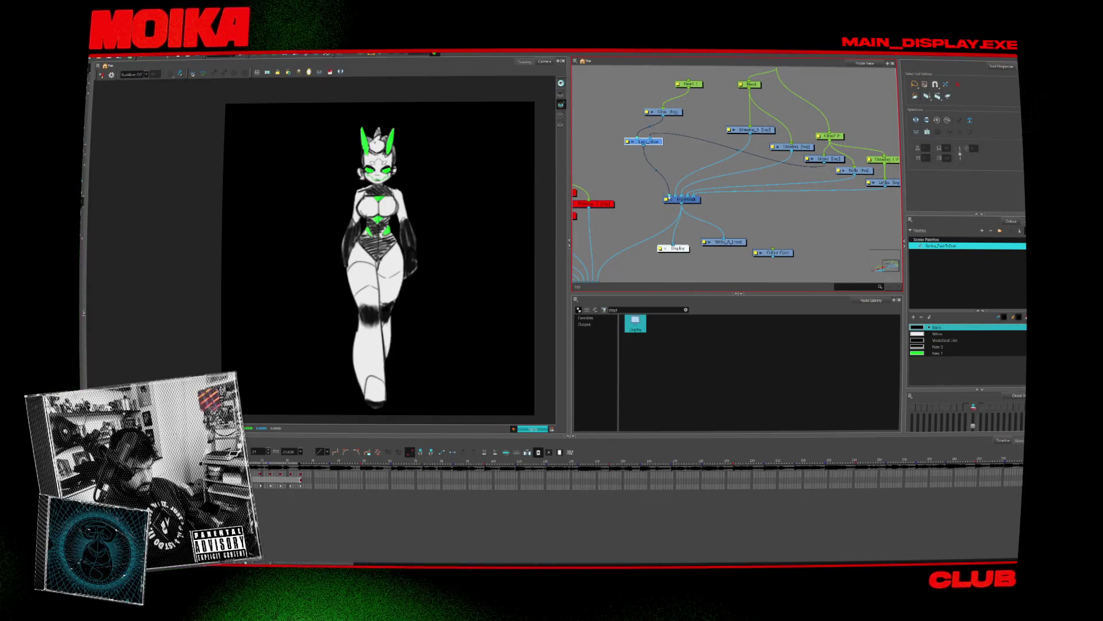
left_click(649, 190)
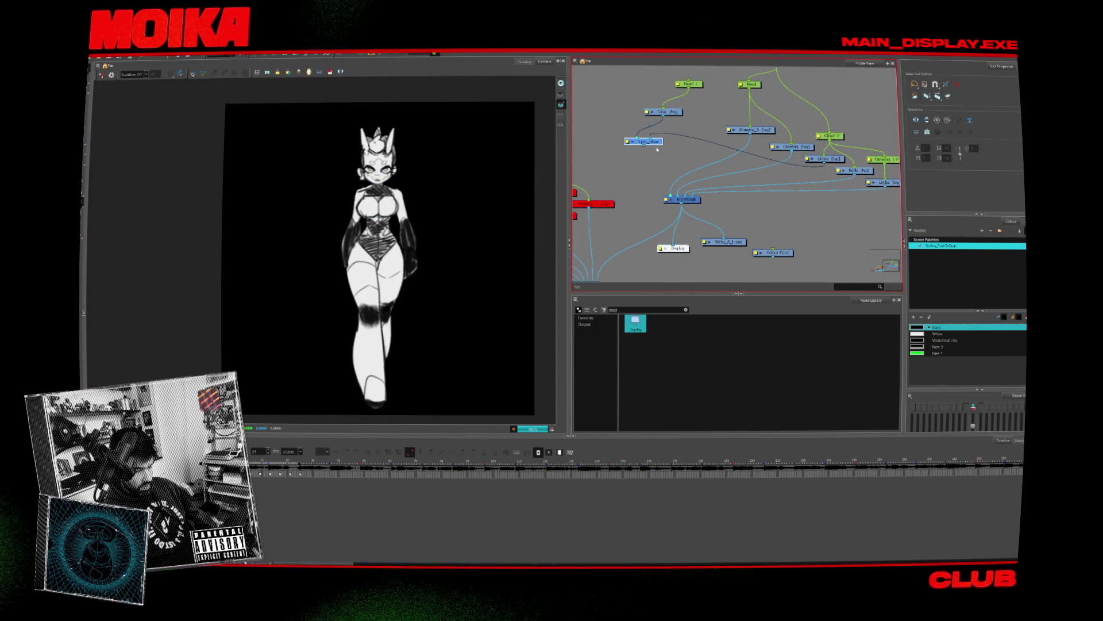
left_click_drag(644, 144, 673, 199)
middle_click_drag(680, 210, 687, 222)
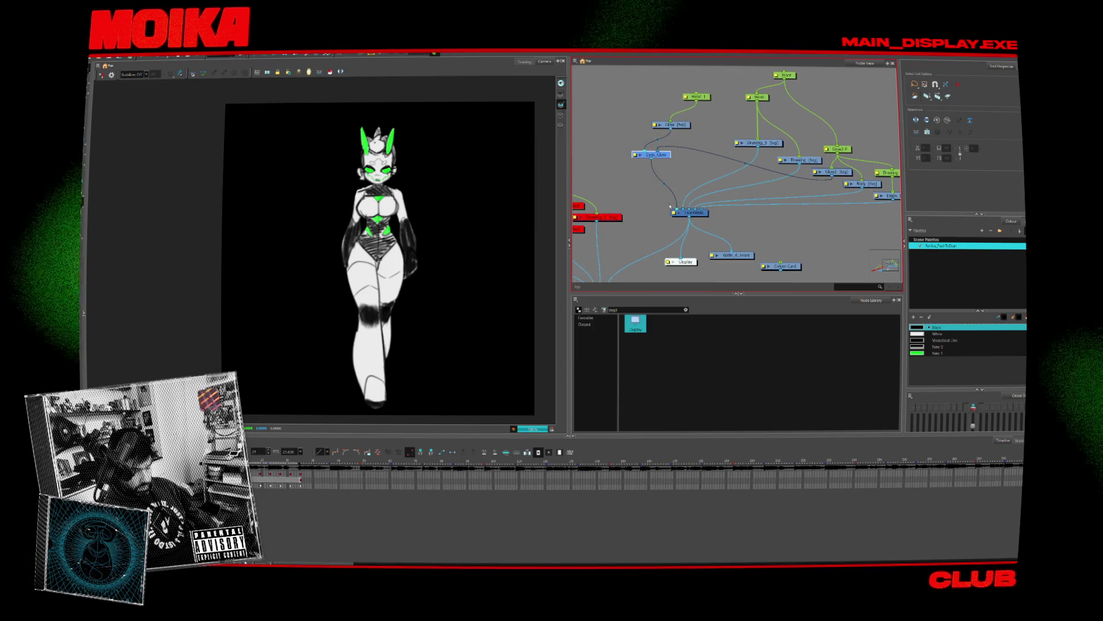
left_click(699, 257)
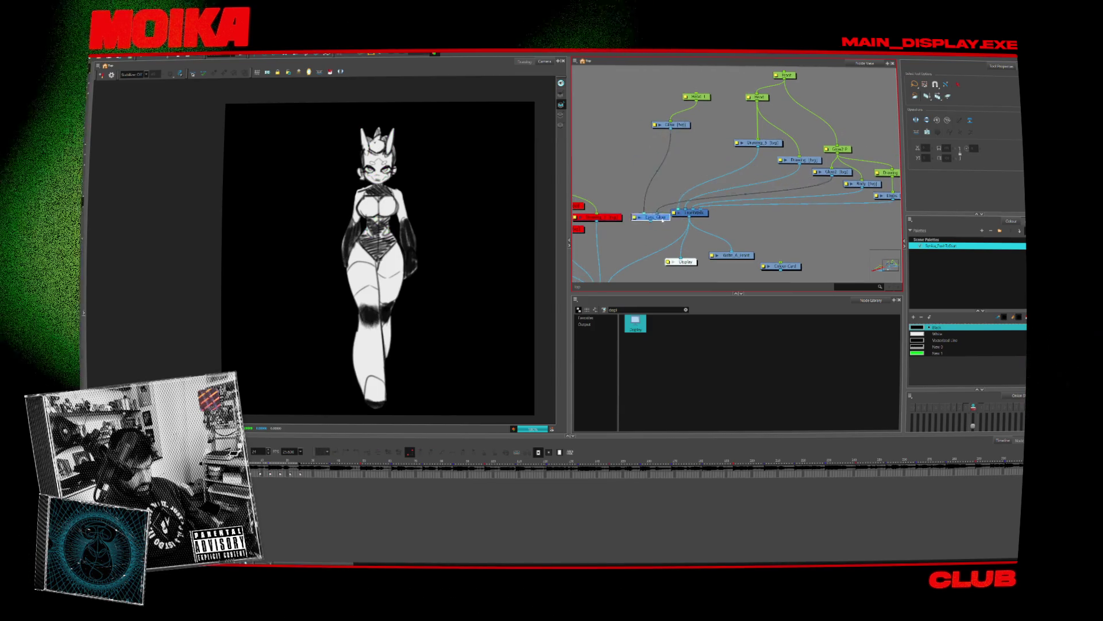
Step: Place Lyrs_Glow beside the composite, connect Fast Glow to Composite, and preview the Composite
middle_click_drag(673, 172, 694, 87)
mouse_move(670, 72)
left_mouse_down()
mouse_move(668, 144)
mouse_move(641, 204)
mouse_move(625, 209)
left_mouse_up()
middle_click_drag(661, 219, 650, 249)
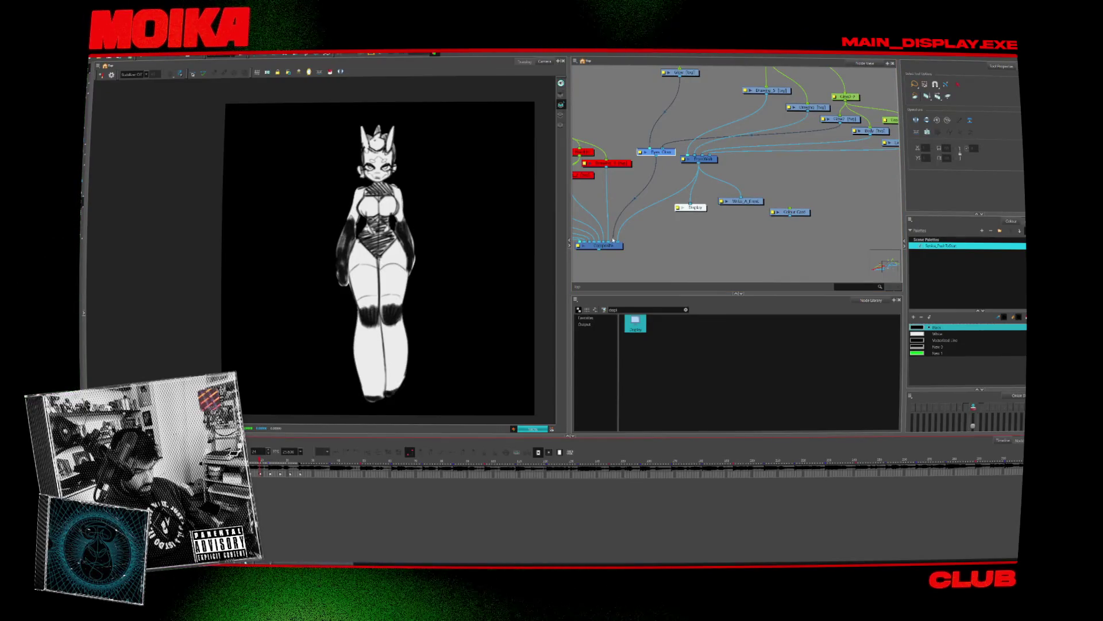
double_click(640, 152)
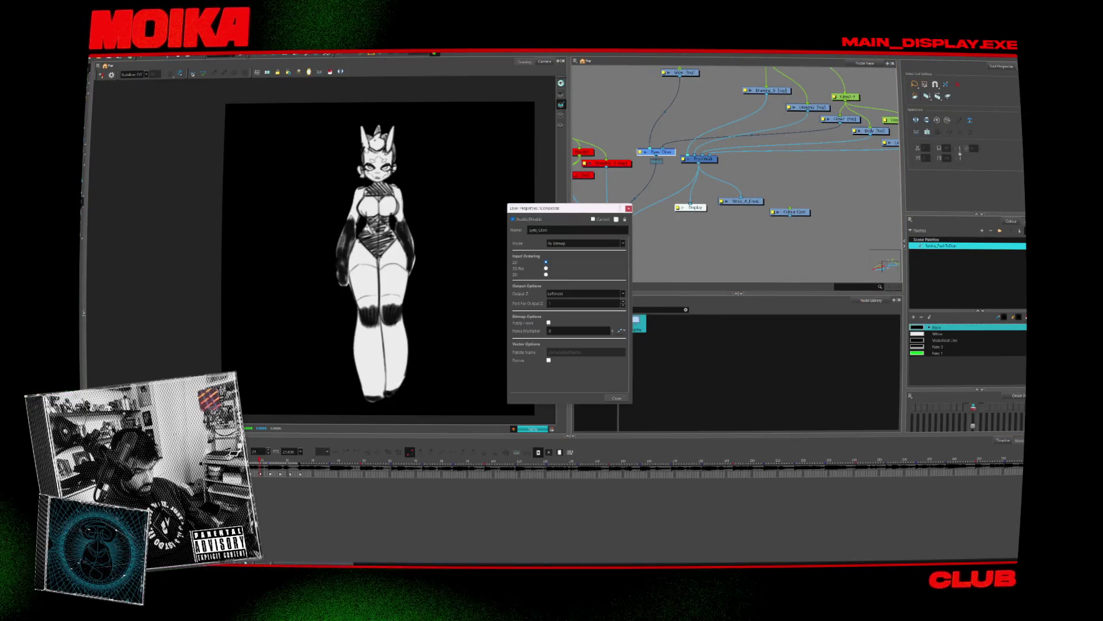
left_click(628, 208)
middle_click_drag(683, 182, 675, 217)
middle_click_drag(587, 238, 624, 209)
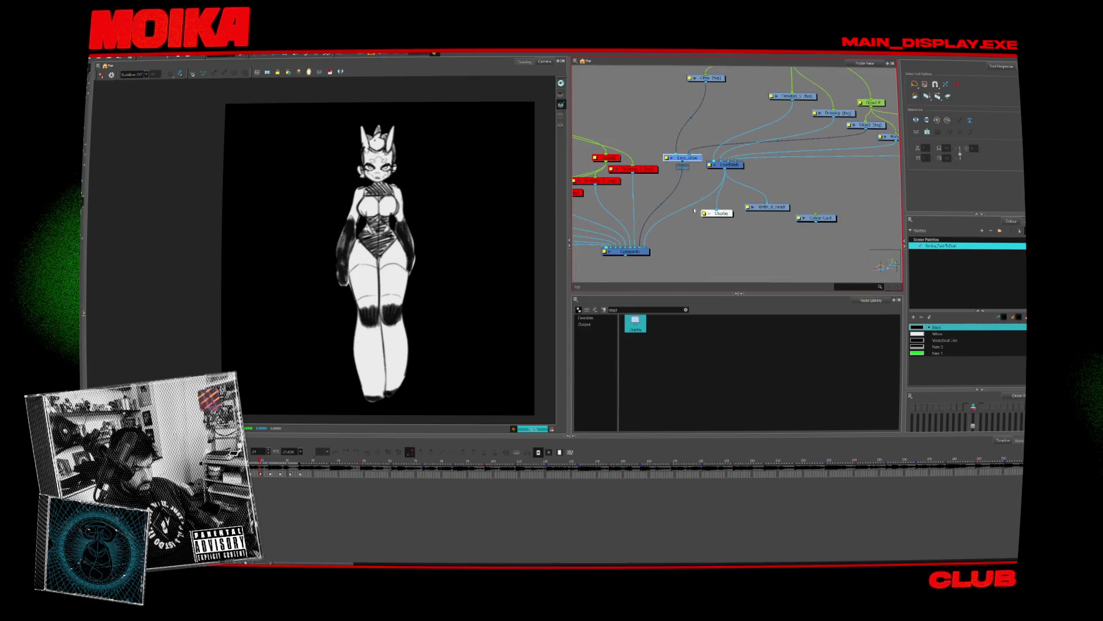
left_click_drag(721, 216, 638, 264)
Step: Move the FrontWalk node to the right and preview only the Eyes Glow output
left_click(693, 156)
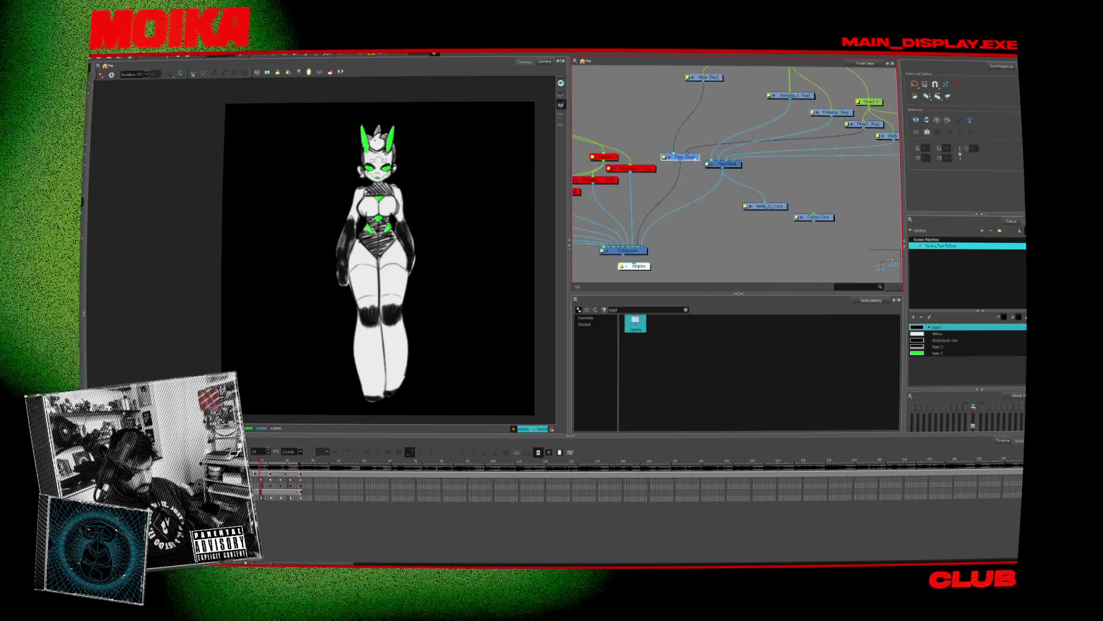
left_click_drag(726, 164, 795, 163)
left_click_drag(764, 206, 813, 207)
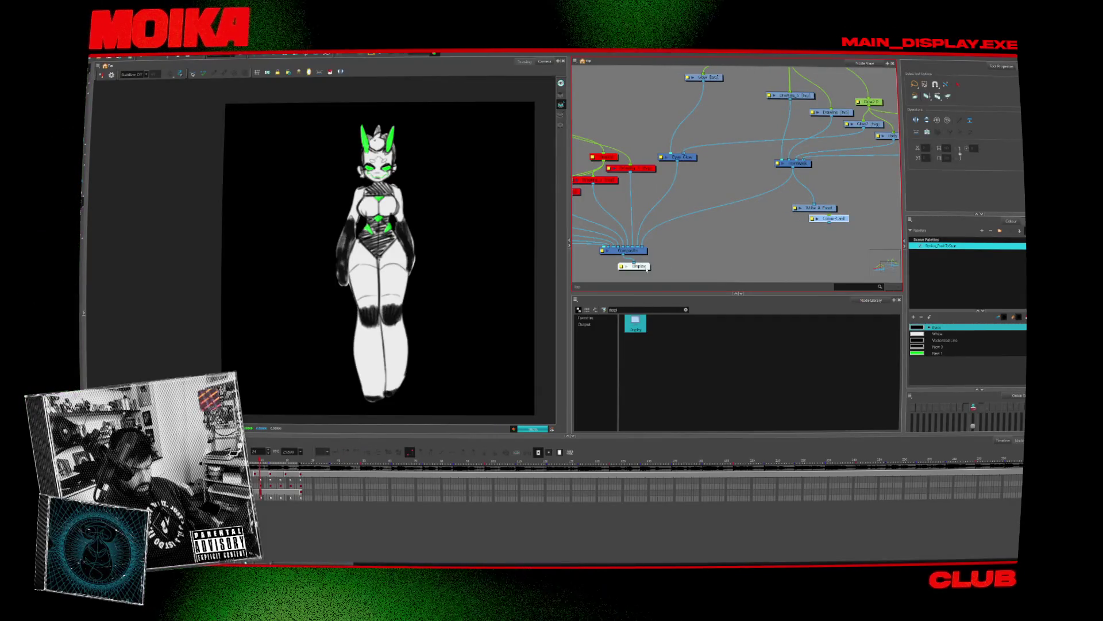
left_click_drag(635, 266, 679, 184)
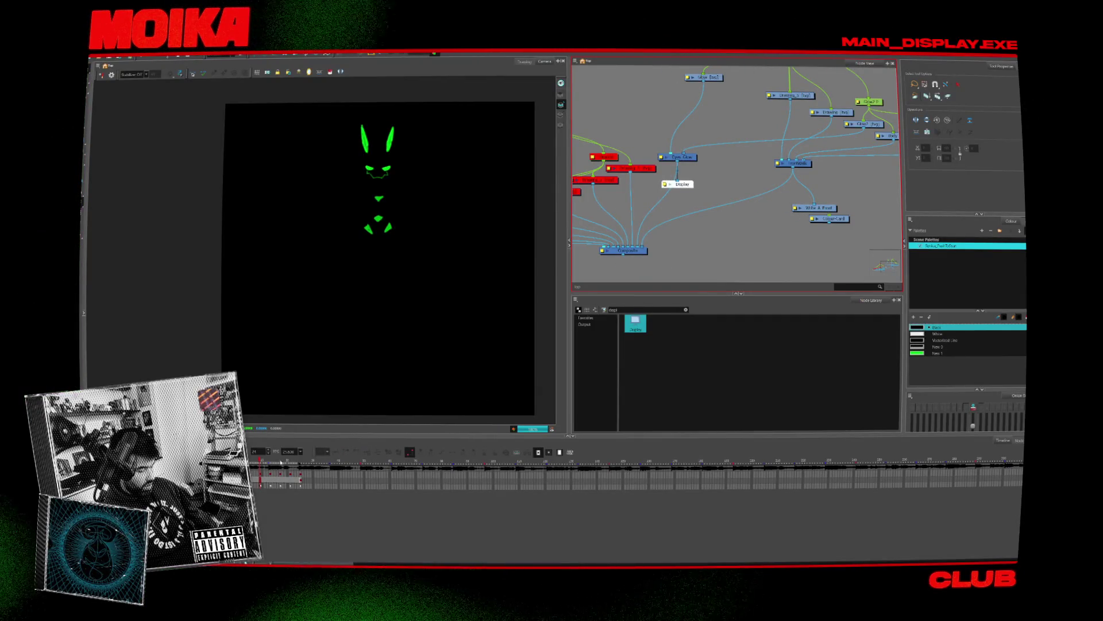
middle_click_drag(734, 164, 710, 180)
middle_click_drag(784, 162, 756, 175)
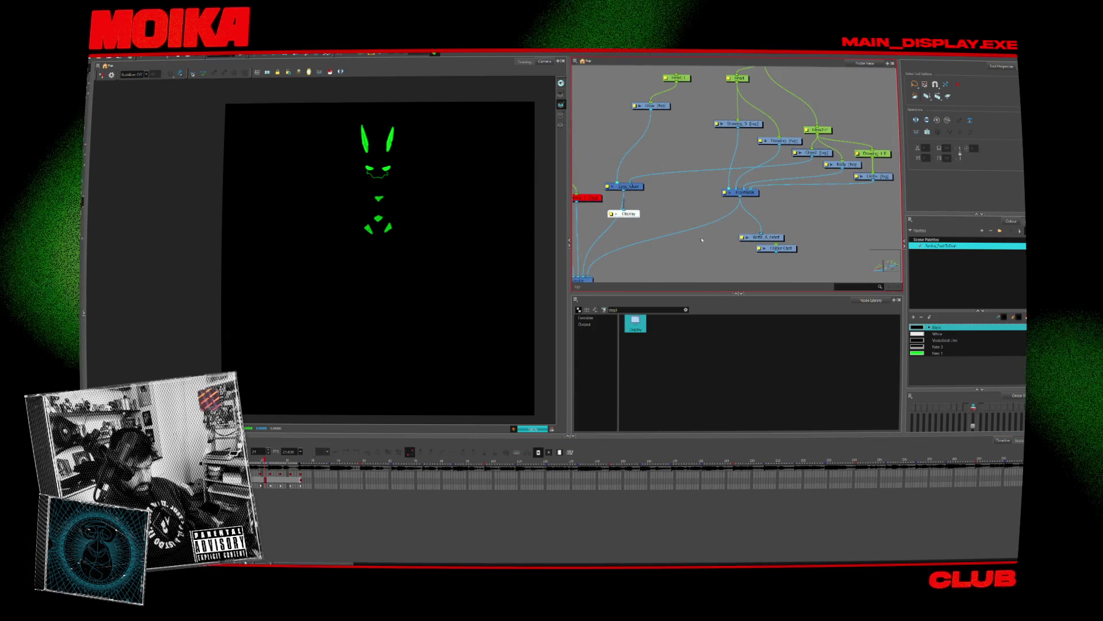
Step: Toggle the Display between glow-only and full composite, then nudge the Facemask node
middle_click_drag(701, 238, 758, 184)
left_click_drag(681, 161, 655, 237)
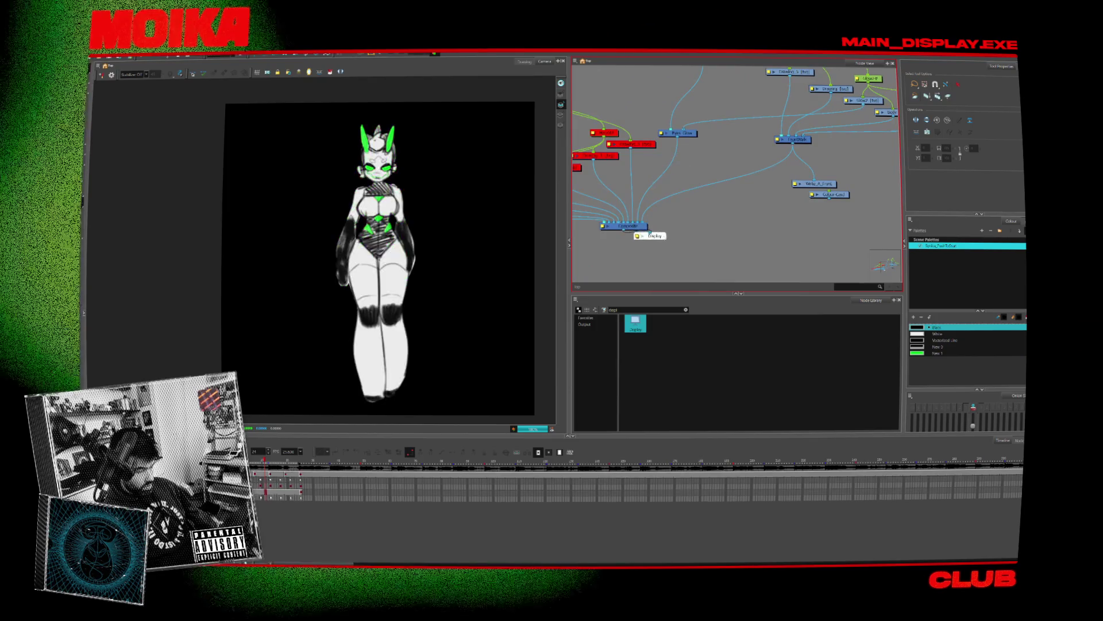
middle_click_drag(734, 184, 708, 204)
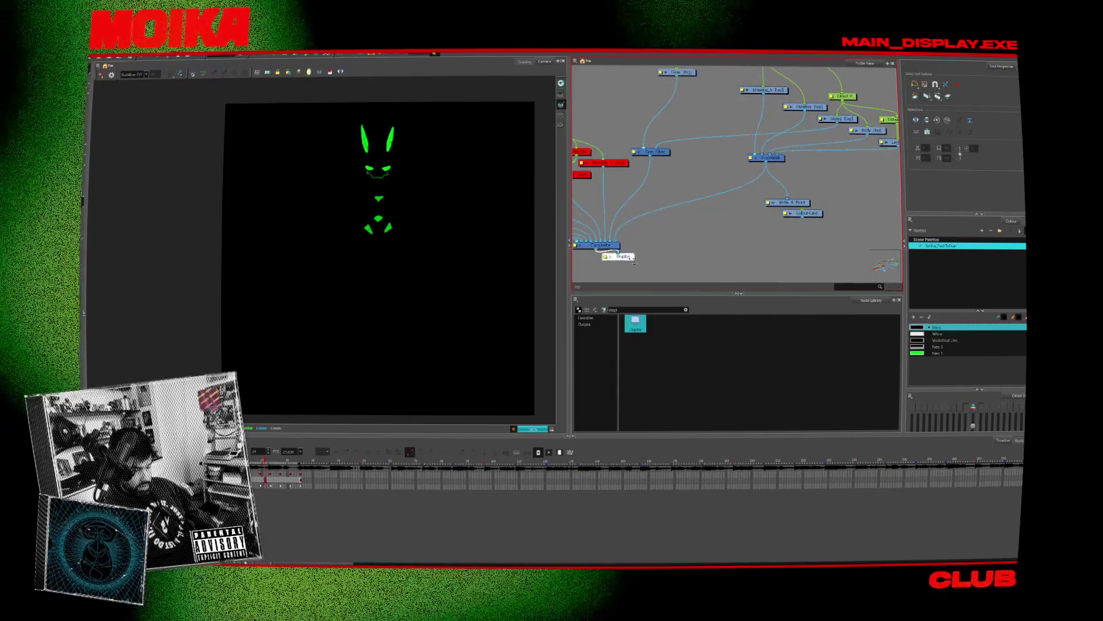
left_click_drag(632, 258, 625, 264)
left_click_drag(654, 151, 701, 164)
left_click(776, 159)
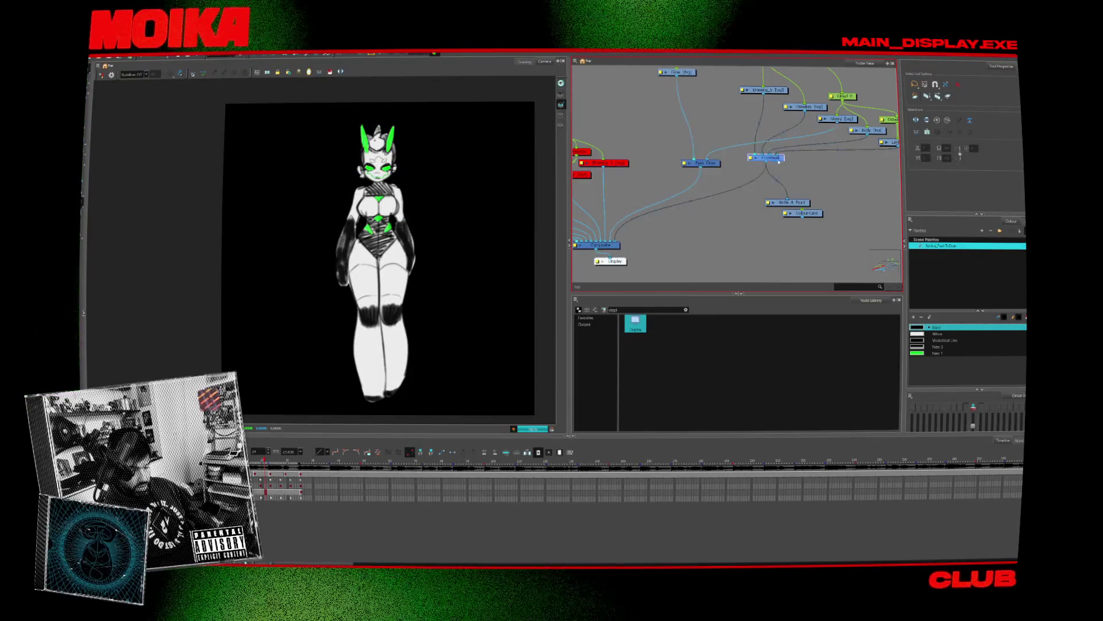
left_click_drag(778, 160, 786, 166)
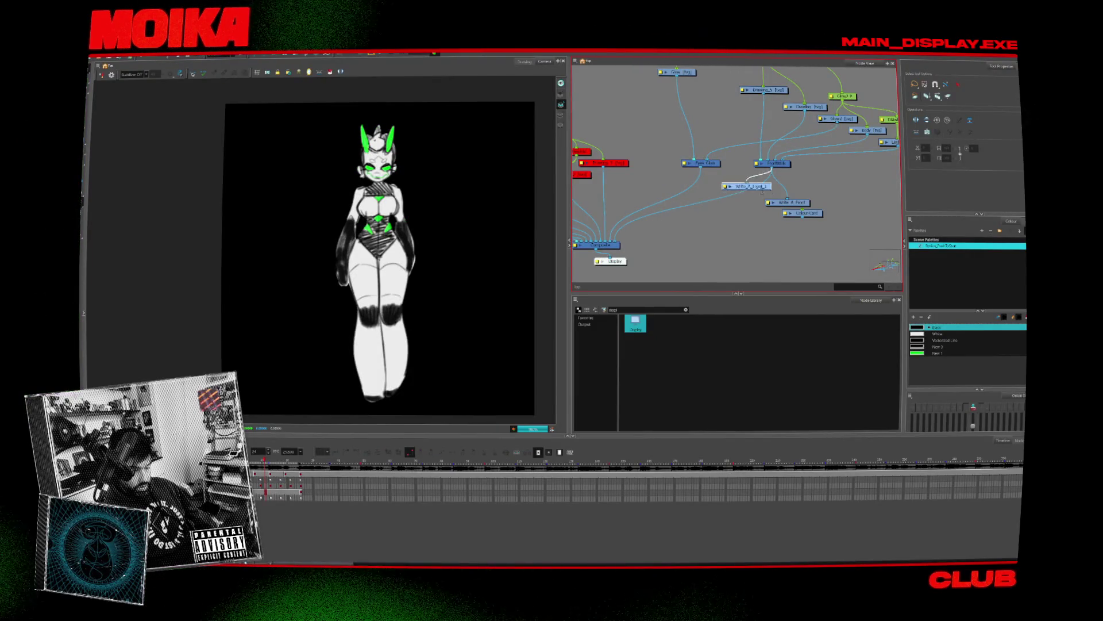
Step: Append _Glow to the movie filename, making it A_Front_Glow
double_click(689, 192)
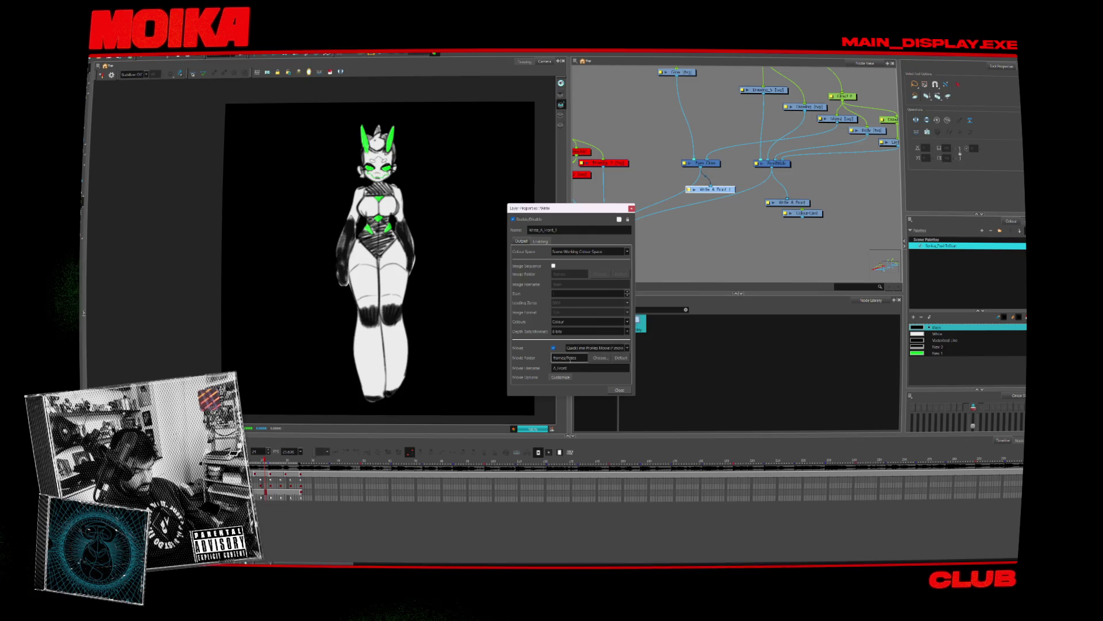
type("_Glow")
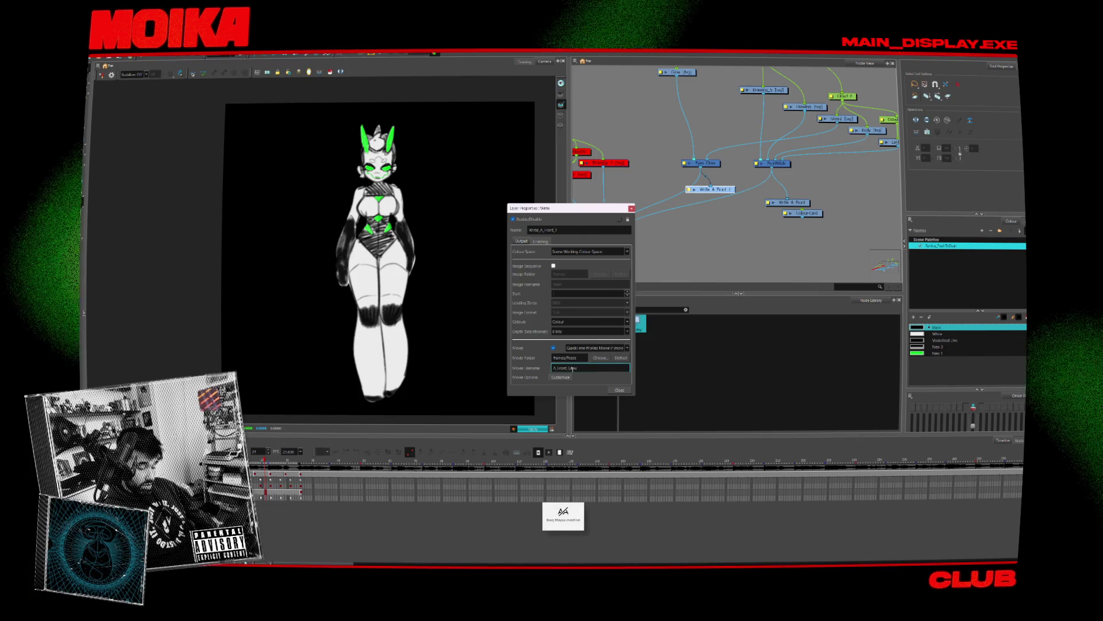
left_click(616, 390)
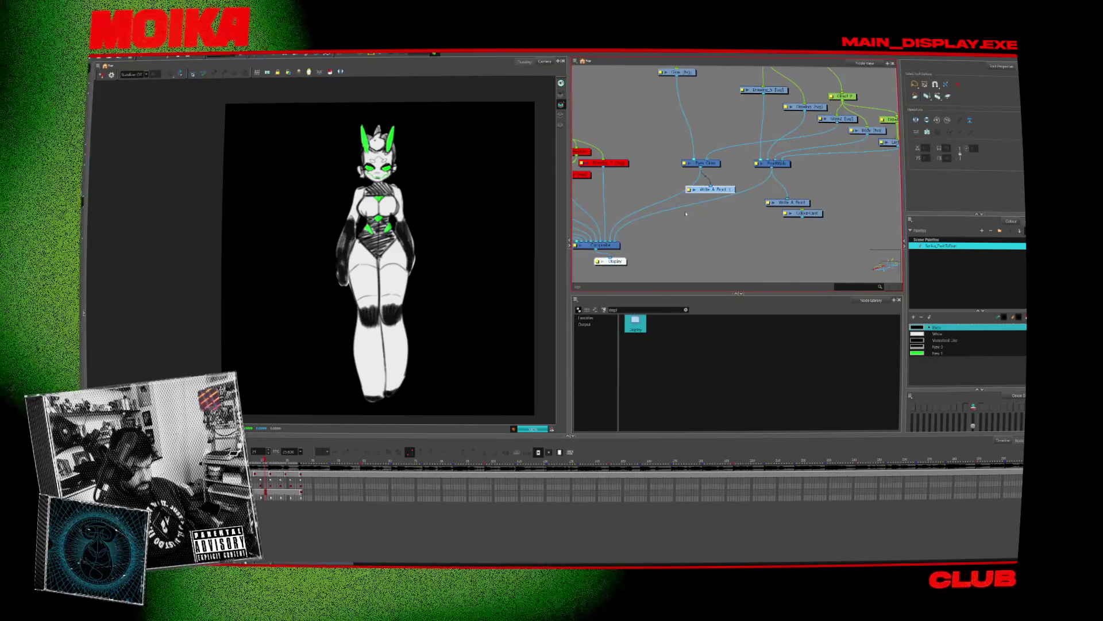
Step: Rename the write node to Write_A_Front_Glow
double_click(711, 189)
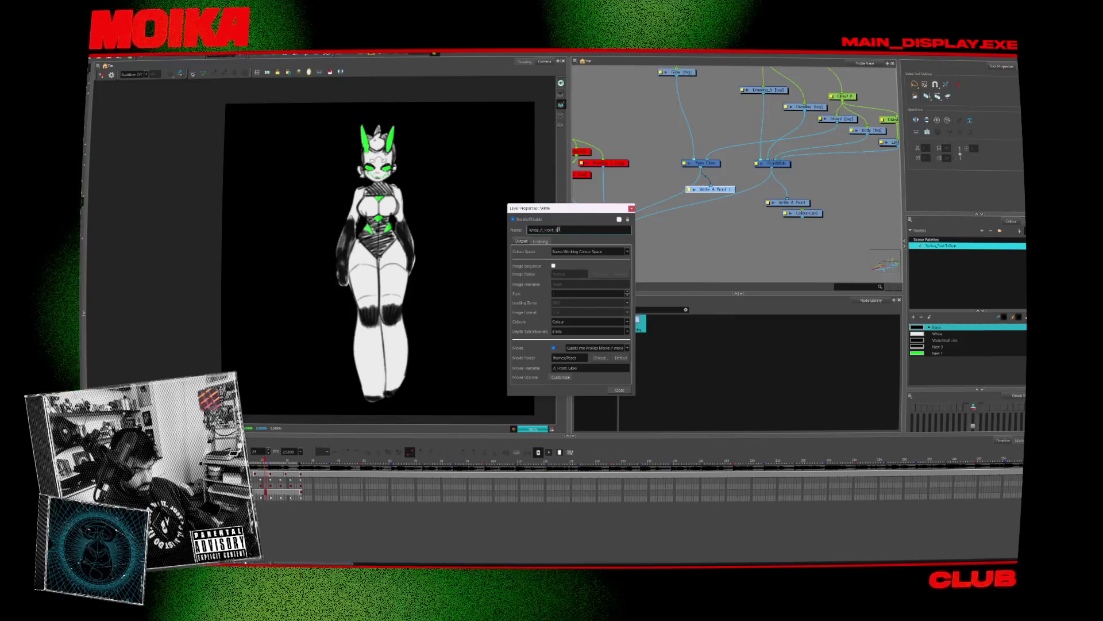
key("BackSpace")
type("Glow")
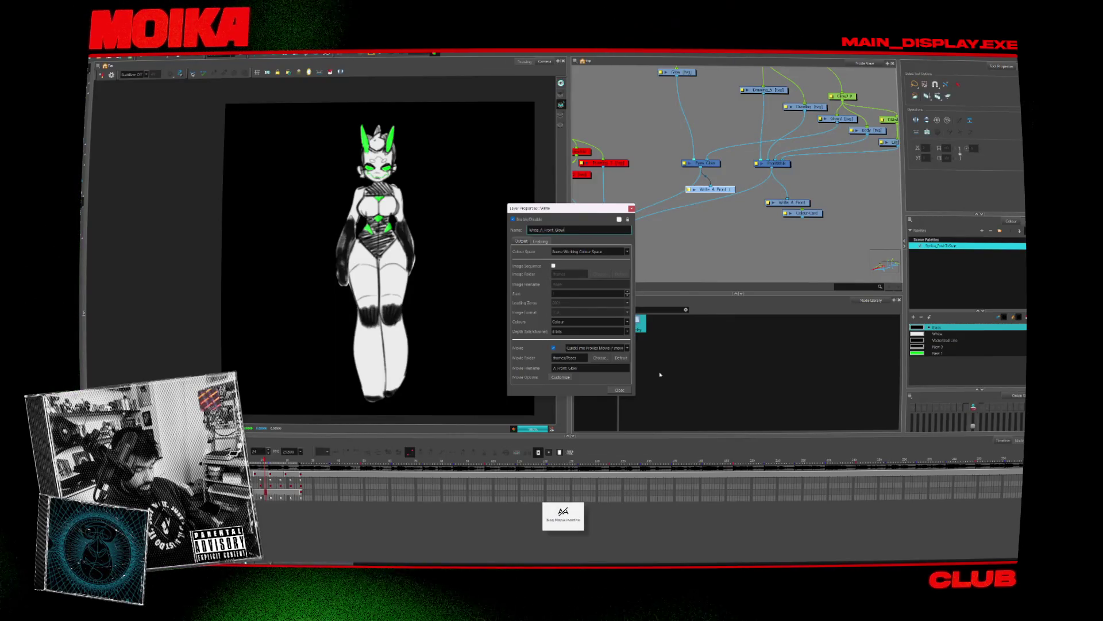
left_click(619, 390)
scroll(742, 146, "down", 4)
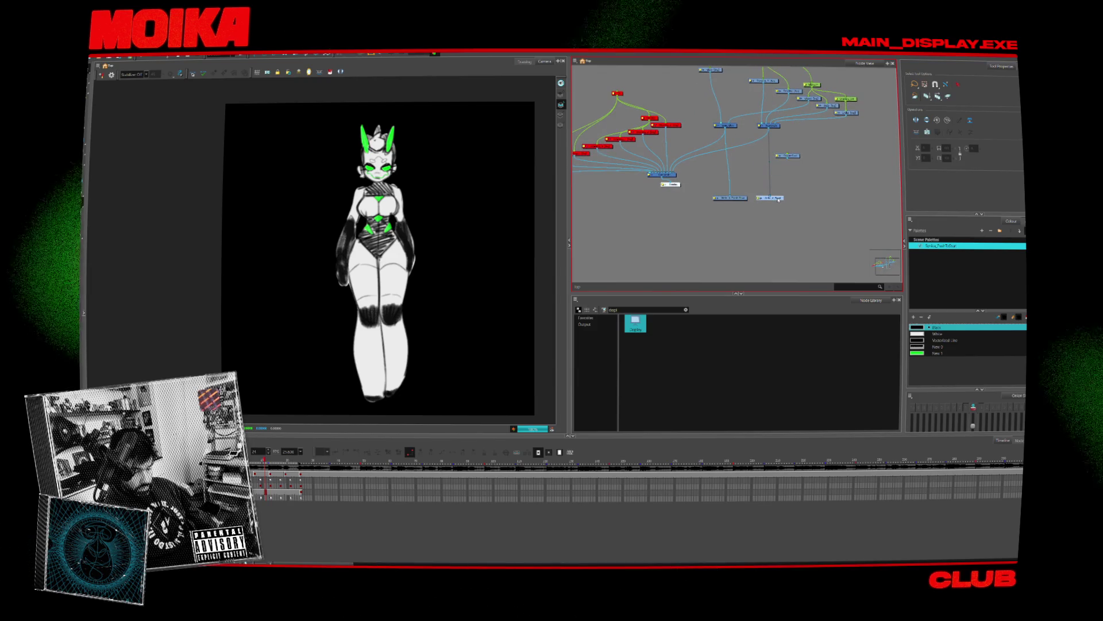
scroll(729, 208, "up", 3)
scroll(687, 172, "down", 4)
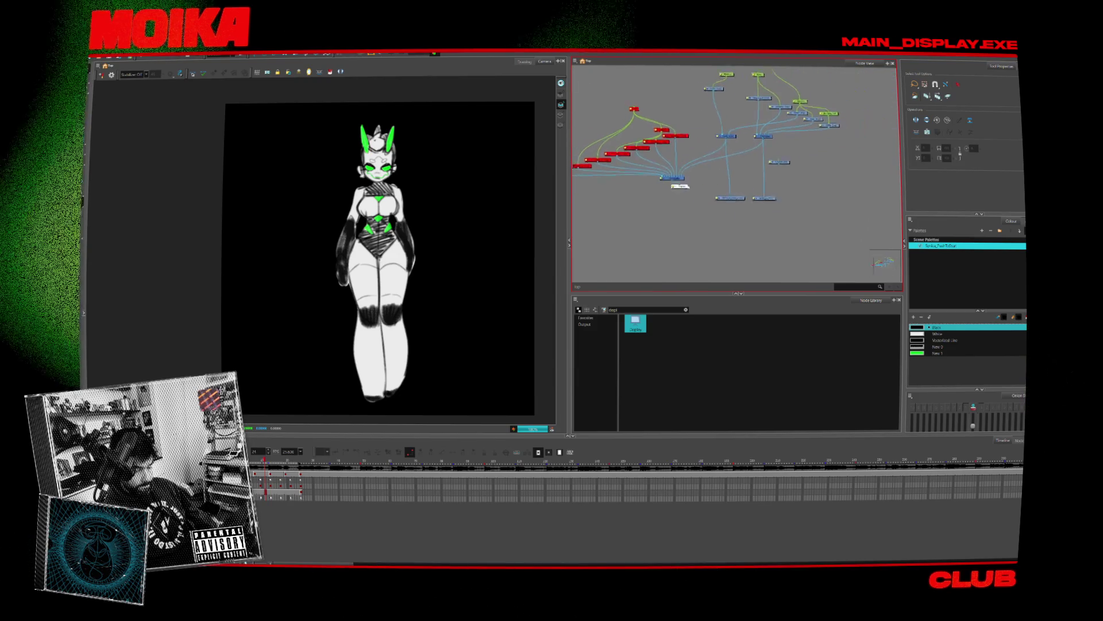
Step: Render the write nodes with File > Render Write Nodes for Selected Frames only
left_click(117, 55)
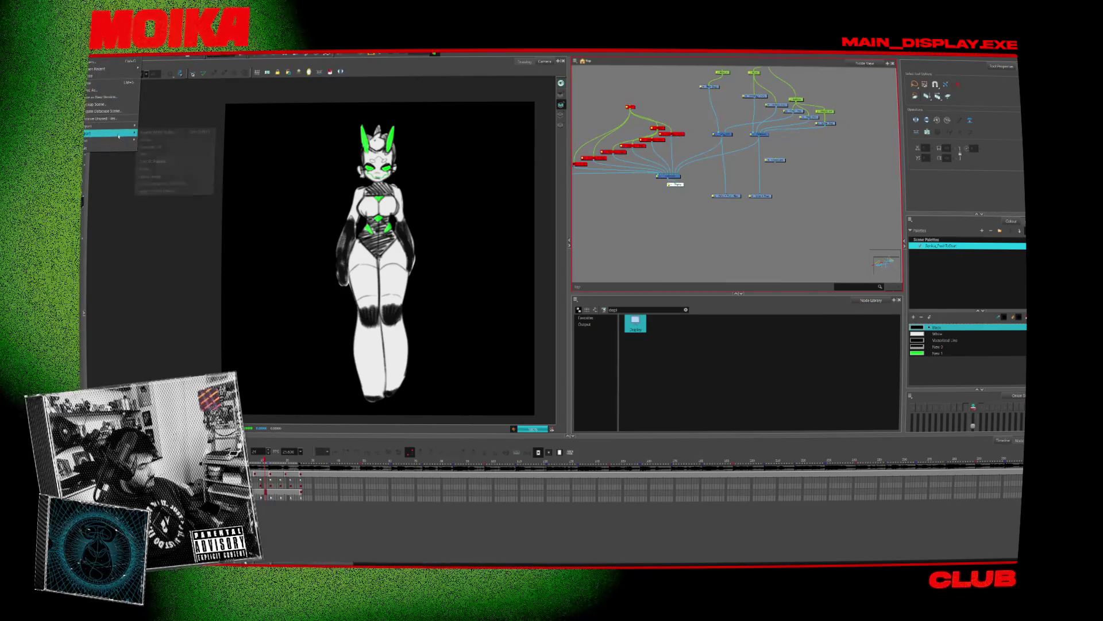
left_click(155, 136)
left_click(504, 282)
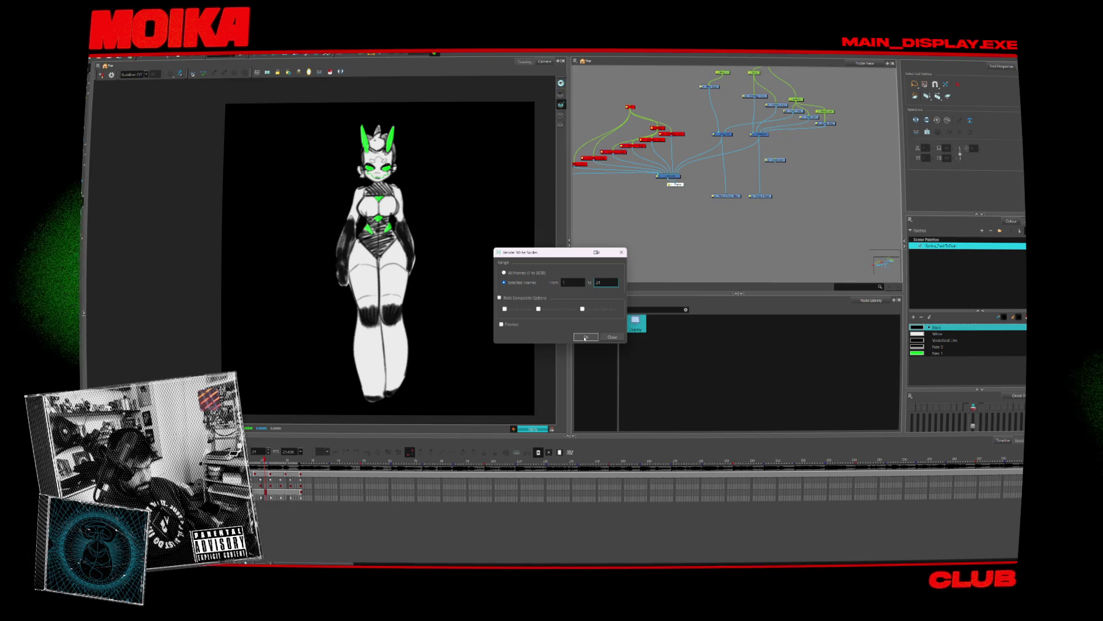
left_click(585, 338)
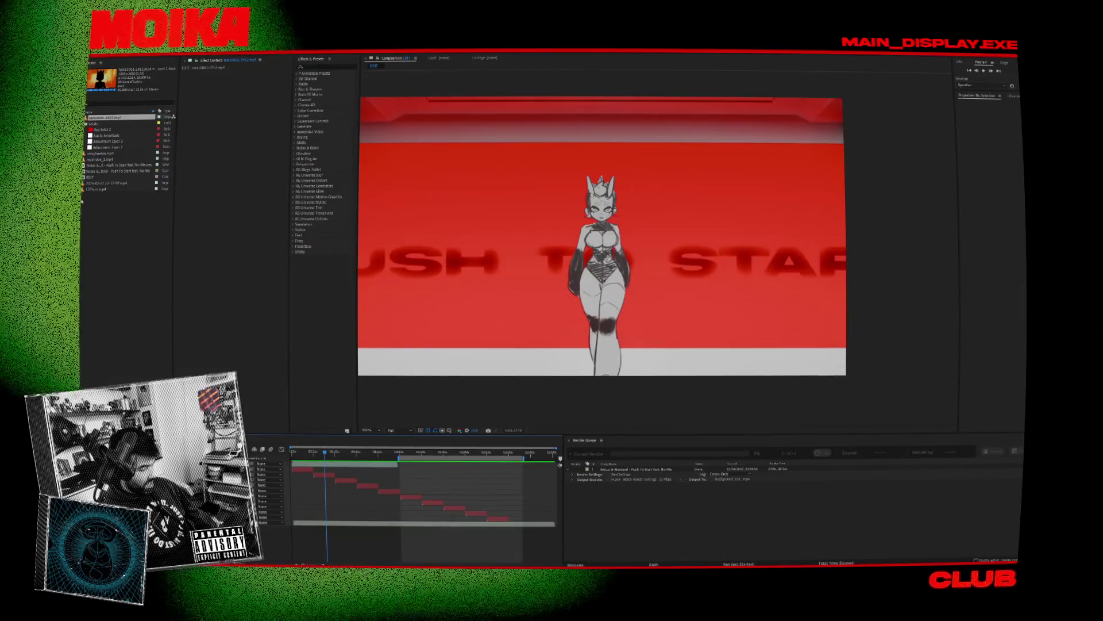
Step: Start an import and browse to the Synica_PushToStart frames folder
left_click(151, 185)
double_click(112, 220)
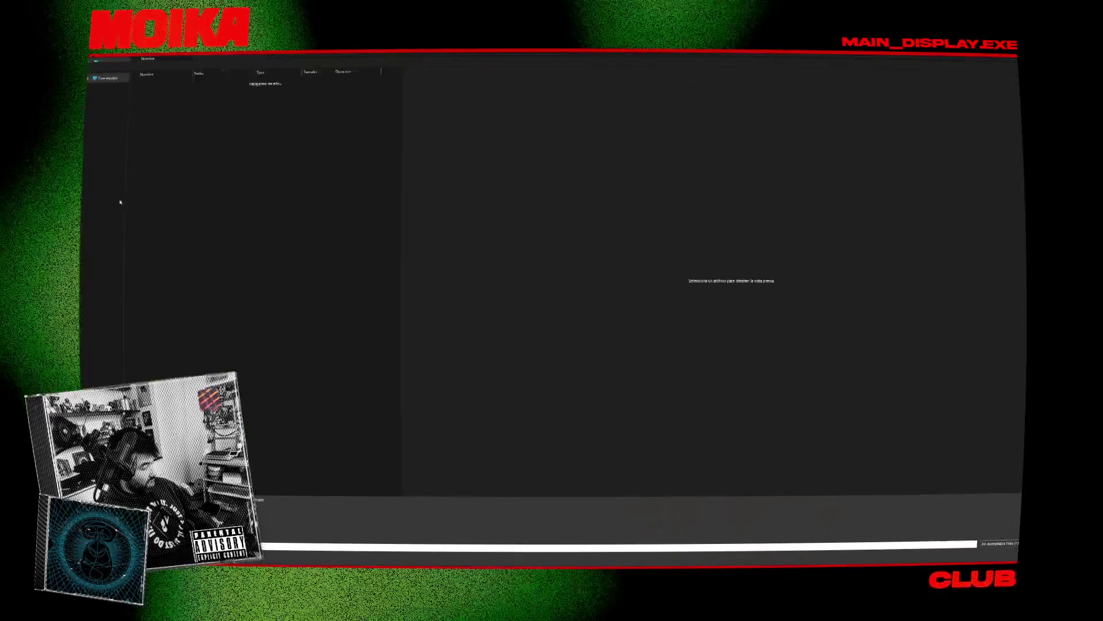
left_click(199, 55)
double_click(165, 167)
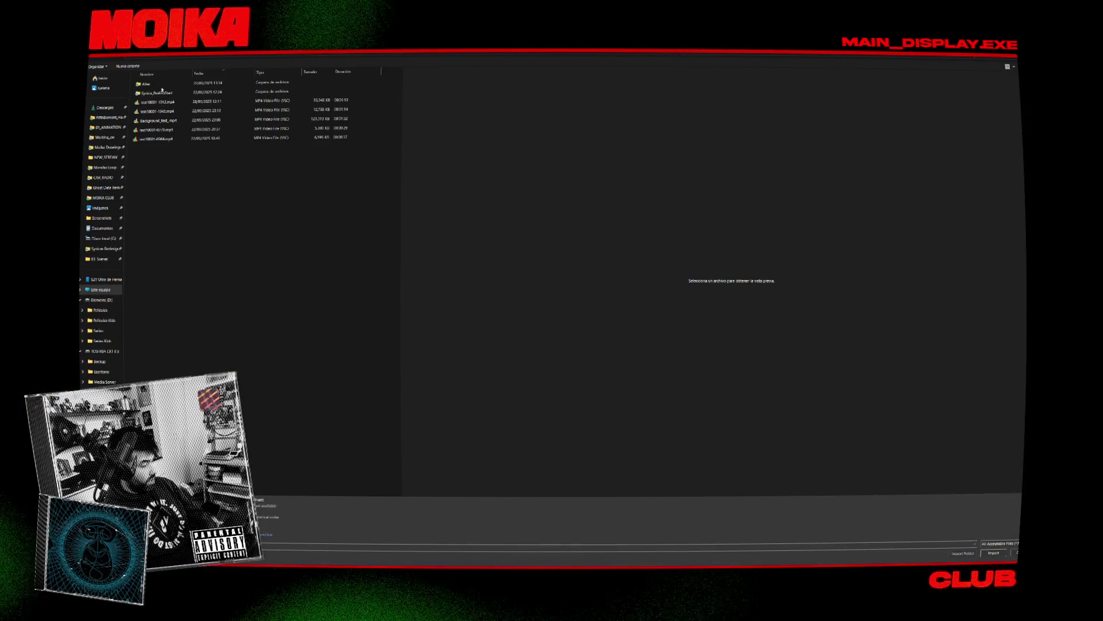
double_click(164, 93)
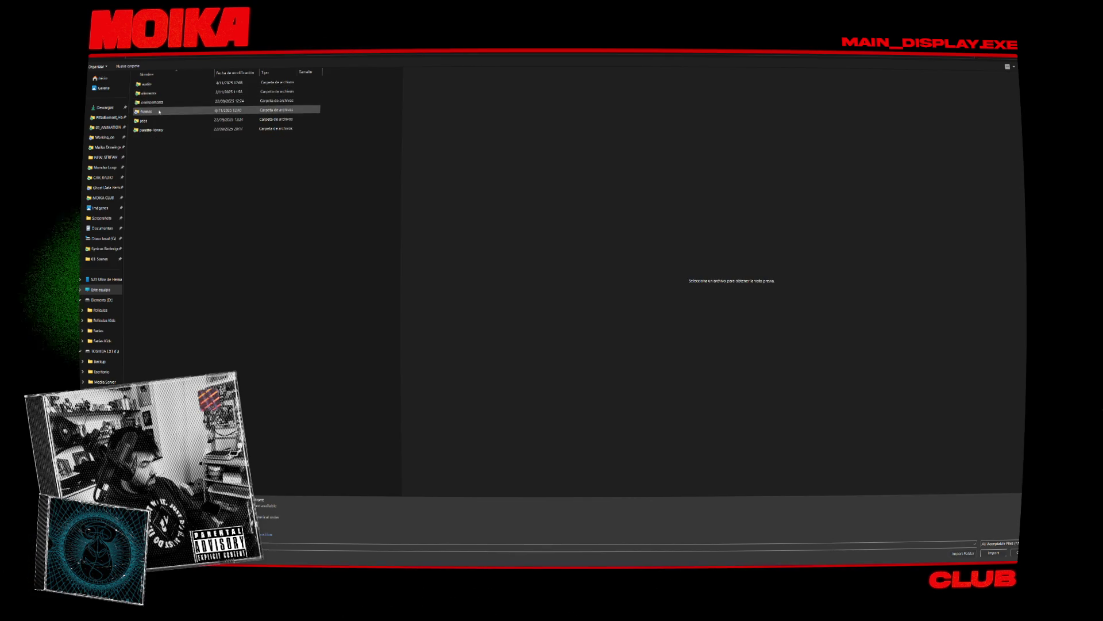
double_click(160, 112)
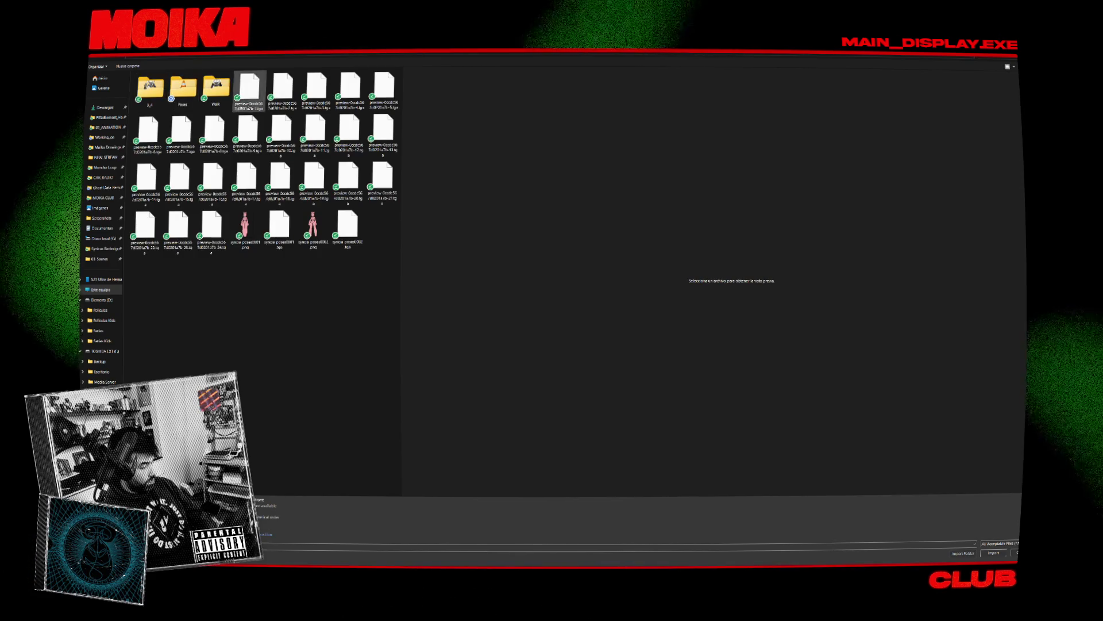
Step: Delete the leftover preview and synica images, then import A_Front.mov from the render folder
key("shift+End")
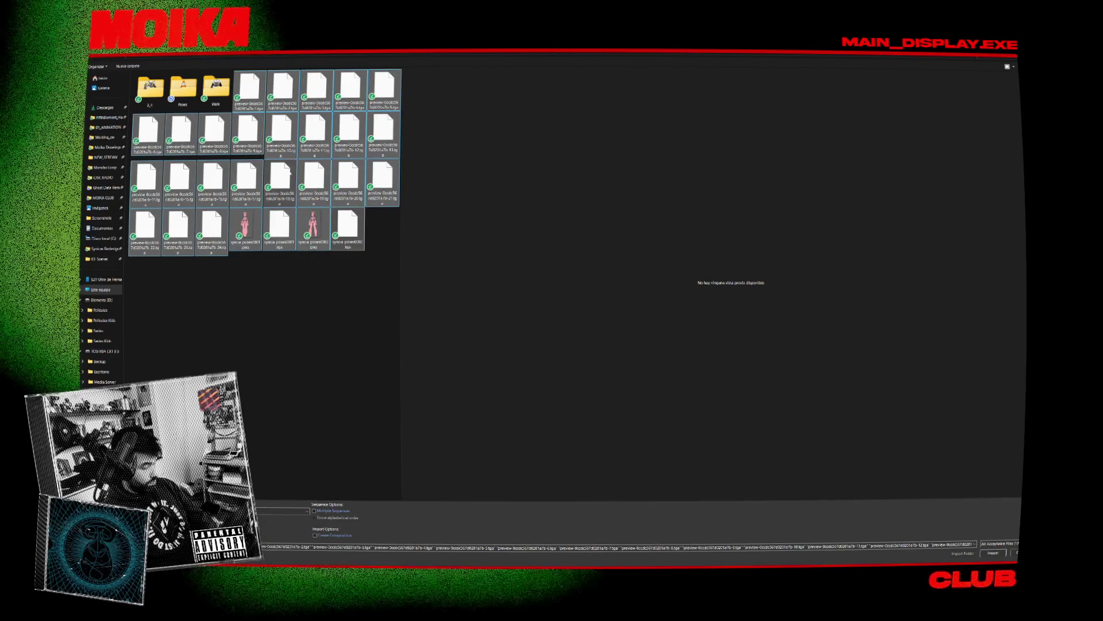
key("Left")
key("Right")
key("Left")
key("Left")
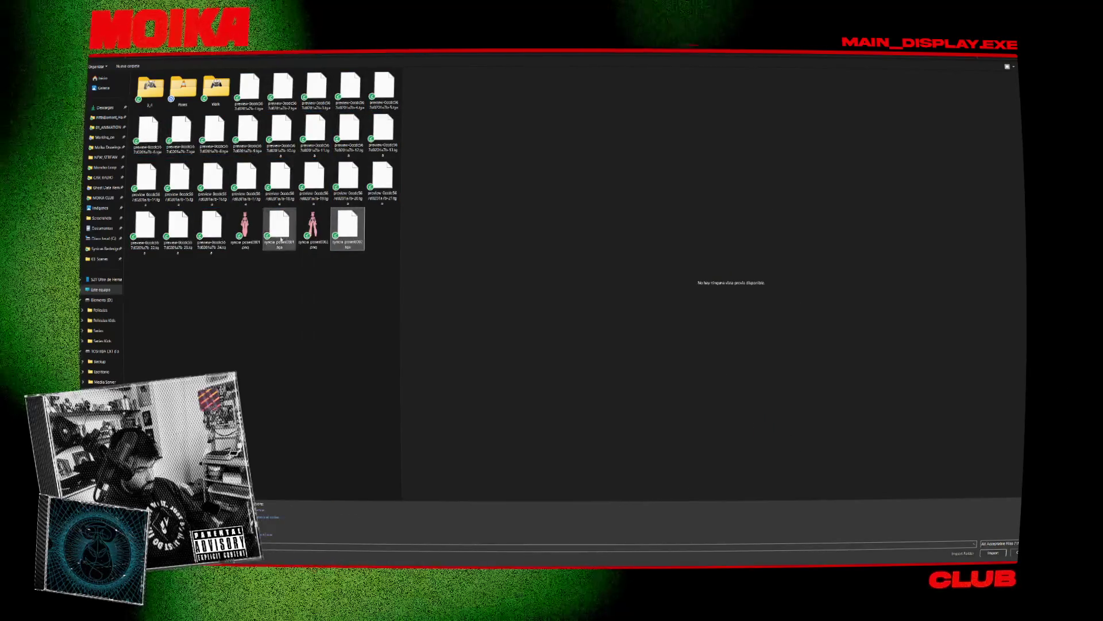
key("Left")
key("End")
left_click(251, 87, "shift")
key("Delete")
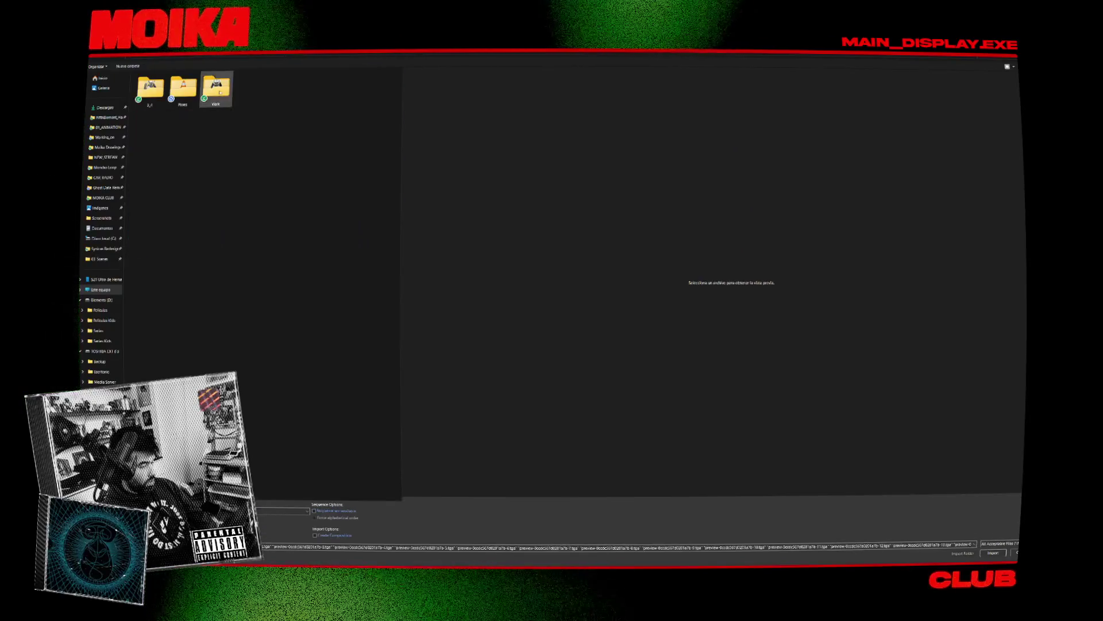
double_click(187, 87)
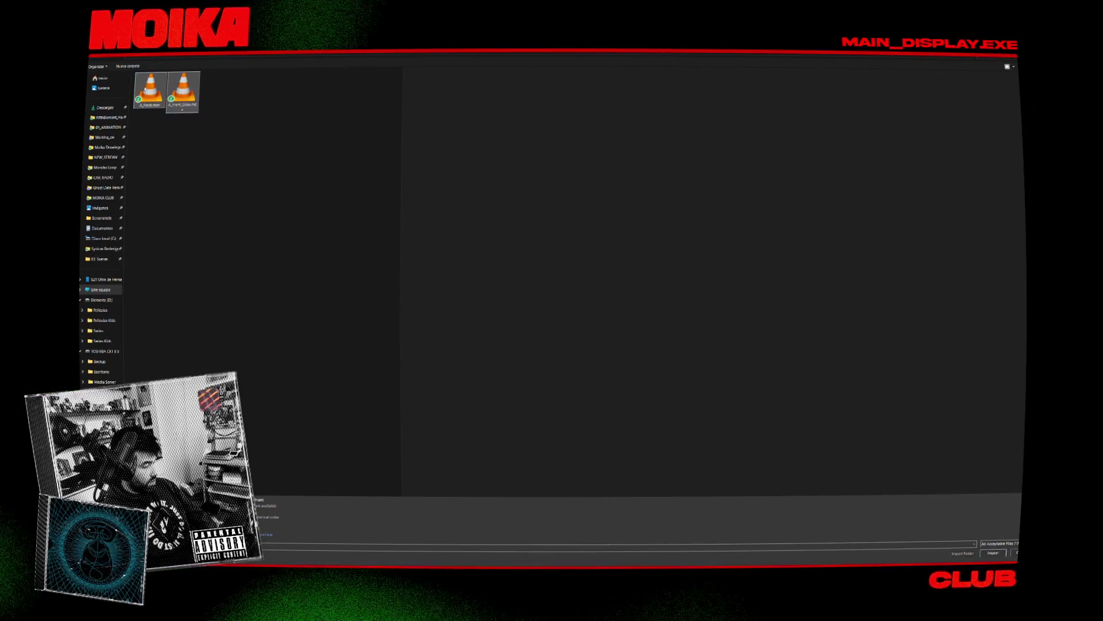
double_click(150, 89)
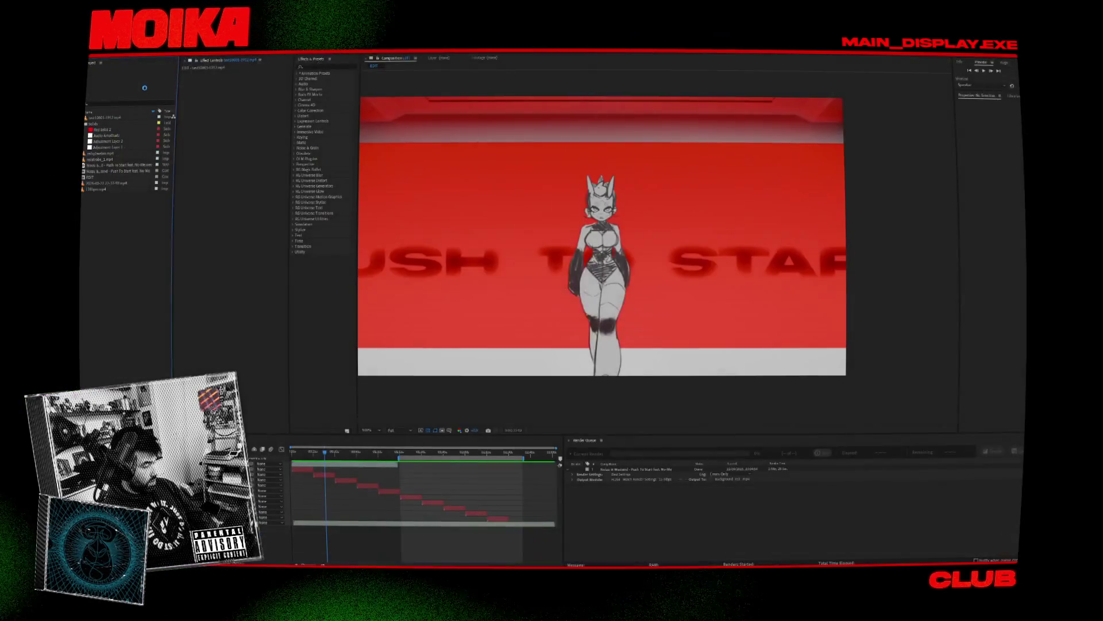
Step: Import A_Front_Slow.mov and create a new folder in the project
double_click(105, 218)
double_click(183, 90)
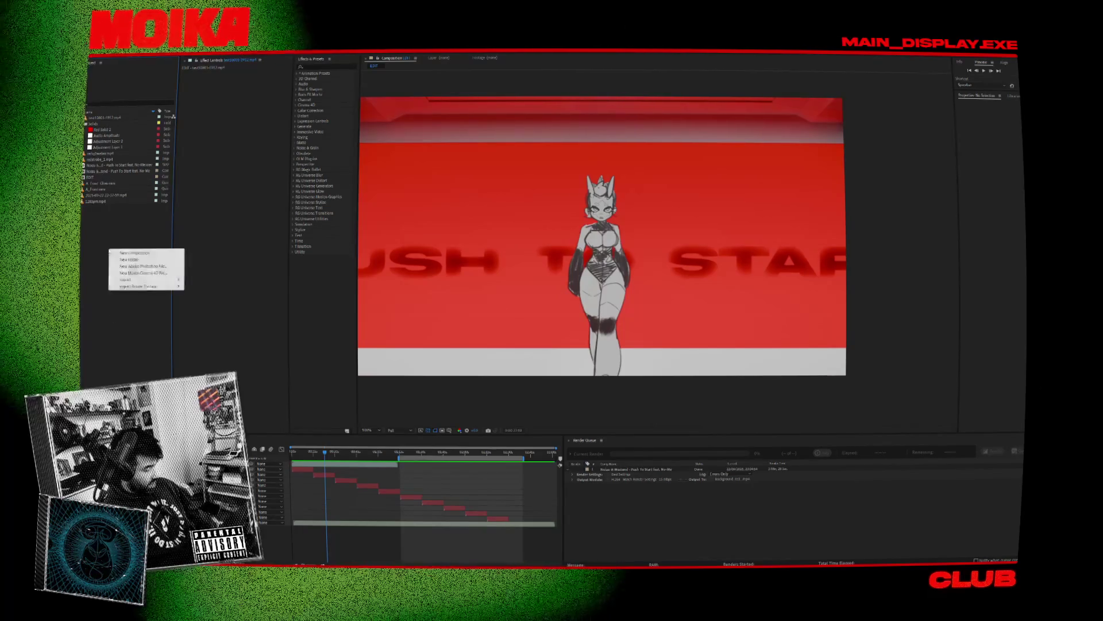
left_click(129, 259)
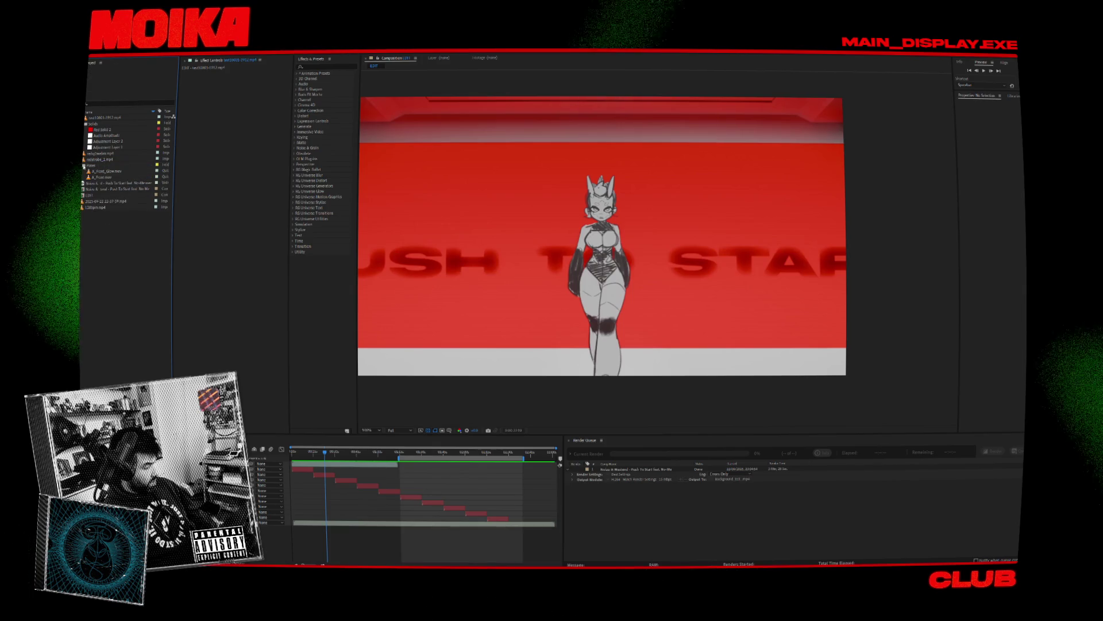
Step: Check A_Front_Glow.mov's Interpret Footage > Main settings, then open A_Front.mov's
right_click(98, 172)
mouse_move(157, 218)
left_click(189, 214)
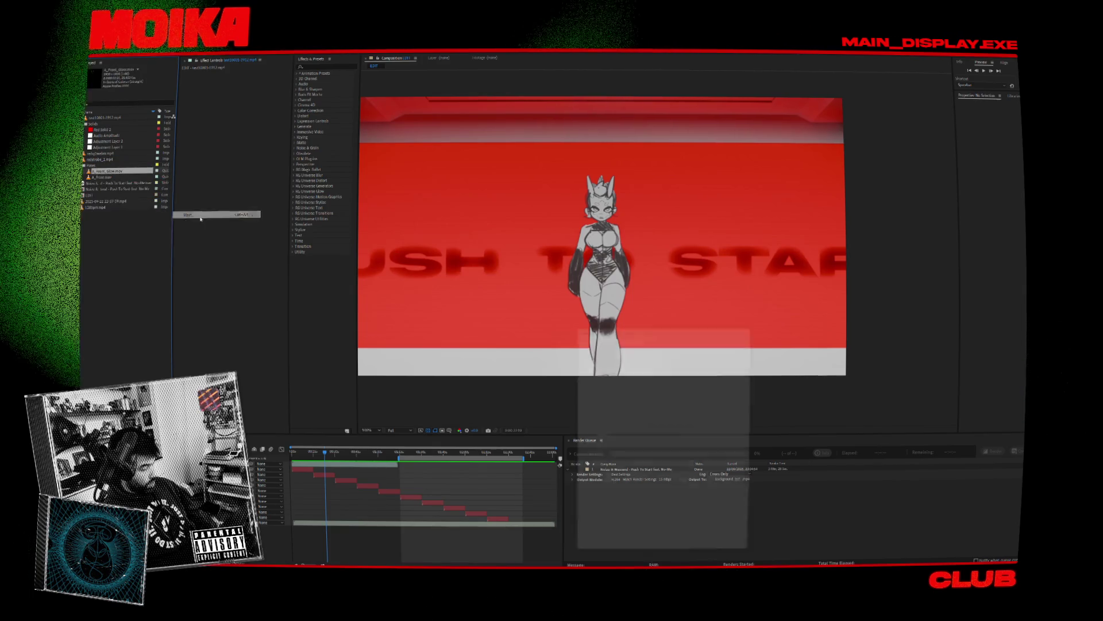
left_click(712, 560)
right_click(97, 177)
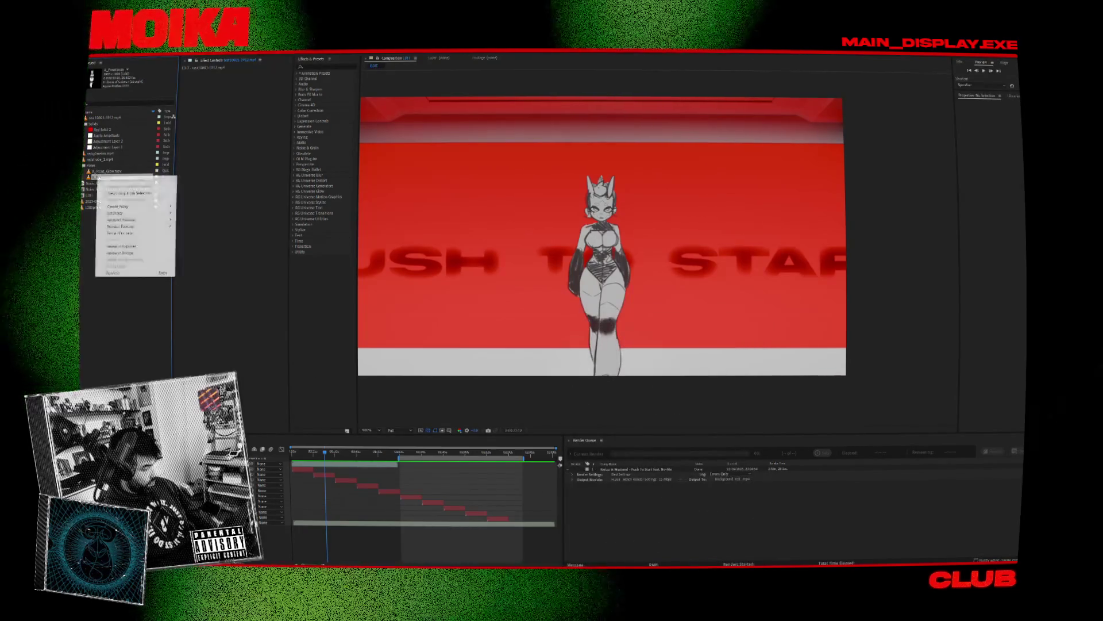
mouse_move(150, 219)
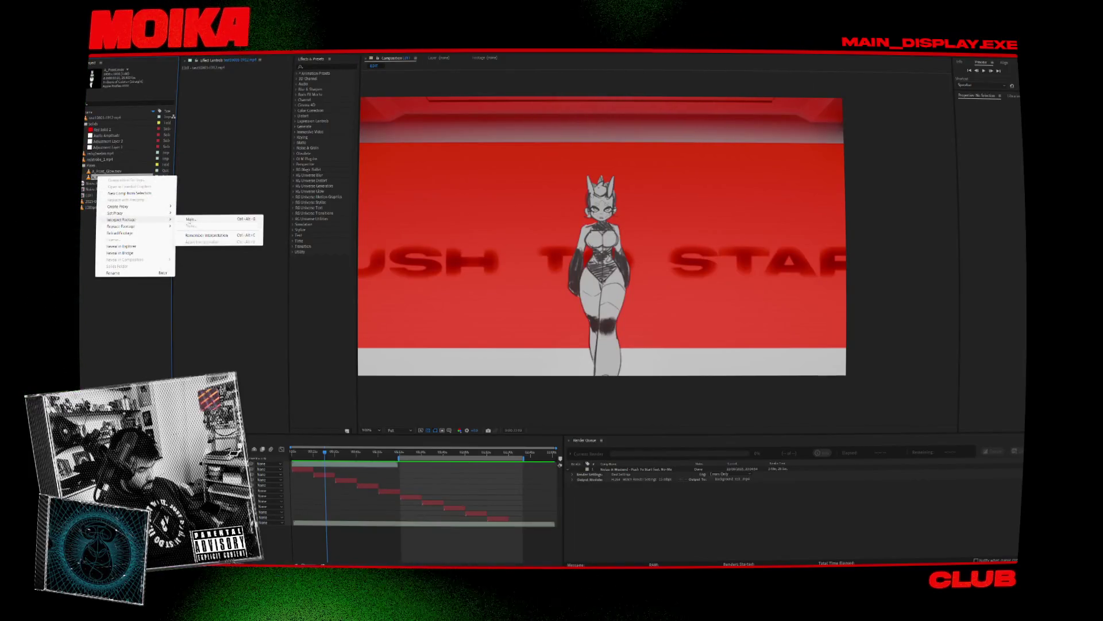
left_click(190, 218)
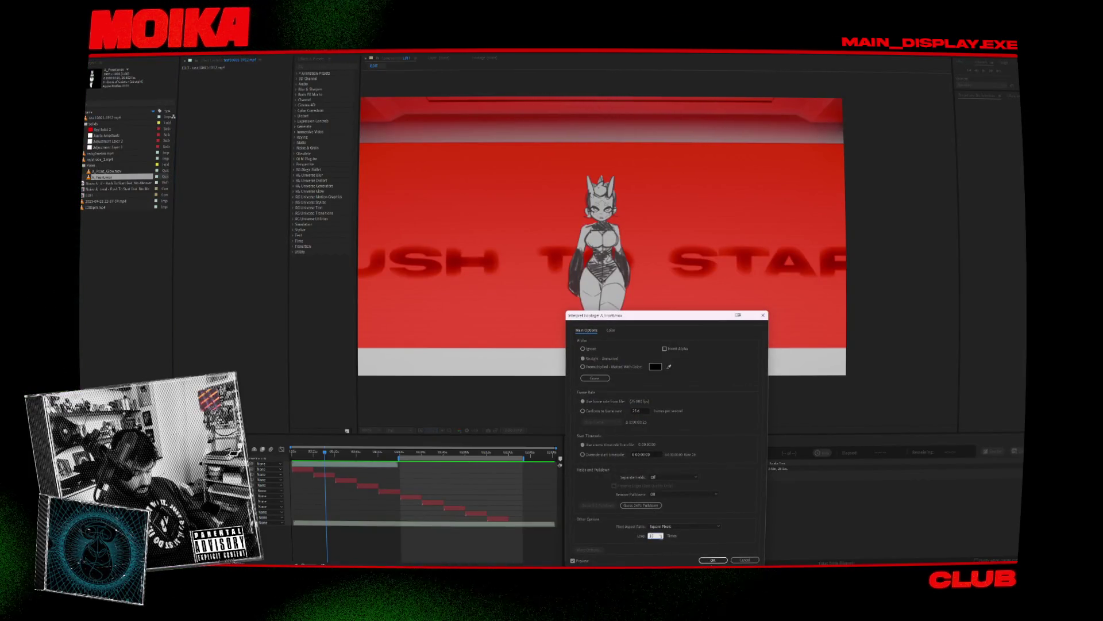
Step: Confirm A_Front.mov's interpretation and add it to the comp as a new top layer
left_click(712, 560)
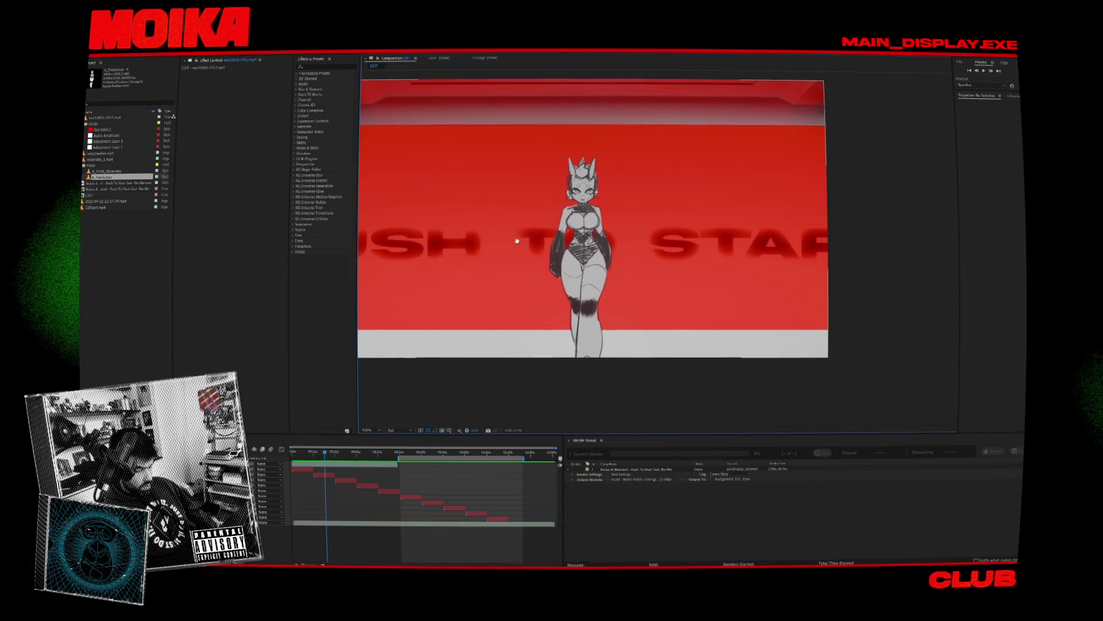
left_click(287, 455)
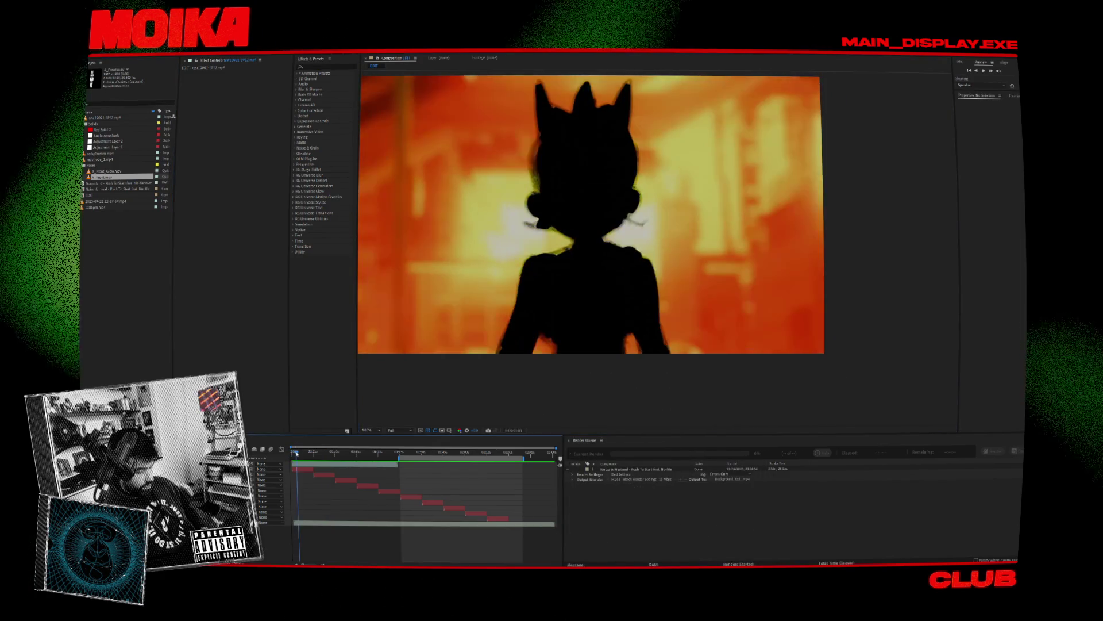
mouse_move(293, 457)
left_mouse_down()
mouse_move(347, 464)
mouse_move(338, 464)
left_mouse_up()
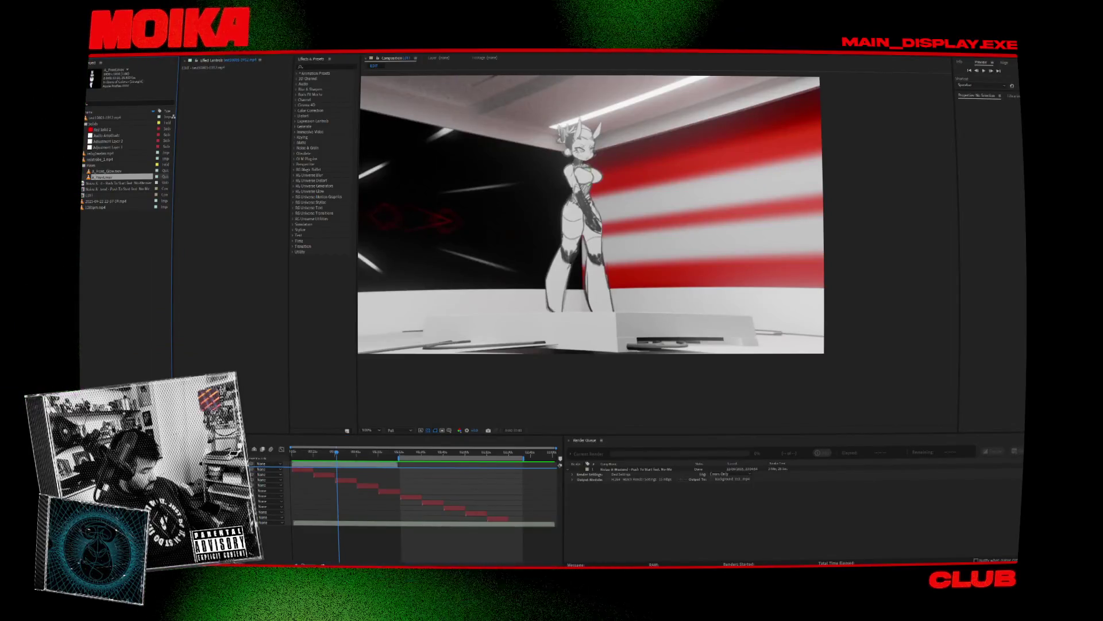
key("ctrl+slash")
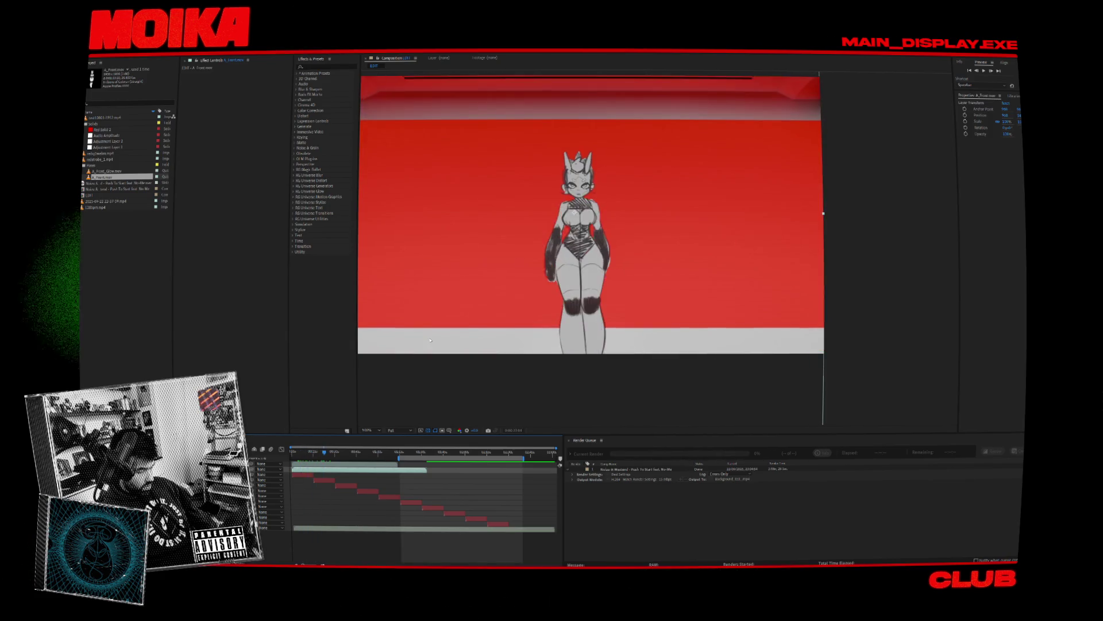
Step: Test scaling A_Front to about 62%, restore 100%, and add A_Front_Glow.mov as top layer
key("comma")
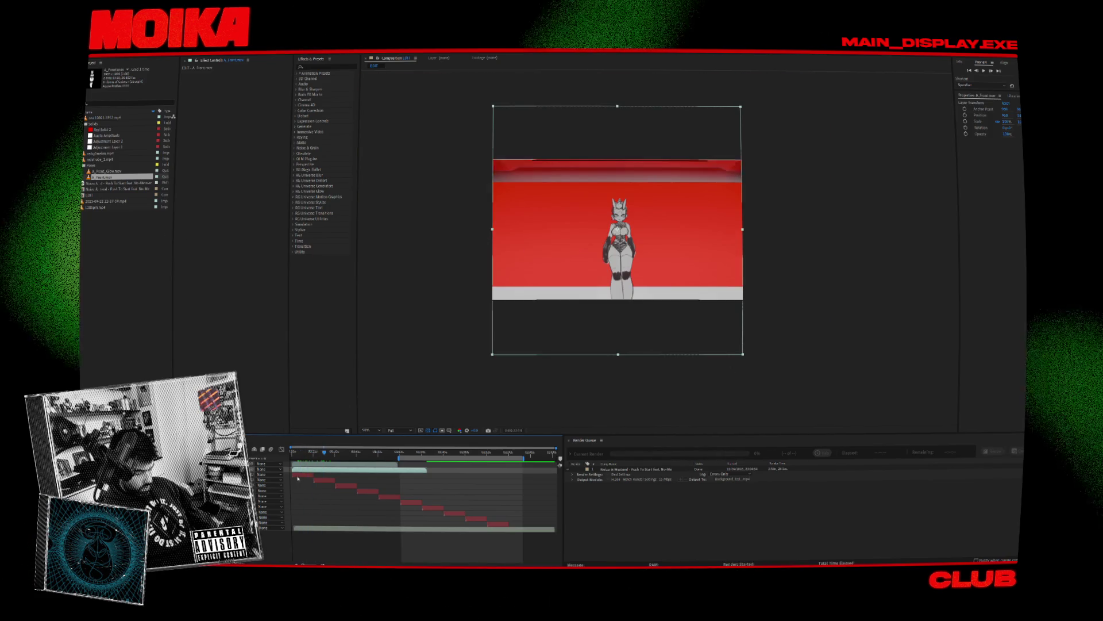
left_click(299, 452)
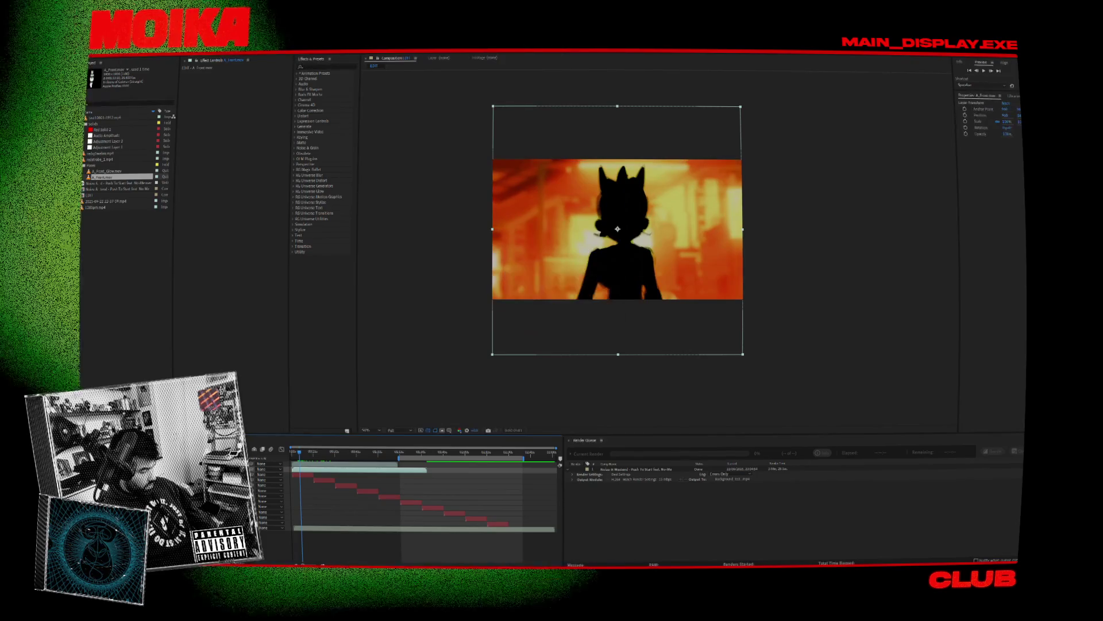
double_click(618, 241)
left_click(390, 57)
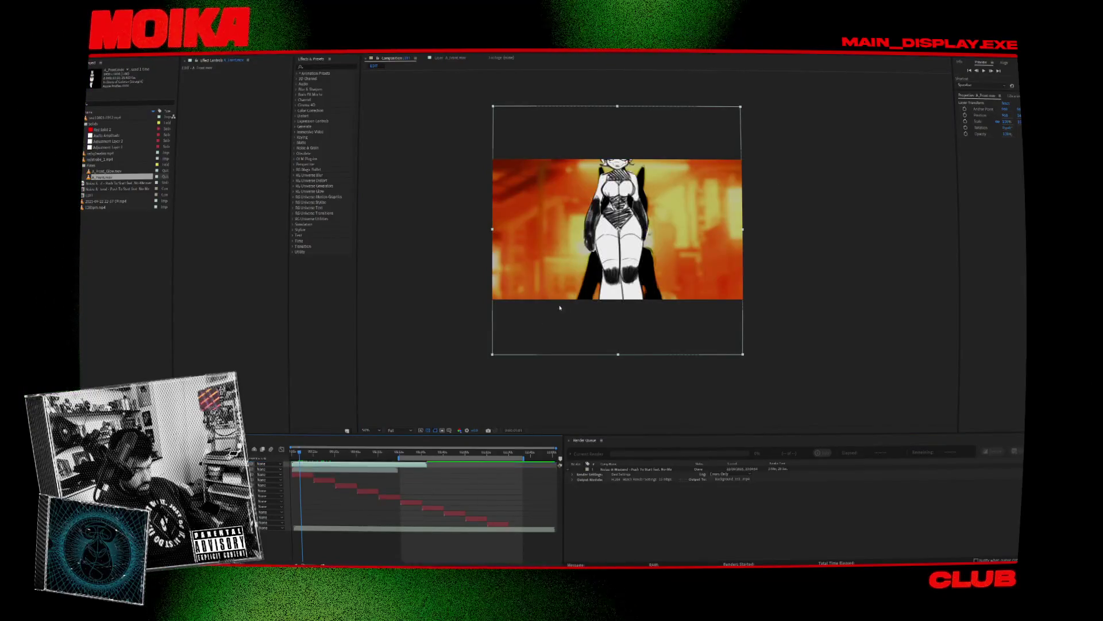
mouse_move(743, 357)
left_mouse_down("shift")
mouse_move(716, 325)
mouse_move(673, 313)
mouse_move(665, 280)
left_mouse_up("shift")
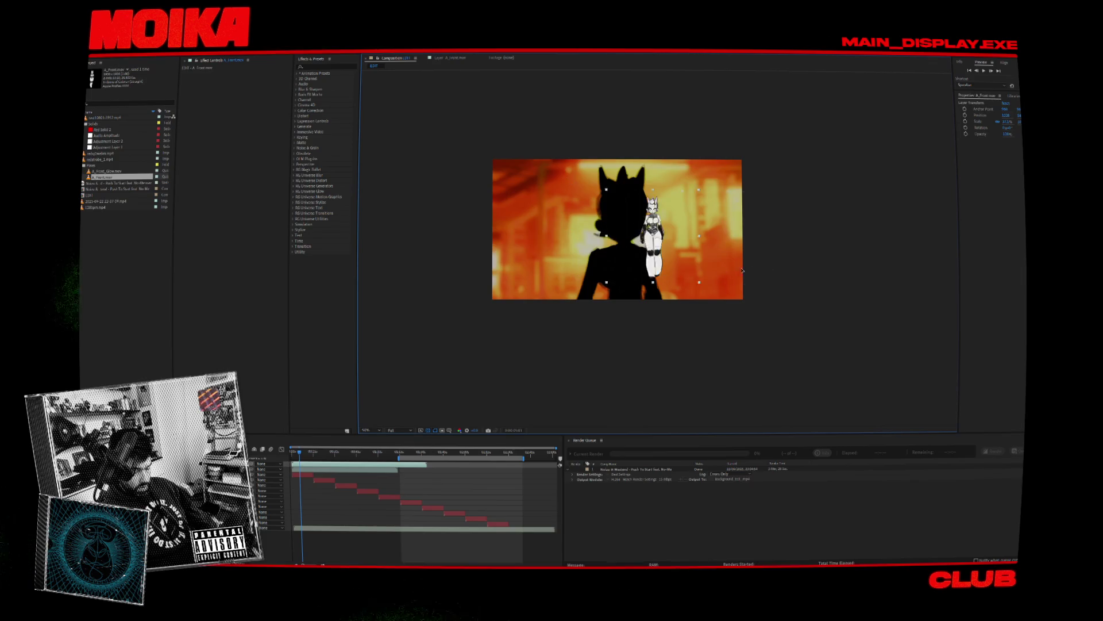
key("slash")
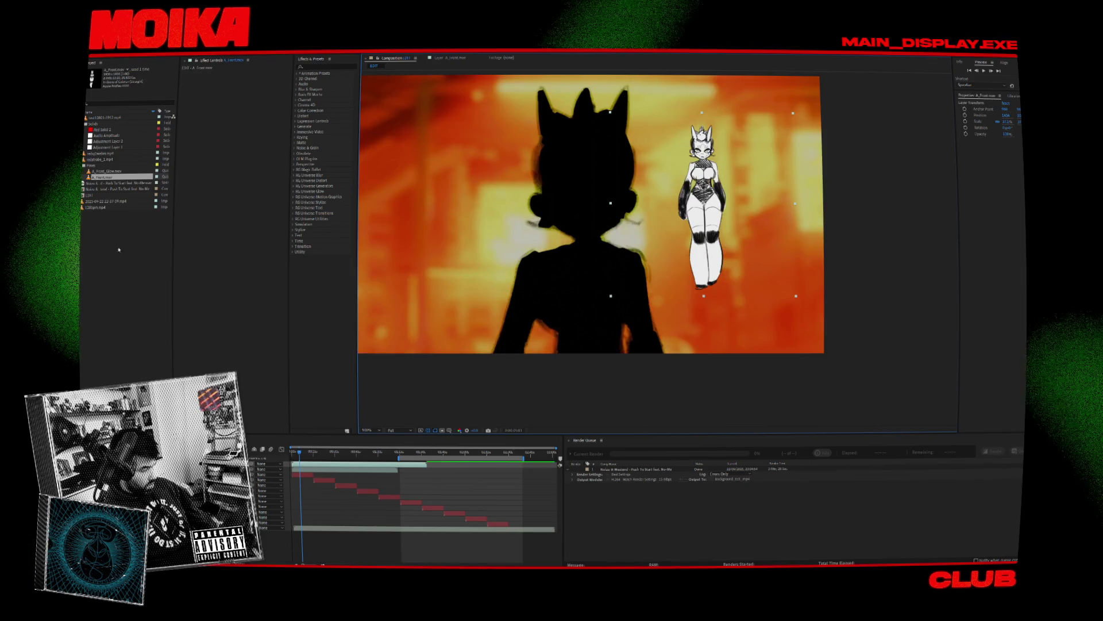
key("ctrl+Home")
key("ctrl+z")
key("ctrl+z")
key("ctrl+z")
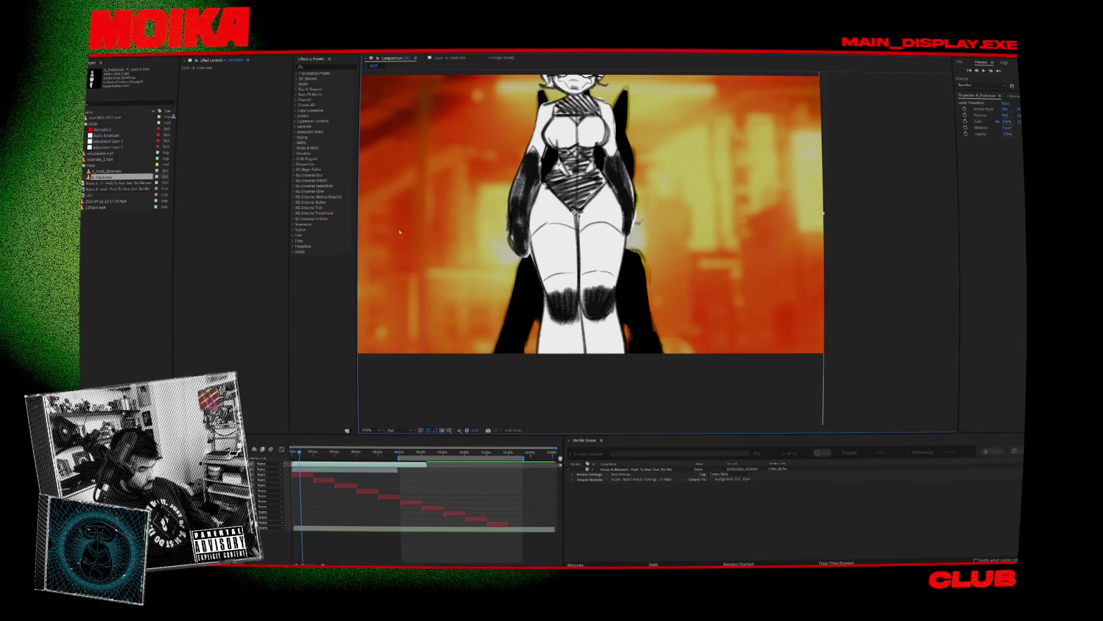
key("comma")
left_click_drag(107, 173, 397, 248)
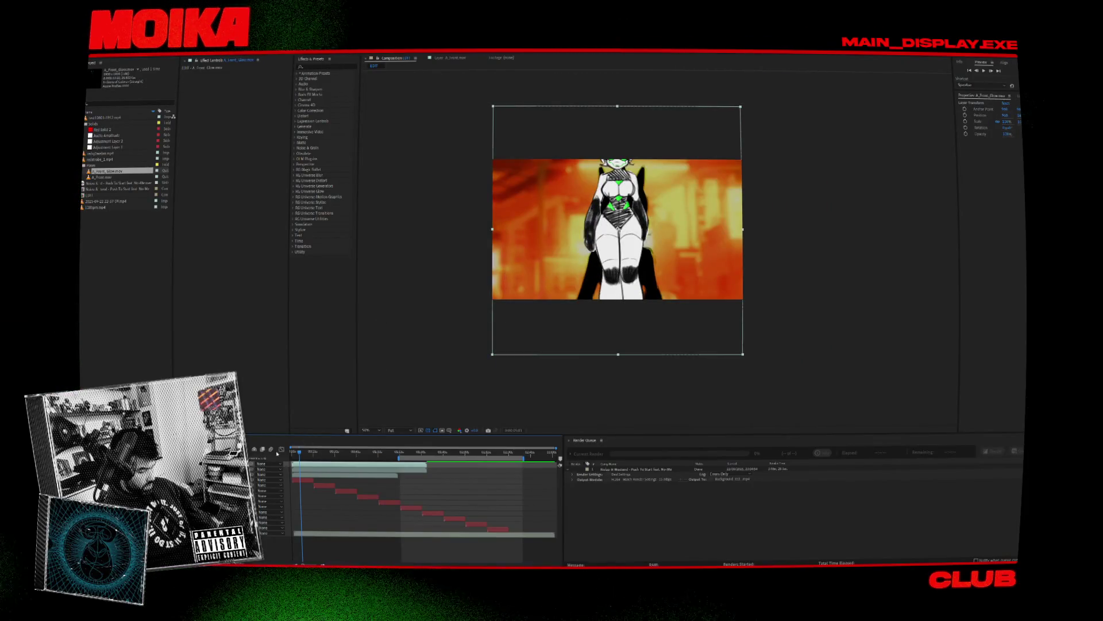
Step: Split the A_Front layer at the current frame and delete the split-off part
key("space")
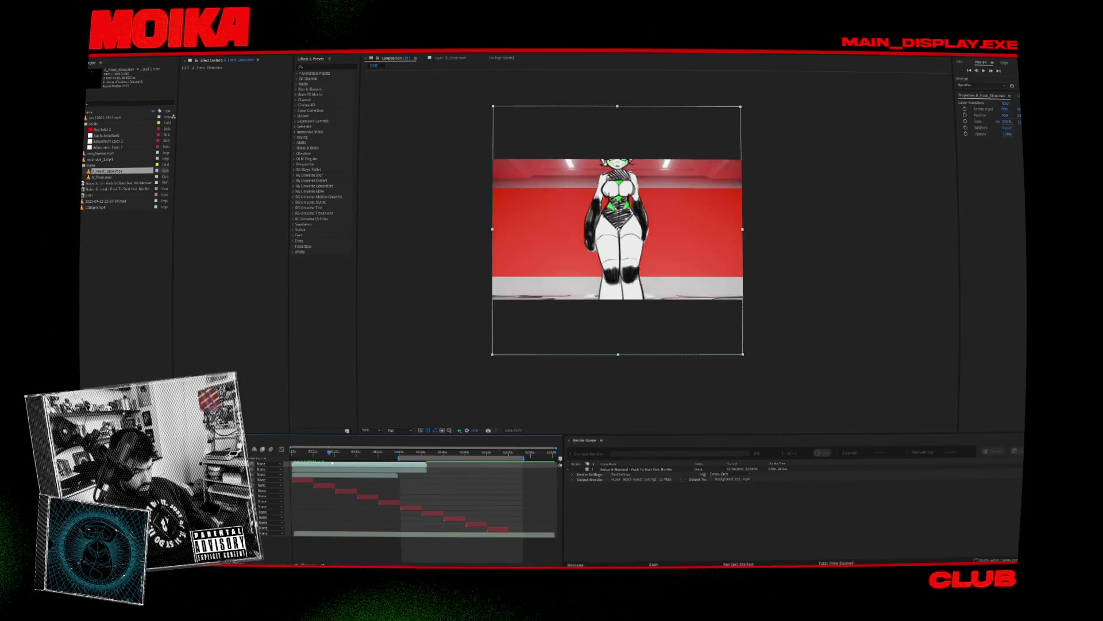
key("space")
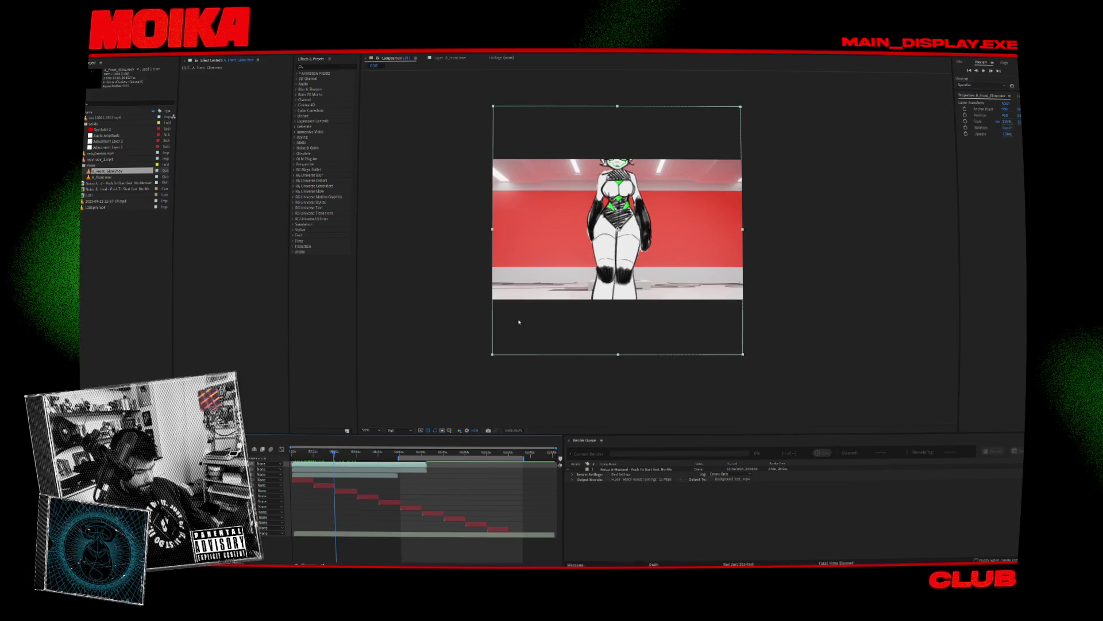
scroll(631, 234, "up", 5)
scroll(631, 234, "down", 5)
scroll(631, 234, "up", 2)
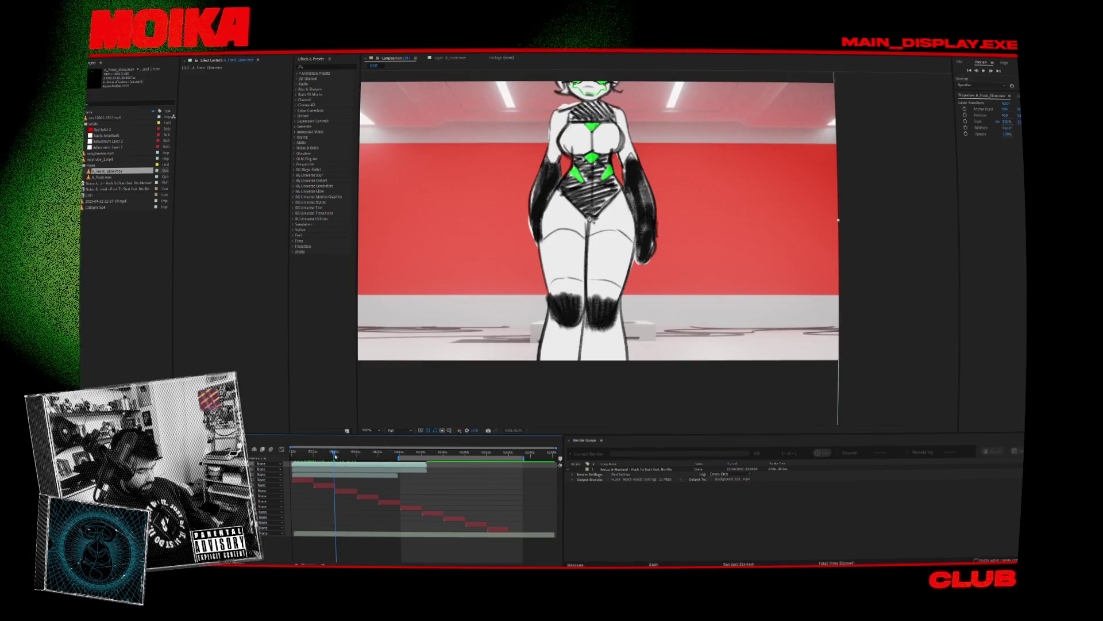
left_click(341, 467)
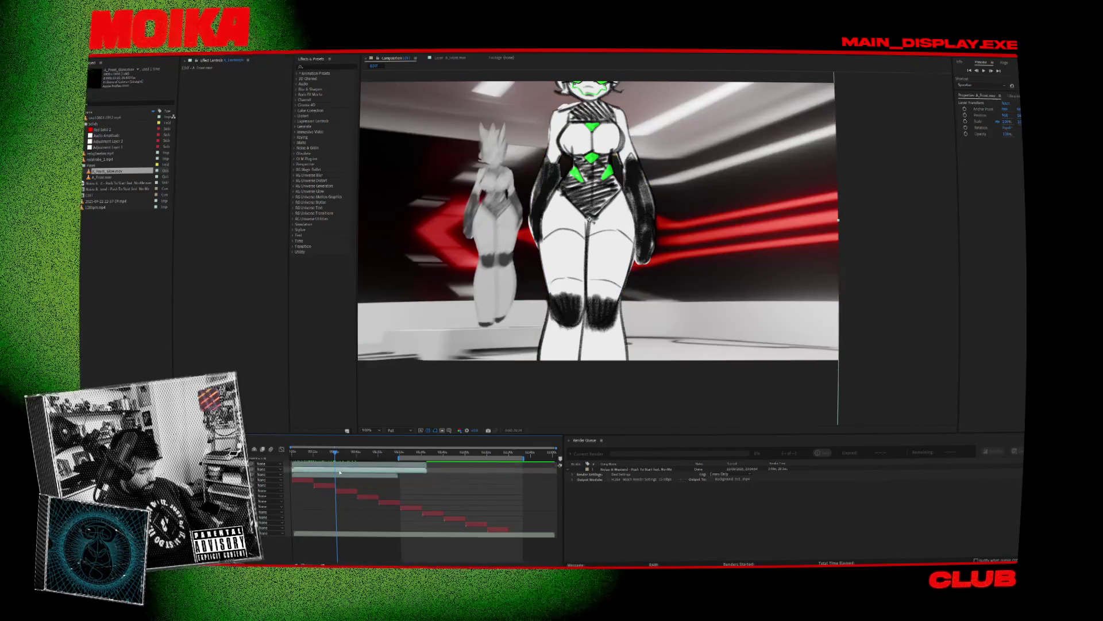
key("ctrl+shift+d")
key("Delete")
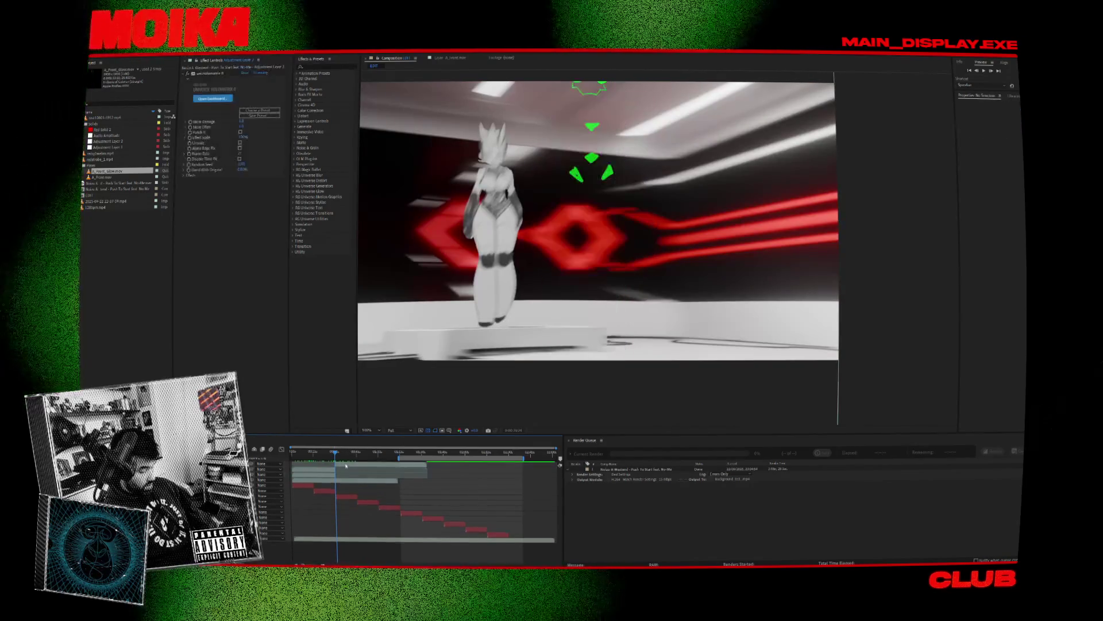
Step: Move the A_Front_Glow drawn character to the right and preview the glowing composite
left_click_drag(337, 456, 311, 454)
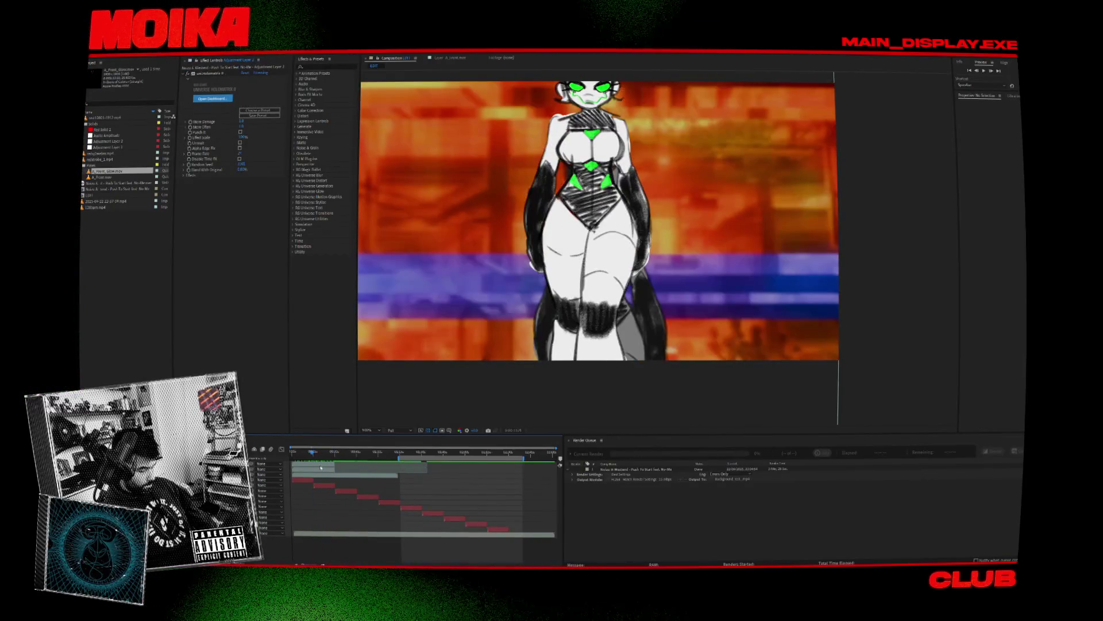
left_click(321, 471)
left_click_drag(601, 234, 713, 234)
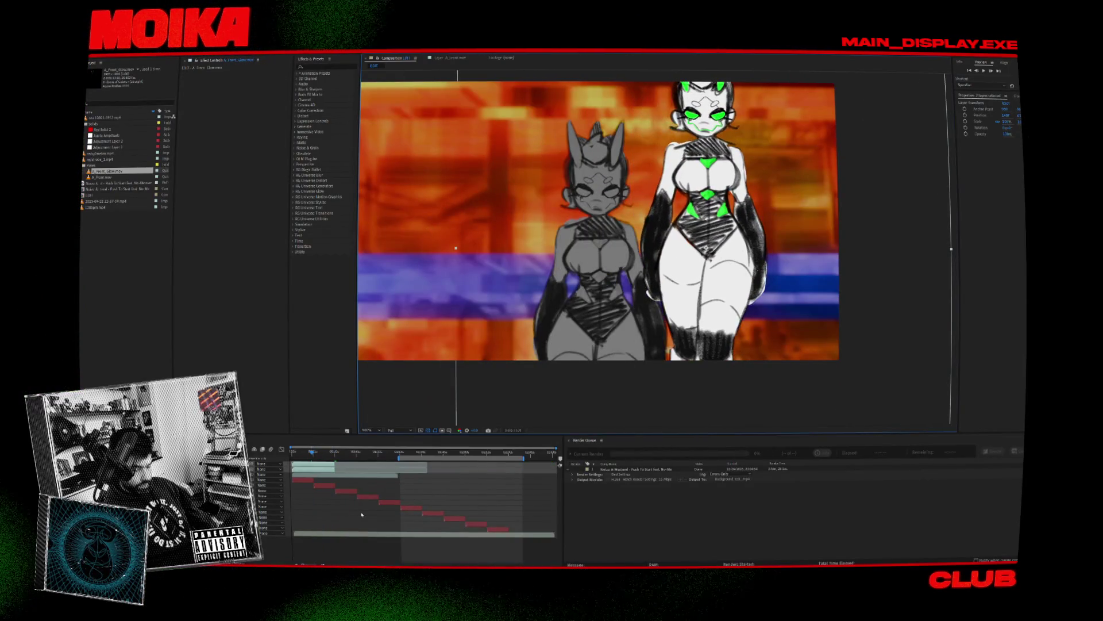
left_click_drag(300, 452, 302, 453)
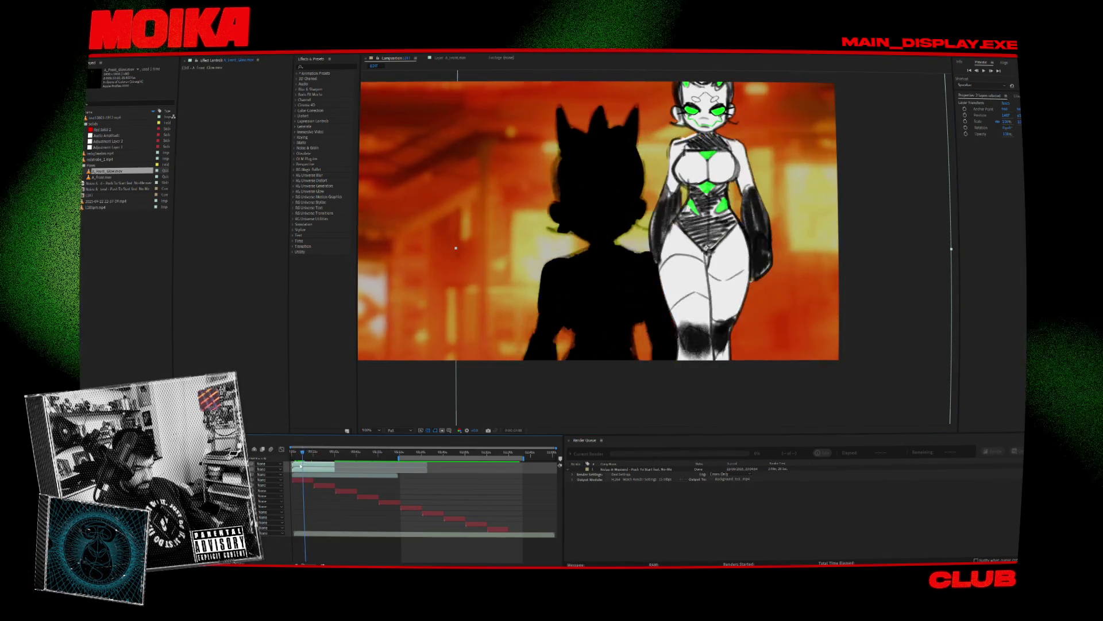
scroll(766, 210, "up", 1)
scroll(766, 210, "down", 1)
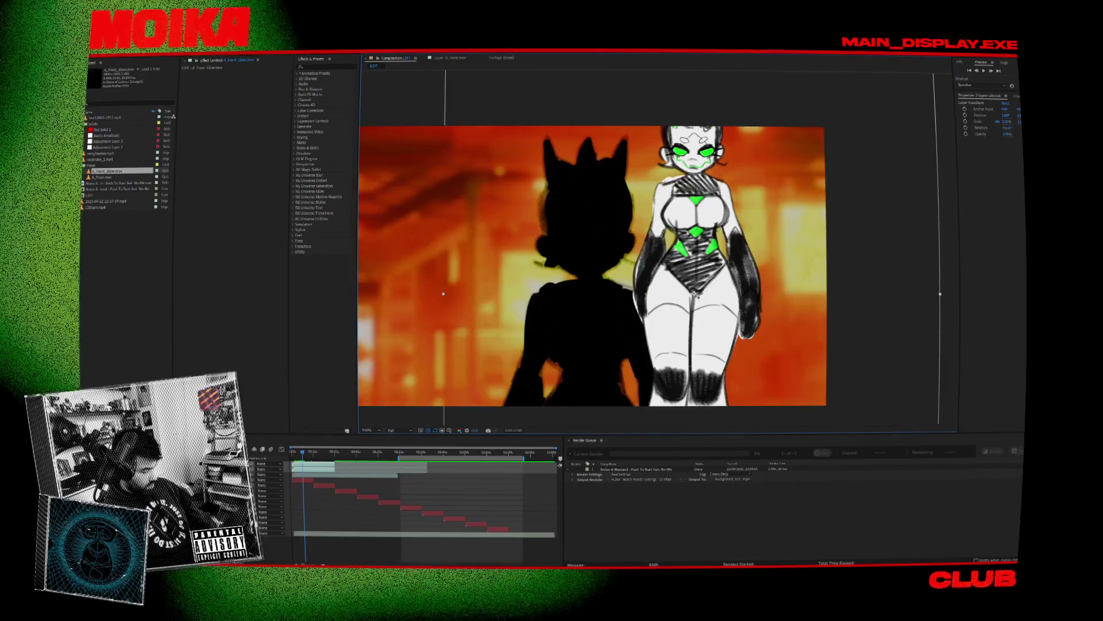
left_click(344, 474)
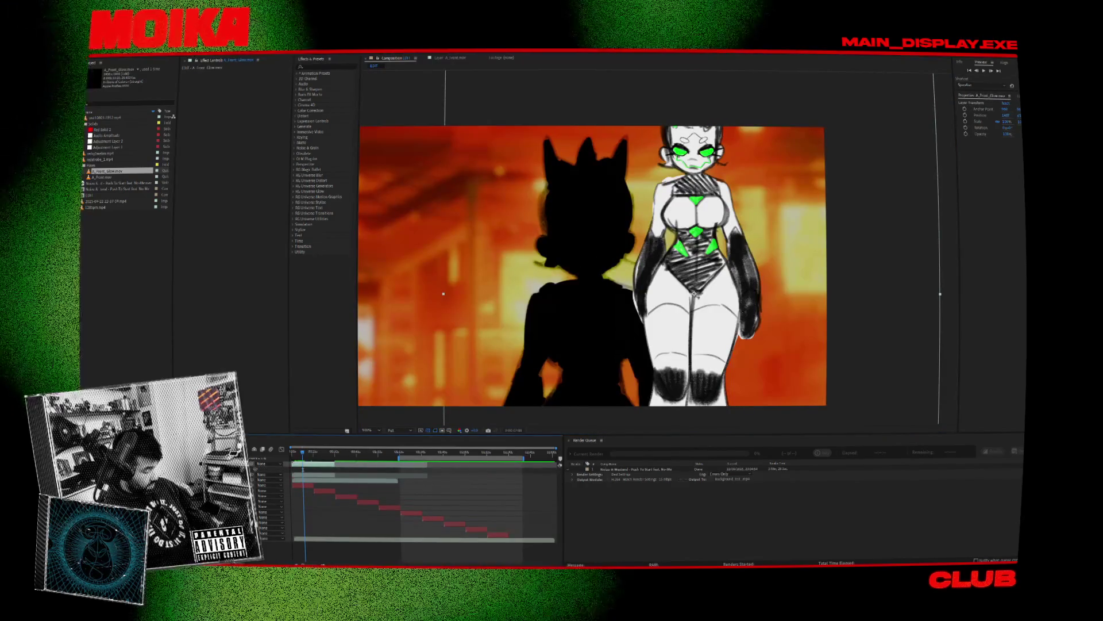
key("e")
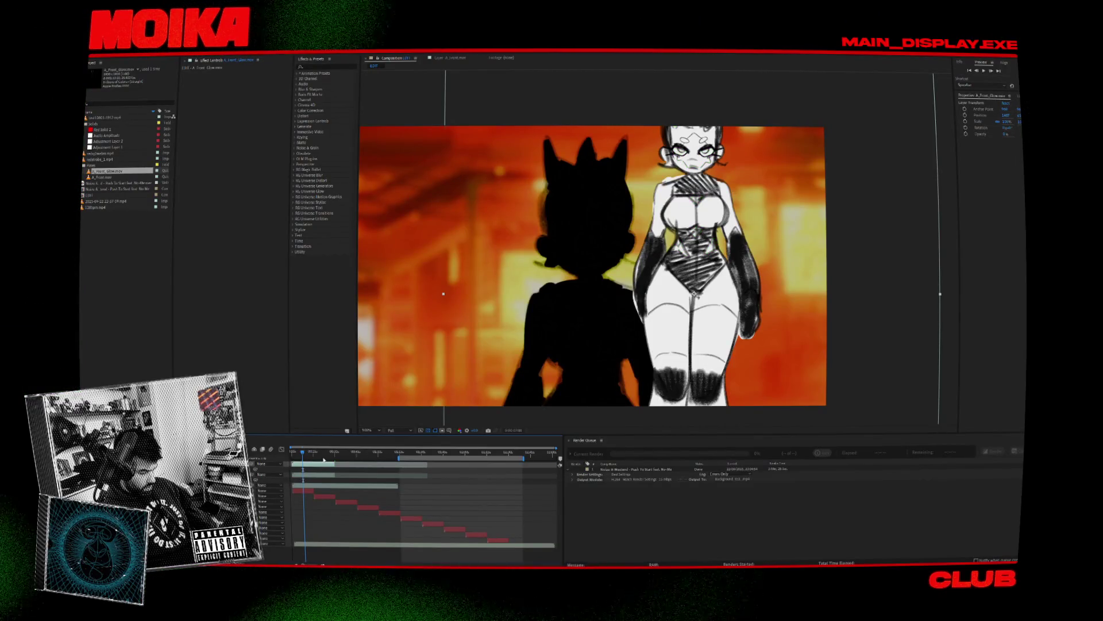
key("space")
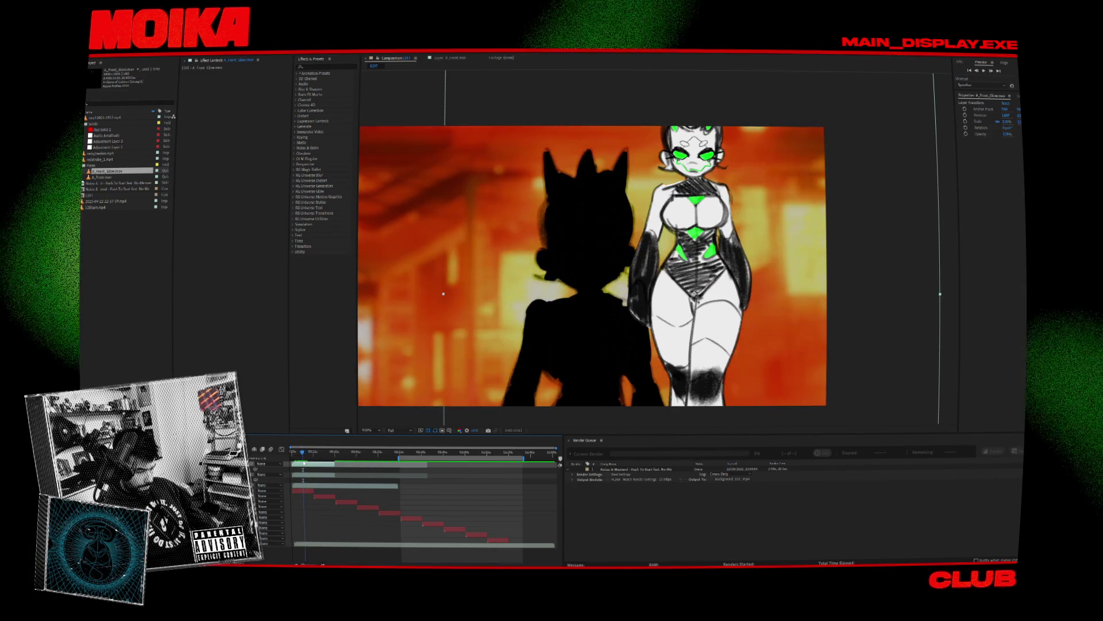
key("minus")
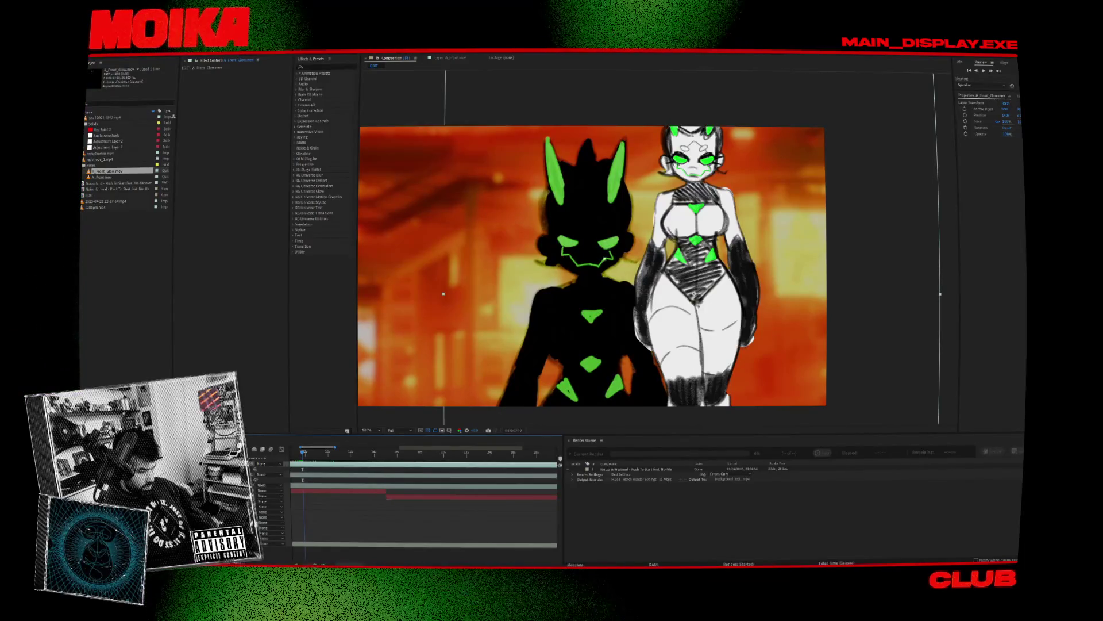
Step: Move the current time to the glow keyframes and paste the copied glow keyframes there
scroll(869, 151, "up", 1)
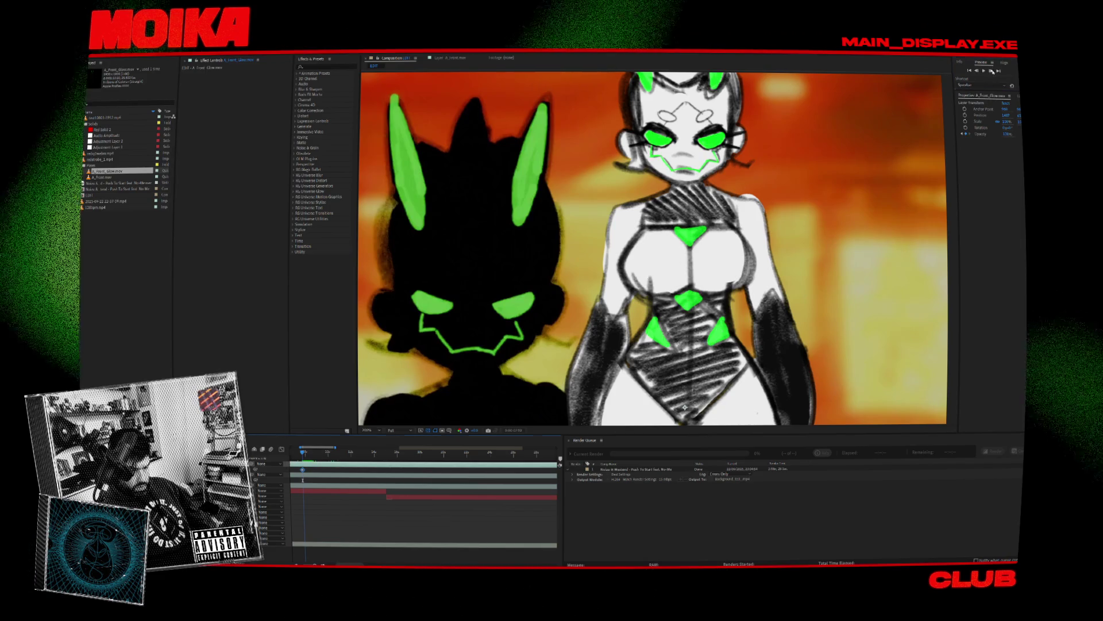
left_click(991, 71)
left_click(991, 70)
left_click(982, 71)
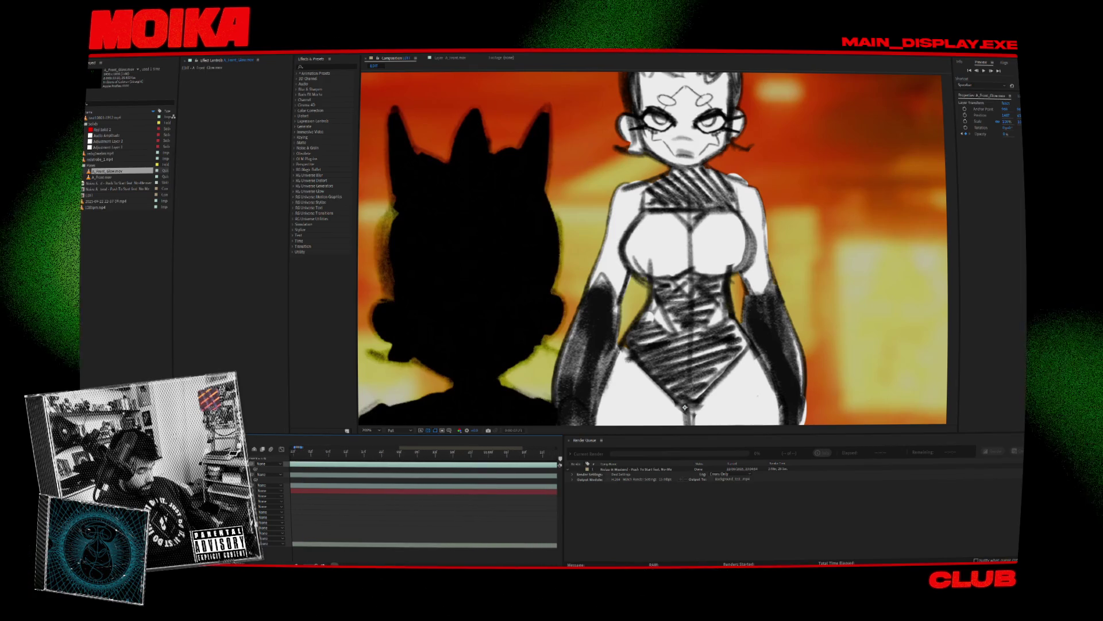
left_click(452, 453)
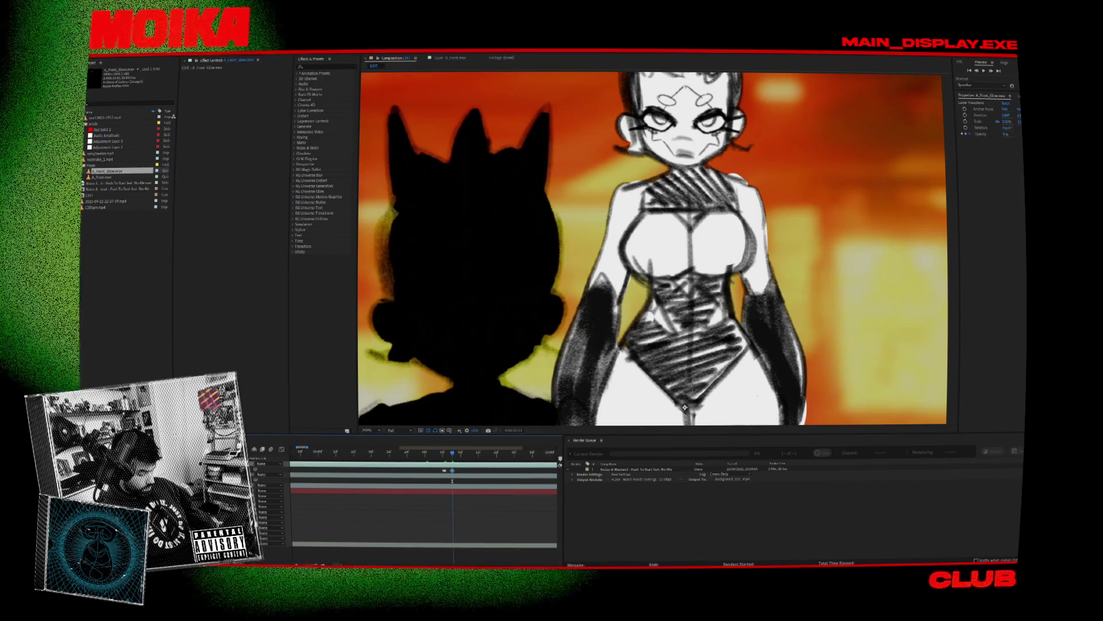
scroll(423, 499, "right", 3, "shift")
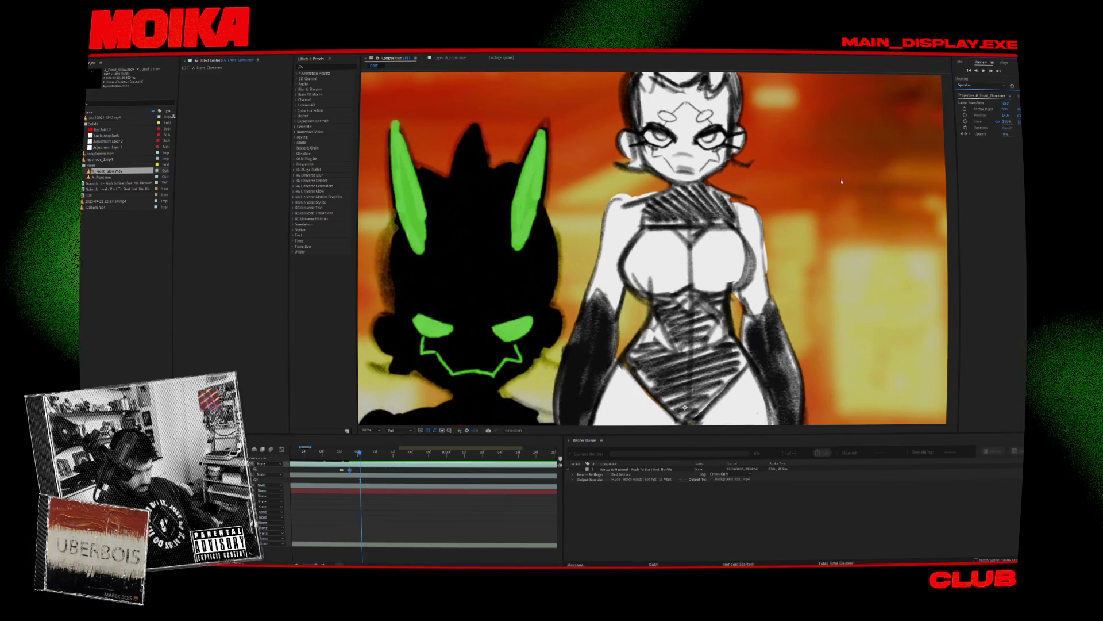
key("ctrl+v")
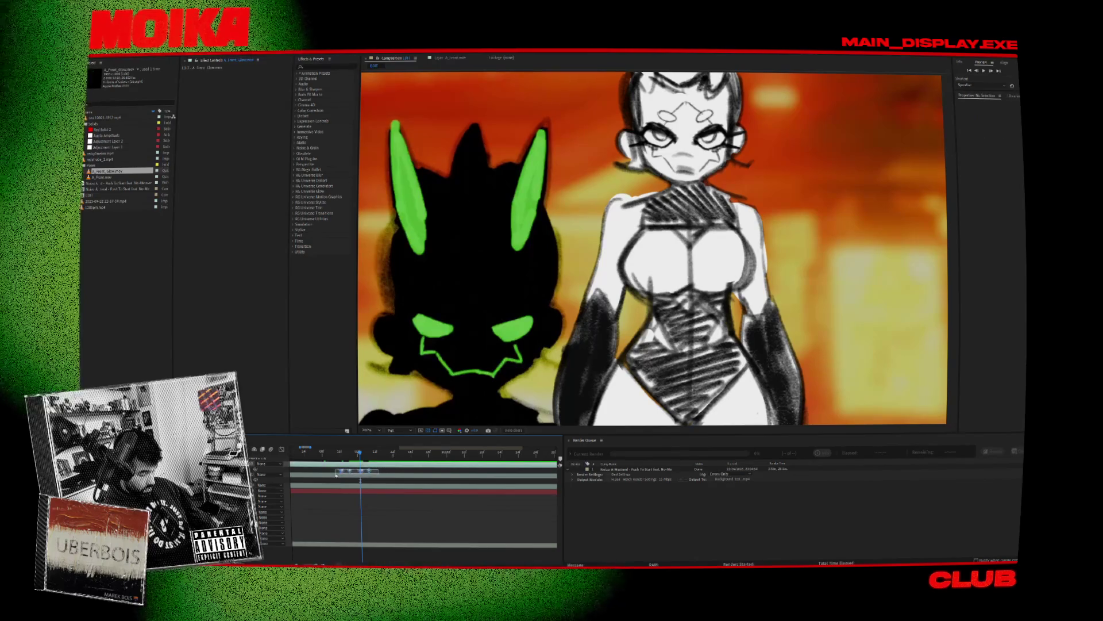
Step: Select the four glow keyframes and scrub through the shot to check the glow timing
left_click_drag(336, 475, 336, 476)
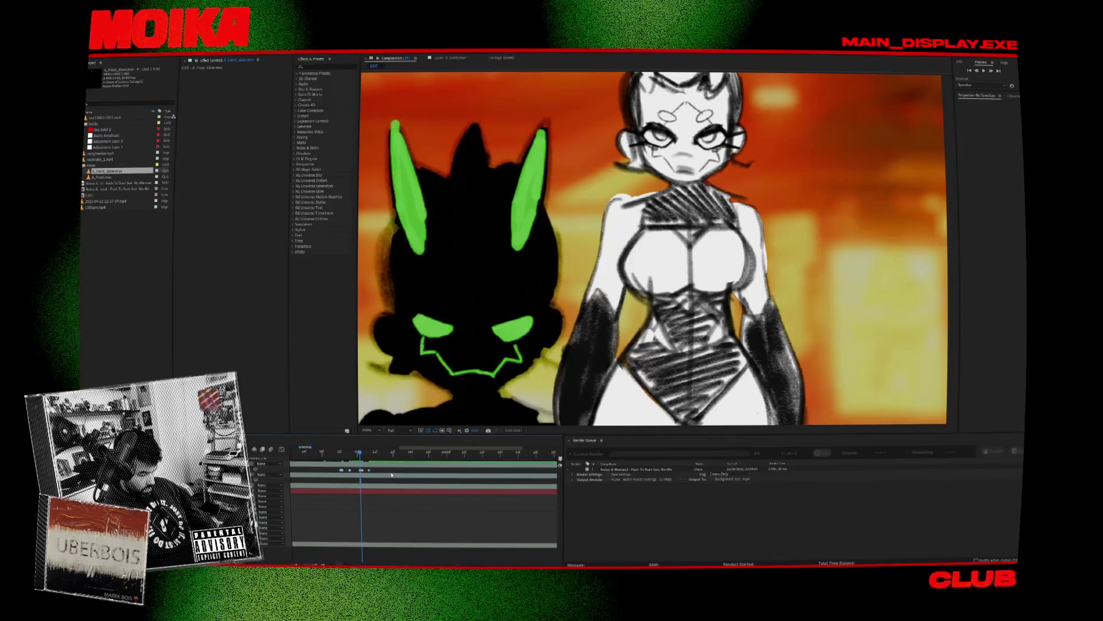
left_click(370, 472)
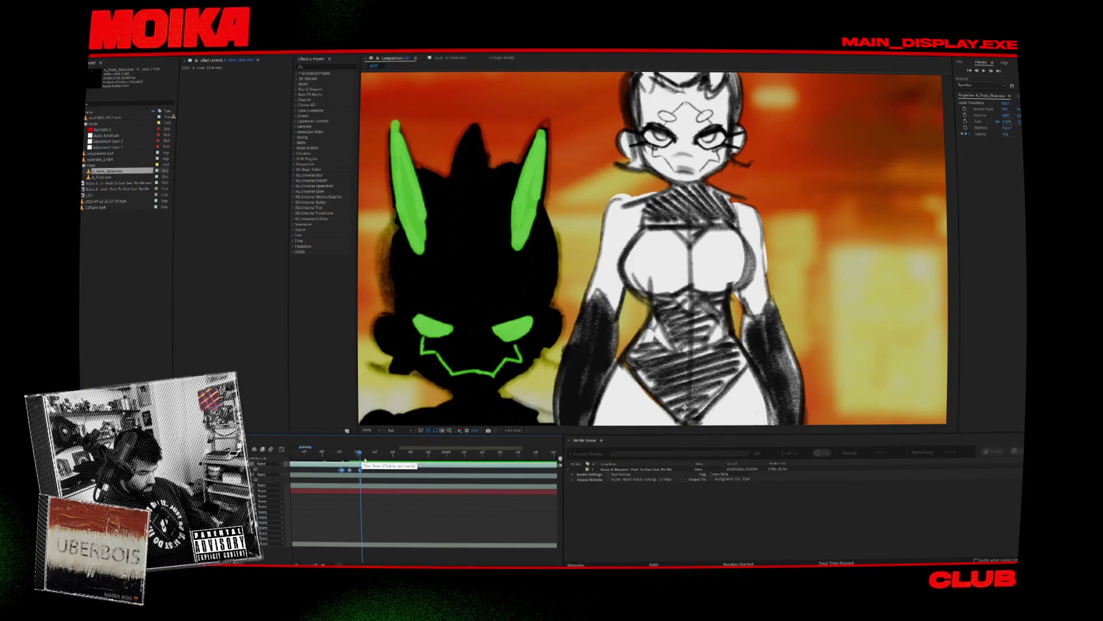
left_click(380, 454)
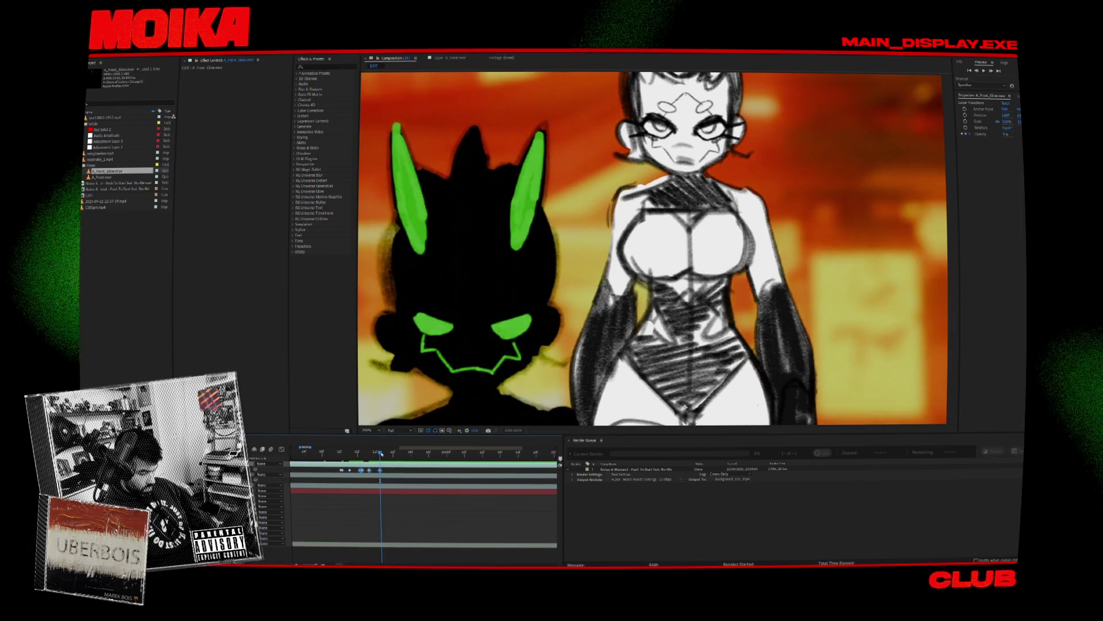
left_click(377, 454)
mouse_move(378, 454)
left_mouse_down()
mouse_move(392, 458)
mouse_move(367, 458)
mouse_move(379, 464)
left_mouse_up()
key("j")
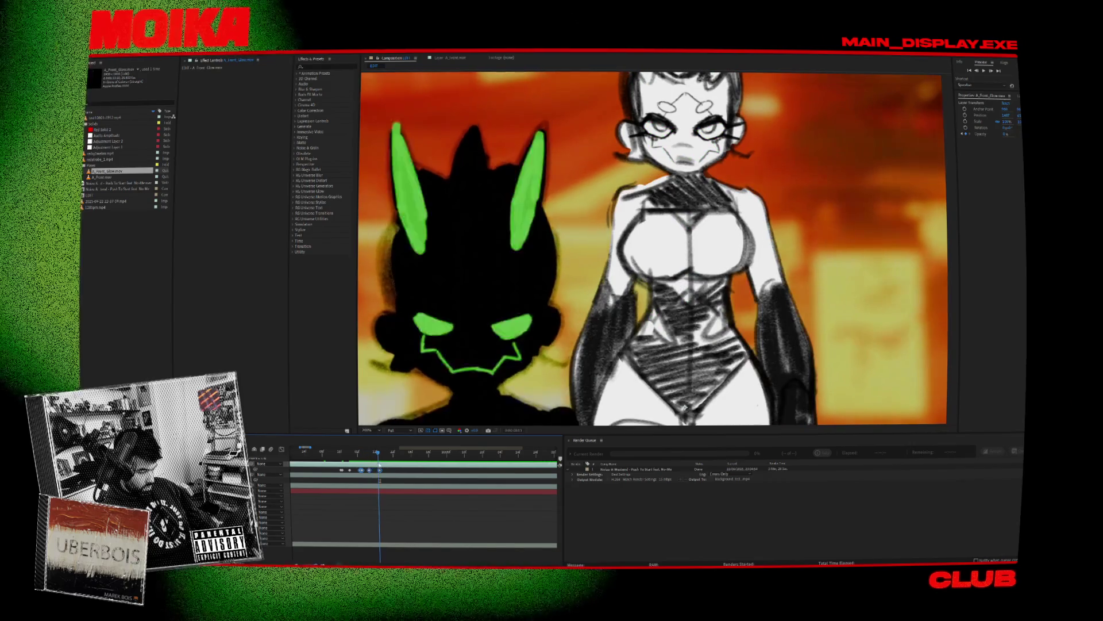
left_click(385, 471)
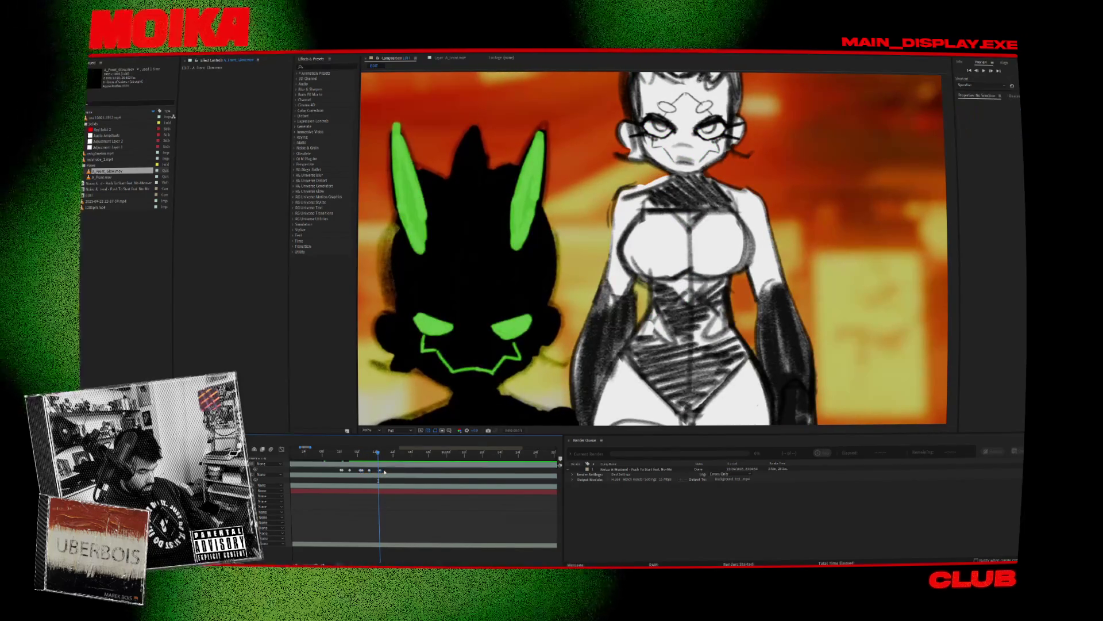
left_click_drag(378, 458, 378, 458)
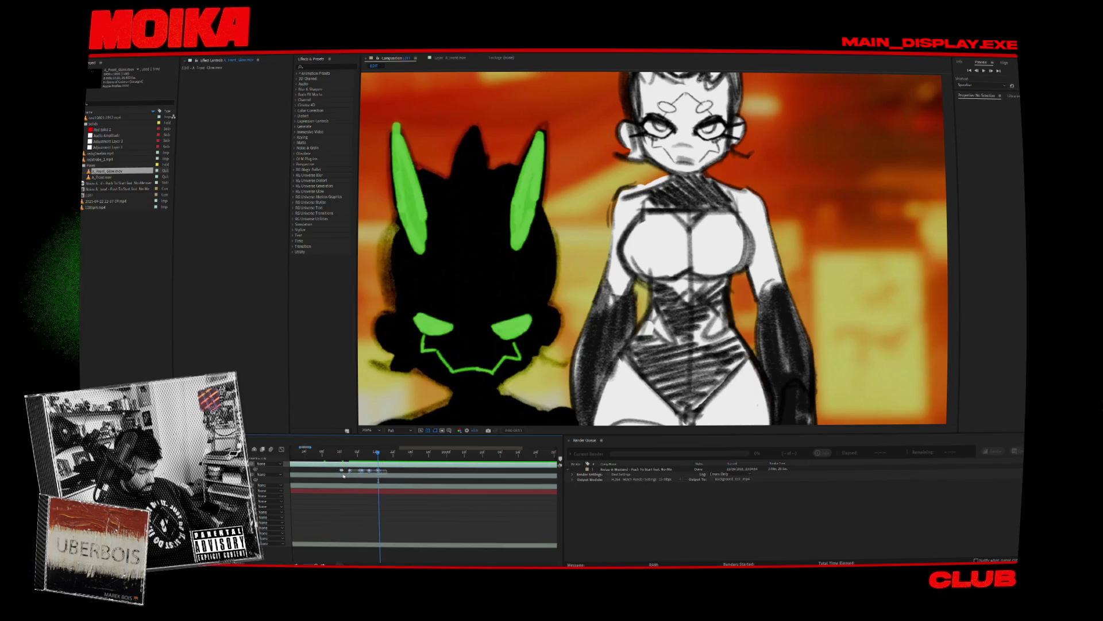
Step: Undo the mistaken pastes, then paste a run of glow keyframes further along the shot
key("ctrl+v")
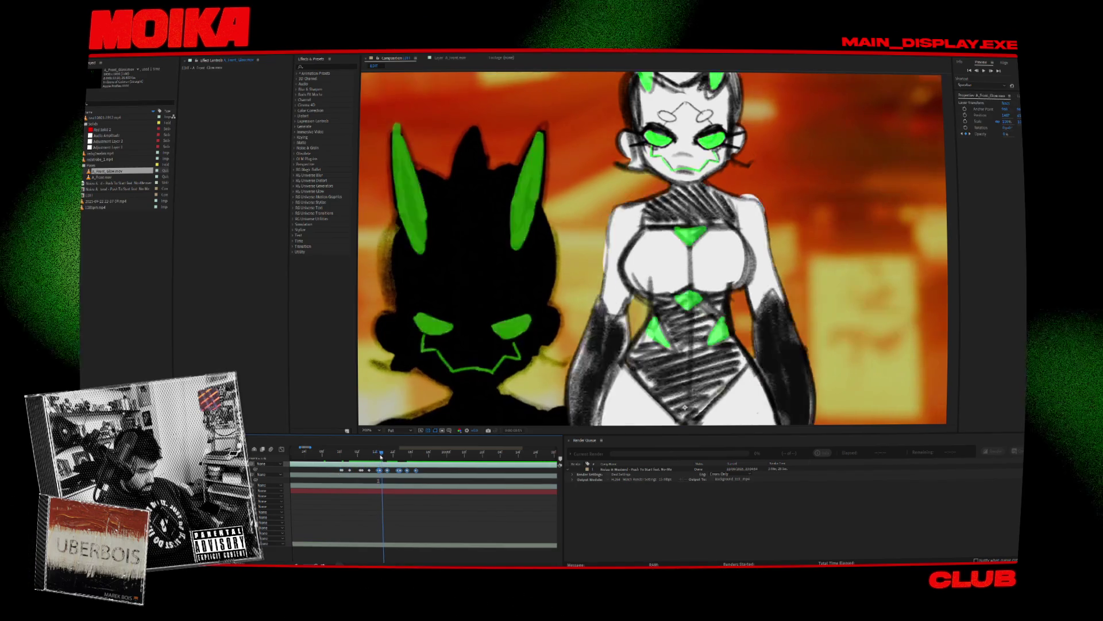
key("ctrl+z")
mouse_move(379, 458)
left_mouse_down()
mouse_move(395, 454)
mouse_move(350, 456)
mouse_move(369, 454)
left_mouse_up()
key("ctrl+z")
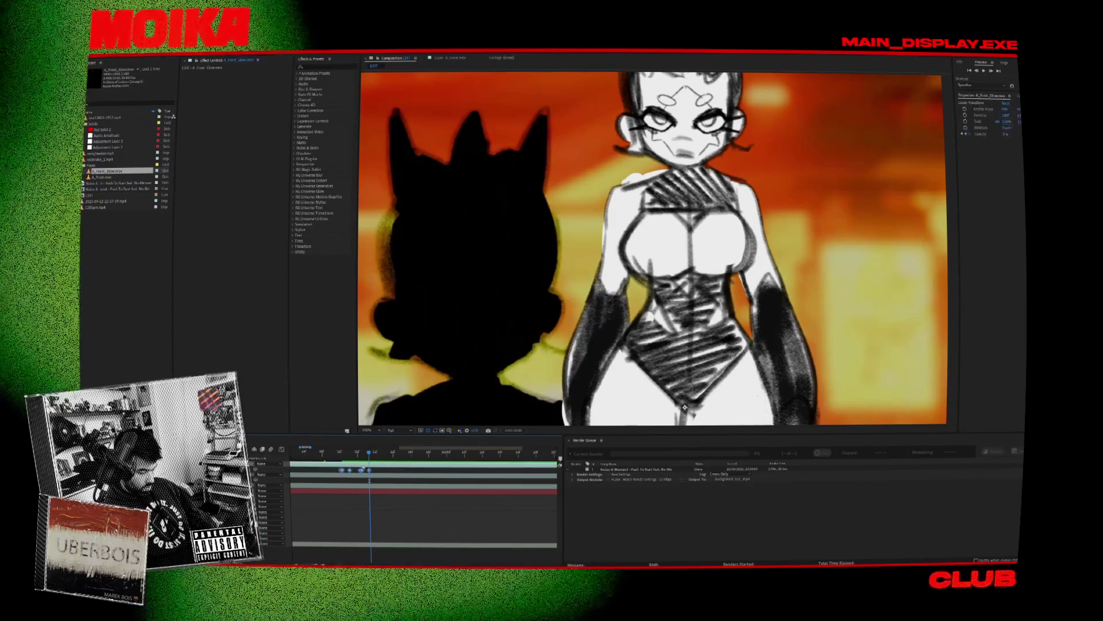
left_click(398, 453)
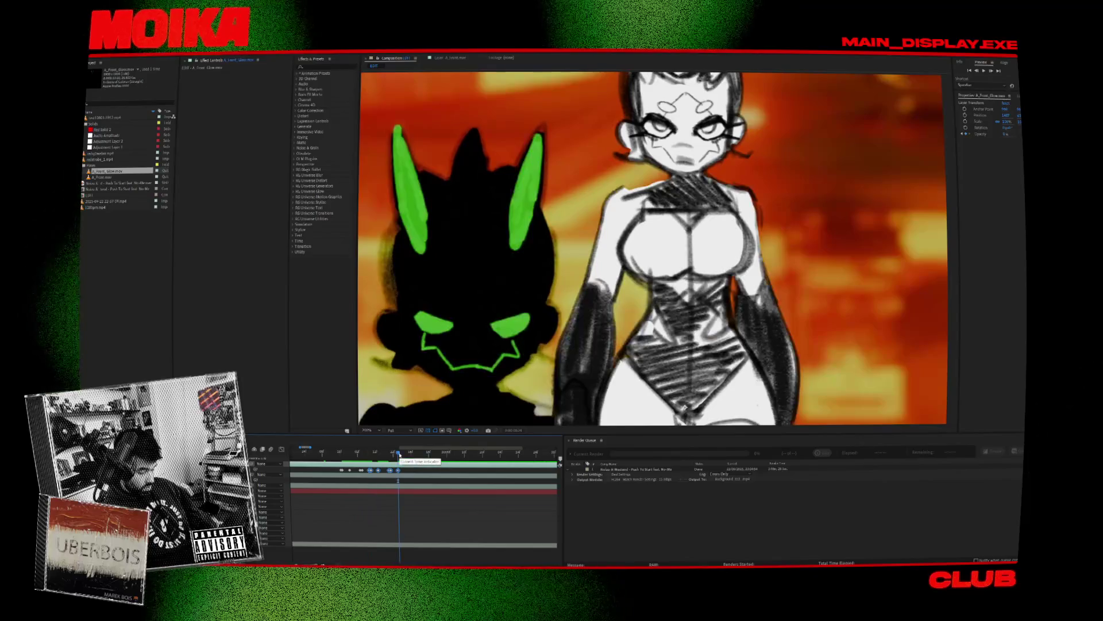
mouse_move(417, 454)
left_mouse_down()
mouse_move(431, 464)
mouse_move(389, 455)
mouse_move(506, 458)
left_mouse_up()
key("ctrl+v")
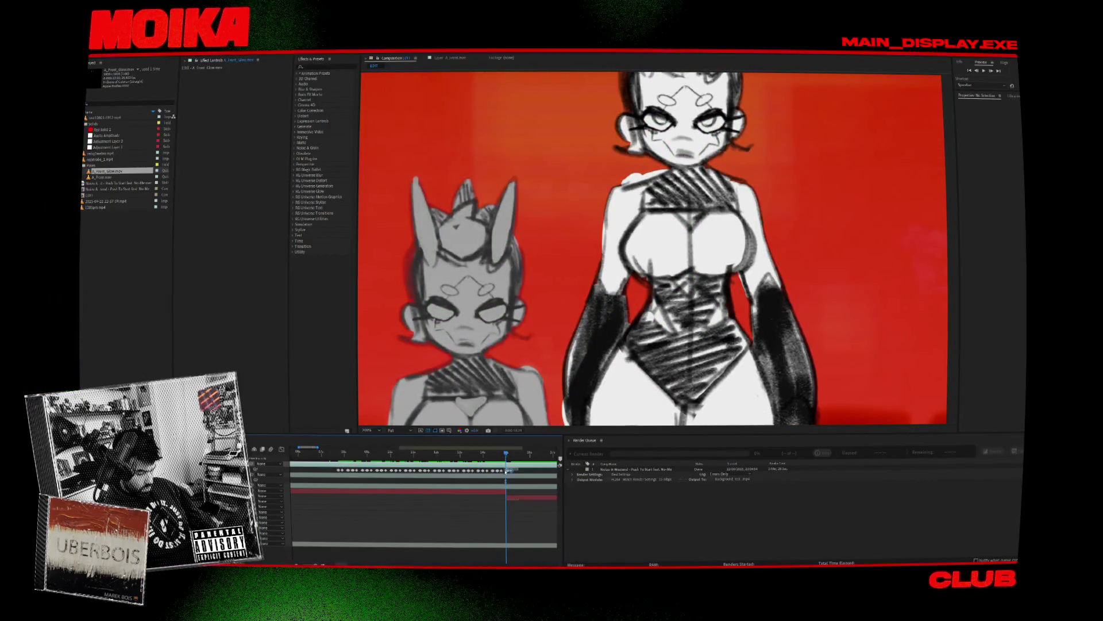
Step: Preview the composition, then apply the Levels effect to the front character layer
left_click(368, 455)
key("space")
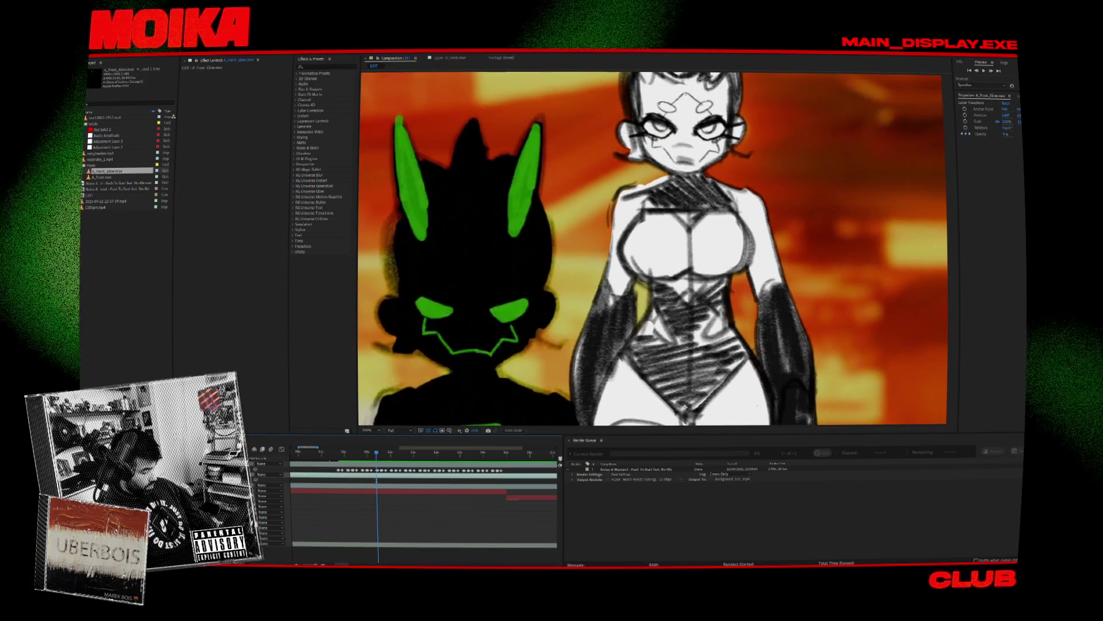
left_click(324, 67)
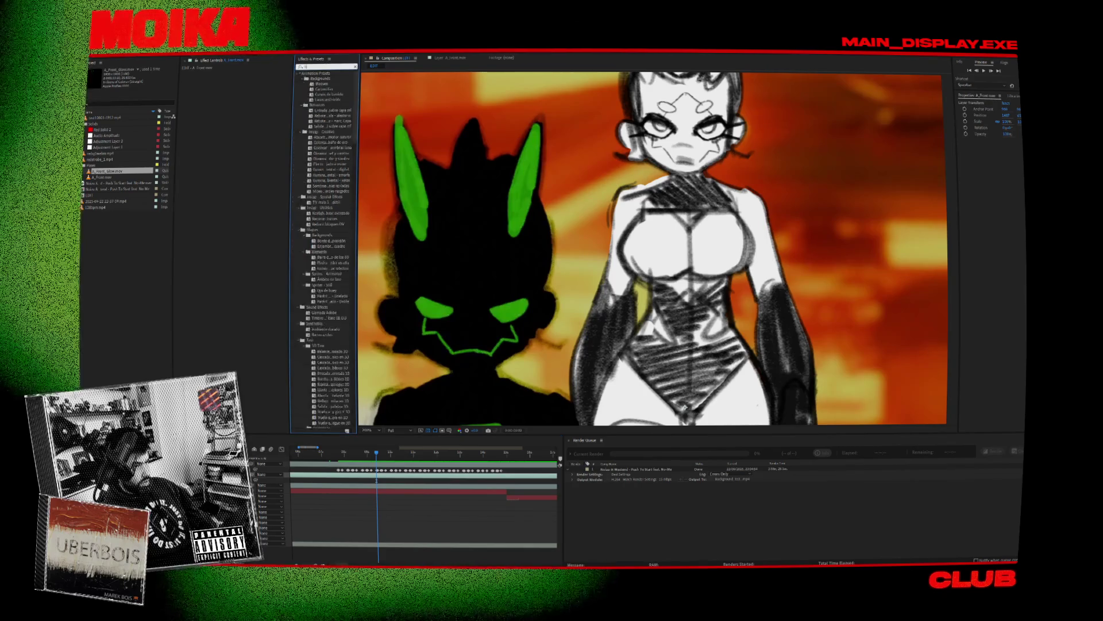
type("bri")
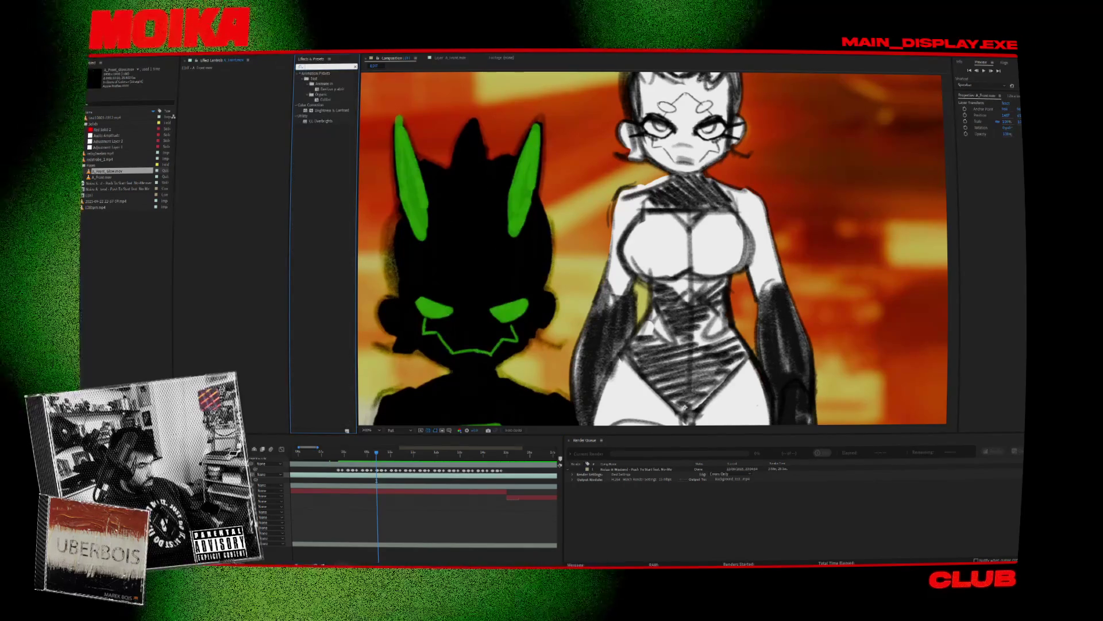
key("BackSpace")
key("BackSpace")
key("BackSpace")
type("leve")
mouse_move(245, 98)
left_mouse_down()
mouse_move(231, 118)
mouse_move(185, 119)
left_mouse_up()
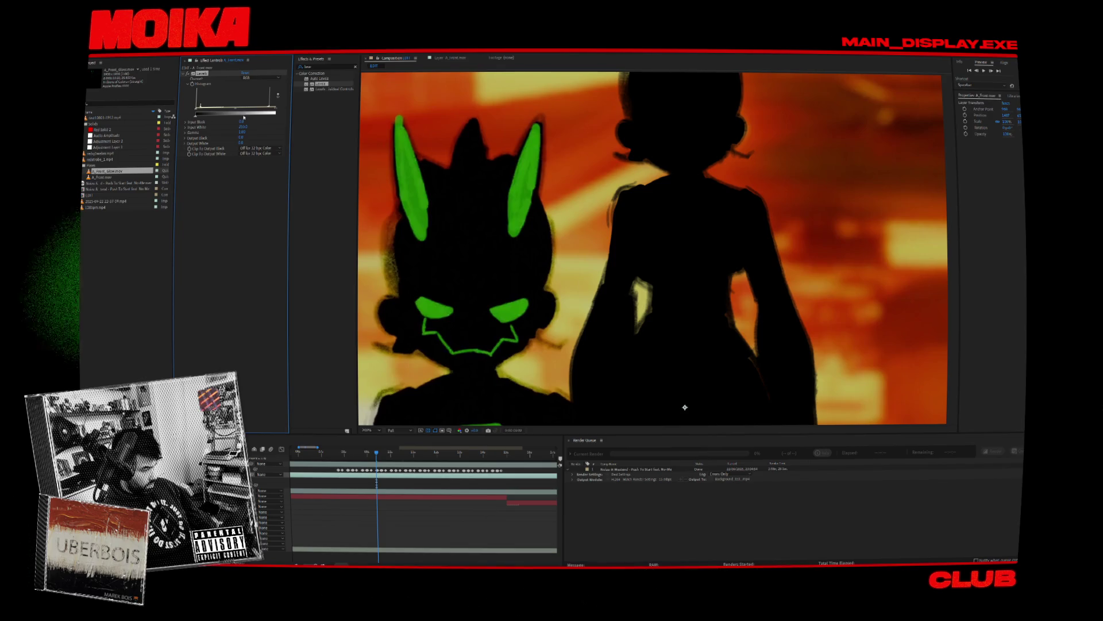
Step: Compare the character with and without Levels, set Output White to 255.0, and preview the silhouette
key("ctrl+z")
key("ctrl+shift+z")
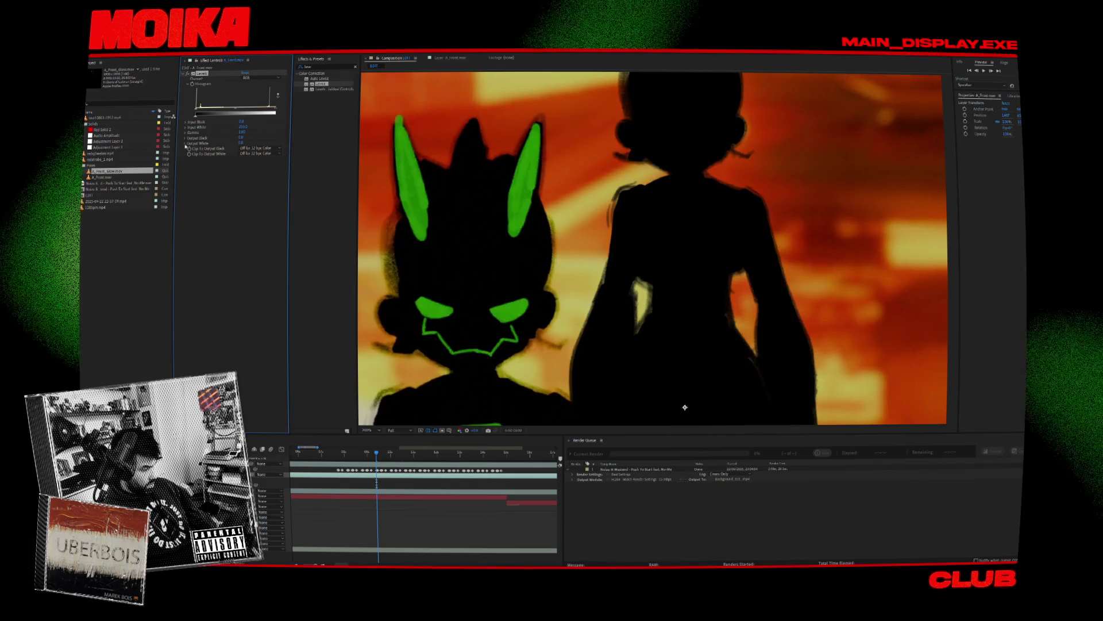
left_click(185, 144)
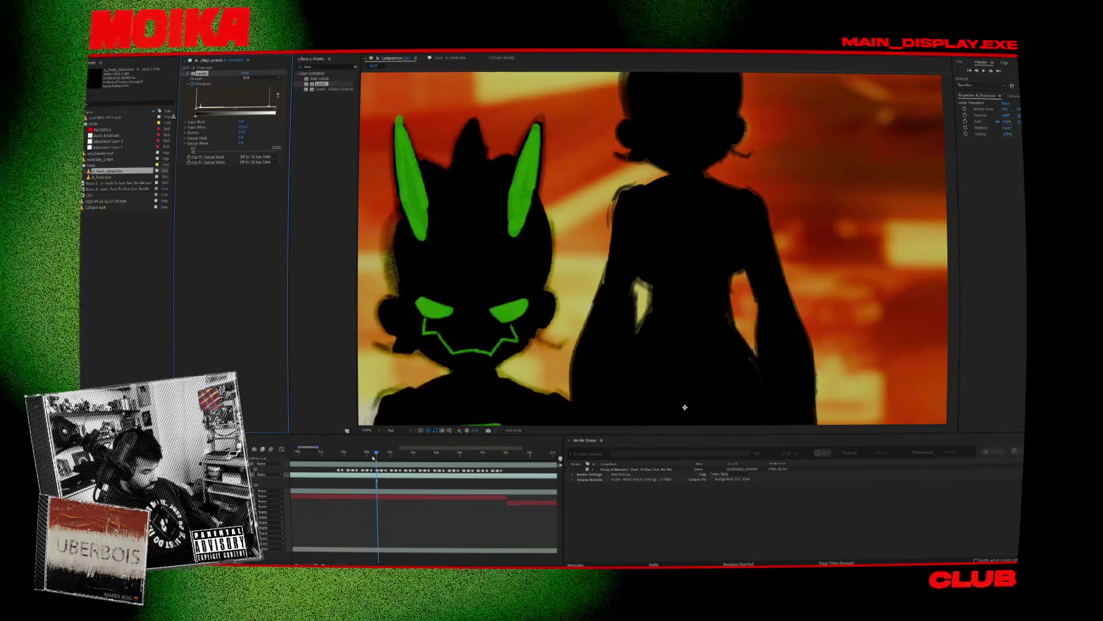
left_click(324, 453)
key("space")
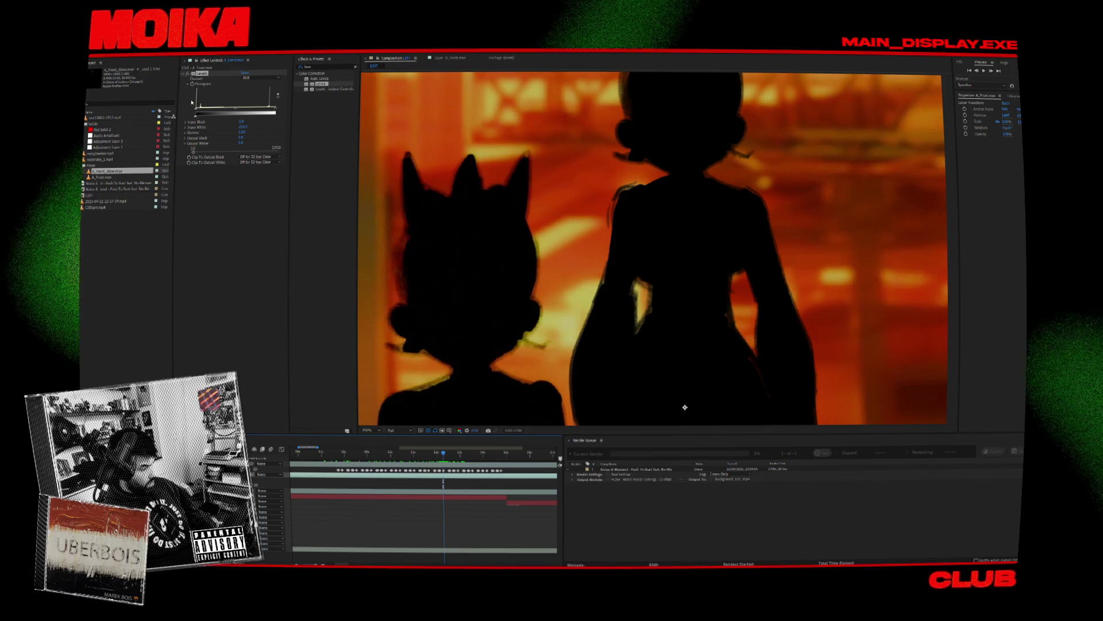
key("space")
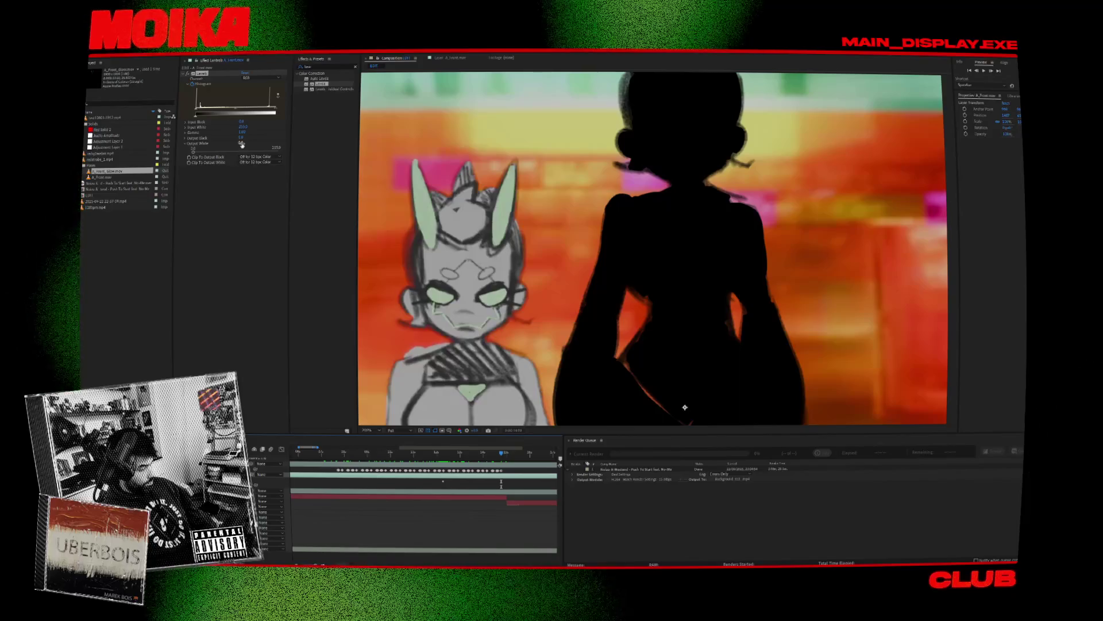
left_click(248, 74)
left_click_drag(497, 454, 443, 449)
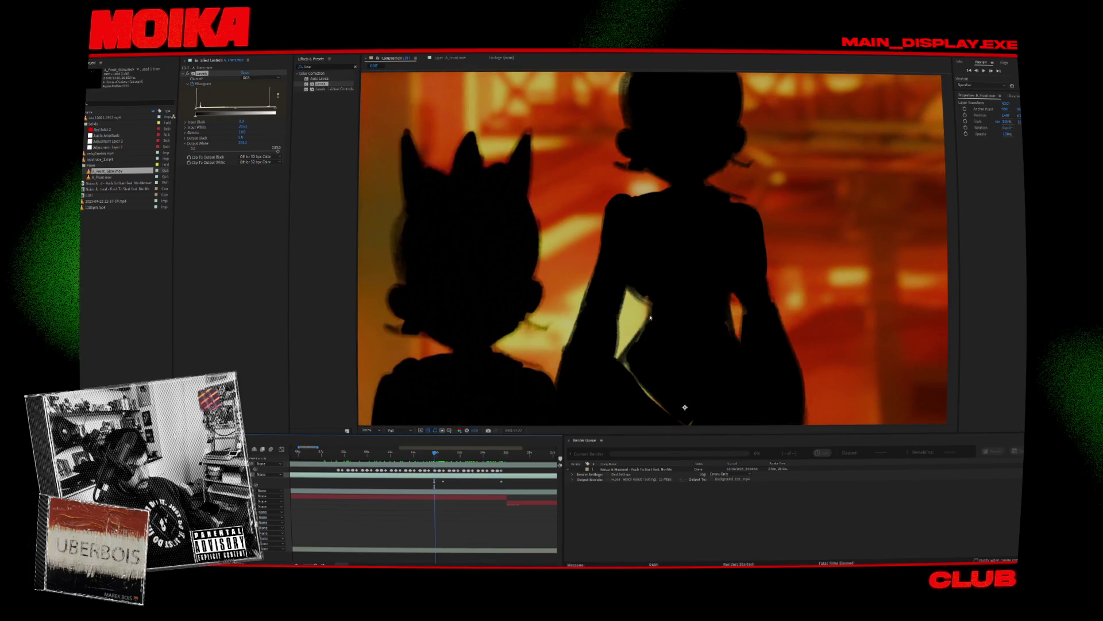
scroll(649, 317, "down", 2)
key("space")
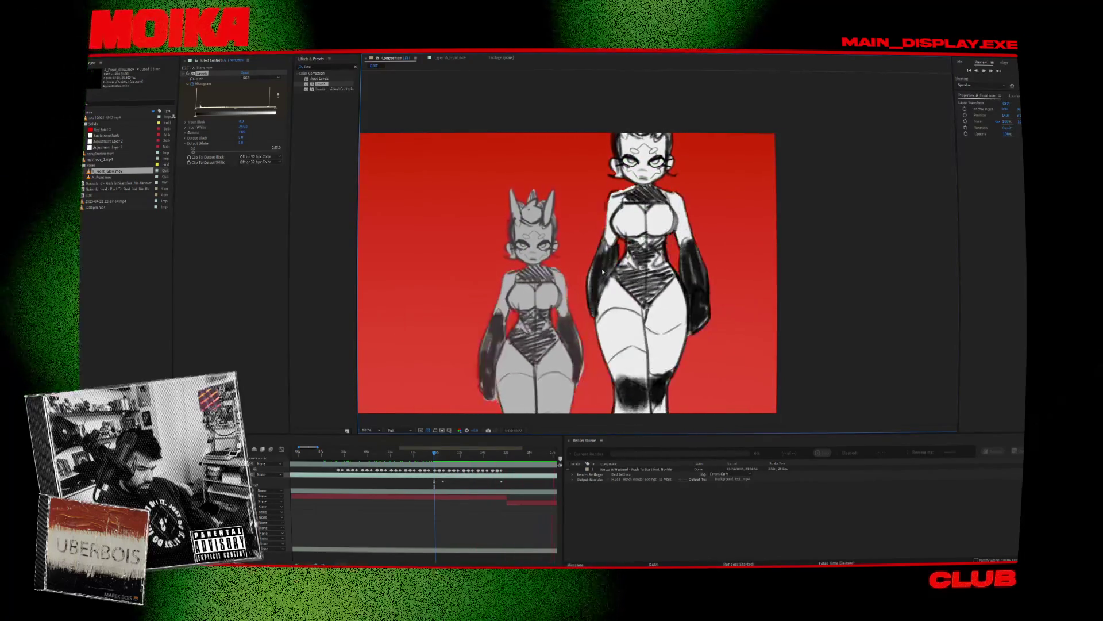
Step: Play the later shots from a point mid-sequence, then stop and return to the start
left_click(447, 503)
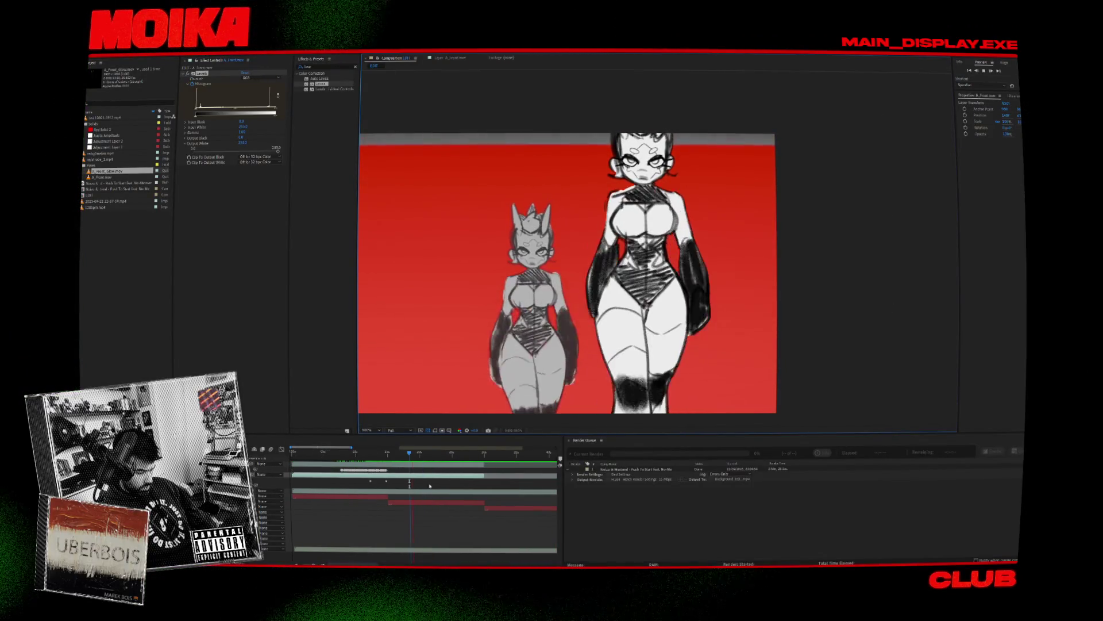
left_click(469, 456)
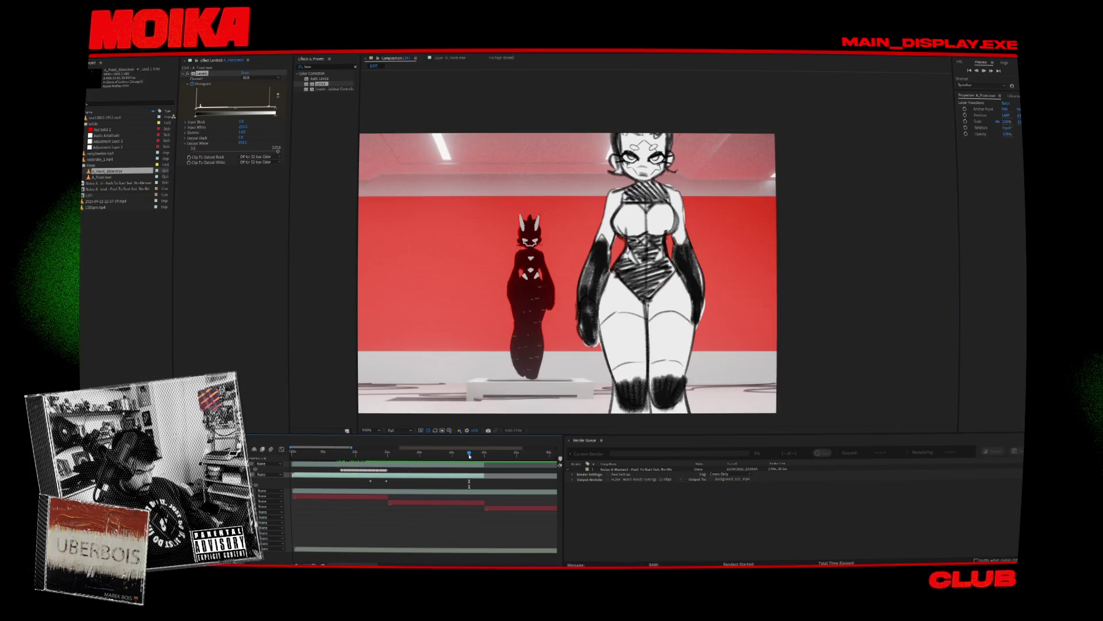
left_click(442, 456)
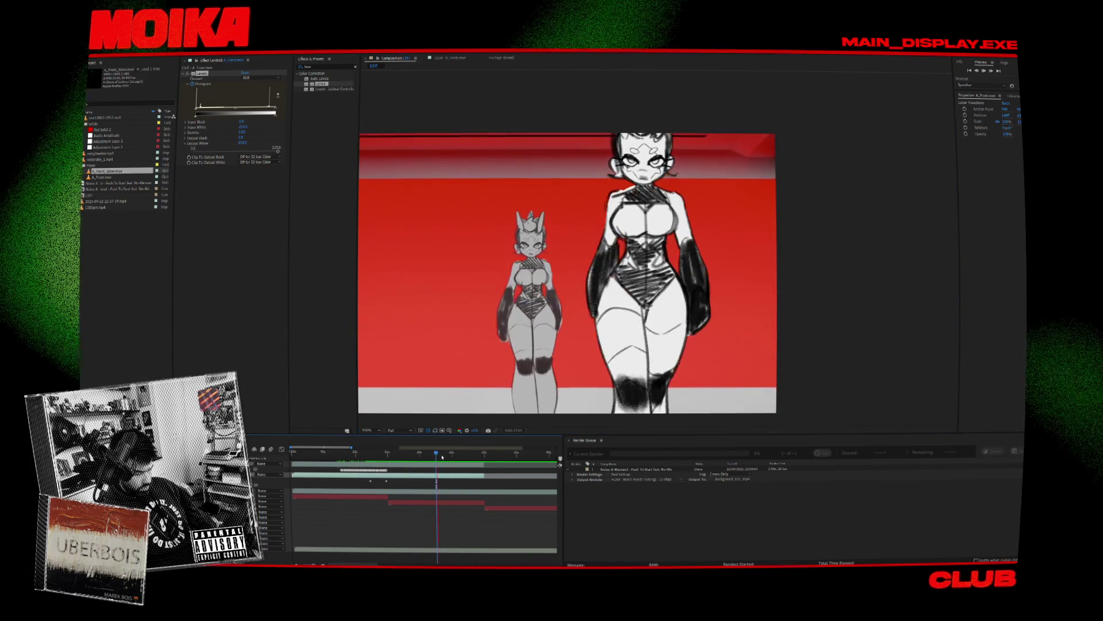
key("space")
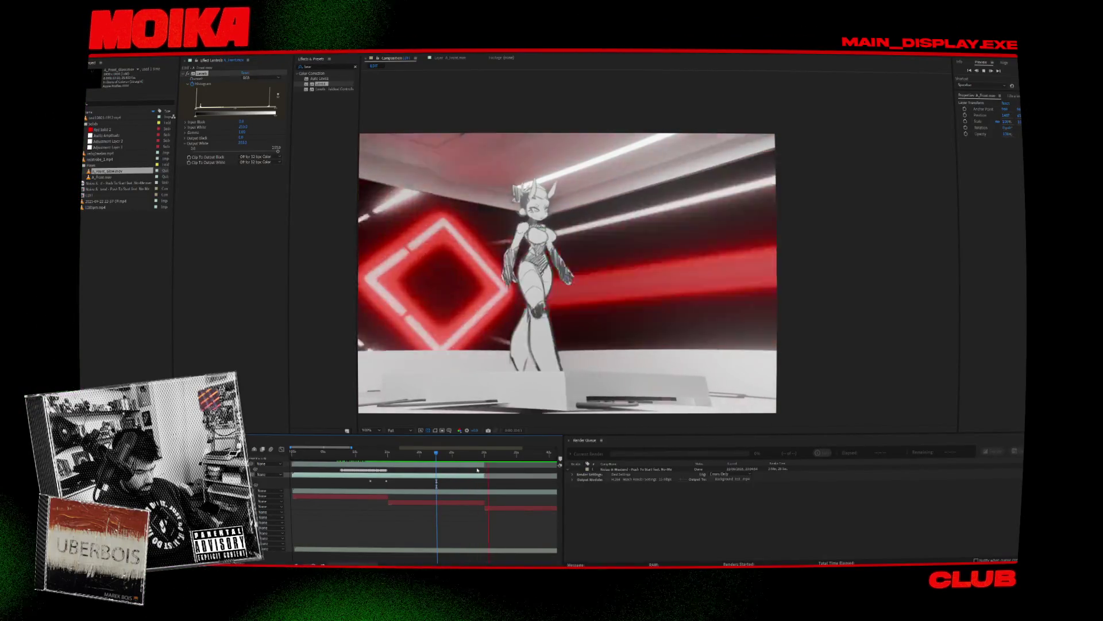
scroll(405, 486, "down", 3, "alt")
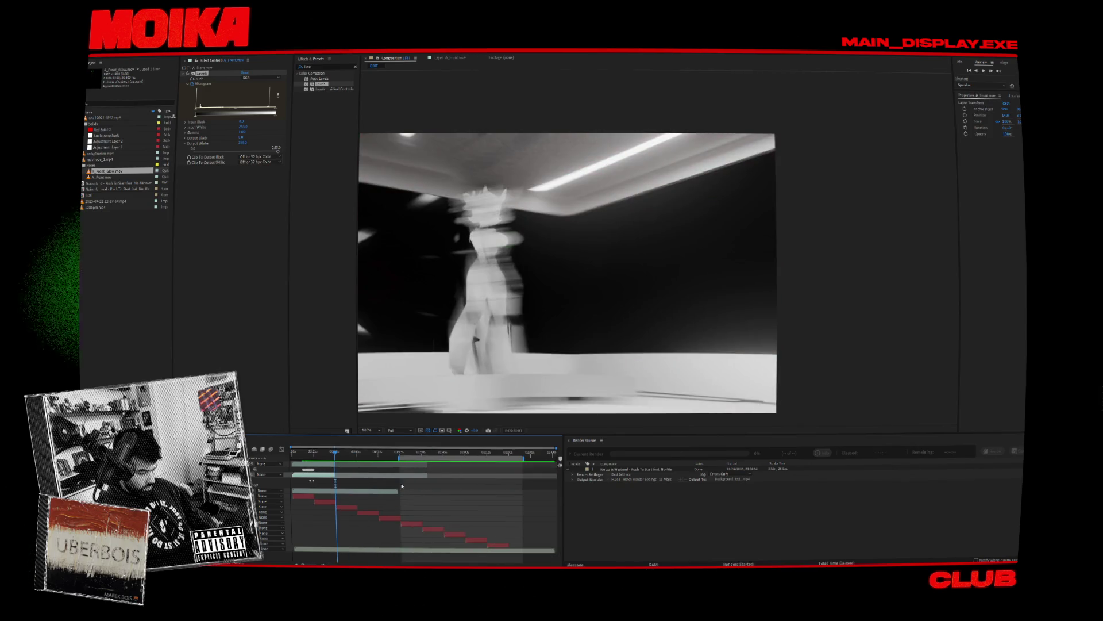
left_click(262, 462)
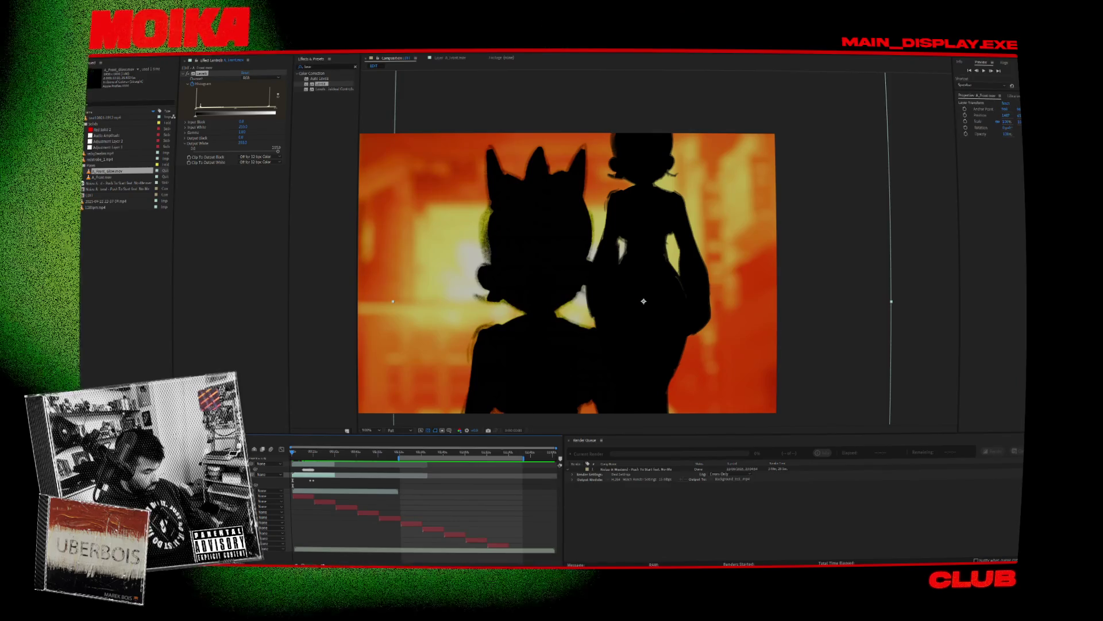
Step: Collapse the keyframe properties and scale both front layers with Transform > Fit to Comp
key("u")
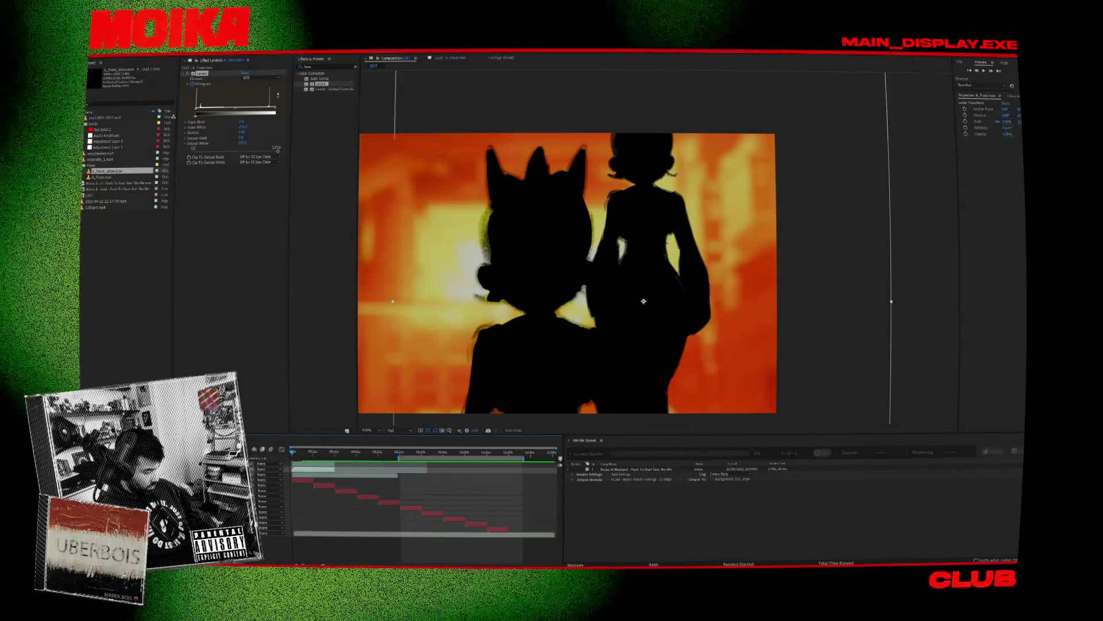
left_click(262, 468, "shift")
right_click(262, 468)
mouse_move(169, 316)
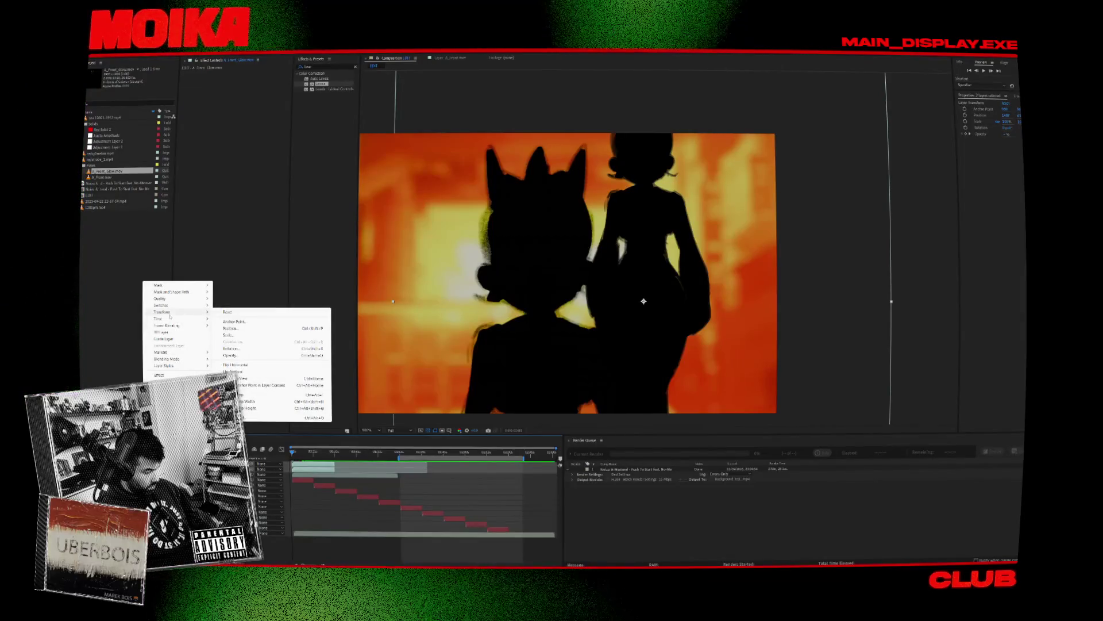
left_click(265, 396)
scroll(479, 316, "down", 2)
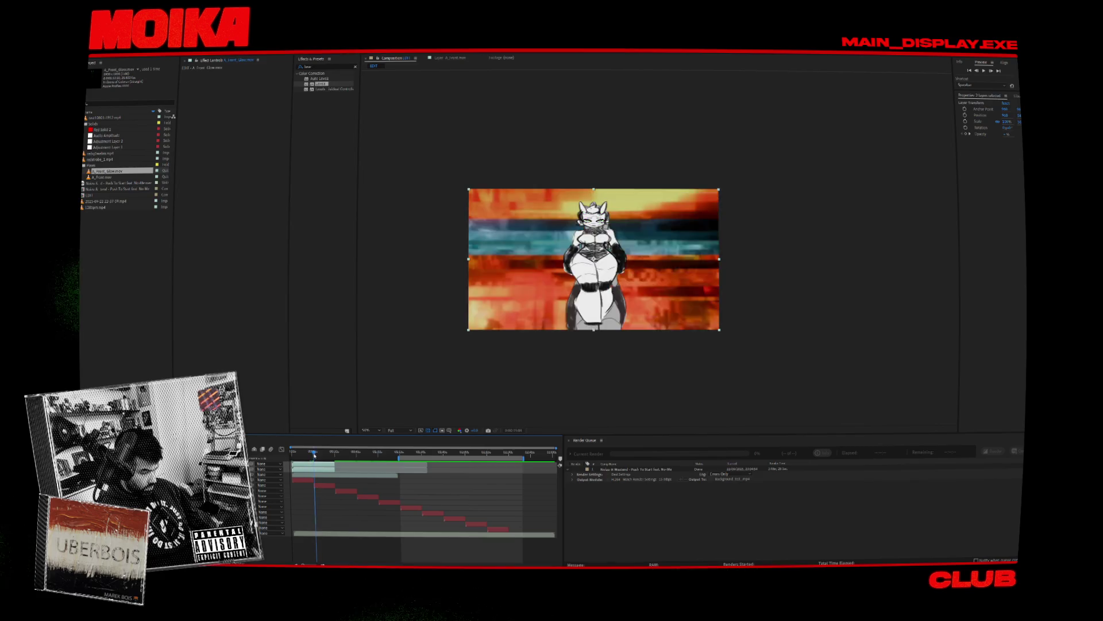
Step: Reposition the silhouette shot, reapply Fit to Comp so it fills the frame, and preview
left_click_drag(594, 258, 652, 273)
right_click(173, 278)
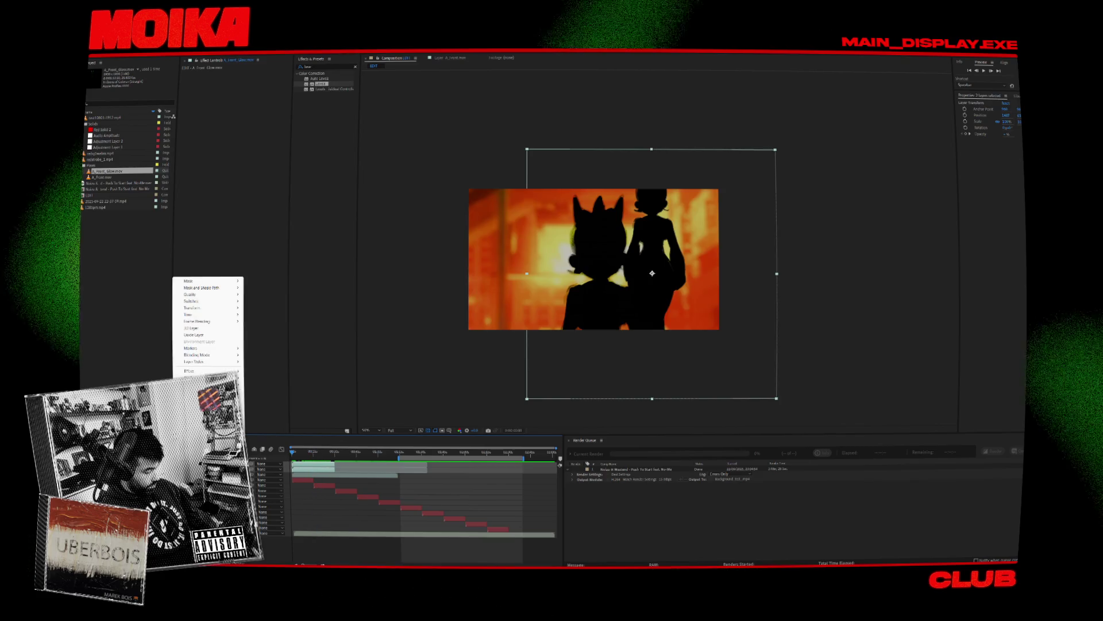
mouse_move(211, 311)
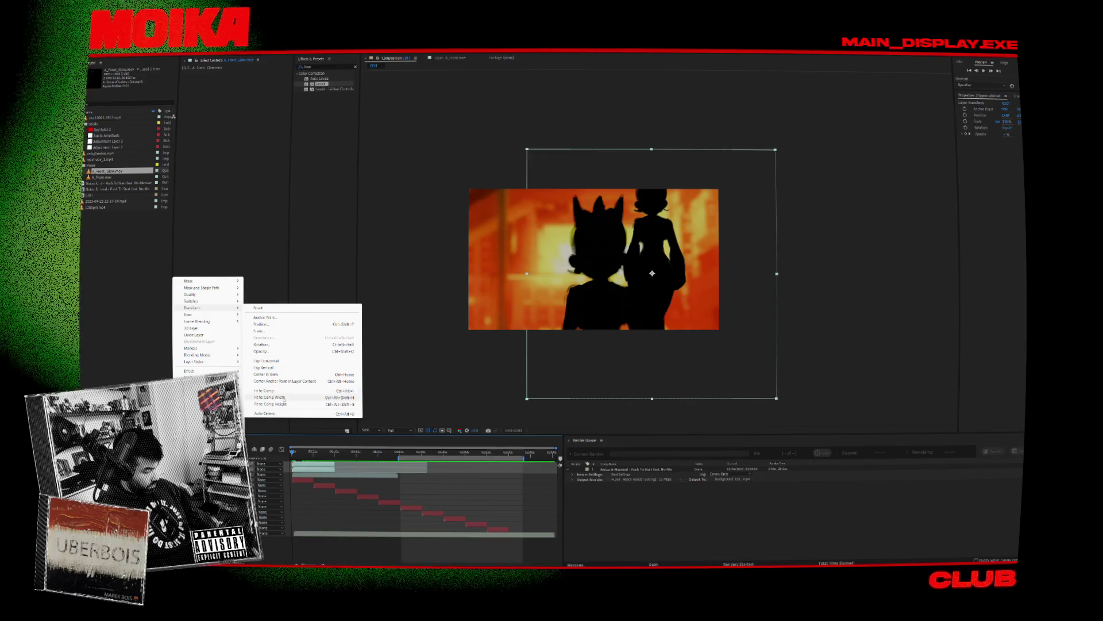
left_click(283, 399)
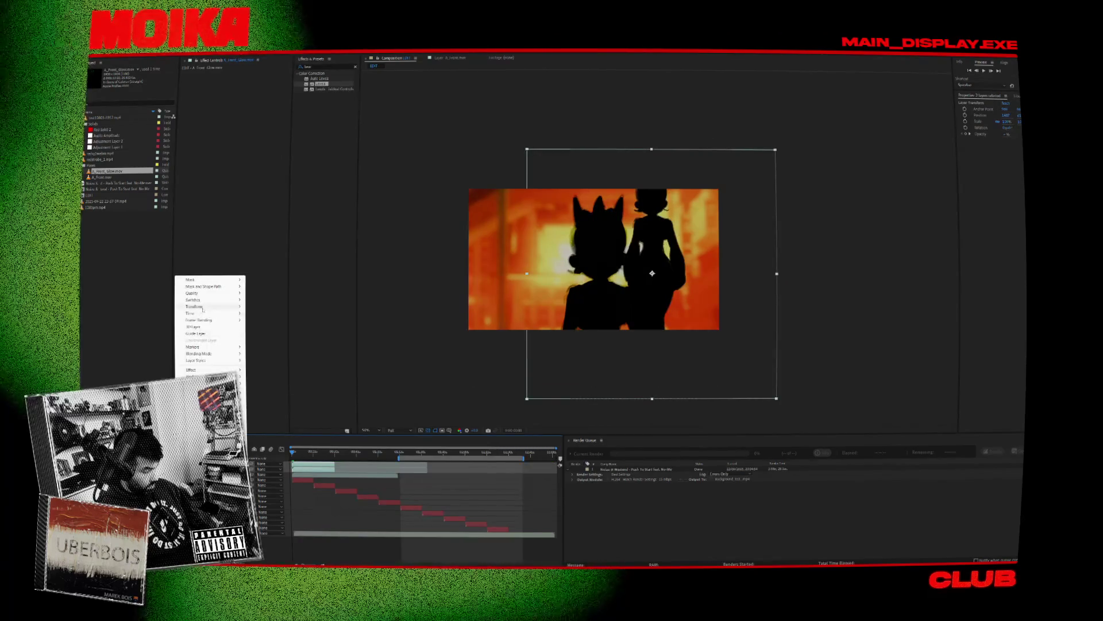
mouse_move(202, 310)
left_click(282, 398)
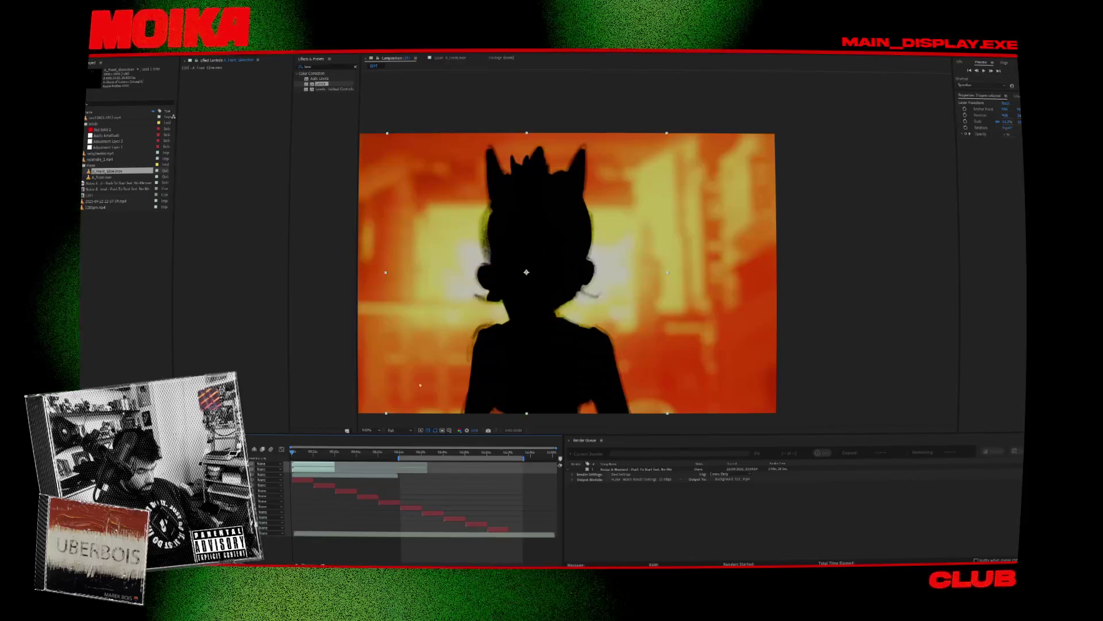
key("space")
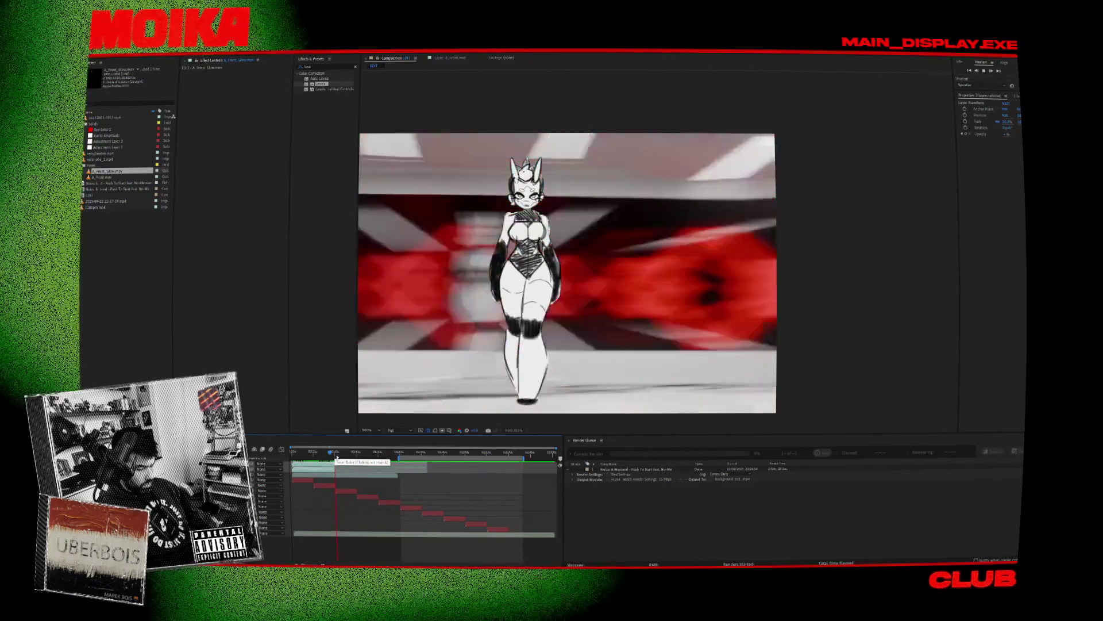
Step: Jump to the red-room walking shot, select its layer, and play a brief preview
left_click(360, 454)
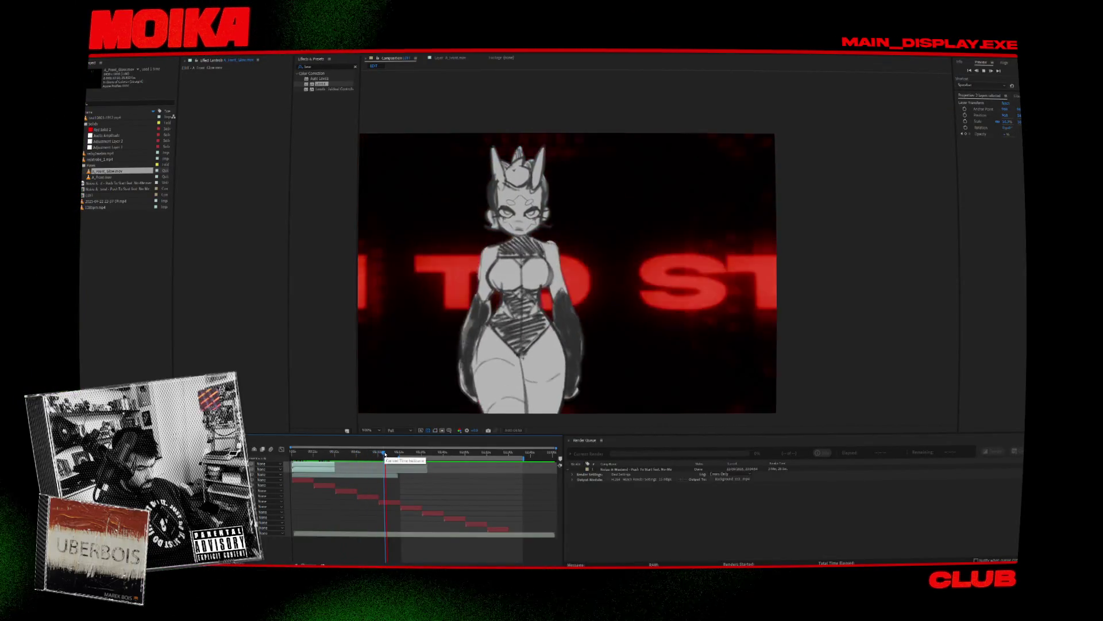
mouse_move(362, 456)
left_mouse_down()
mouse_move(336, 456)
mouse_move(366, 464)
left_mouse_up()
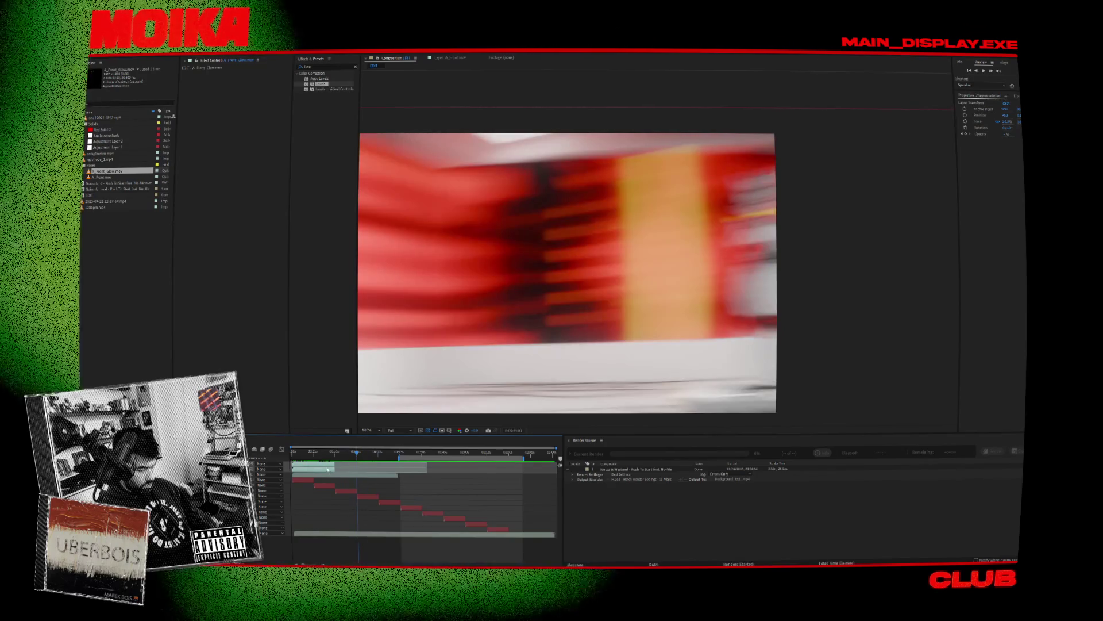
left_click(351, 470)
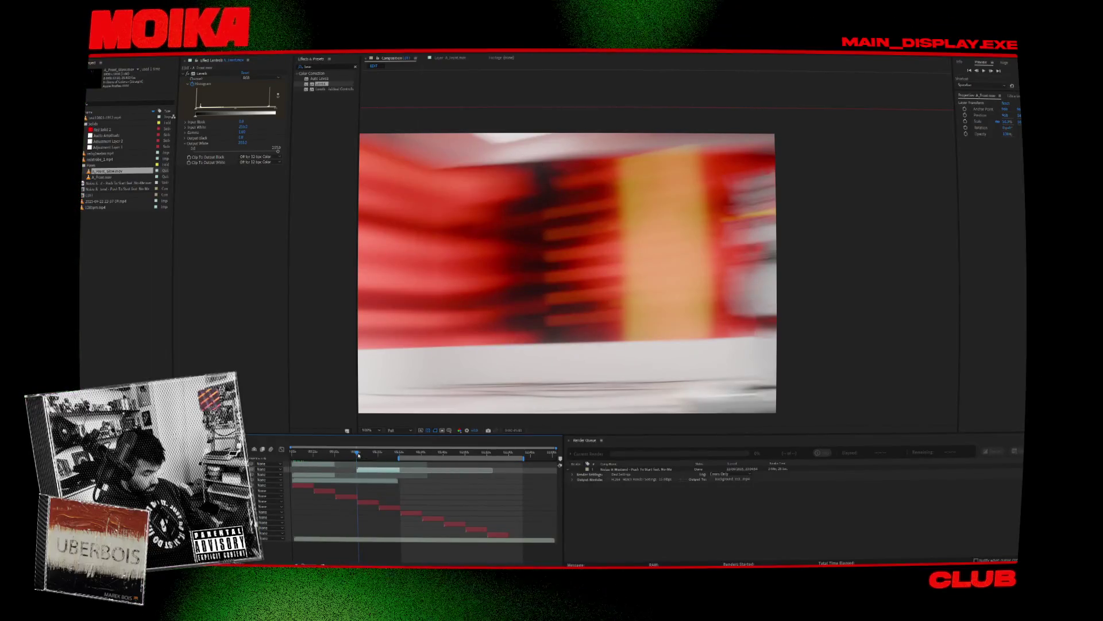
key("space")
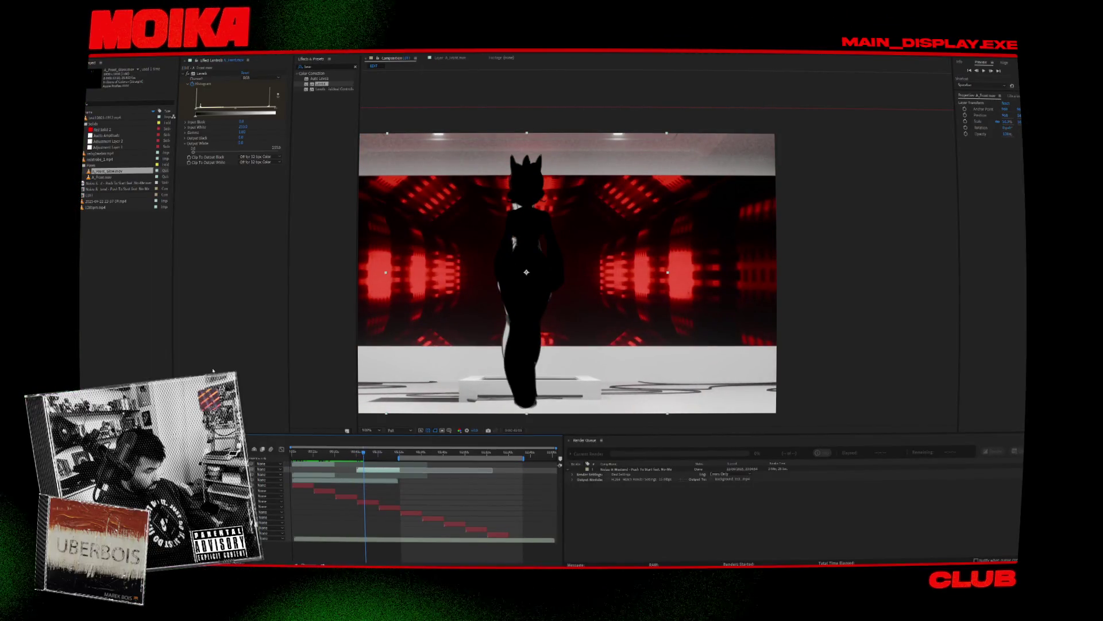
key("Delete")
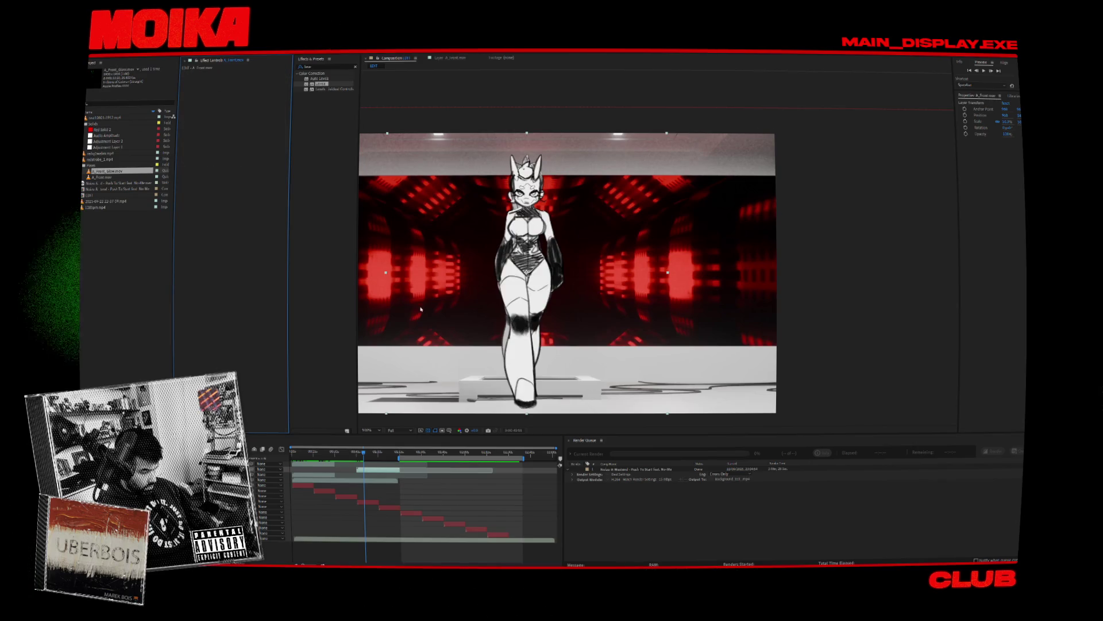
key("space")
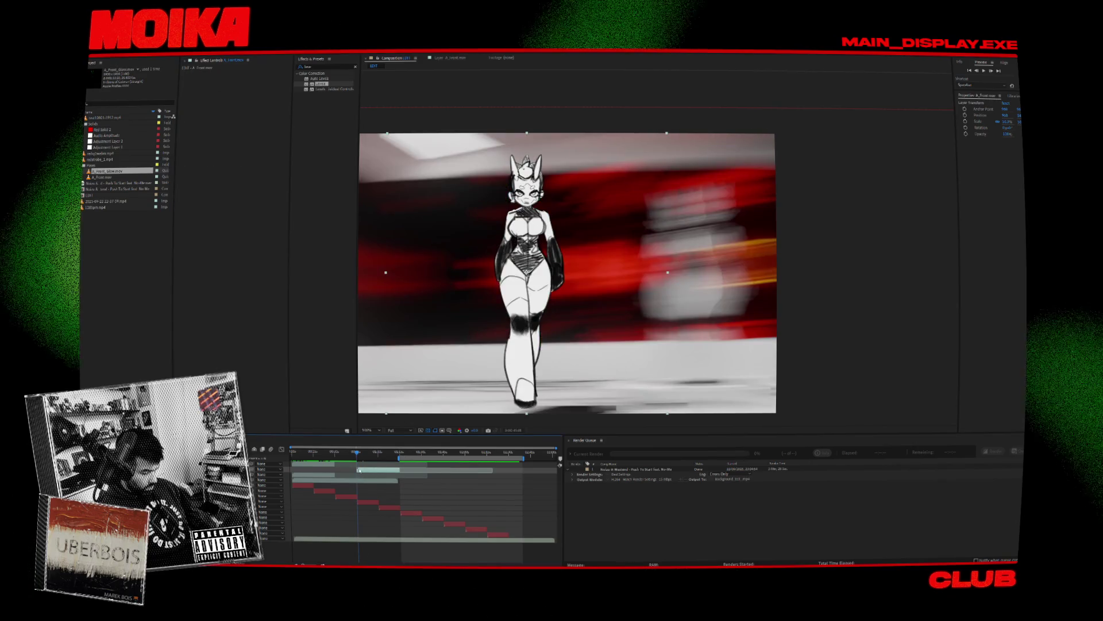
scroll(359, 470, "up", 4, "alt")
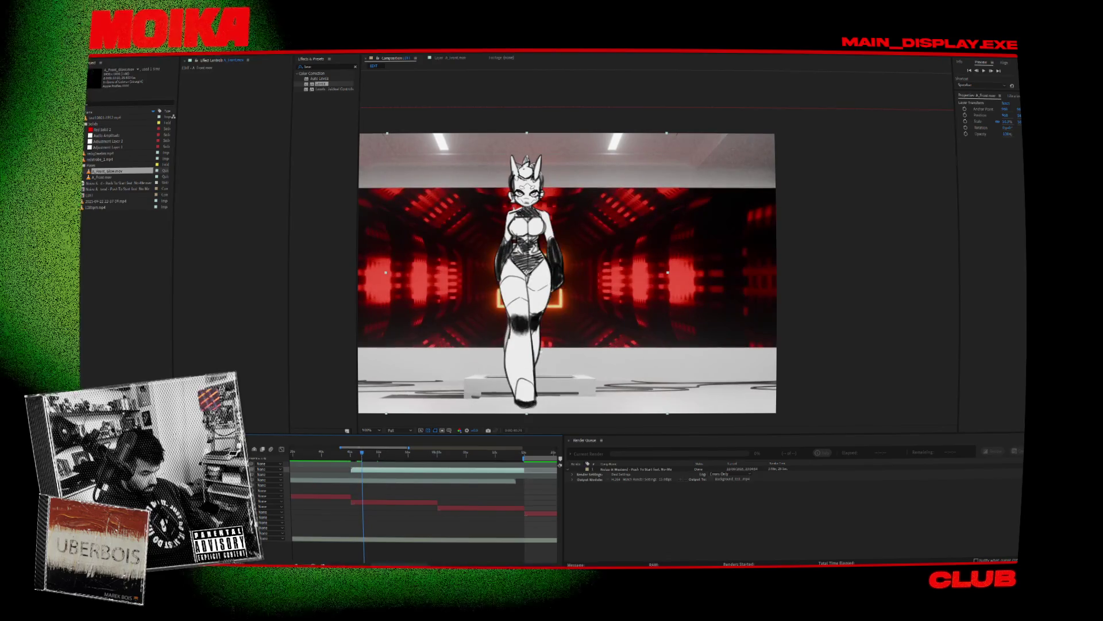
left_click(363, 455)
left_click_drag(363, 457, 370, 459)
Step: Step the walk forward six frames, then return to the brighter red-tunnel frame
left_click(992, 71)
left_click(992, 72)
left_click(992, 72)
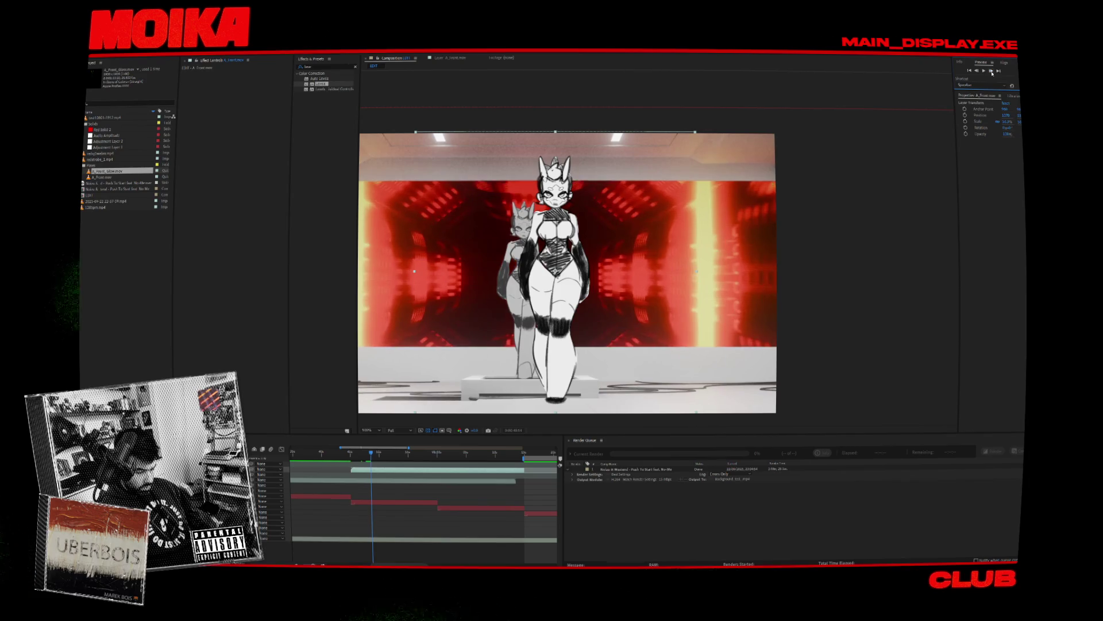
left_click(991, 72)
left_click(991, 72)
left_click(991, 72)
left_click(362, 453)
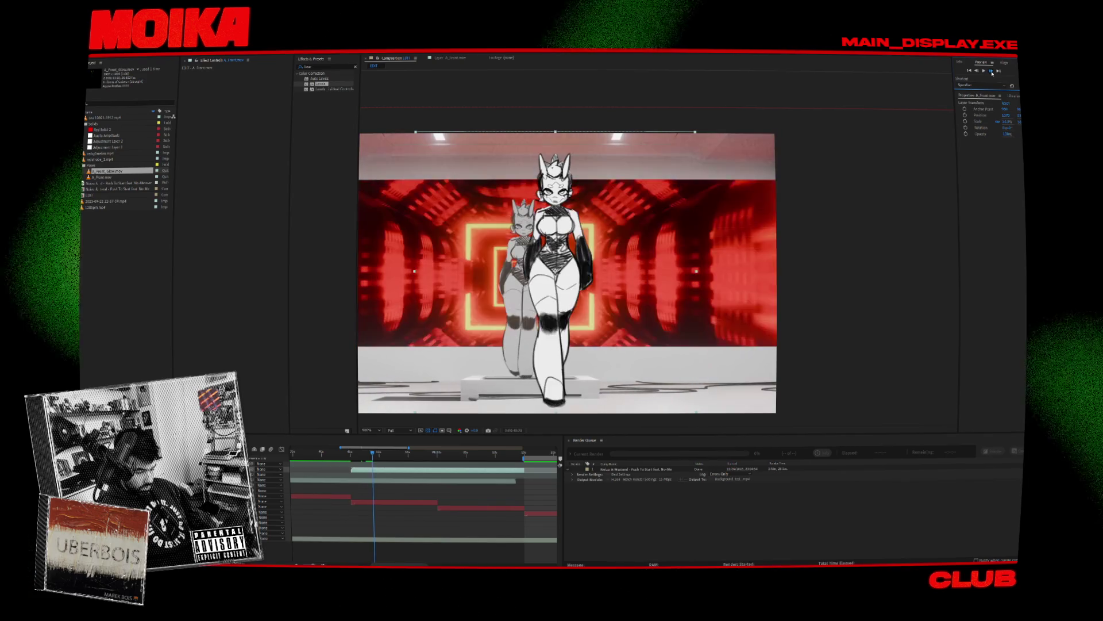
left_click(350, 453)
Step: Zoom the timeline out back to its beginning and play the sequence preview
key("space")
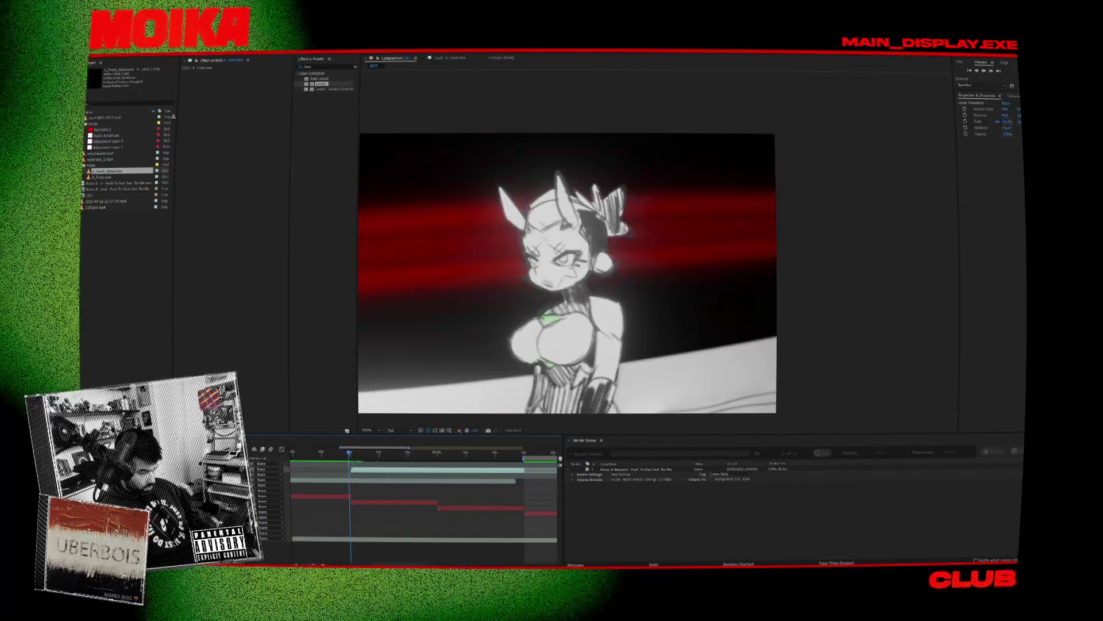
scroll(541, 345, "down", 2)
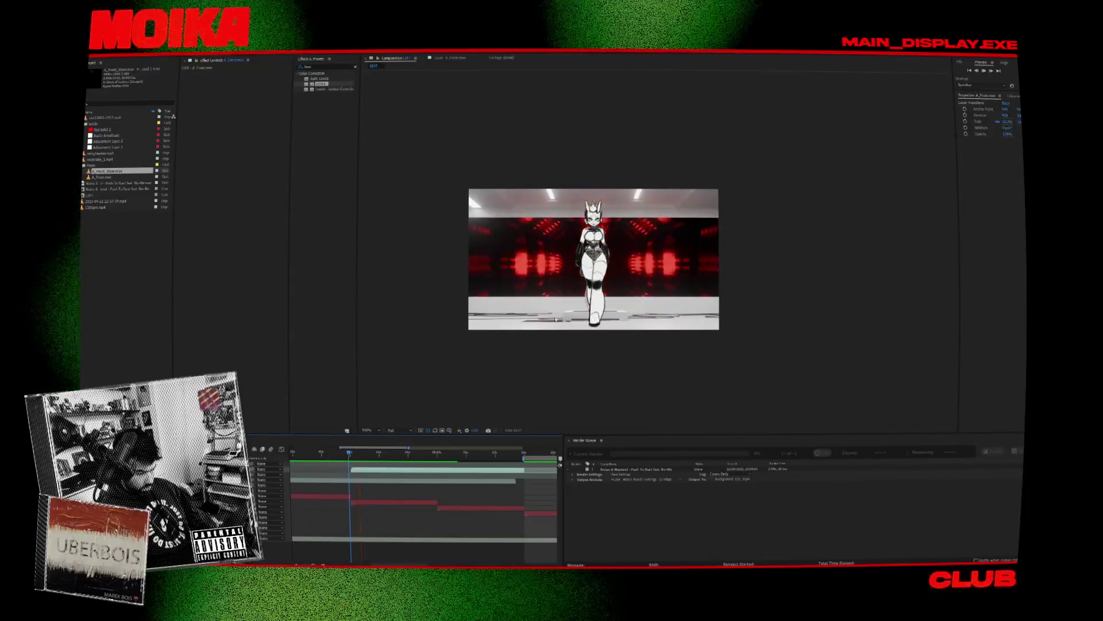
scroll(586, 280, "up", 2)
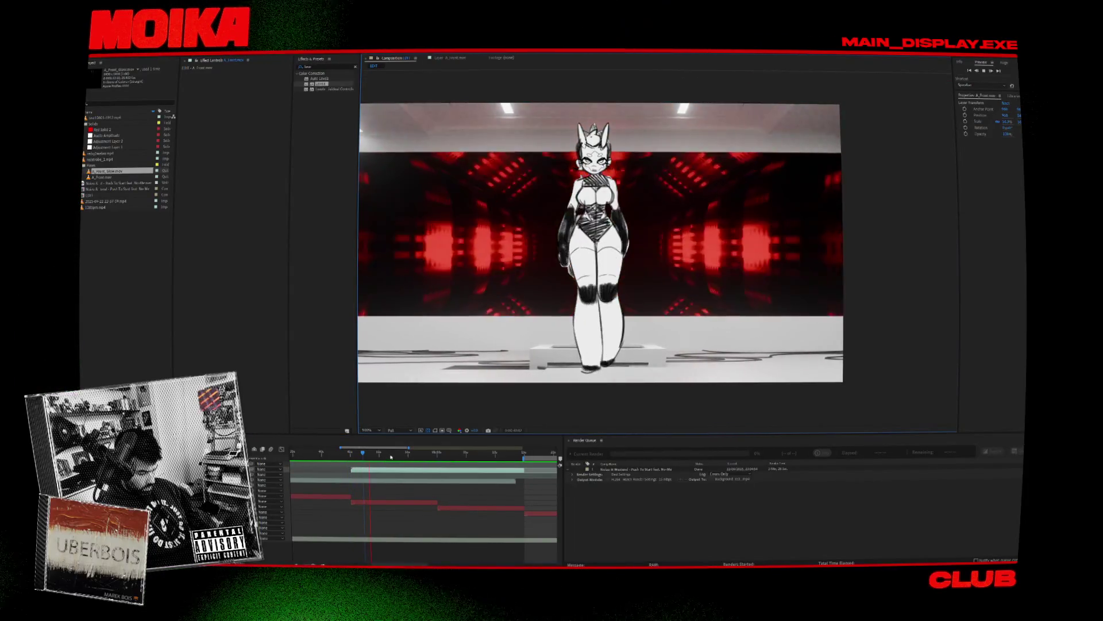
left_click(402, 459)
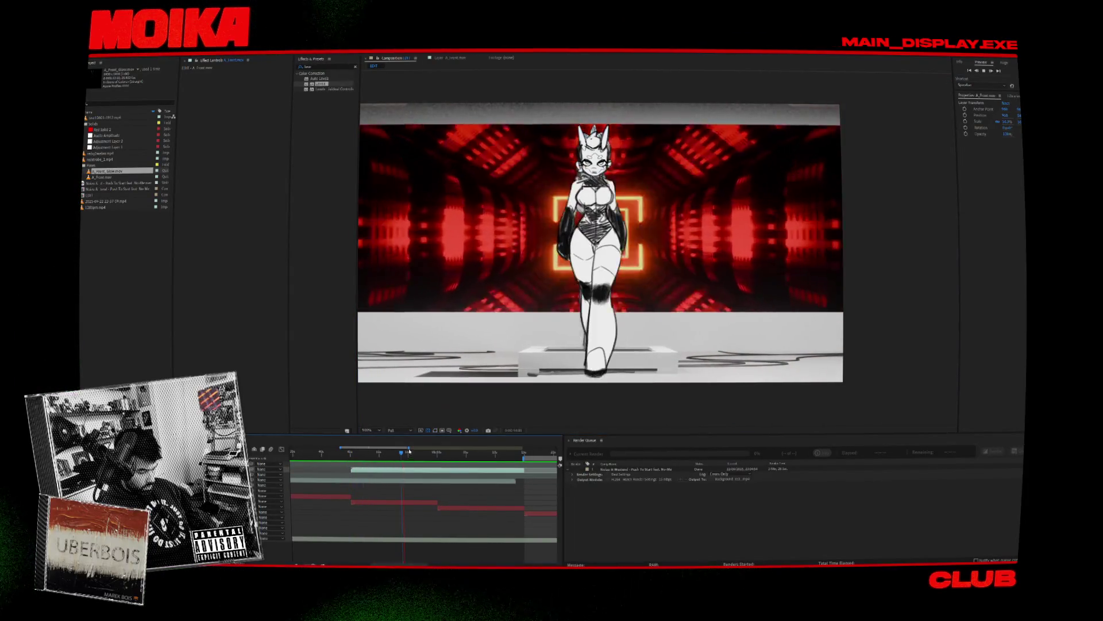
key("minus")
left_click_drag(340, 449, 314, 450)
key("space")
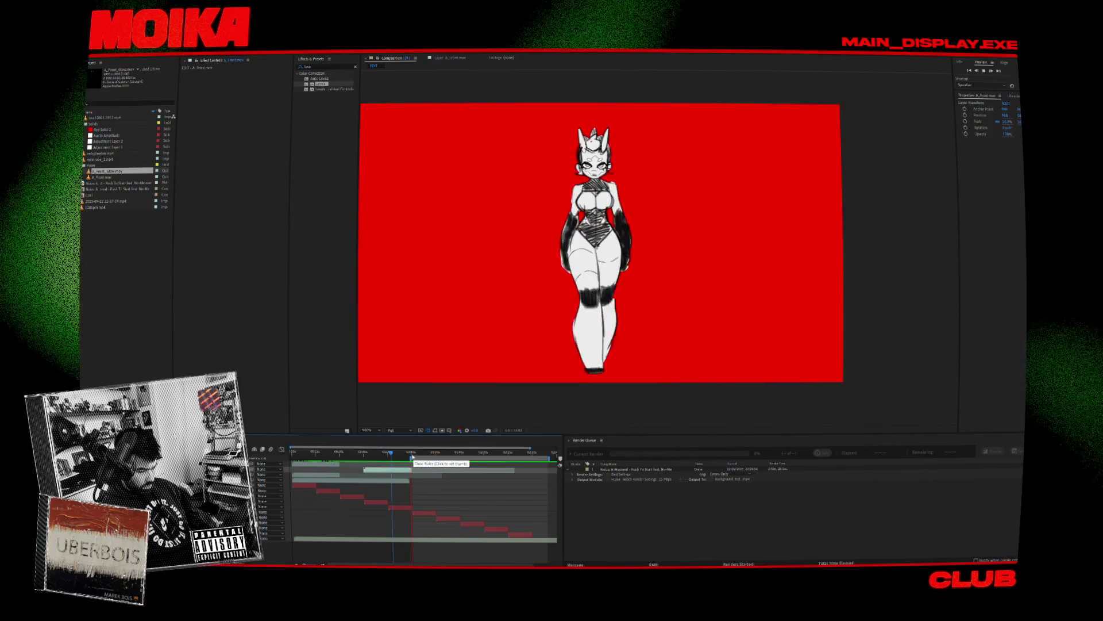
scroll(417, 477, "up", 5, "alt")
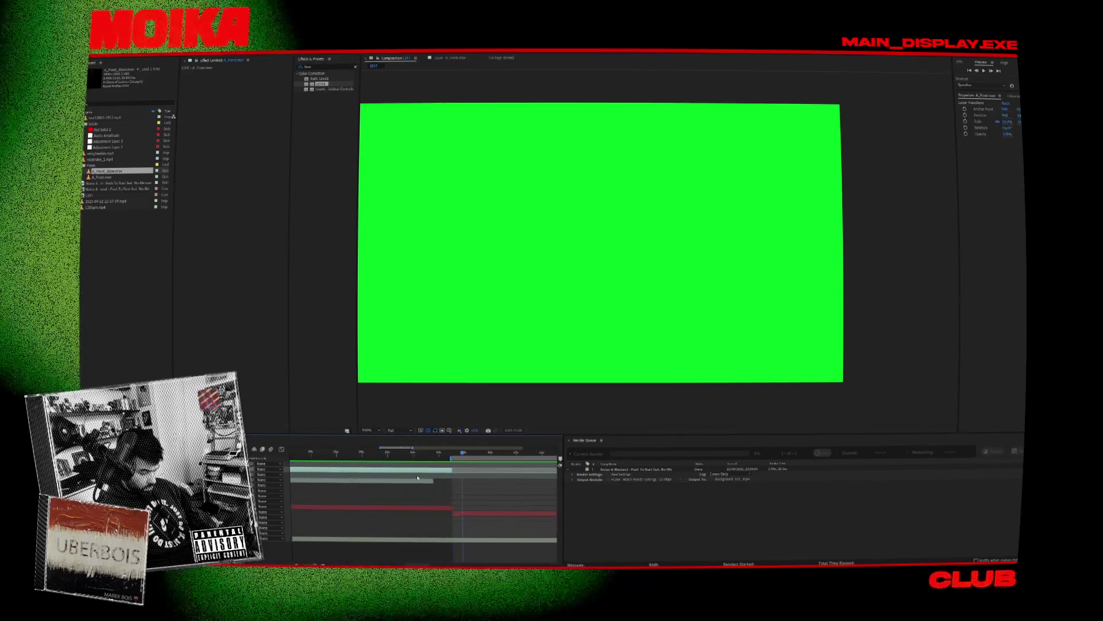
Step: Scrub to the character frame and play through to the end of the shot
left_click(430, 454)
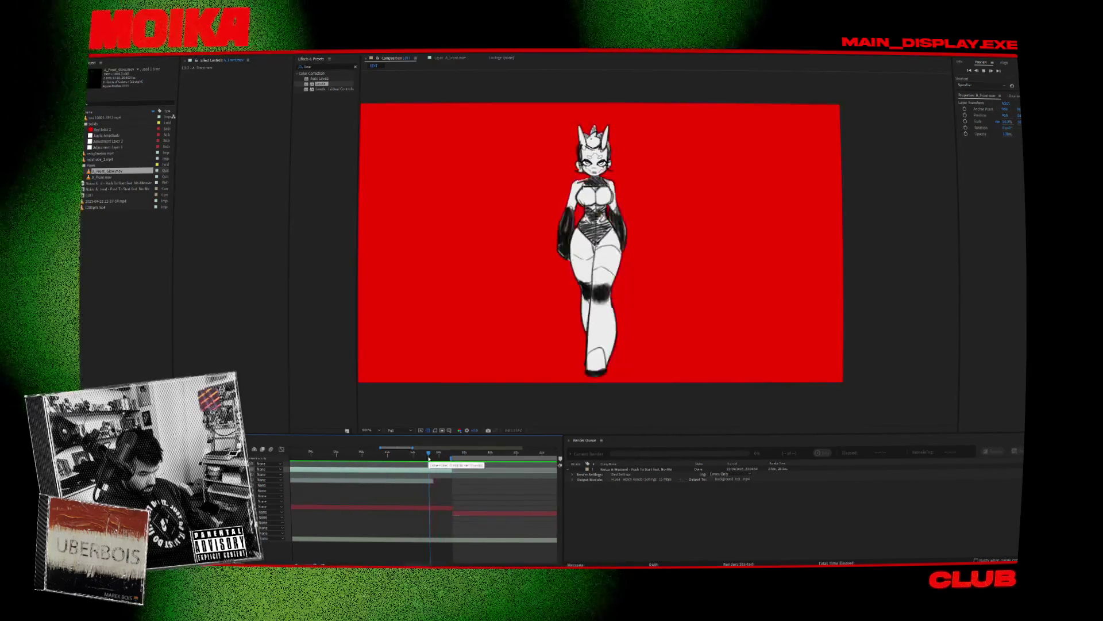
left_click_drag(430, 458, 434, 454)
key("space")
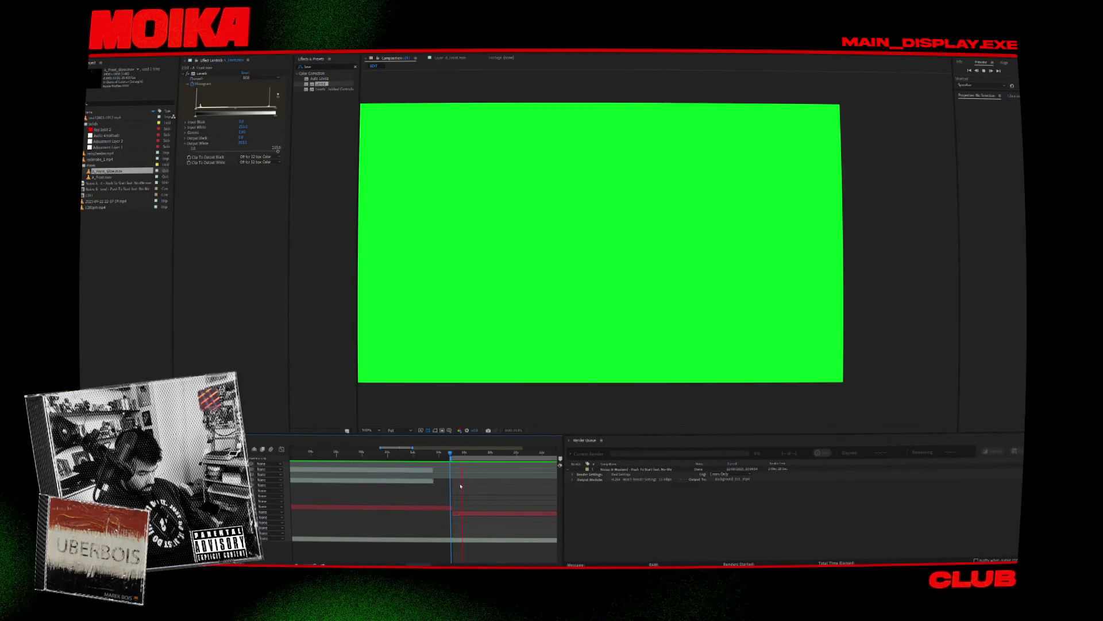
Step: Fit the full duration, review the grayscale walking shot from the start, then switch to Toon Boom Harmony
key("semicolon")
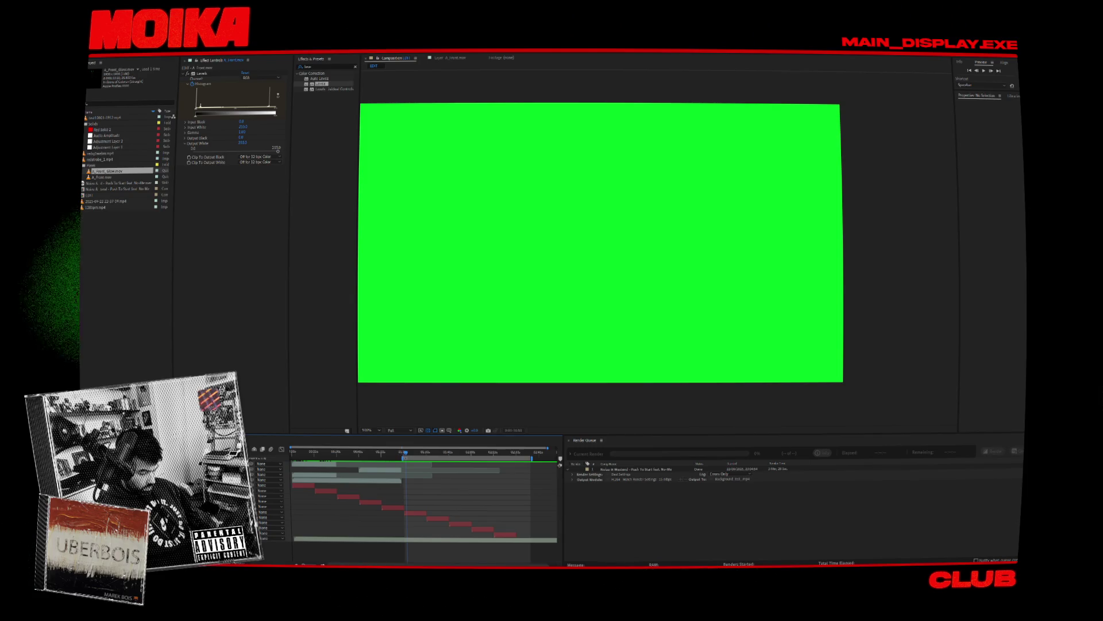
key("Home")
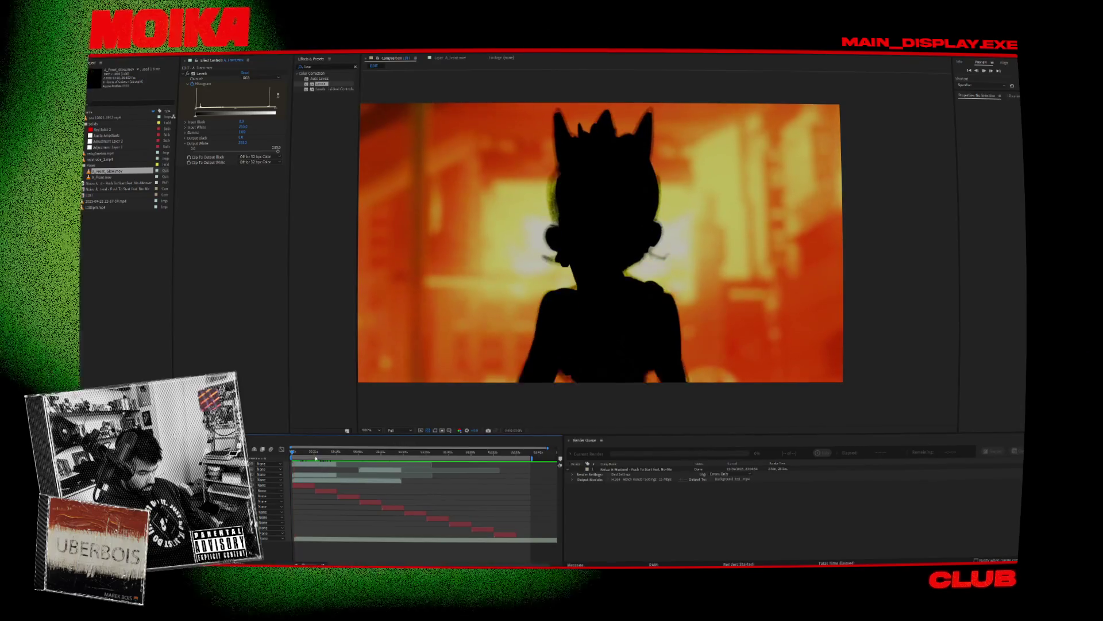
left_click(358, 453)
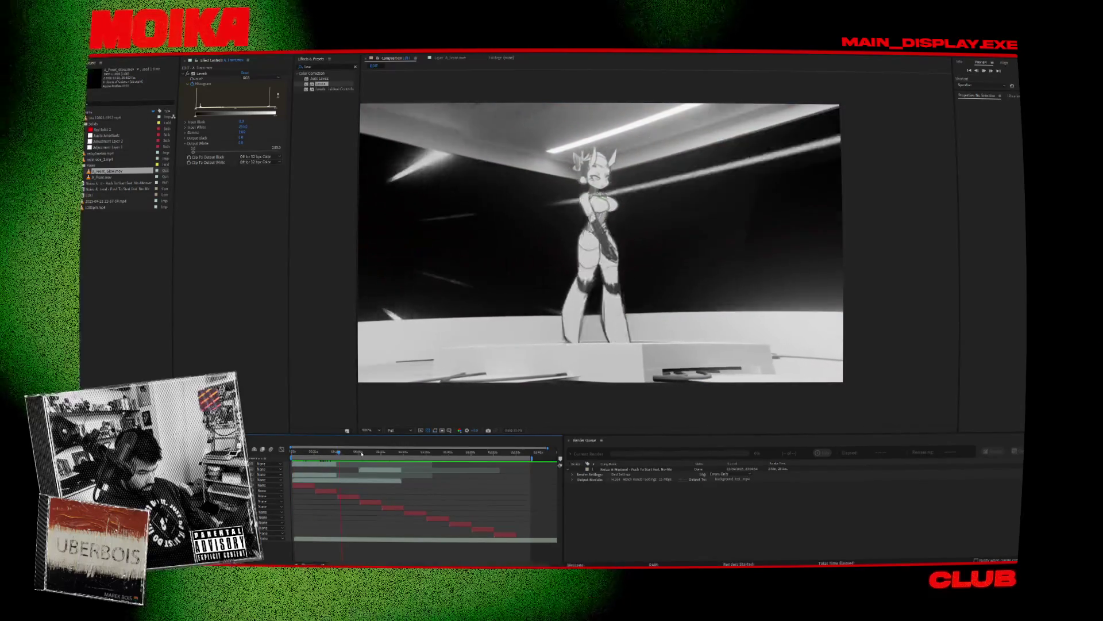
left_click_drag(357, 453, 339, 453)
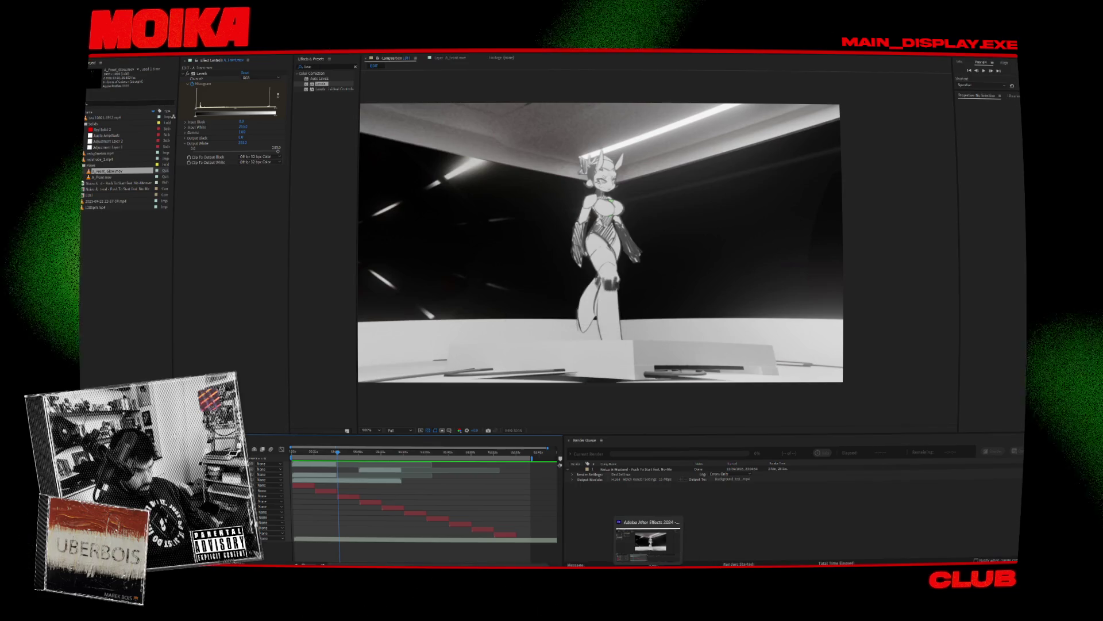
left_click(661, 537)
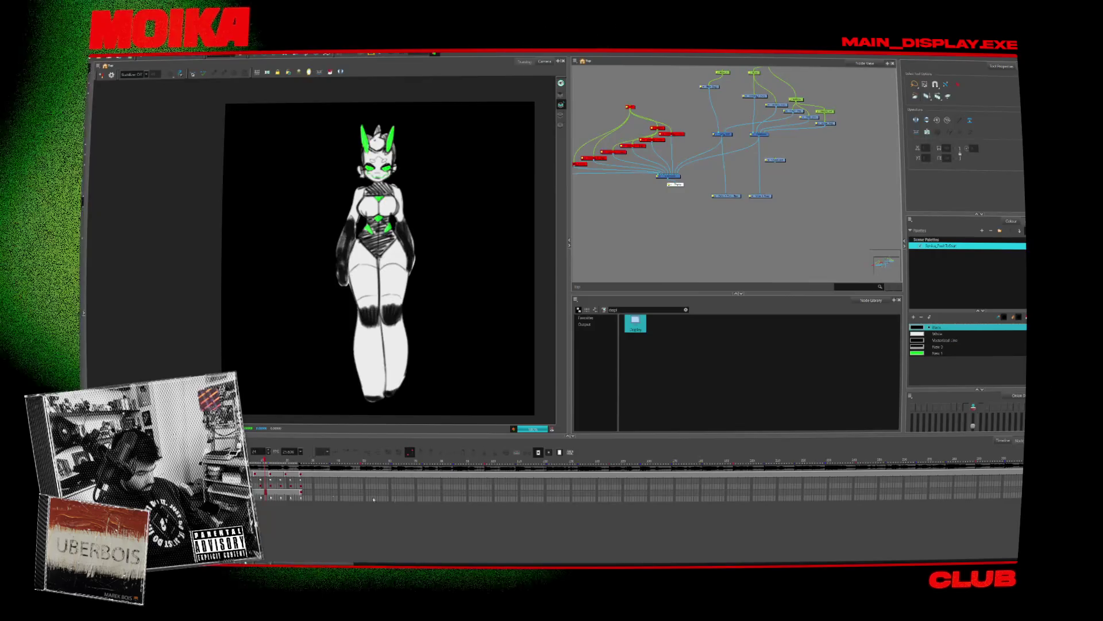
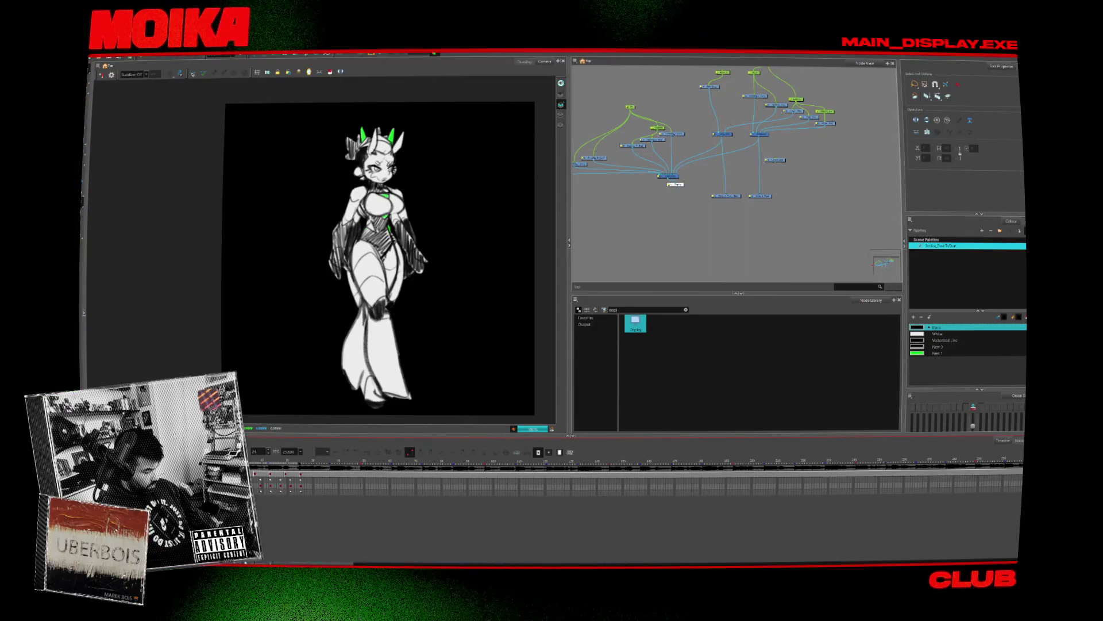
Step: Disable the unused nodes with D, toggling them off, back on, and off again
key("d")
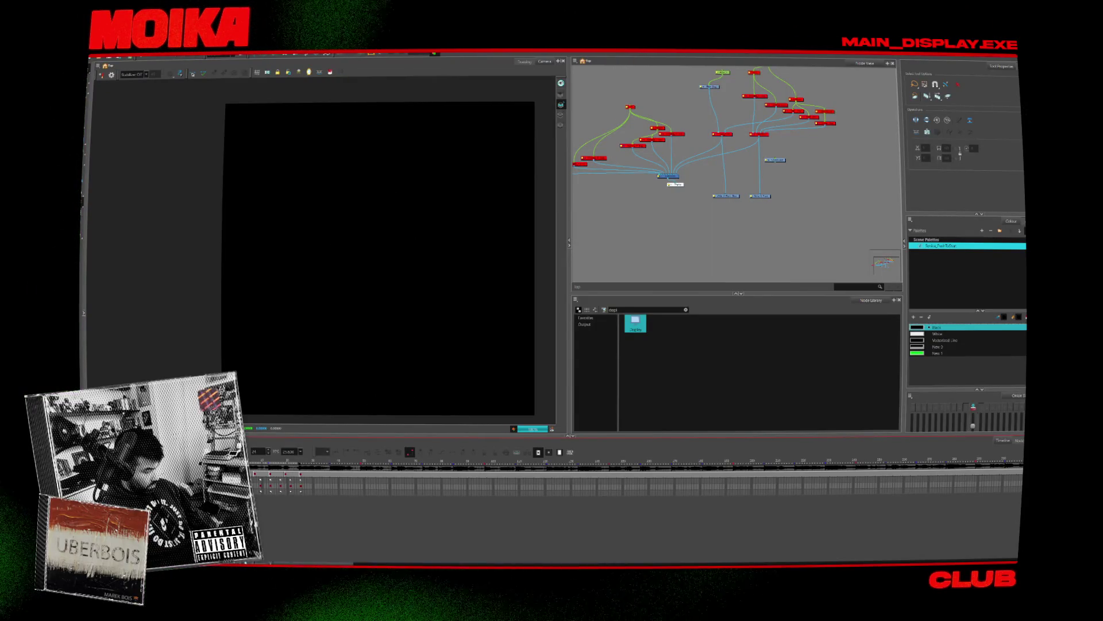
key("d")
key("d")
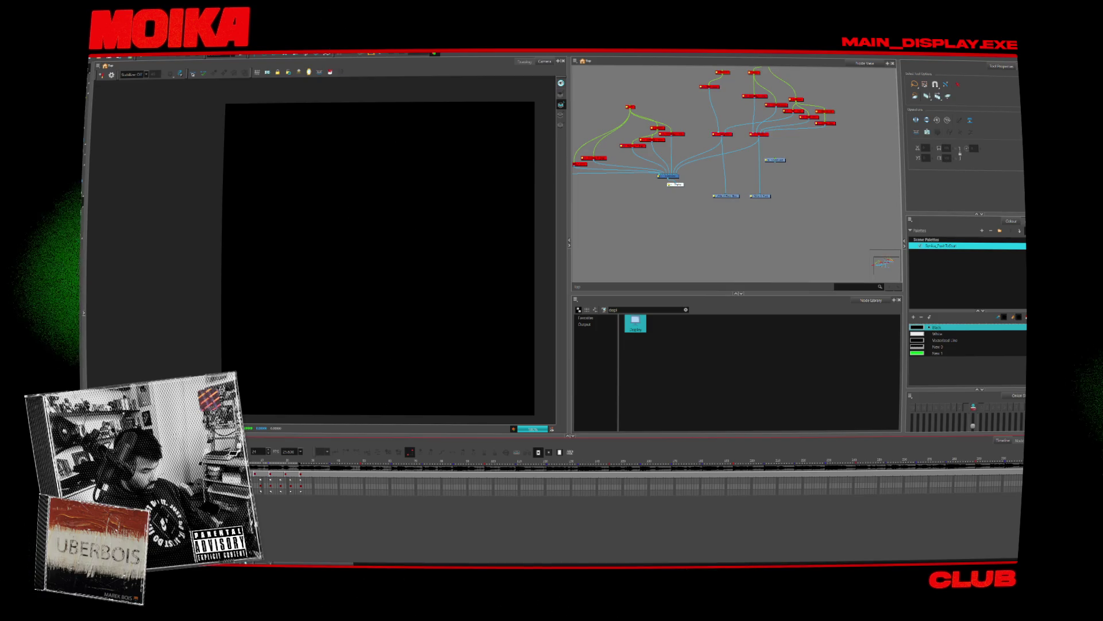
key("d")
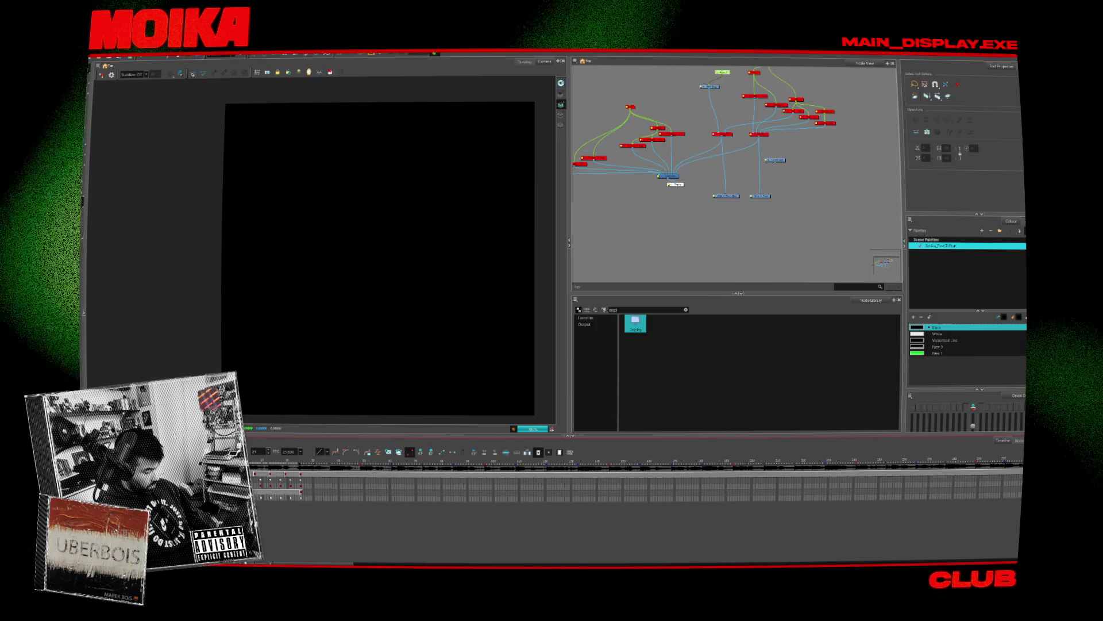
middle_click_drag(686, 190, 680, 222)
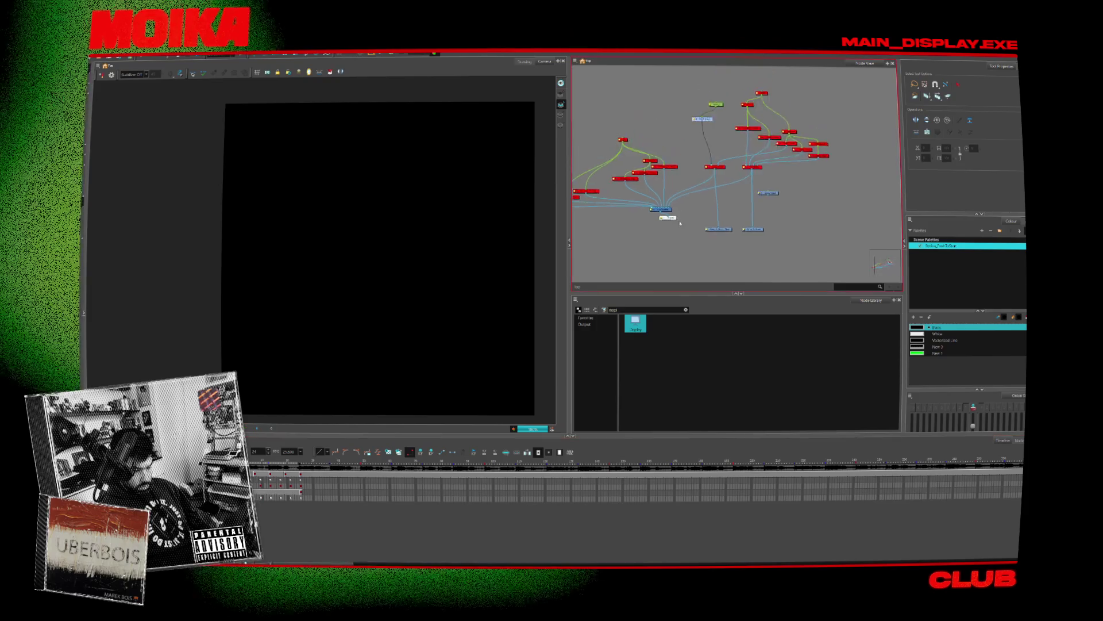
scroll(727, 104, "up", 2)
Step: Check the element and composite node properties, moving the red composite node higher
double_click(726, 101)
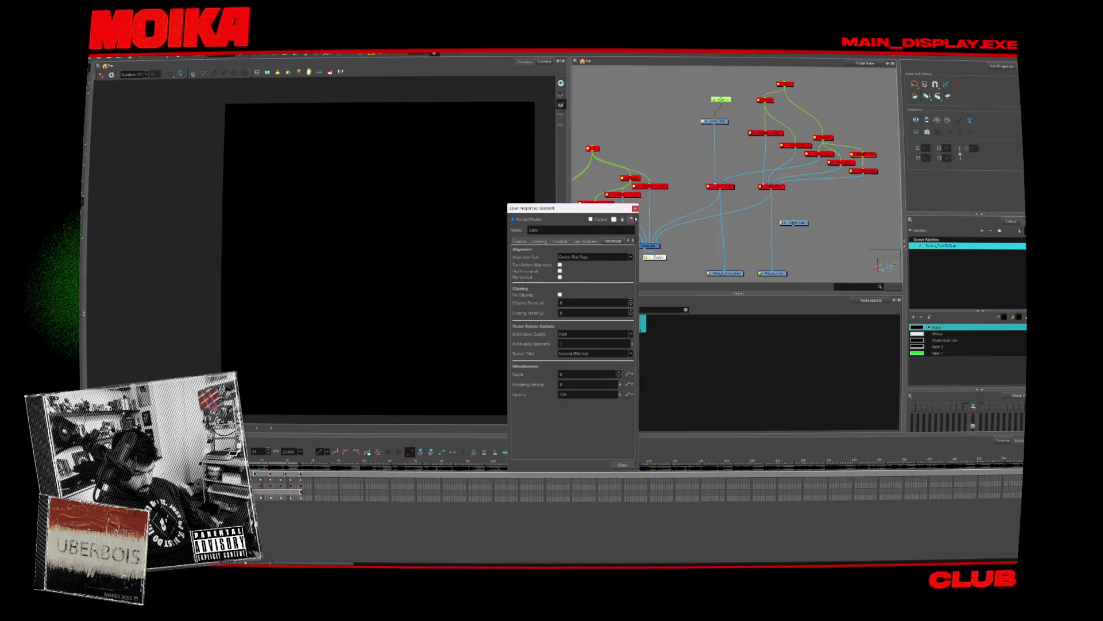
left_click(635, 208)
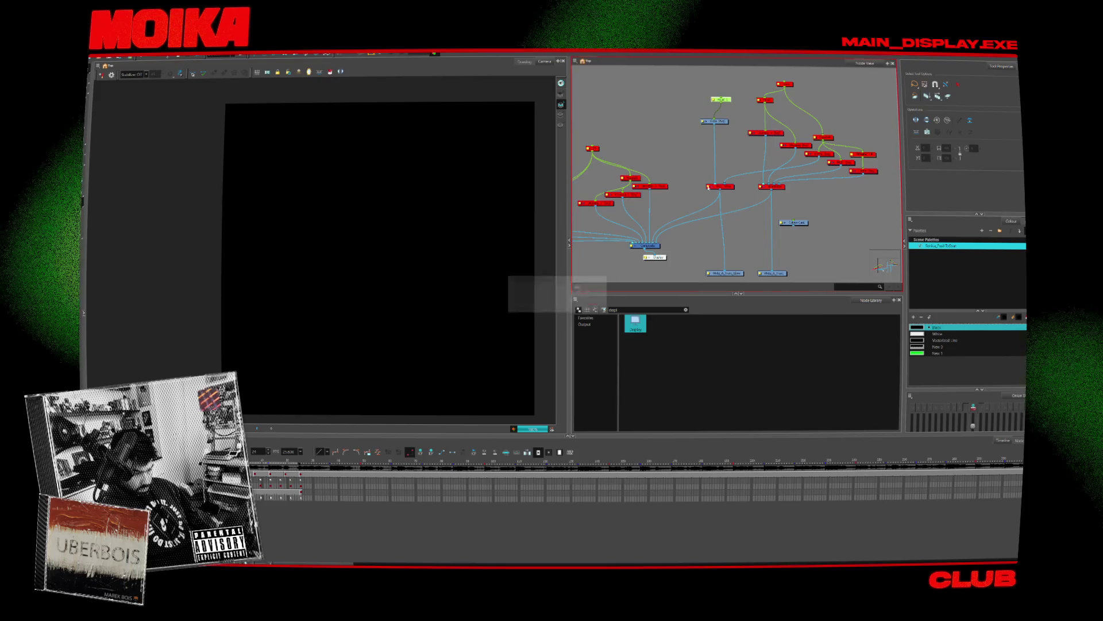
left_click_drag(713, 186, 704, 179)
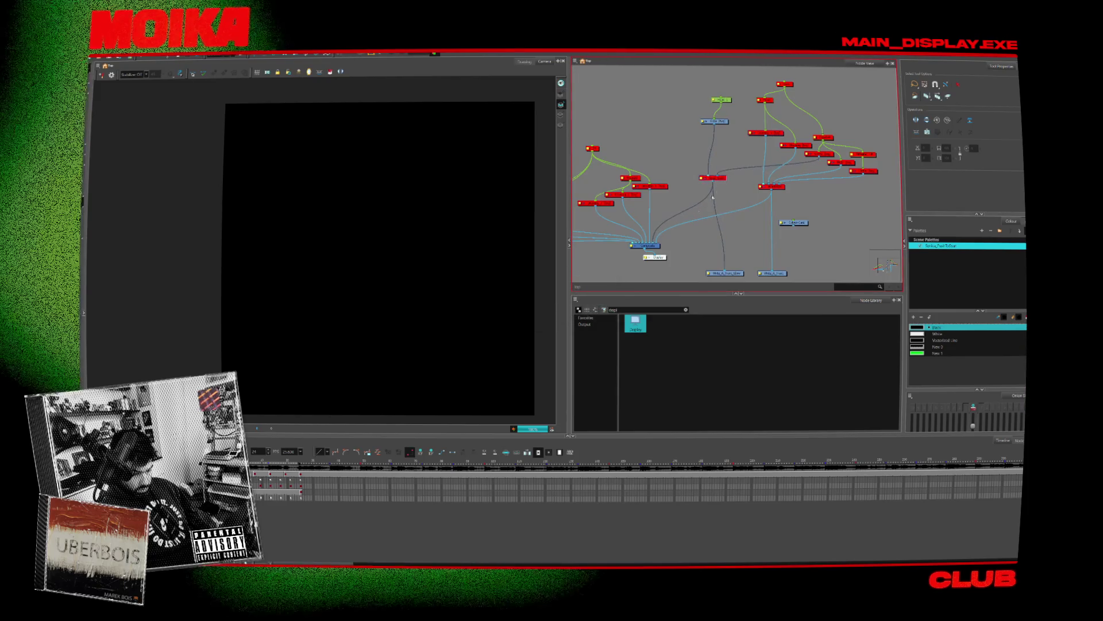
double_click(706, 176)
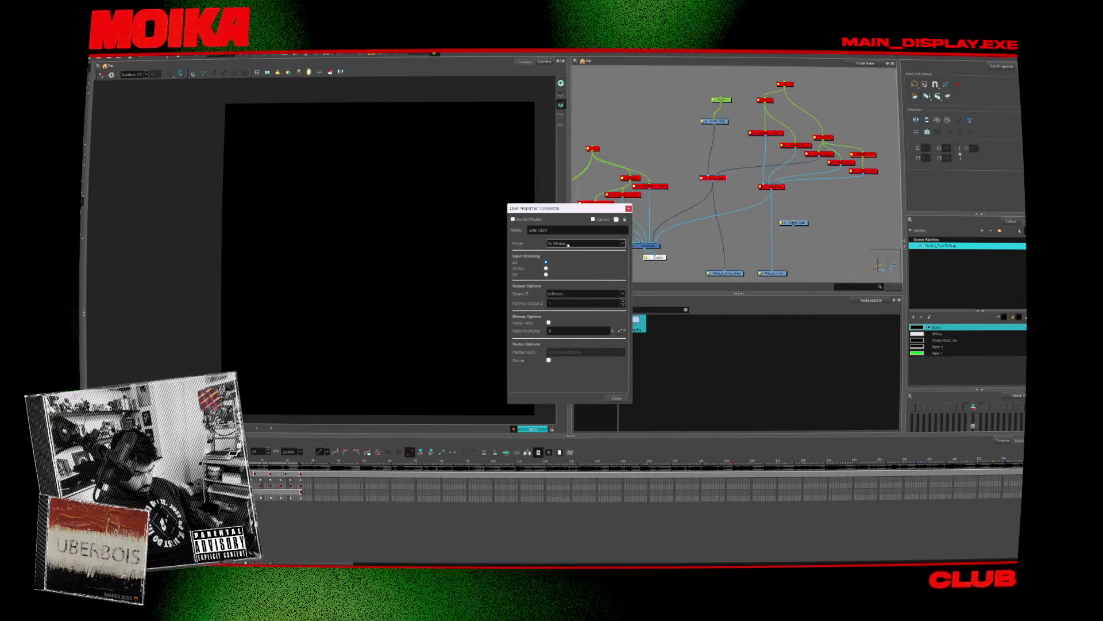
left_click(629, 208)
scroll(732, 173, "down", 3)
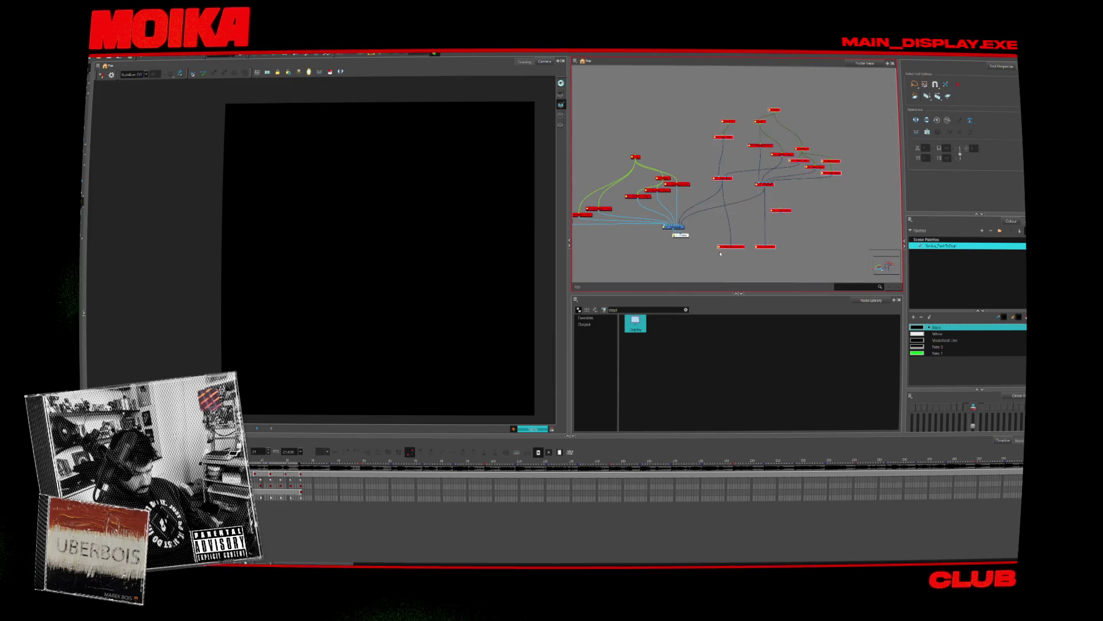
key("Escape")
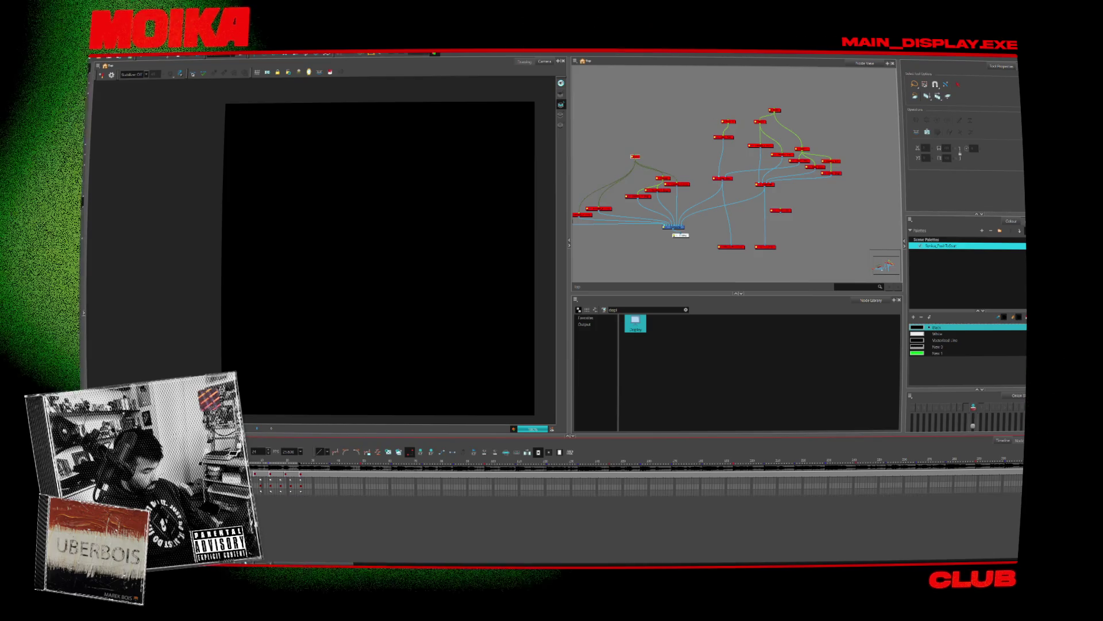
scroll(629, 208, "up", 1)
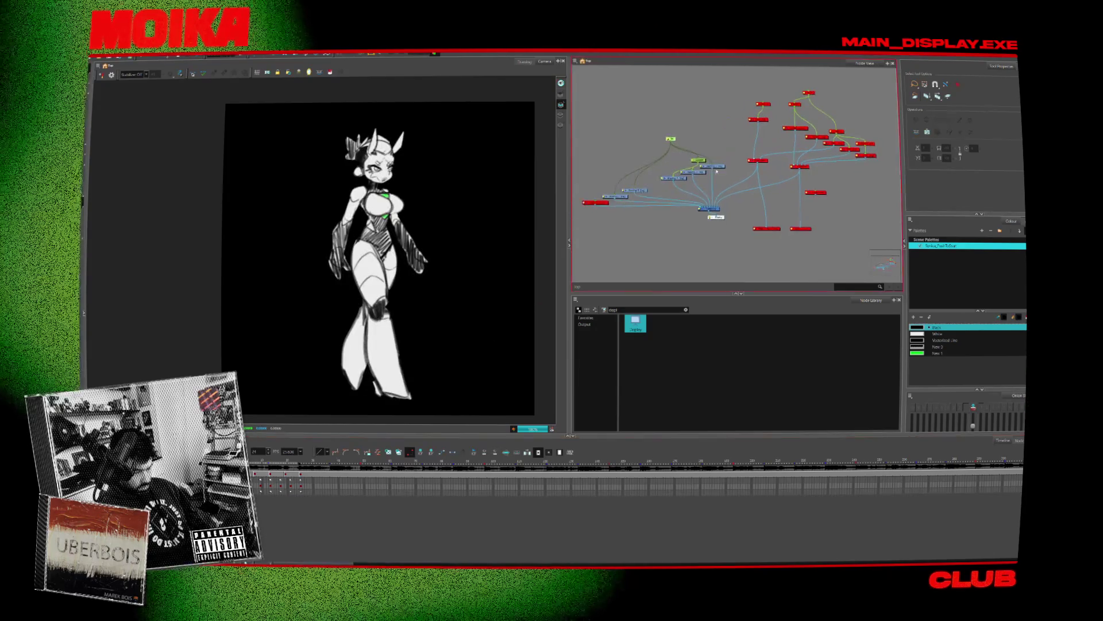
Step: Box-select the left node cluster and move the Composite node to the left
left_click_drag(584, 108, 726, 211)
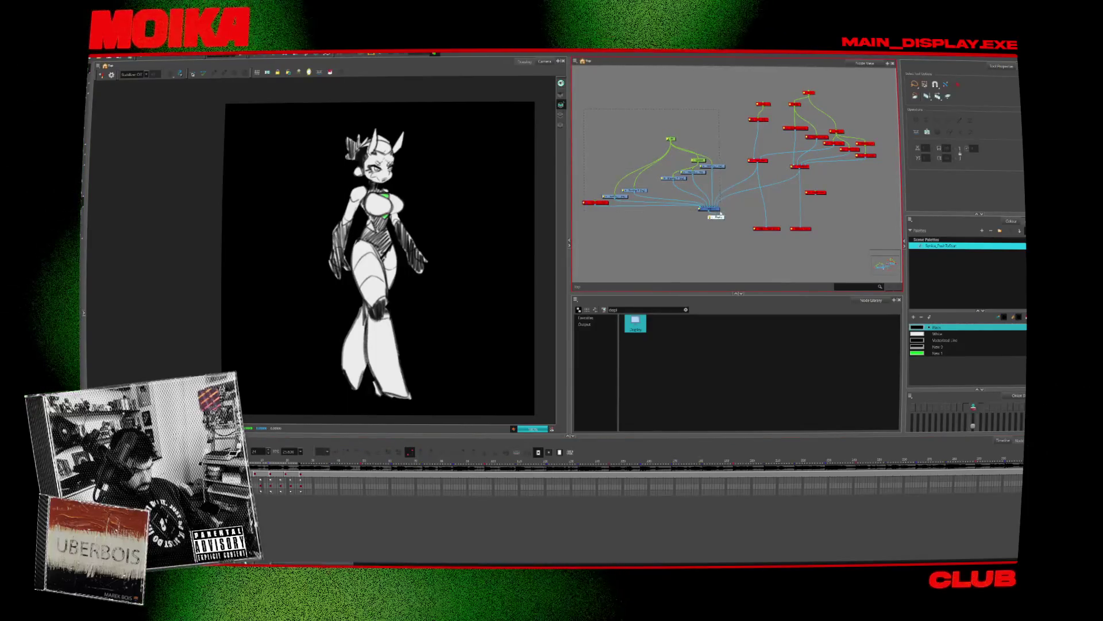
scroll(689, 224, "up", 3)
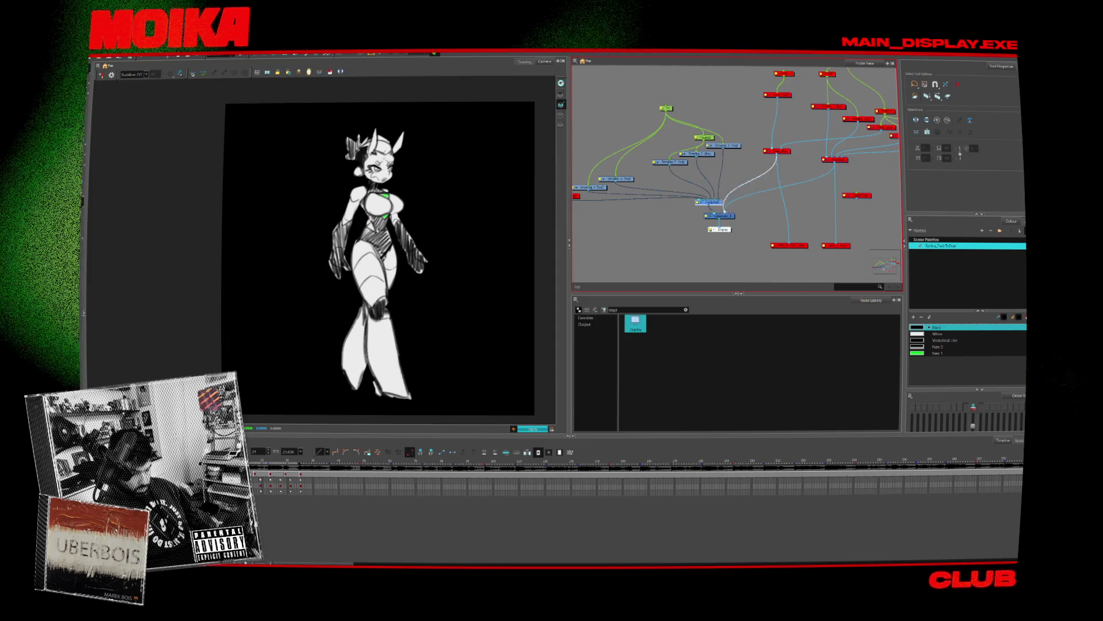
left_click_drag(718, 204, 684, 206)
middle_click_drag(573, 196, 601, 193)
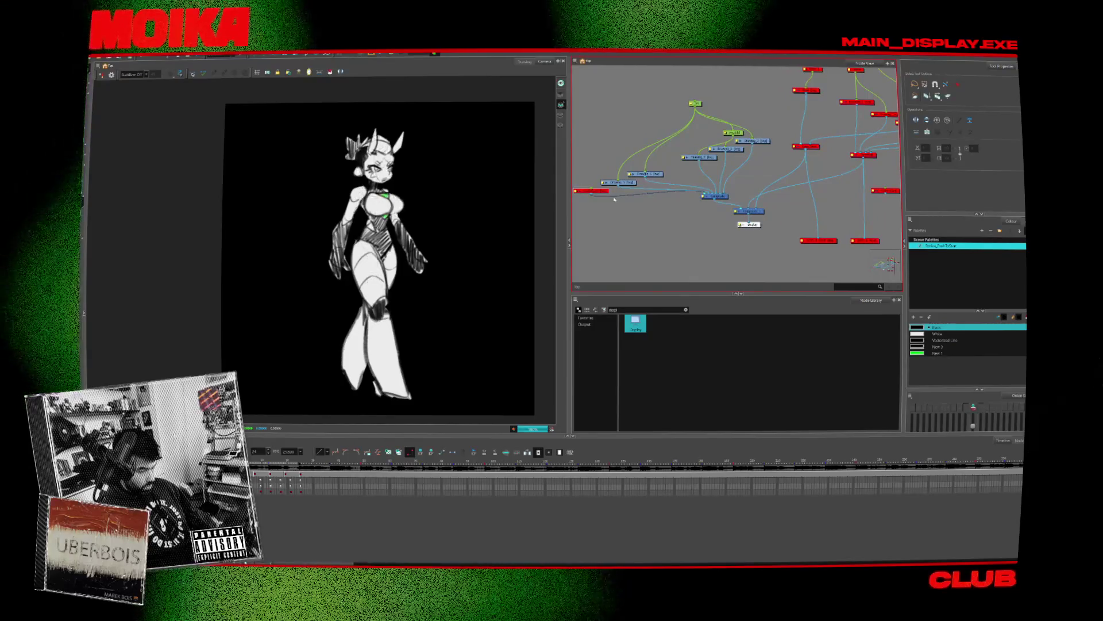
left_click(258, 371)
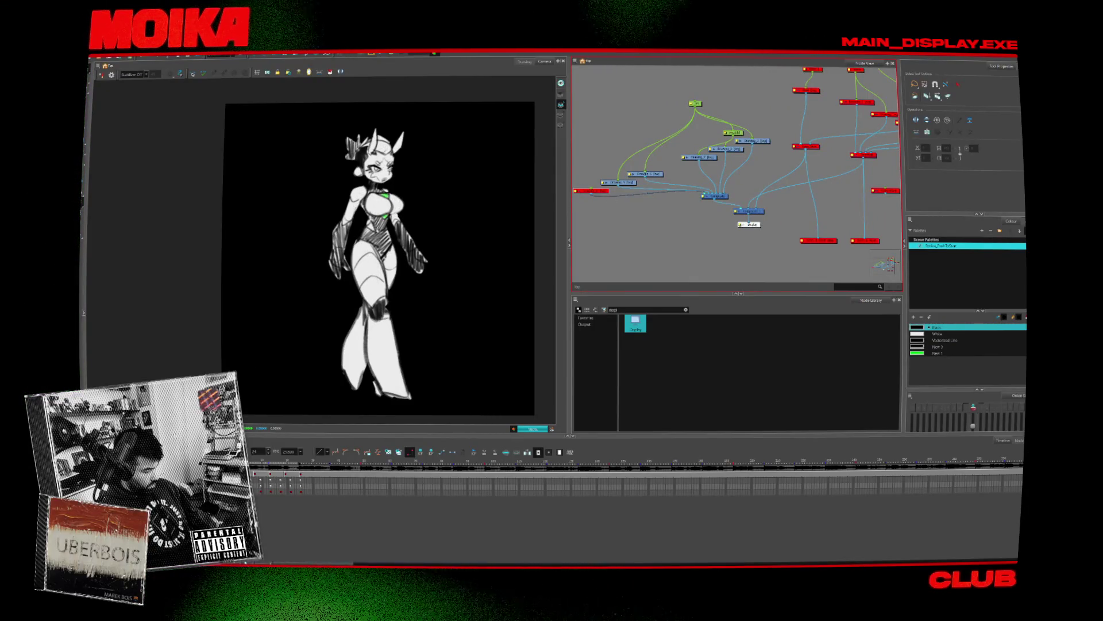
Step: Raise the drawing and peg nodes above the Composite node, then reopen its properties
middle_click_drag(660, 247, 679, 238)
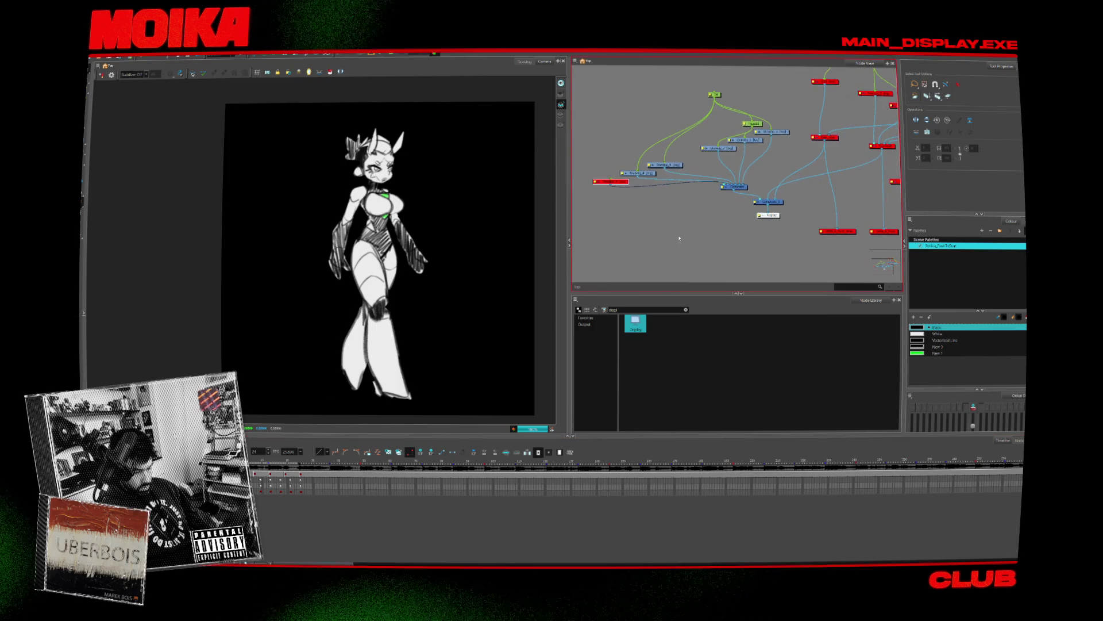
left_click(656, 197)
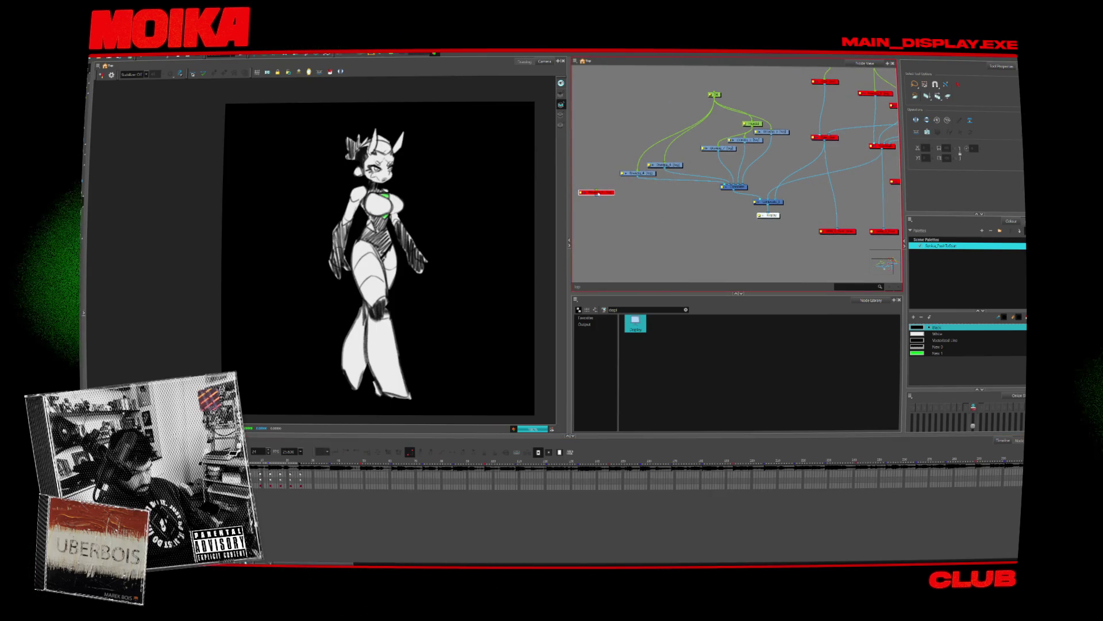
left_click(727, 206)
middle_click_drag(726, 206, 690, 232)
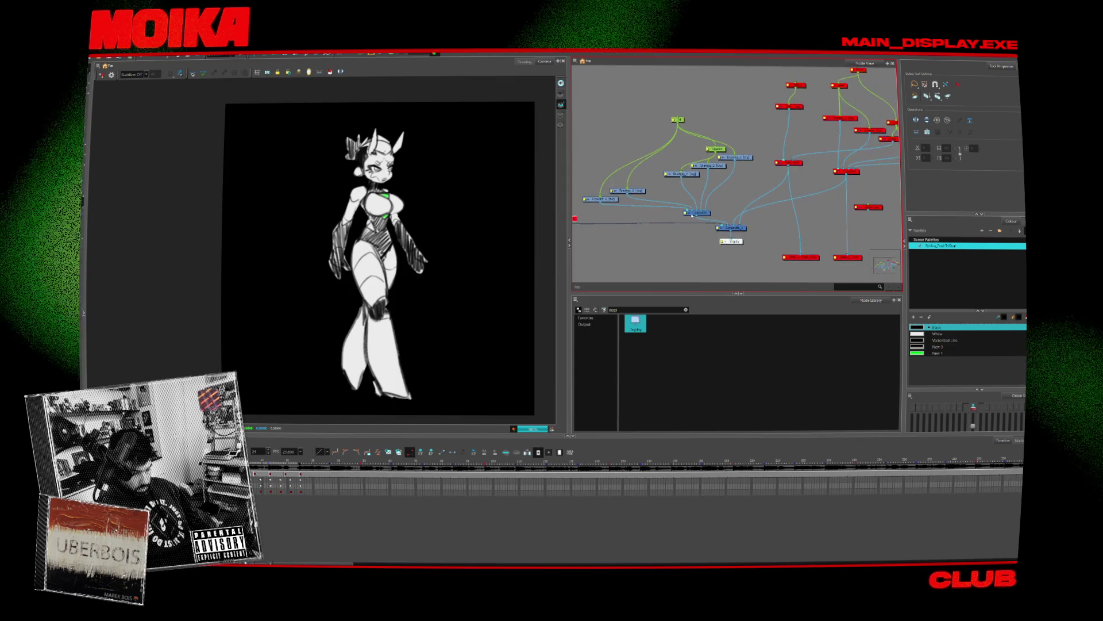
left_click(742, 211)
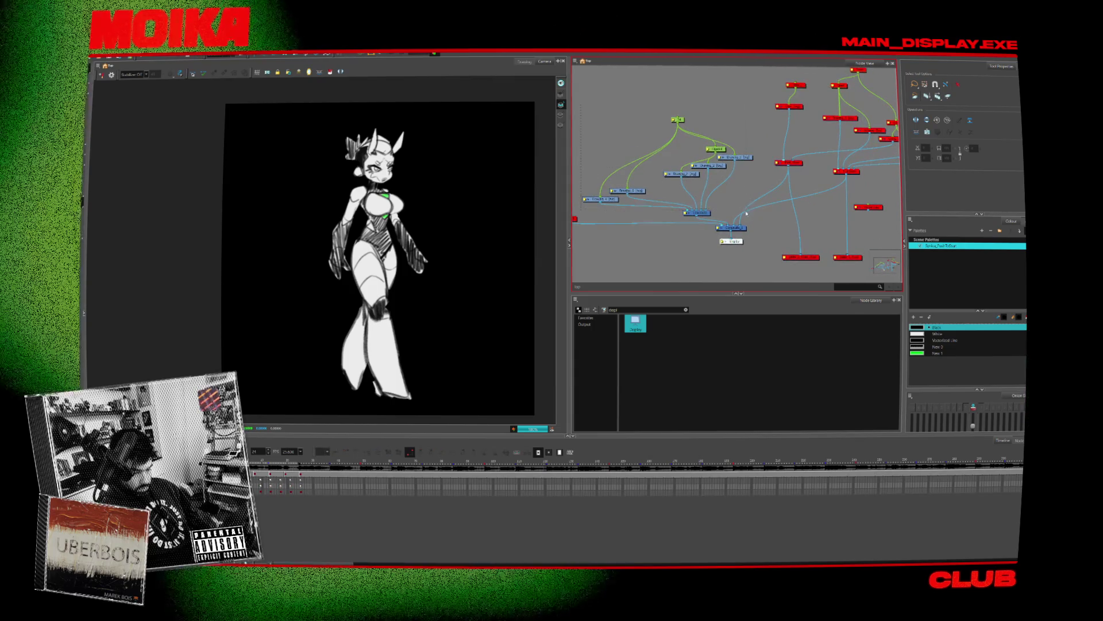
left_click_drag(739, 161, 744, 97)
middle_click_drag(721, 149, 701, 145)
left_click_drag(685, 150, 686, 158)
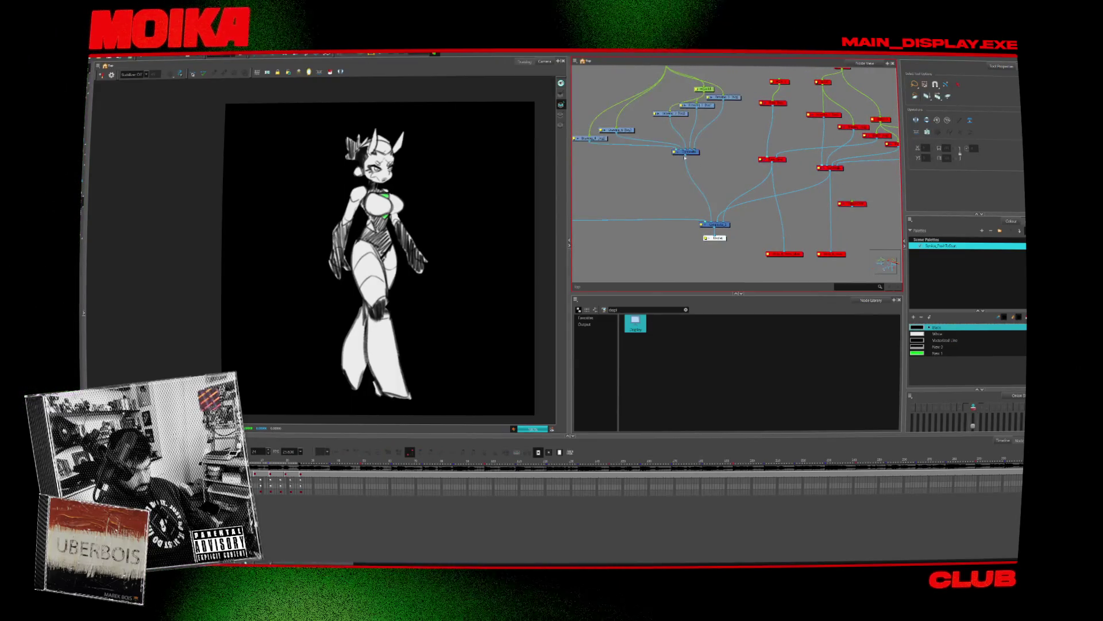
double_click(675, 153)
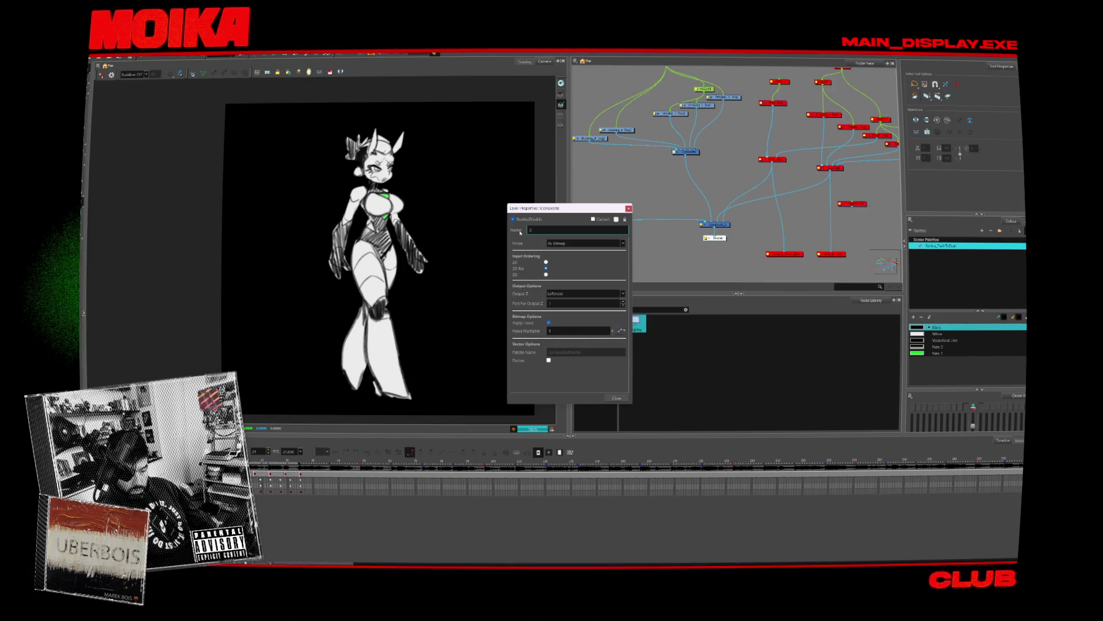
Step: Rename the composite node to J_A_Walk
key("Caps_Lock")
type("_A_")
key("Caps_Lock")
type("Walk")
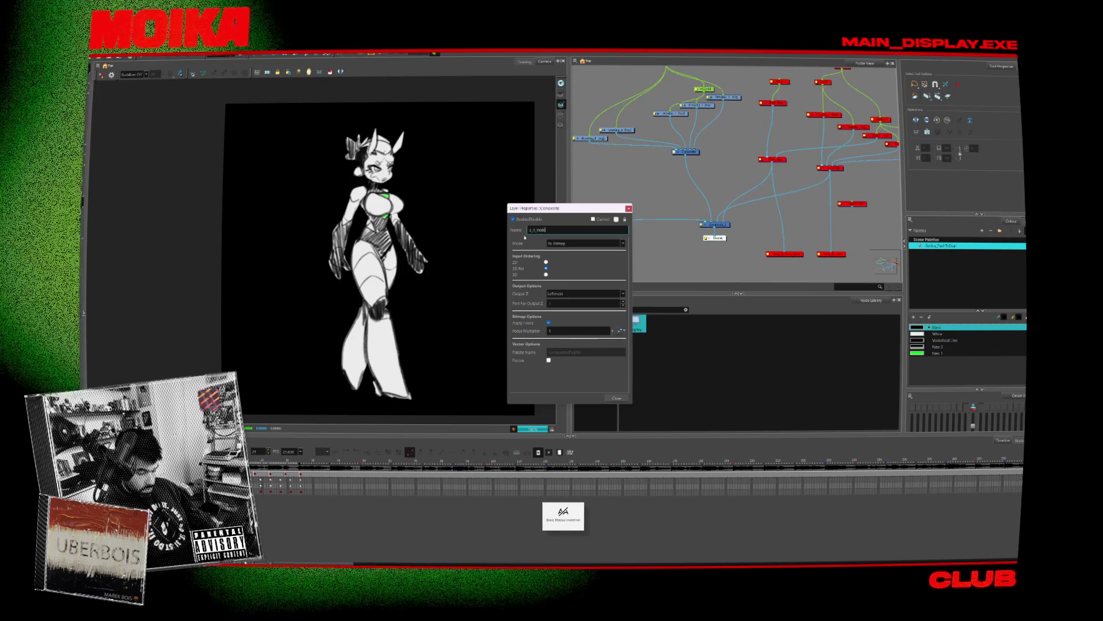
key("Return")
Step: Connect the Write node and set its output movie filename ending in _A_Walk
scroll(758, 158, "up", 4)
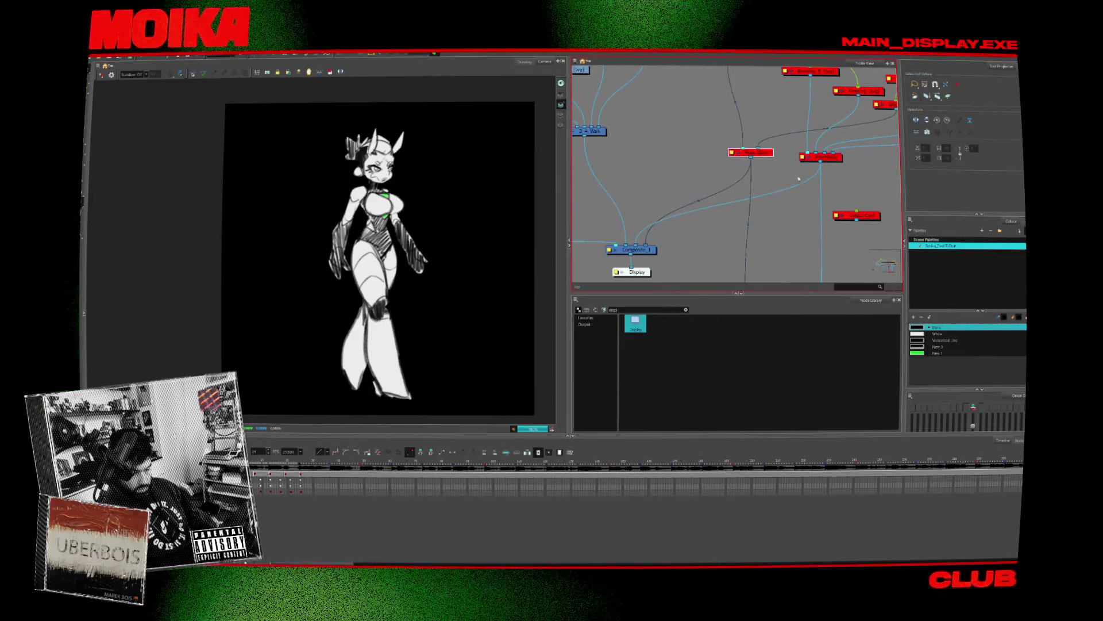
scroll(780, 154, "down", 1)
middle_click_drag(744, 222, 812, 235)
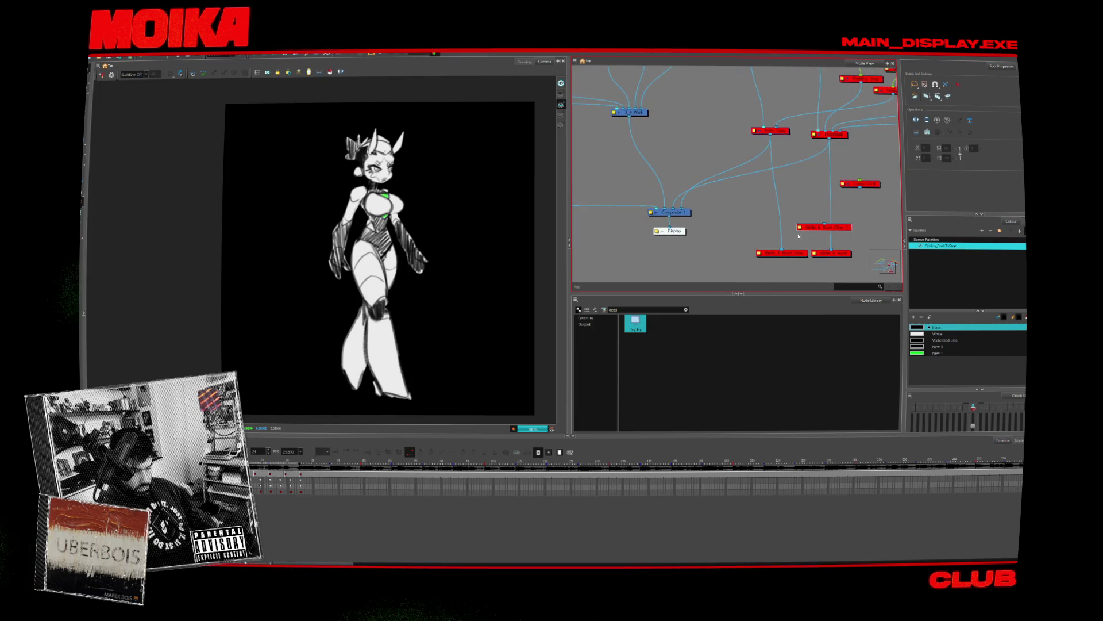
left_click_drag(621, 166, 618, 123)
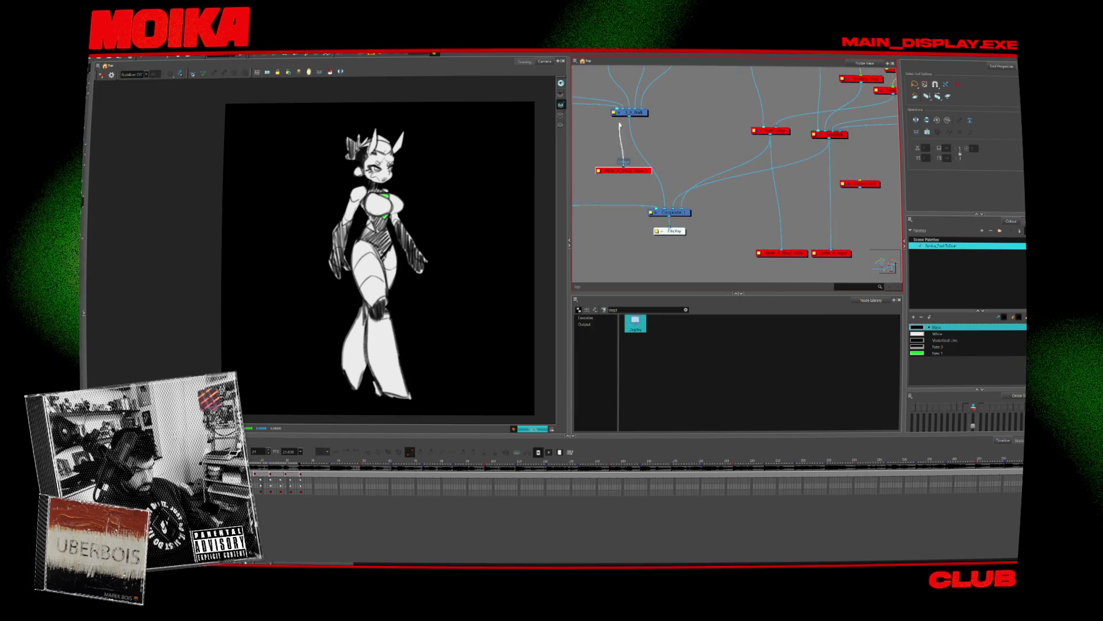
double_click(623, 170)
left_click(591, 368)
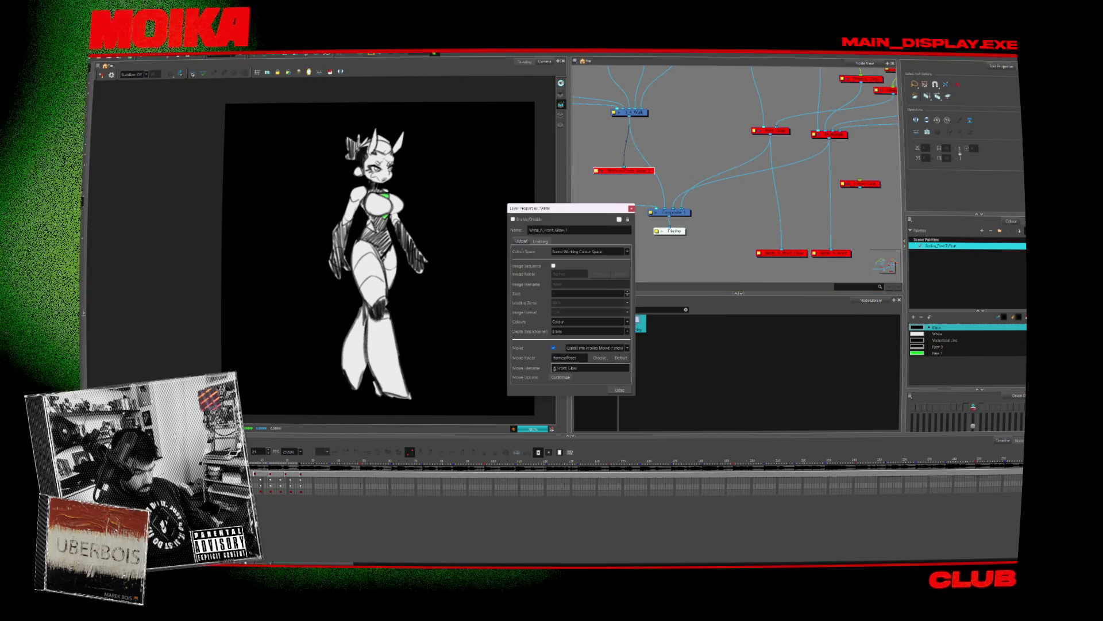
key("Caps_Lock")
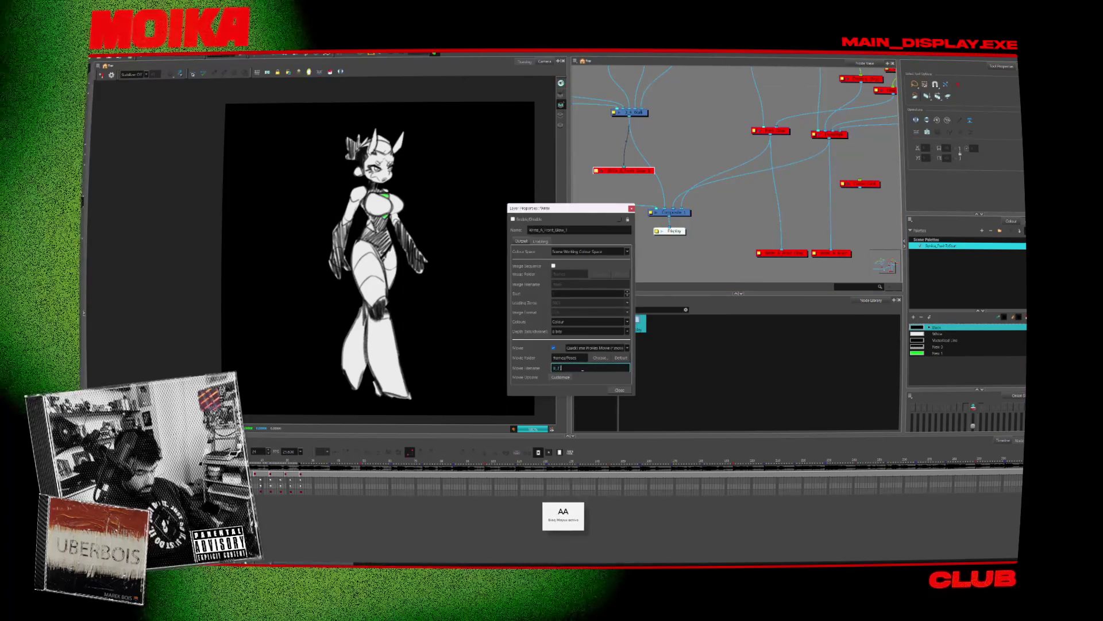
type("_A_W")
key("Caps_Lock")
type("alk")
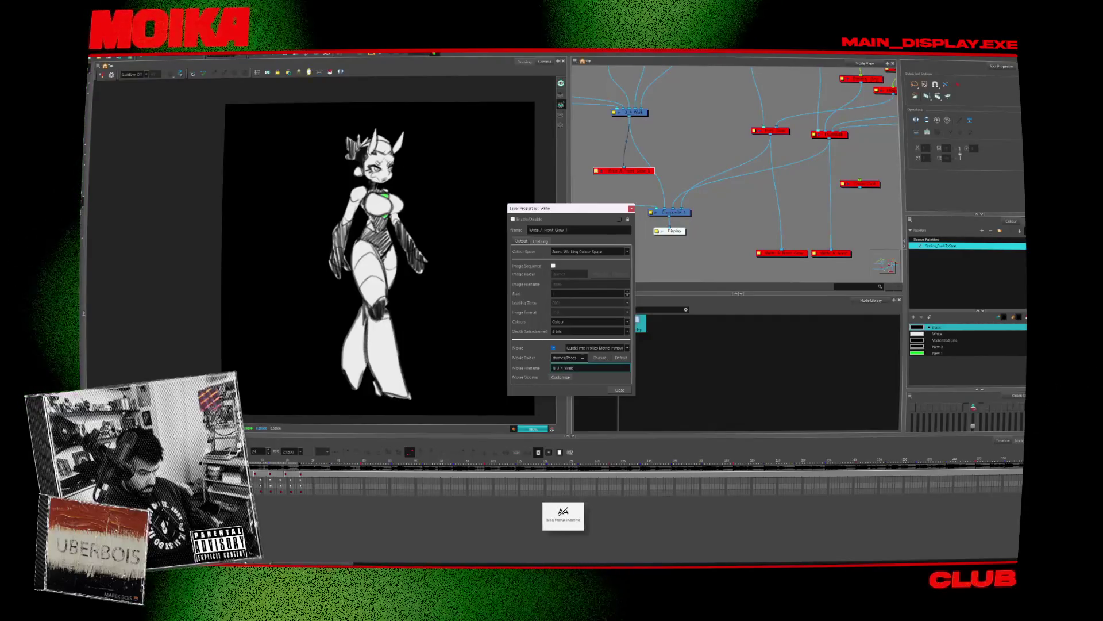
left_click(615, 391)
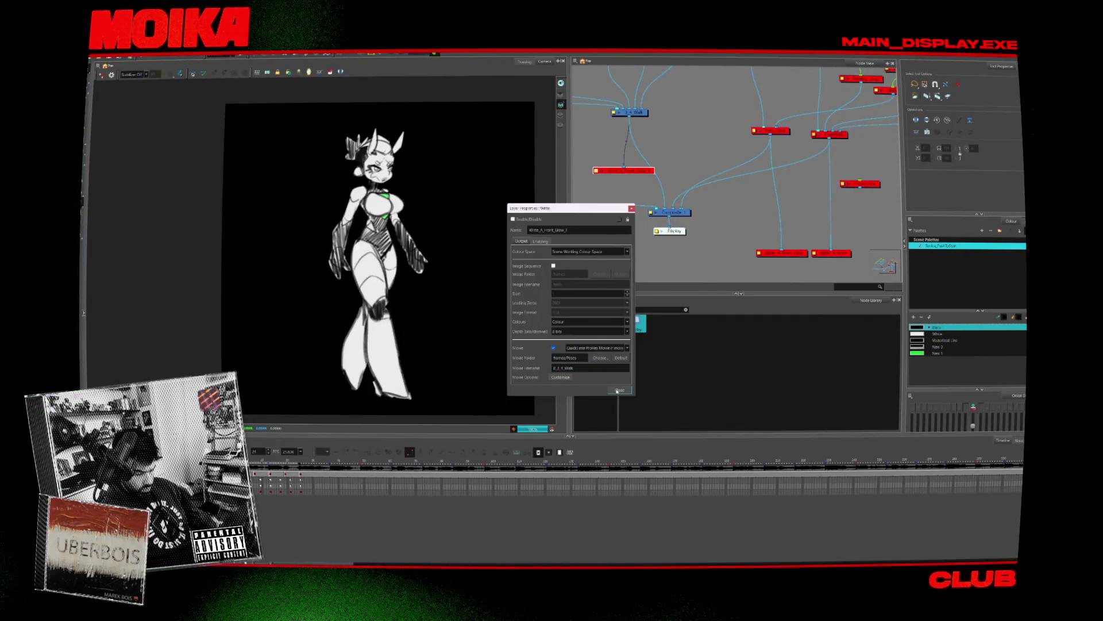
left_click(618, 390)
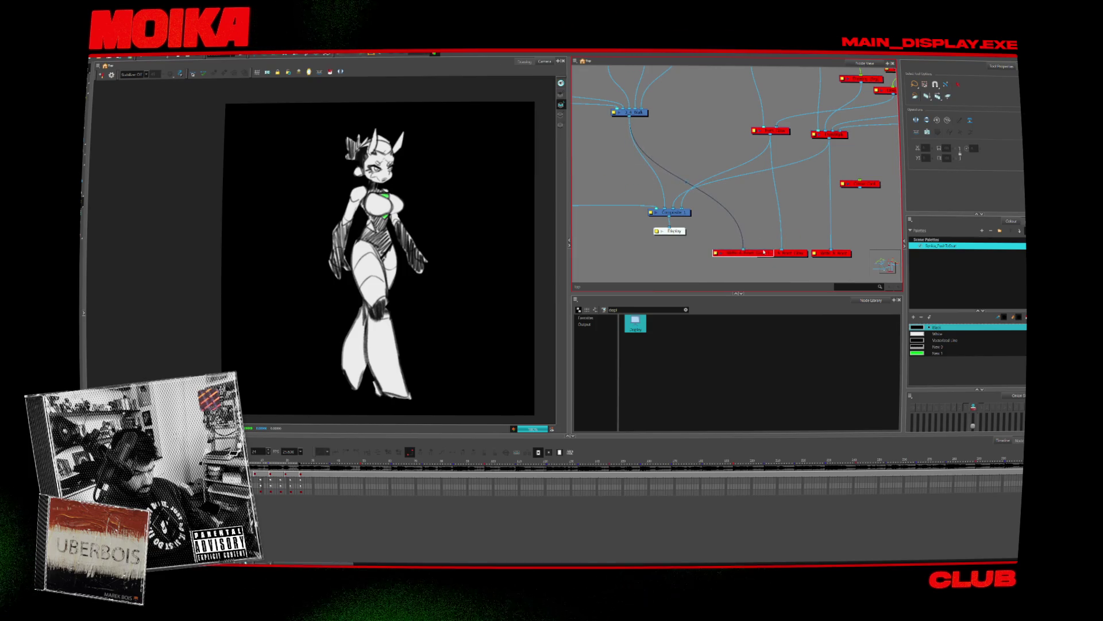
Step: Move the overlapping red node aside and render the write nodes to a movie
middle_click_drag(776, 236, 743, 230)
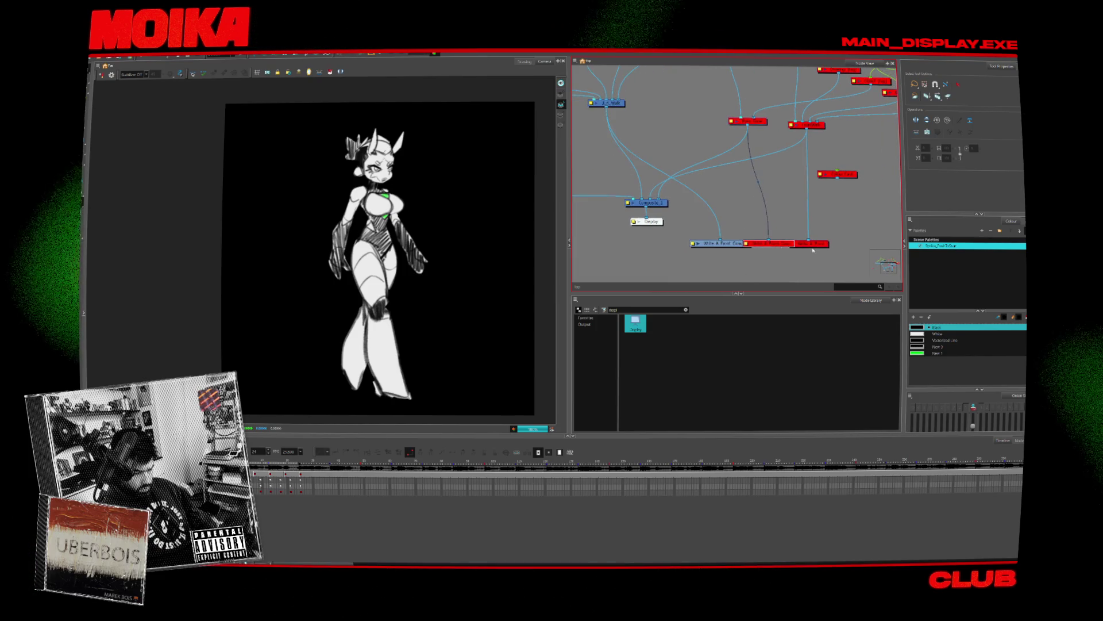
left_click_drag(812, 244, 837, 244)
scroll(797, 246, "down", 3)
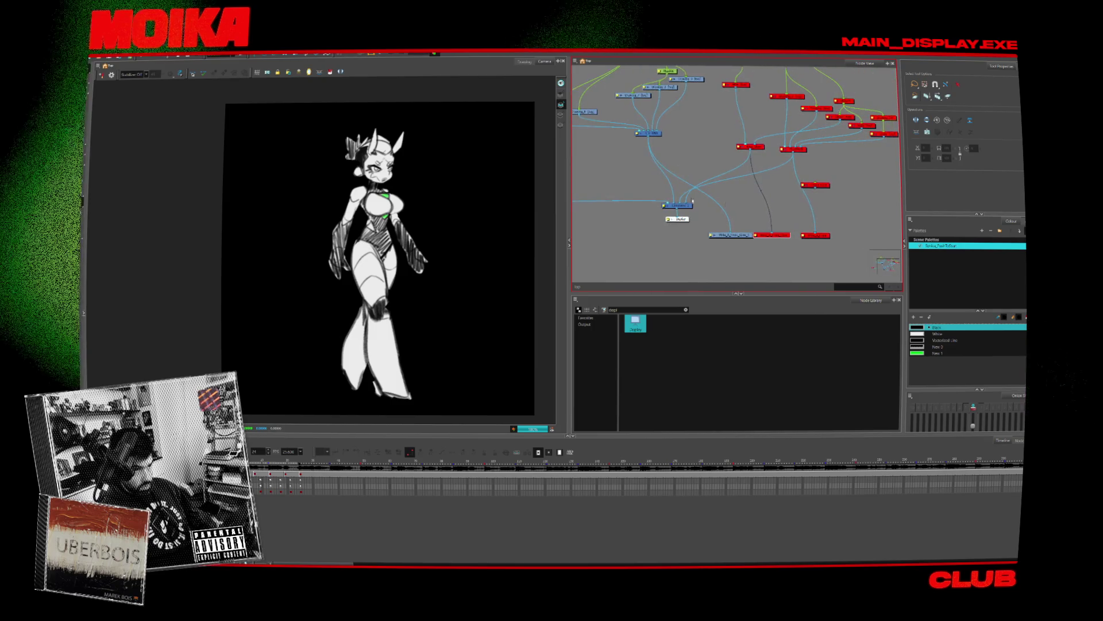
scroll(725, 187, "down", 2)
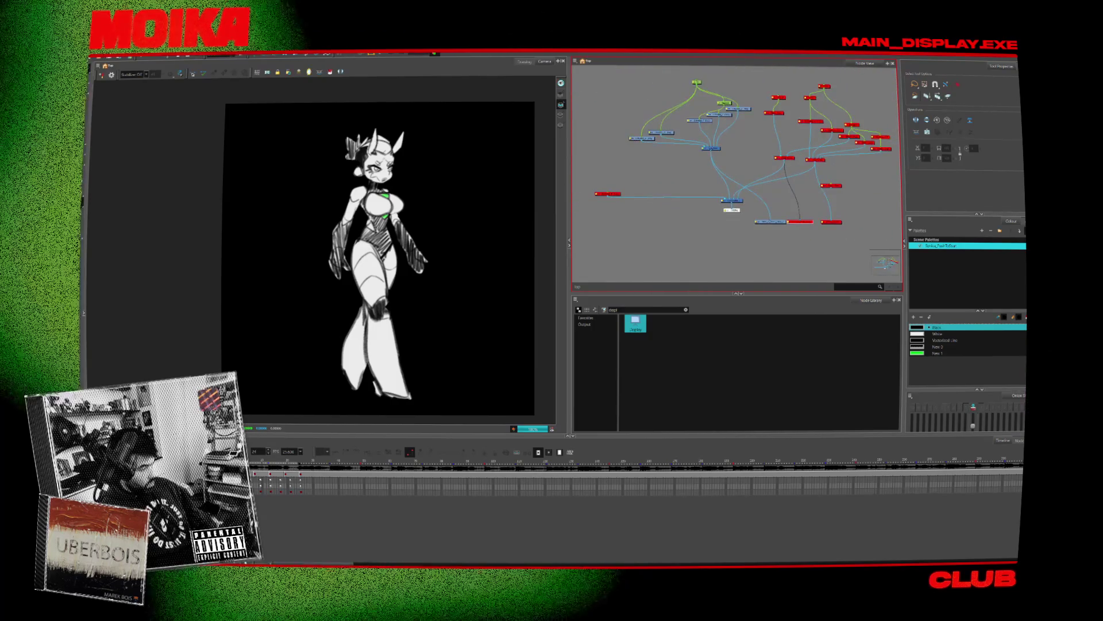
mouse_move(109, 148)
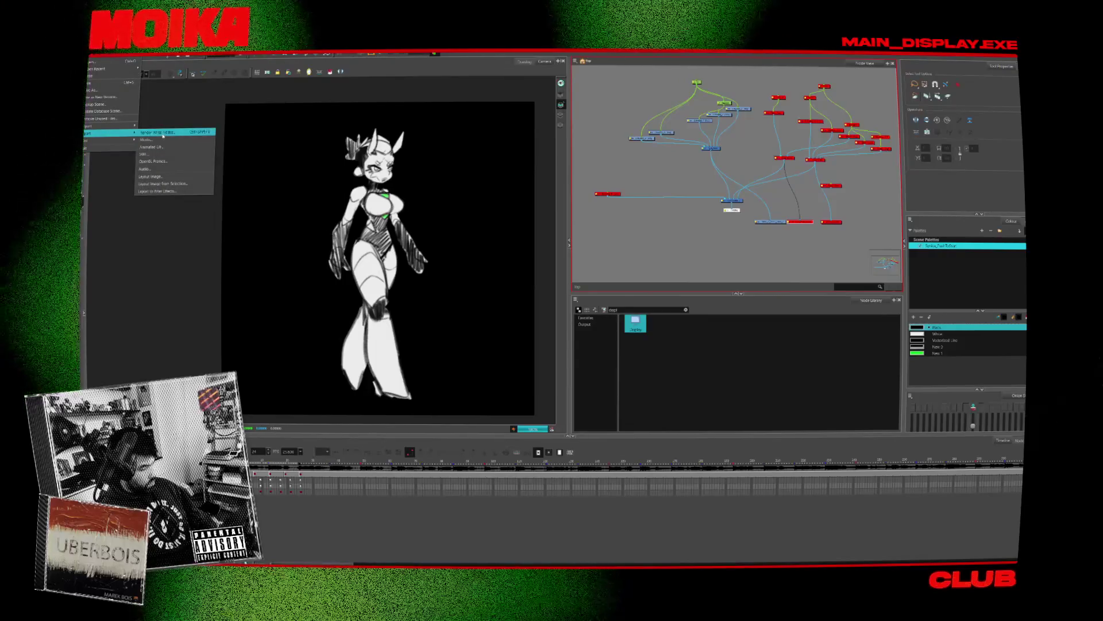
left_click(155, 146)
left_click(586, 337)
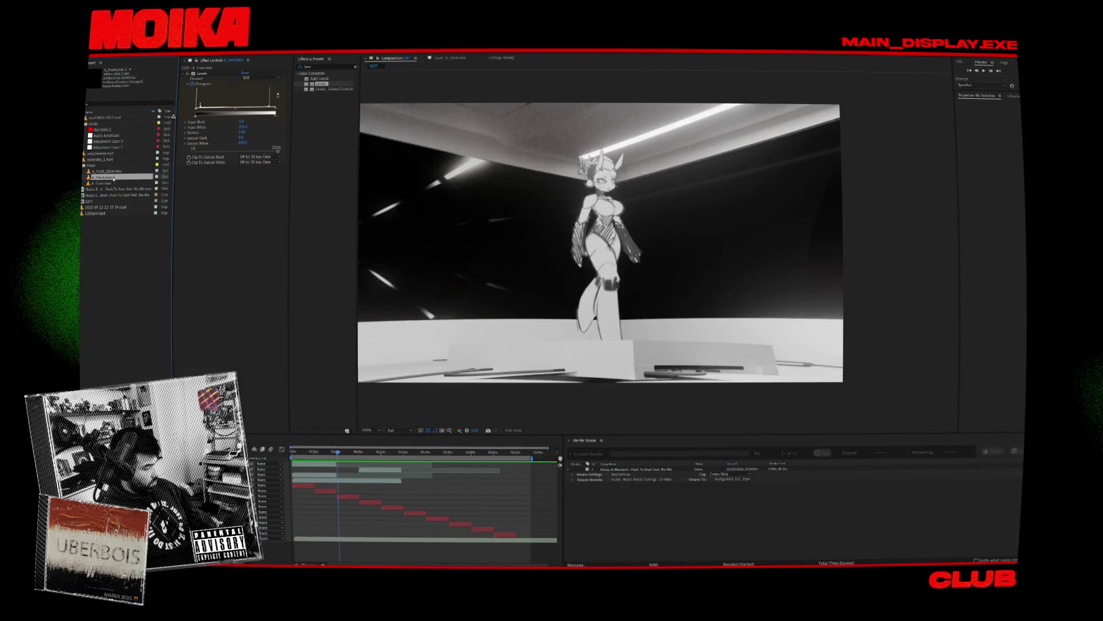
Step: Import B_3_4_Walk.mov and move it into the Poses folder
right_click(113, 179)
left_click(251, 196)
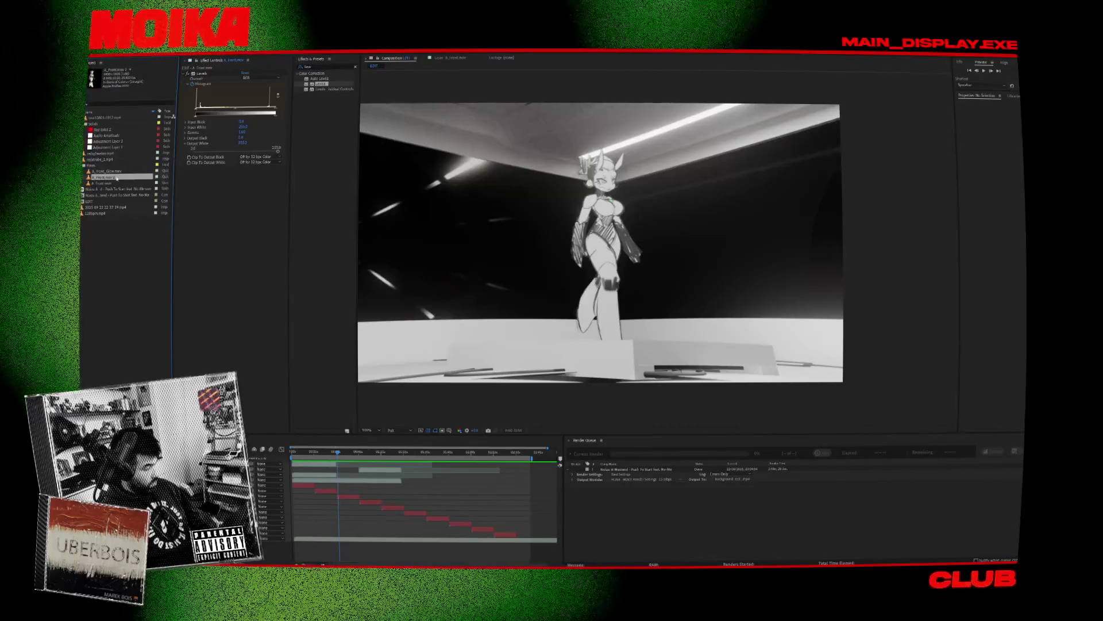
right_click(115, 178)
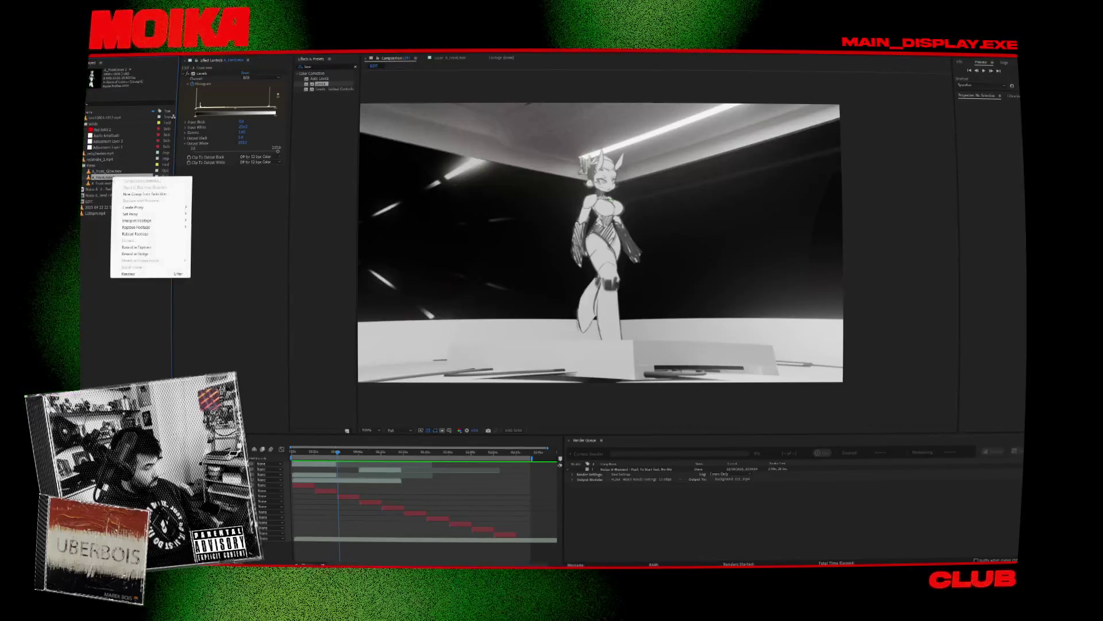
left_click(147, 235)
right_click(114, 178)
key("Escape")
double_click(106, 231)
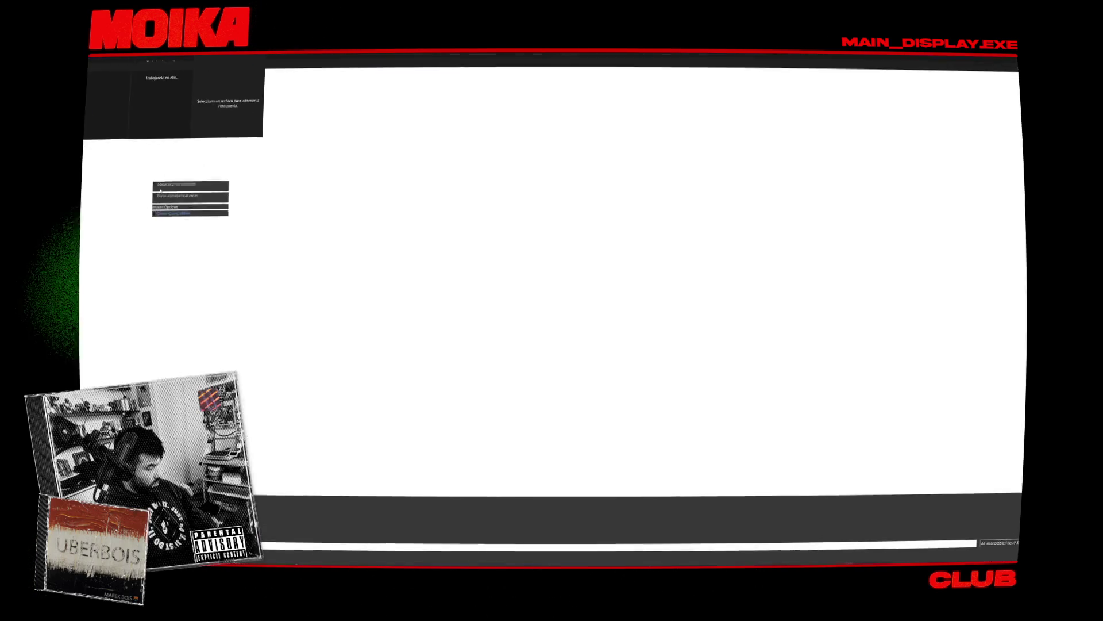
double_click(206, 97)
left_click_drag(107, 201, 92, 165)
Step: Copy A_Front_Glow.mov's footage interpretation and paste it onto B_3_4_Walk.mov
right_click(103, 177)
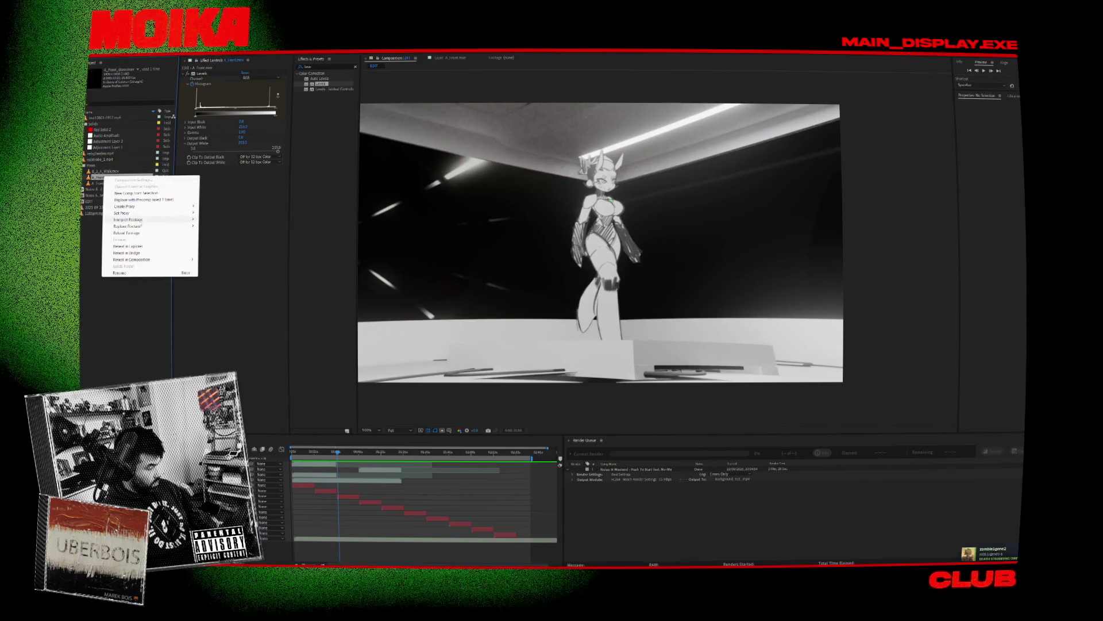
left_click(229, 235)
right_click(125, 173)
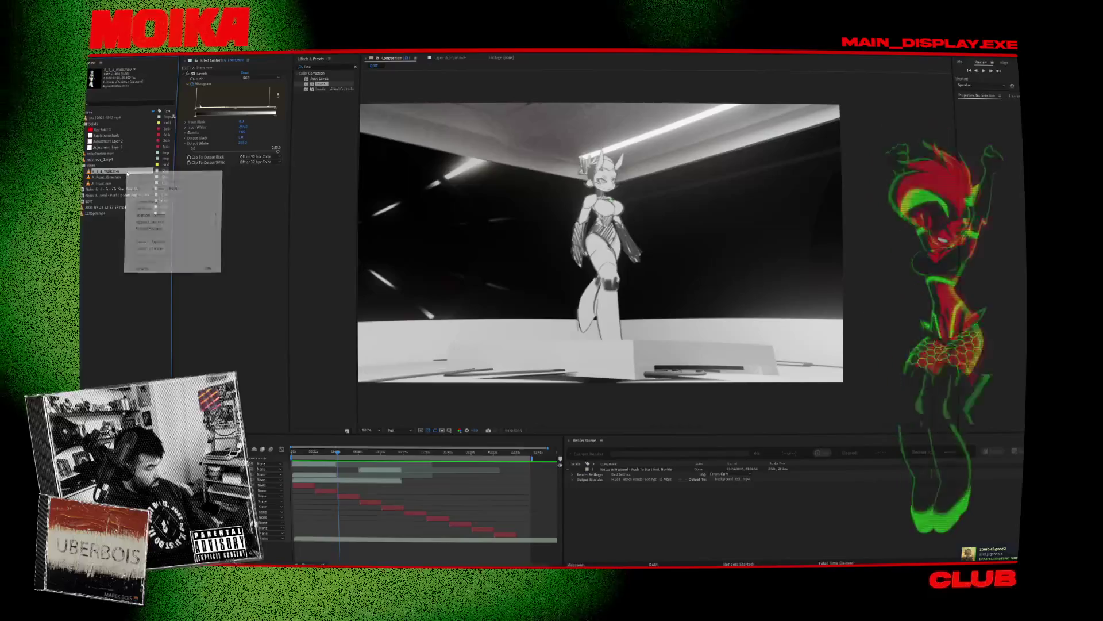
mouse_move(186, 216)
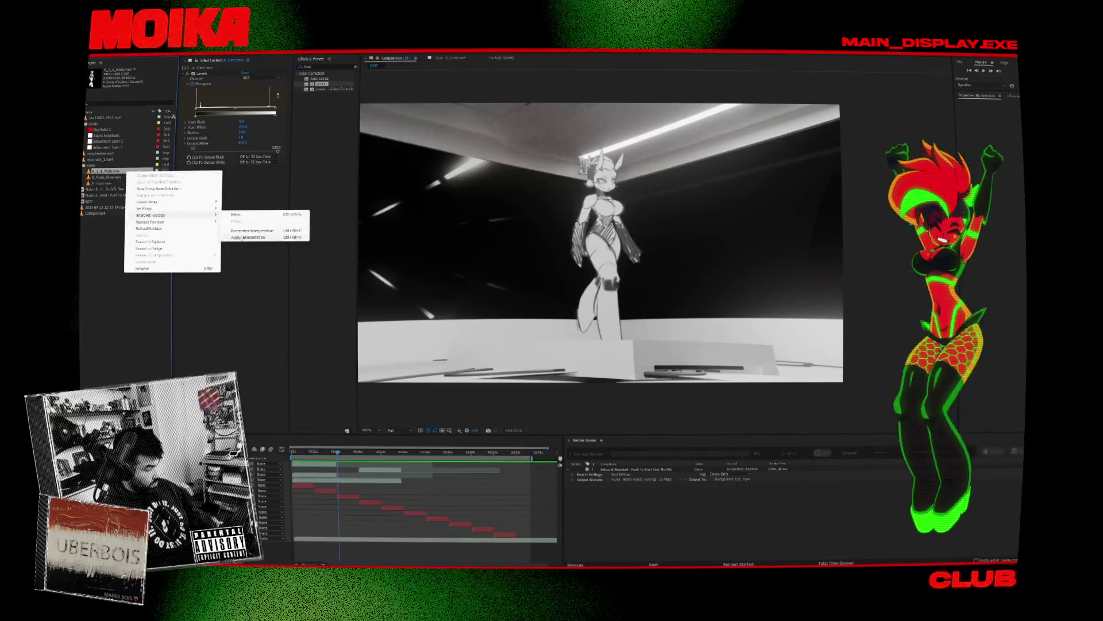
left_click(250, 237)
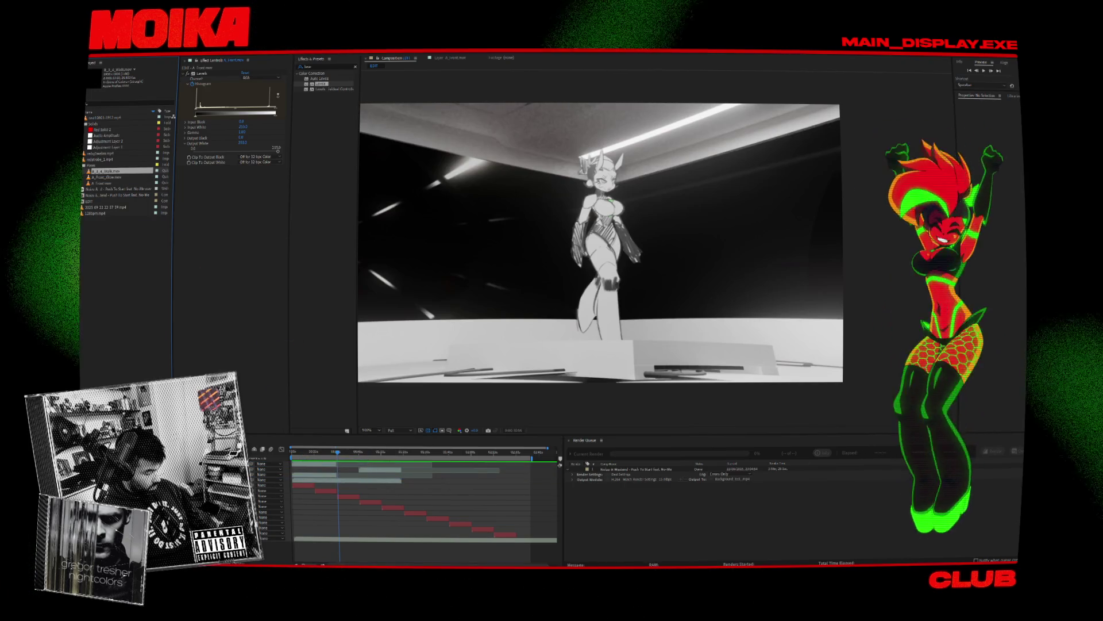
Step: Add B_3_4_Walk.mov to the composition, fit it to comp width and centre it
key("ctrl+Up")
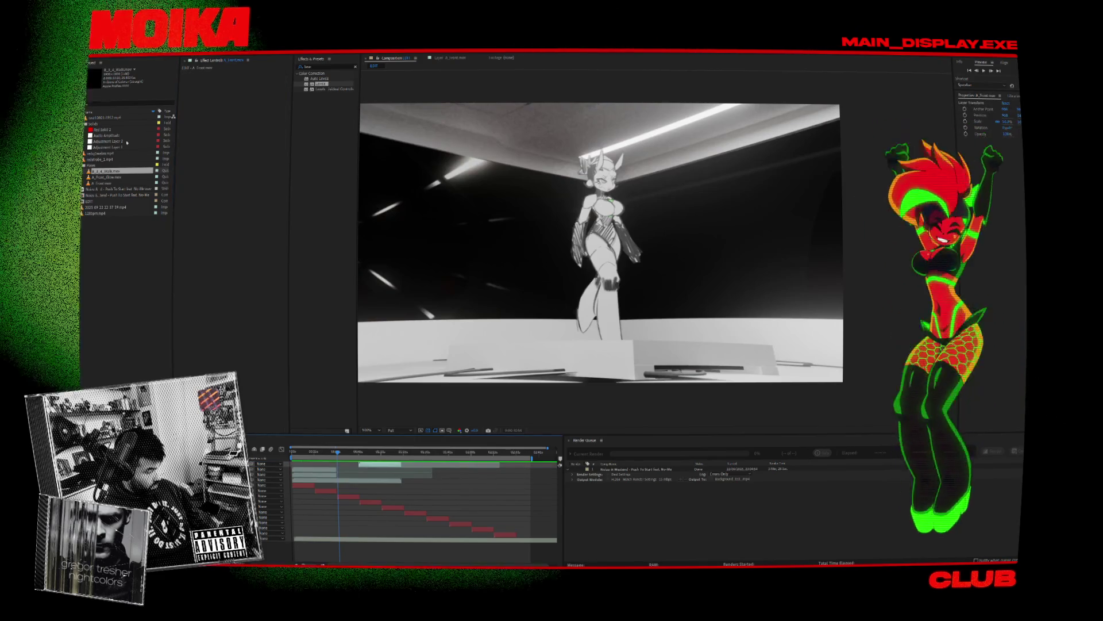
left_click_drag(91, 200, 145, 200)
left_click_drag(335, 472, 339, 470)
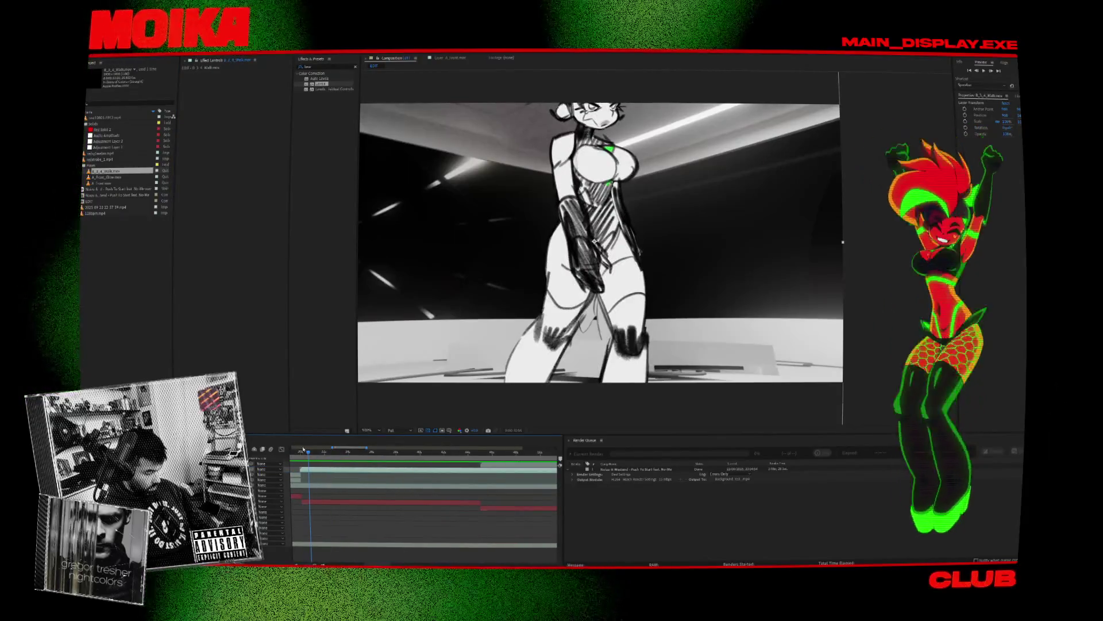
left_click(303, 449)
right_click(305, 468)
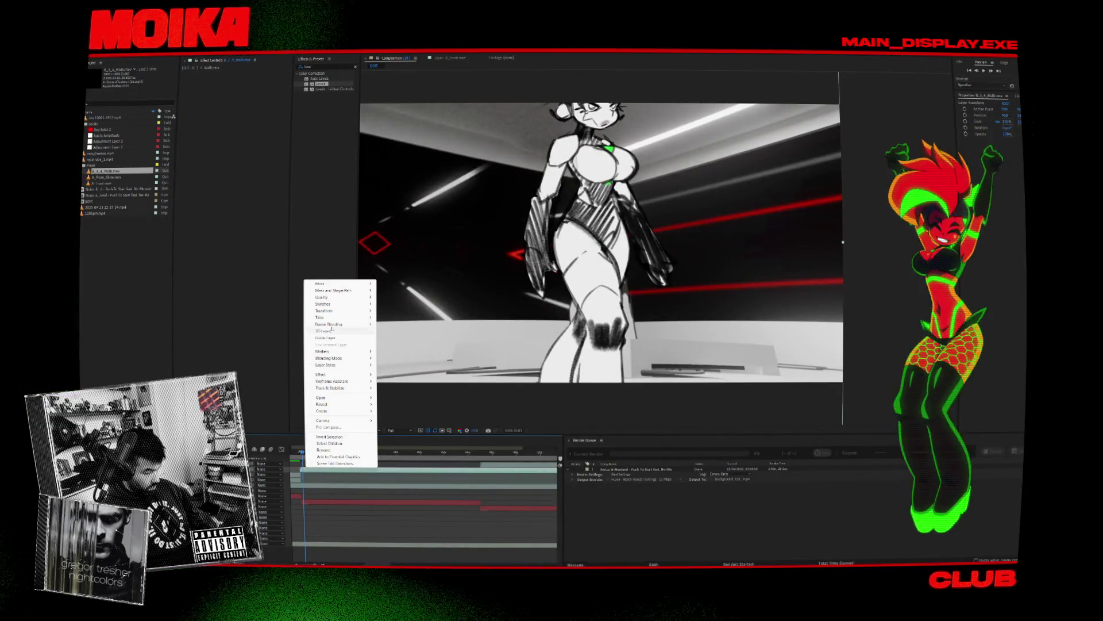
mouse_move(333, 311)
left_click(417, 400)
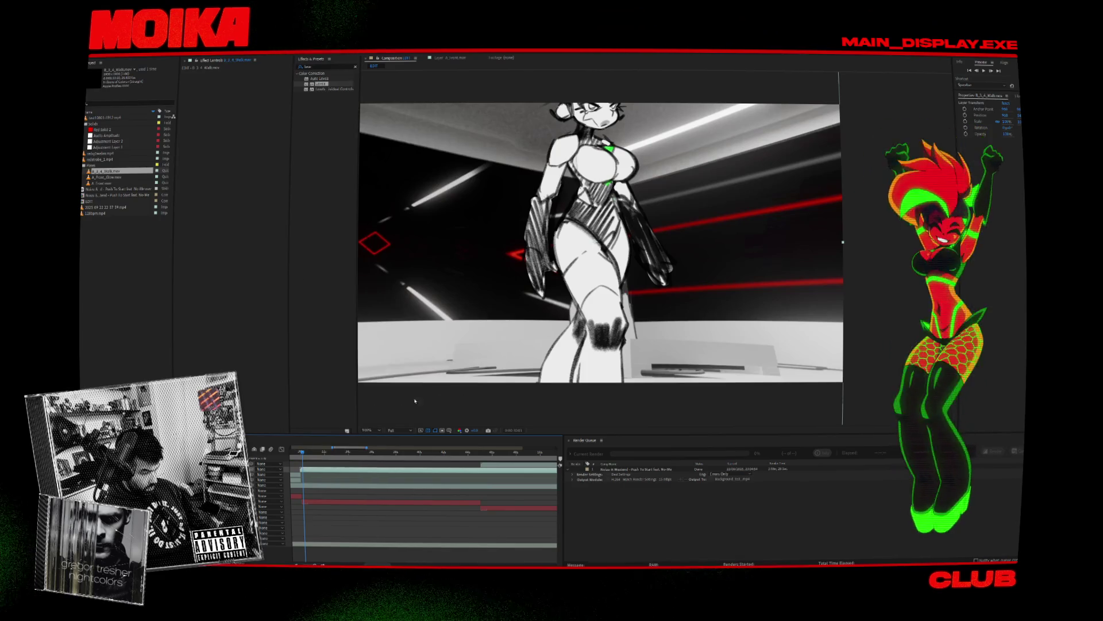
right_click(343, 469)
mouse_move(386, 314)
left_click(448, 404)
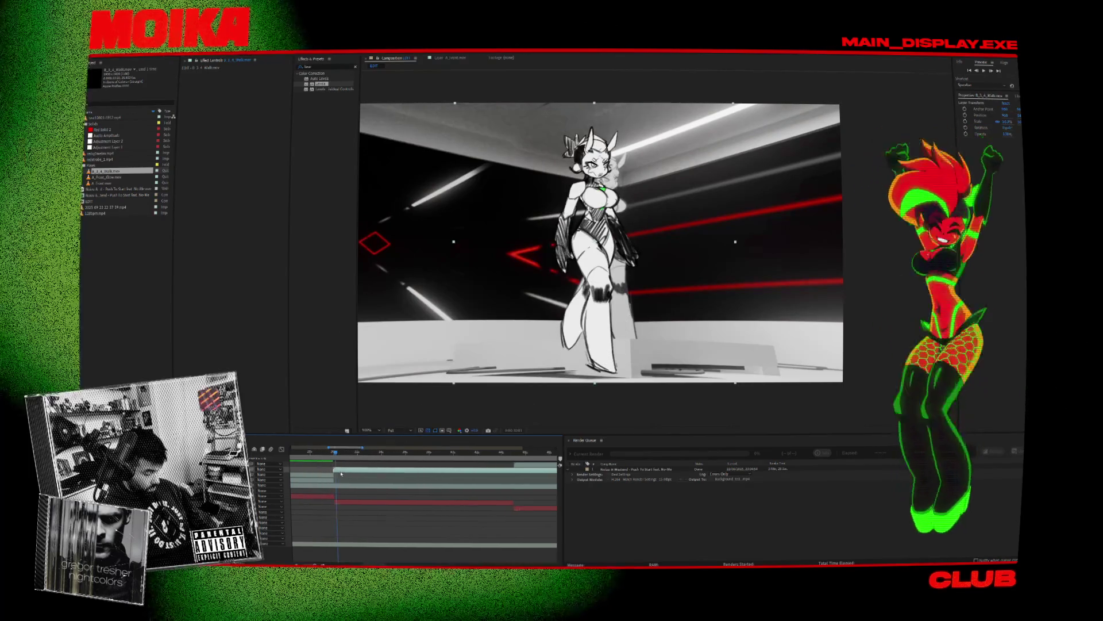
Step: Scrub through the frames and play back the composition preview
scroll(359, 456, "up", 2, "alt")
mouse_move(359, 455)
left_mouse_down()
mouse_move(368, 461)
mouse_move(347, 463)
left_mouse_up()
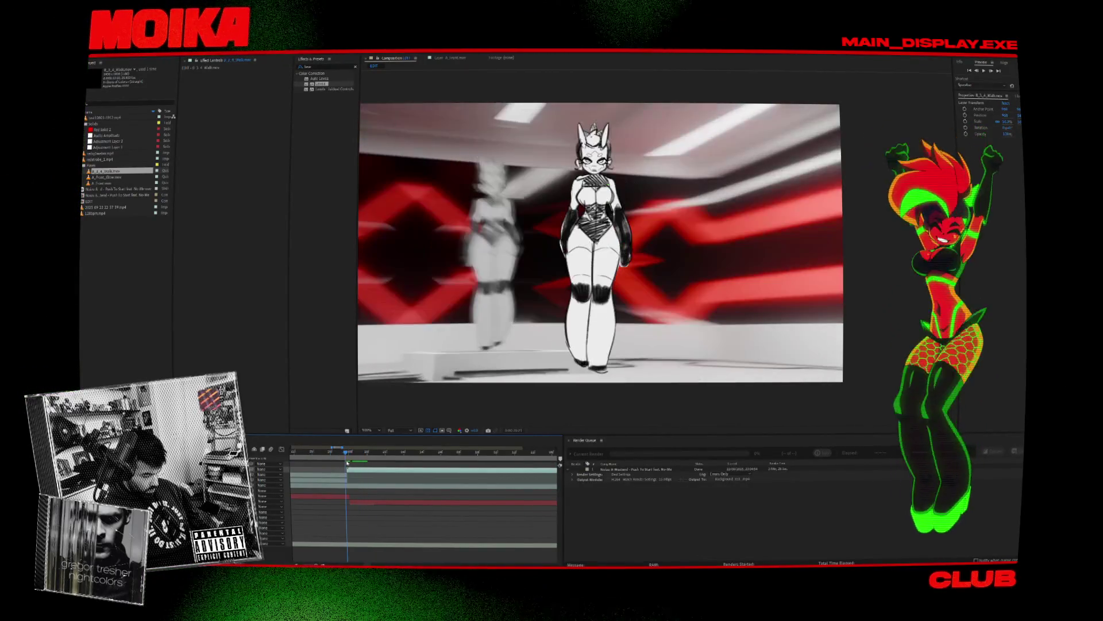
key("space")
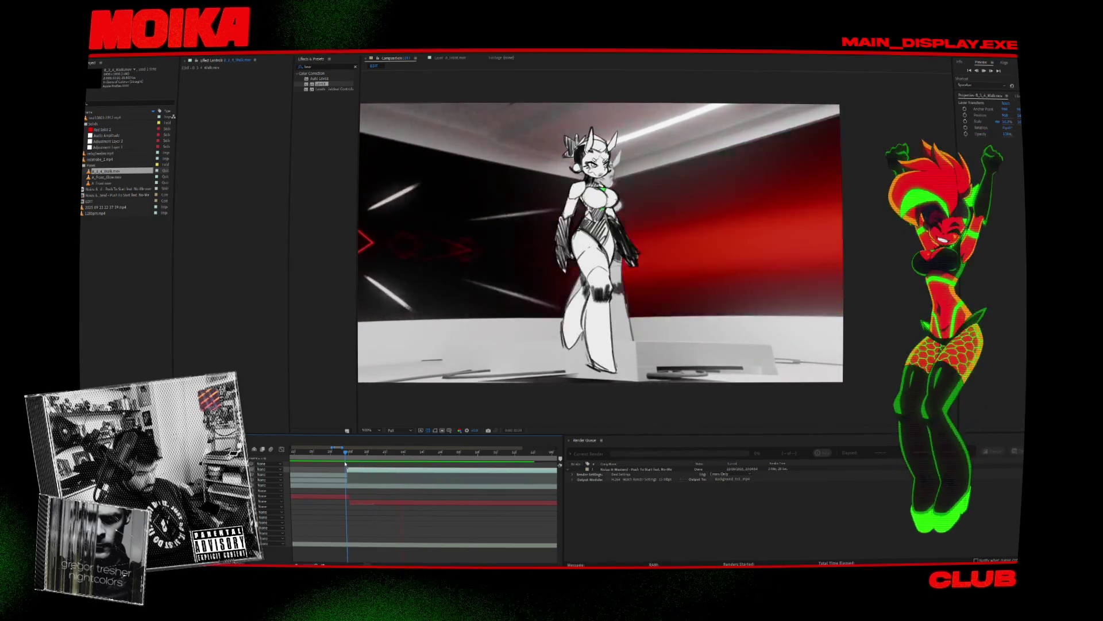
scroll(473, 494, "down", 2, "alt")
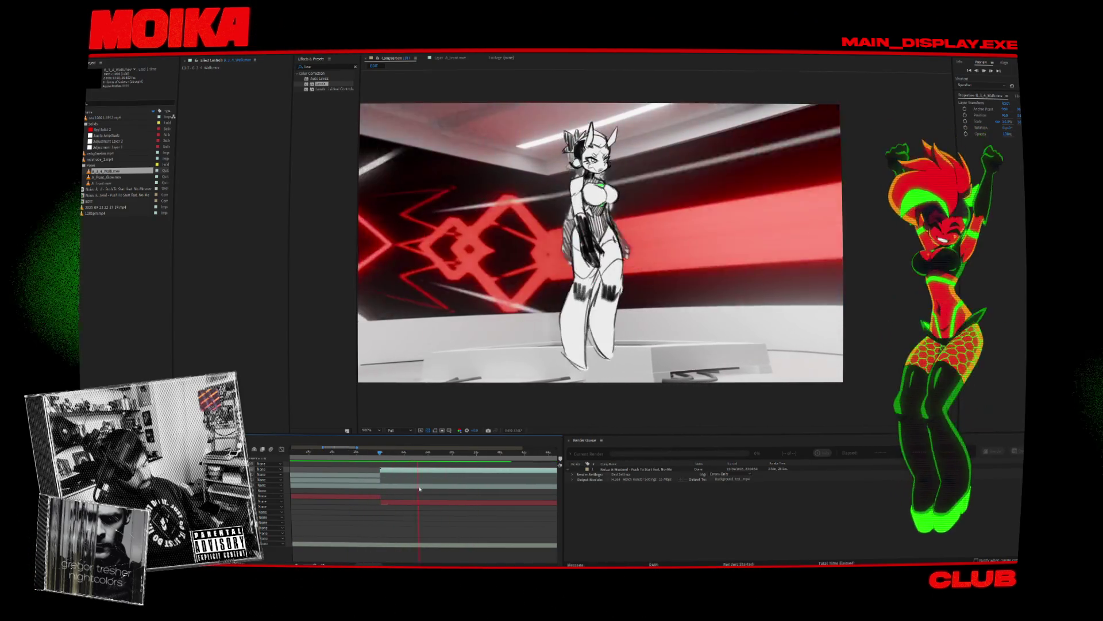
scroll(472, 494, "right", 2)
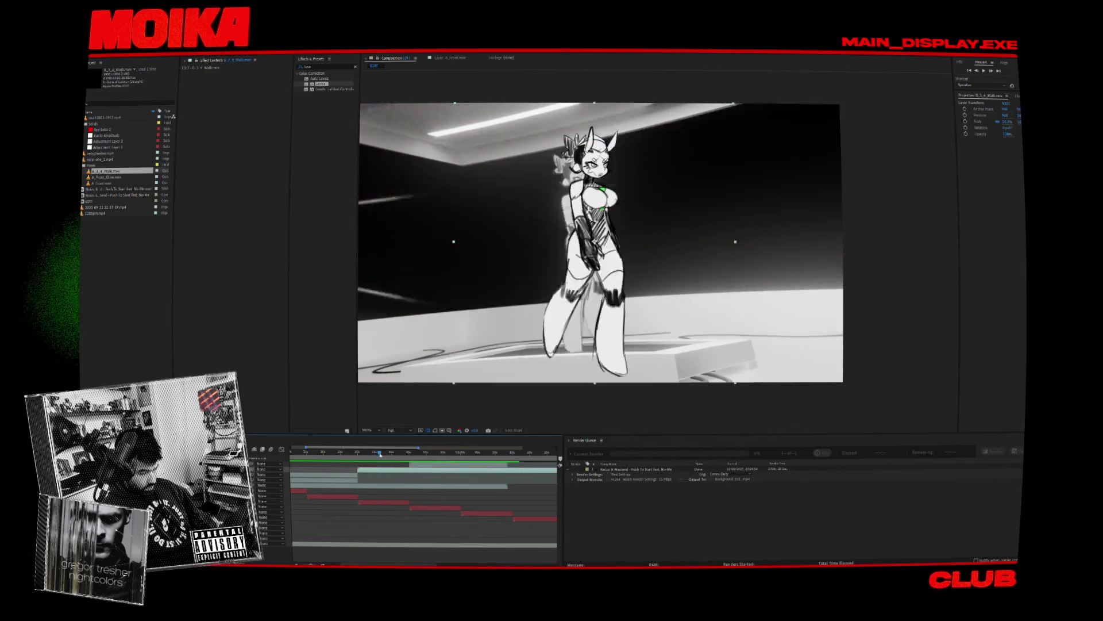
Step: Extend the A_Front.mov layer and split it at the current frame
left_click(386, 454)
left_click_drag(385, 459, 386, 461)
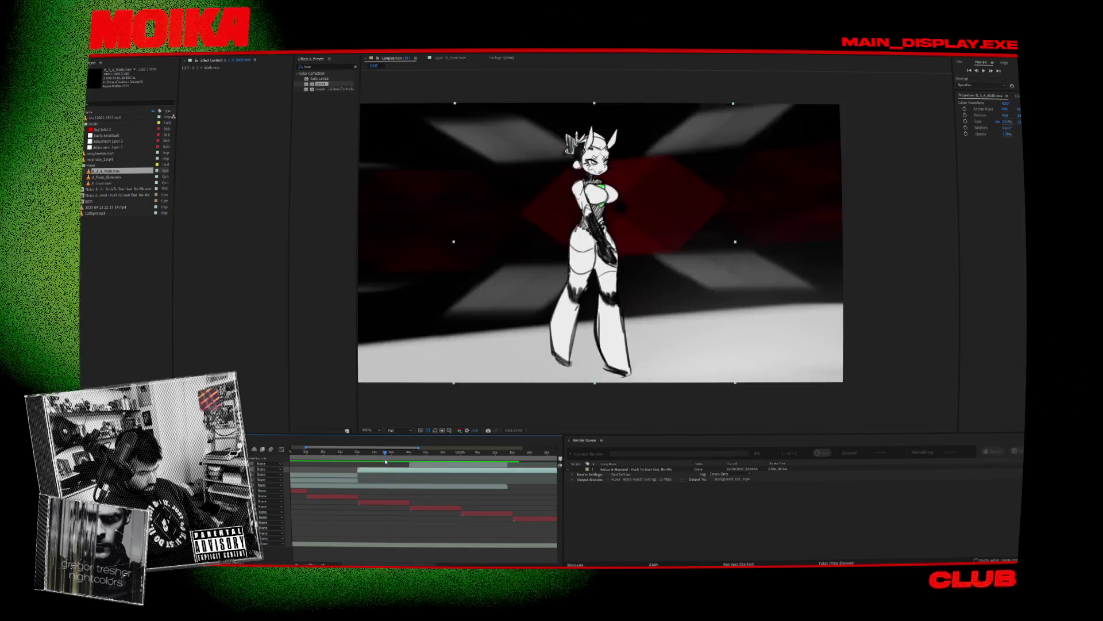
left_click(388, 476)
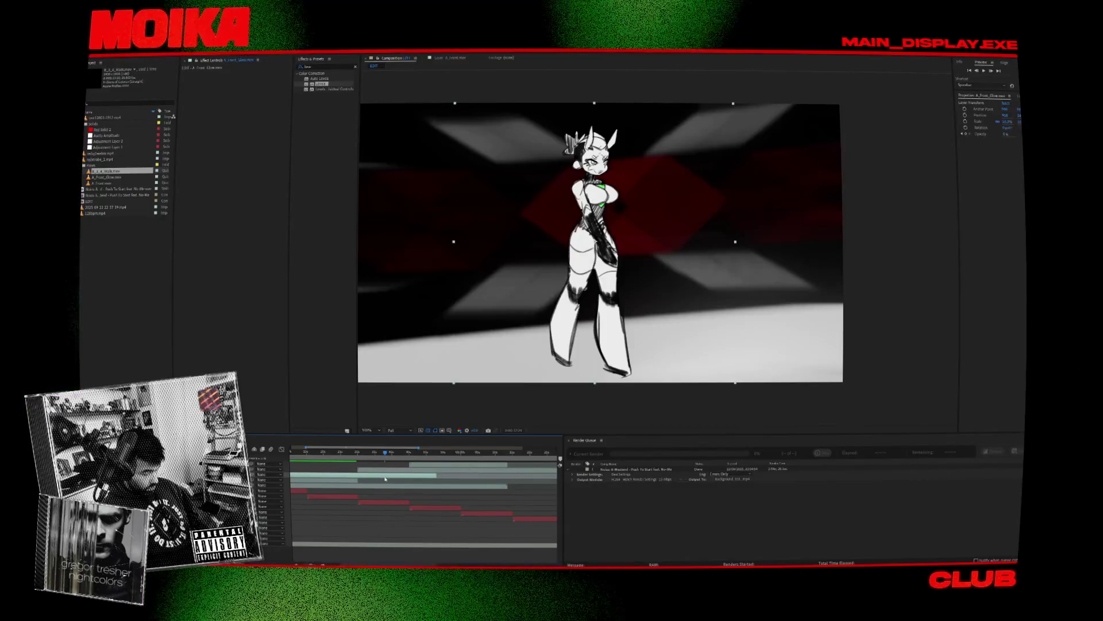
left_click(352, 482)
left_click_drag(358, 480, 413, 480)
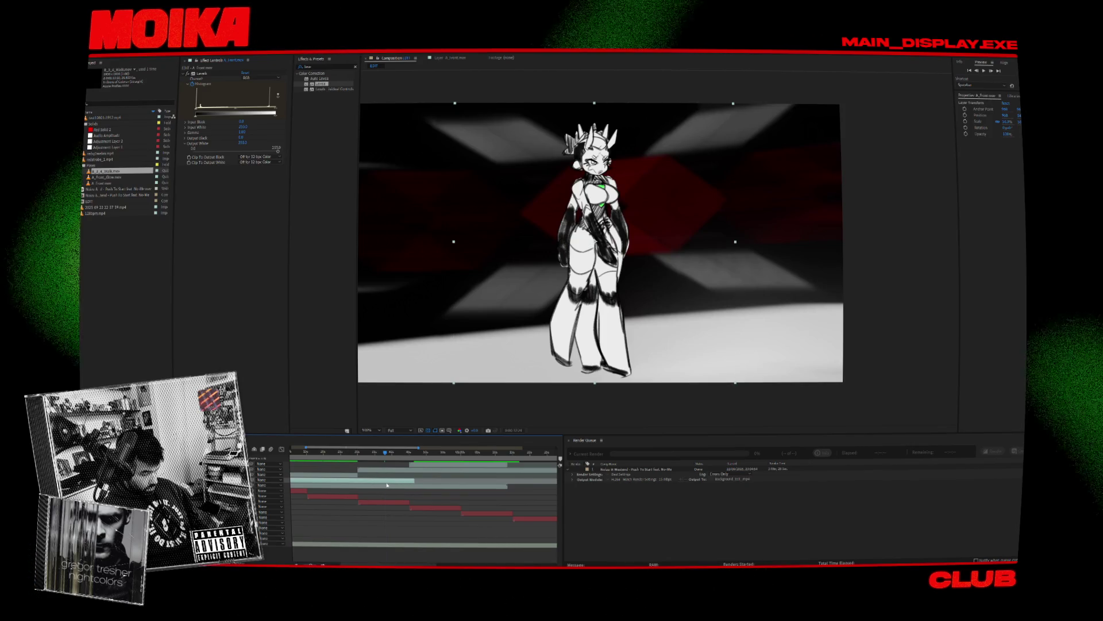
key("ctrl+shift+d")
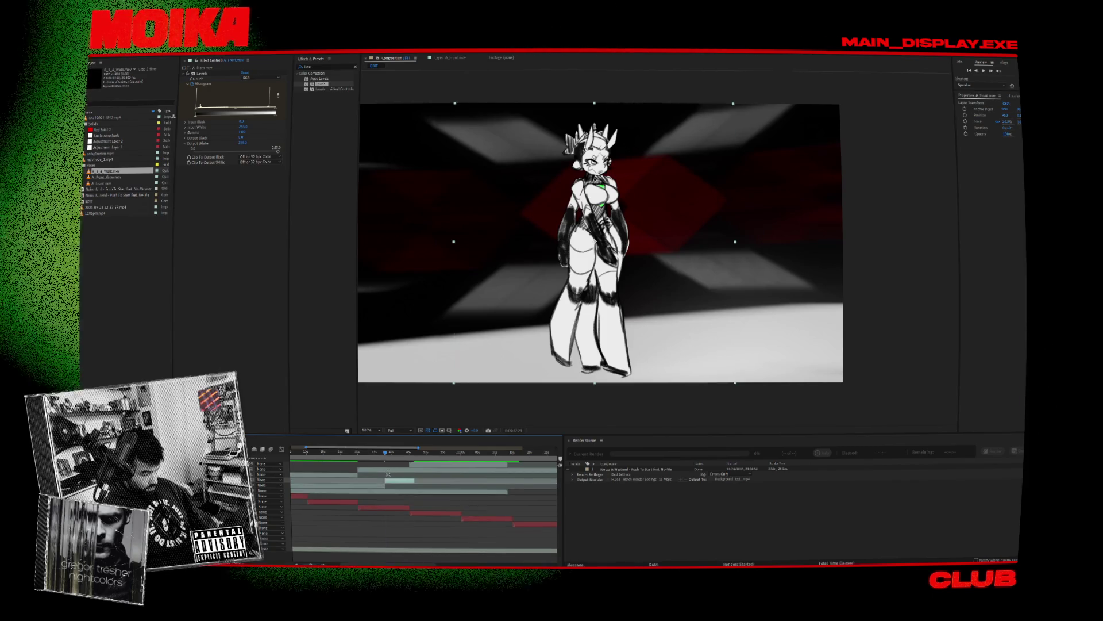
left_click(384, 486)
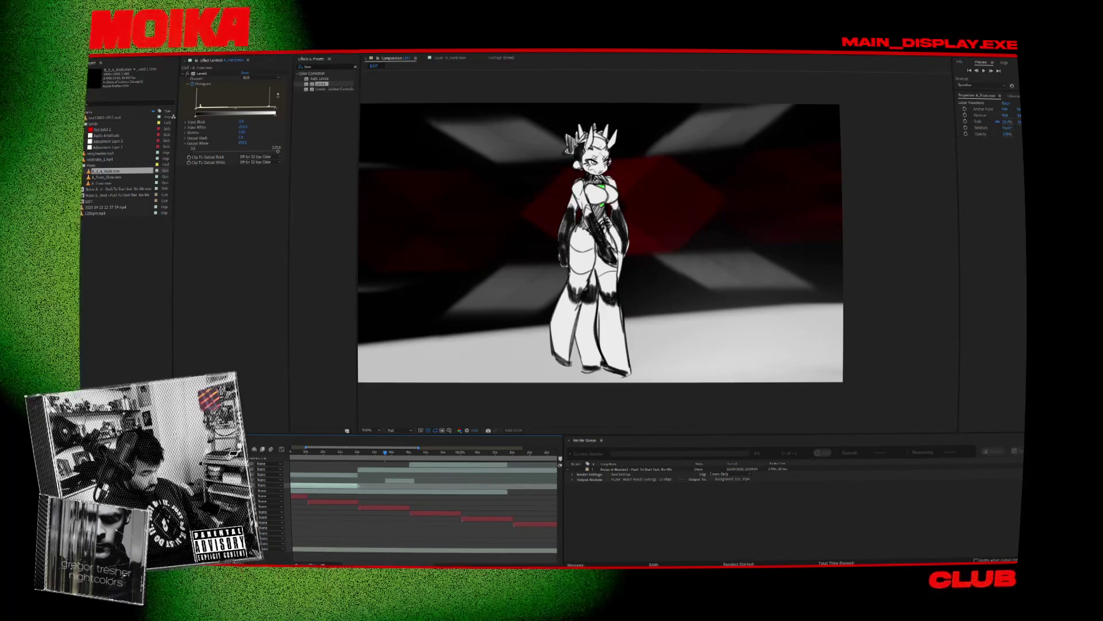
Step: Split the B_3_4_Walk clip a few frames earlier with Ctrl+Shift+D
left_click(388, 454)
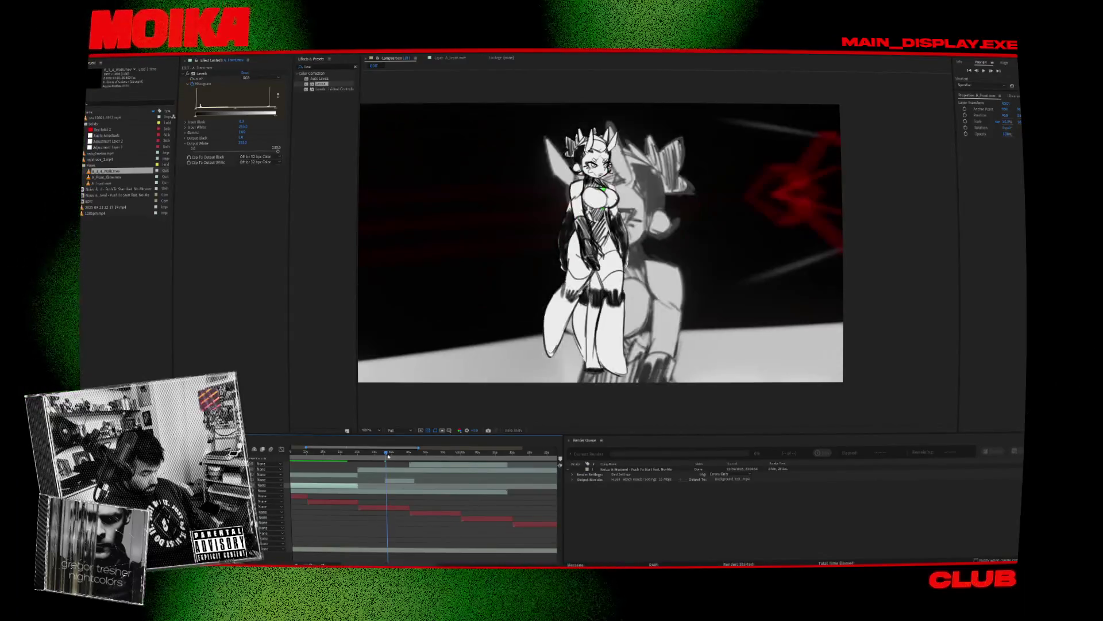
scroll(389, 484, "up", 2, "alt")
left_click_drag(383, 455, 383, 457)
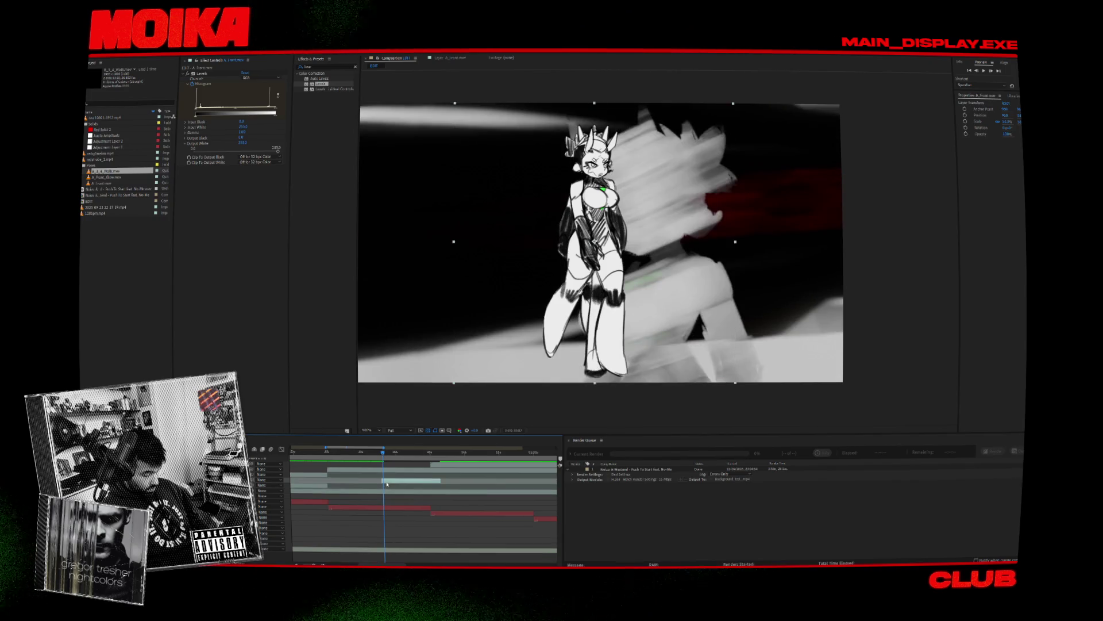
key("ctrl+shift+d")
key("F2")
Step: Move the A_Front clip up one level in the layer stack with Ctrl+]
scroll(391, 468, "up", 2, "alt")
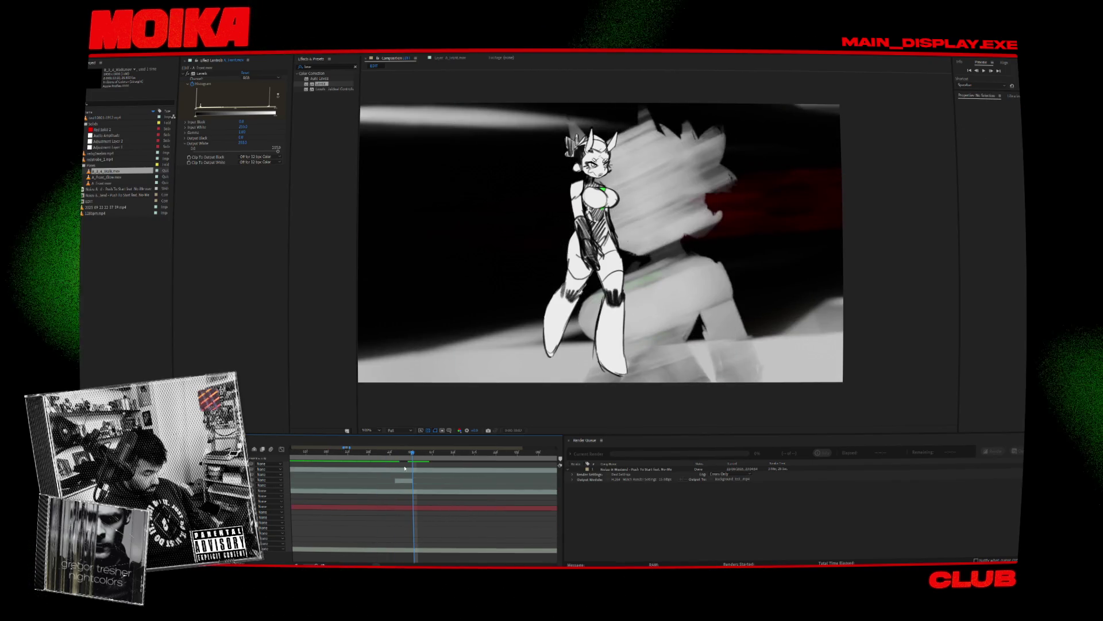
left_click(396, 456)
left_click(396, 469)
left_click(404, 480)
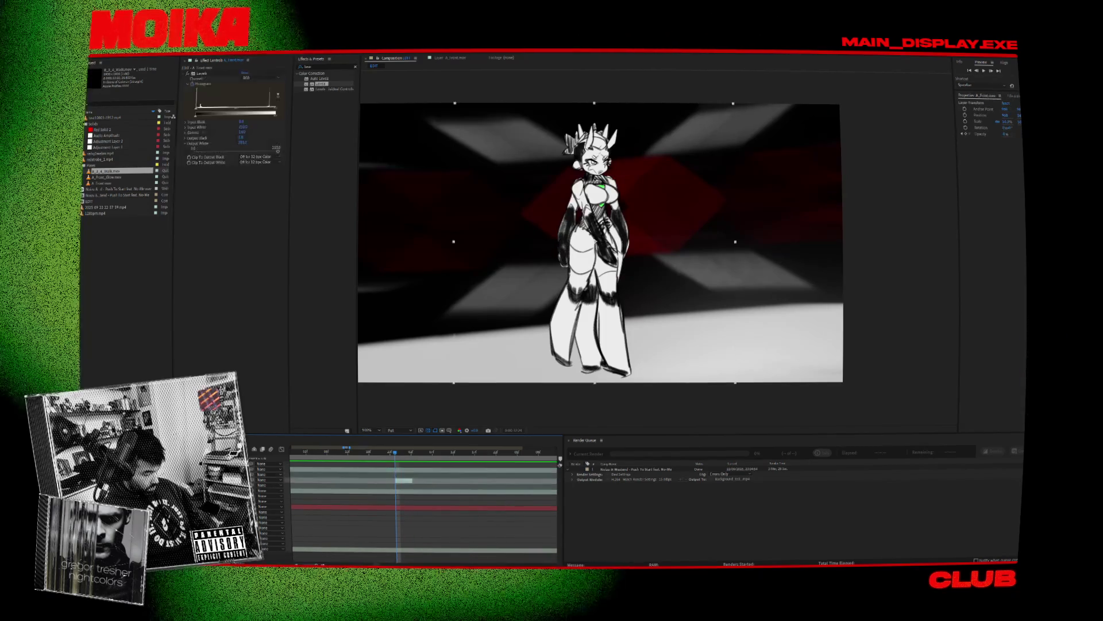
key("ctrl+]")
key("ctrl+]")
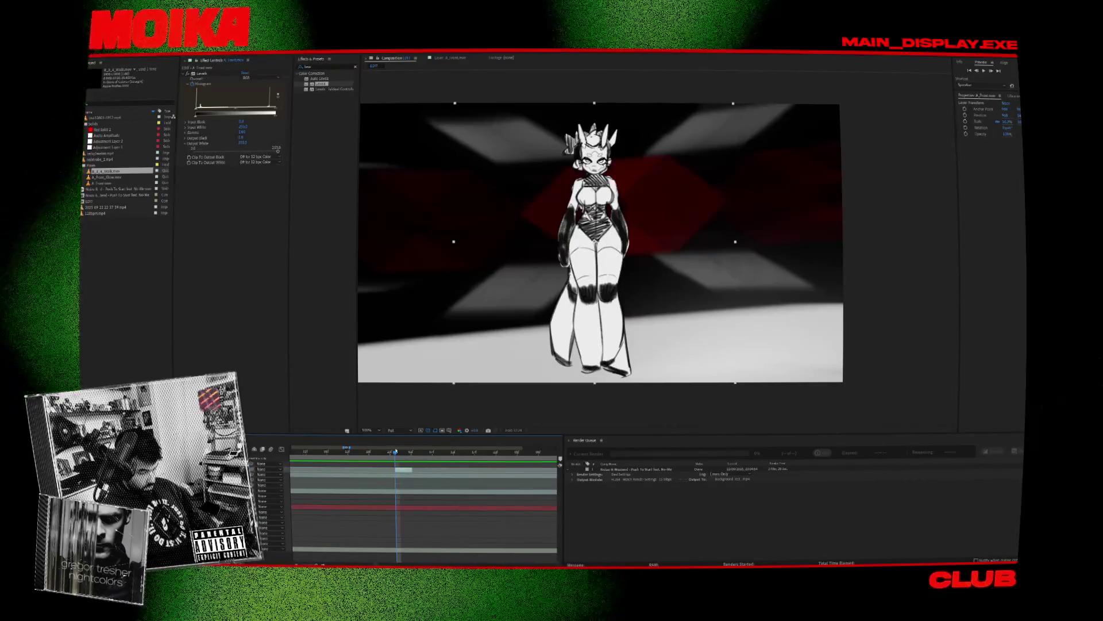
Step: Preview the edited sequence with the B_3_4_Walk layer selected
left_click(412, 467)
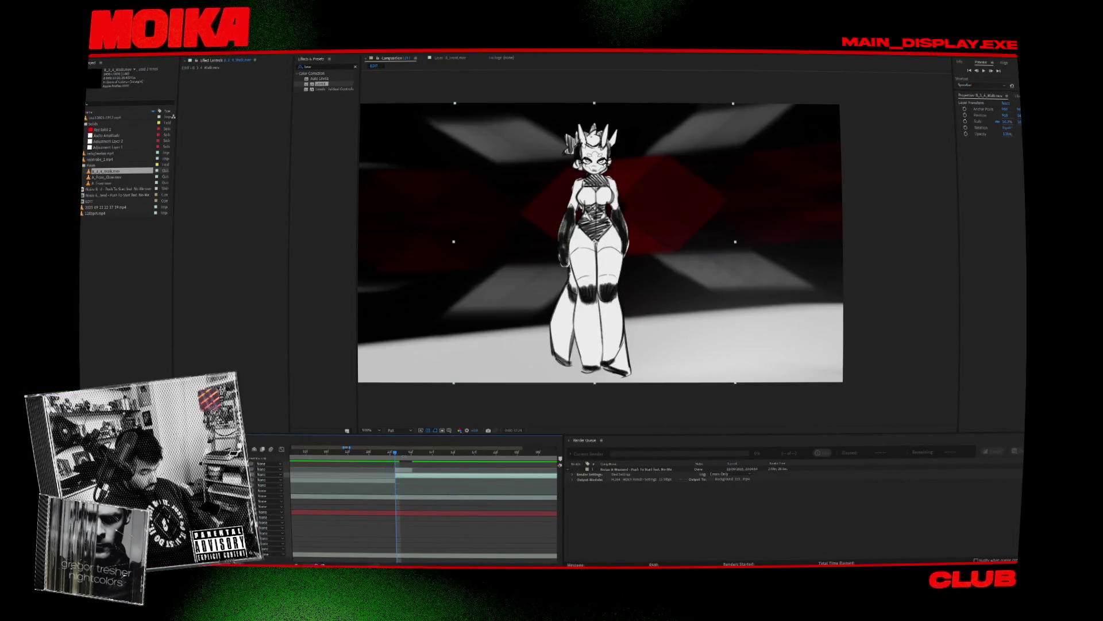
key("space")
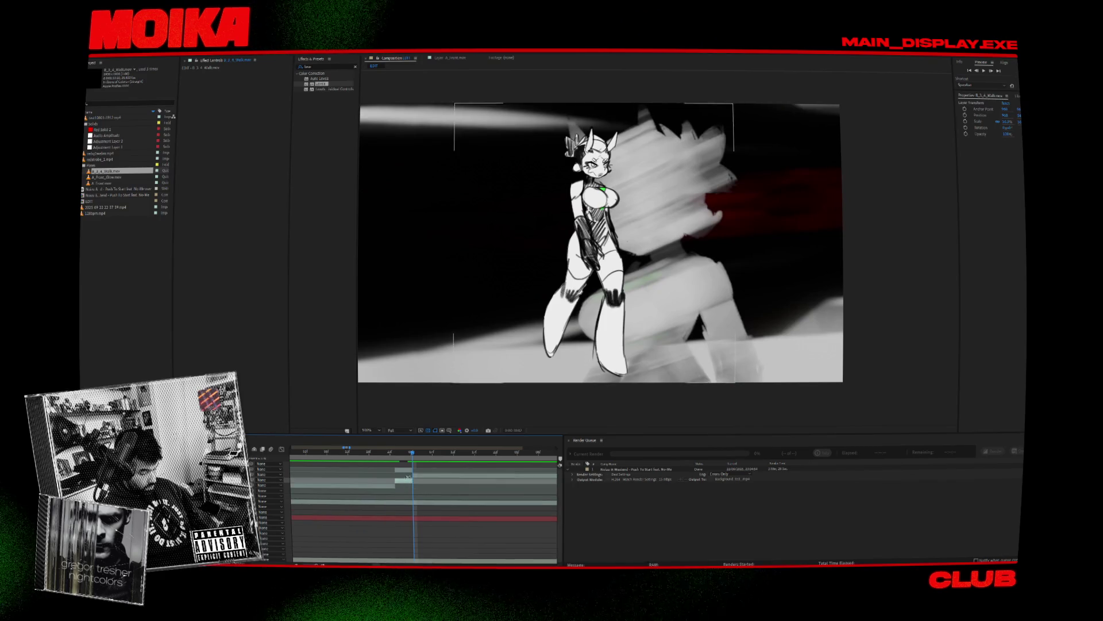
left_click(417, 461)
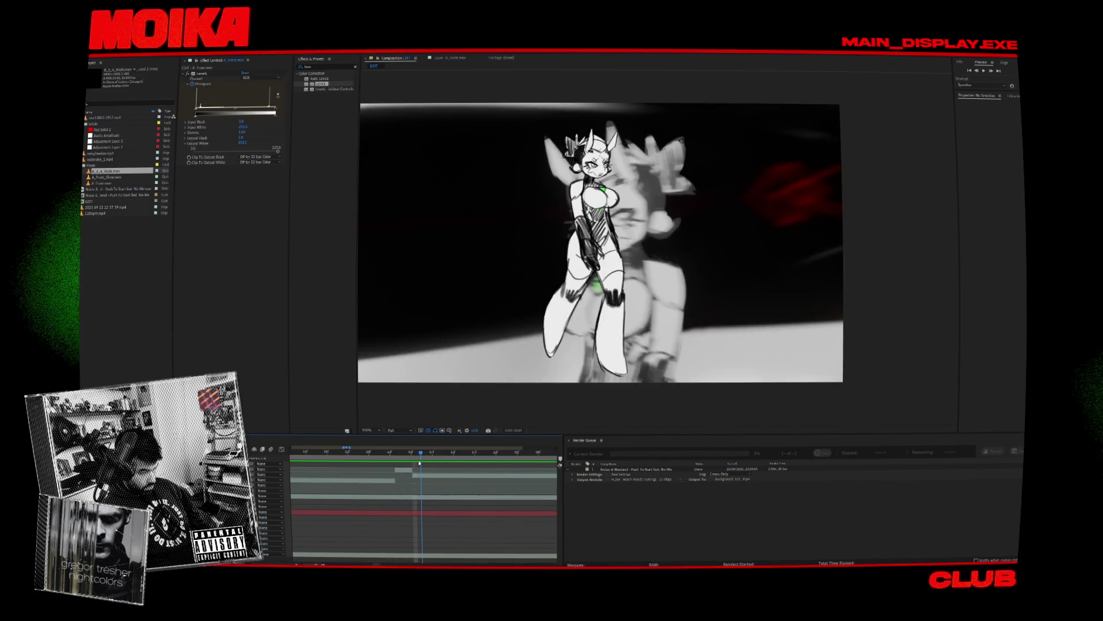
left_click(420, 476)
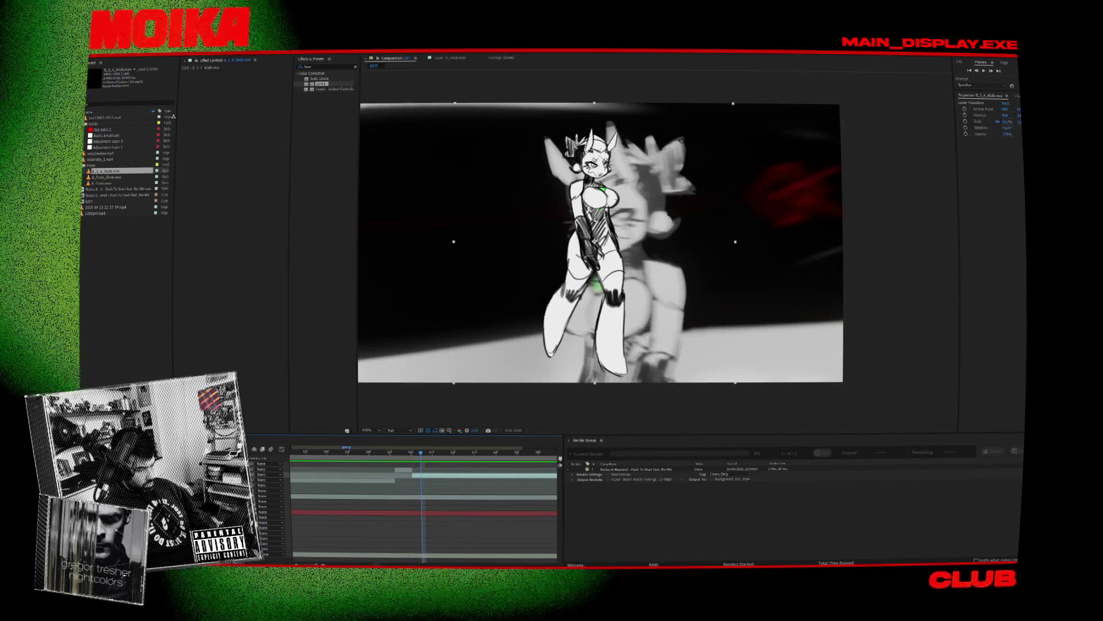
scroll(647, 242, "down", 2)
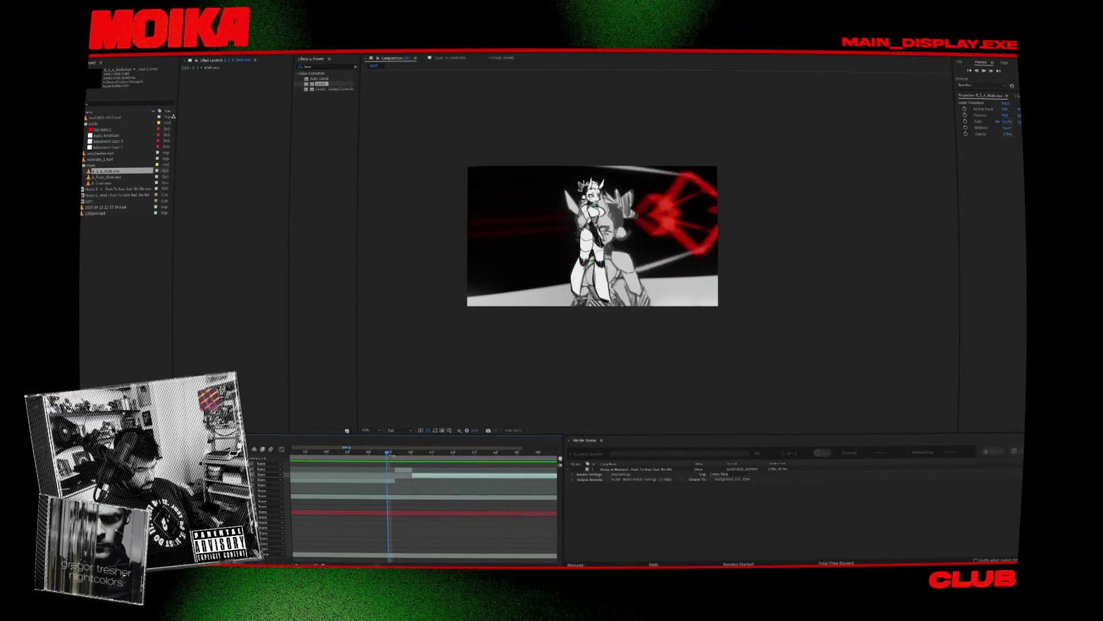
Step: Flip the walking character layer horizontally via Transform > Flip Horizontal
left_click_drag(389, 454, 428, 466)
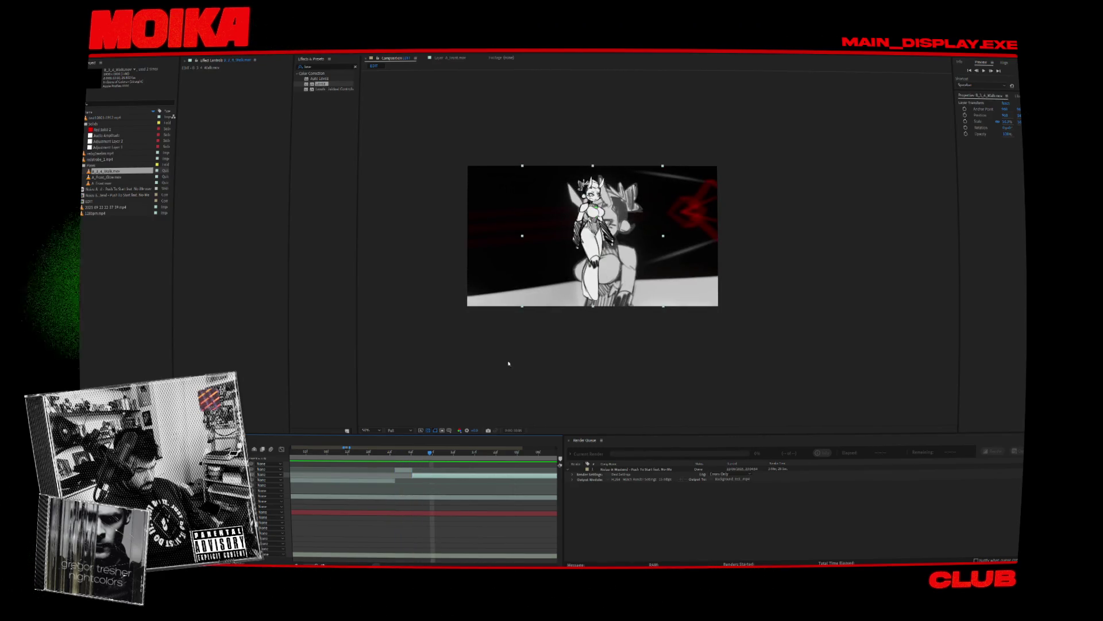
right_click(445, 473)
mouse_move(471, 317)
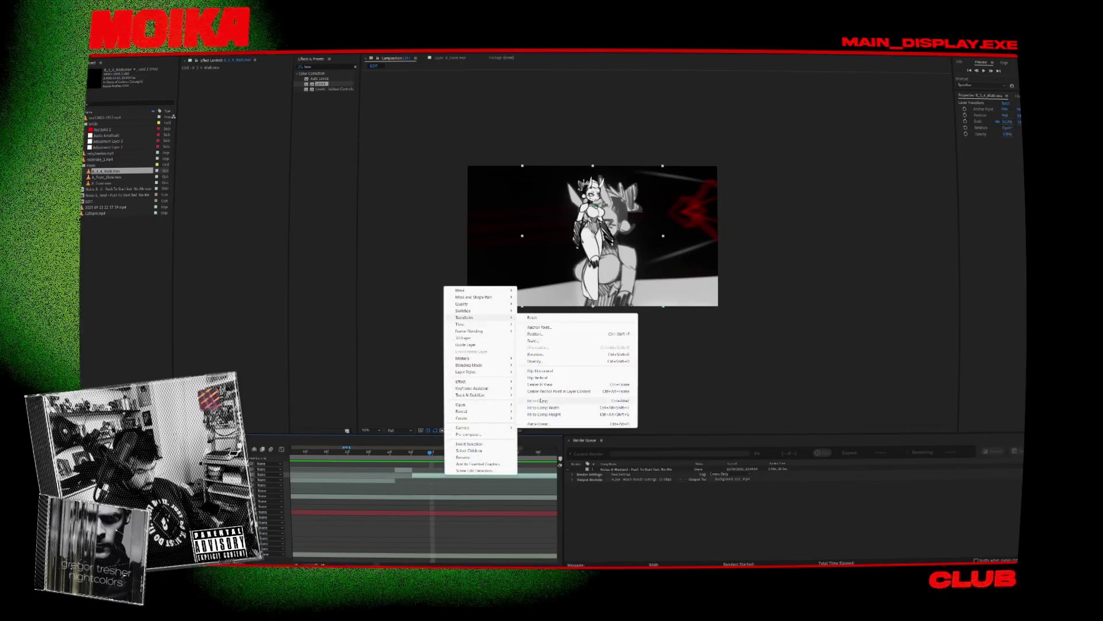
left_click(534, 372)
Step: Preview the flipped walk from the neon hallway shot onward
key("space")
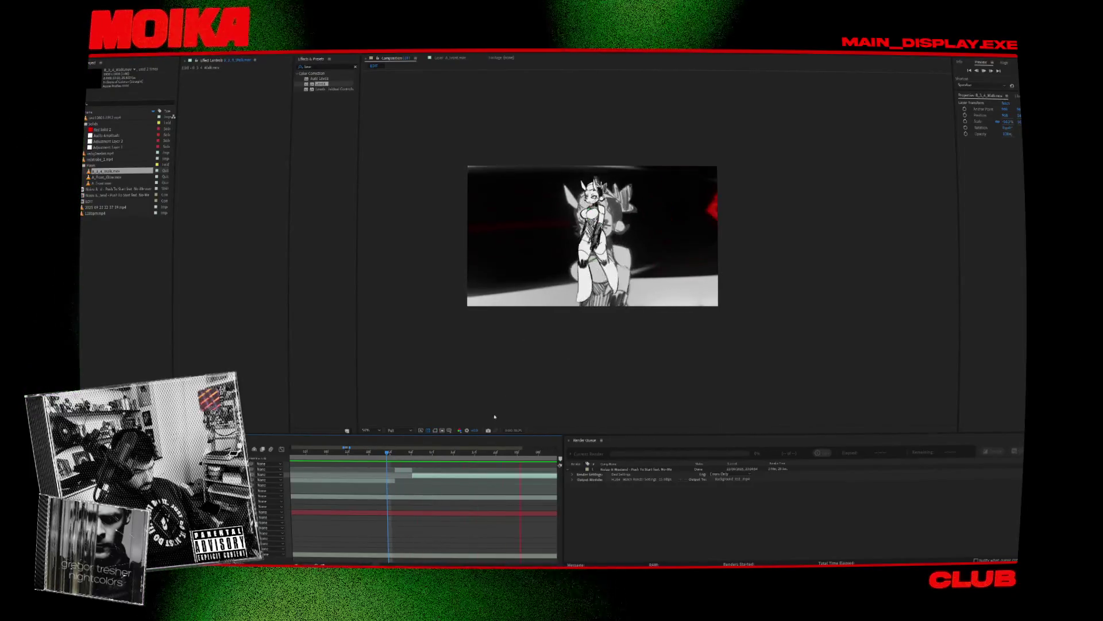
scroll(455, 485, "down", 2, "alt")
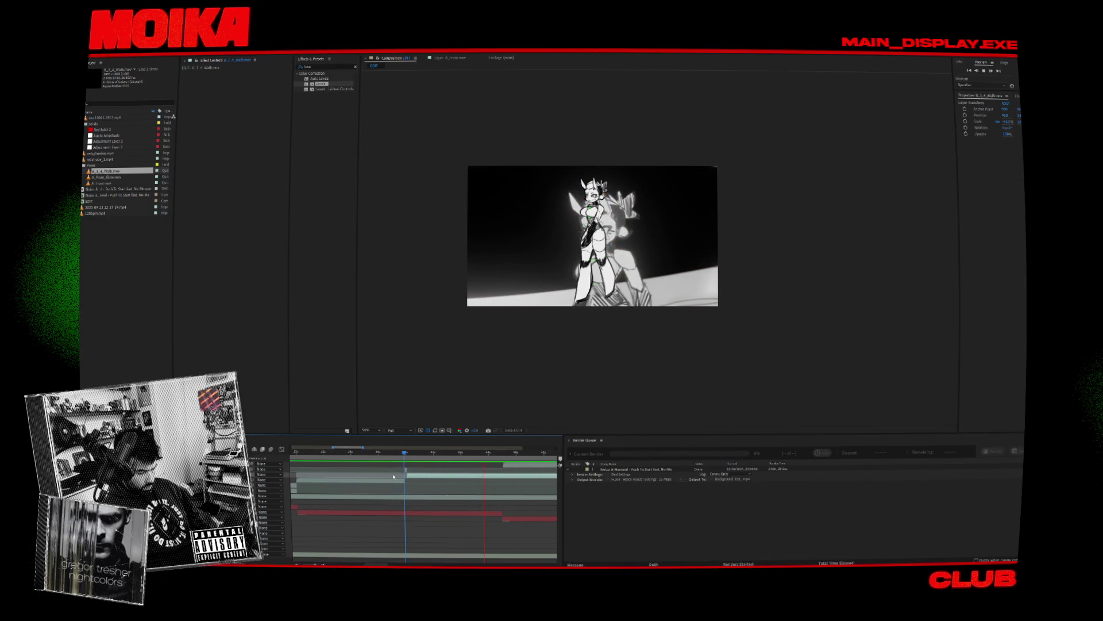
key("space")
key("space")
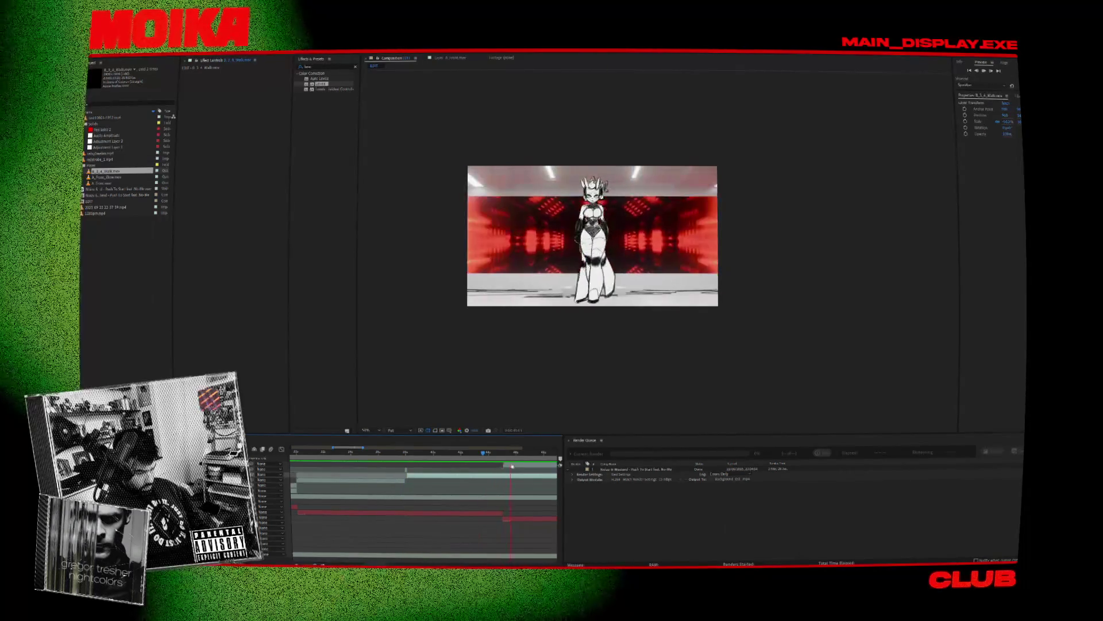
left_click(512, 476)
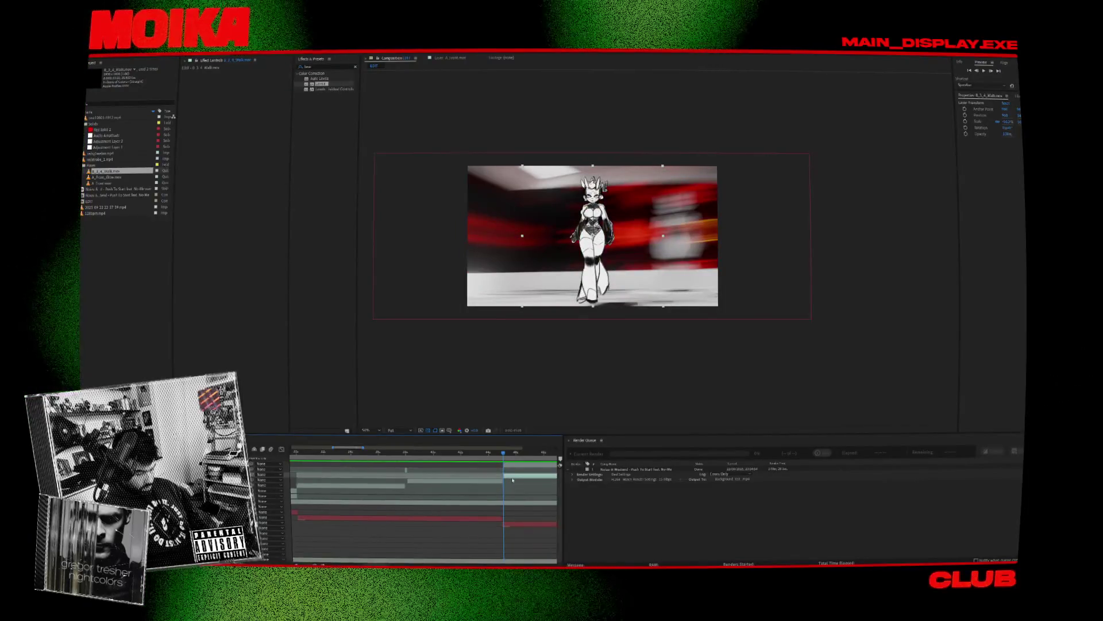
left_click_drag(503, 452, 501, 456)
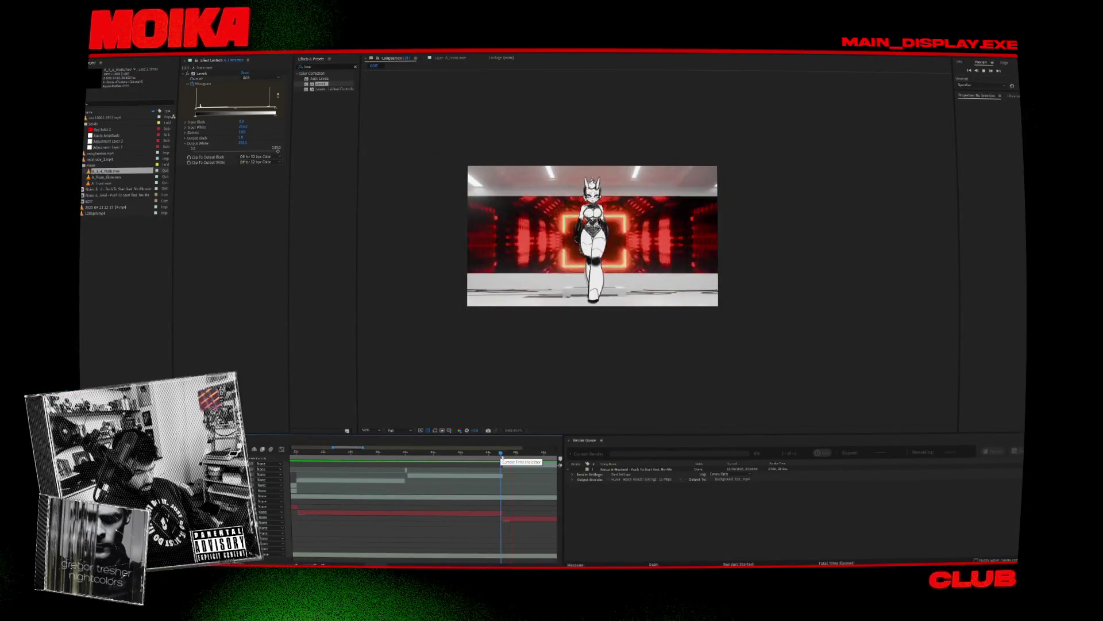
key("space")
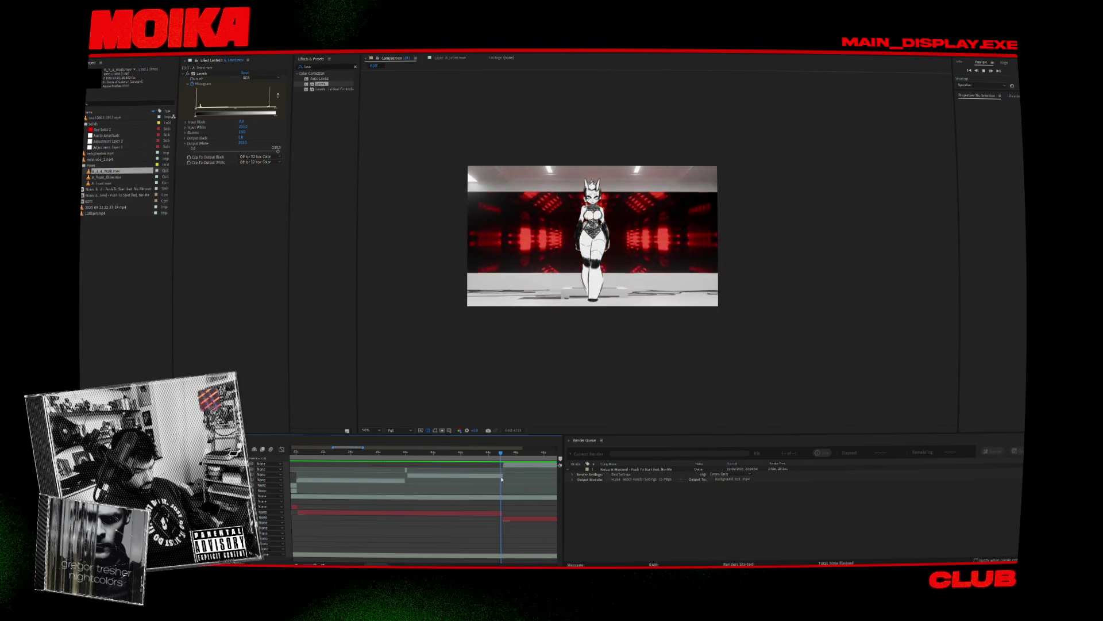
left_click(429, 455)
left_click_drag(432, 455, 432, 455)
Step: Drag the work area end handle earlier in the timeline
left_click(426, 341)
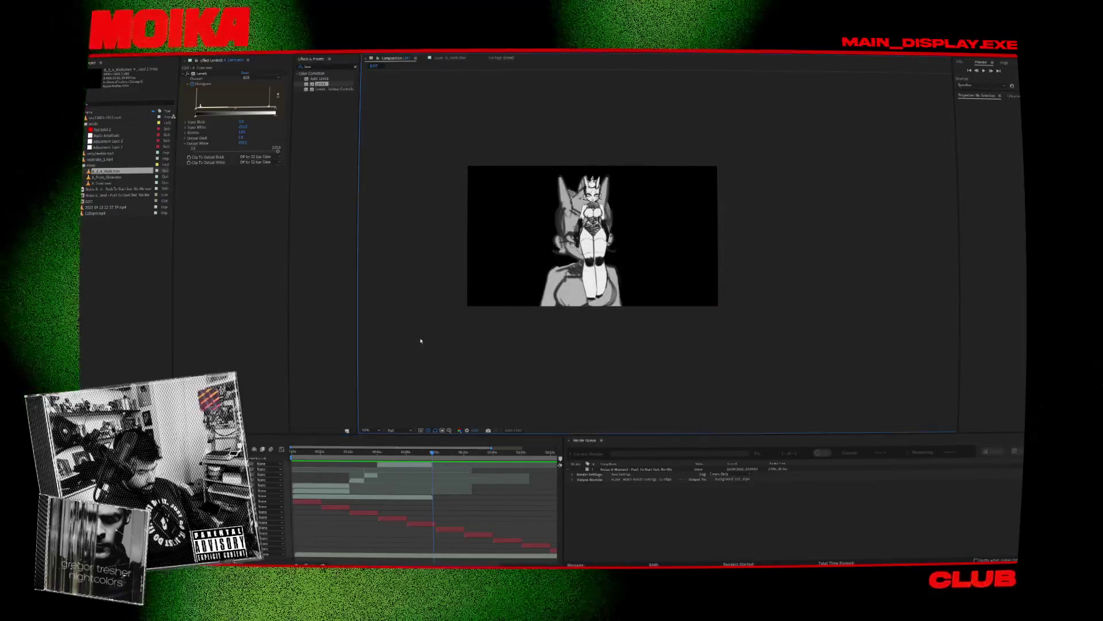
scroll(484, 469, "down", 2, "alt")
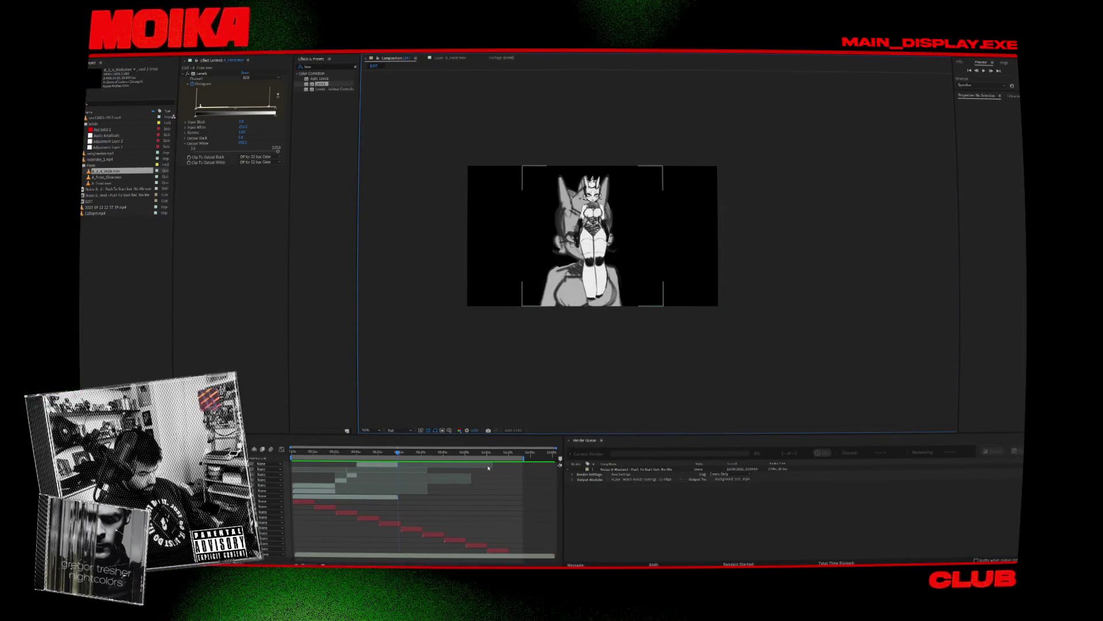
left_click_drag(525, 457, 383, 461)
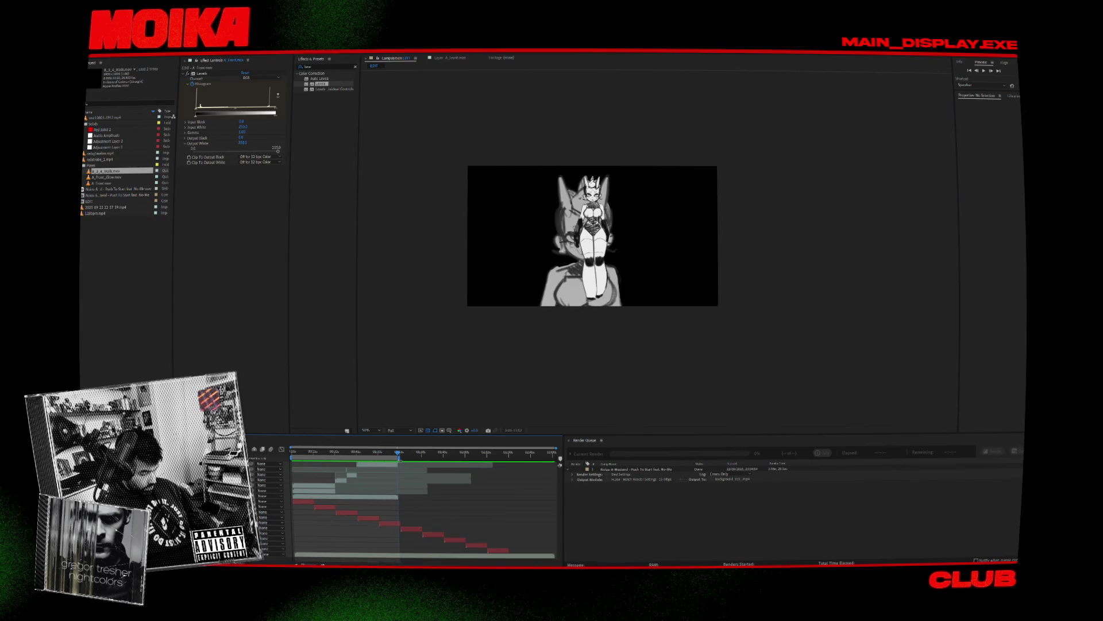
left_click(599, 248)
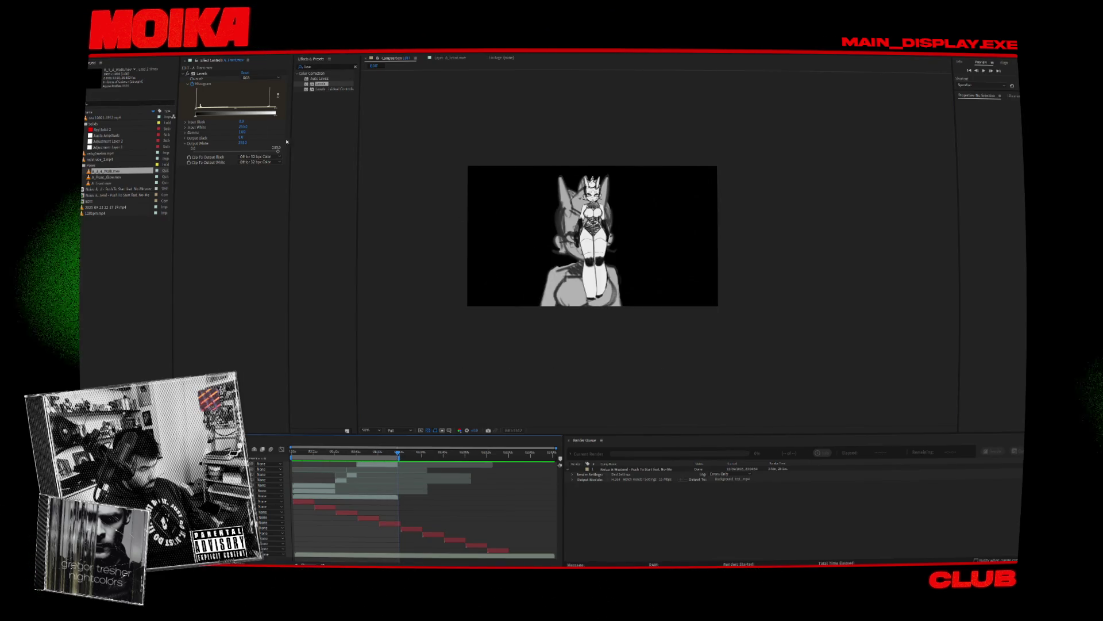
left_click(148, 58)
Step: Resize the composition to 720x720 in Composition Settings
left_click(121, 68)
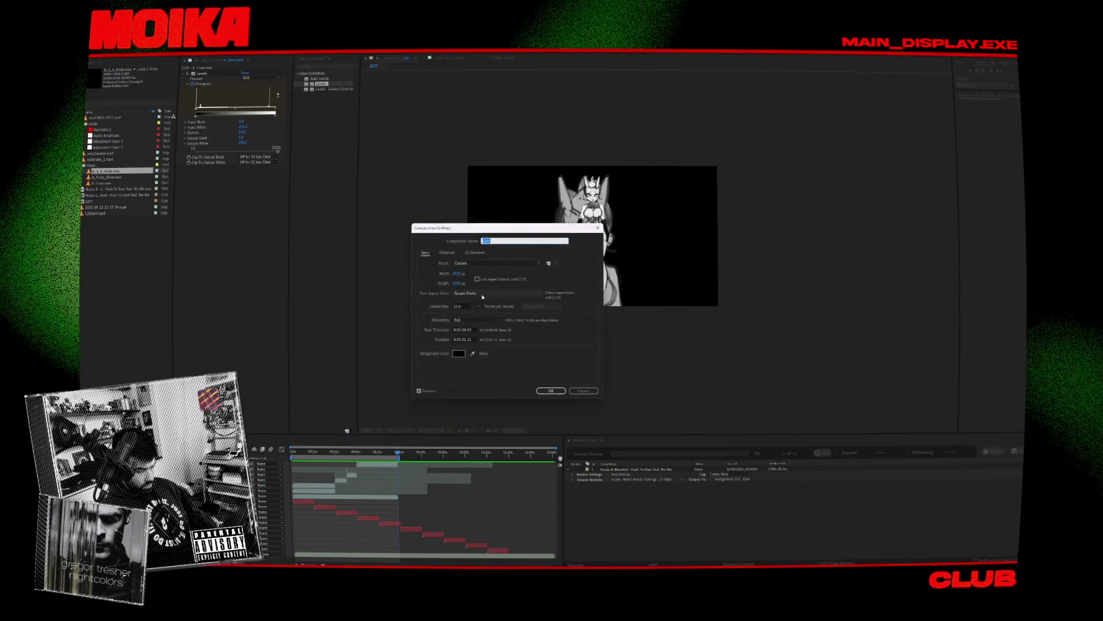
left_click(458, 273)
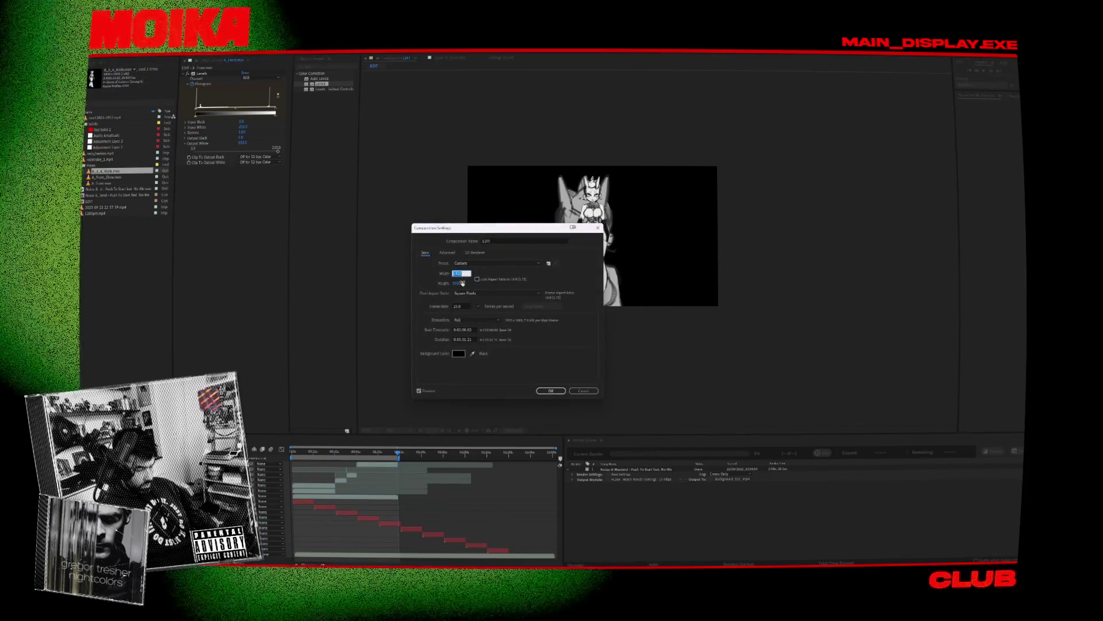
type("7")
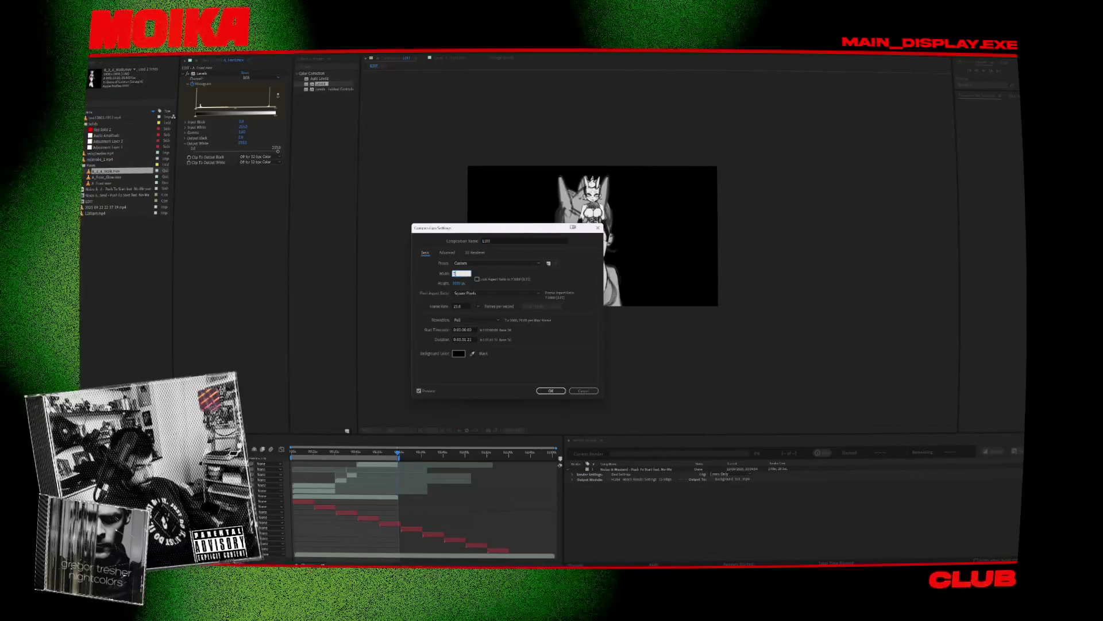
left_click(463, 282)
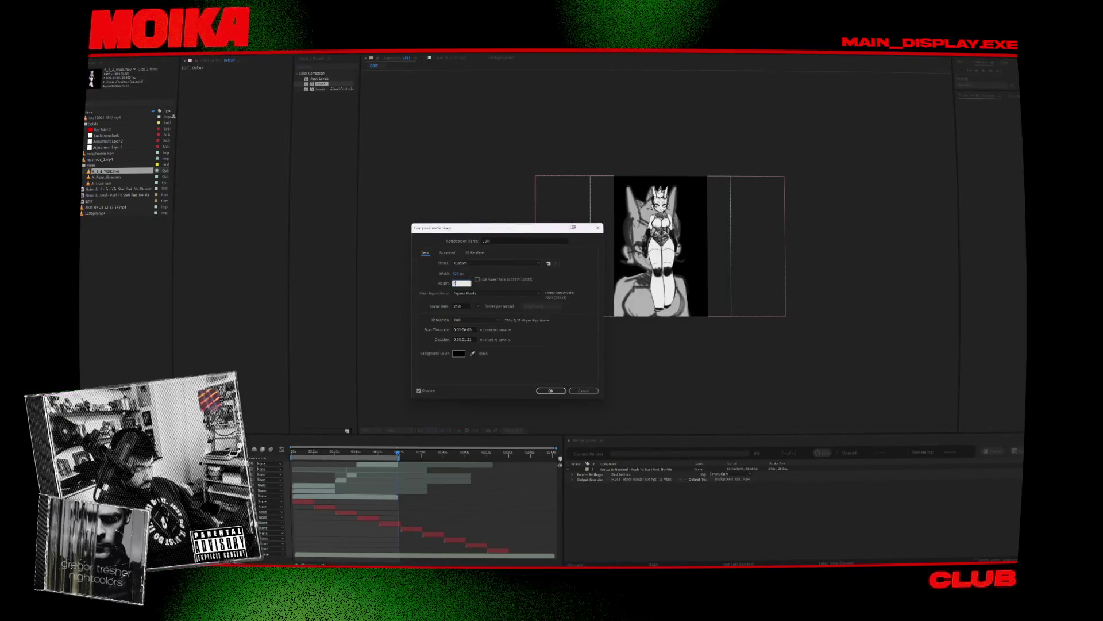
left_click(552, 391)
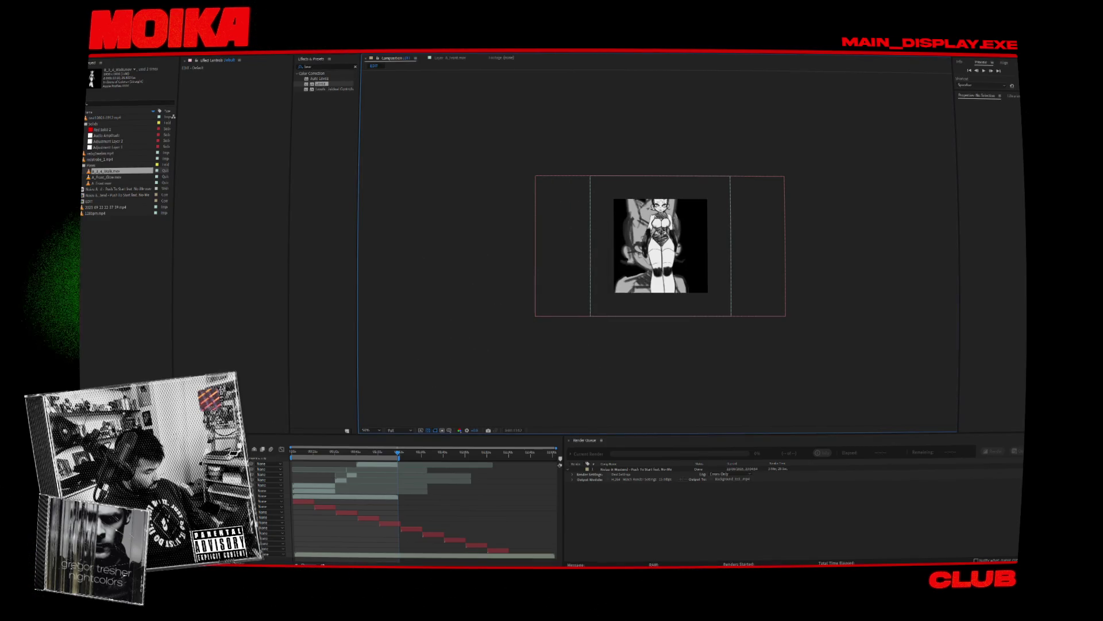
Step: Fit the selected top layers to the new square composition
left_click(313, 490)
left_click(148, 464, "shift")
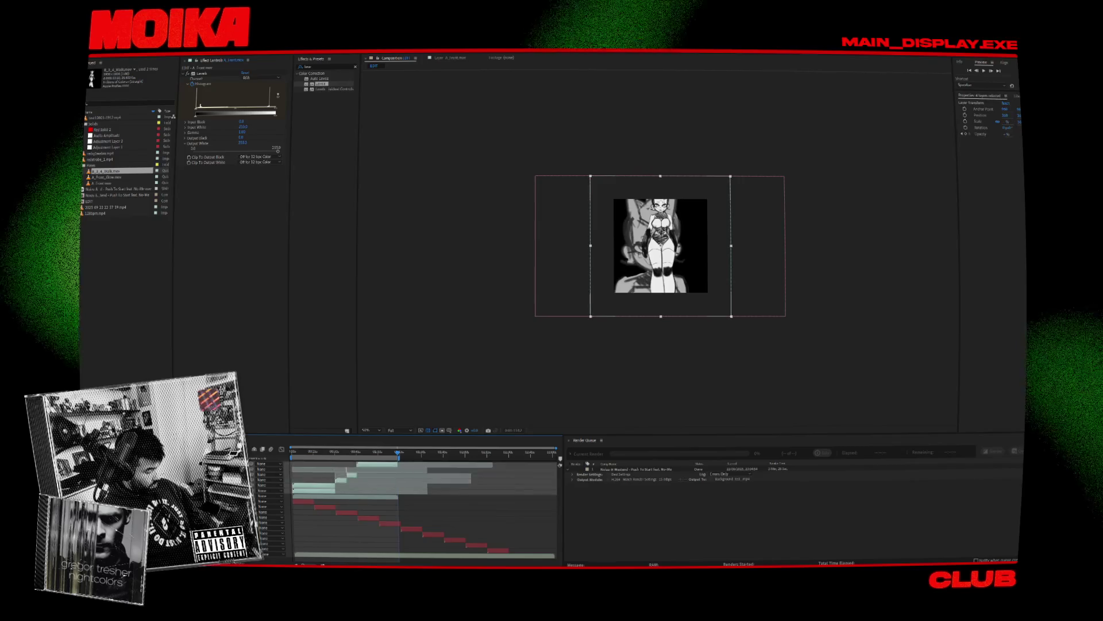
right_click(147, 474)
mouse_move(175, 315)
left_click(253, 344)
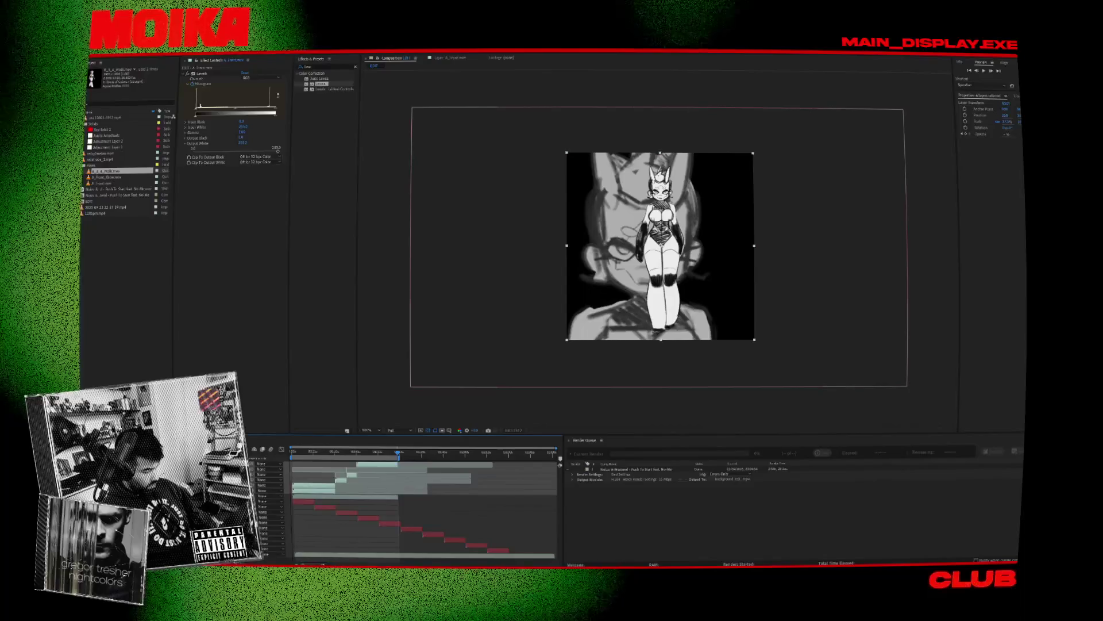
Step: Shrink the test10603 layer to fit the frame and delete the finished render queue item
left_click(294, 495)
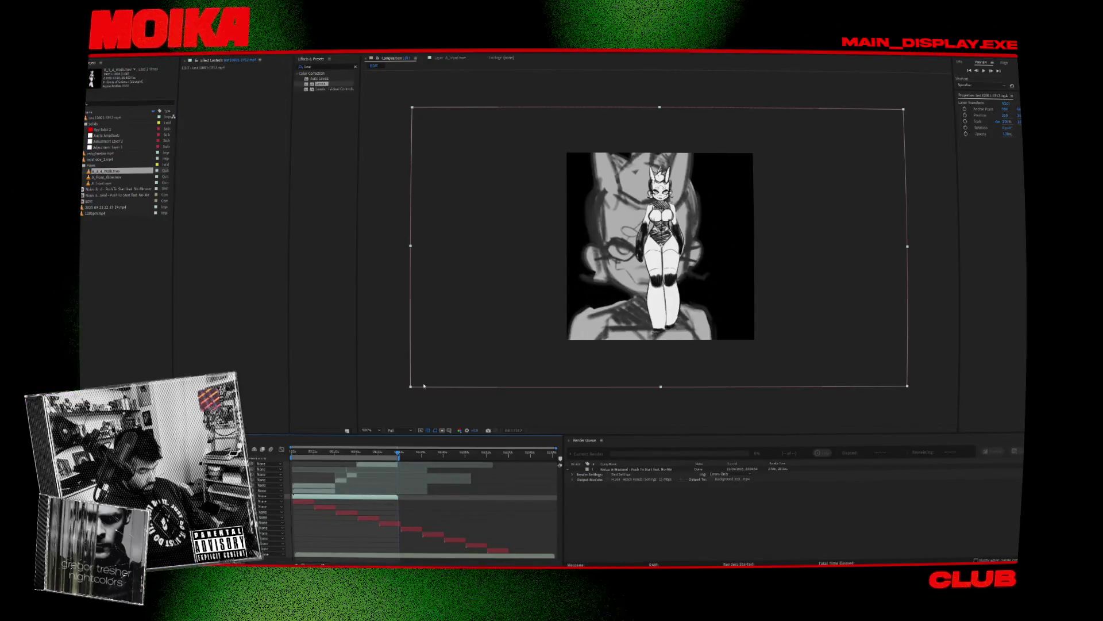
mouse_move(410, 387)
left_mouse_down()
mouse_move(567, 291)
mouse_move(587, 245)
left_mouse_up()
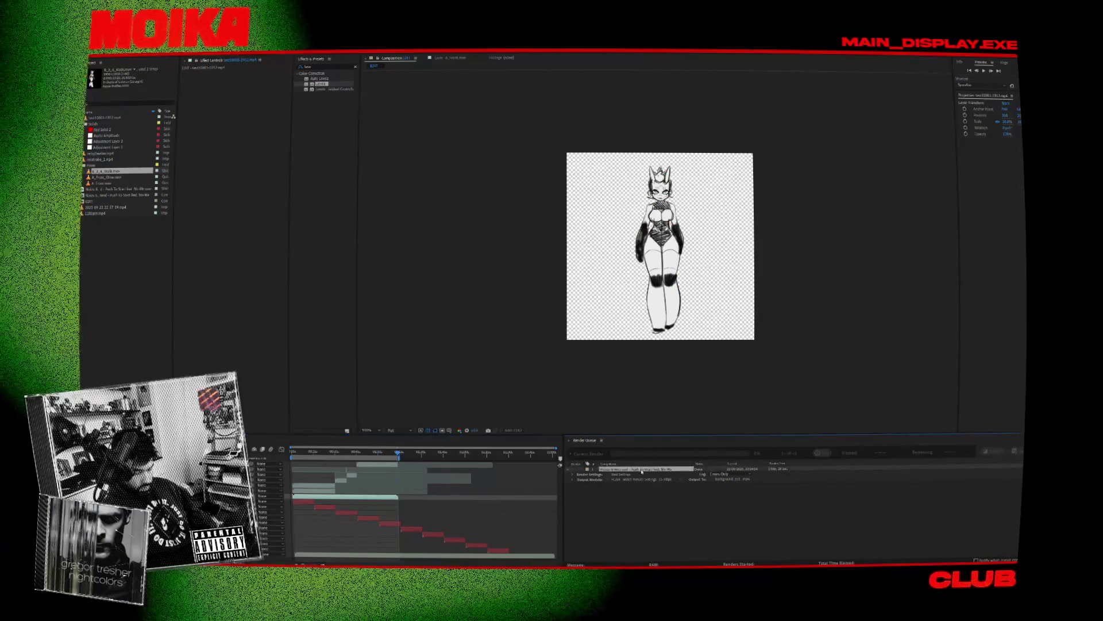
key("Delete")
left_click(586, 374)
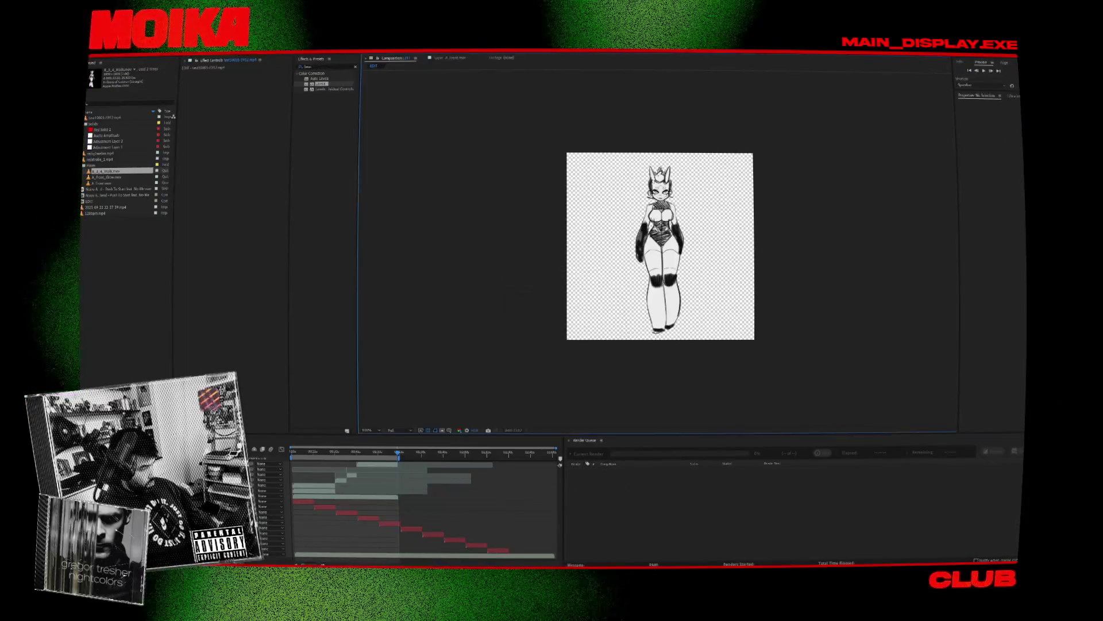
Step: Pre-render the composition to Proxy_Blender_poses.mov inside the Syncs_ProdToStart/frames folder
key("alt+c")
left_click(132, 125)
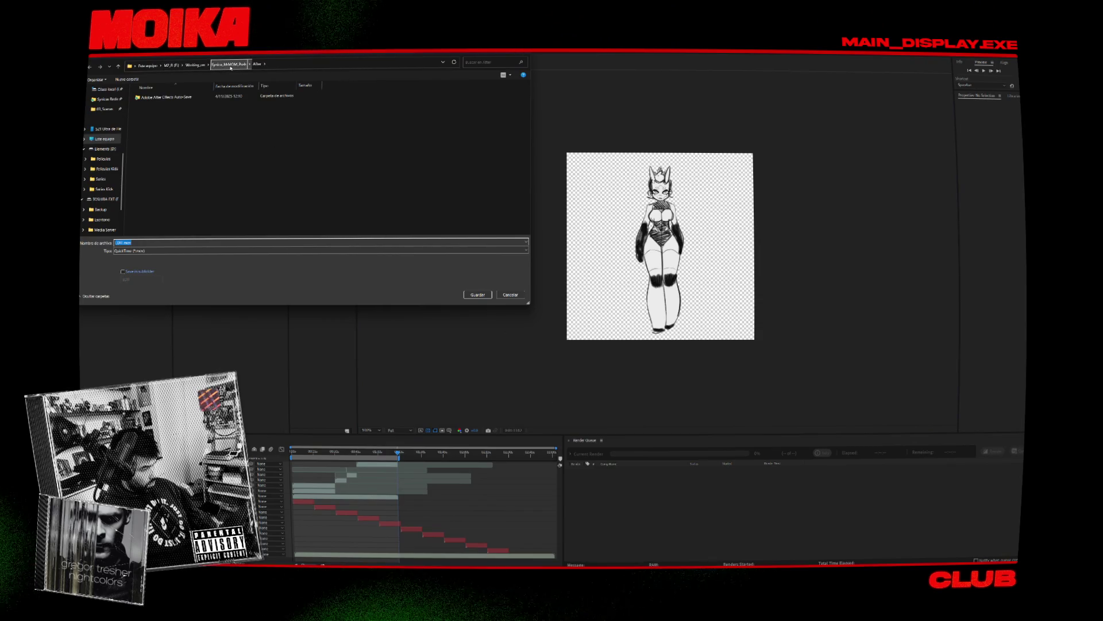
double_click(155, 98)
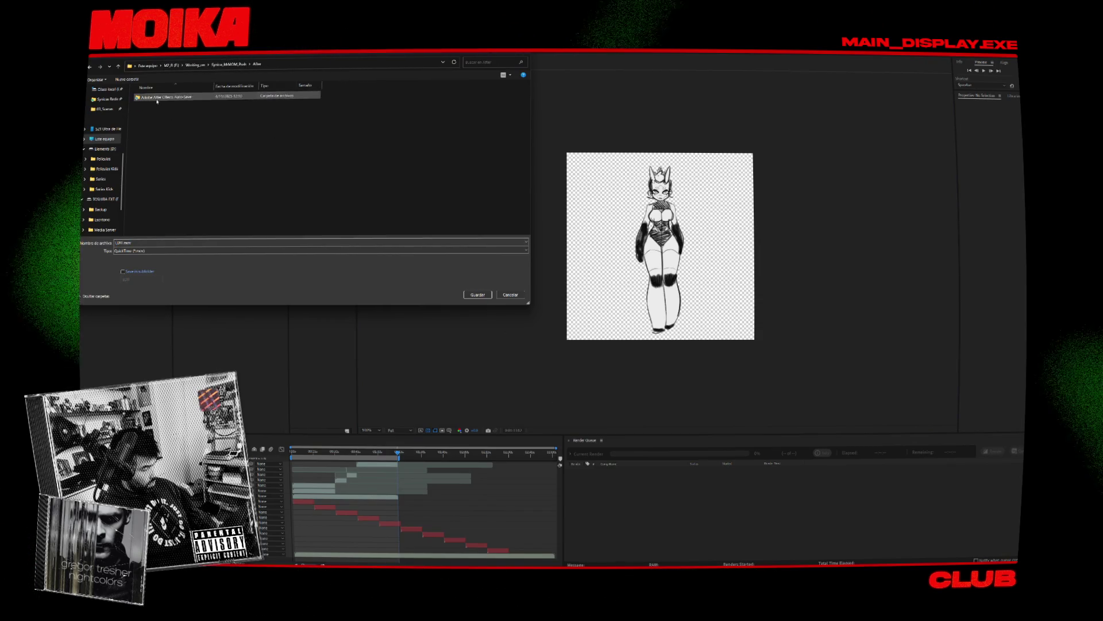
left_click(219, 65)
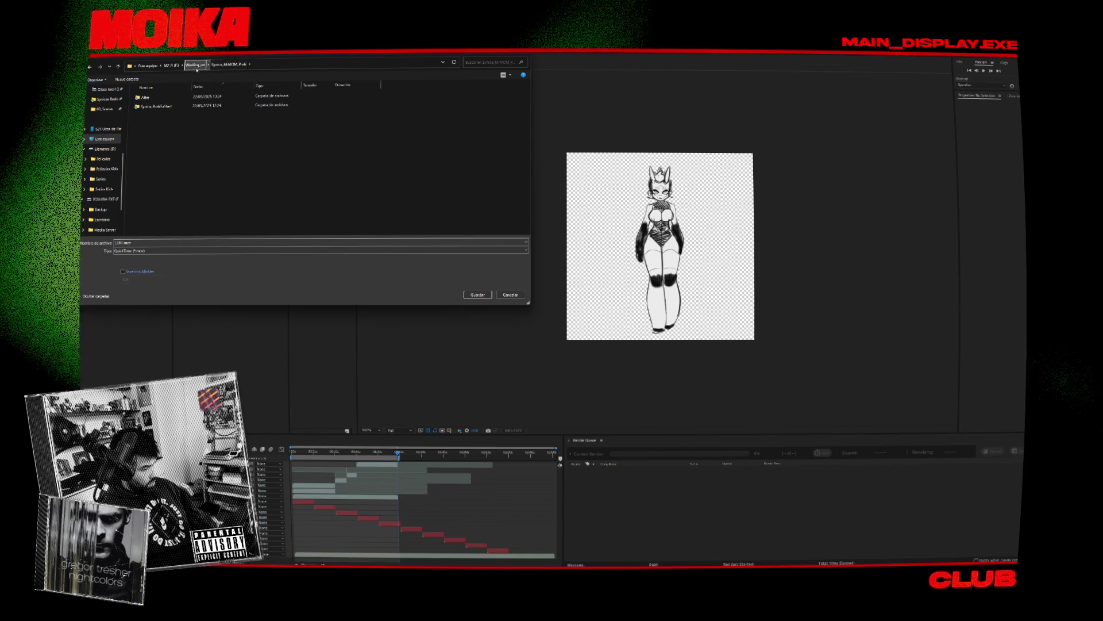
double_click(153, 104)
double_click(160, 126)
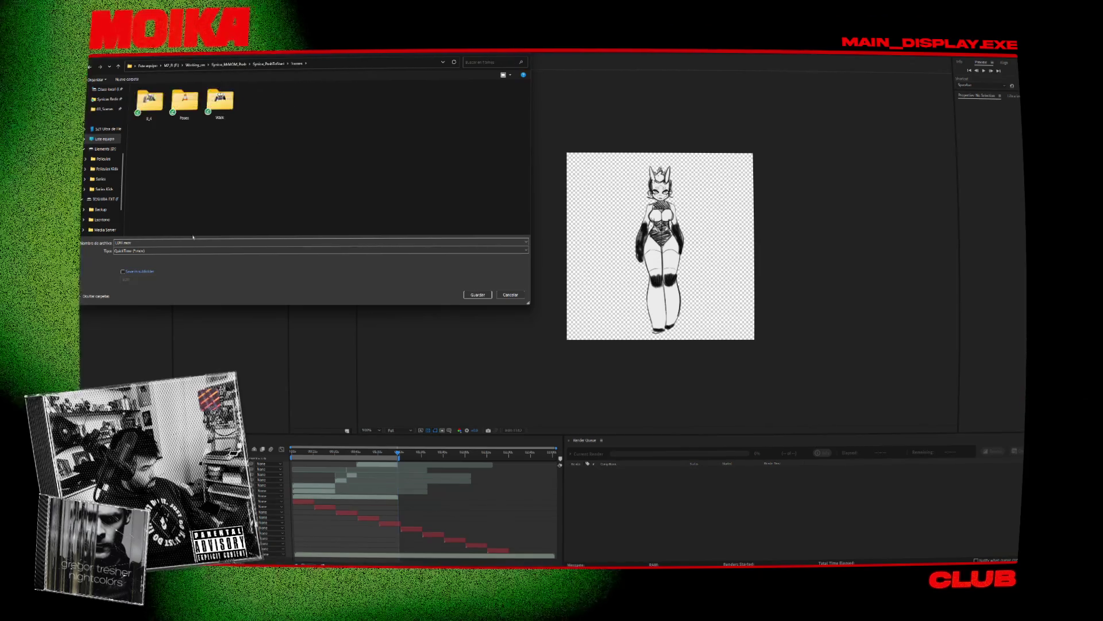
key("Caps_Lock")
type("P")
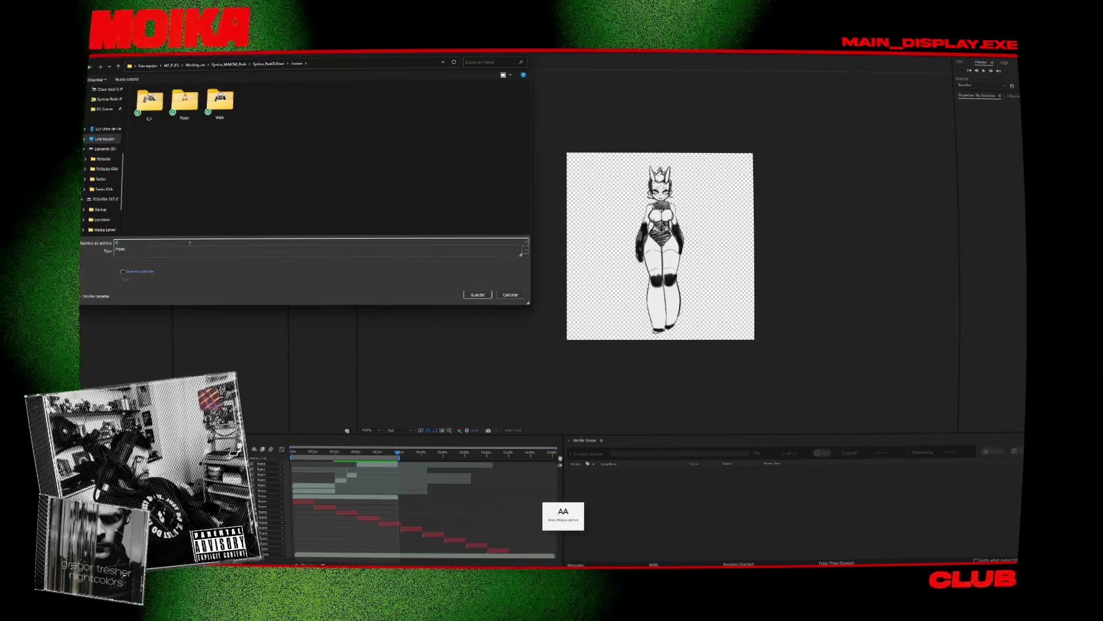
type("O")
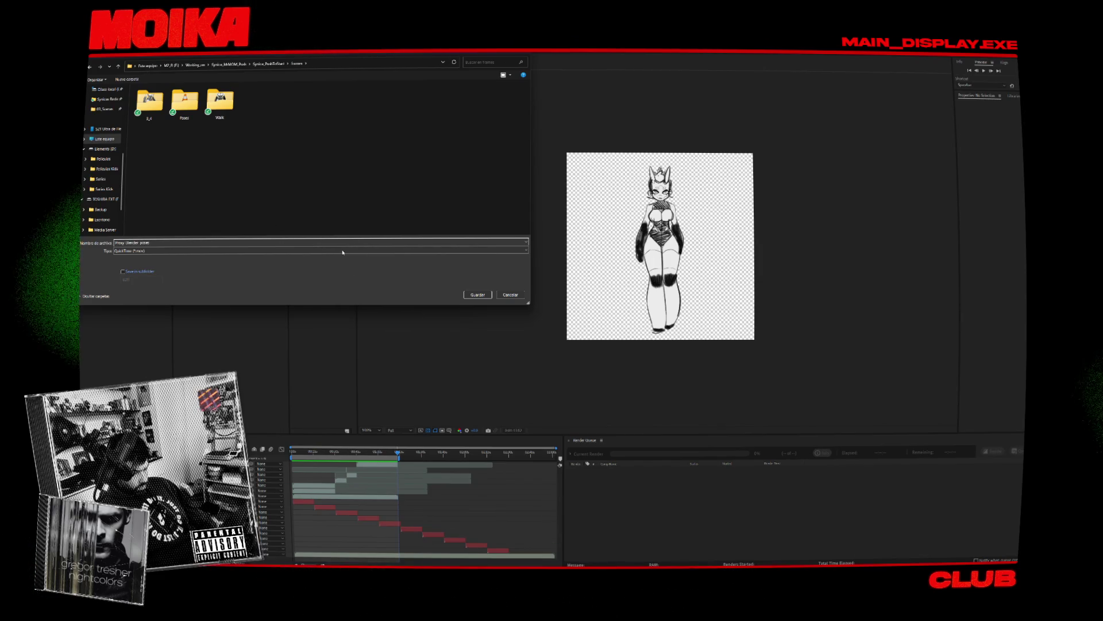
left_click(468, 295)
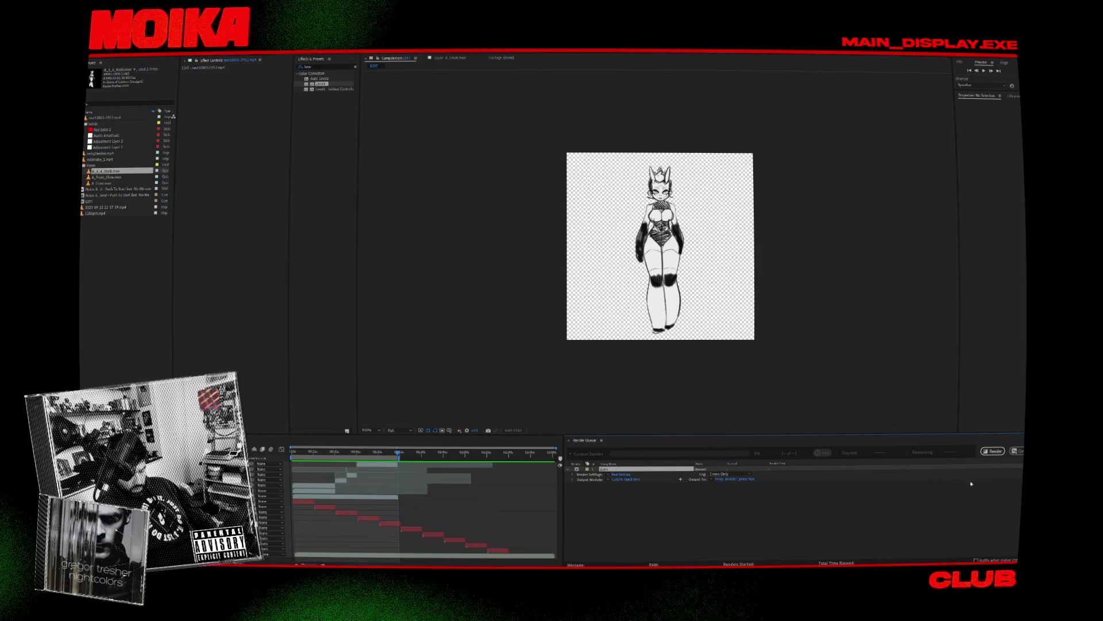
Step: Dismiss the work-area warning and choose the Quicktime output module template
left_click(993, 451)
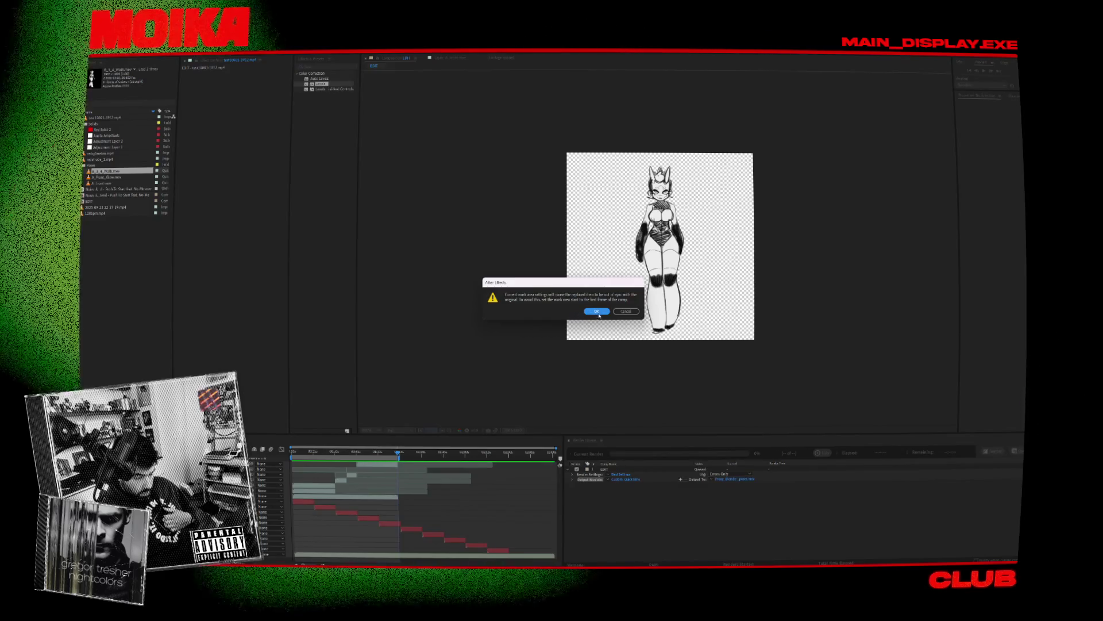
left_click(616, 314)
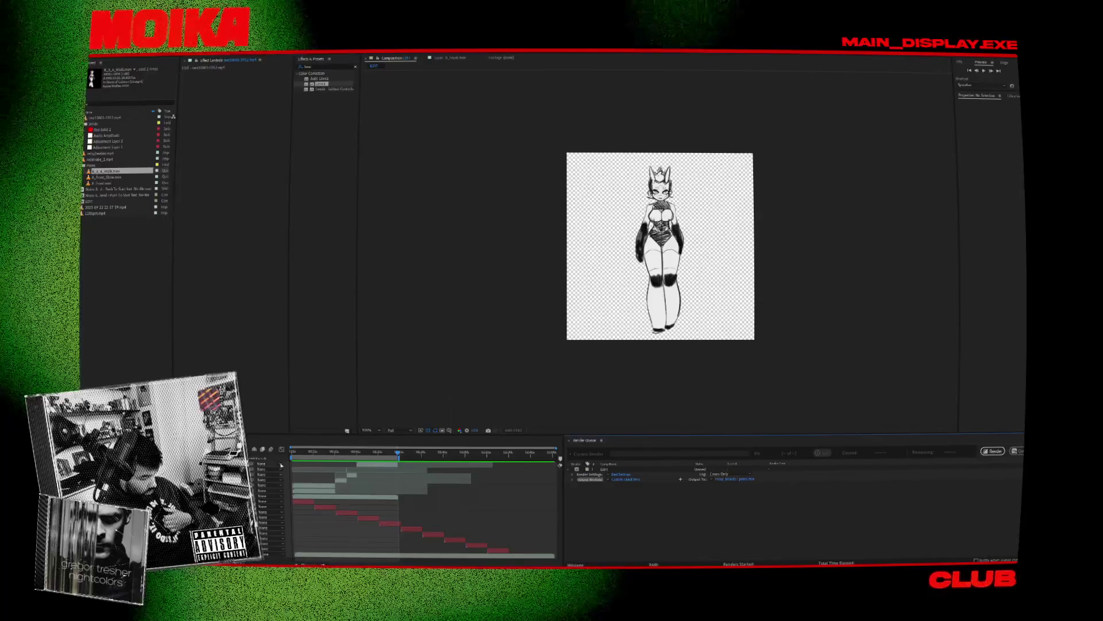
left_click(607, 479)
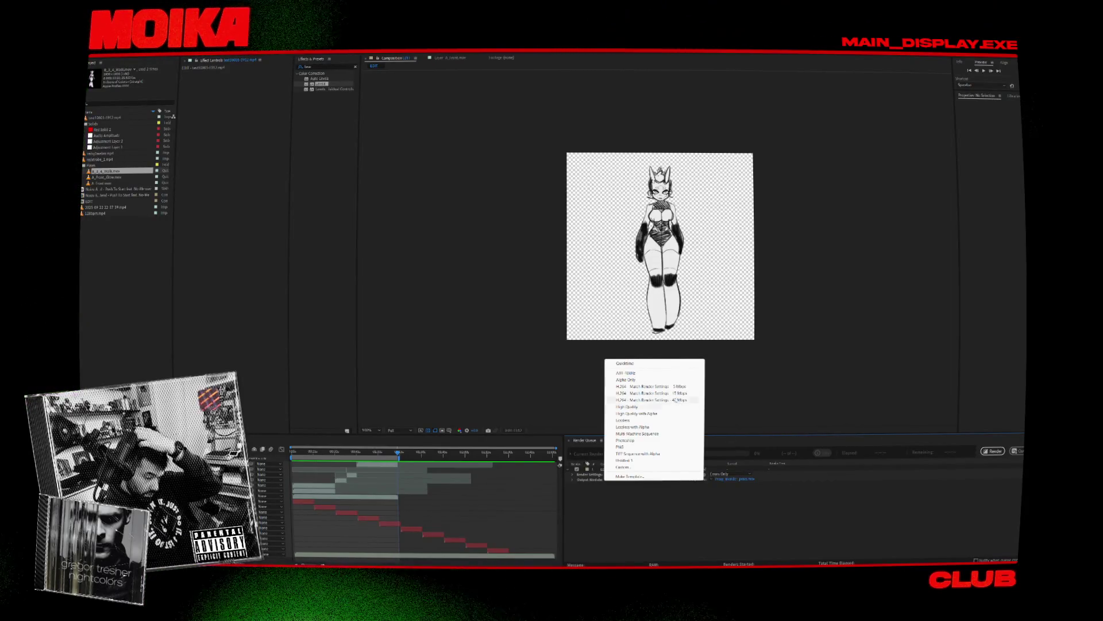
left_click(633, 366)
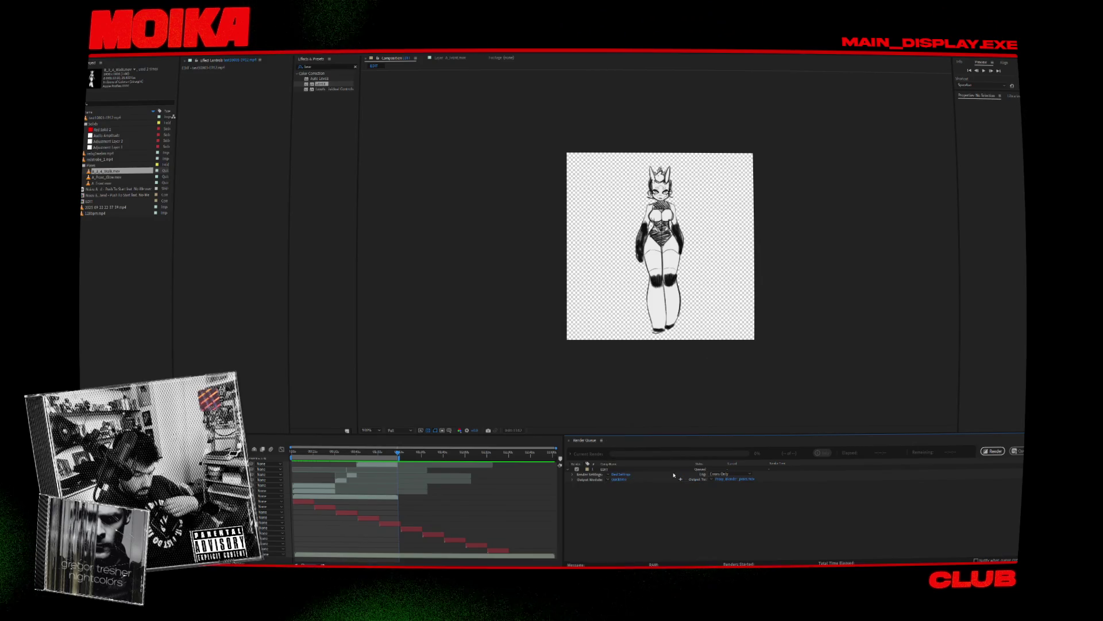
Step: Switch the QuickTime video codec in Format Options, confirm the settings, and start rendering
left_click(621, 480)
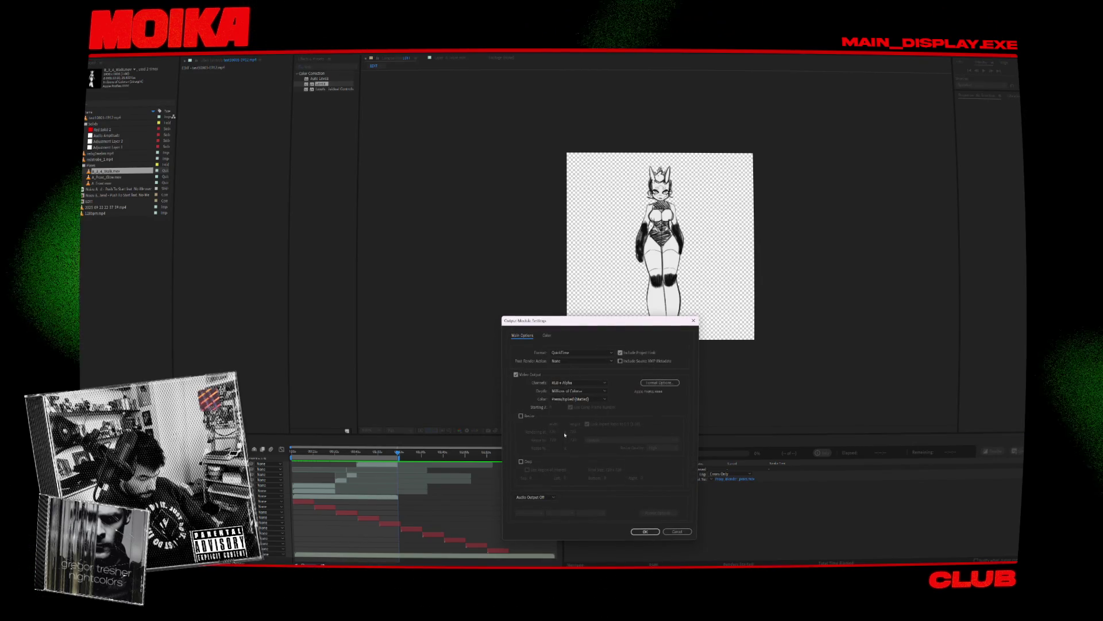
left_click(655, 383)
left_click(365, 99)
left_click(356, 105)
left_click(401, 353)
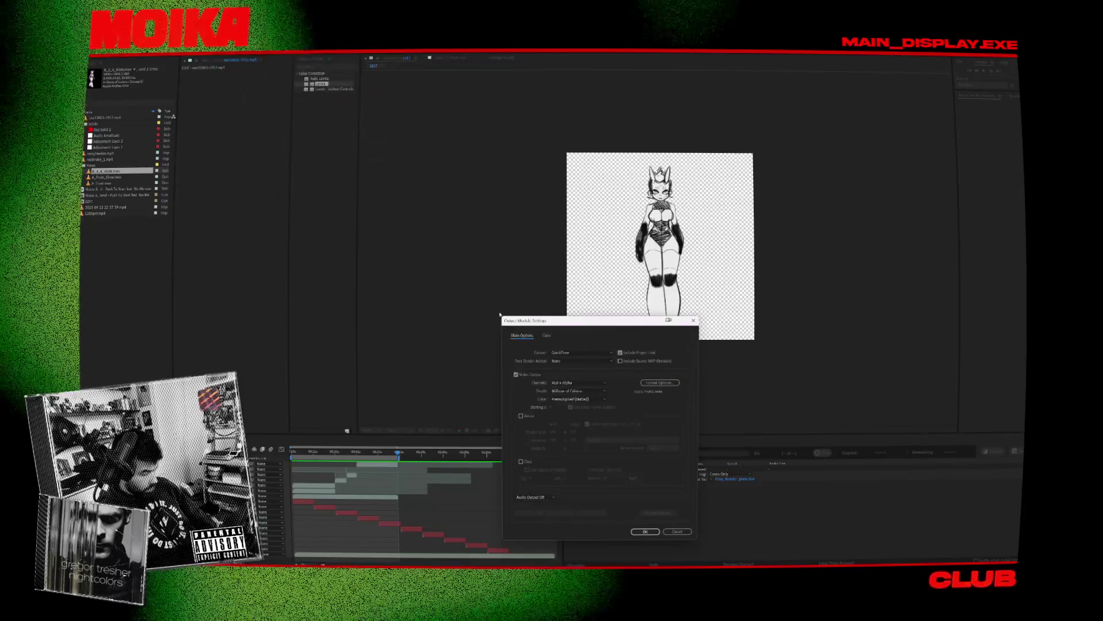
left_click(645, 531)
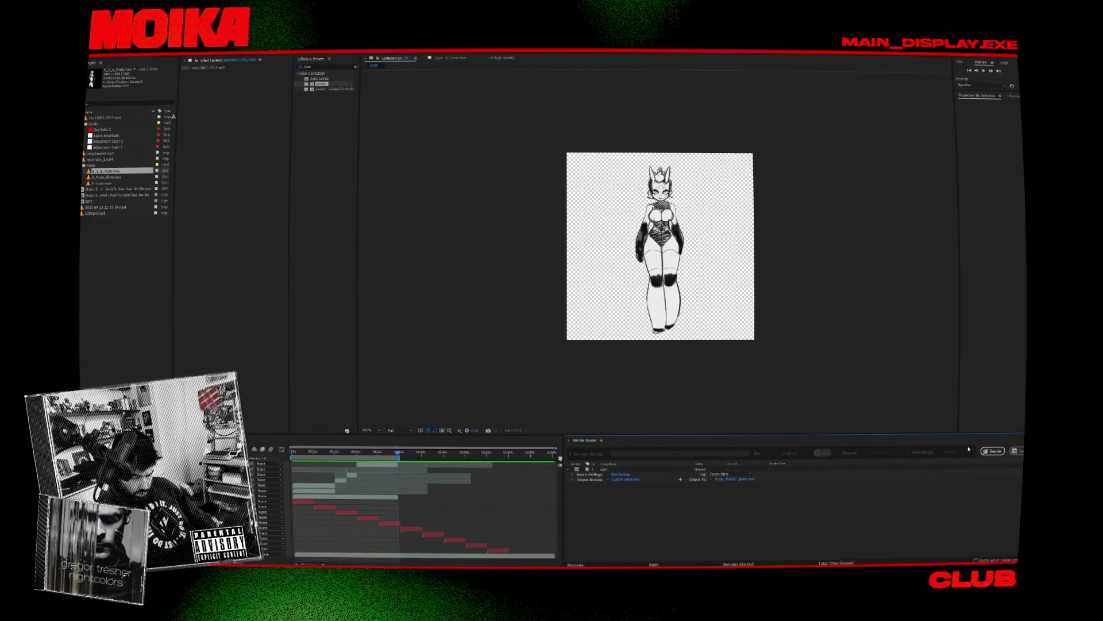
left_click(993, 451)
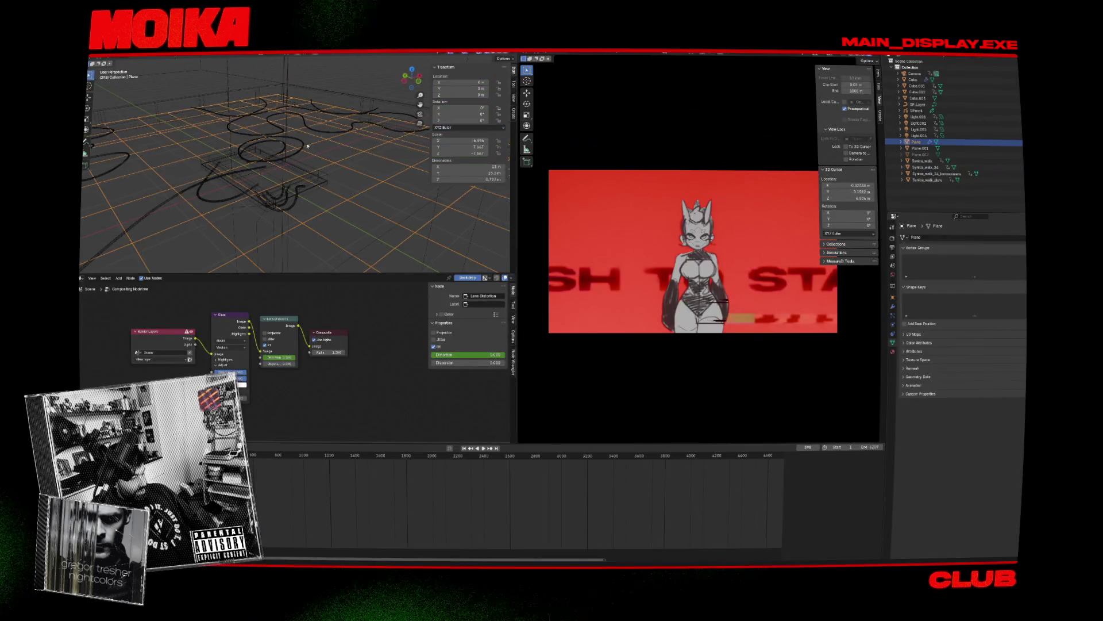
Step: Select the Light.002 light in Blender
left_click(289, 126)
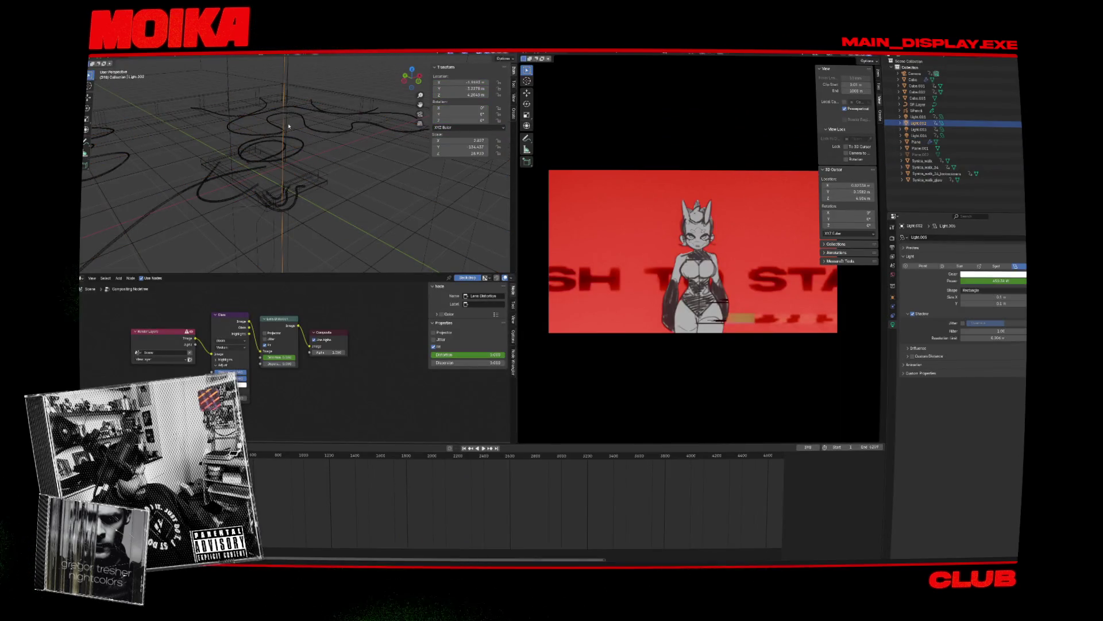
Step: Reselect Synica_walk and preview it in rendered shading from a level view
left_click(289, 123)
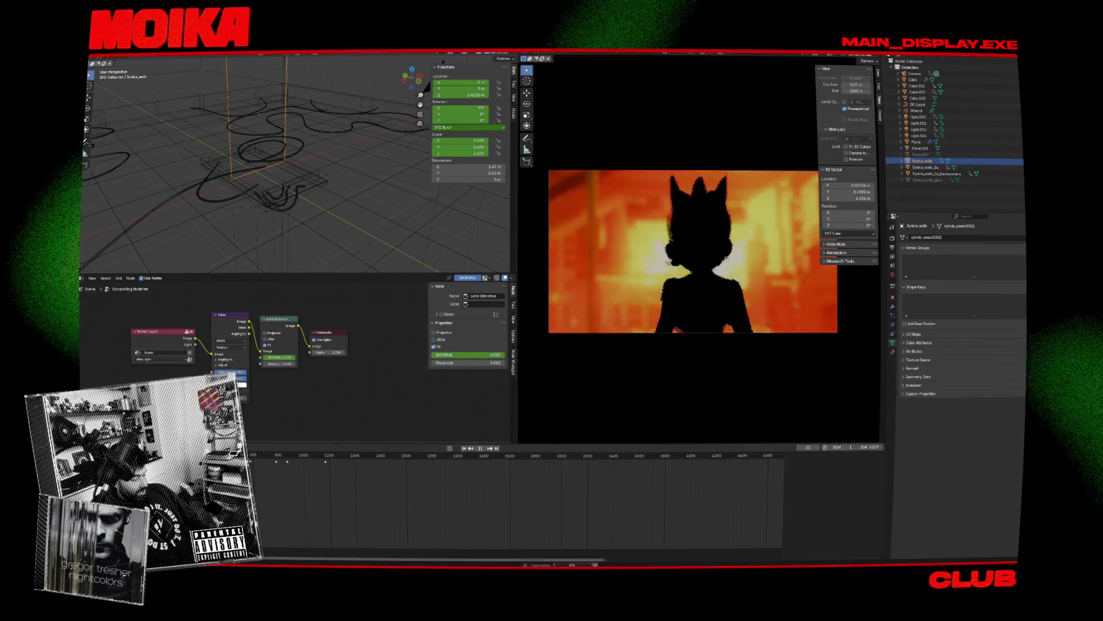
middle_click_drag(374, 162, 339, 138)
key("shift+z")
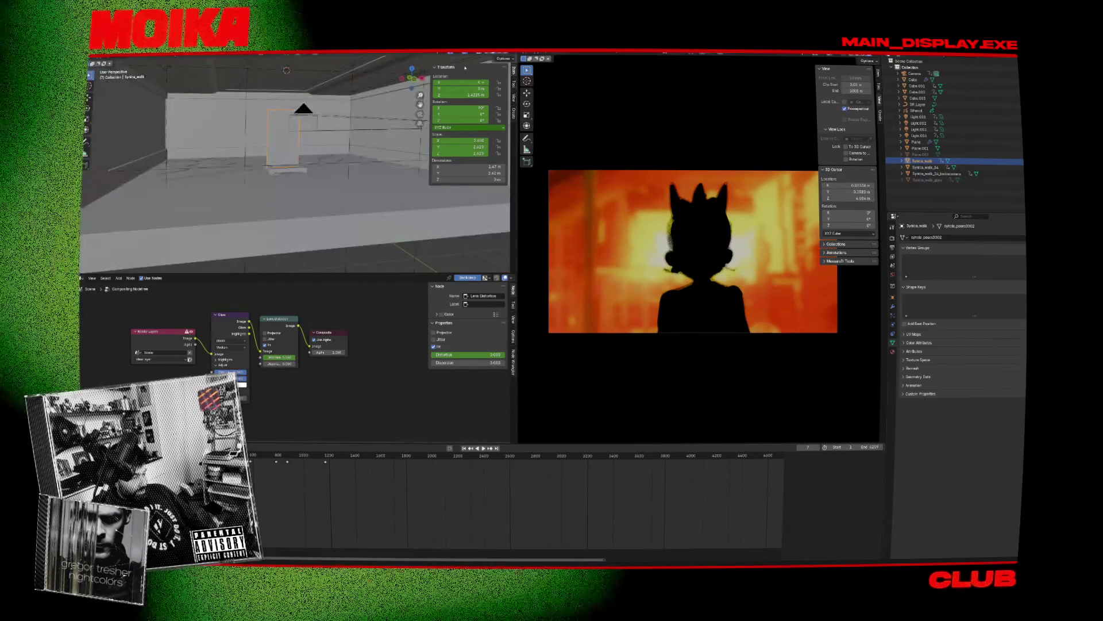
left_click(497, 58)
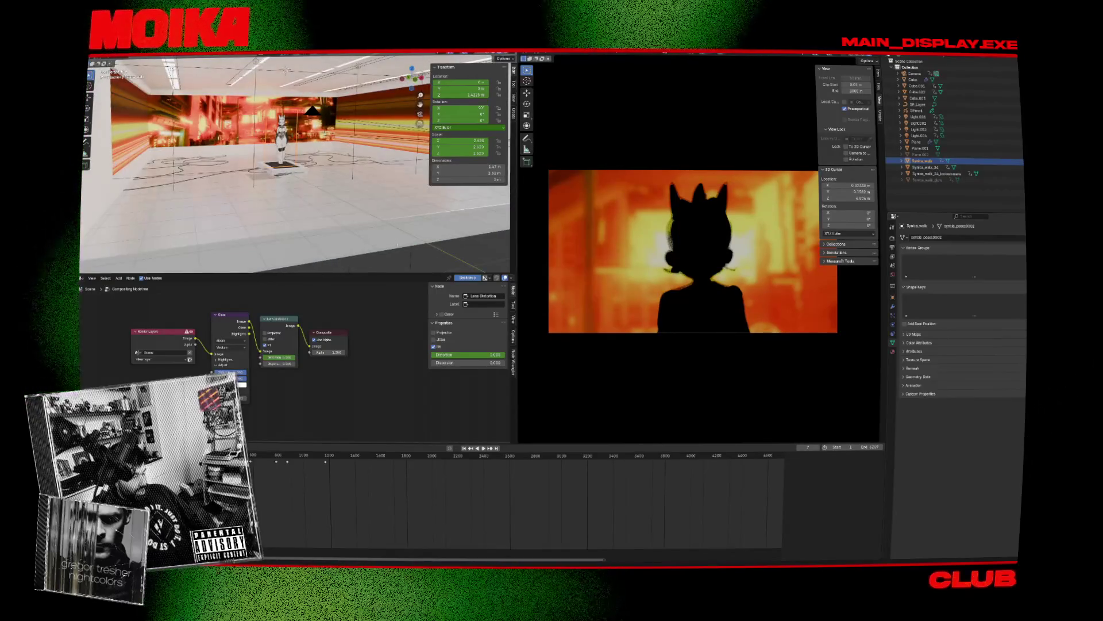
scroll(307, 163, "up", 10)
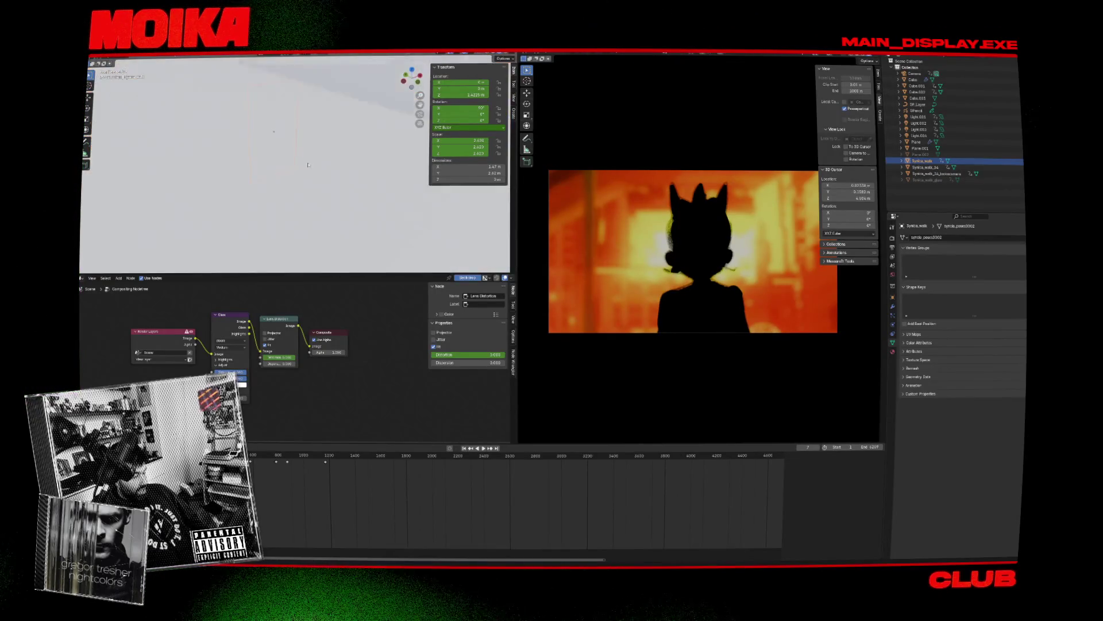
scroll(308, 163, "down", 8)
middle_click_drag(308, 164, 350, 172)
Step: Duplicate Synica_walk in place as Synica_walk.001 and hide the original
key("shift+d")
key("Escape")
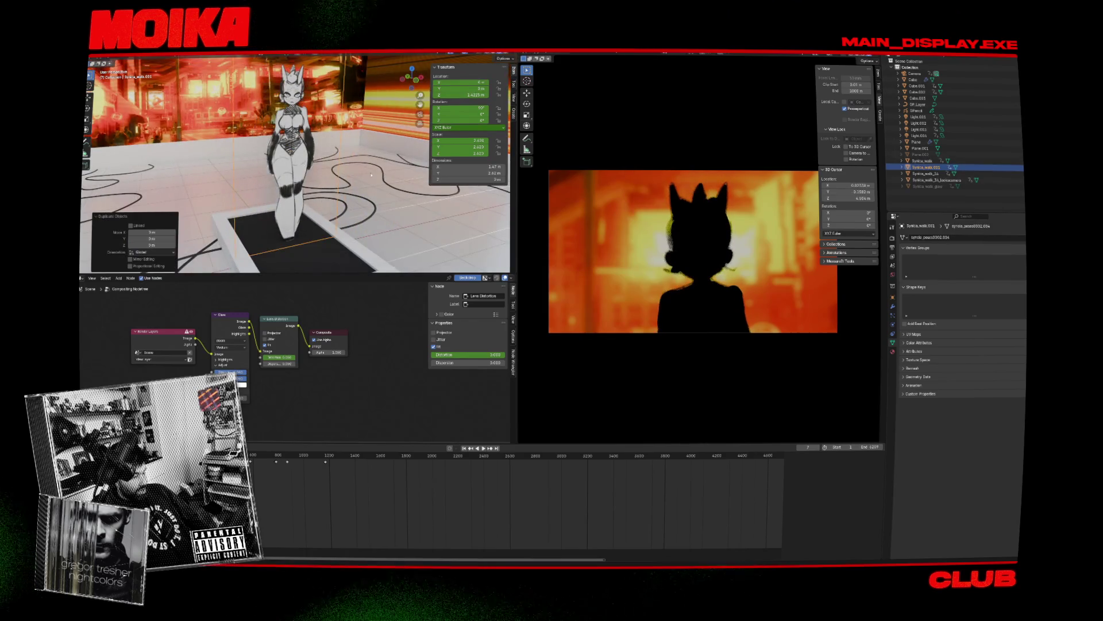
key("h")
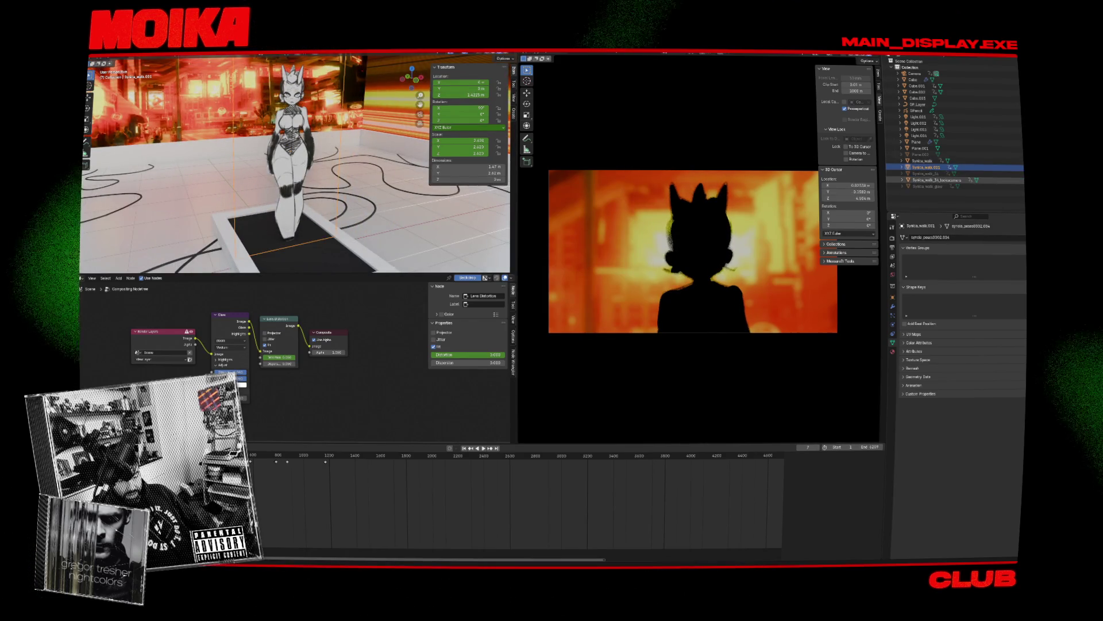
key("ctrl+z")
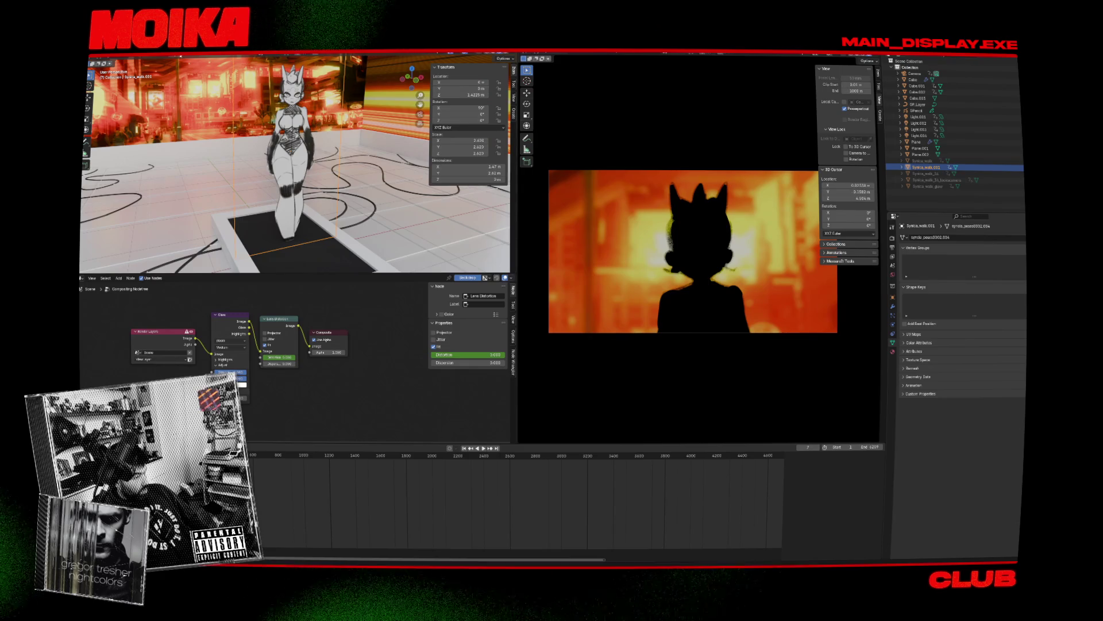
left_click(181, 57)
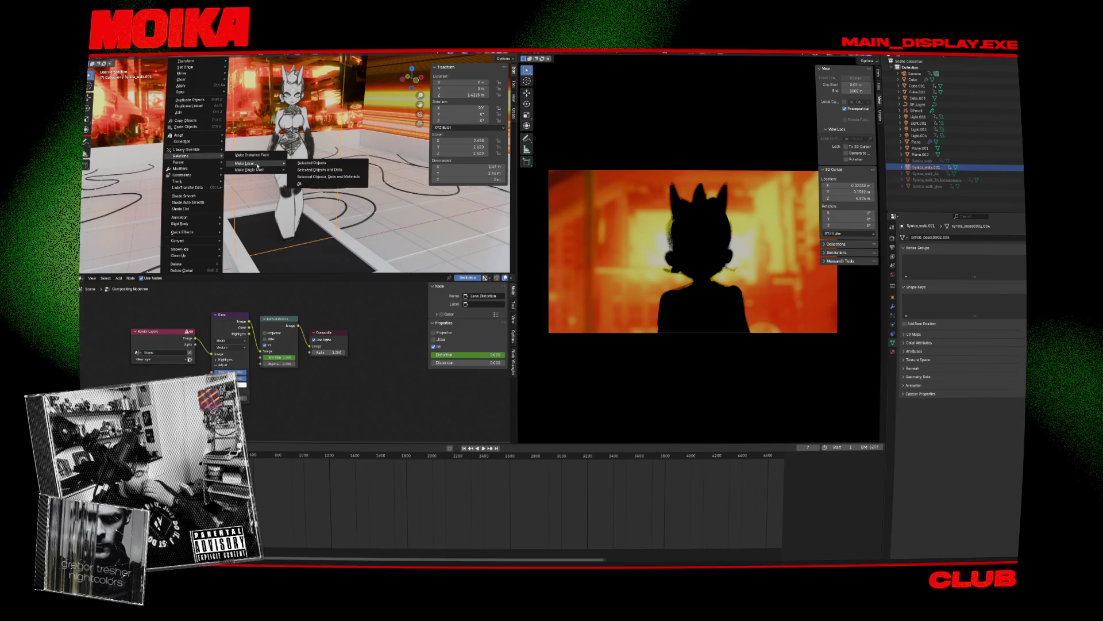
Step: Delete the duplicated character, then undo the deletion in front view
key("Escape")
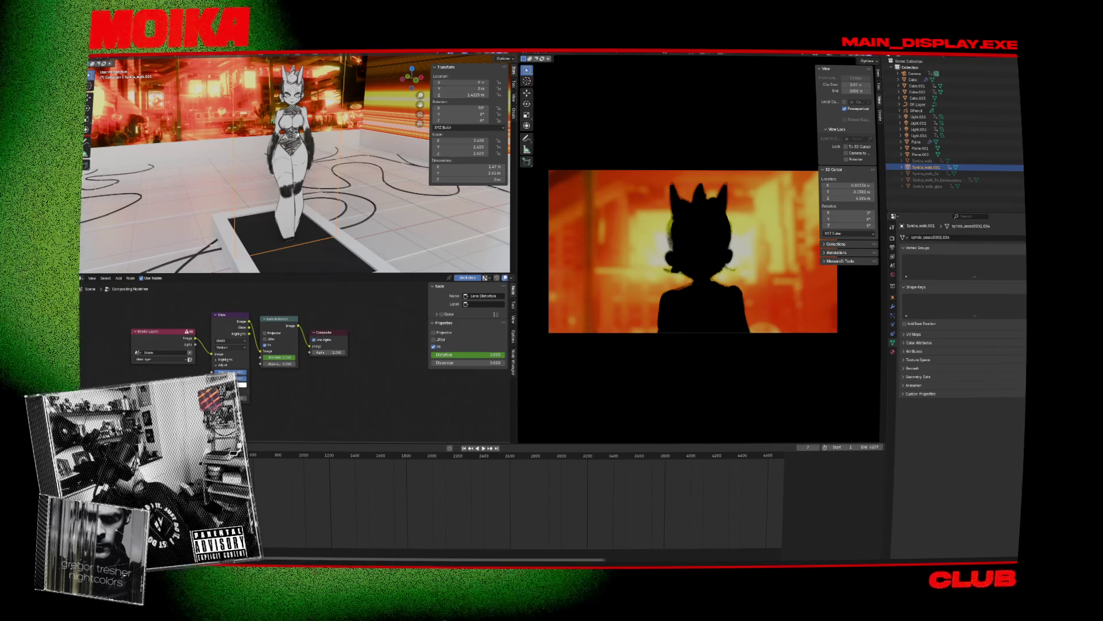
left_click(298, 134)
key("KP_1")
key("shift+a")
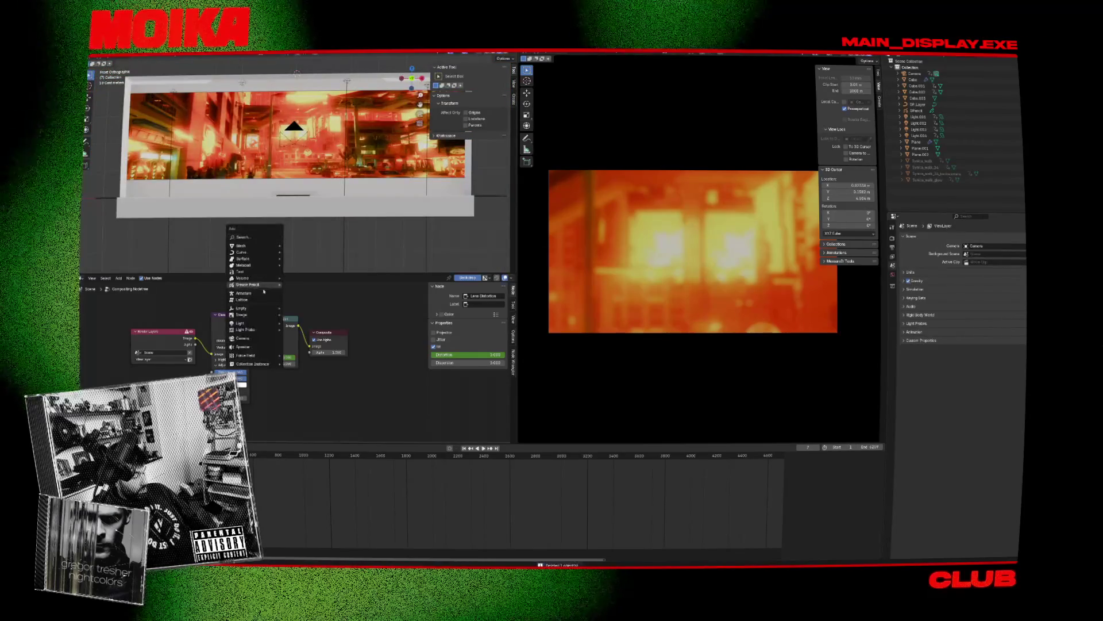
key("Escape")
key("ctrl+z")
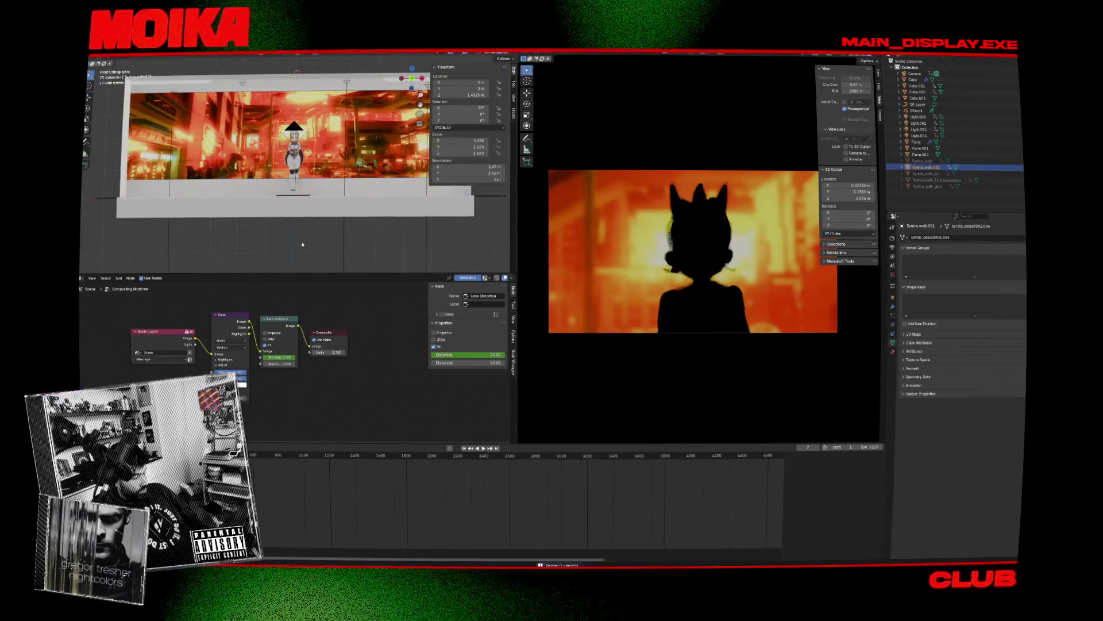
Step: Import the Synica_PushToStart/frames pose images as an image plane
key("shift+a")
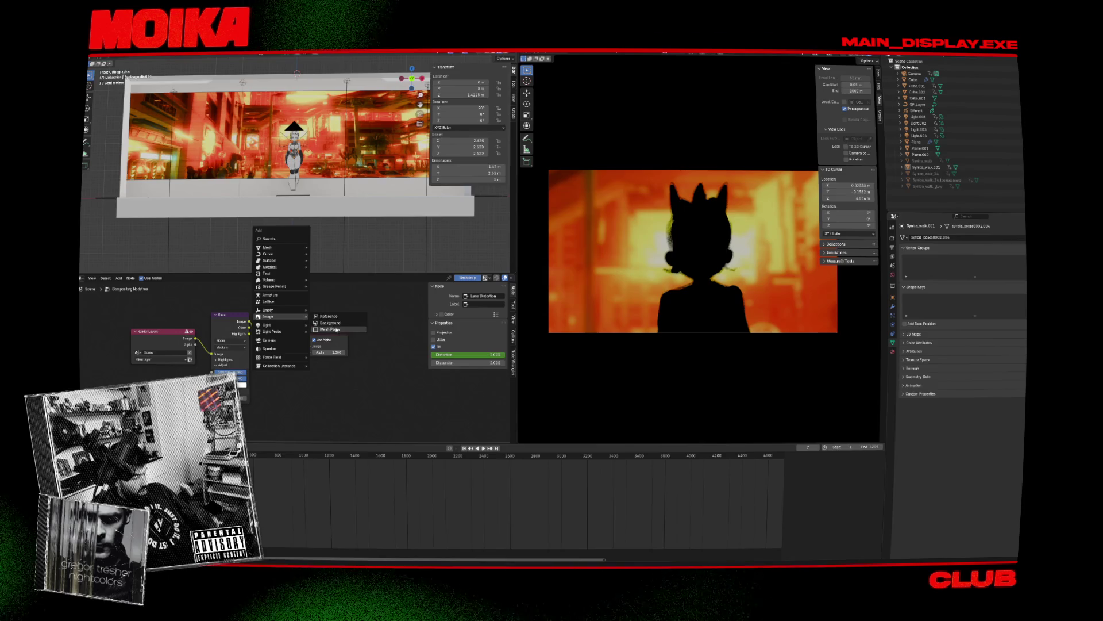
left_click(338, 329)
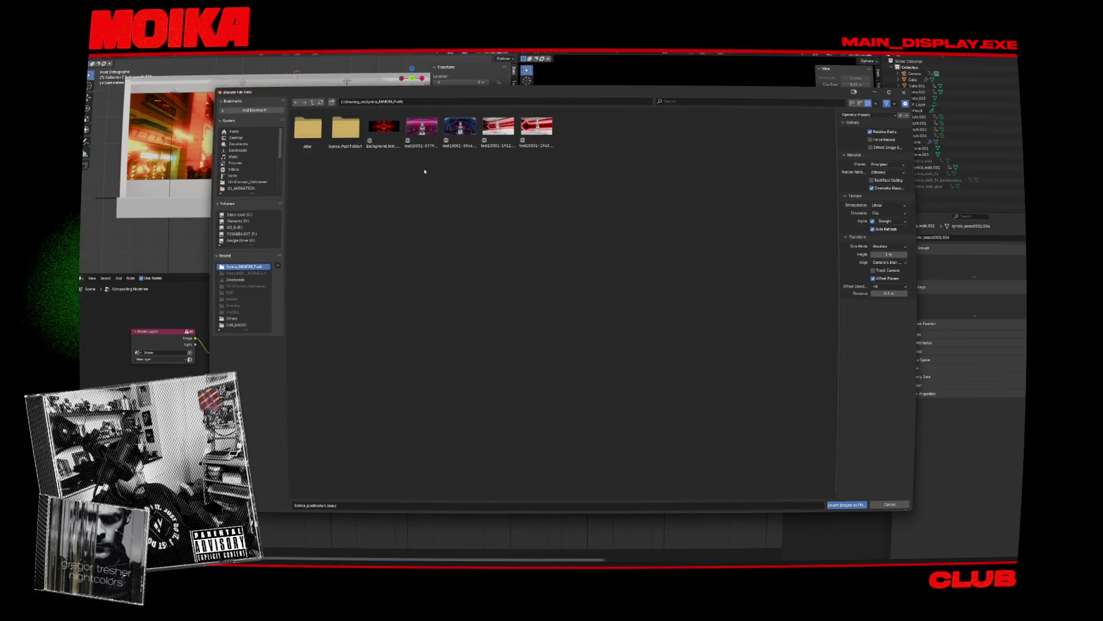
key("Escape")
key("shift+a")
mouse_move(281, 243)
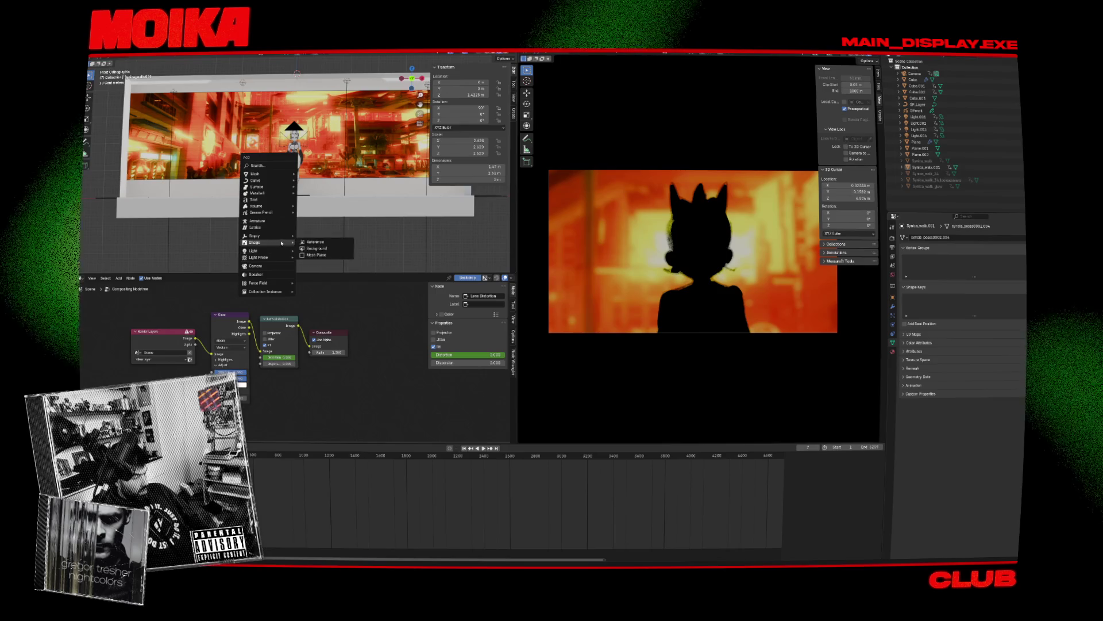
left_click(316, 255)
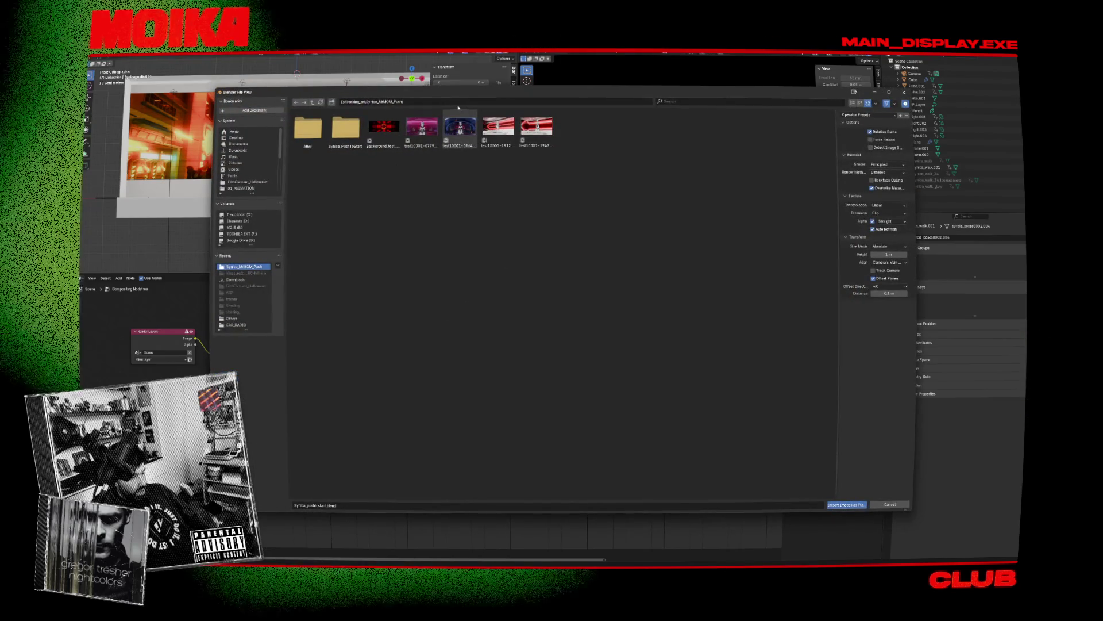
left_click(347, 127)
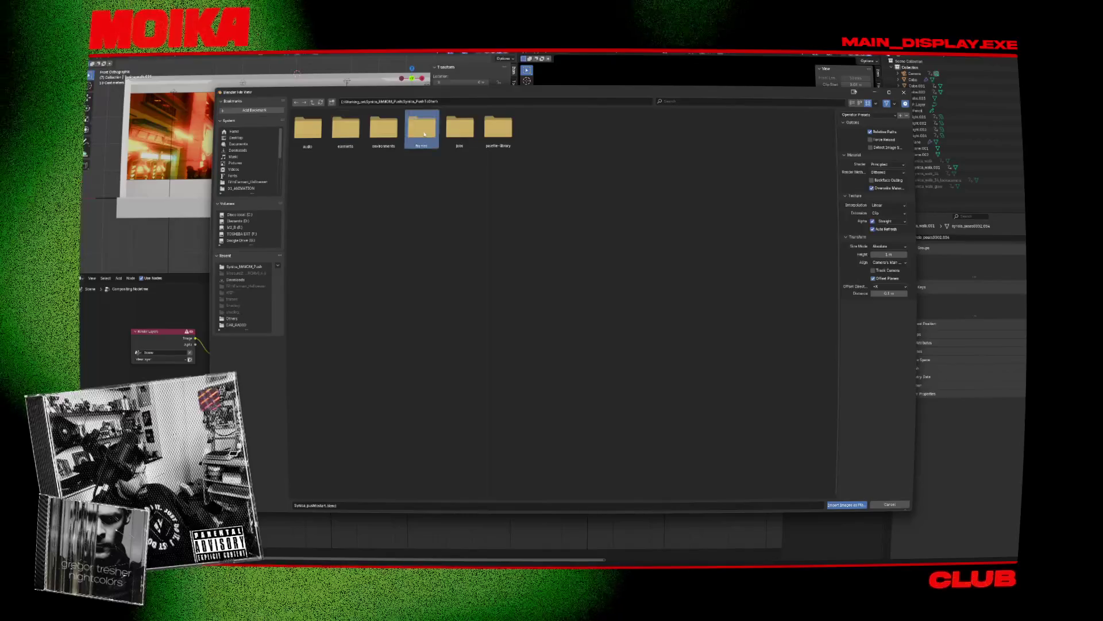
double_click(424, 133)
double_click(421, 127)
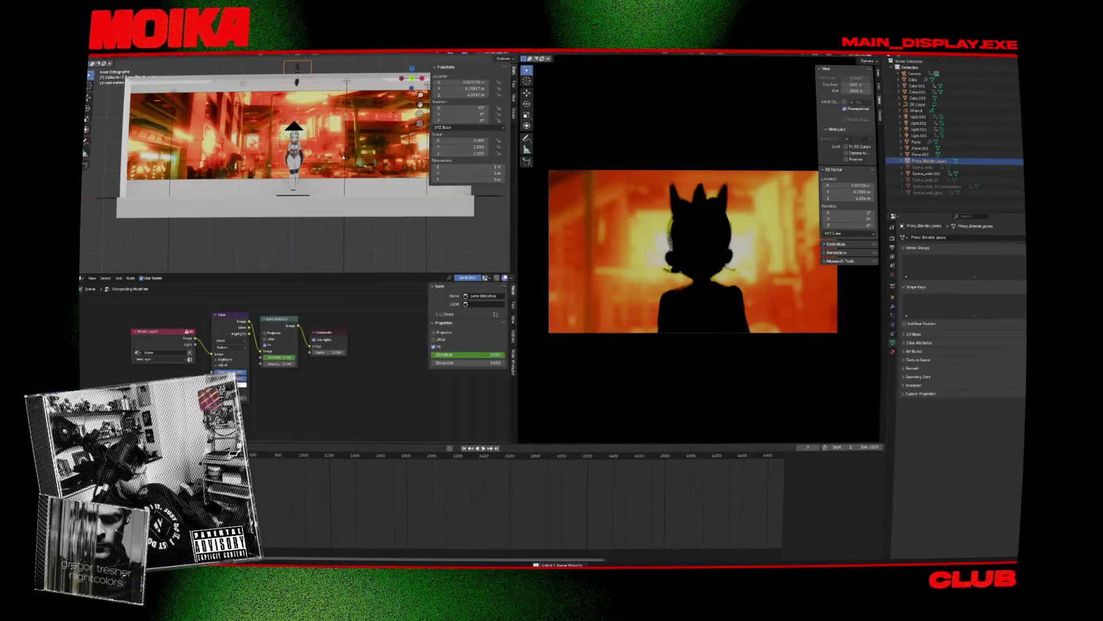
Step: Move and scale the new image plane behind the character in front view
key("KP_3")
key("KP_1")
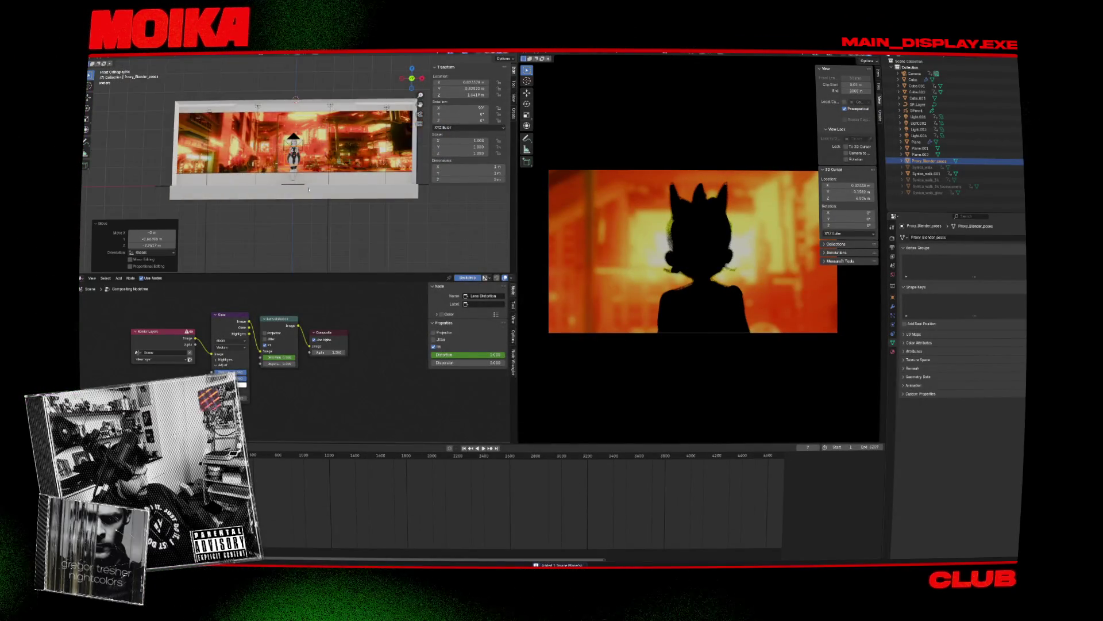
key("g")
key("s")
left_click(401, 213)
Step: Nudge the image plane and make it slightly smaller, viewing it in perspective
key("g")
left_click(368, 170)
key("s")
left_click(299, 163)
scroll(265, 156, "up", 3)
middle_click_drag(266, 156, 337, 173)
Step: Slide the plane along Y, enlarge it, and shift it along X in front view
key("g")
key("x")
key("y")
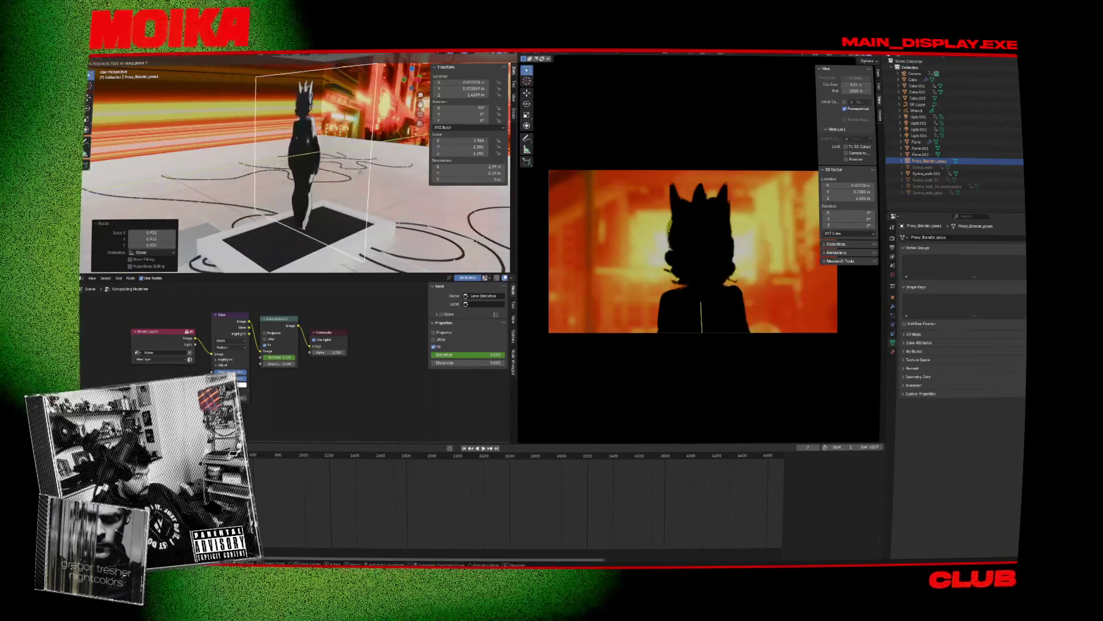
left_click(362, 171)
key("s")
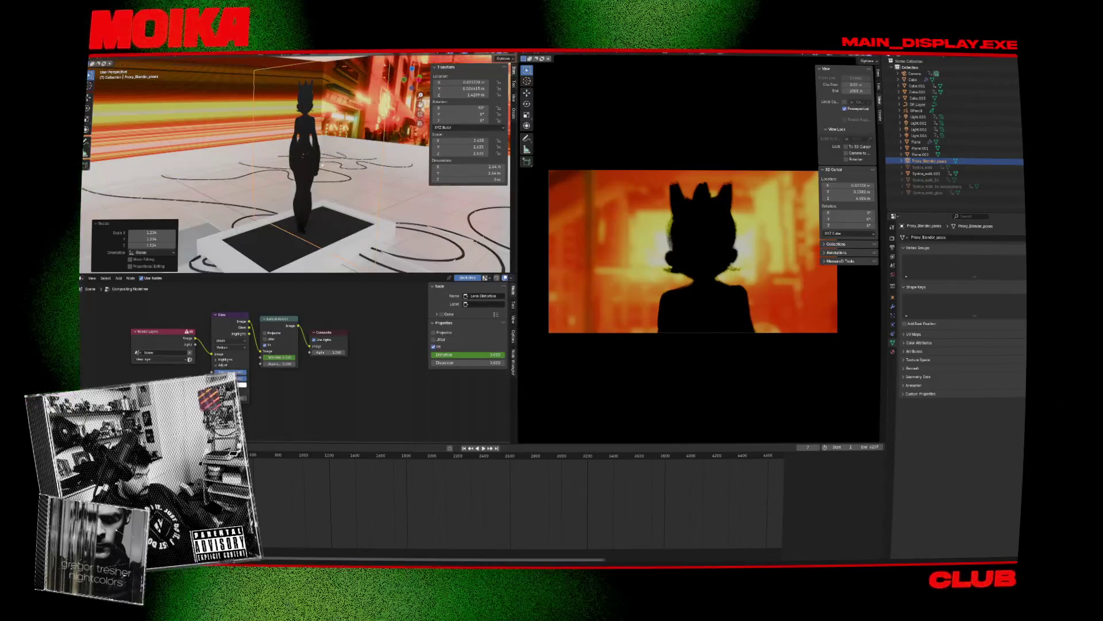
key("KP_1")
key("g")
key("x")
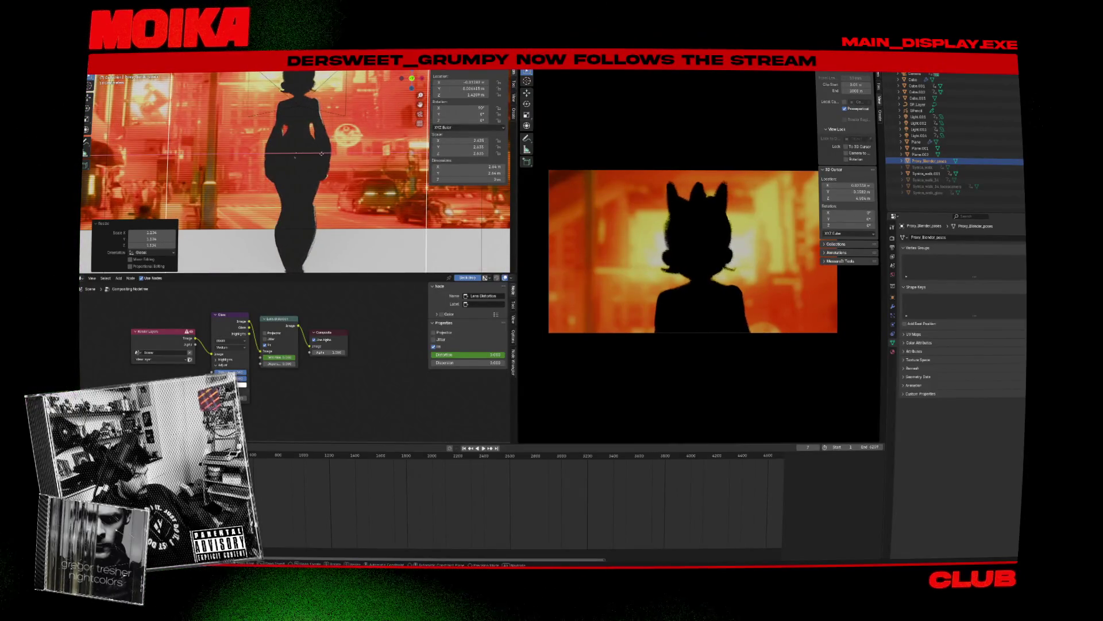
mouse_move(324, 157)
middle_mouse_down()
mouse_move(378, 174)
mouse_move(196, 368)
middle_mouse_up()
Step: Play the animation, save the blend file, and replay from around frame 895
key("space")
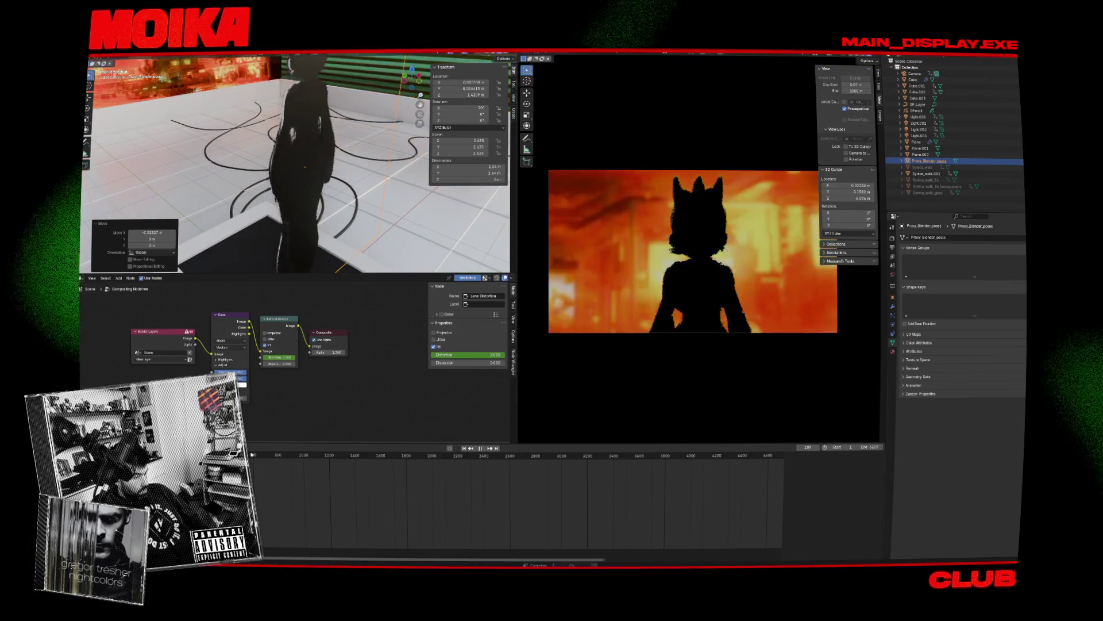
key("space")
key("ctrl+s")
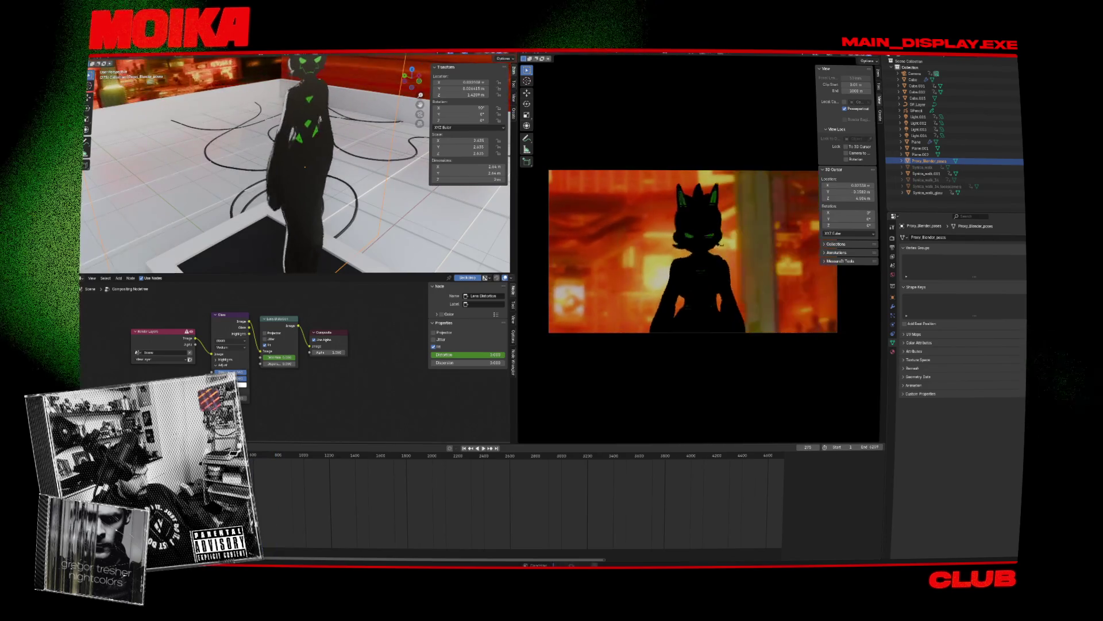
middle_click_drag(362, 117, 416, 117)
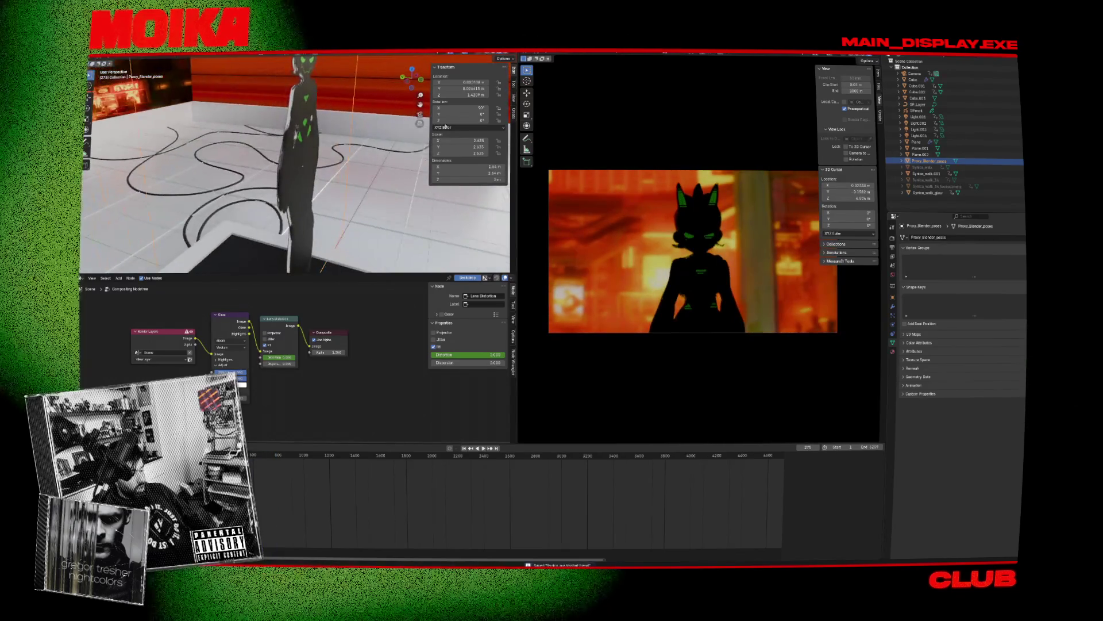
middle_click_drag(419, 179, 341, 326)
left_click(289, 466)
key("space")
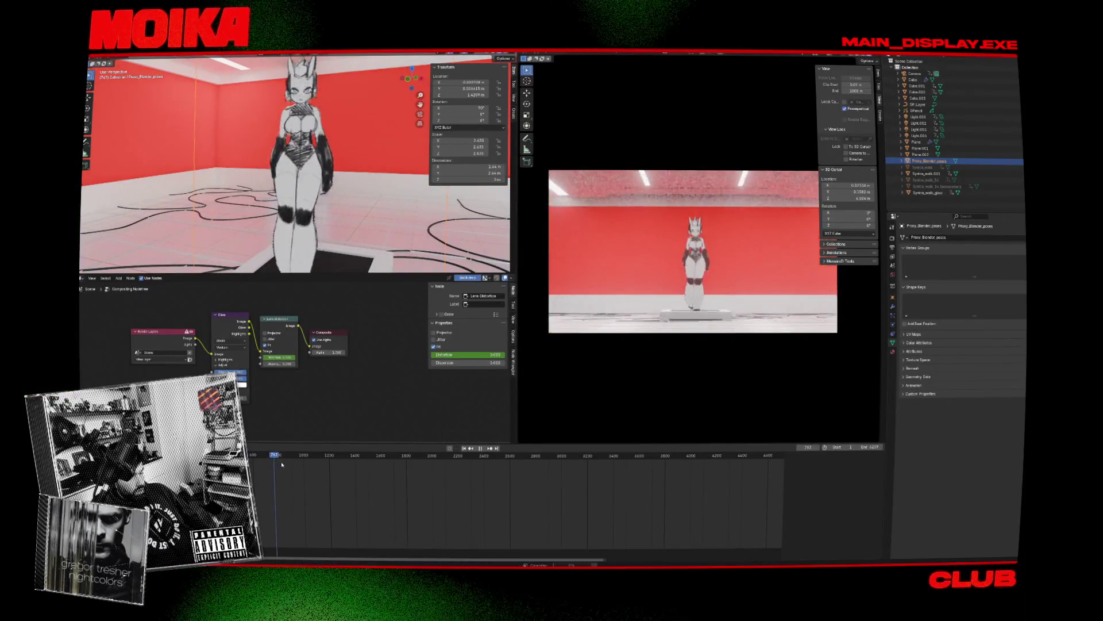
Step: Preview the pose animation from several angles, scrubbing ahead and saving the file
key("Escape")
middle_click_drag(345, 241, 371, 162)
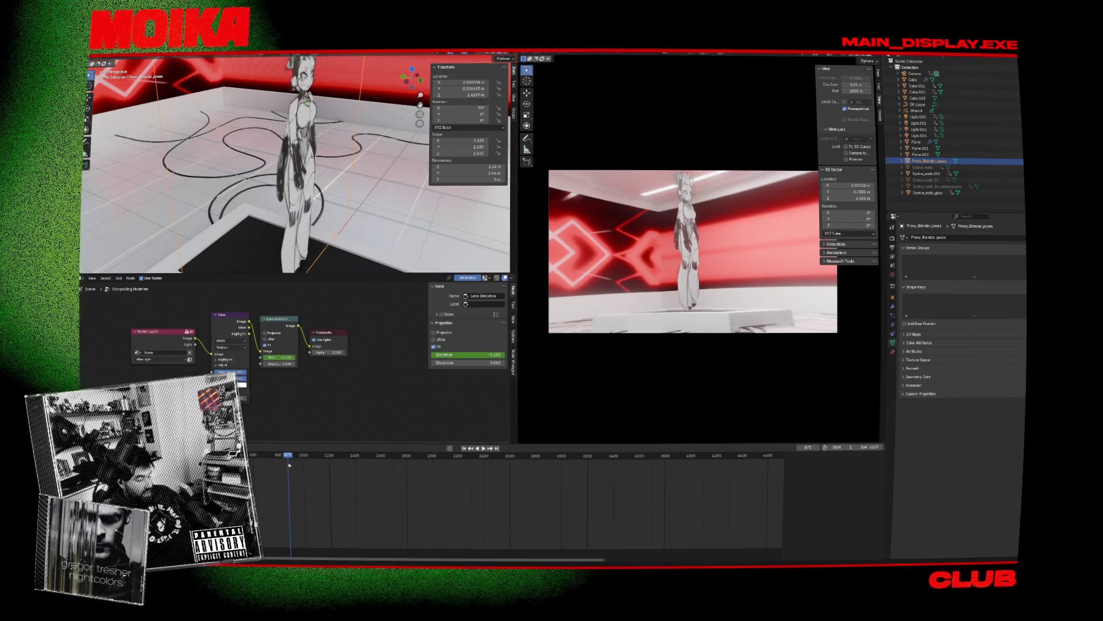
key("space")
mouse_move(308, 459)
left_mouse_down()
mouse_move(327, 458)
mouse_move(251, 459)
left_mouse_up()
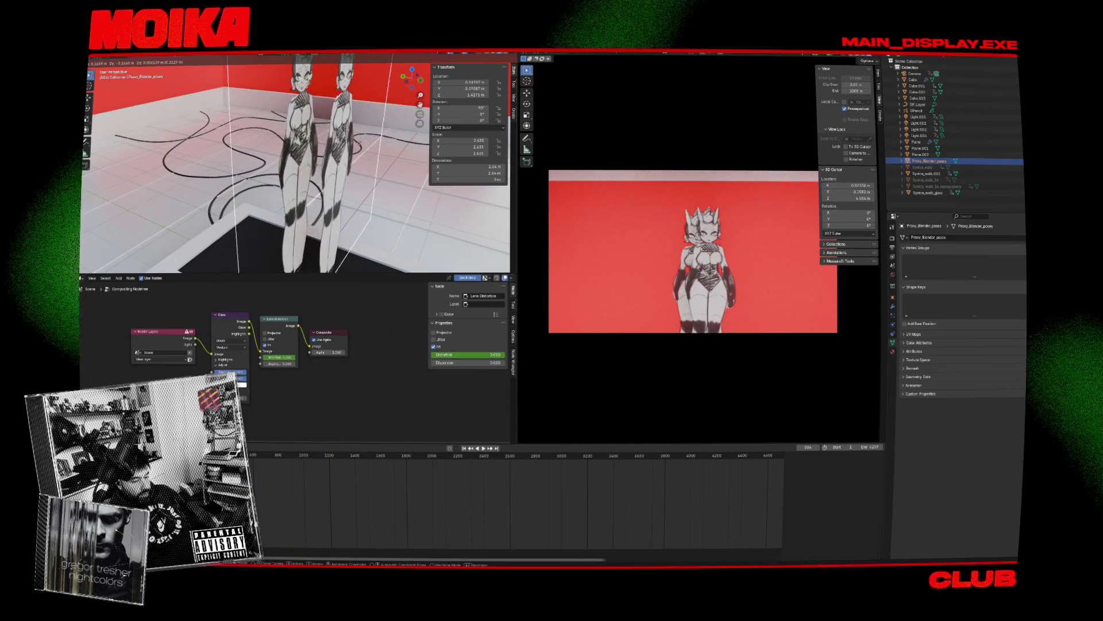
key("ctrl+s")
middle_click_drag(304, 207, 282, 214)
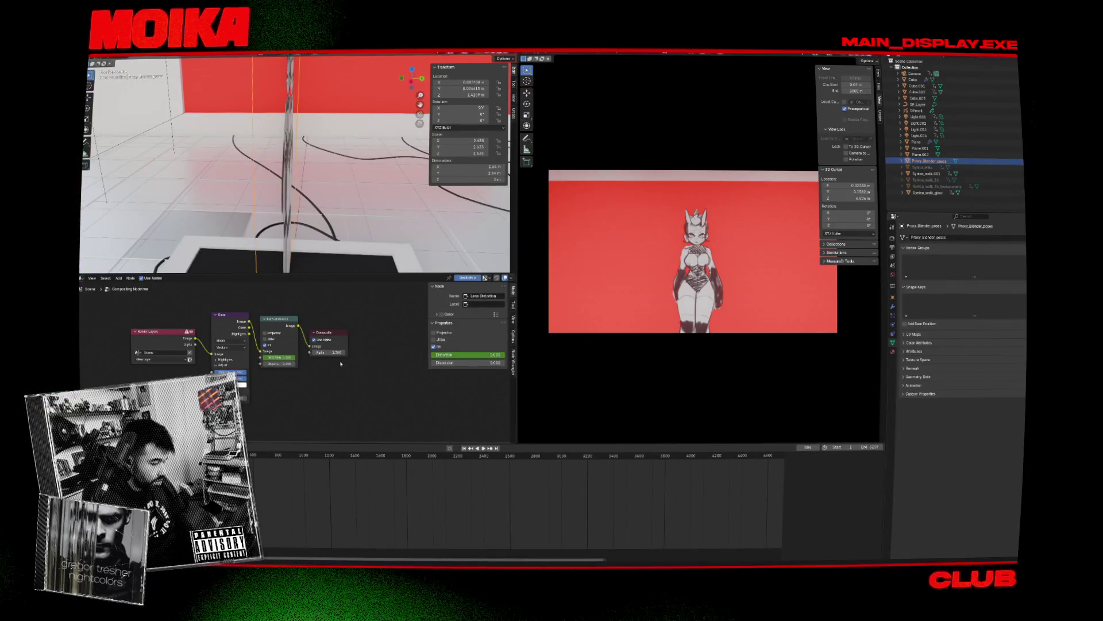
mouse_move(302, 223)
middle_mouse_down()
mouse_move(374, 210)
mouse_move(346, 169)
mouse_move(327, 172)
middle_mouse_up()
scroll(346, 169, "up", 3)
scroll(345, 169, "down", 4)
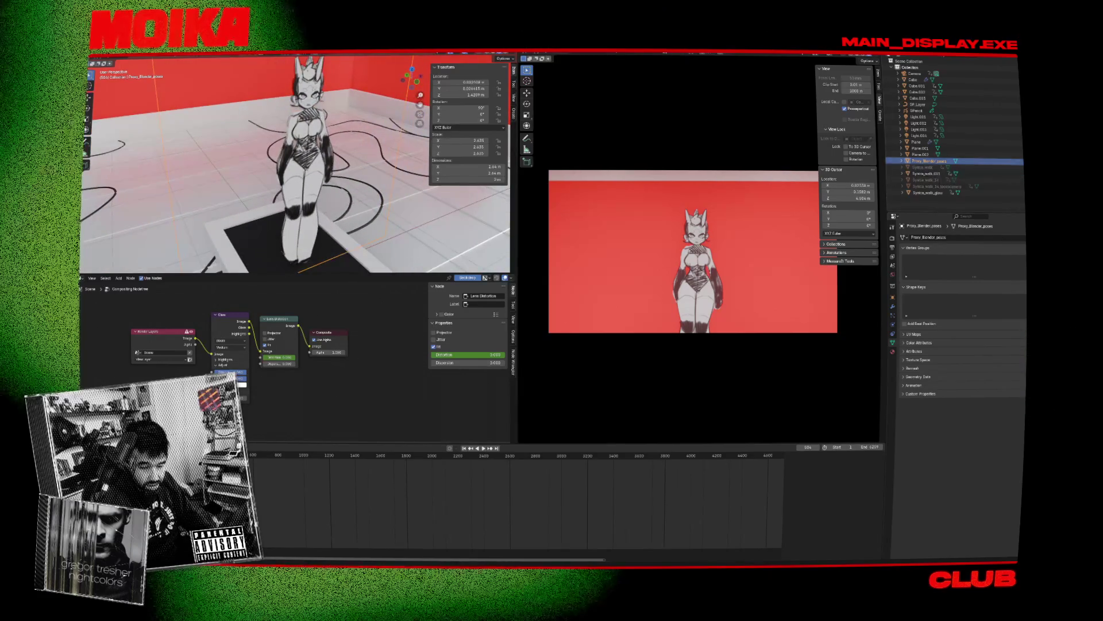
Step: Move Proxy_Blender_poses to another collection, delete the old walk planes, and replay from frame 1079
mouse_move(926, 161)
left_mouse_down()
mouse_move(951, 119)
mouse_move(966, 152)
left_mouse_up()
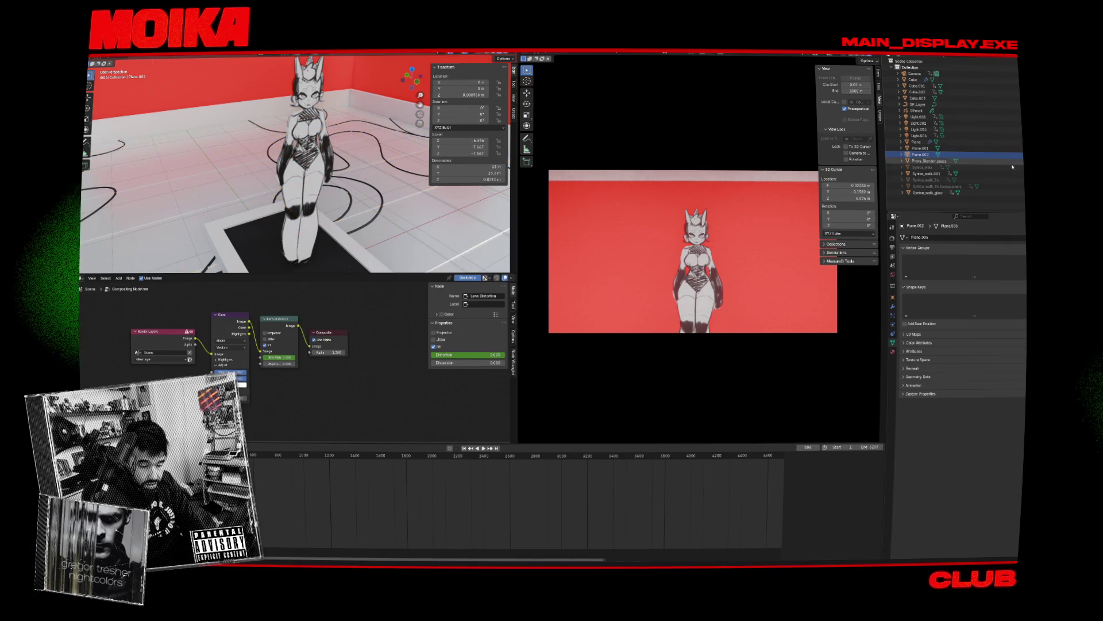
key("Delete")
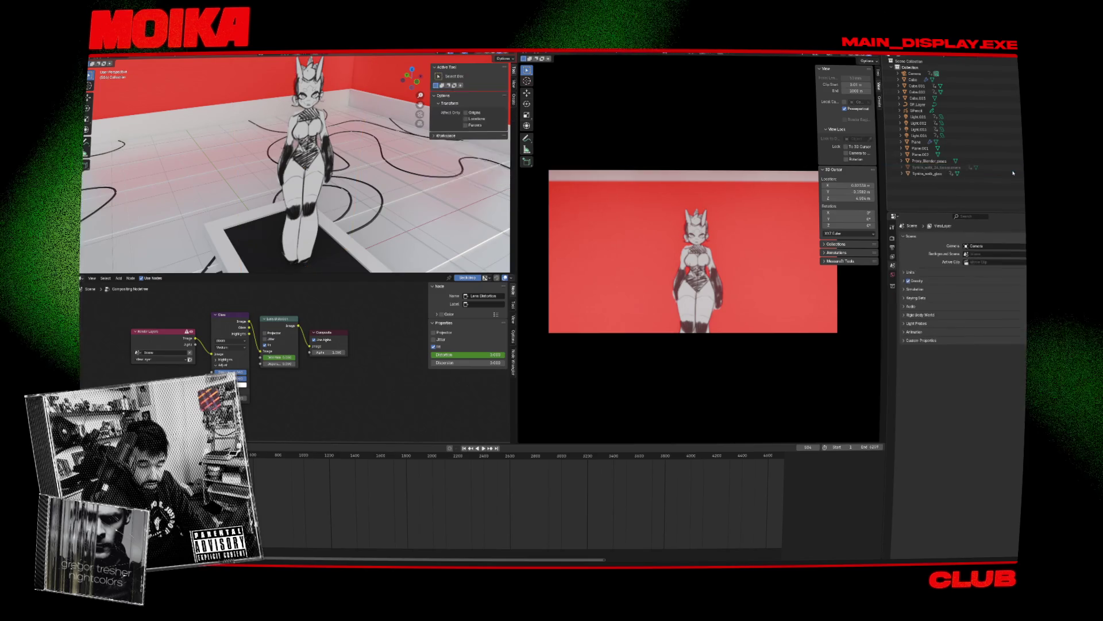
left_click(1014, 161)
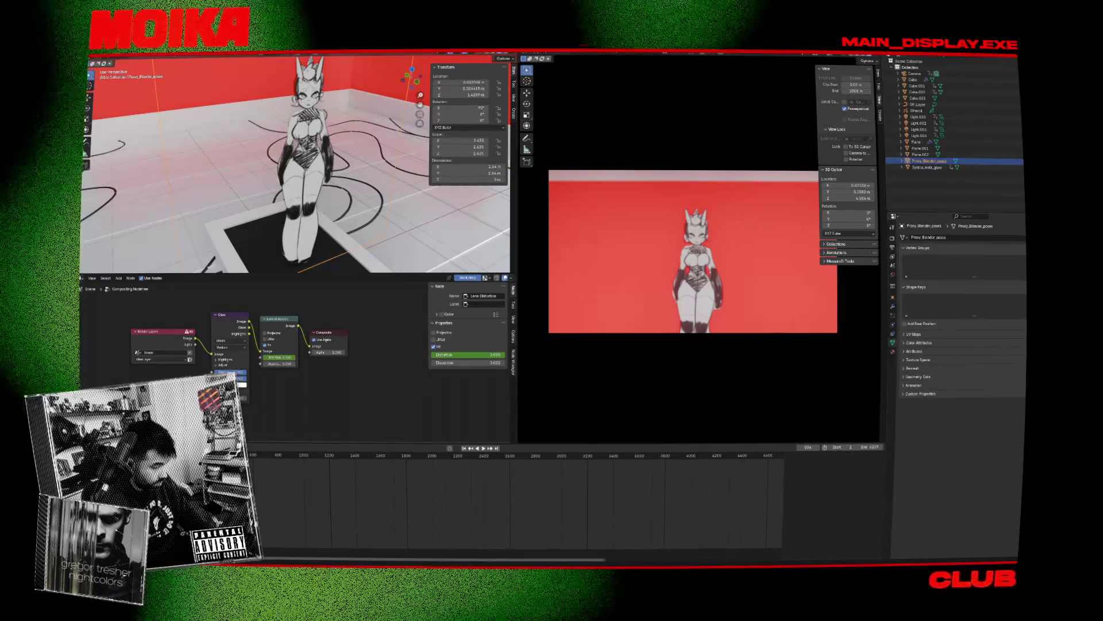
key("space")
left_click(315, 461)
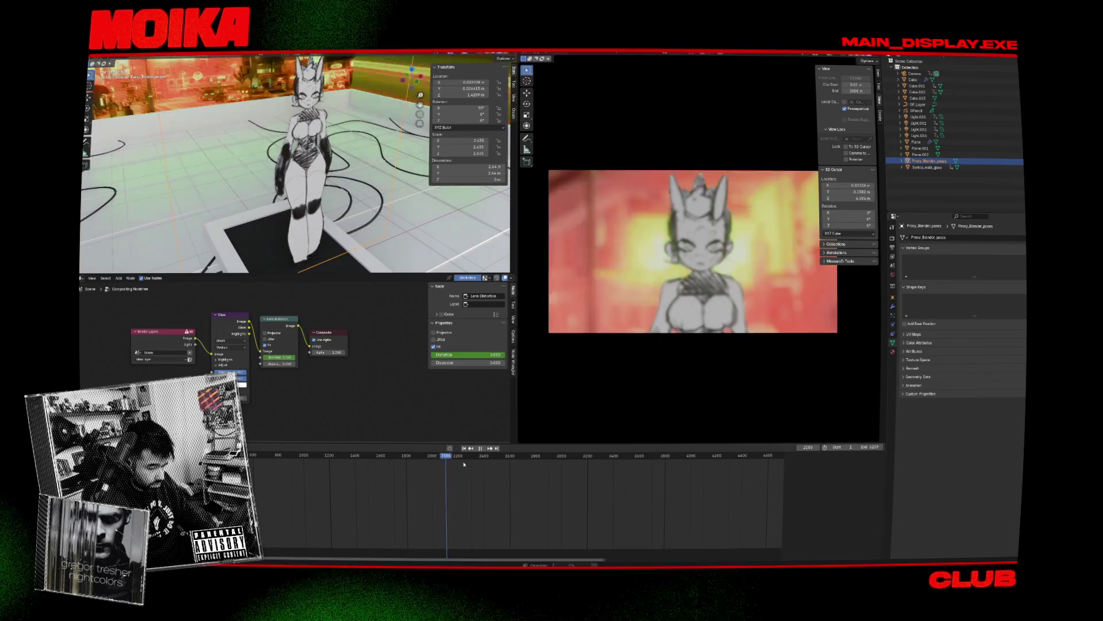
Step: Replay the animation from near the start while viewing the whole stage
left_click(197, 461)
key("space")
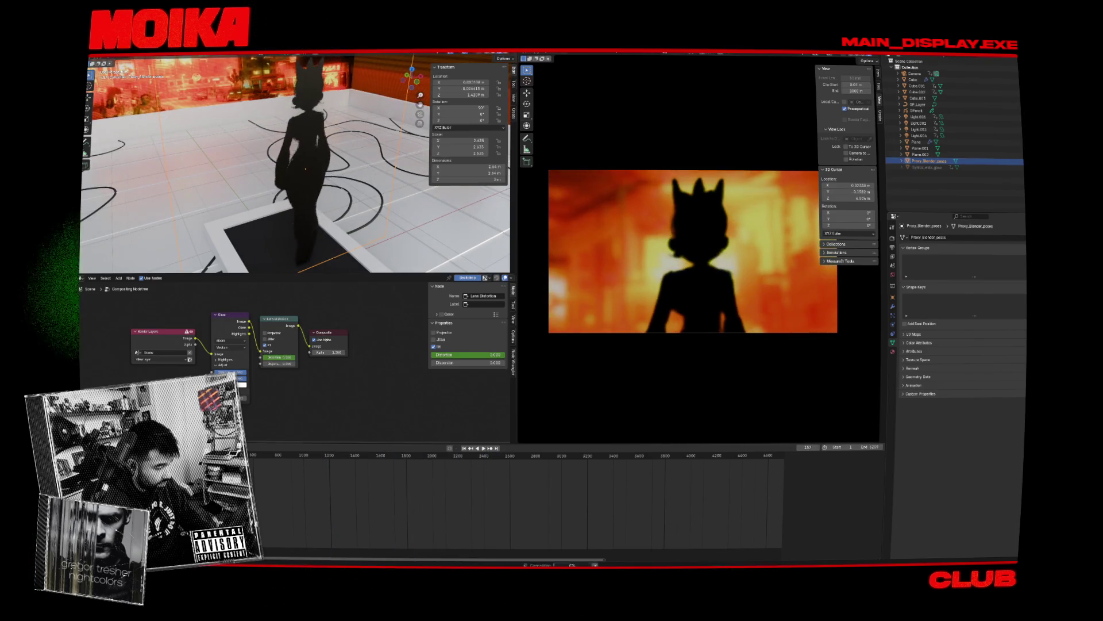
scroll(291, 170, "down", 5)
middle_click_drag(291, 171, 270, 172)
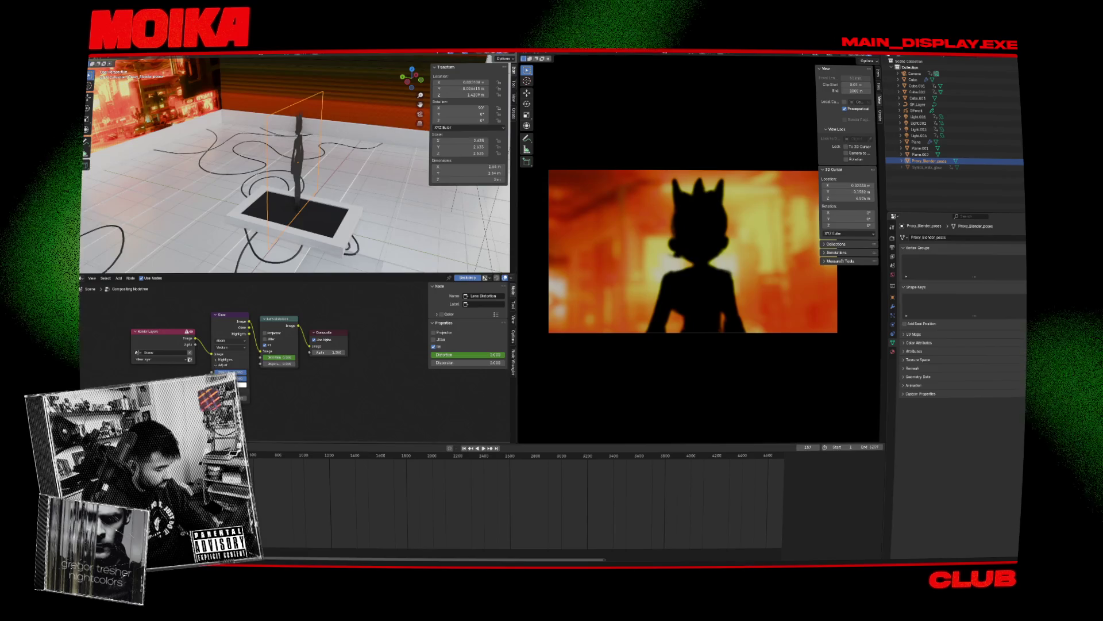
key("space")
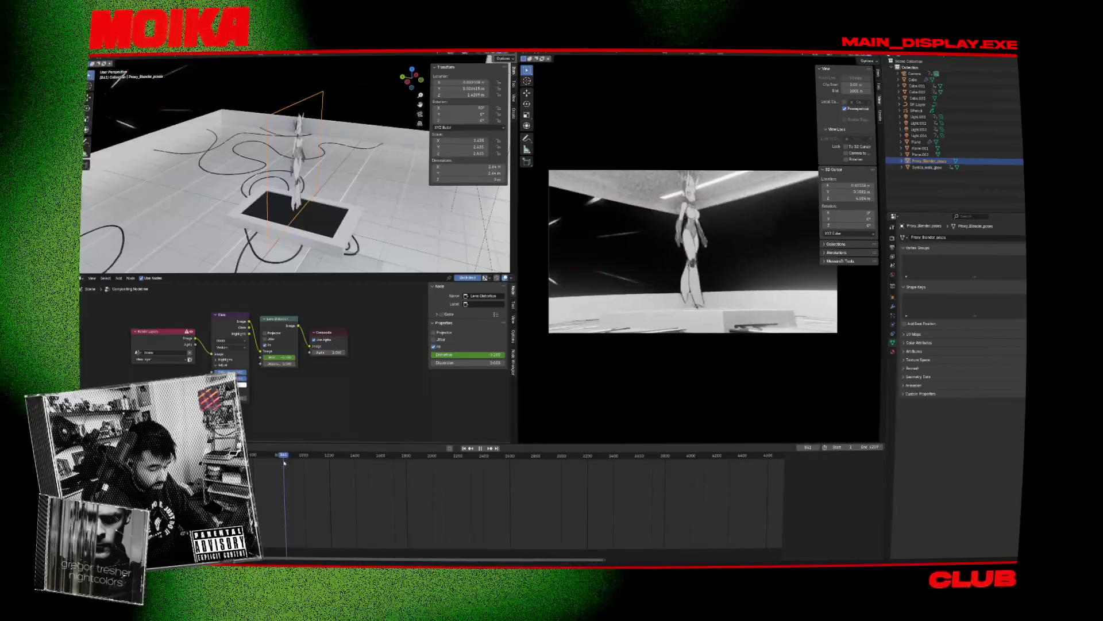
key("space")
middle_click_drag(308, 217, 286, 216)
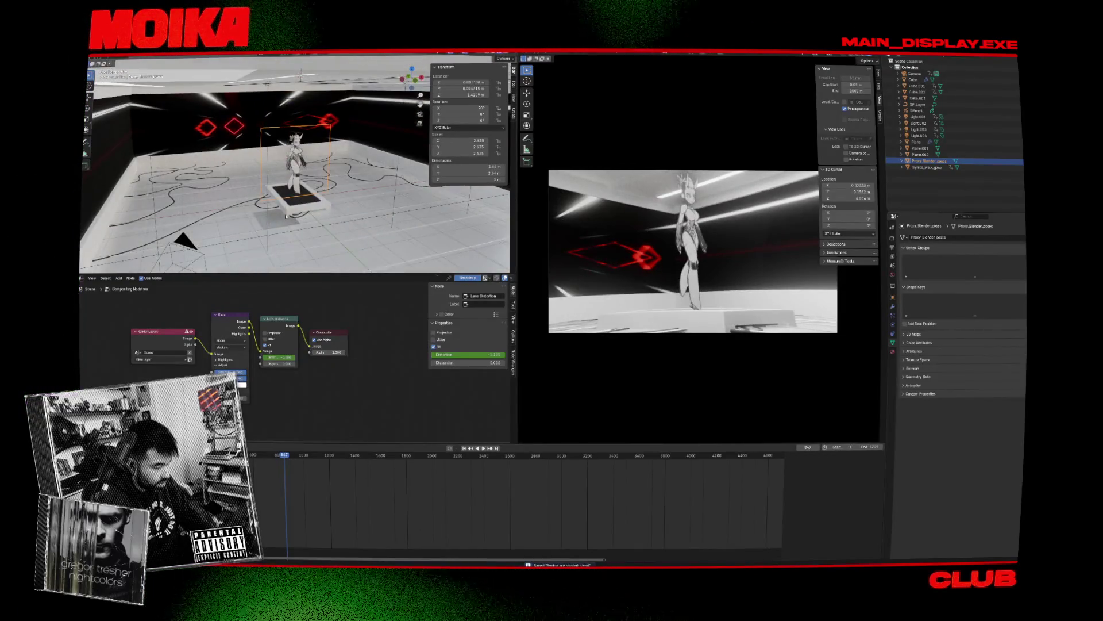
Step: Select the camera, then the Proxy_Blender_poses plane, rewind to the start, and open a browser
left_click(193, 246)
left_click(299, 172)
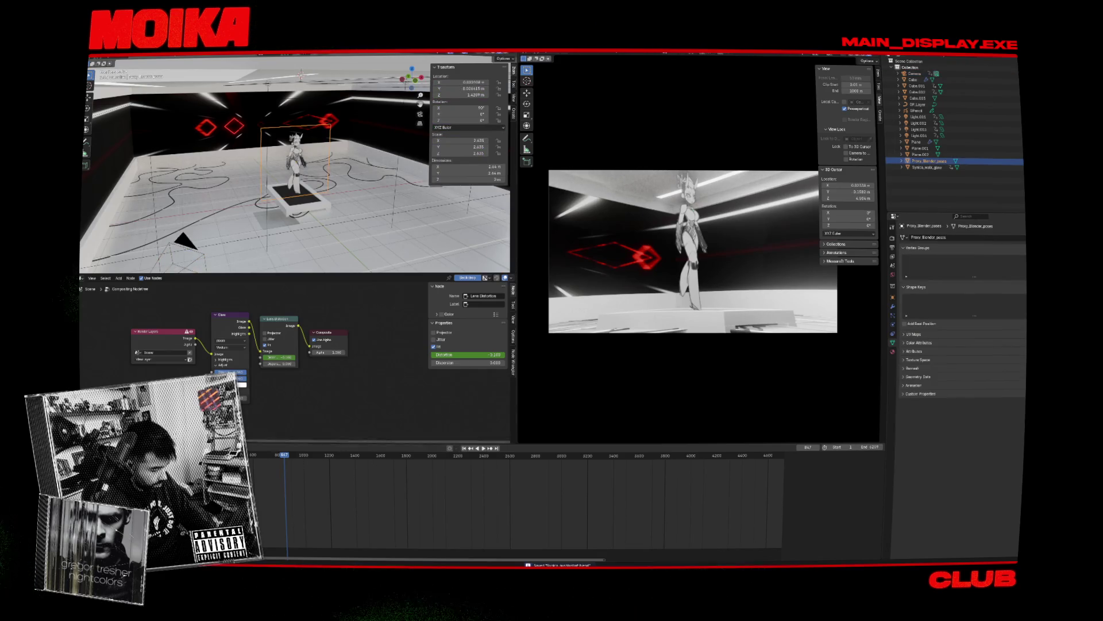
key("shift+Left")
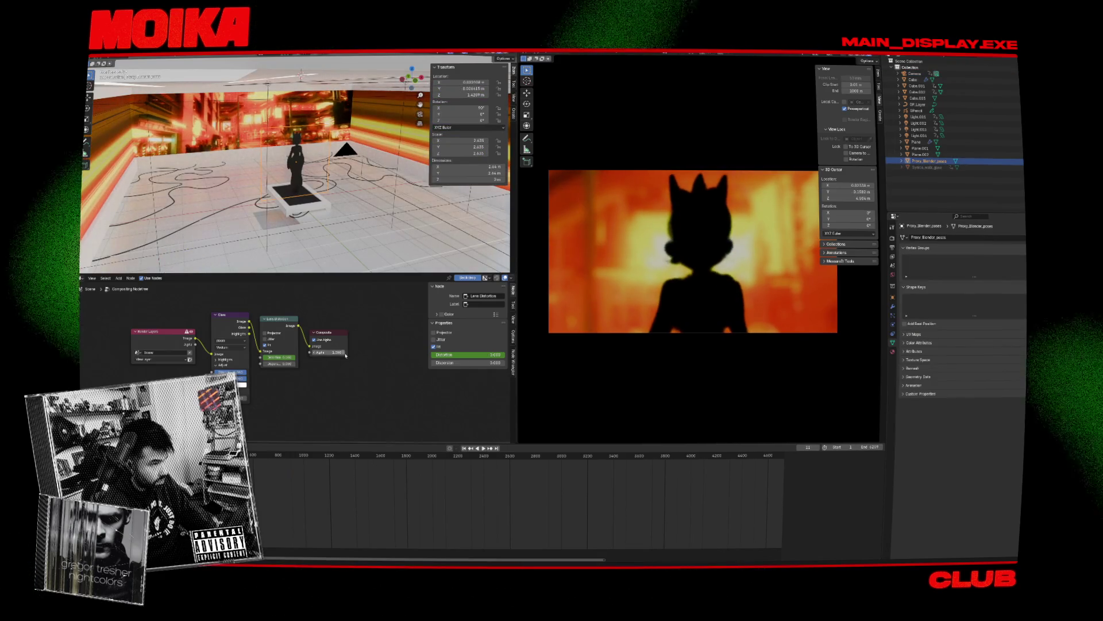
key("super+1")
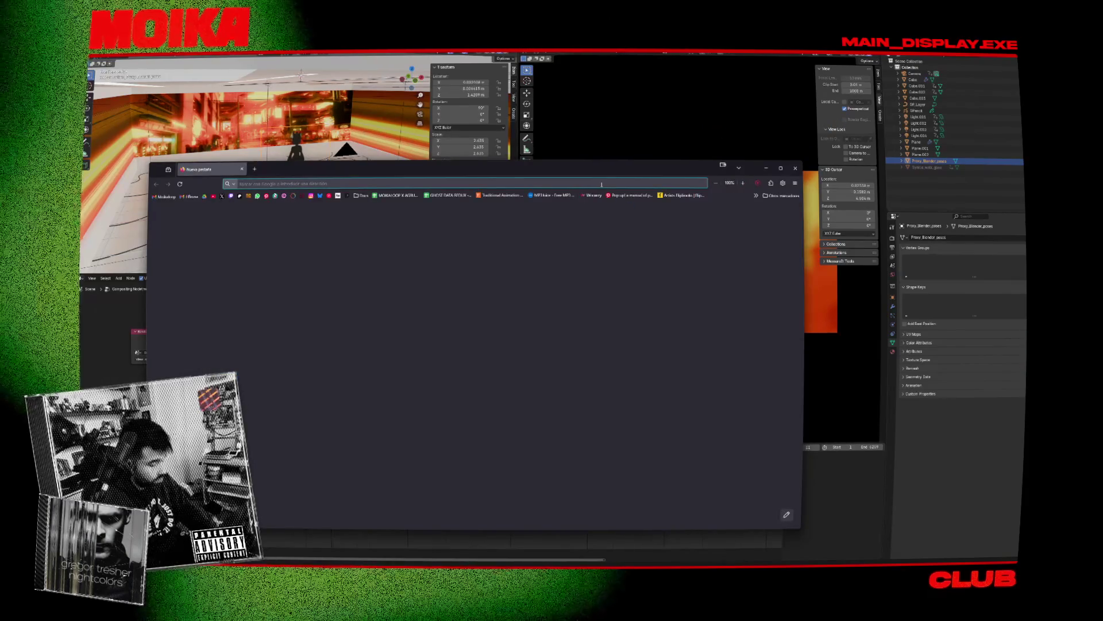
Step: Search how to make a Blender plane always face the camera and read the Reddit result
type("blender make plane always face")
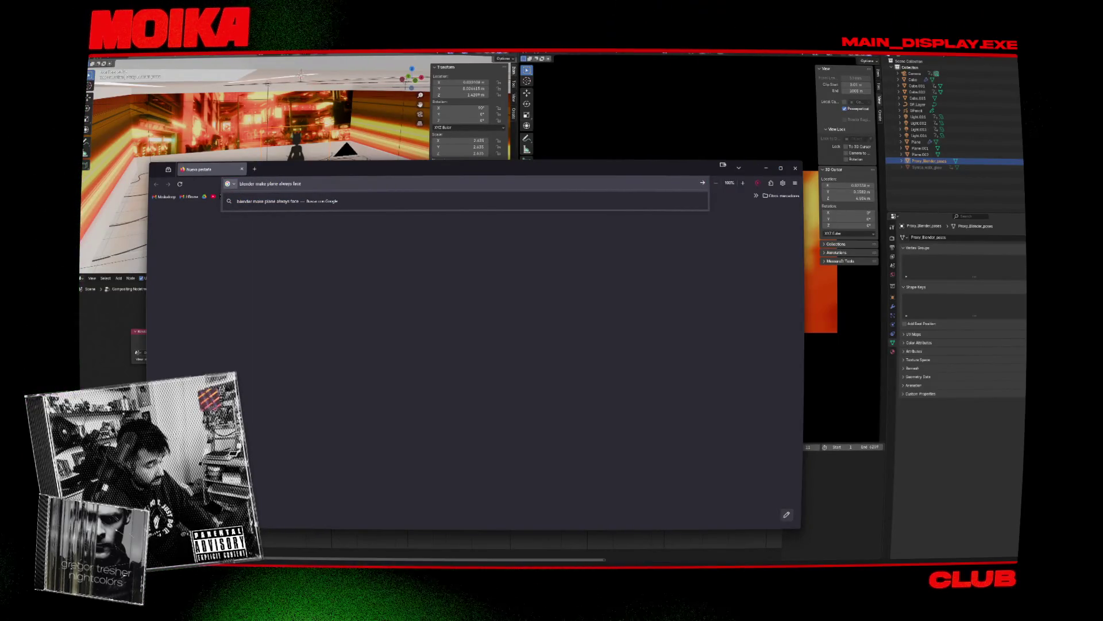
key("Return")
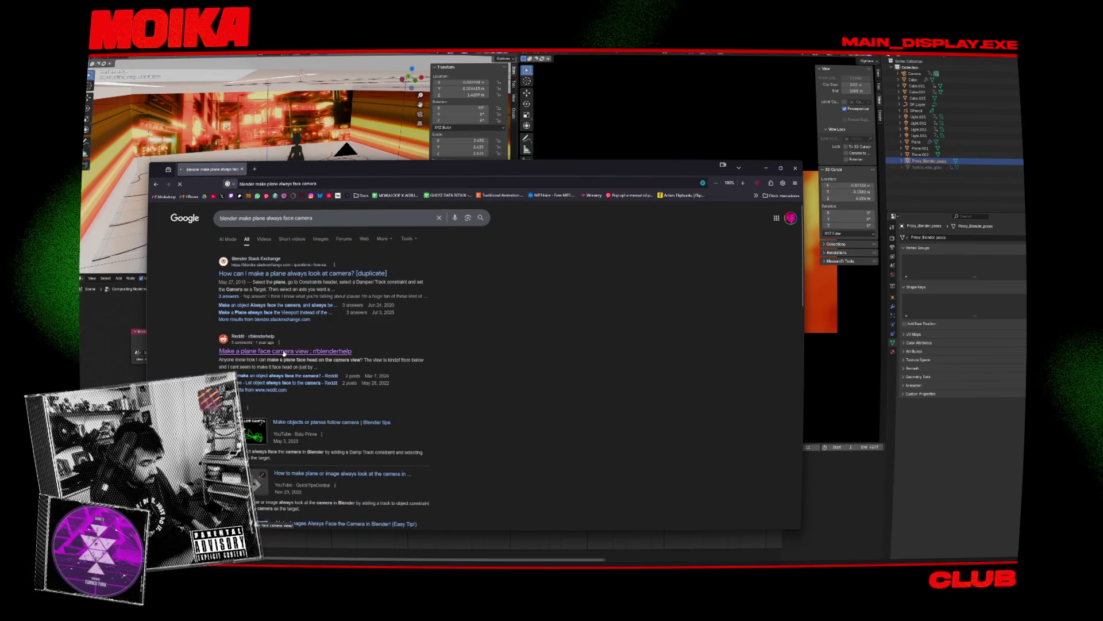
scroll(311, 232, "down", 2)
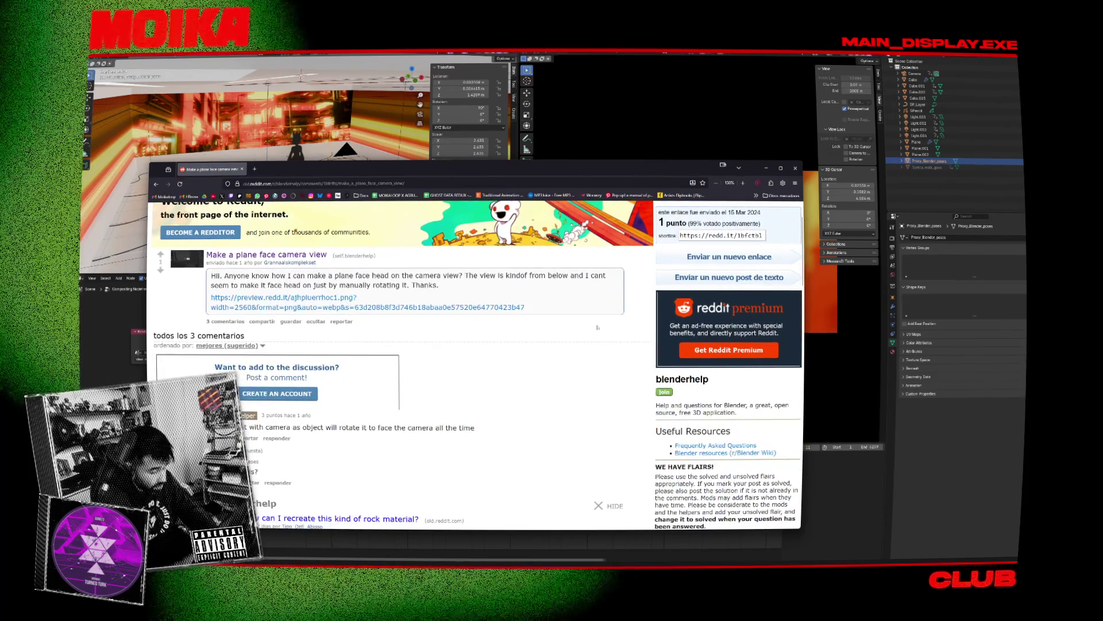
left_click(862, 328)
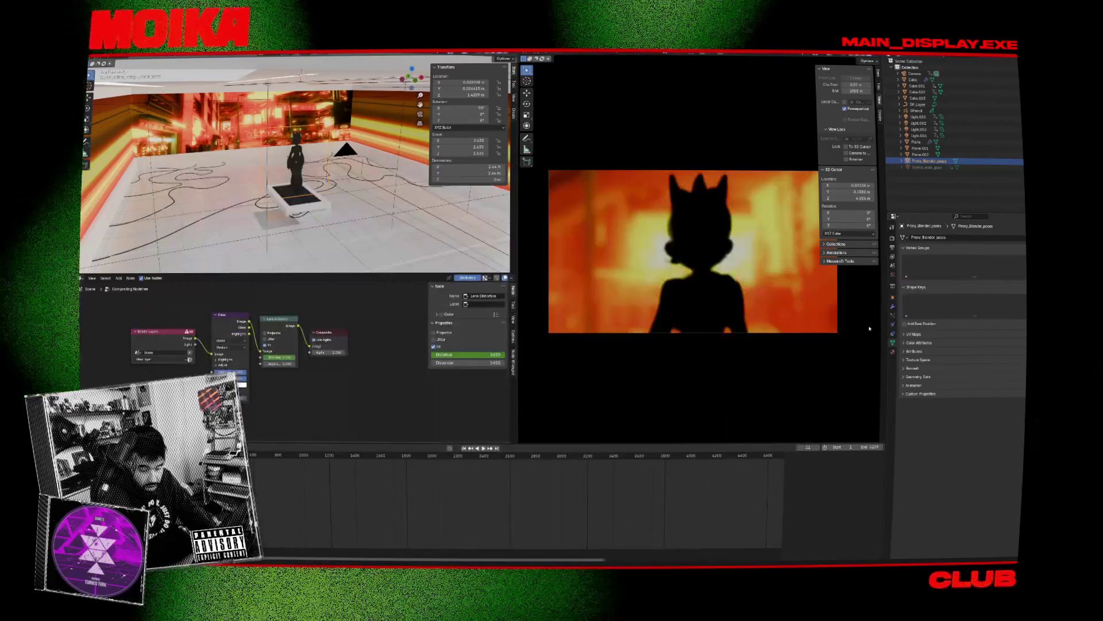
Step: Give Proxy_Blender_poses a Track To constraint targeting Camera, then play from around frame 694
left_click(894, 316)
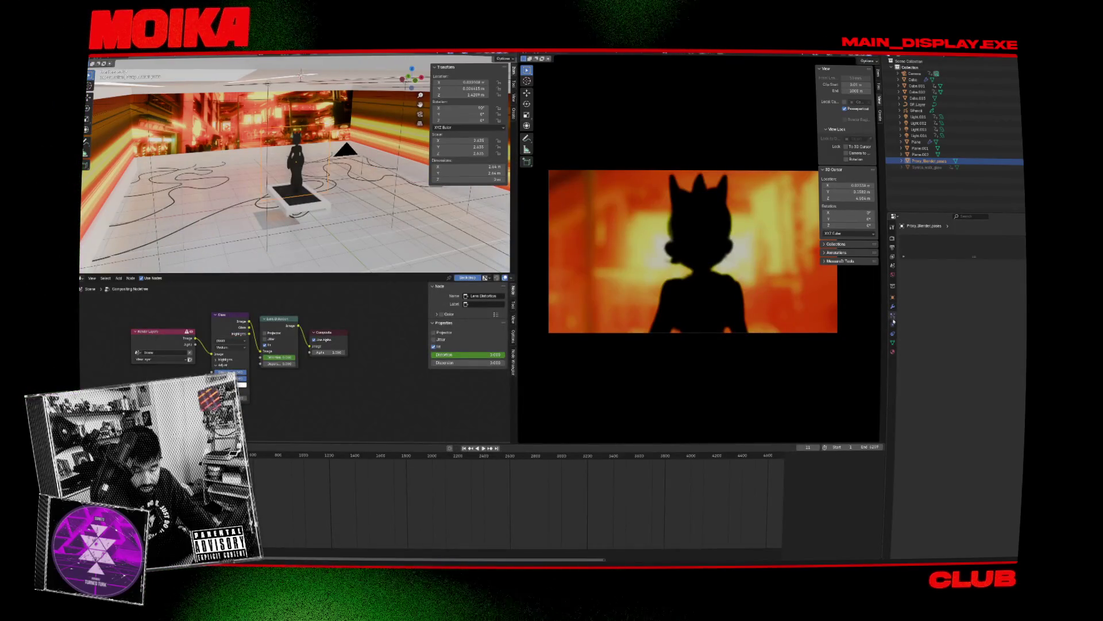
left_click(893, 323)
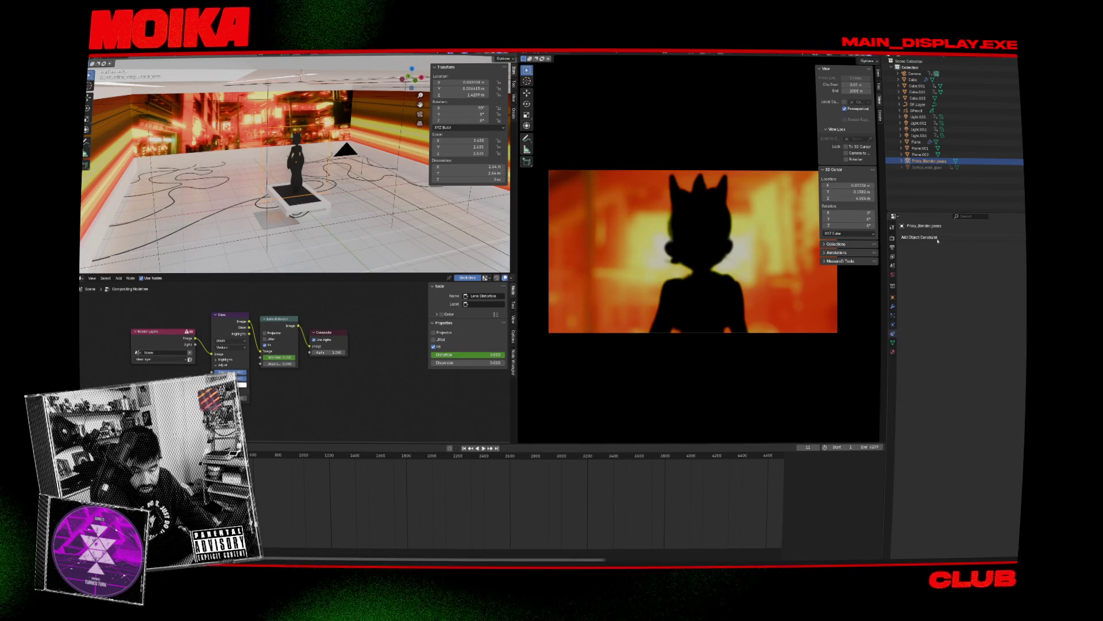
left_click(937, 238)
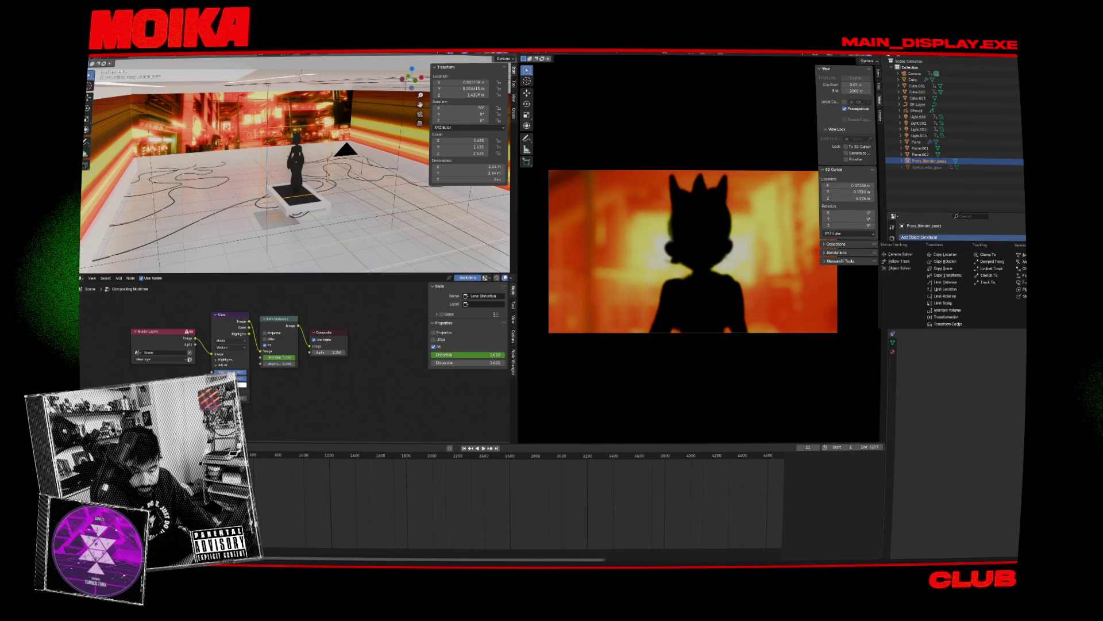
left_click(987, 282)
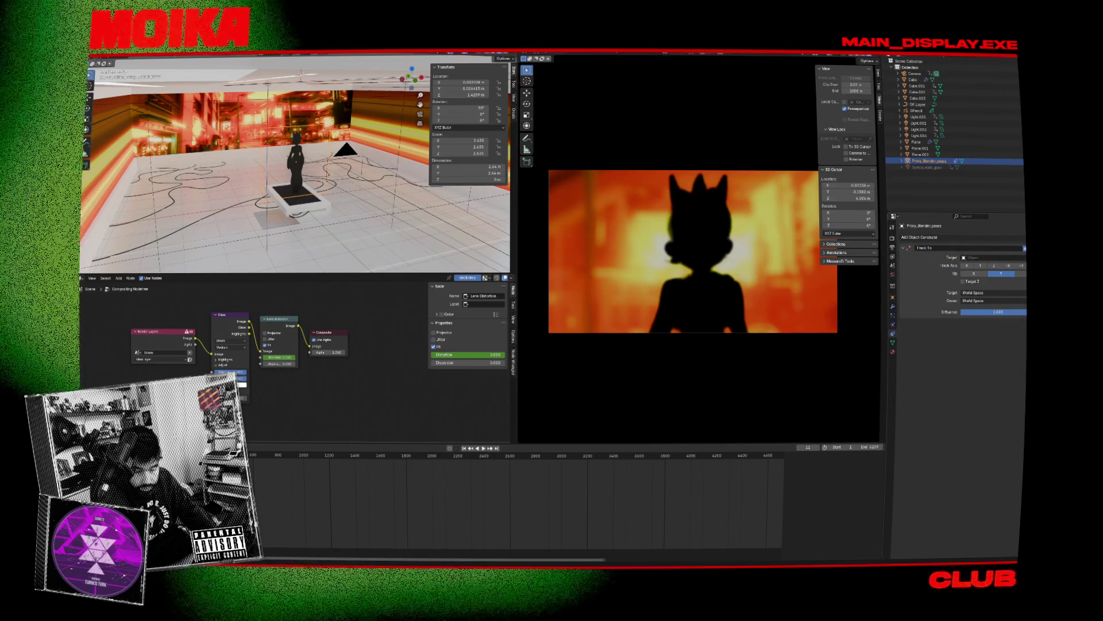
left_click(915, 75)
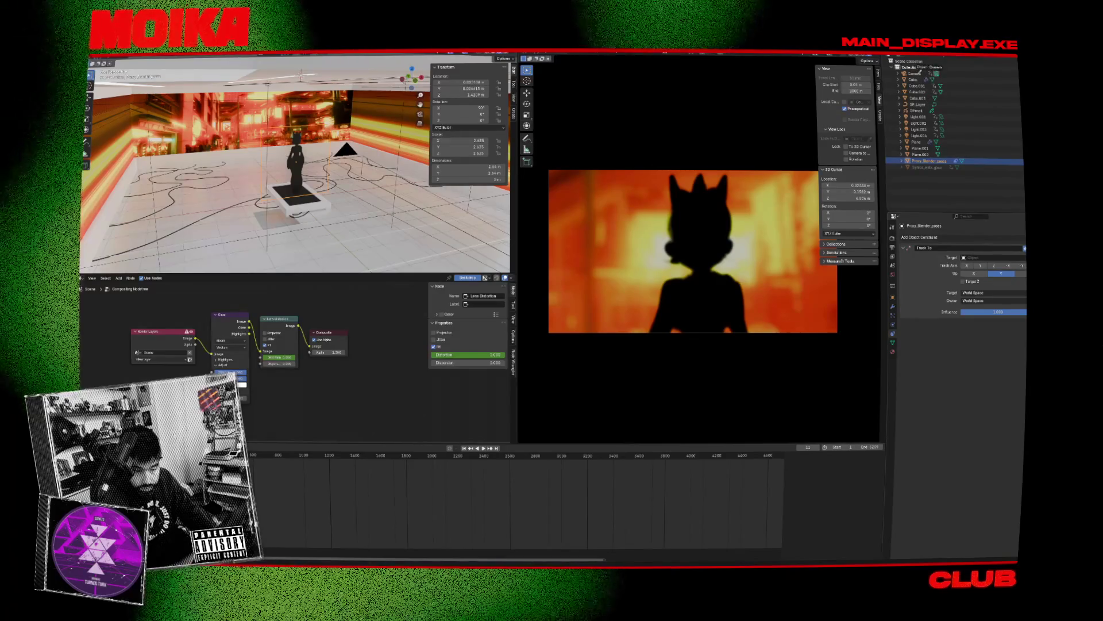
key("space")
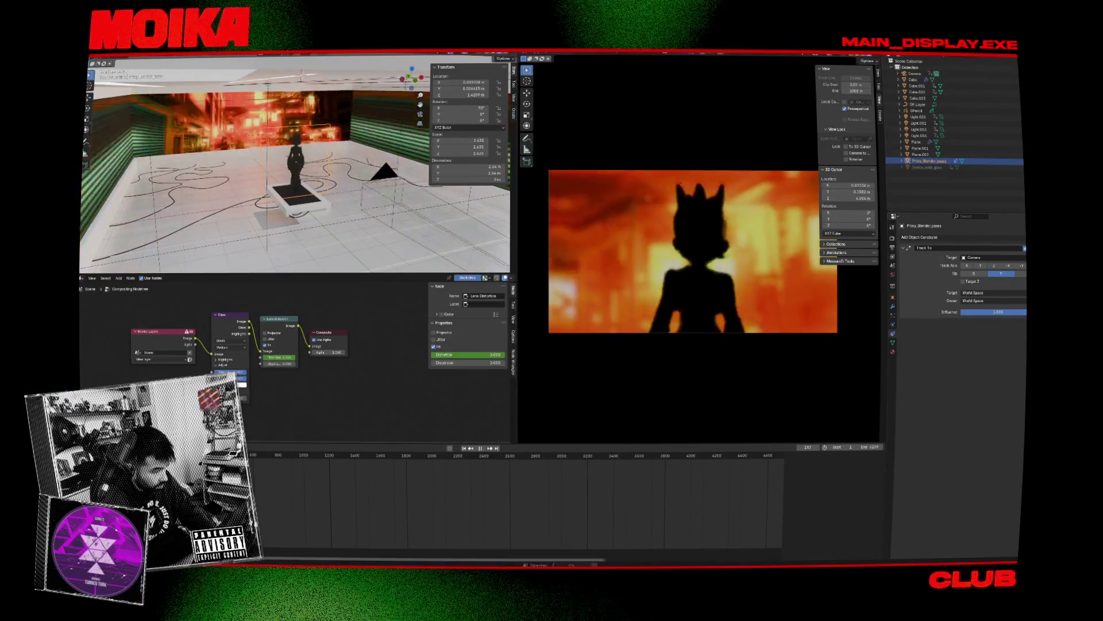
left_click(264, 460)
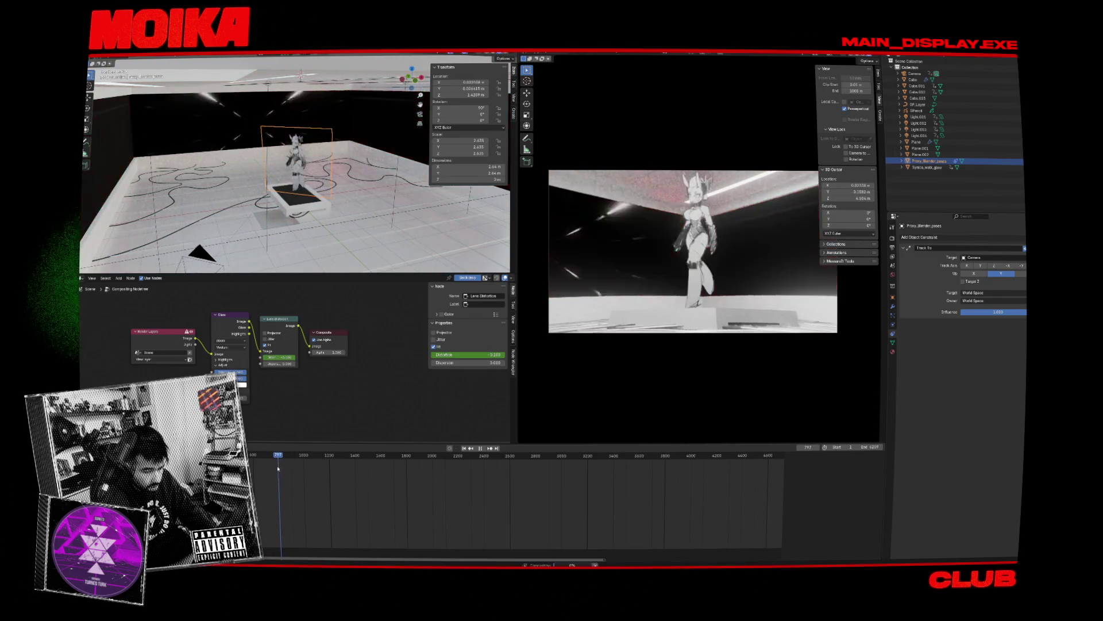
Step: Scrub back to frame 769, set the Track To axis to Z, and check it in playback
left_click(275, 469)
left_click_drag(276, 470, 276, 471)
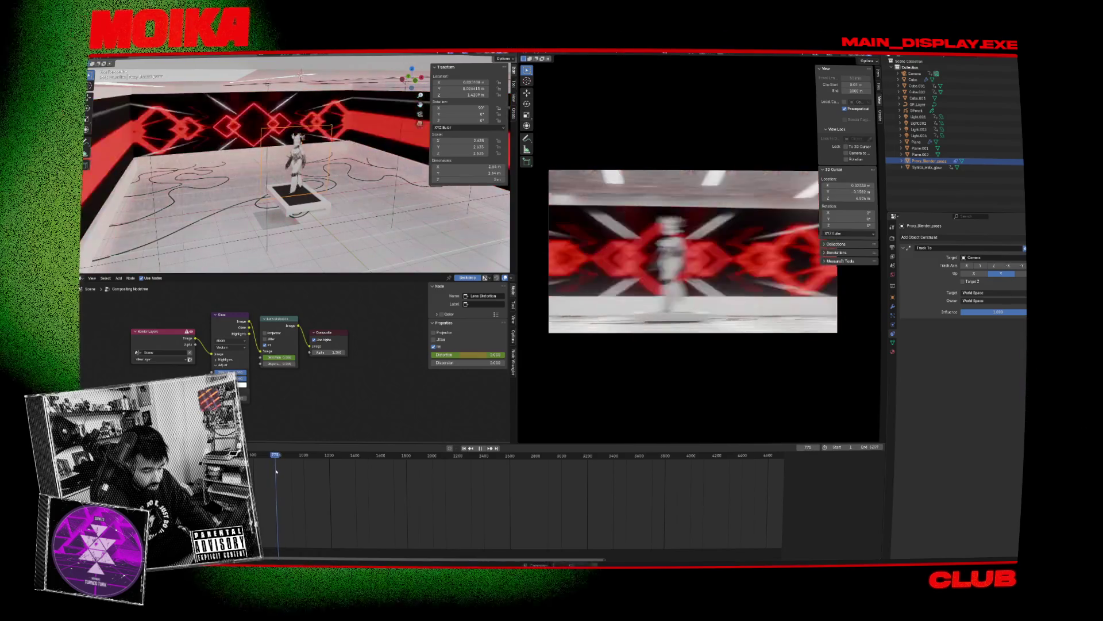
key("space")
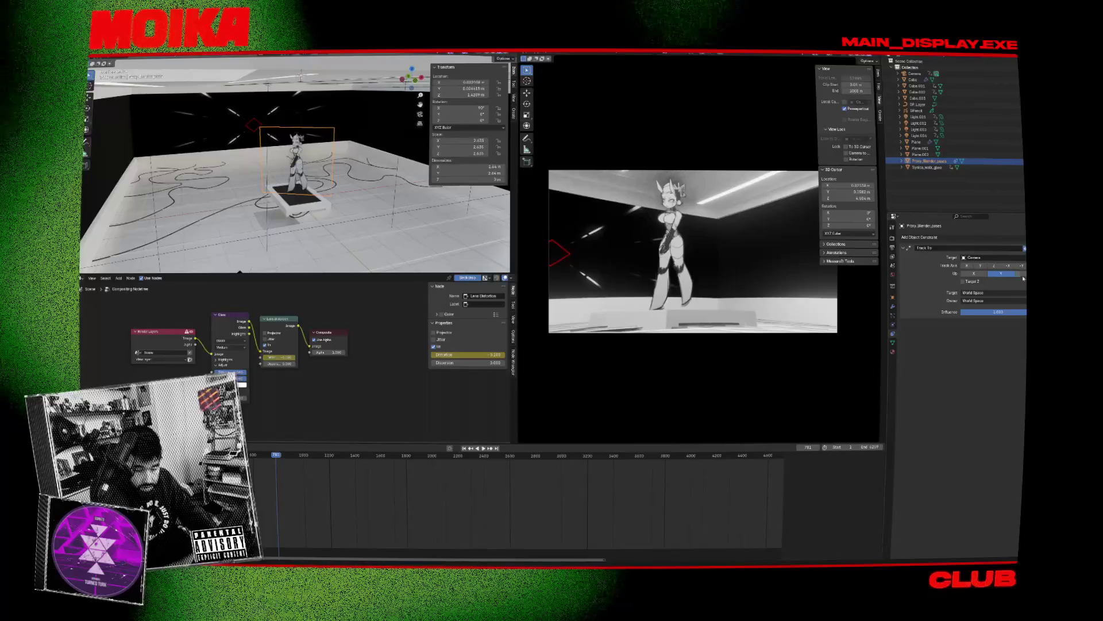
left_click(996, 267)
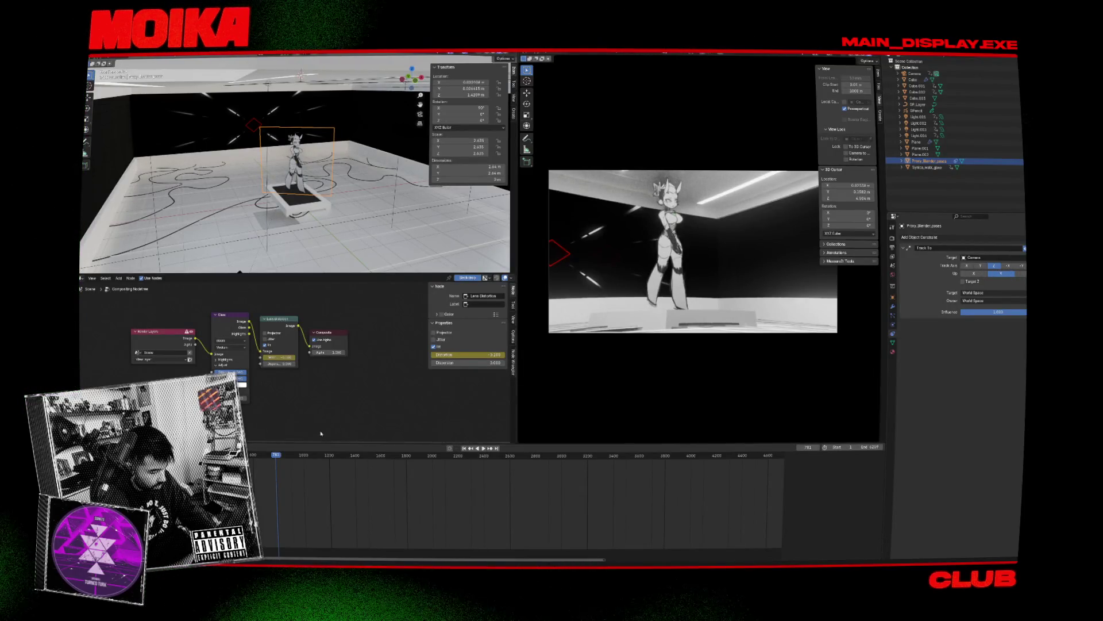
key("space")
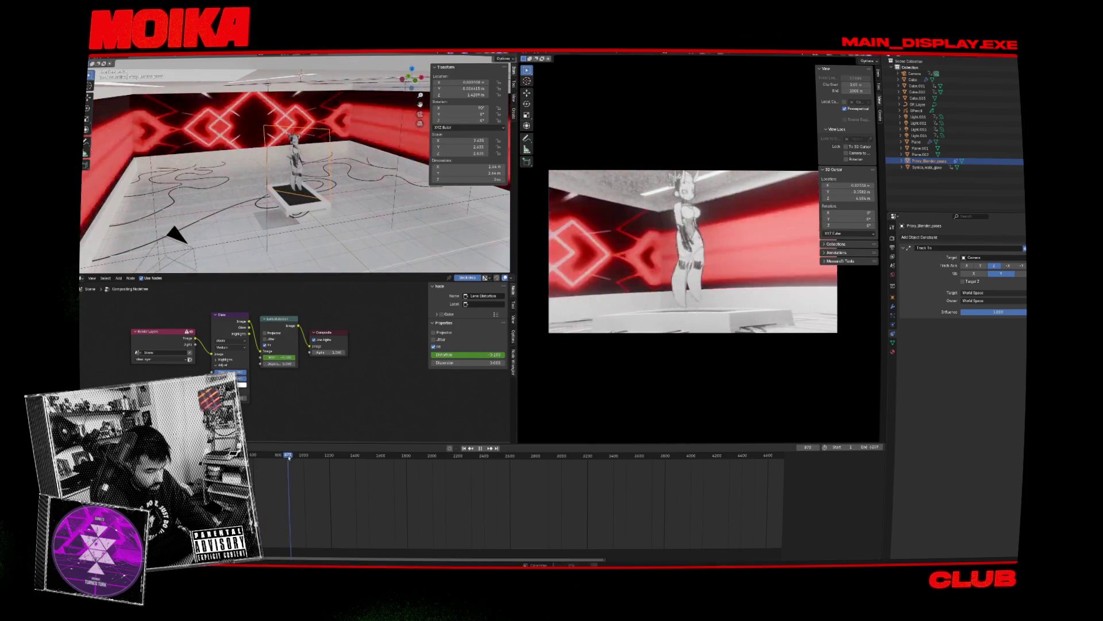
key("space")
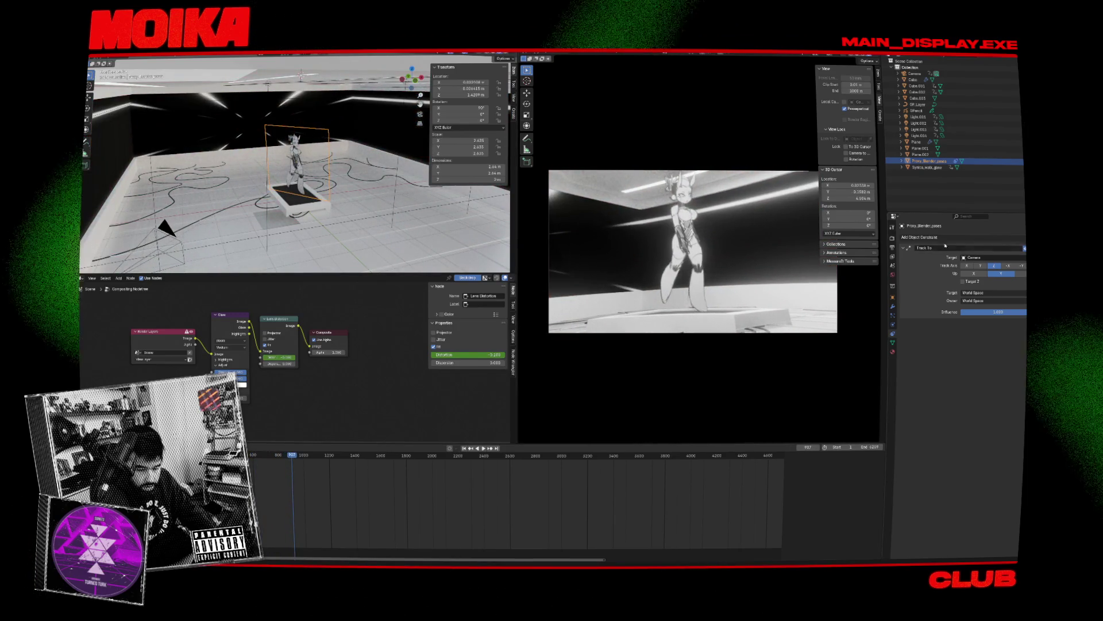
Step: Try other tracking up axes, then set the Up axis back to Y
left_click(974, 274)
left_click(1001, 273)
left_click(1022, 274)
left_click(1011, 274)
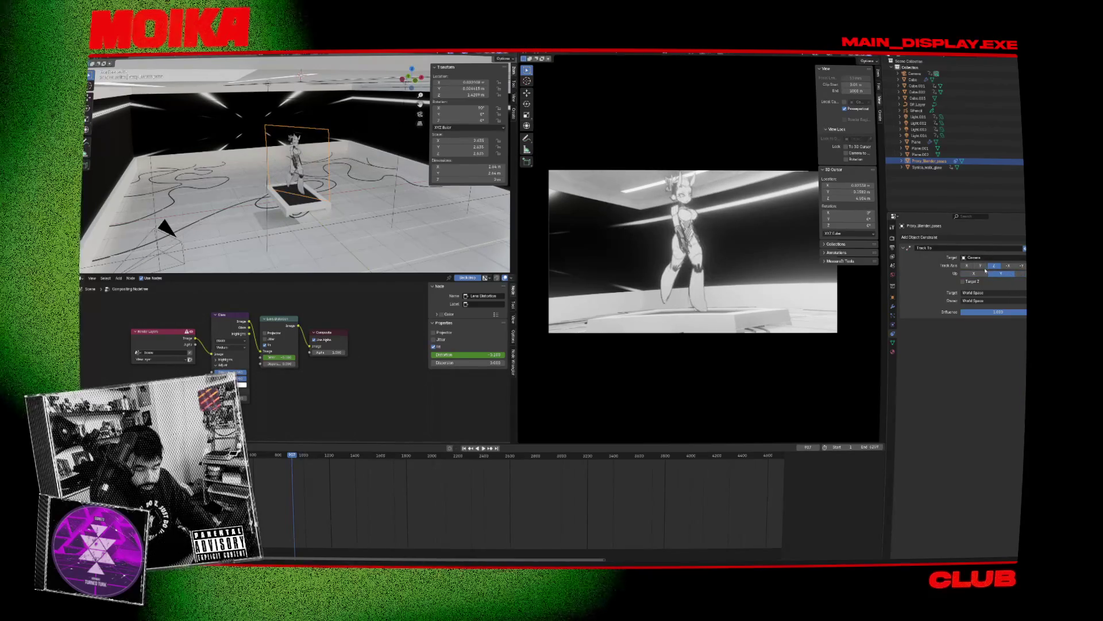
Step: Test Custom Space for the Track To target, then keep it at World Space
left_click(983, 292)
left_click(974, 307)
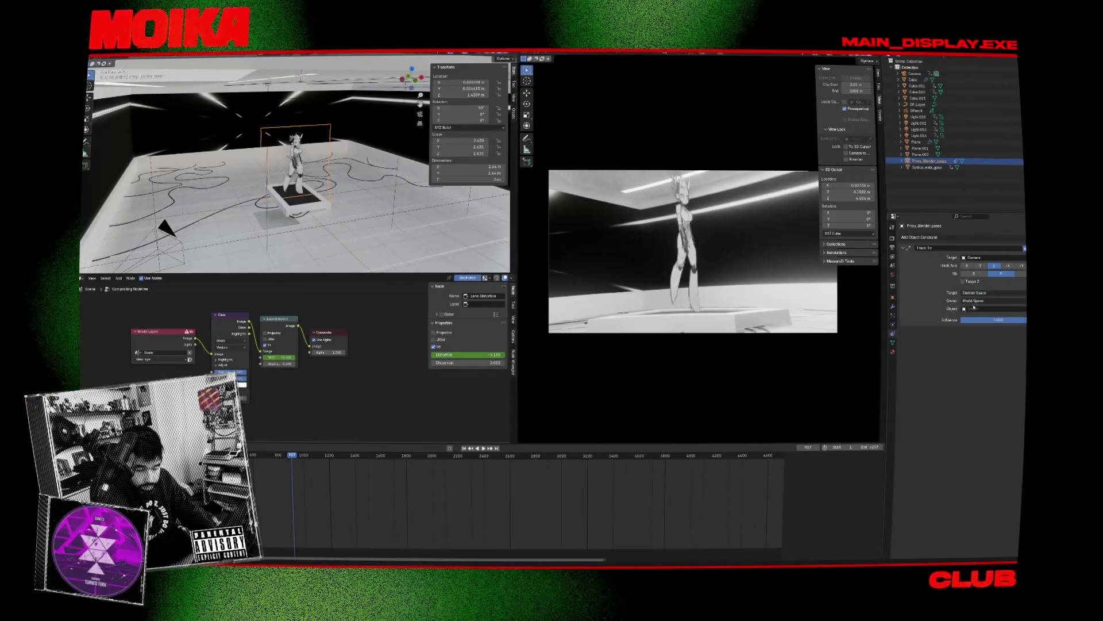
left_click(975, 300)
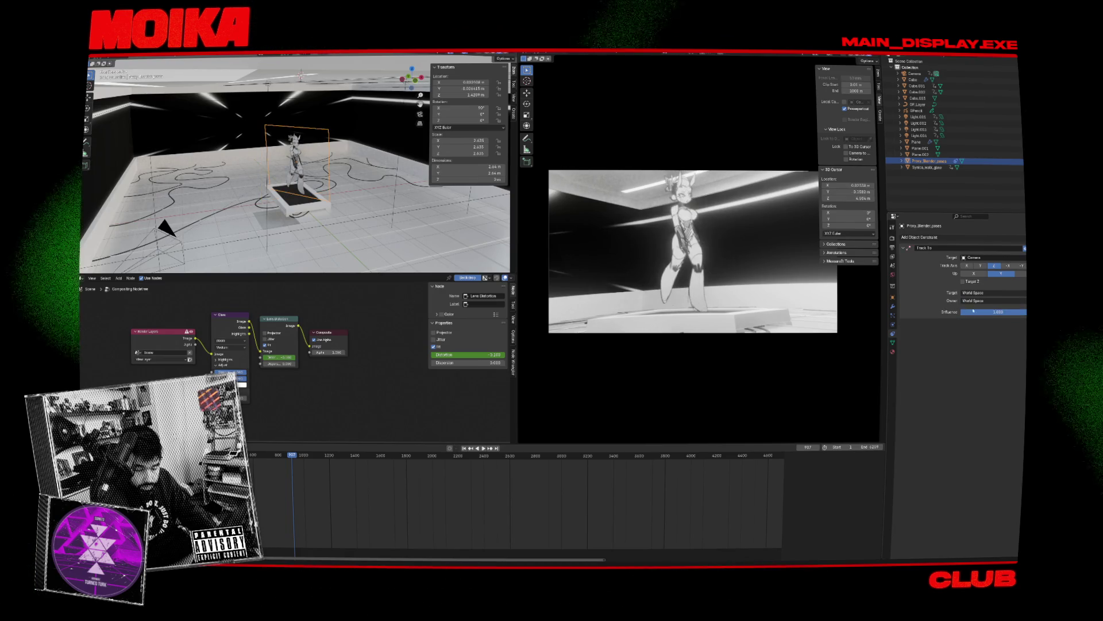
left_click(983, 292)
left_click(980, 301)
left_click(983, 292)
left_click(982, 301)
left_click(983, 292)
left_click(980, 300)
left_click(983, 293)
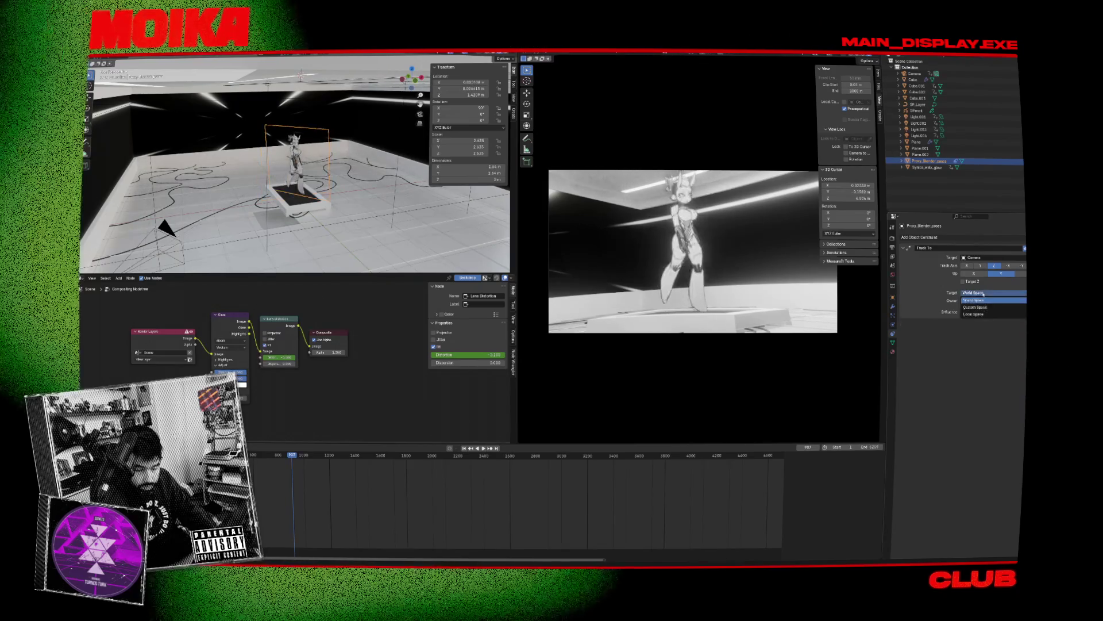
left_click(983, 315)
key("ctrl+z")
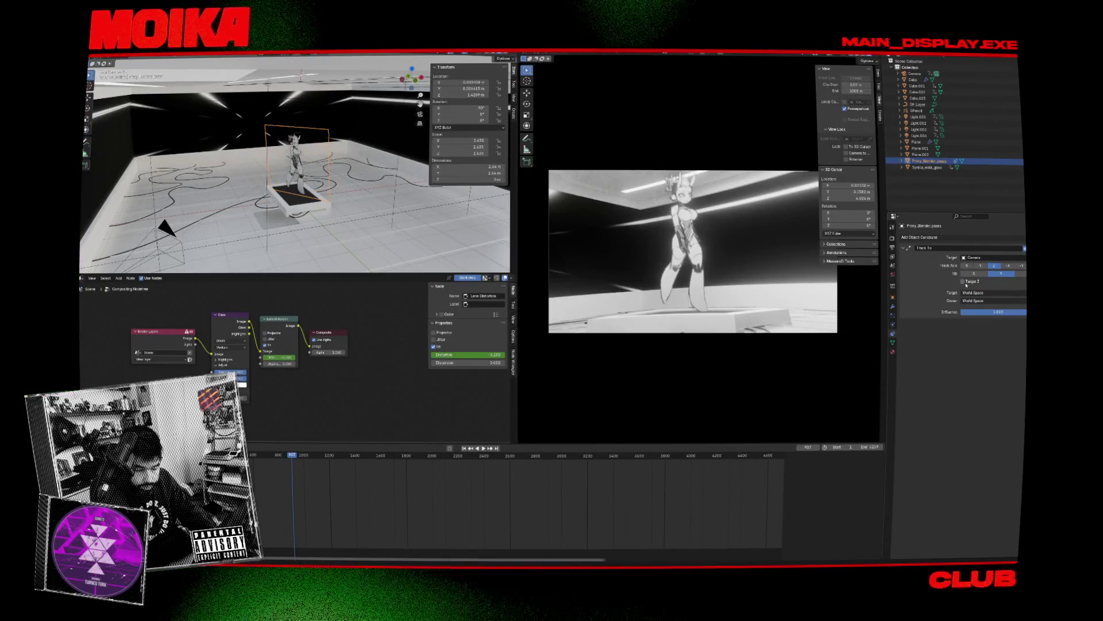
Step: Frame the character plane and view it from the front
mouse_move(270, 172)
middle_mouse_down()
mouse_move(261, 160)
mouse_move(281, 175)
middle_mouse_up()
key("KP_Decimal")
key("KP_1")
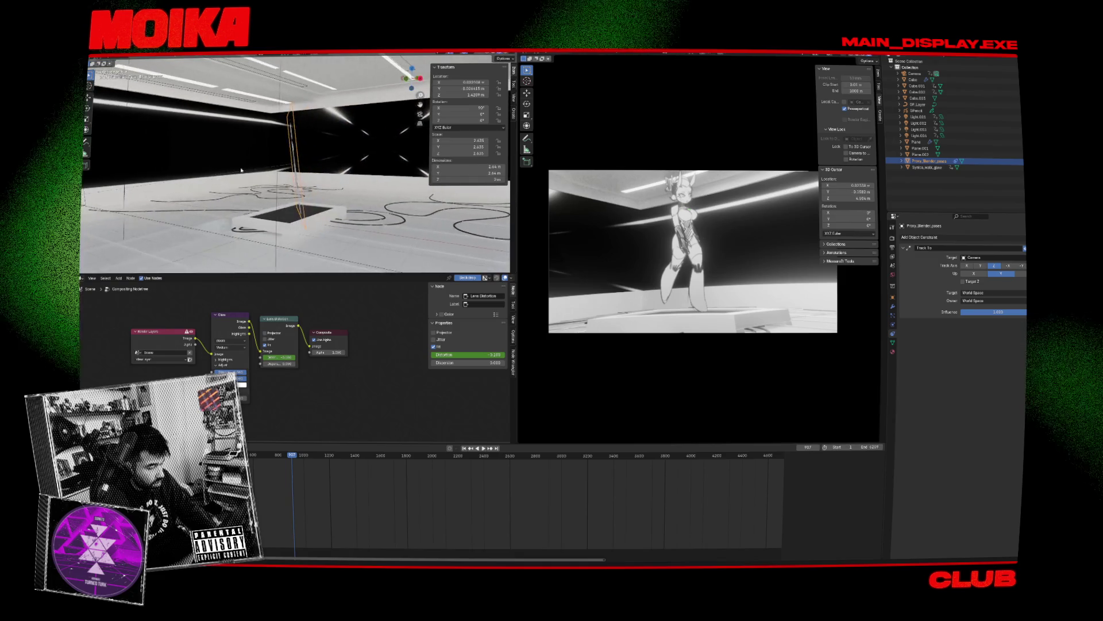
Step: Compare the -X, X and -Y track axes, then settle on Z
left_click(1007, 266)
left_click(970, 266)
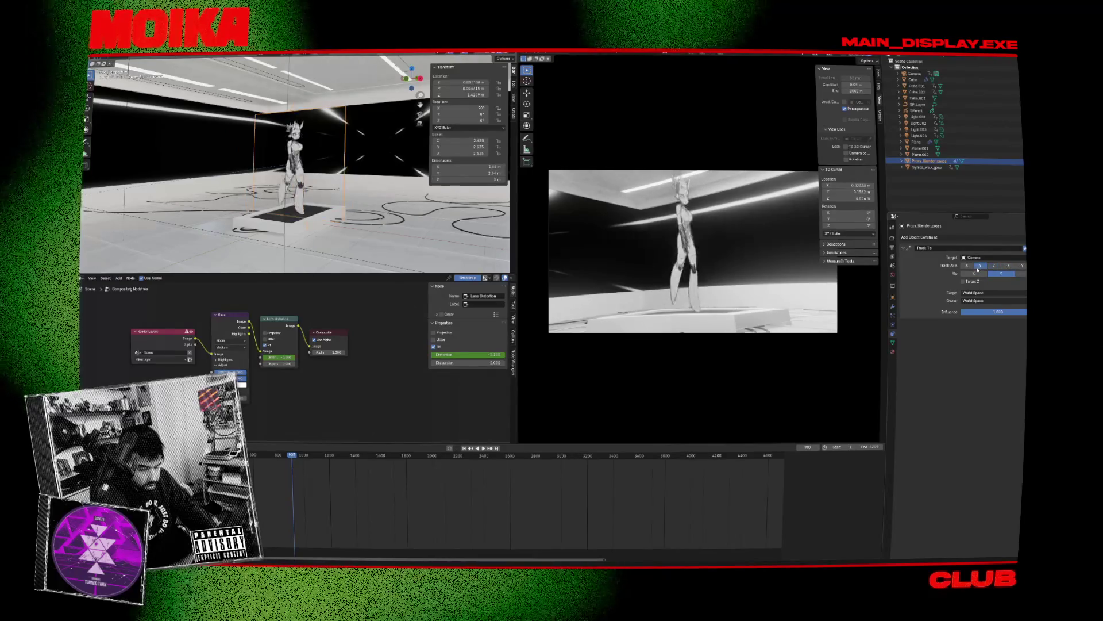
left_click(1016, 268)
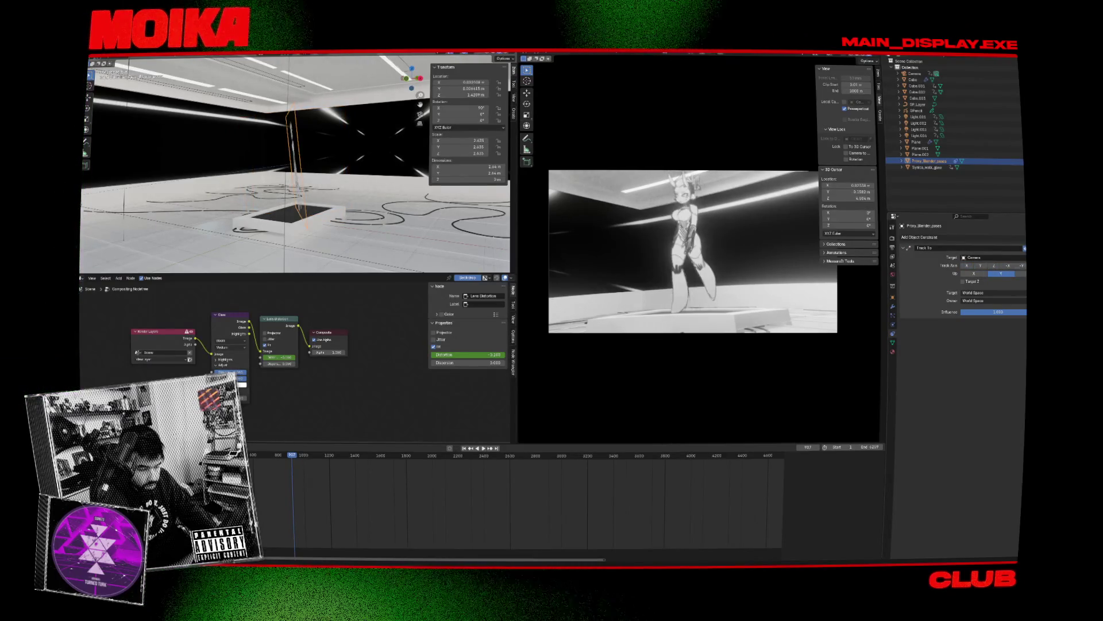
left_click(994, 266)
left_click(1008, 266)
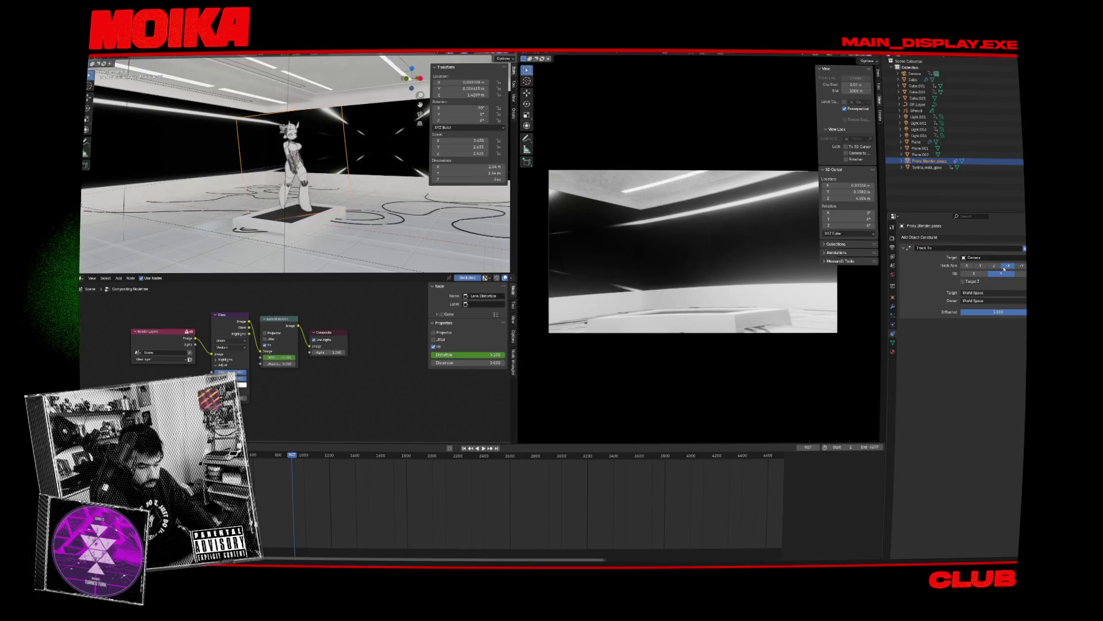
left_click(994, 266)
left_click(1007, 266)
left_click(992, 267)
Step: Save the file, then play the animation from the start and stop it near frame 700
key("ctrl+s")
key("shift+Left")
key("space")
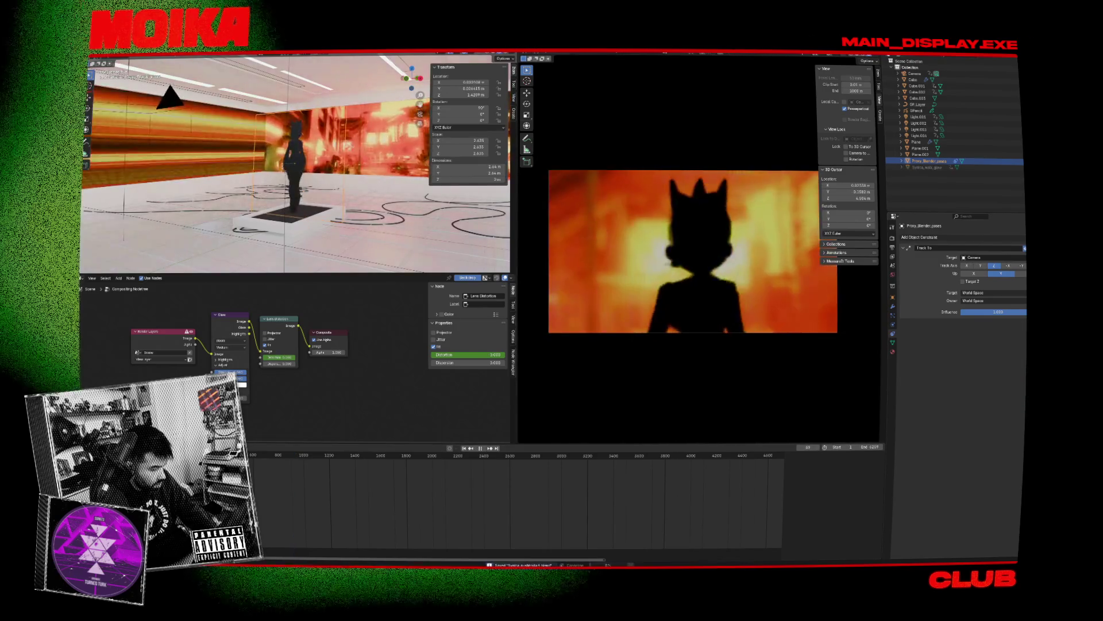
left_click(267, 456)
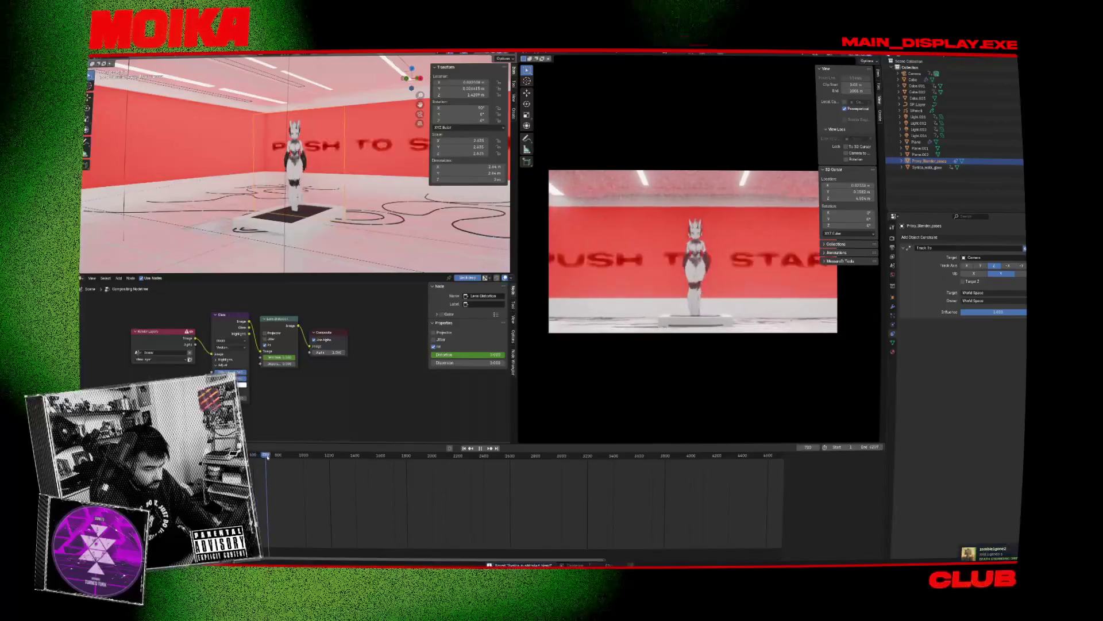
key("space")
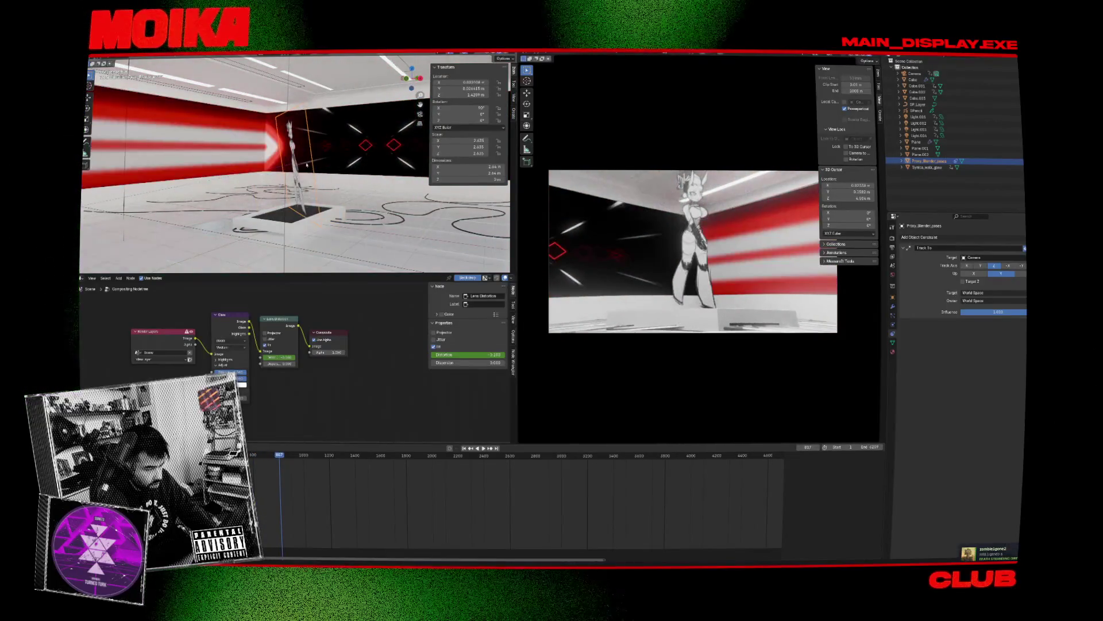
Step: Look through the character plane, then return to a free view orbiting the character and show the constraint list
key("ctrl+KP_0")
key("r")
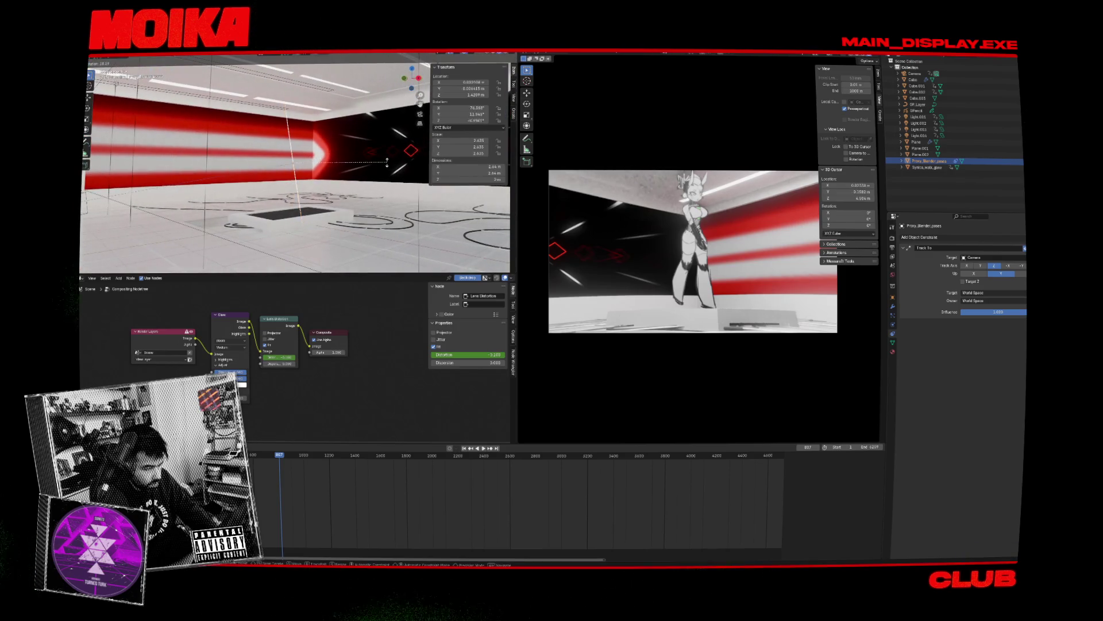
left_click(306, 131)
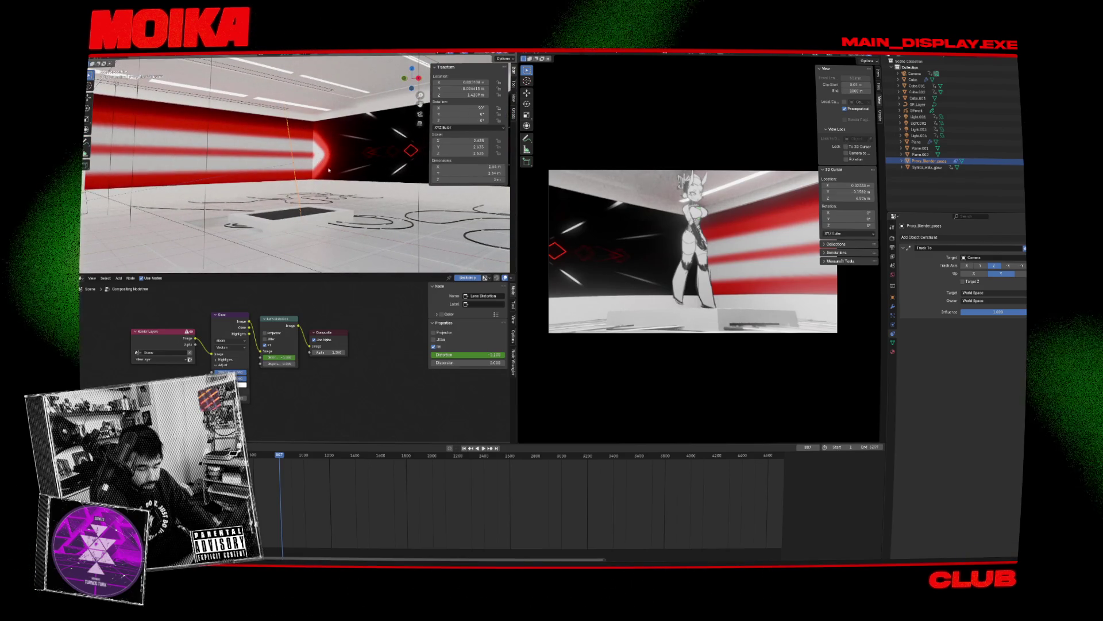
key("KP_Decimal")
scroll(388, 173, "down", 5)
middle_click_drag(388, 173, 312, 163)
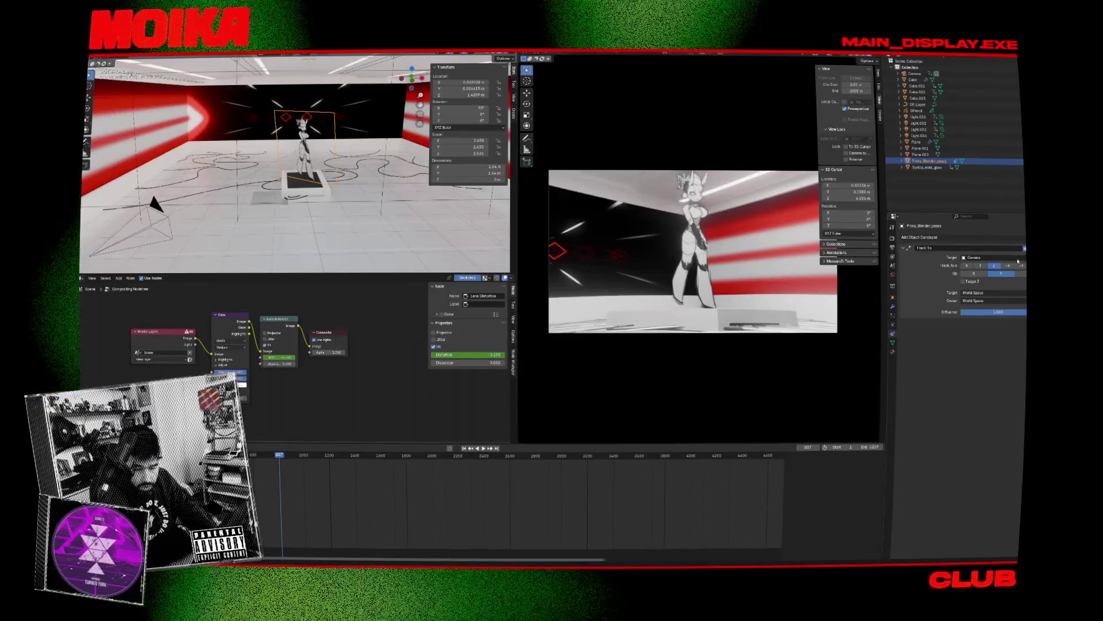
left_click(1016, 238)
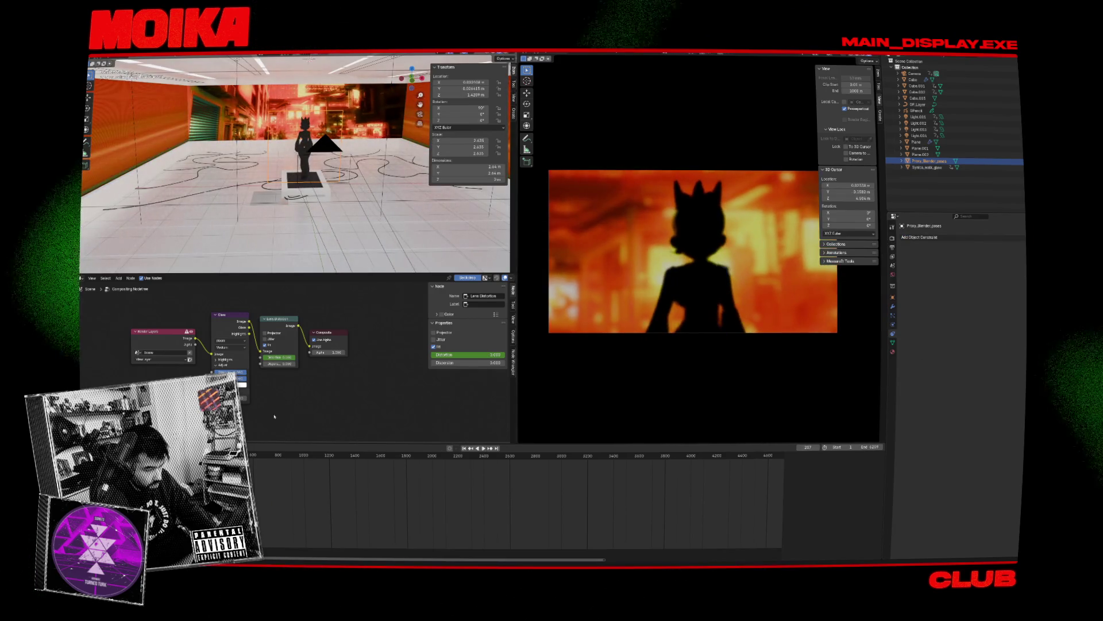
Step: Add a Child Of constraint to Proxy_Blender_poses with the Camera as target, then play
left_click(1016, 238)
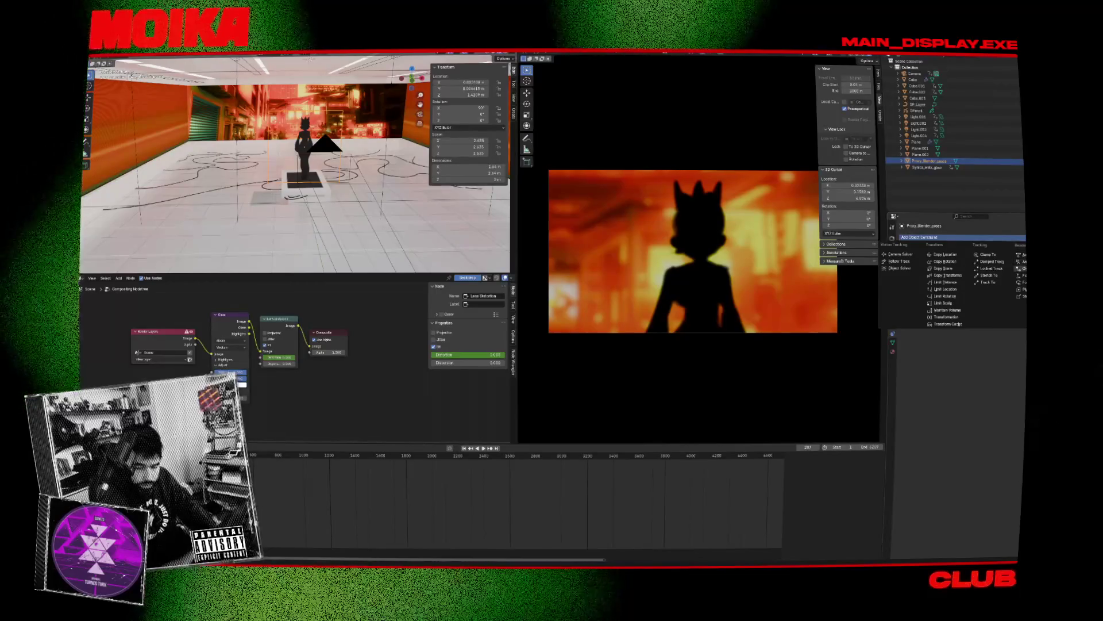
left_click(1021, 268)
left_click(1022, 257)
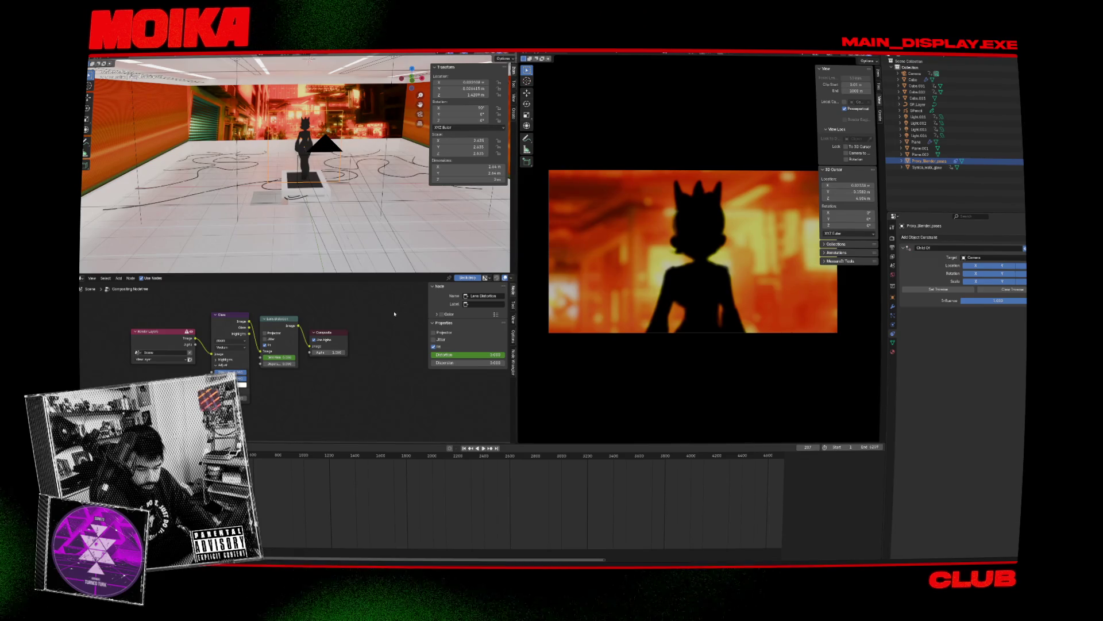
key("space")
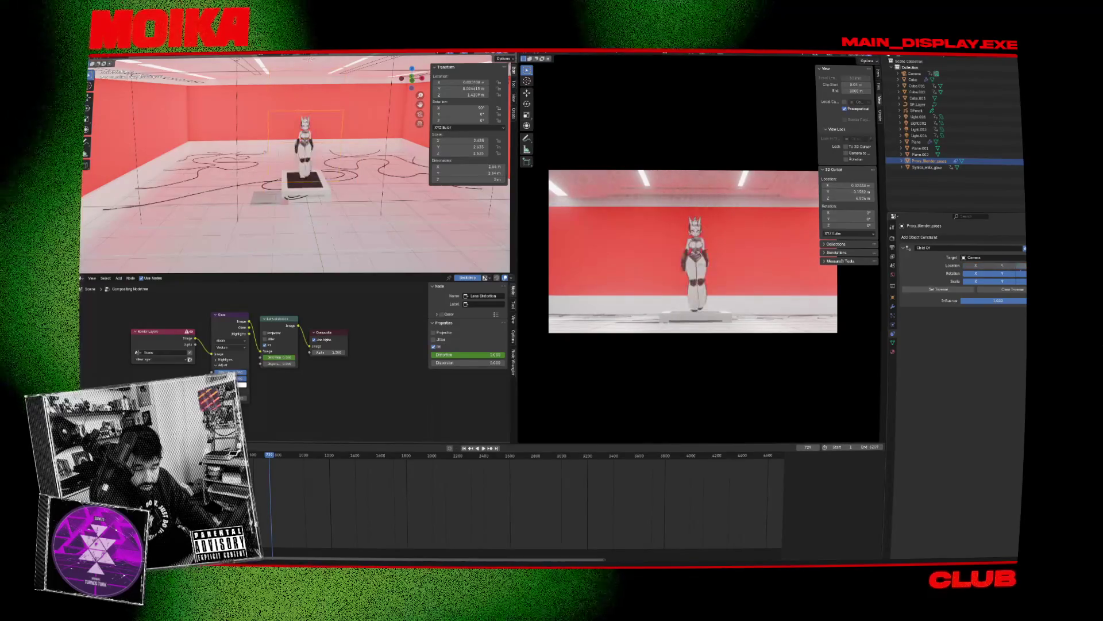
Step: Stop playback at frame 879, cancel a rotation, and lower the Child Of influence below 1.0
key("space")
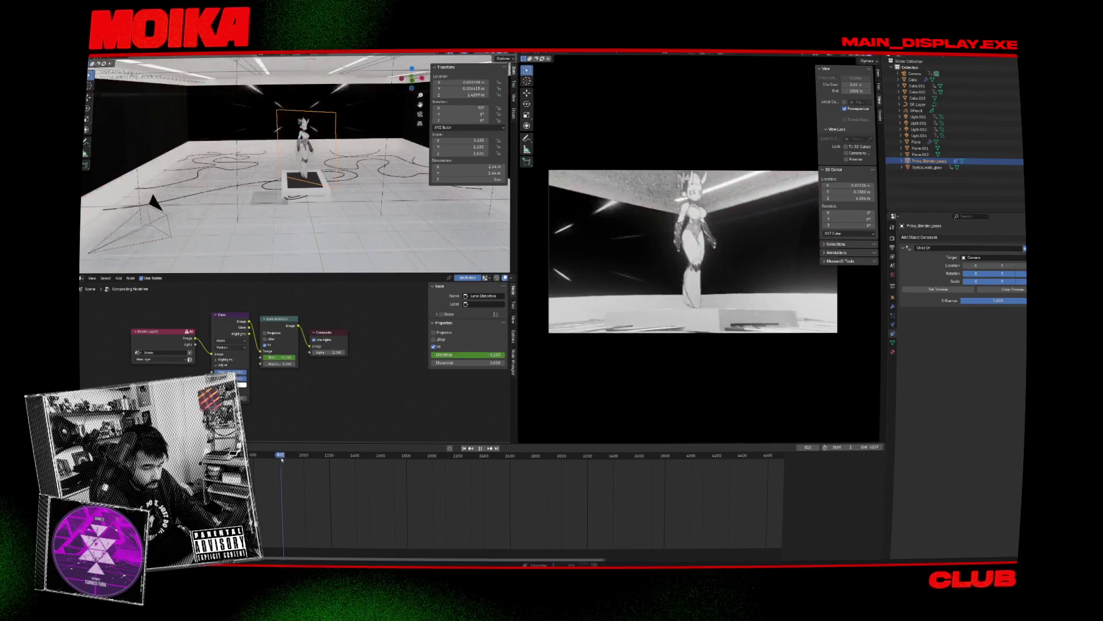
key("space")
key("r")
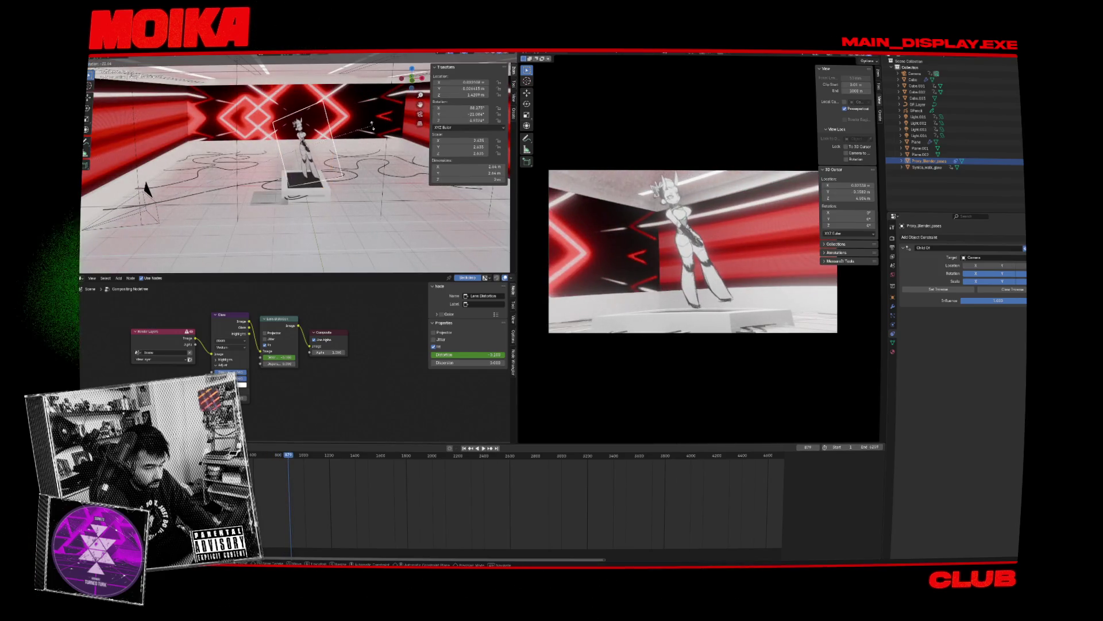
key("Escape")
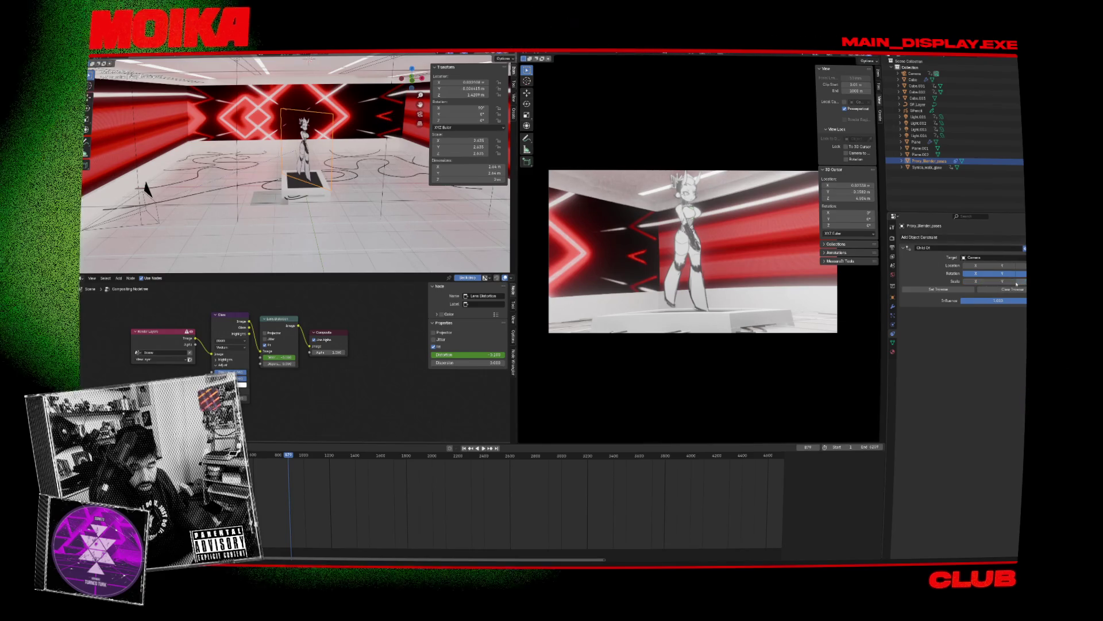
left_click_drag(993, 300, 973, 300)
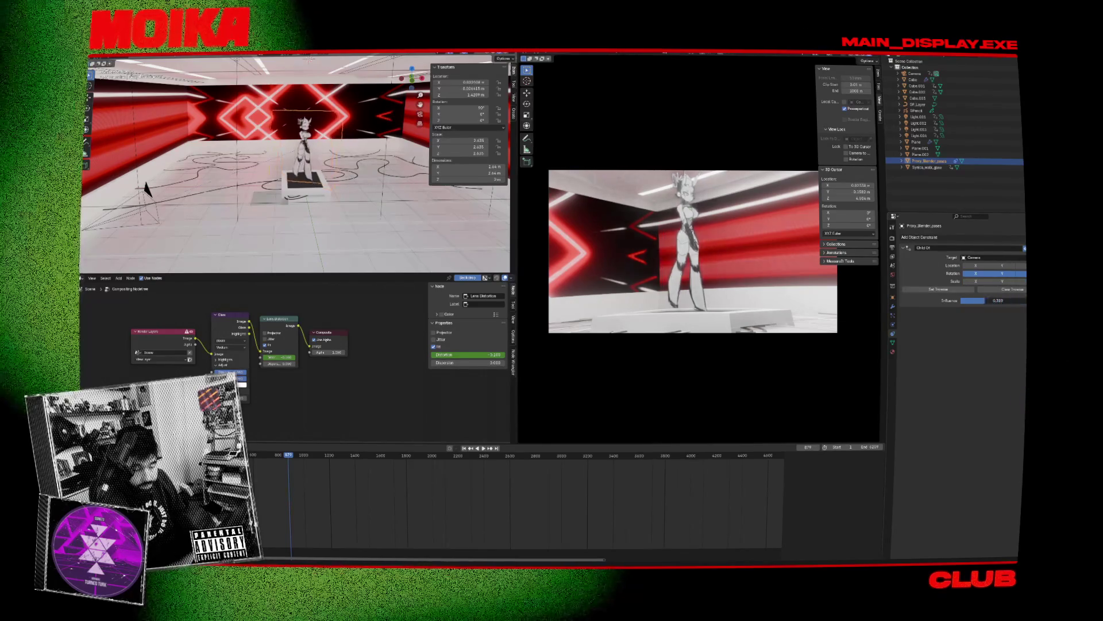
Step: Reset the Child Of influence to 1.0 and stop inheriting the camera's Y rotation
key("ctrl+z")
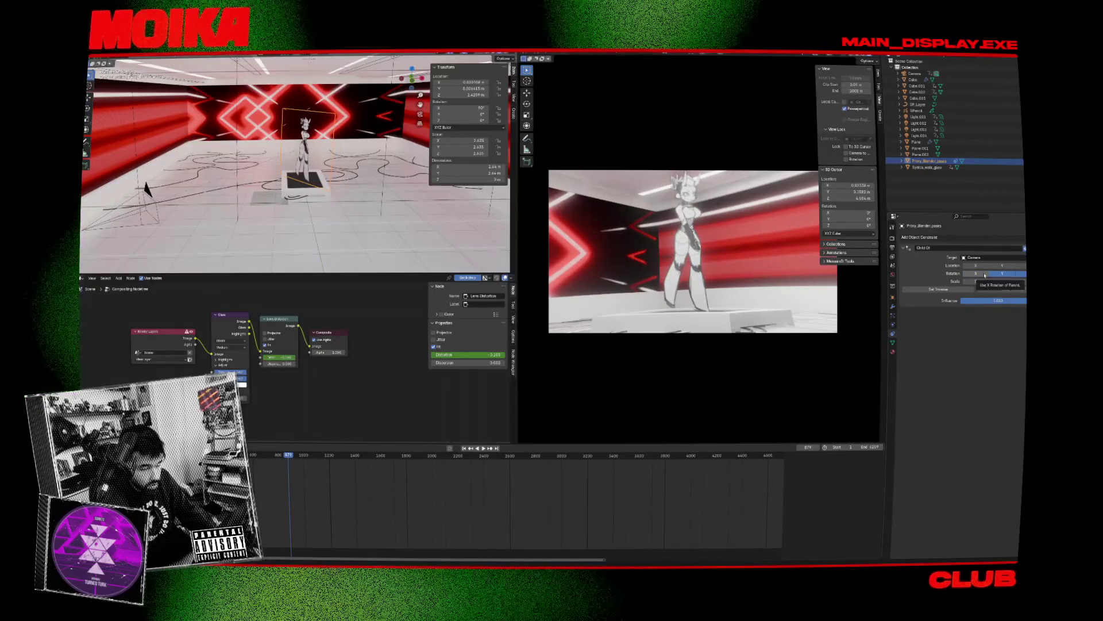
left_click(985, 276)
mouse_move(310, 184)
middle_mouse_down()
mouse_move(335, 185)
mouse_move(239, 188)
middle_mouse_up()
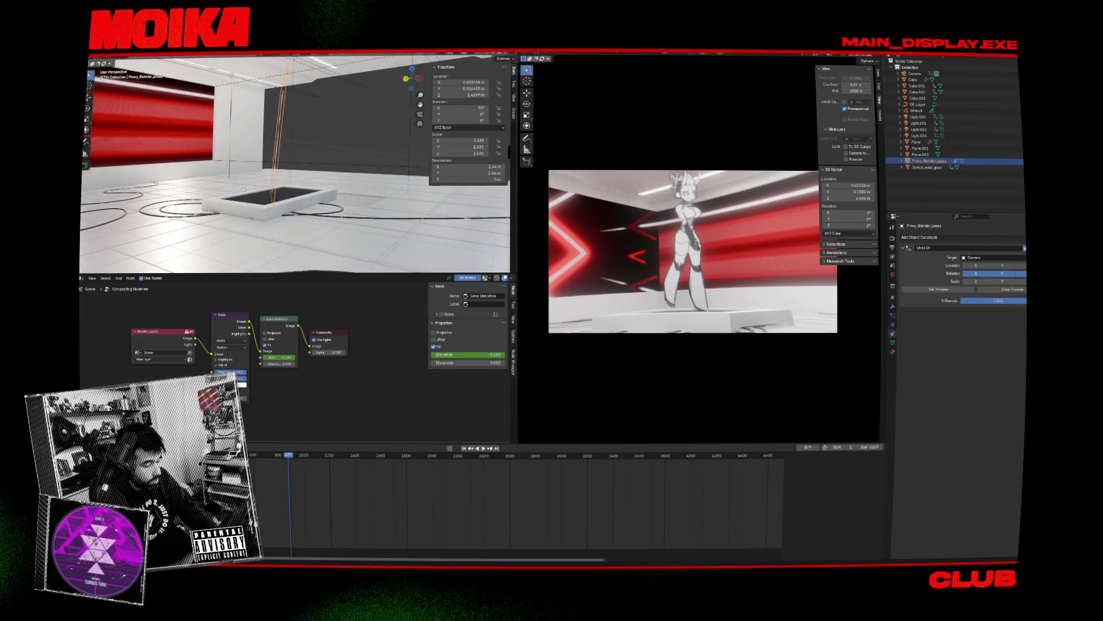
left_click(1015, 277)
left_click(1009, 276)
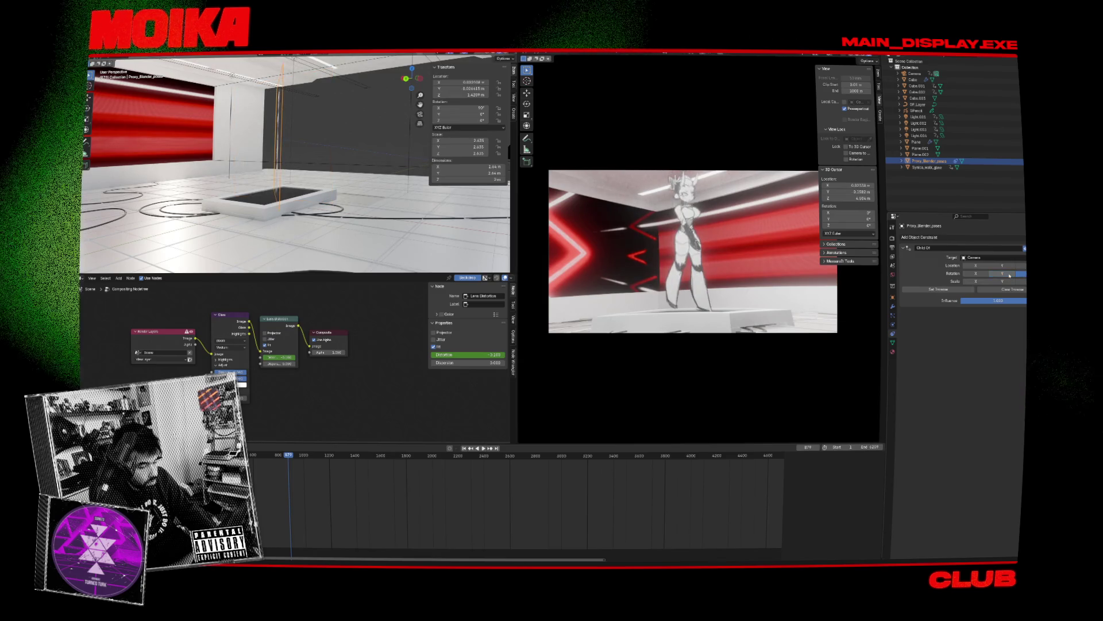
Step: Play and scrub to frame 1013 to check the result, then save the file
key("space")
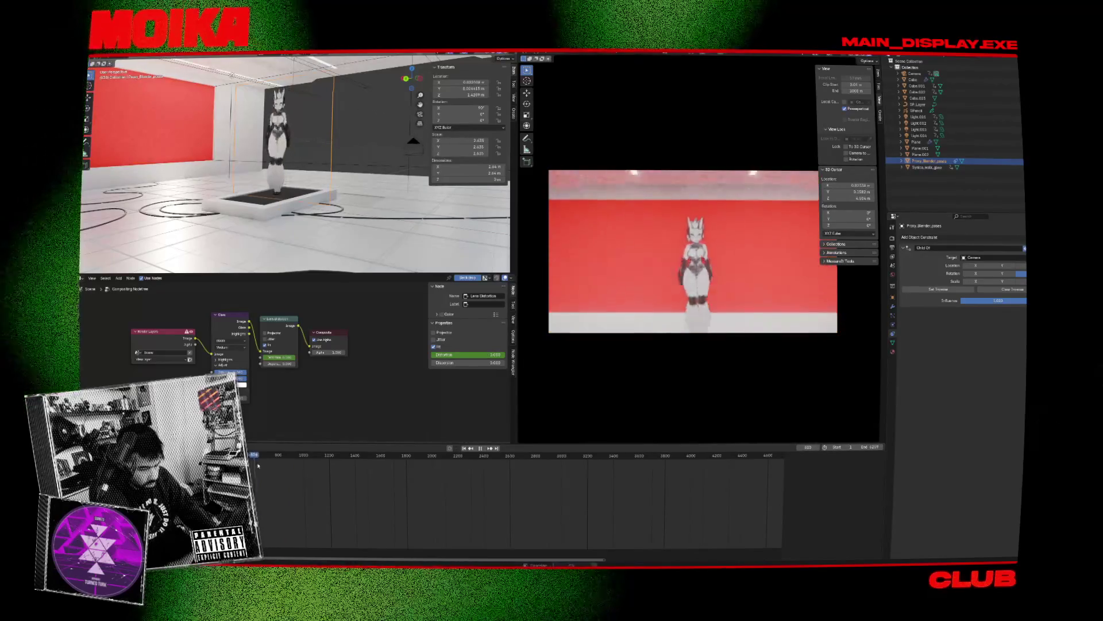
left_click(293, 471)
left_click_drag(293, 471, 304, 482)
key("ctrl+s")
Step: Select the Camera, show its camera data settings, and play its keyframed move
left_click(914, 74)
left_click(893, 324)
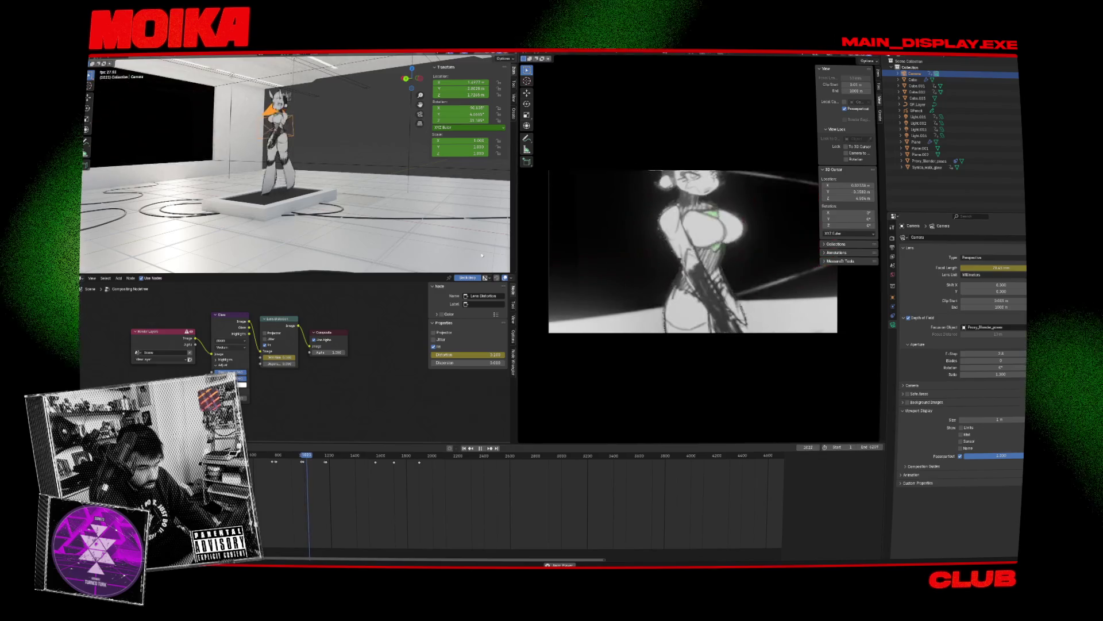
mouse_move(291, 160)
middle_mouse_down()
mouse_move(332, 162)
mouse_move(318, 163)
middle_mouse_up()
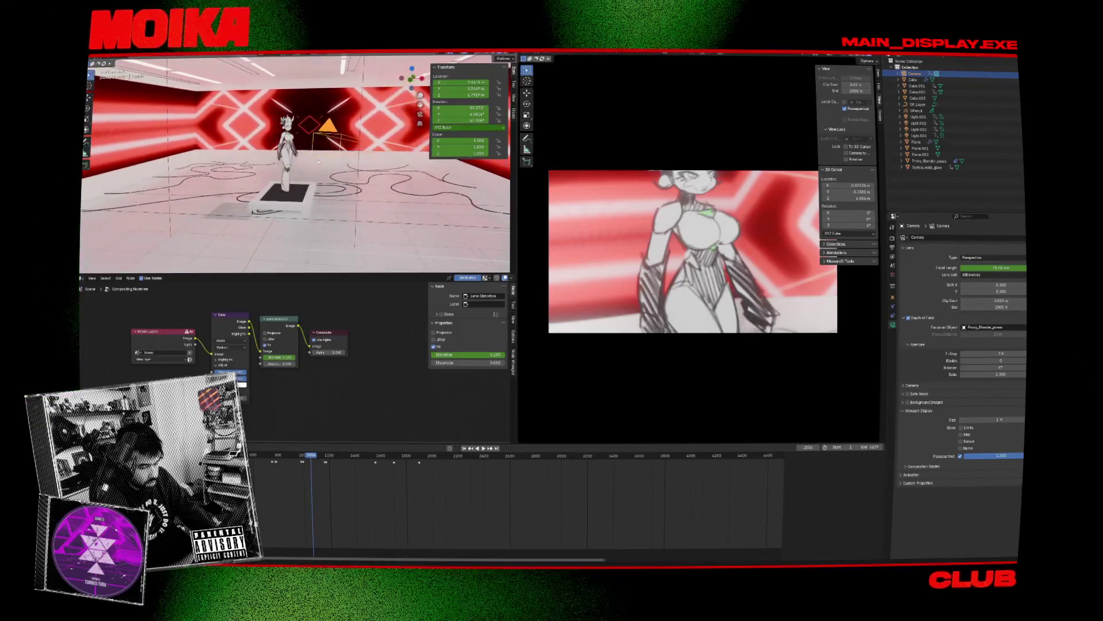
key("space")
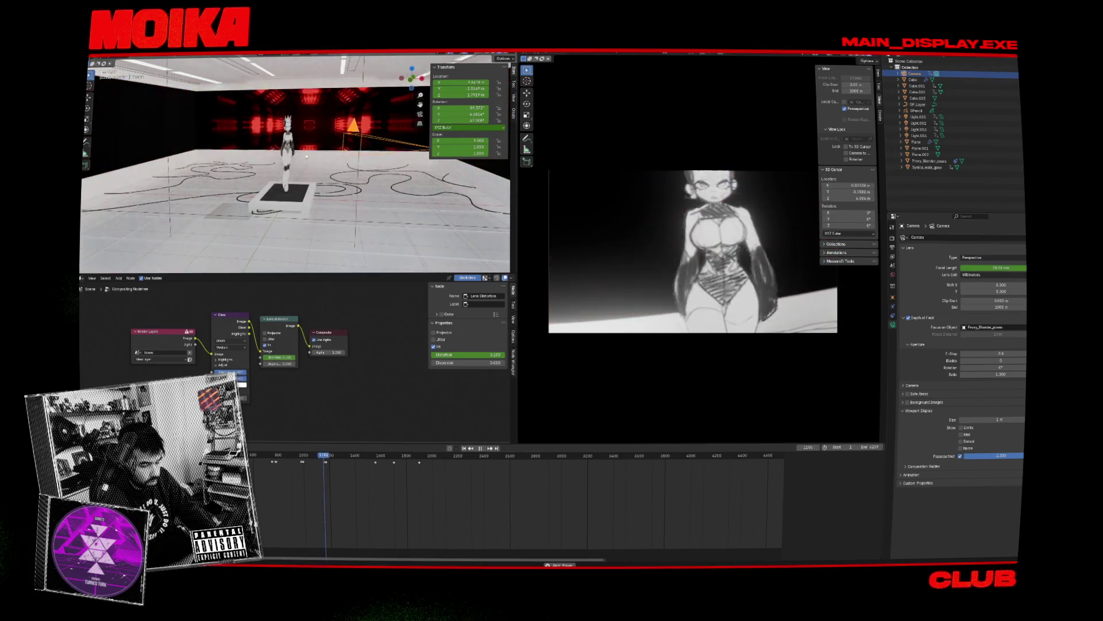
key("space")
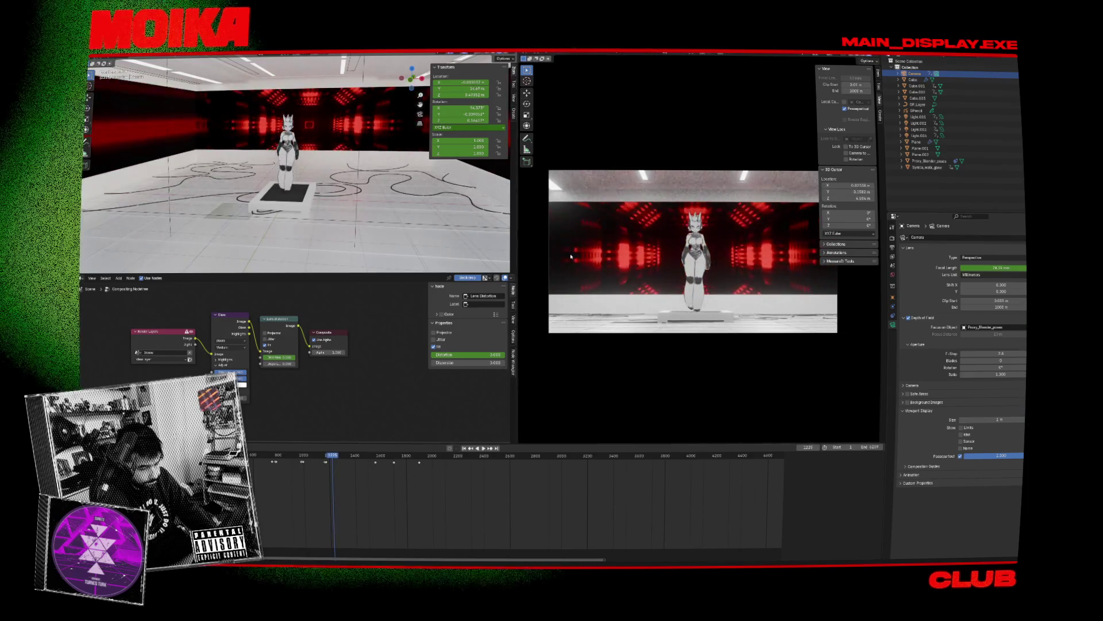
Step: Enlarge the camera preview, replay from frame 756, and select Proxy_Blender_poses
key("Home")
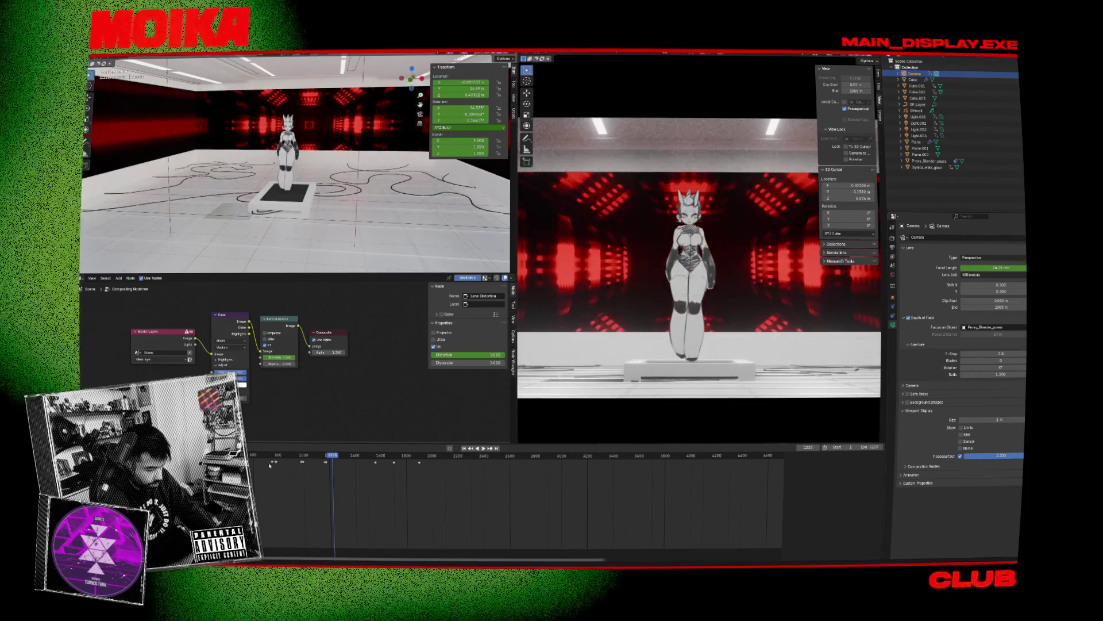
left_click(270, 463)
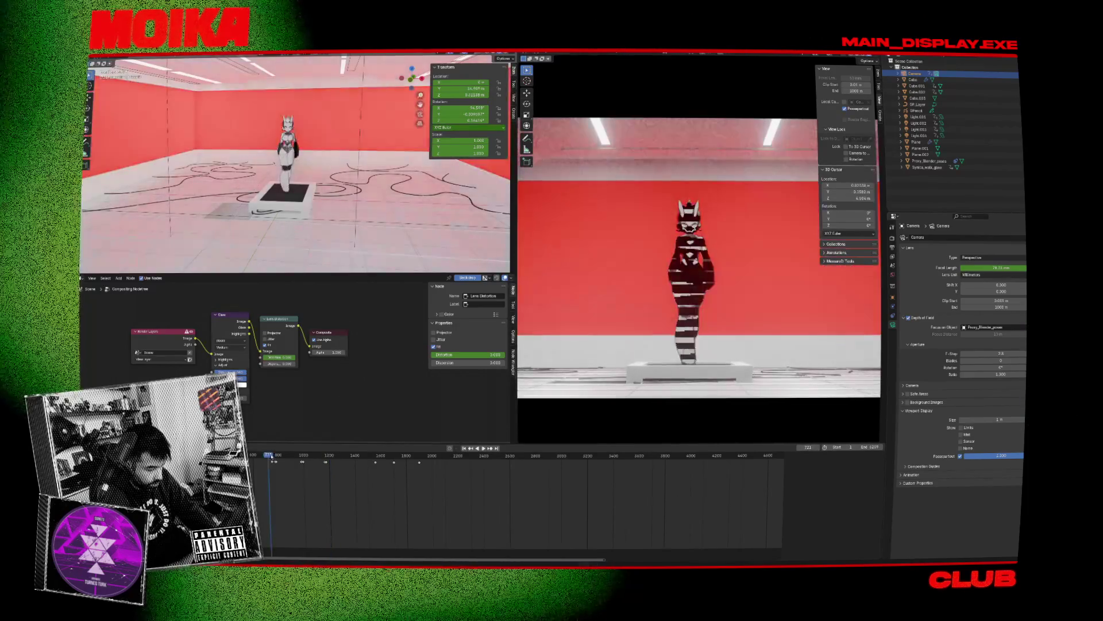
key("space")
key("space")
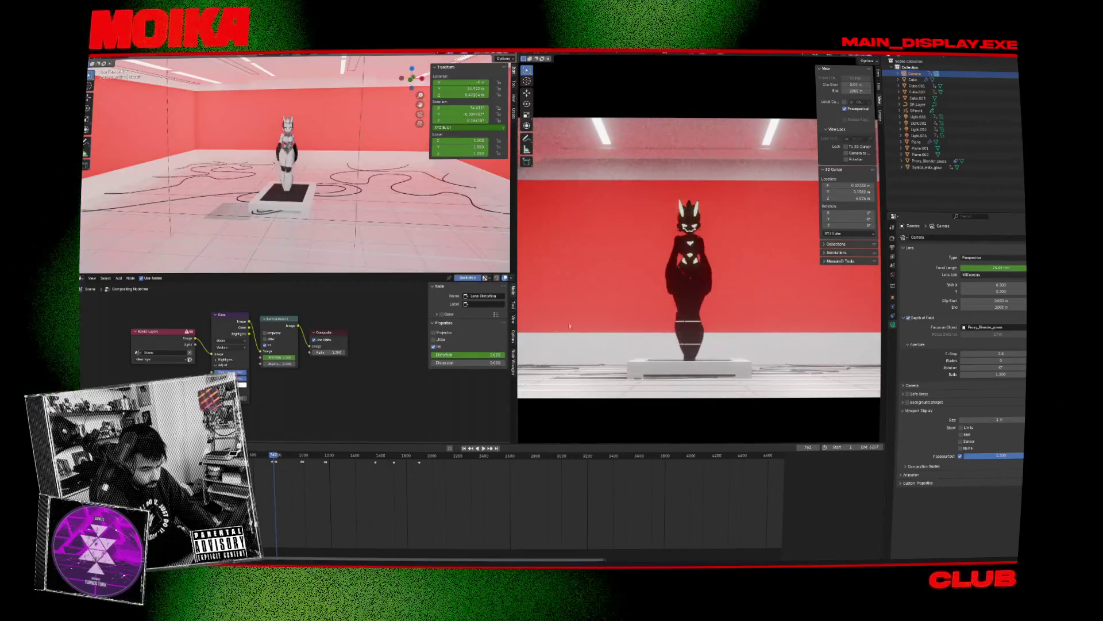
left_click(929, 161)
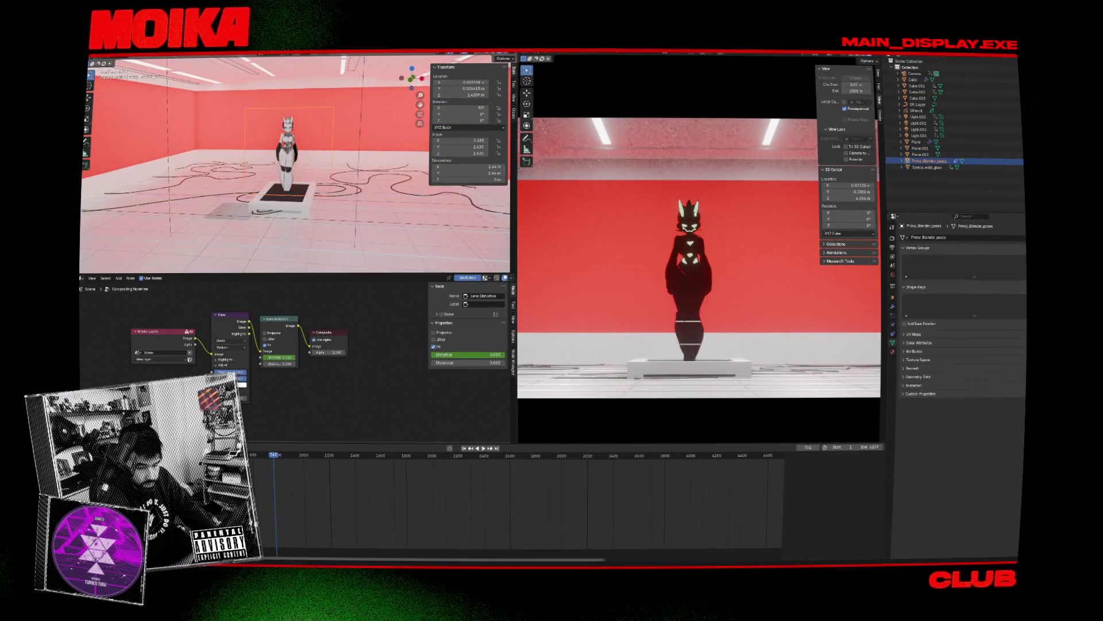
Step: Delete the Syntca_walk_glow model and play the animation without it
left_click(926, 168)
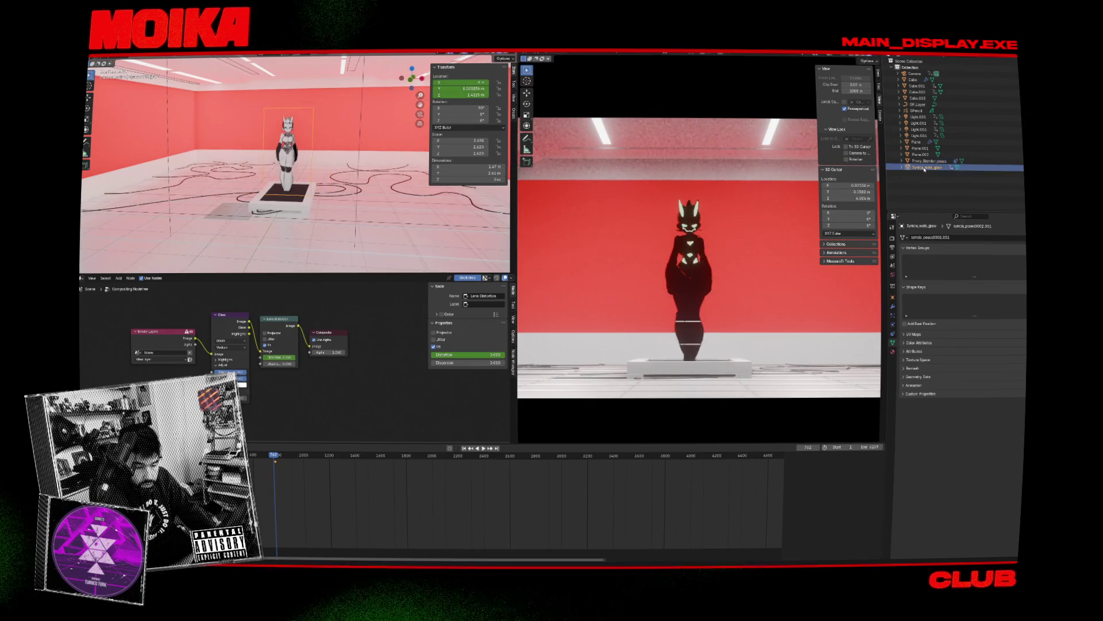
key("g")
key("Escape")
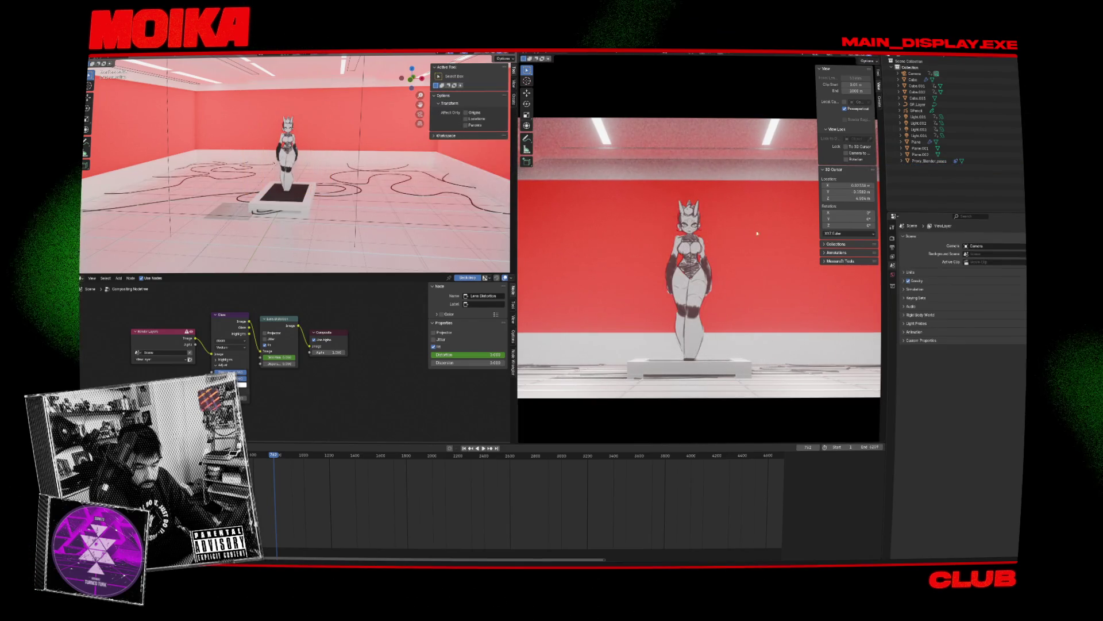
key("x")
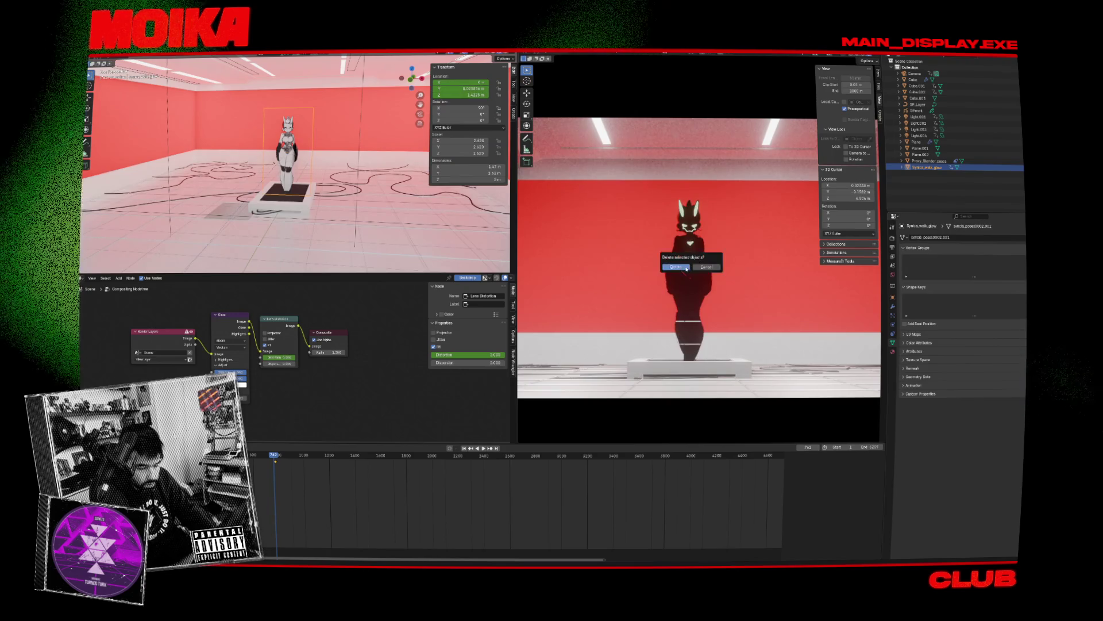
left_click(689, 256)
key("space")
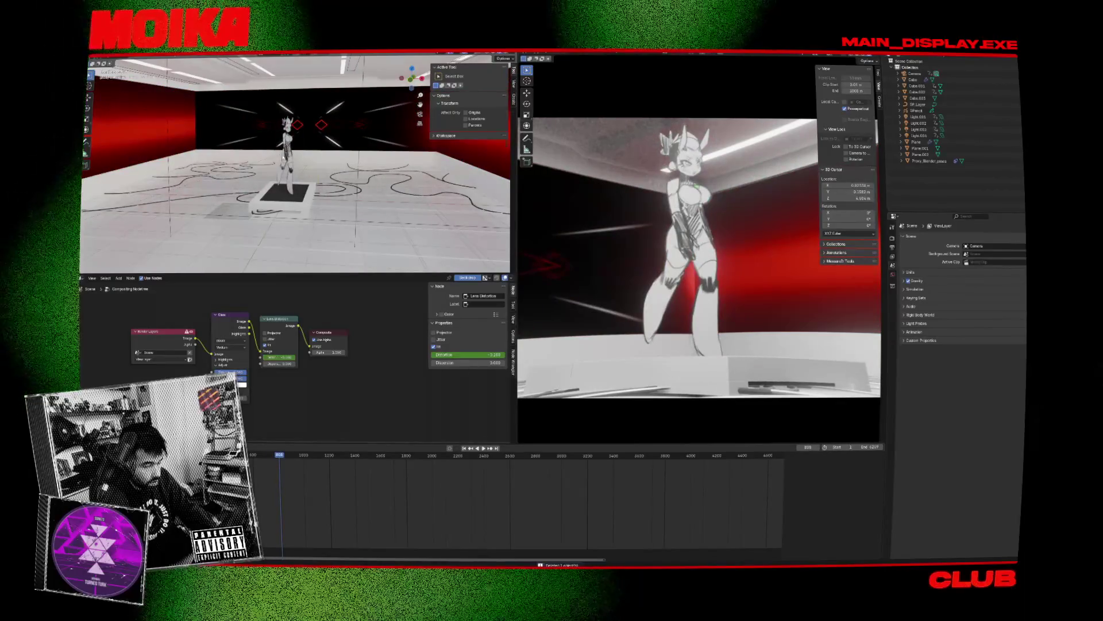
Step: Switch to Front view, deselect the plane, and bring up the Shift+A Empty submenu
left_click(226, 206)
key("KP_1")
left_click(395, 158)
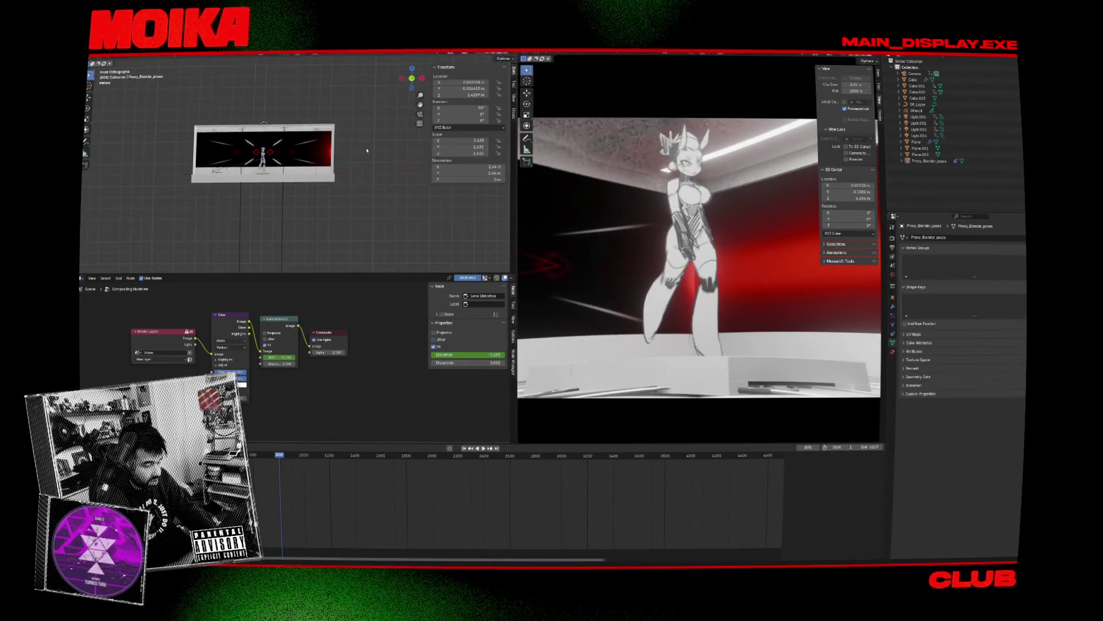
key("shift+a")
mouse_move(367, 151)
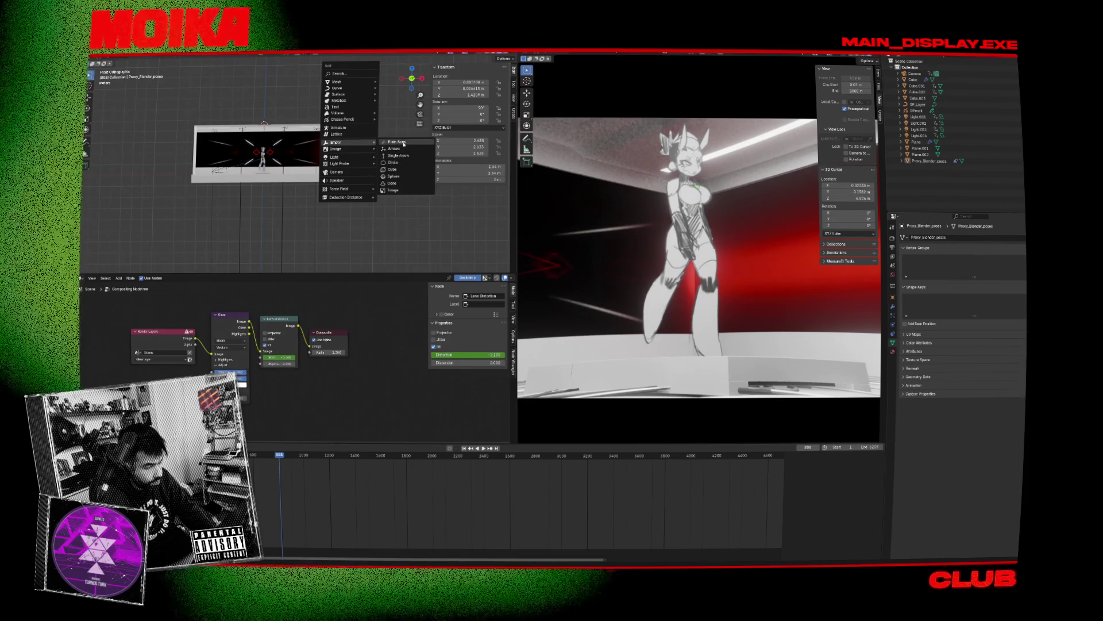
Step: Add a plain axes Empty, scale it to about 4.49, and move it down
left_click(404, 144)
key("g")
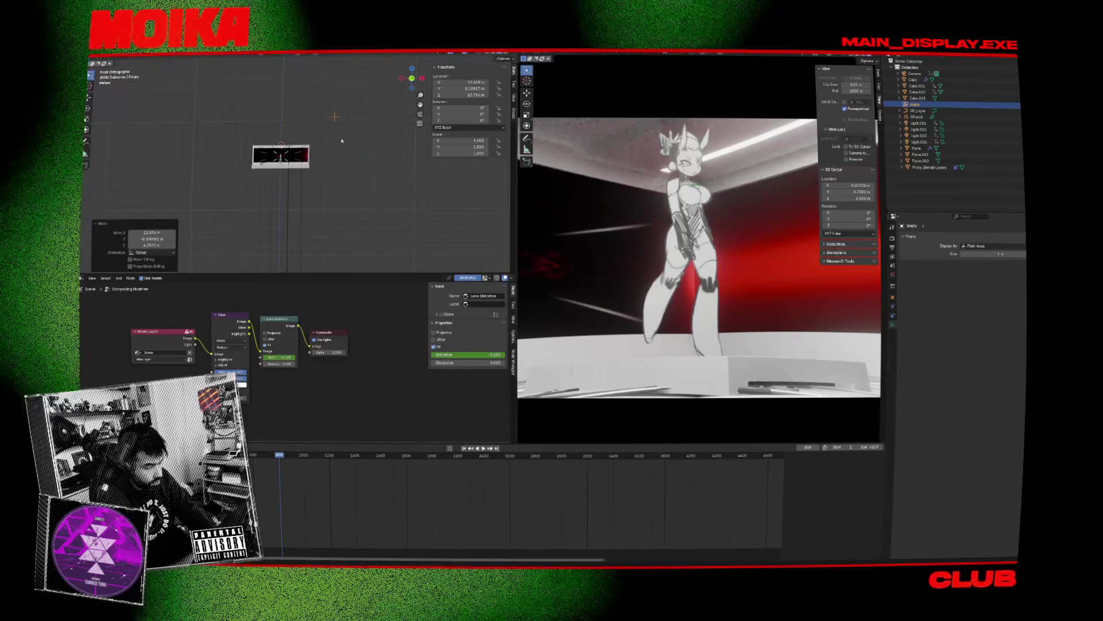
key("s")
left_click(351, 125)
key("g")
left_click(353, 135)
scroll(353, 138, "up", 2)
middle_click_drag(354, 138, 361, 151)
key("KP_1")
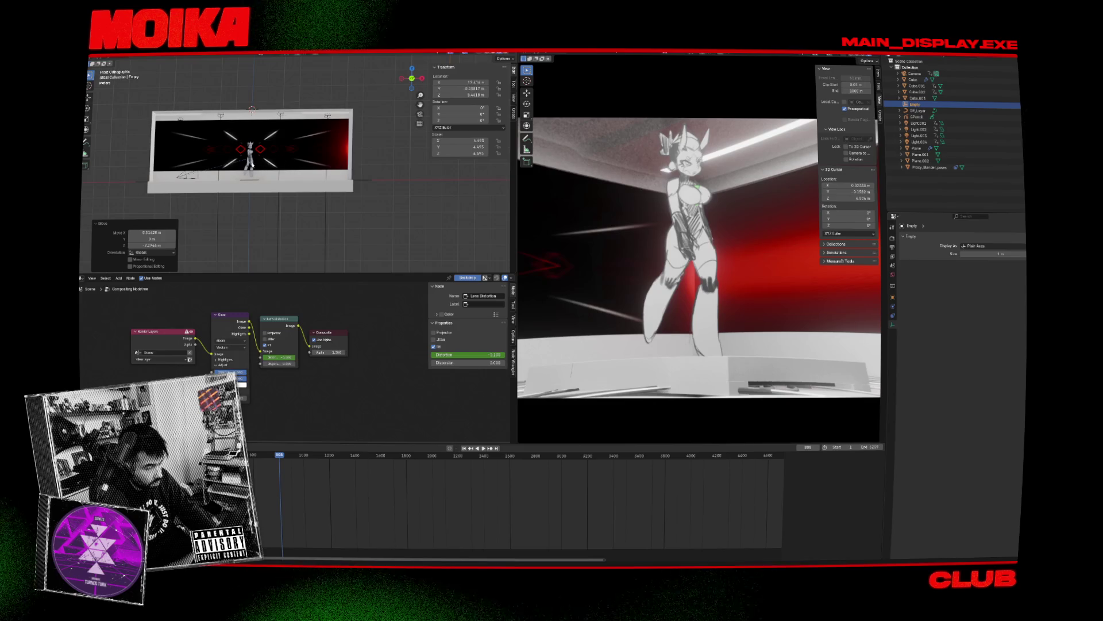
Step: Add a Child Of constraint to Proxy_Blender_poses targeting the Empty
left_click(250, 156)
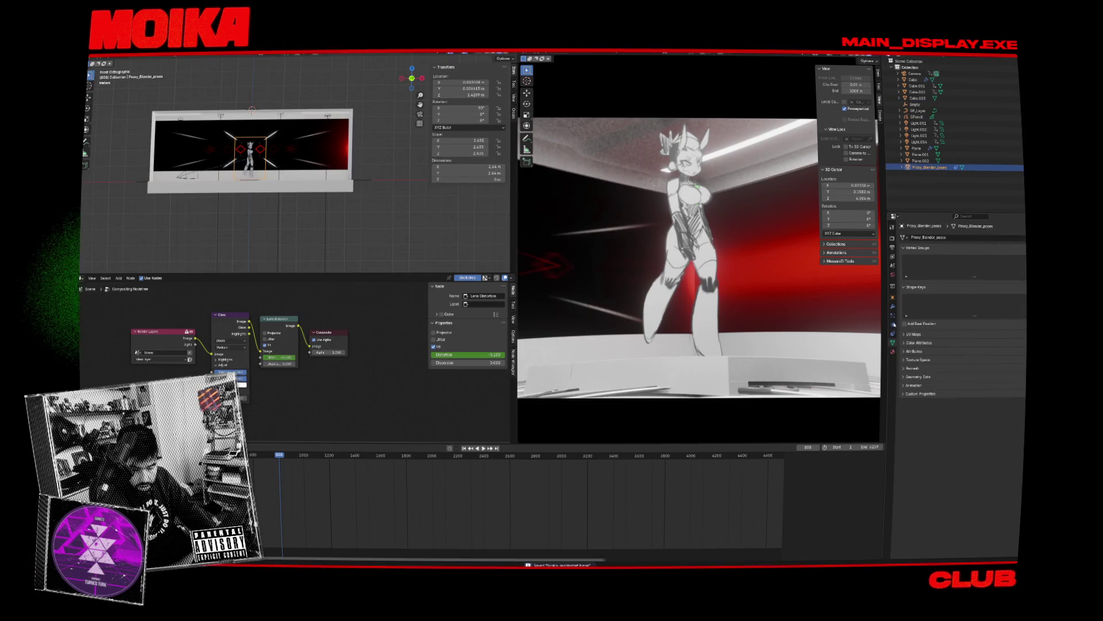
left_click(893, 308)
left_click(893, 316)
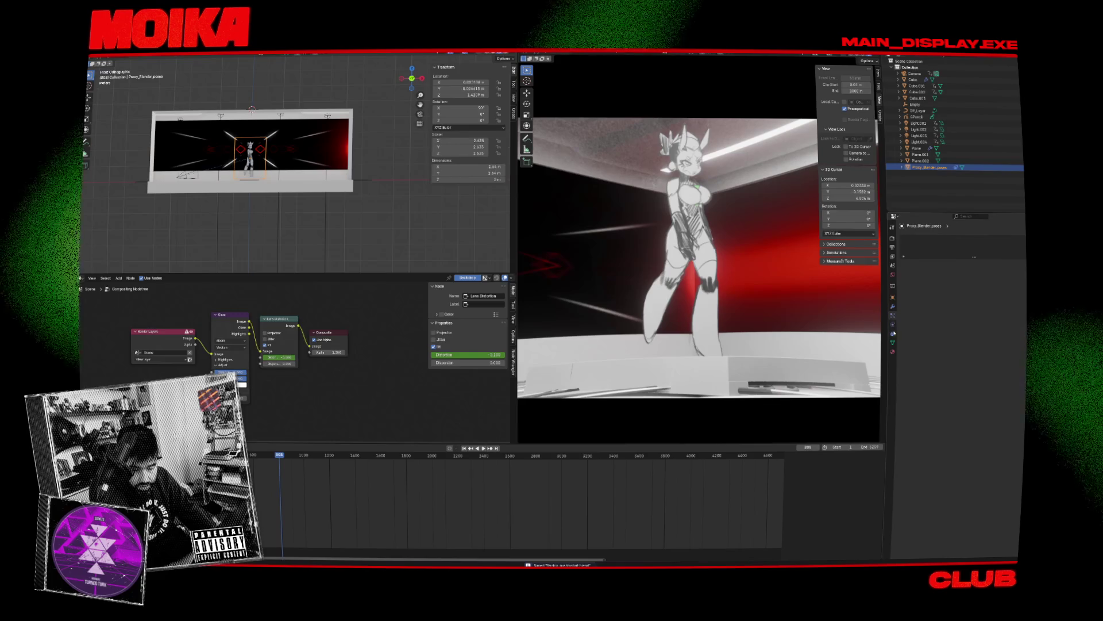
left_click(973, 239)
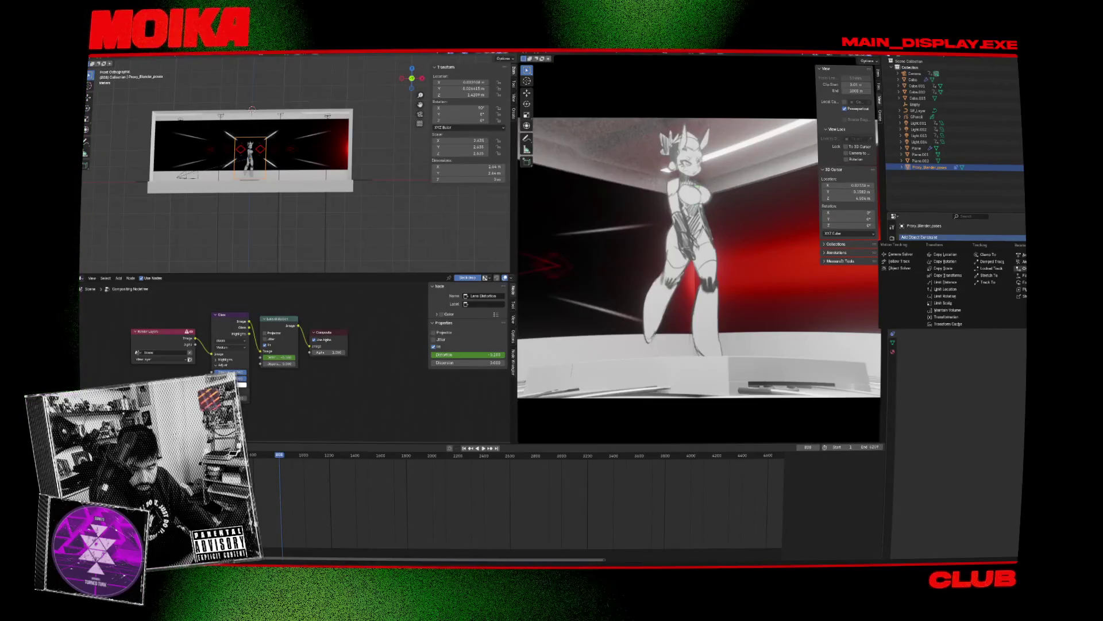
left_click(1022, 268)
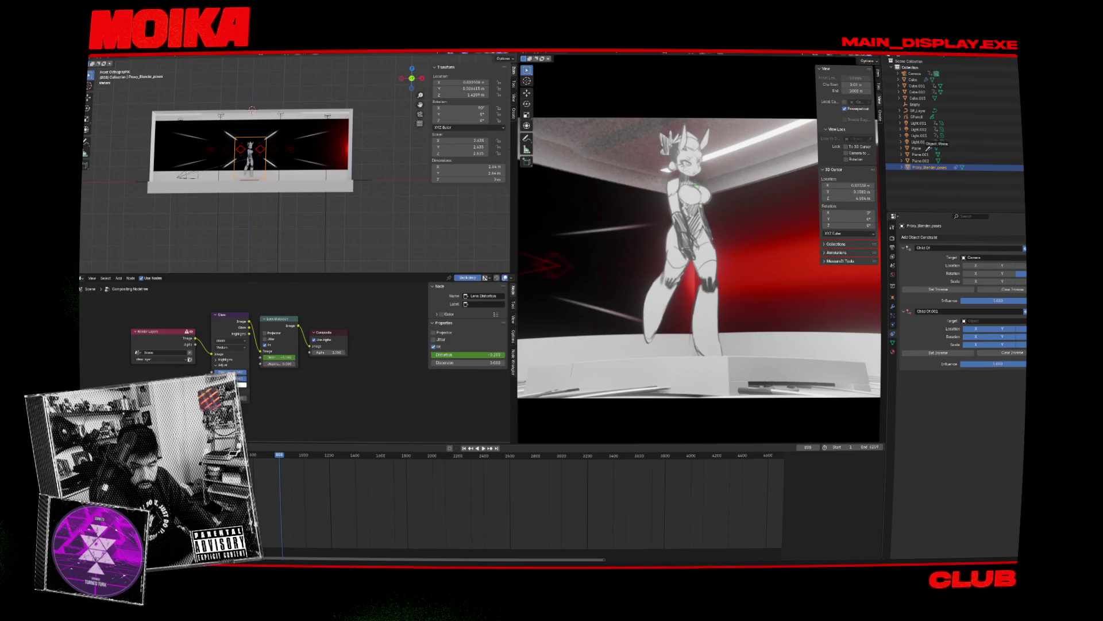
left_click(915, 104)
middle_click_drag(356, 137, 246, 168, "shift")
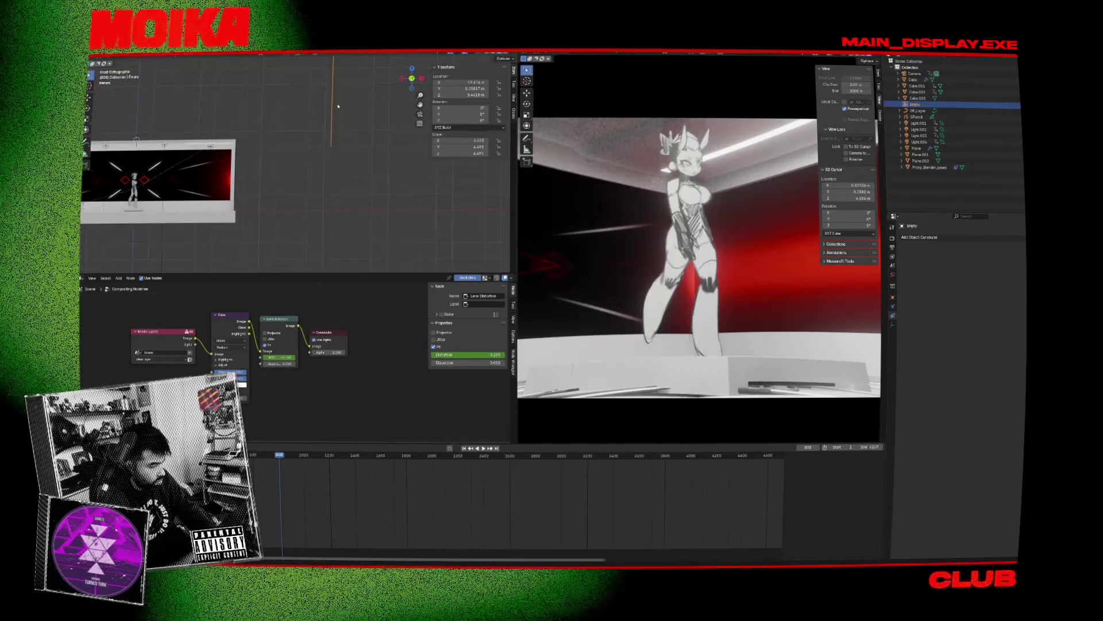
Step: Open and close the Empty's Object context menu, then reselect the Proxy_Blender_poses plane
right_click(326, 107)
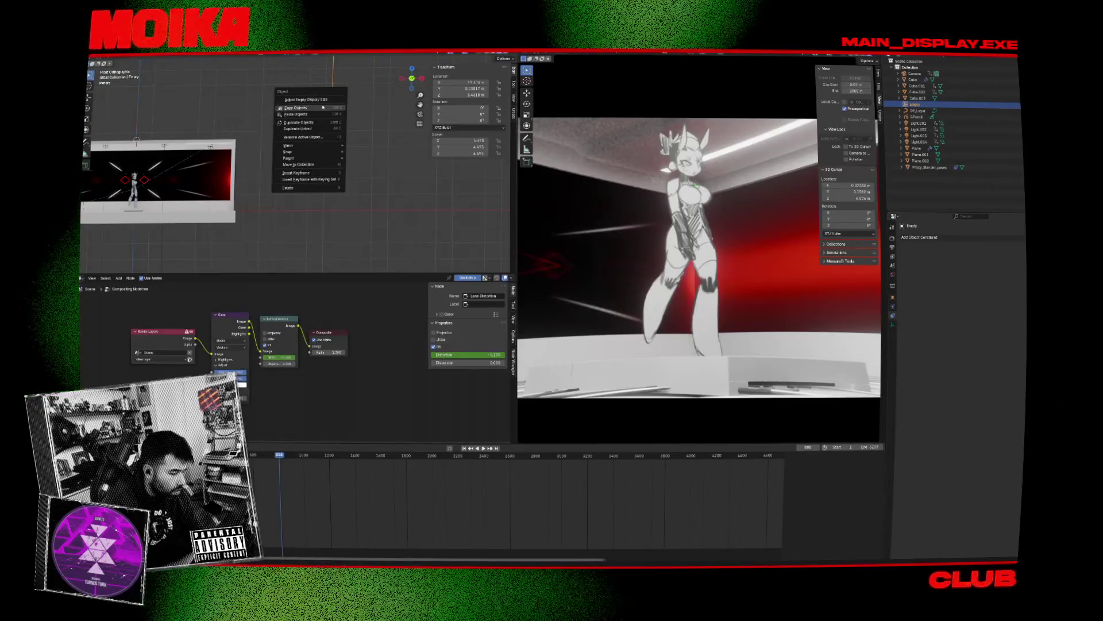
left_click(326, 106)
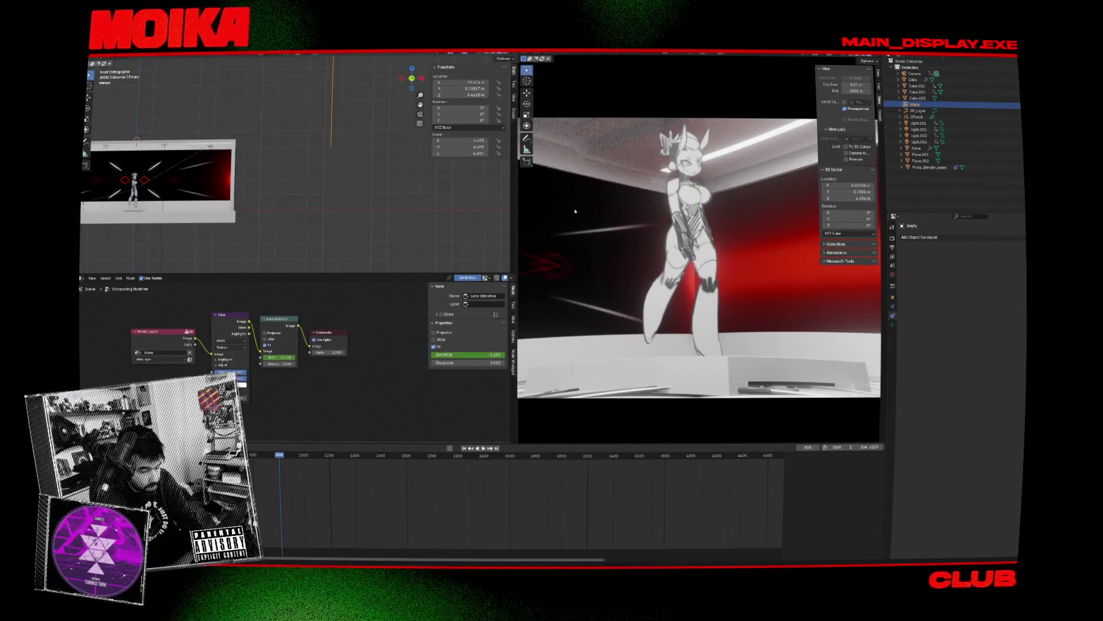
left_click(693, 197)
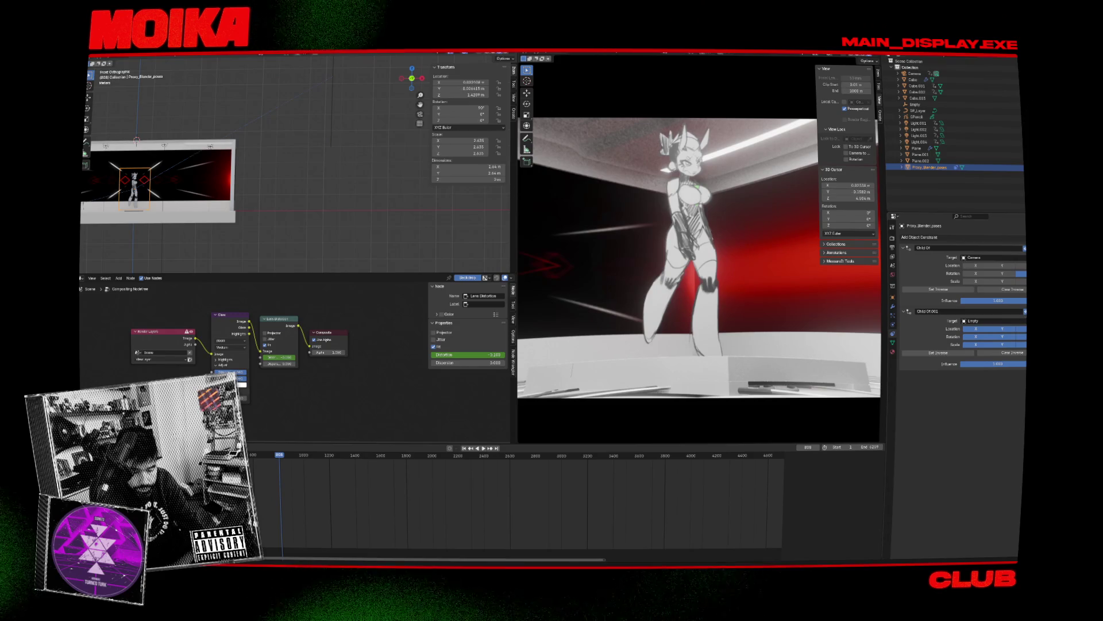
Step: Delete the Child Of.001 constraint and add a Track To constraint
key("x")
left_click(931, 237)
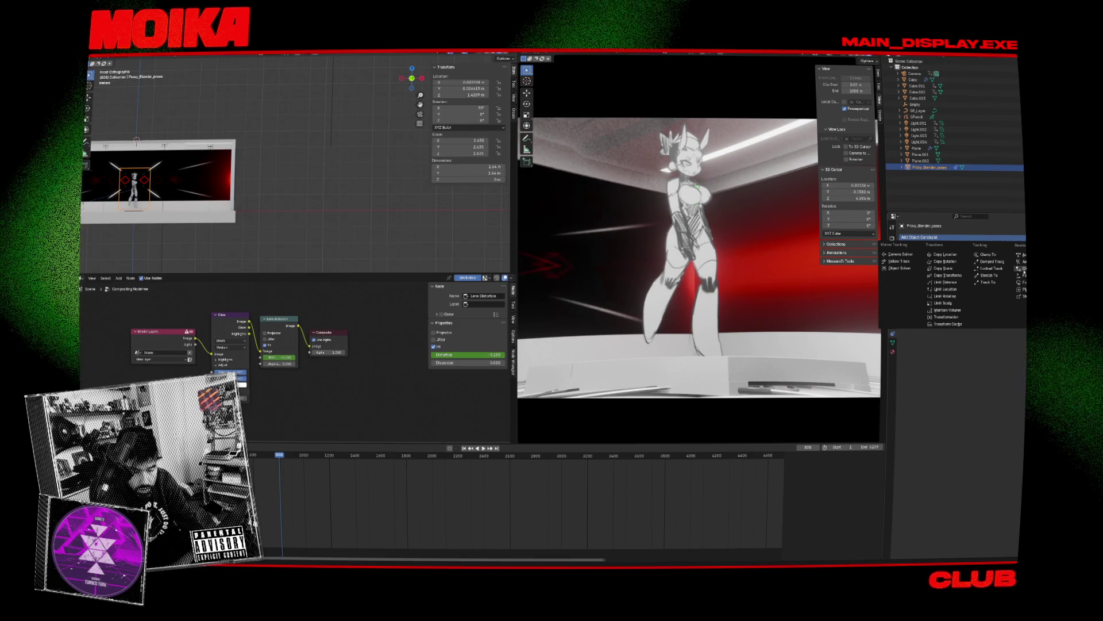
left_click(988, 282)
key("x")
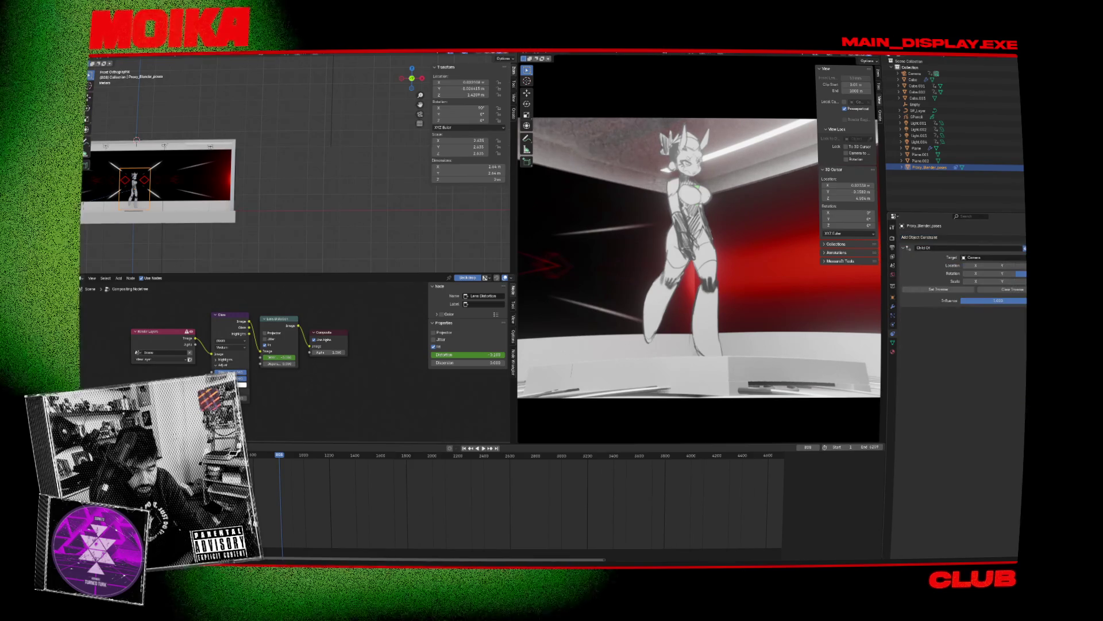
left_click(977, 237)
left_click(988, 282)
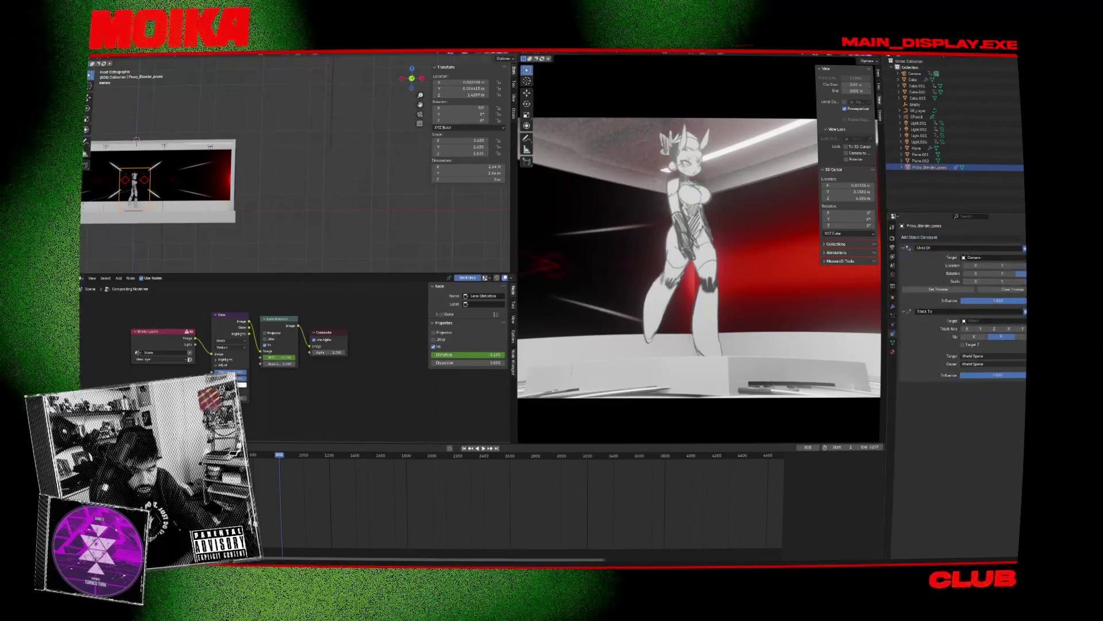
Step: Target the Track To at the Empty with the Up axis set to Z
key("e")
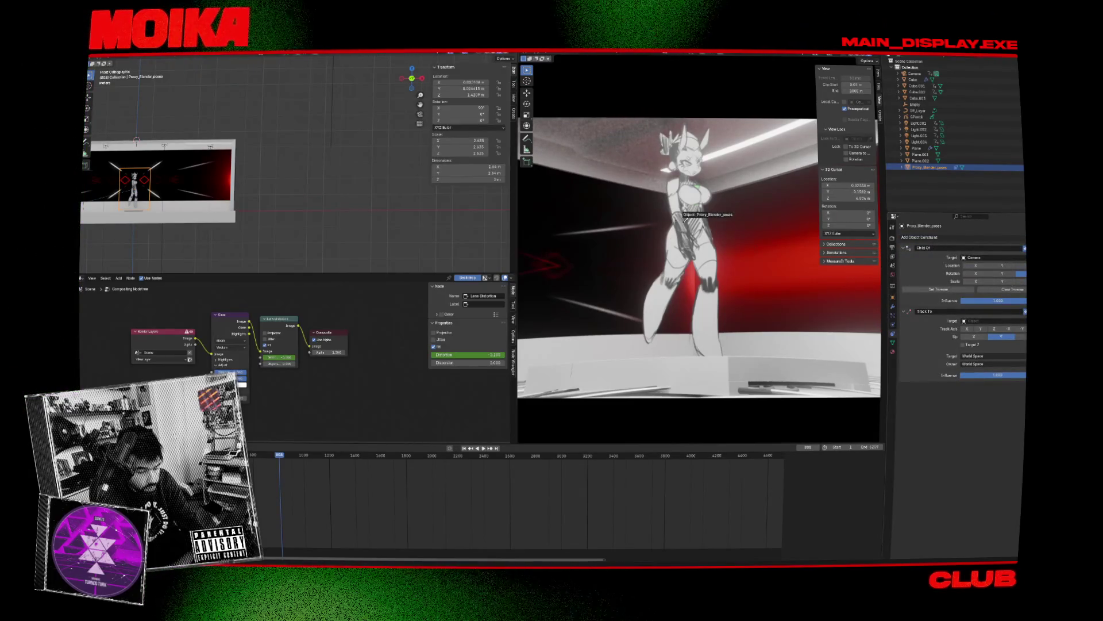
left_click(332, 79)
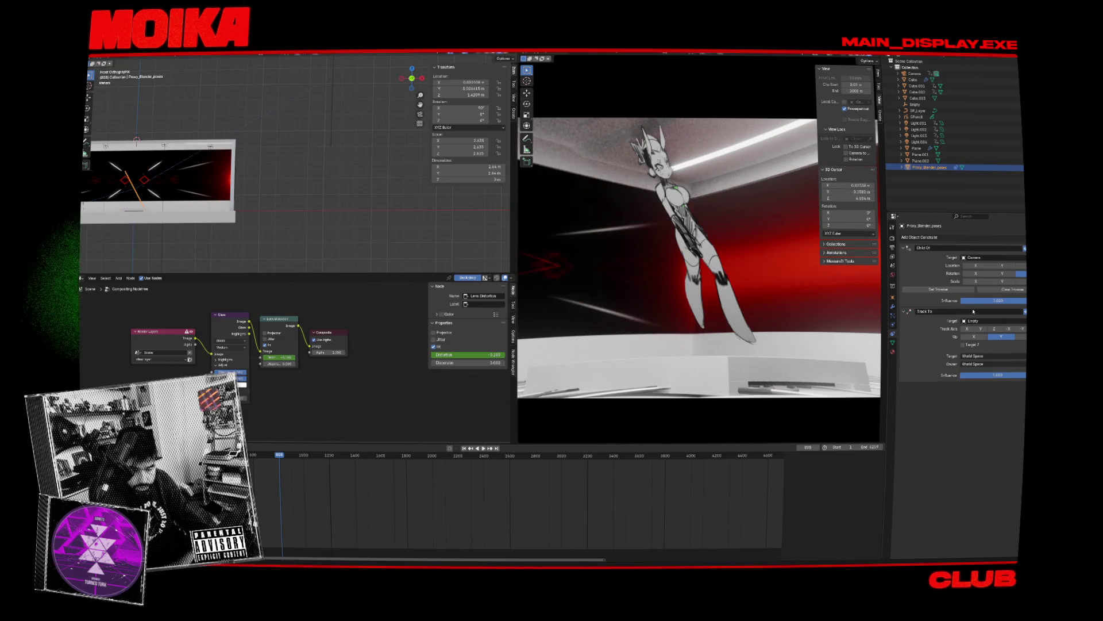
left_click(975, 337)
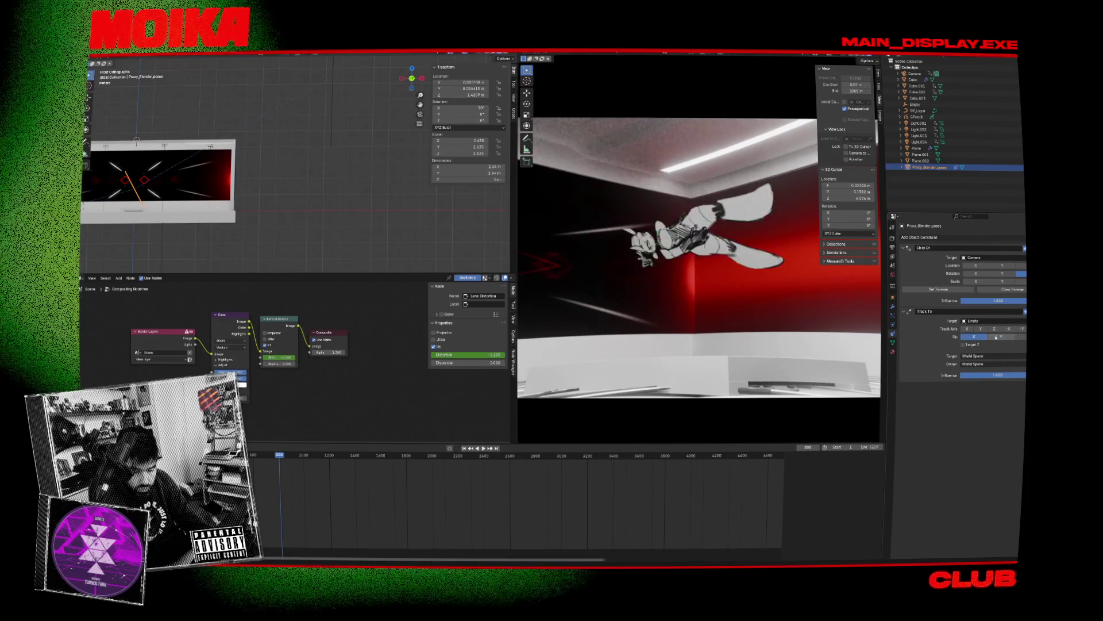
left_click(1019, 338)
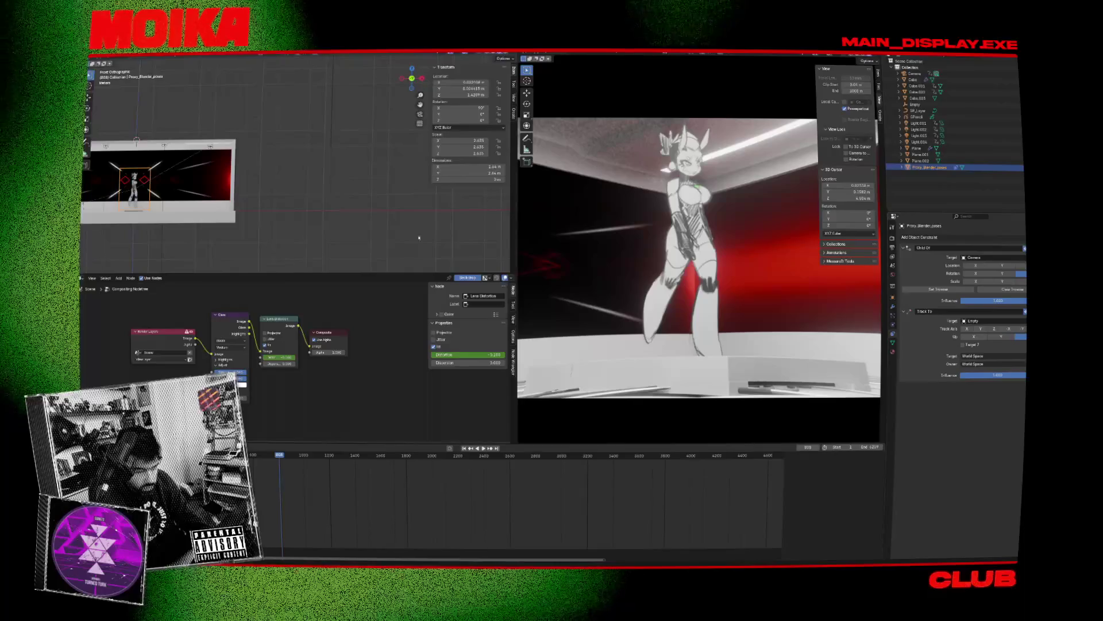
Step: Test rotating the Empty, view it from the right side, then delete it
left_click(335, 121)
key("r")
key("Escape")
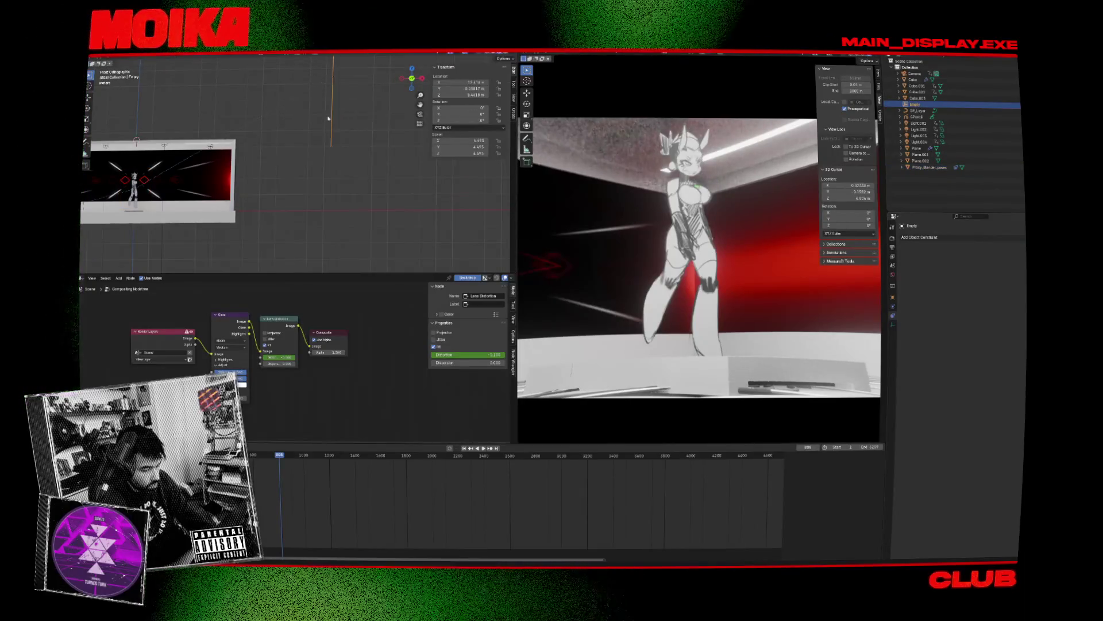
key("KP_3")
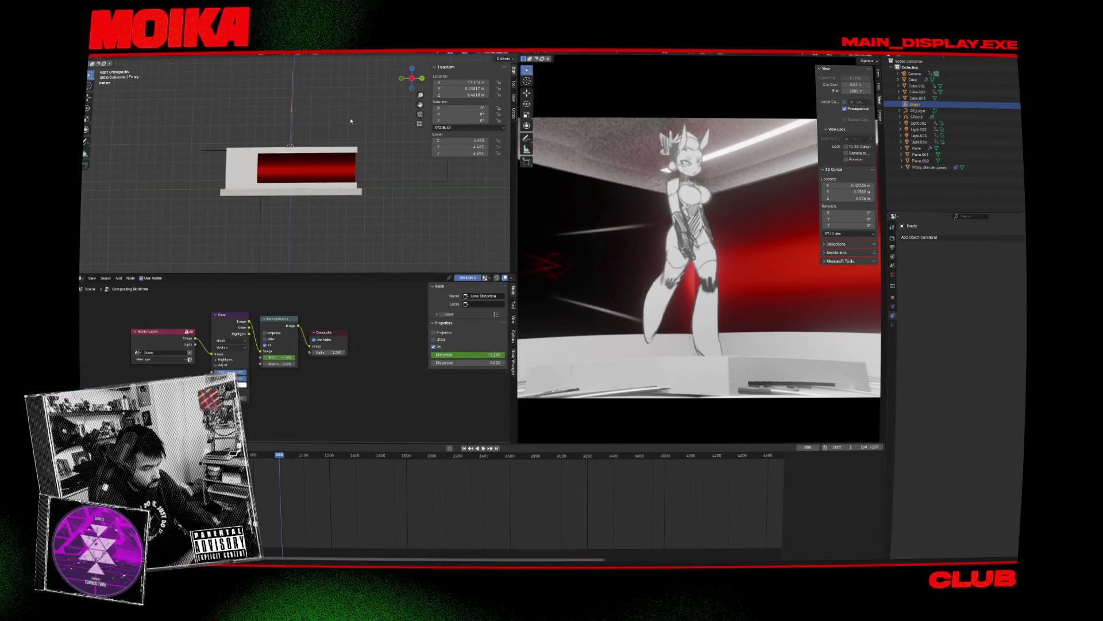
mouse_move(378, 143)
middle_mouse_down()
mouse_move(350, 135)
mouse_move(381, 121)
middle_mouse_up()
key("Delete")
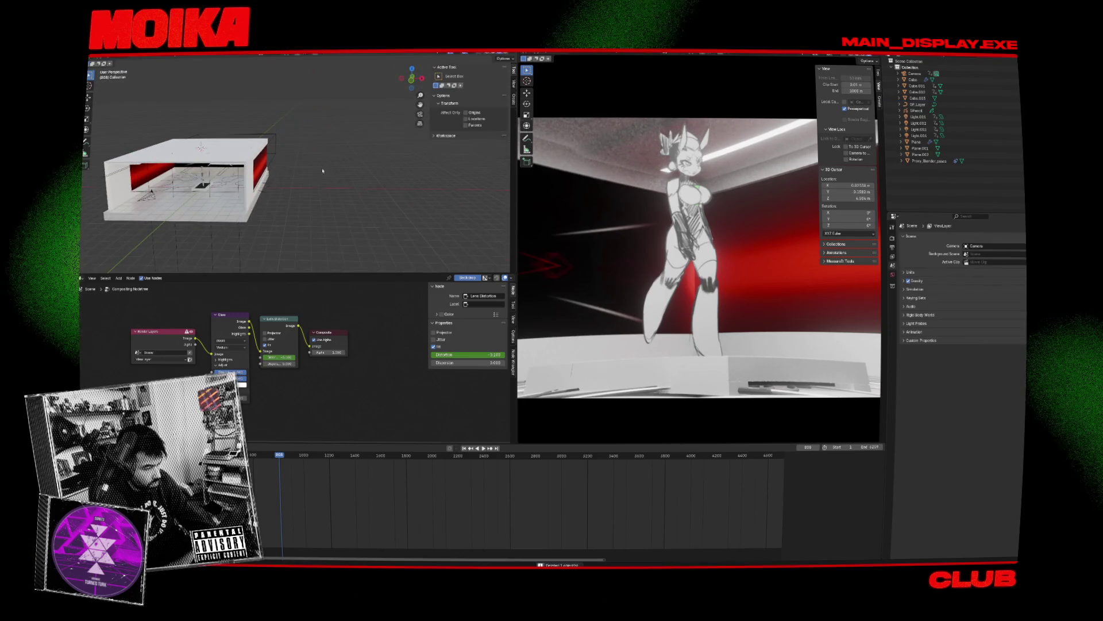
scroll(109, 184, "up", 5)
scroll(110, 184, "up", 3)
Step: Restore the deleted Empty, reselect the plane, and remove its Track To constraint
left_click(929, 161)
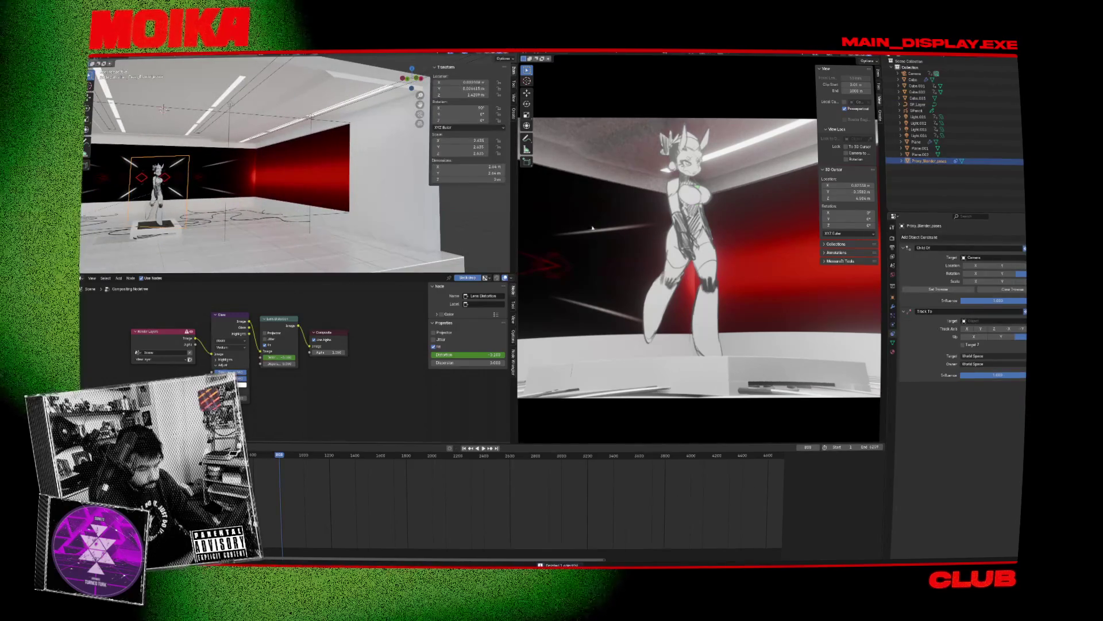
scroll(165, 200, "down", 8)
middle_click_drag(165, 200, 165, 200)
key("ctrl+z")
key("ctrl+z")
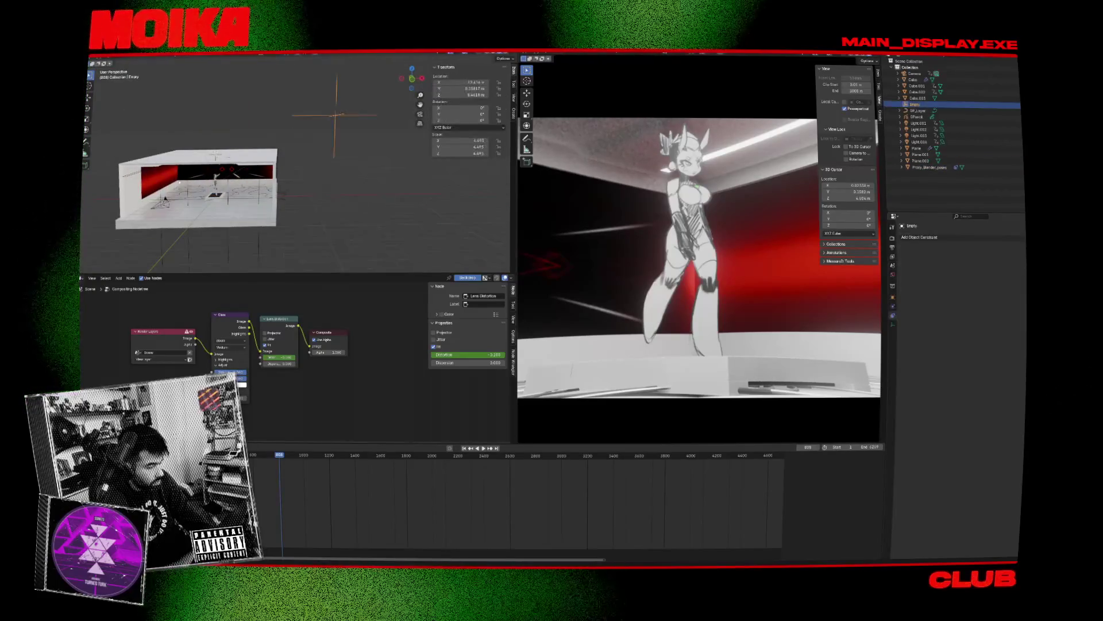
left_click(216, 183)
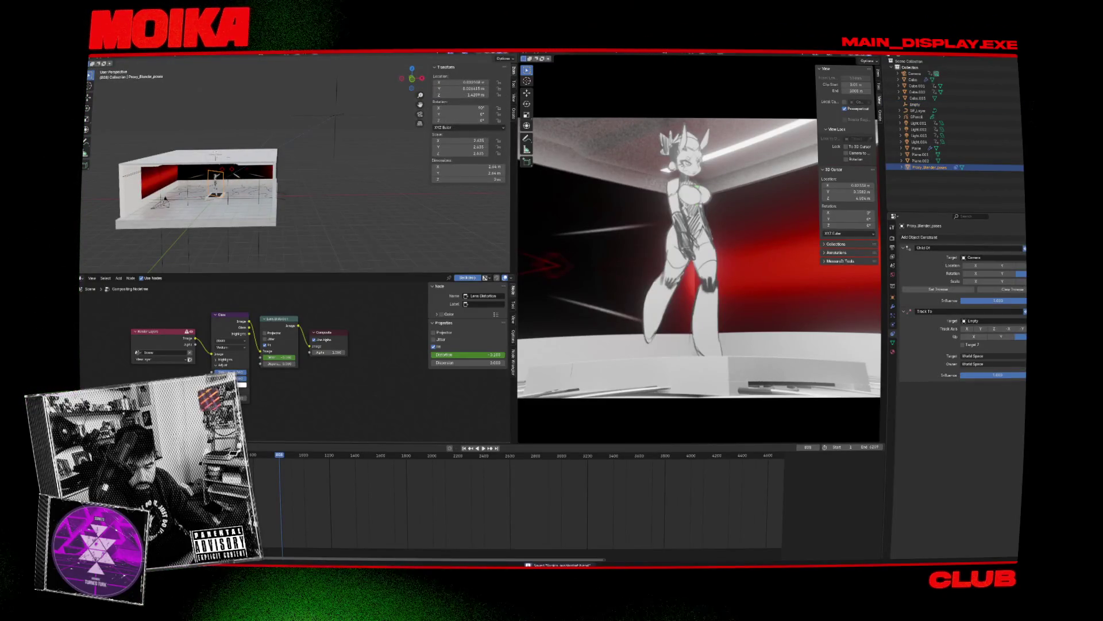
left_click(1025, 311)
left_click(943, 238)
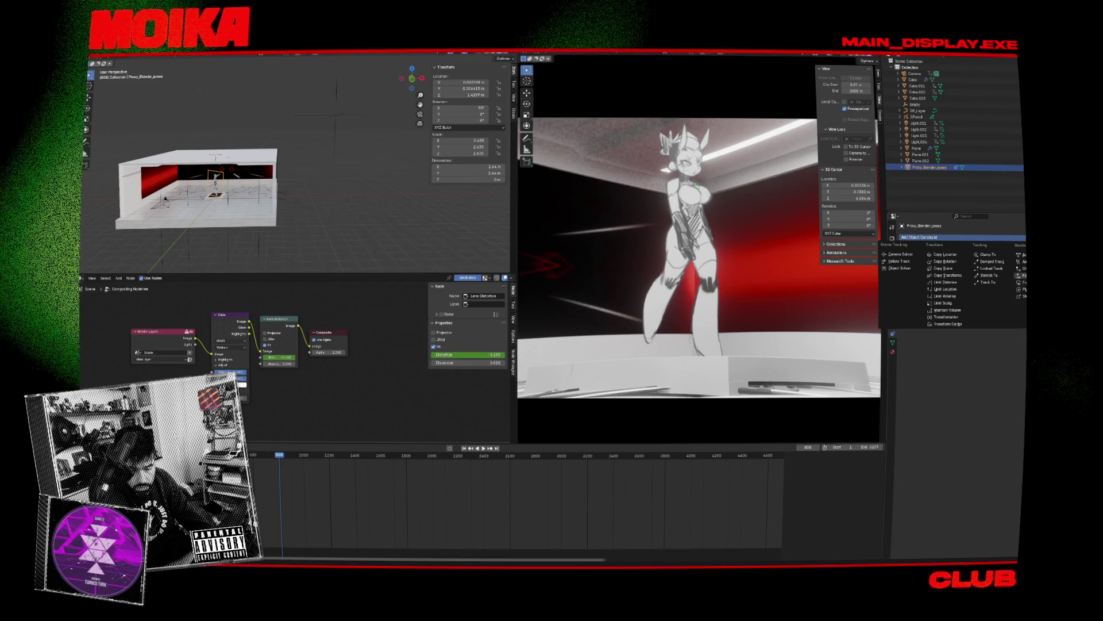
Step: Add a Child Of constraint to the image plane, select the Empty, and reframe the room in front view
left_click(1021, 268)
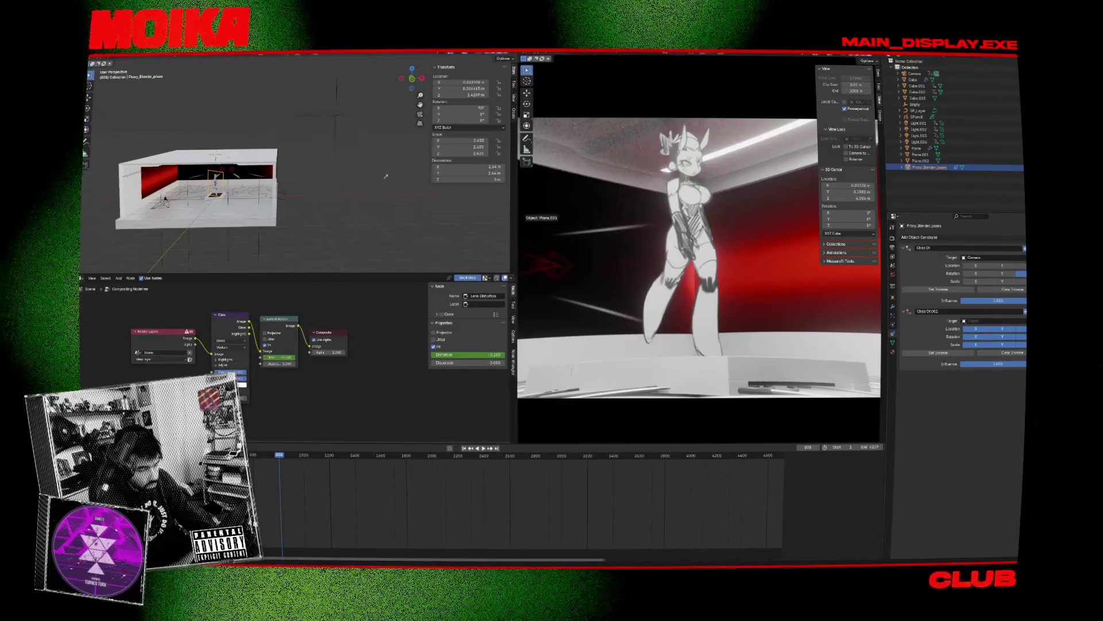
left_click(339, 117)
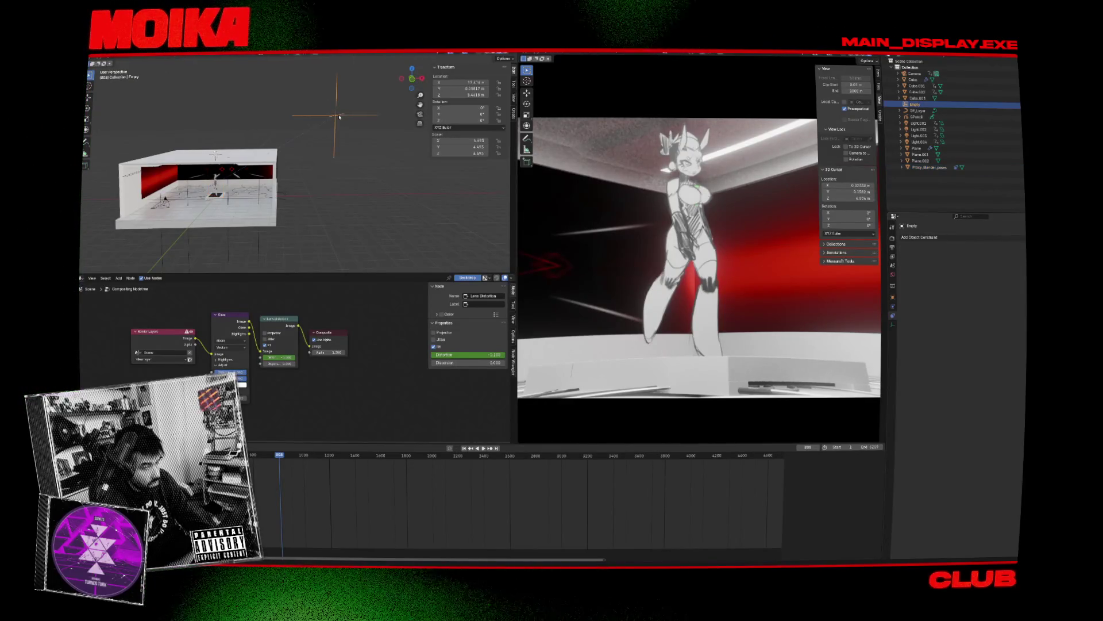
scroll(332, 124, "up", 3)
key("KP_1")
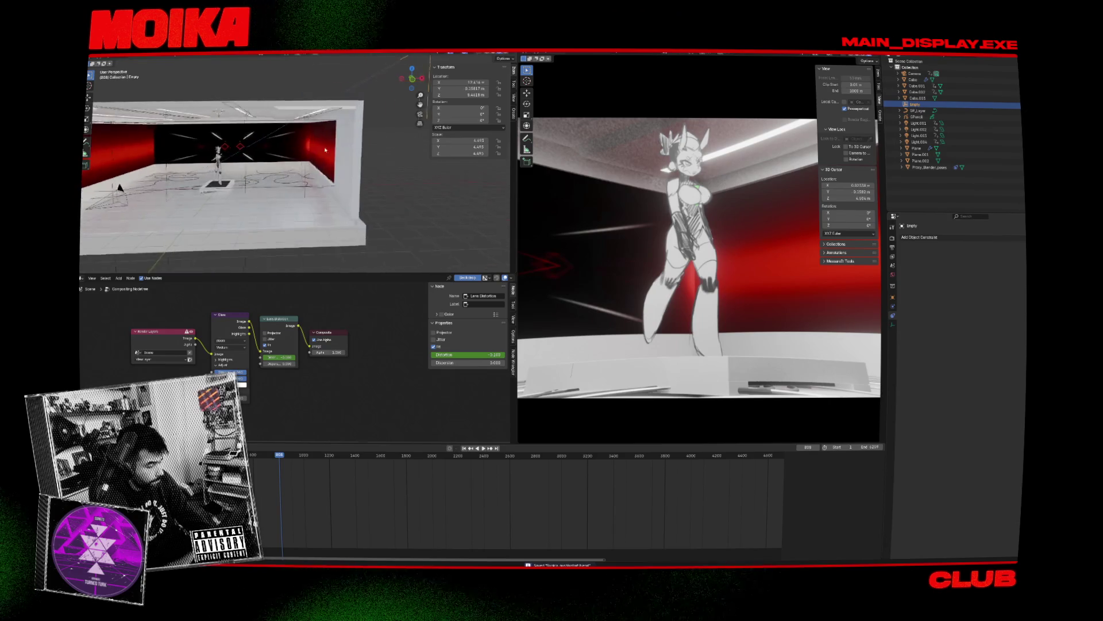
scroll(223, 185, "down", 3)
mouse_move(272, 177)
middle_mouse_down()
mouse_move(320, 185)
mouse_move(368, 152)
mouse_move(428, 142)
middle_mouse_up()
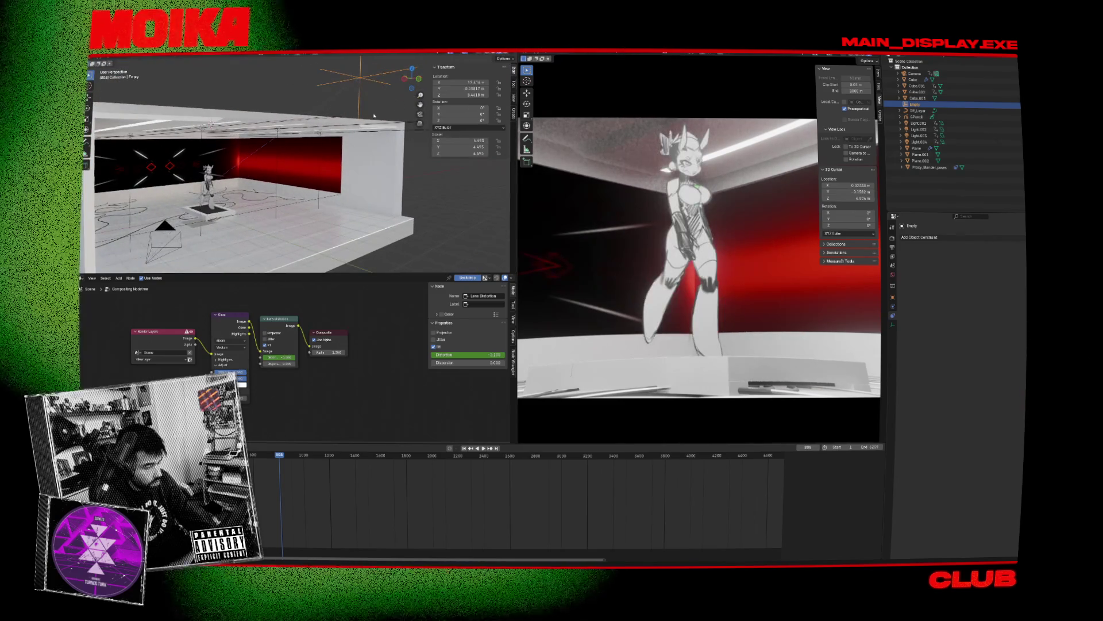
middle_click_drag(364, 112, 380, 114)
left_click(136, 53)
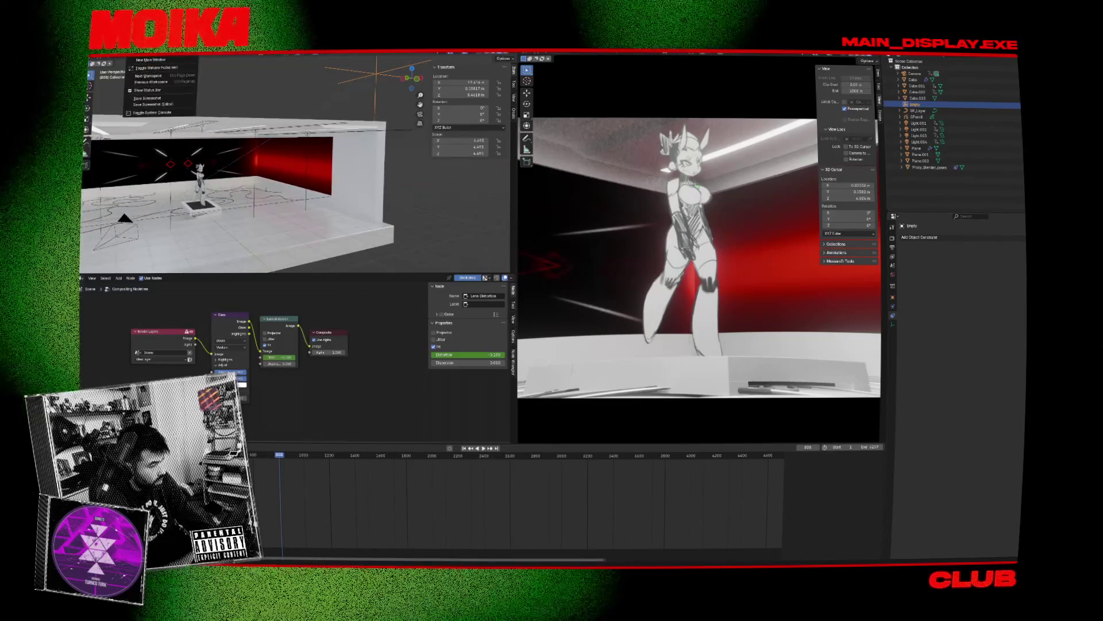
Step: Apply all transforms to the Empty, then undo it
left_click(179, 59)
mouse_move(213, 156)
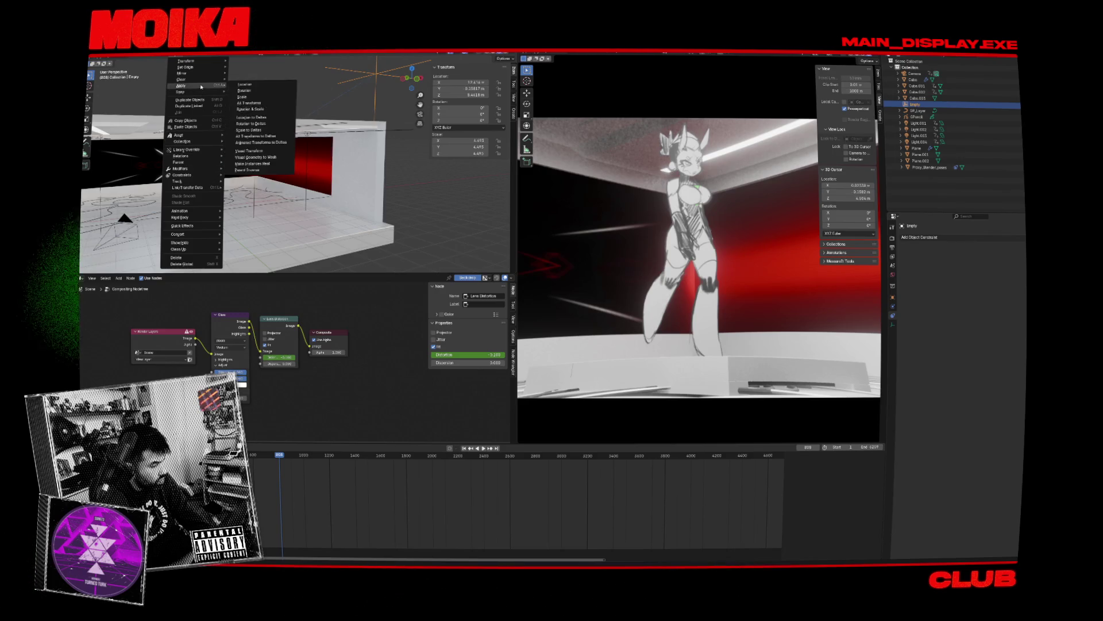
mouse_move(205, 87)
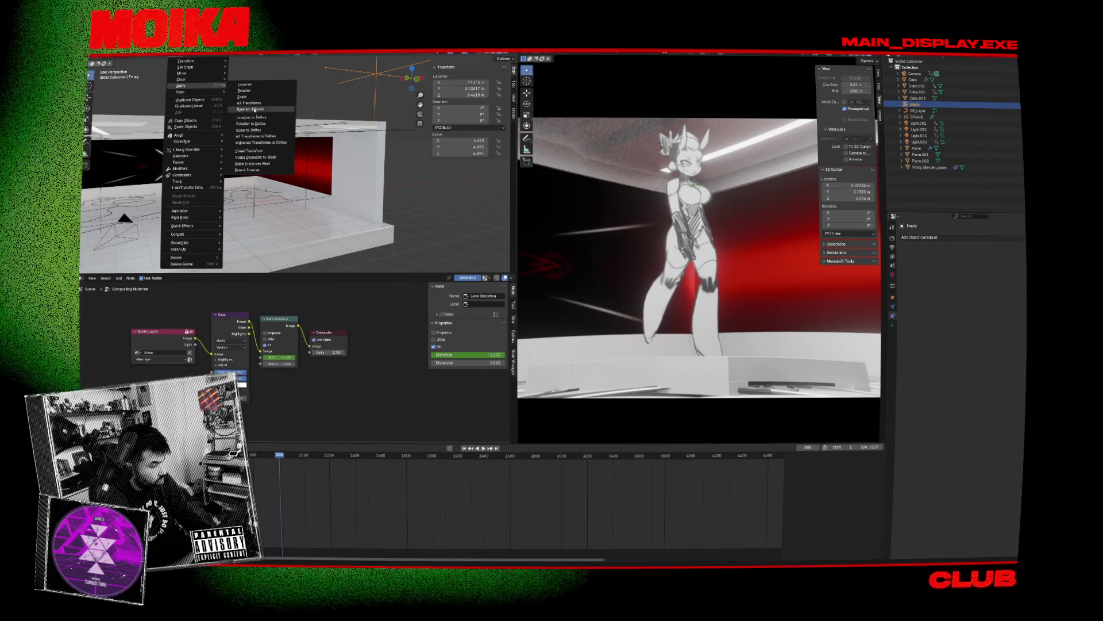
left_click(260, 106)
scroll(276, 150, "down", 5)
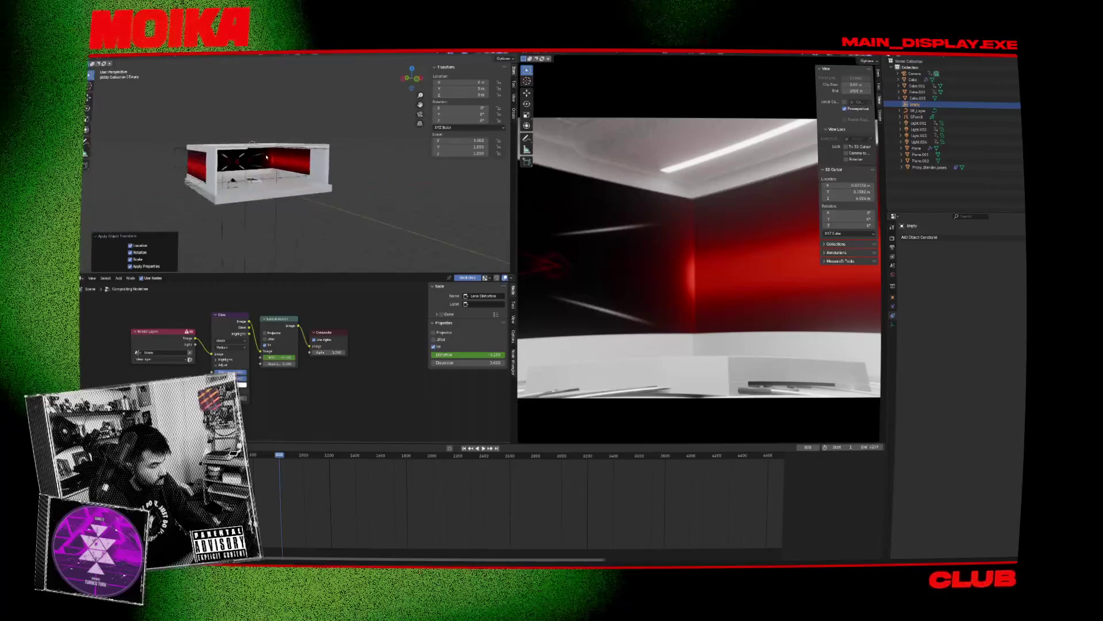
scroll(276, 151, "up", 6)
scroll(275, 151, "down", 3)
key("alt+h")
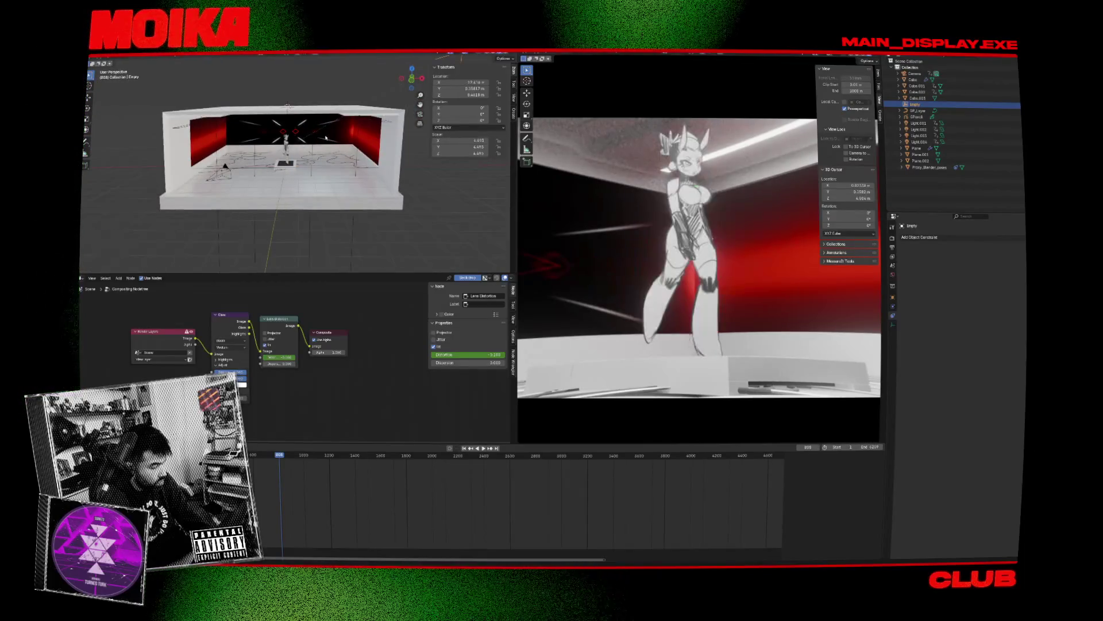
scroll(288, 154, "down", 2)
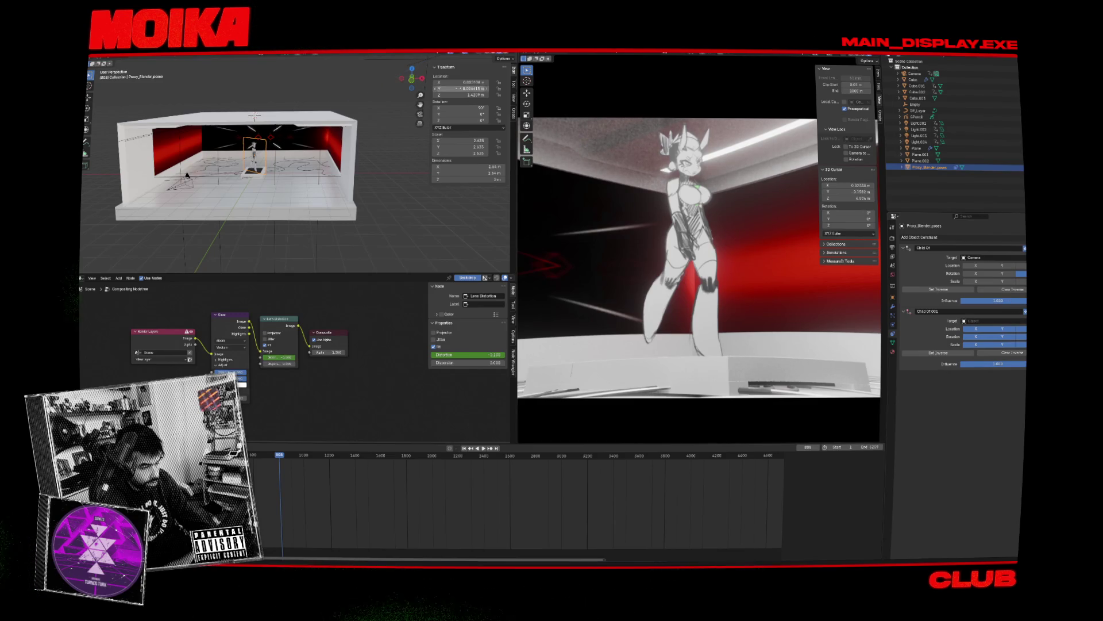
Step: Apply all transforms to the Empty again, then revert it to its earlier size and position
left_click(255, 115)
scroll(230, 149, "up", 3)
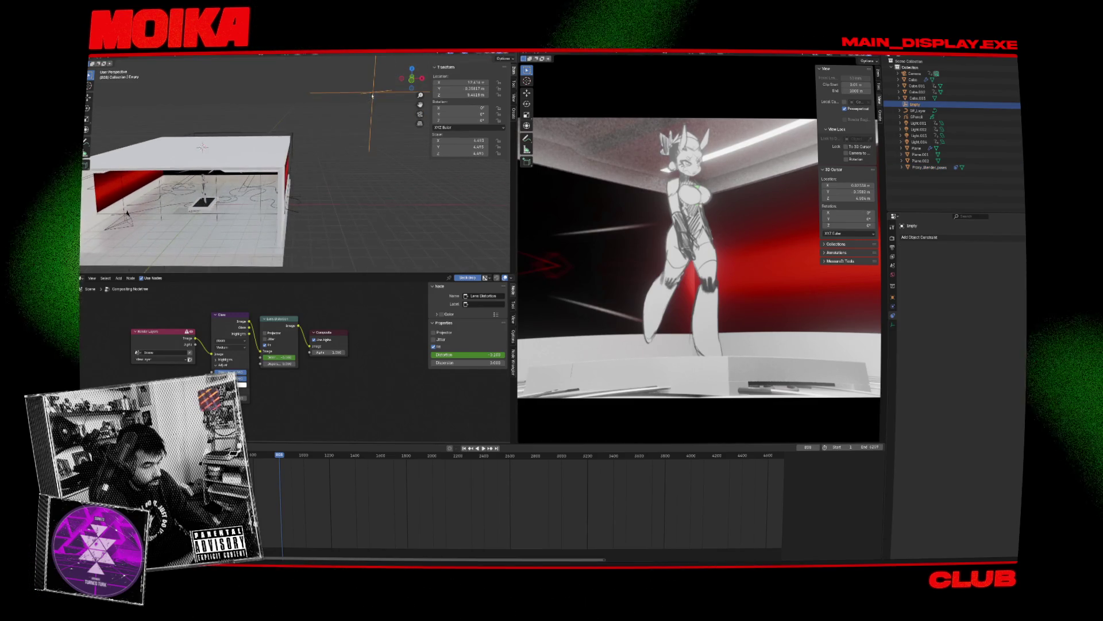
right_click(344, 92)
left_click(178, 56)
mouse_move(216, 87)
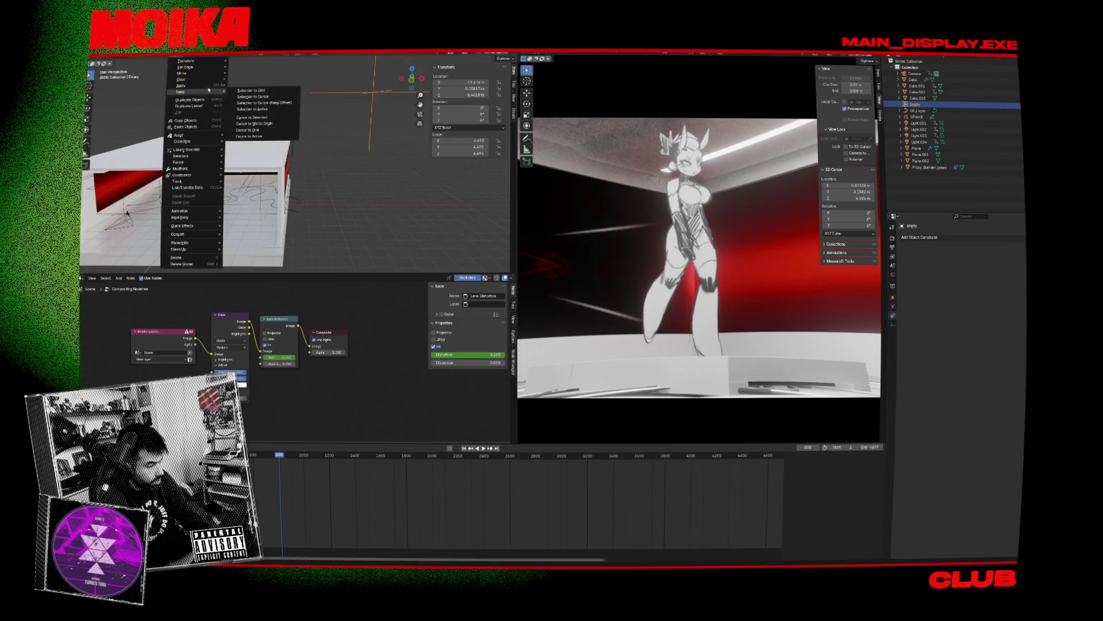
left_click(266, 104)
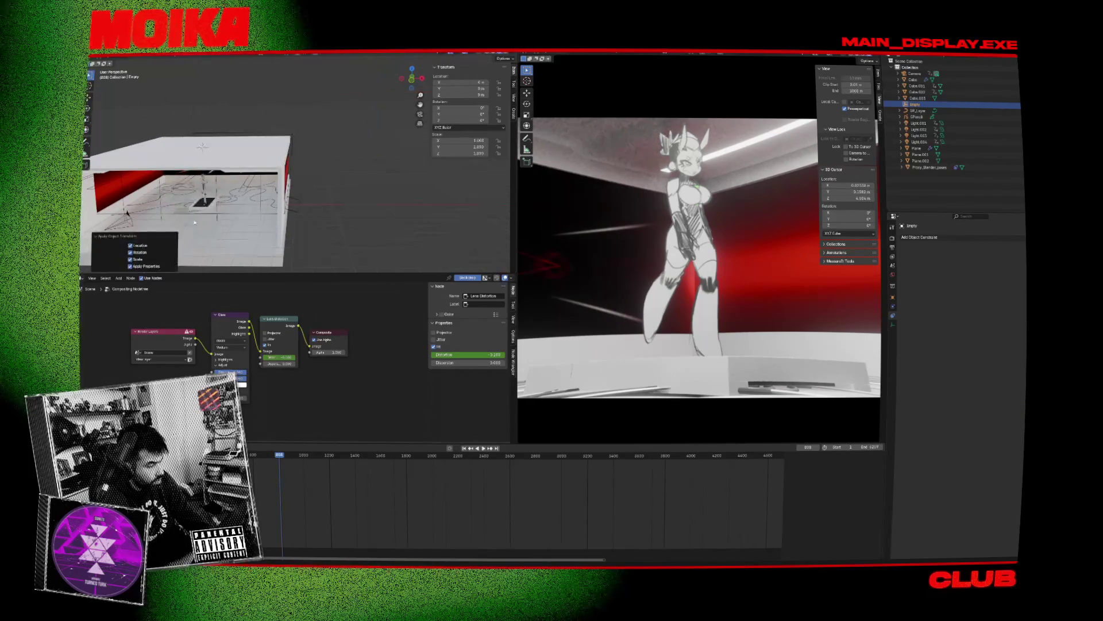
scroll(247, 203, "down", 3)
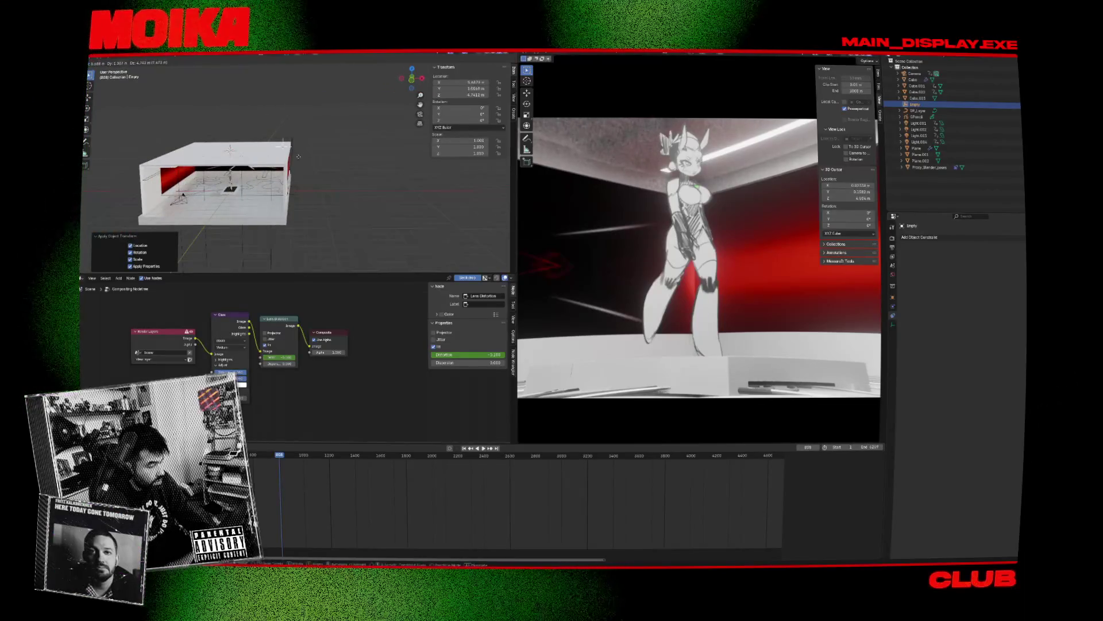
left_click(337, 138)
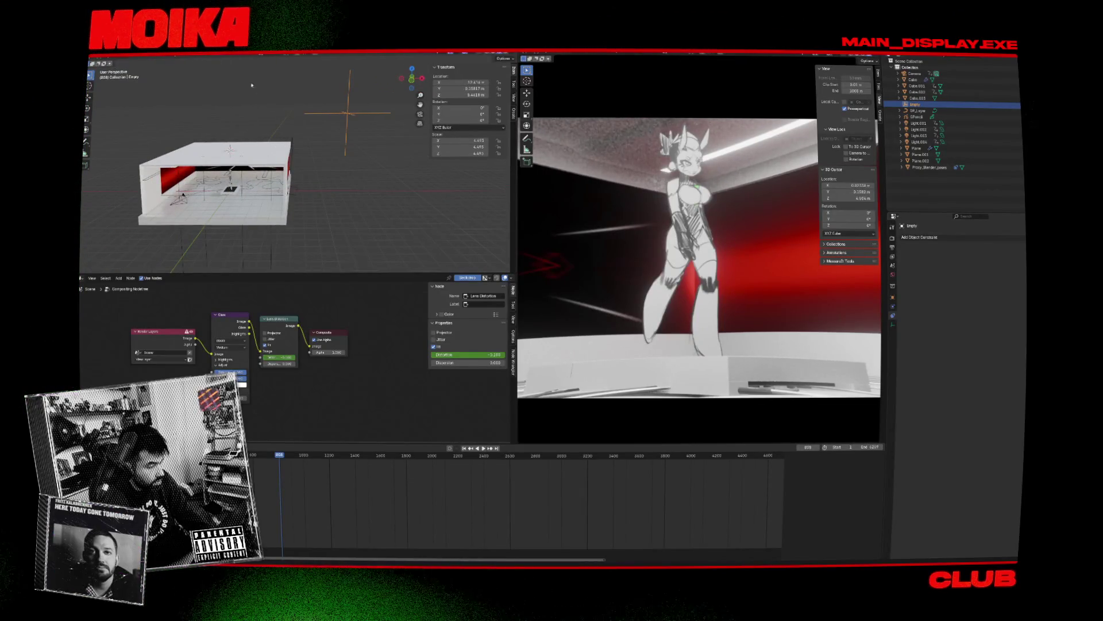
Step: Move the Empty's transforms into its delta values with All Transforms to Deltas
left_click(180, 56)
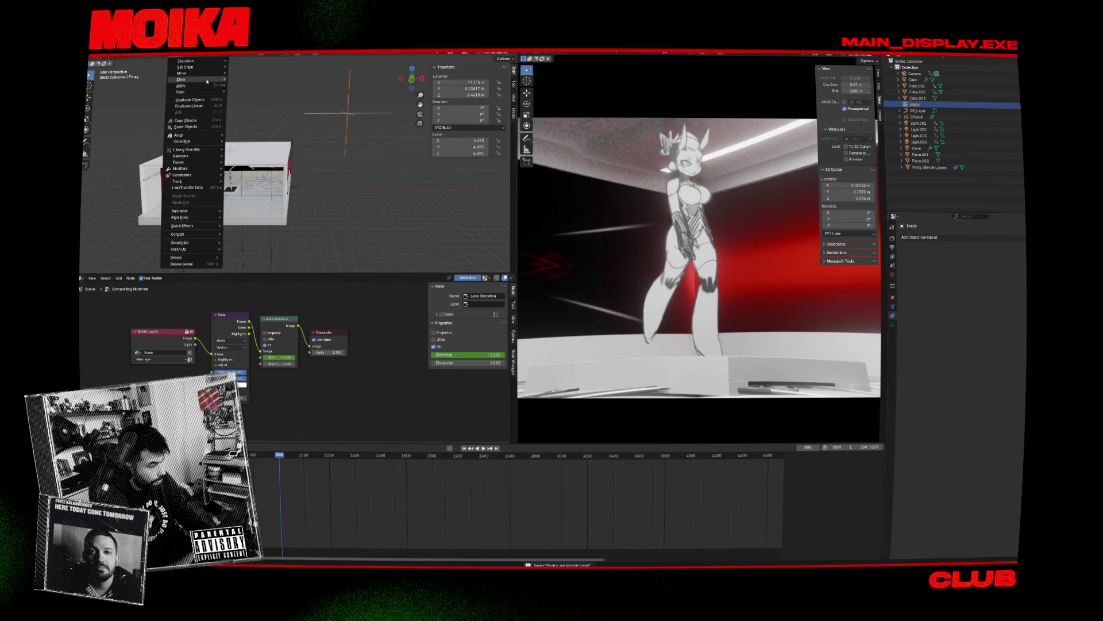
key("Escape")
left_click(179, 56)
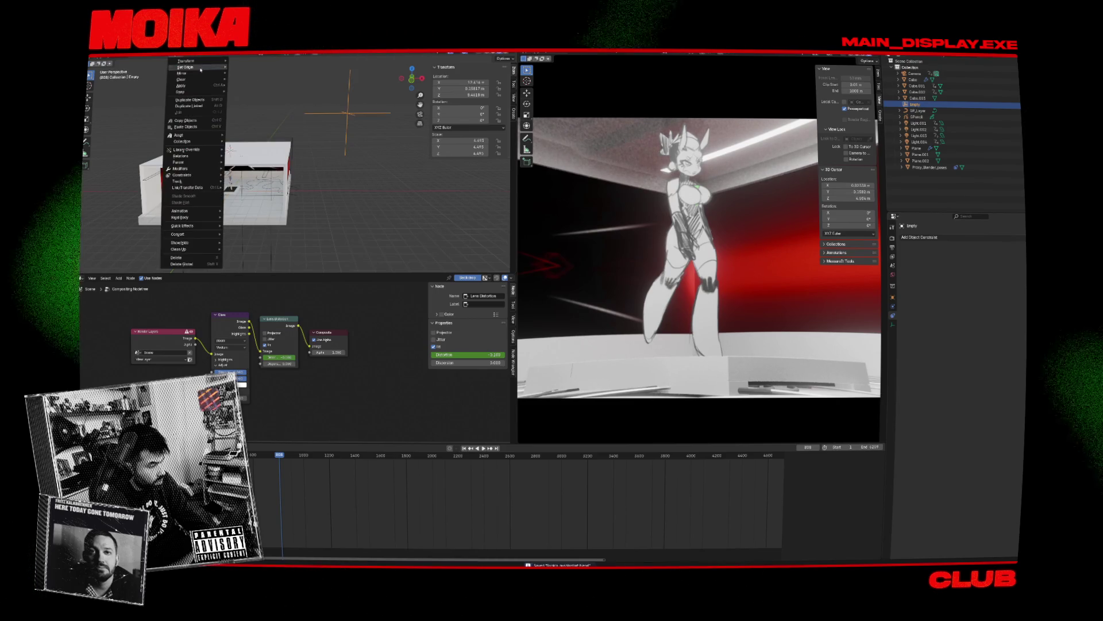
mouse_move(211, 86)
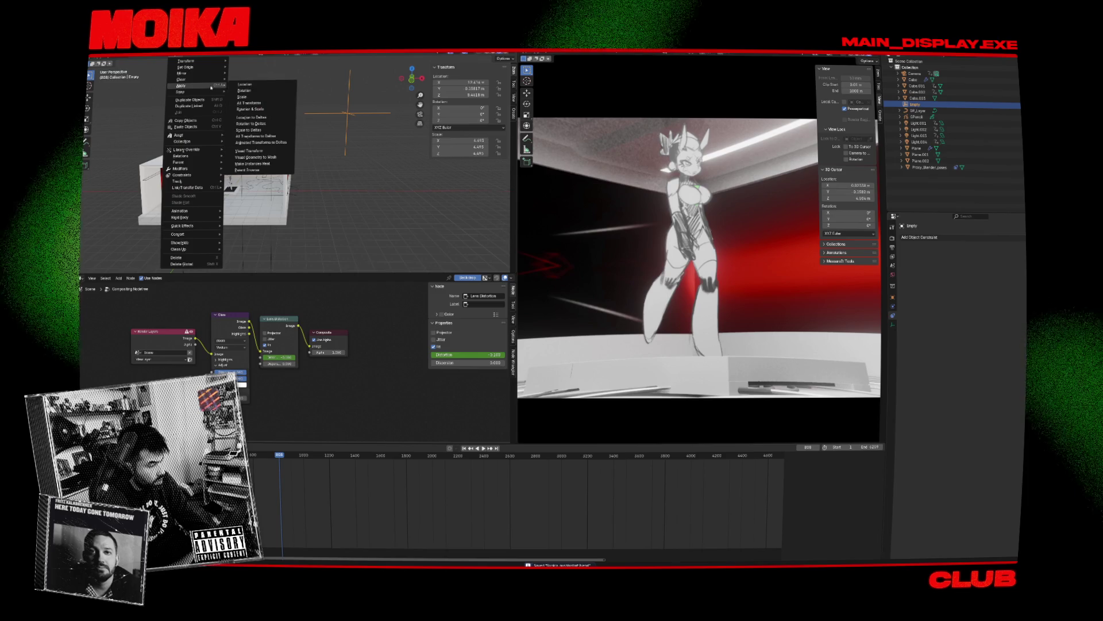
left_click(277, 139)
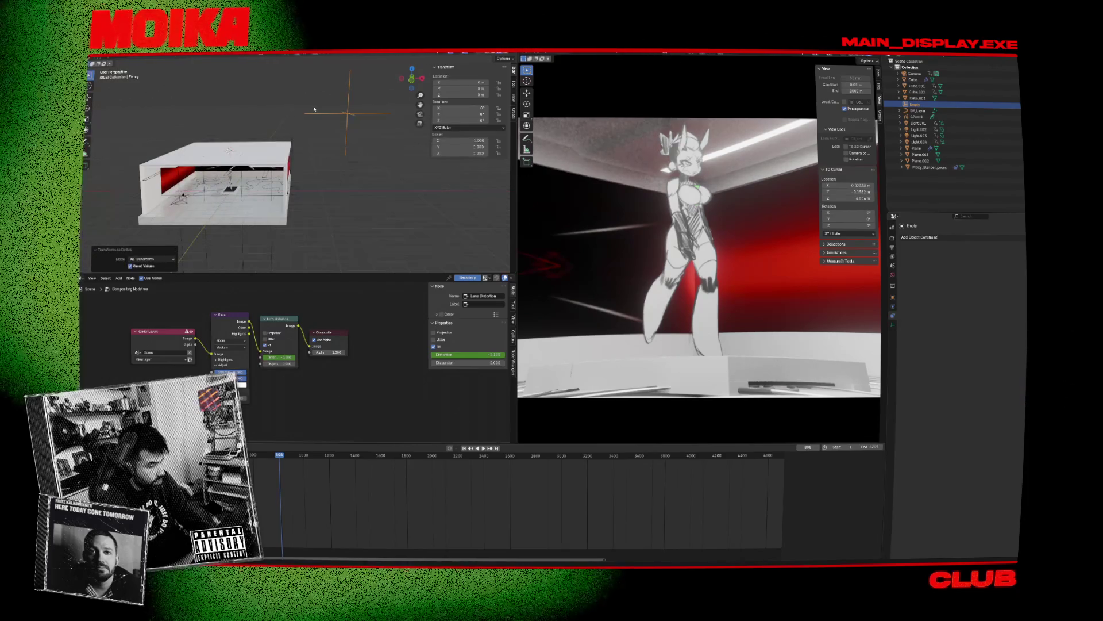
Step: Untick Location X and Y in Proxy_Blender_poses' Child Of.001 constraint
left_click(929, 167)
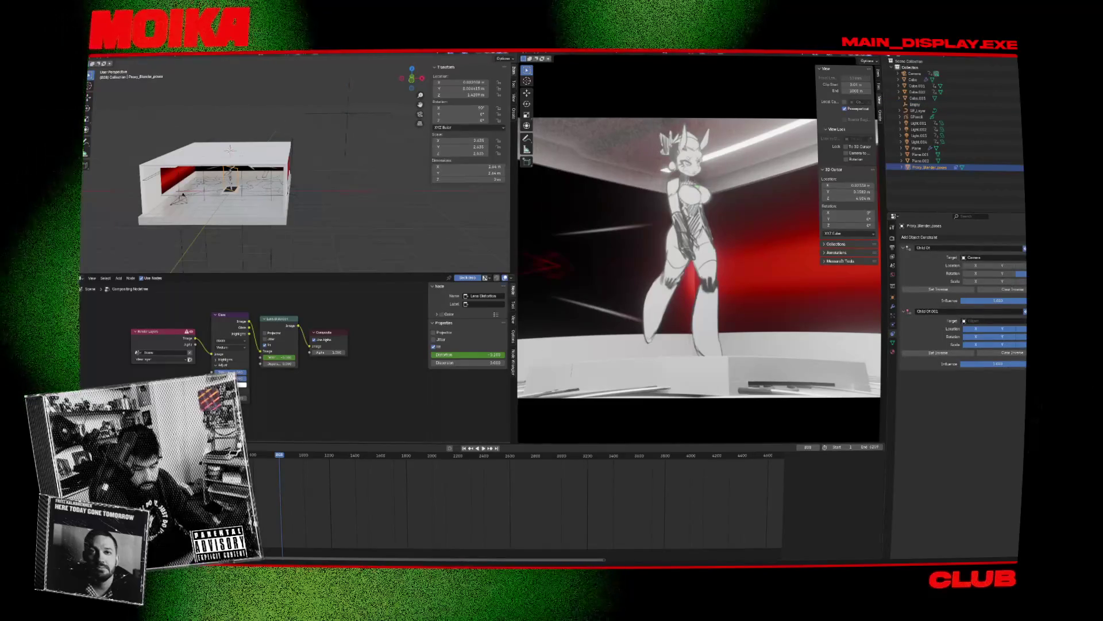
left_click(348, 114)
key("r")
key("r")
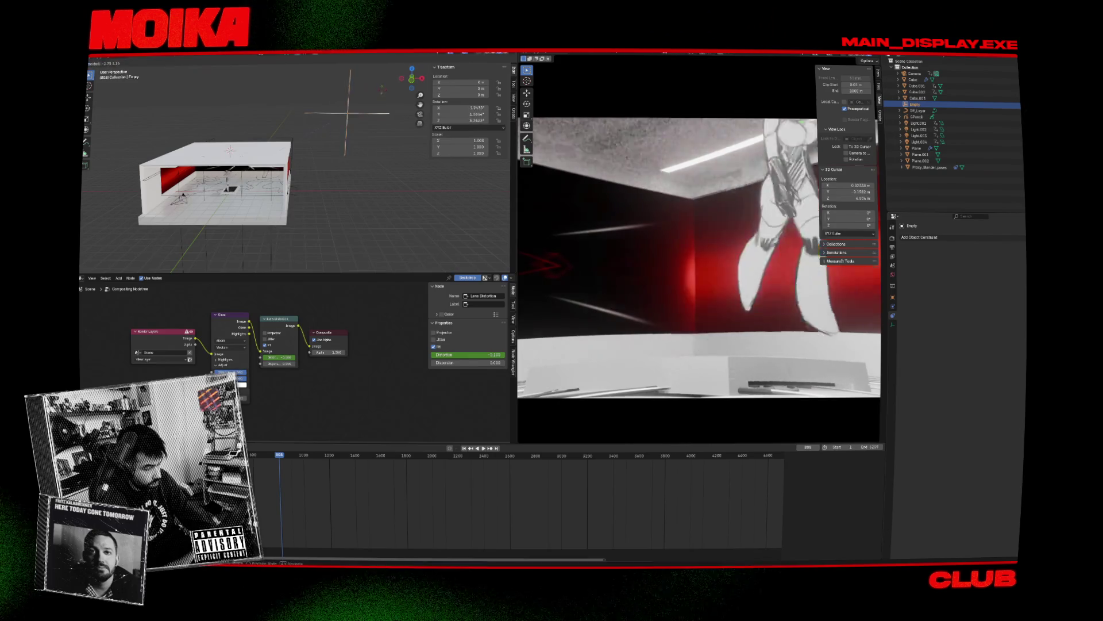
key("Escape")
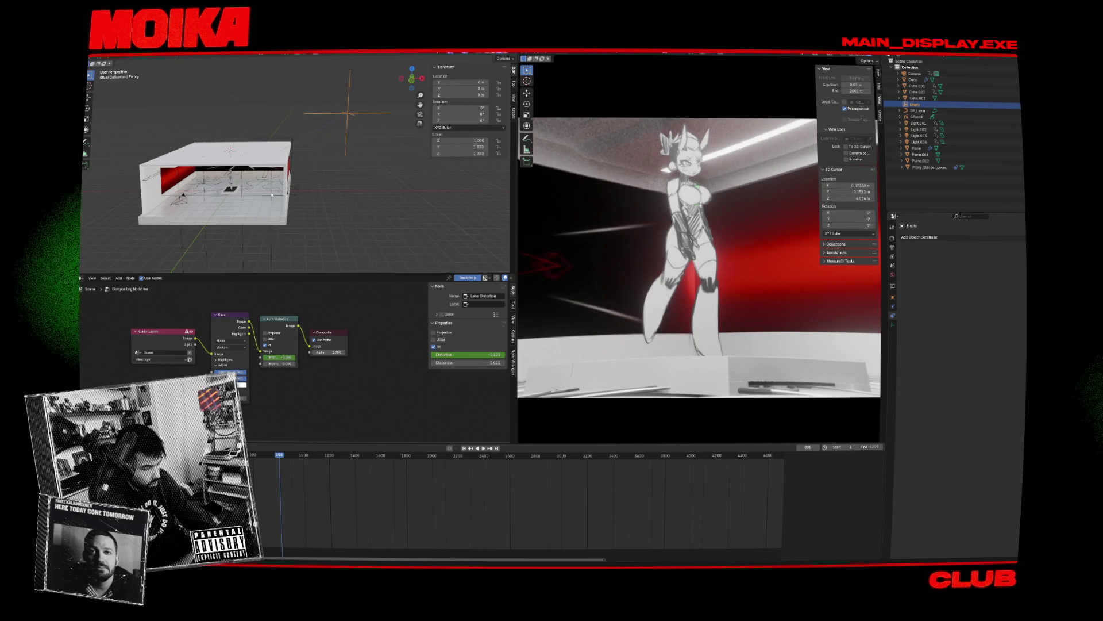
left_click(719, 223)
left_click_drag(975, 328, 1024, 344)
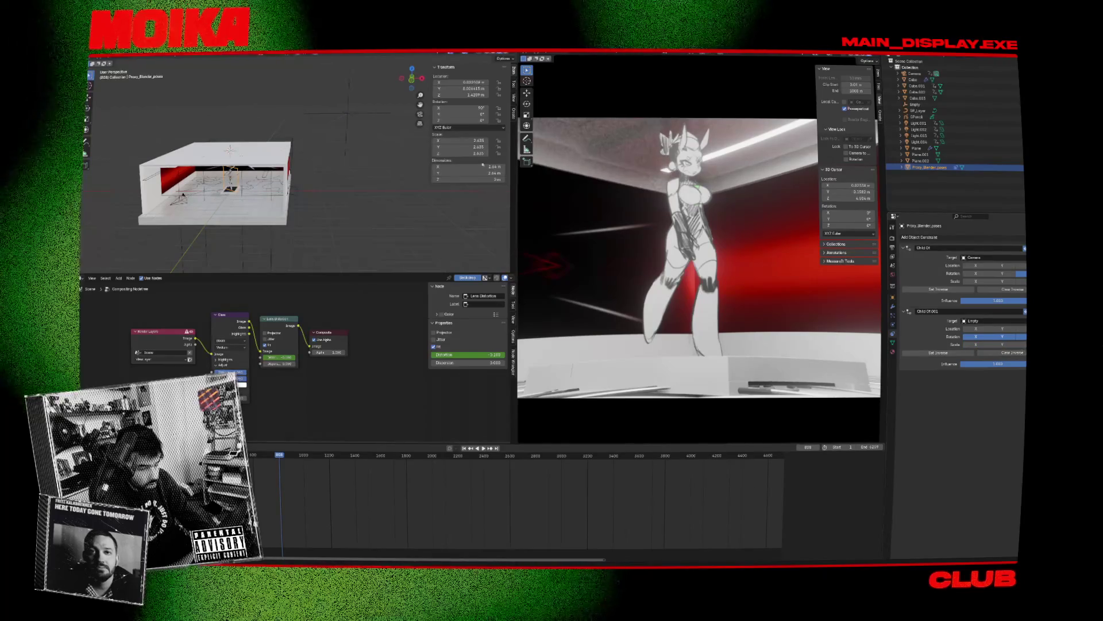
Step: Select the Empty and frame the stage in the front view
left_click(378, 115)
key("KP_1")
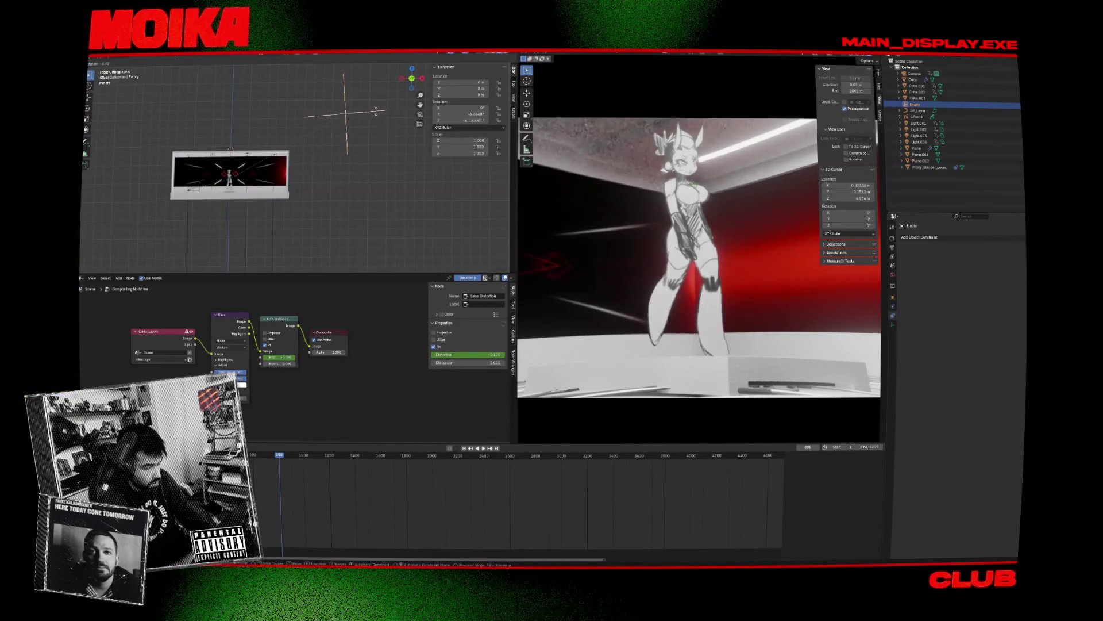
middle_click_drag(371, 121, 406, 146)
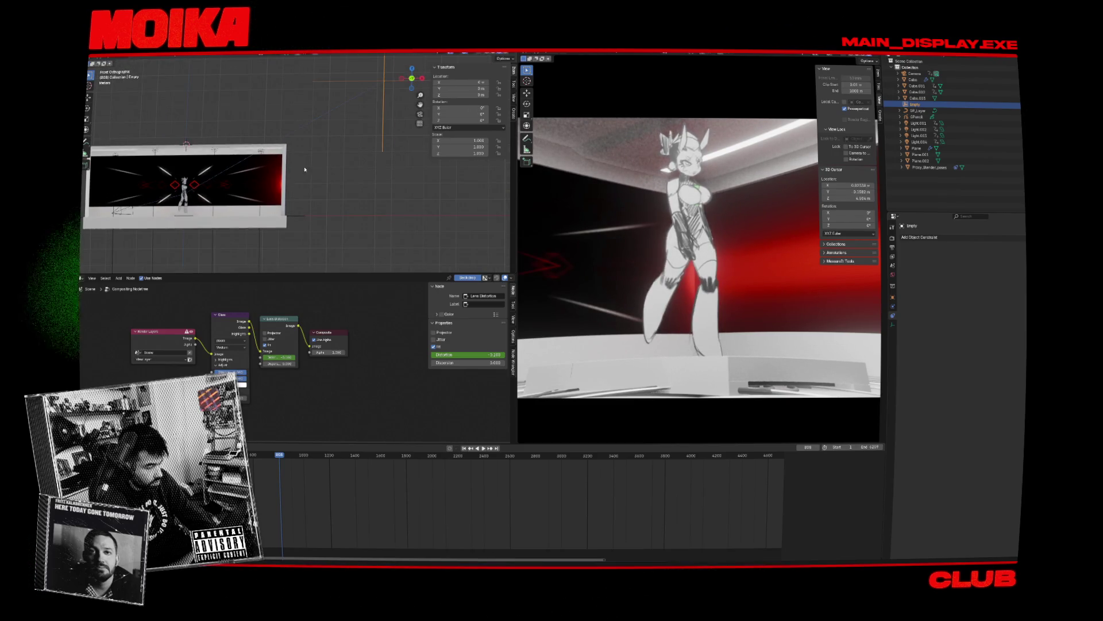
scroll(326, 158, "down", 2)
middle_click_drag(339, 161, 439, 173, "shift")
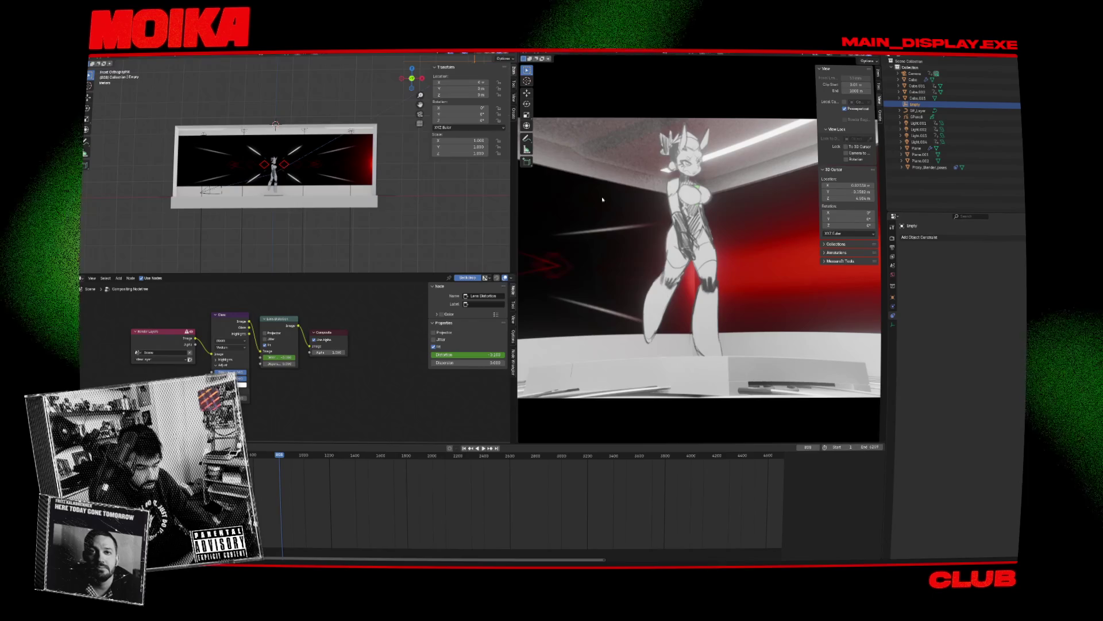
middle_click_drag(304, 147, 254, 189, "shift")
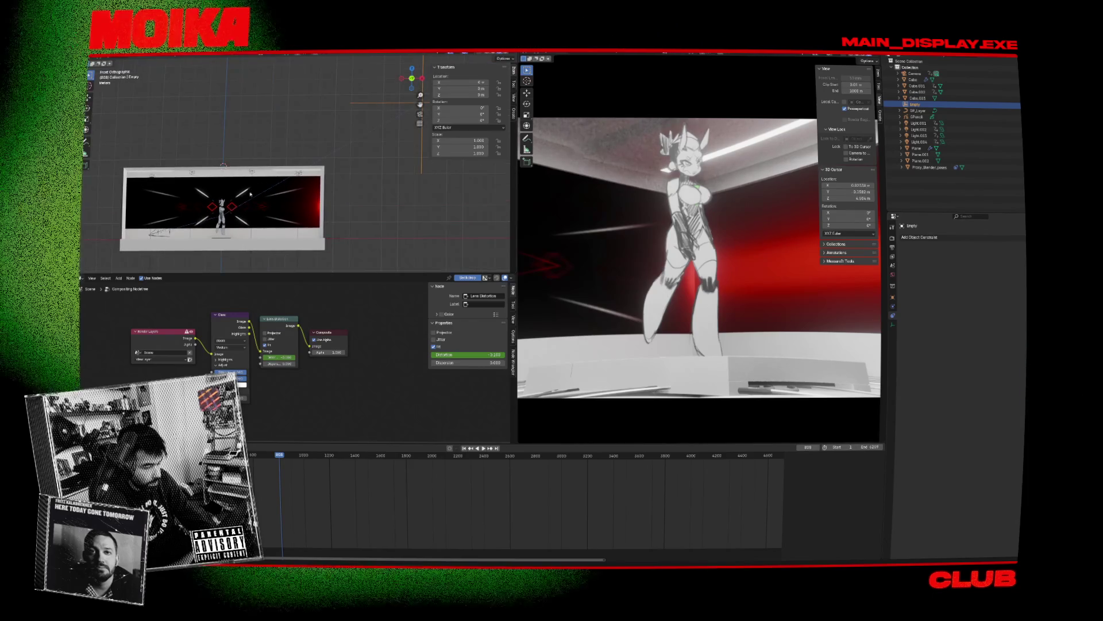
Step: Reset the Empty's location to zero and re-enable location following in Child Of.001
left_click(222, 210)
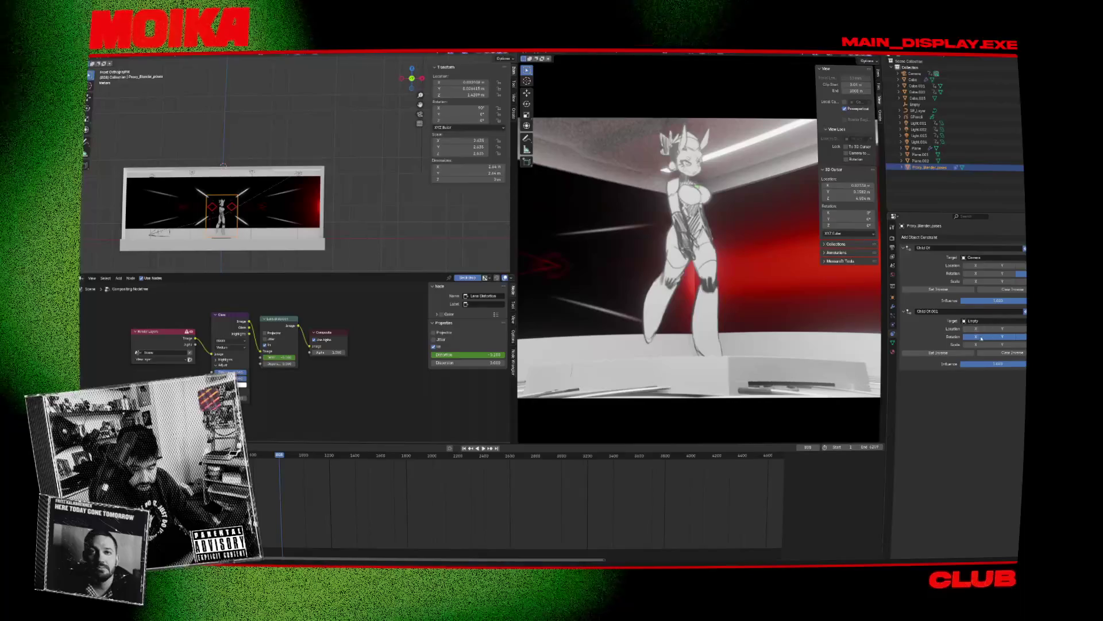
left_click(1022, 329)
left_click(1003, 329)
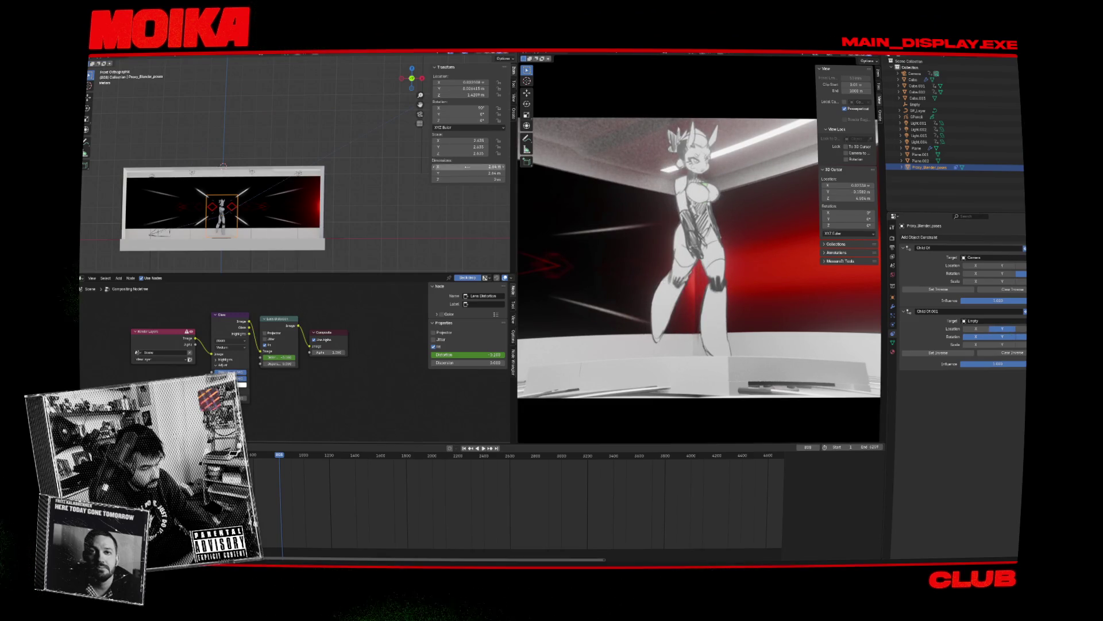
middle_click_drag(424, 165, 400, 161, "shift")
left_click(400, 161)
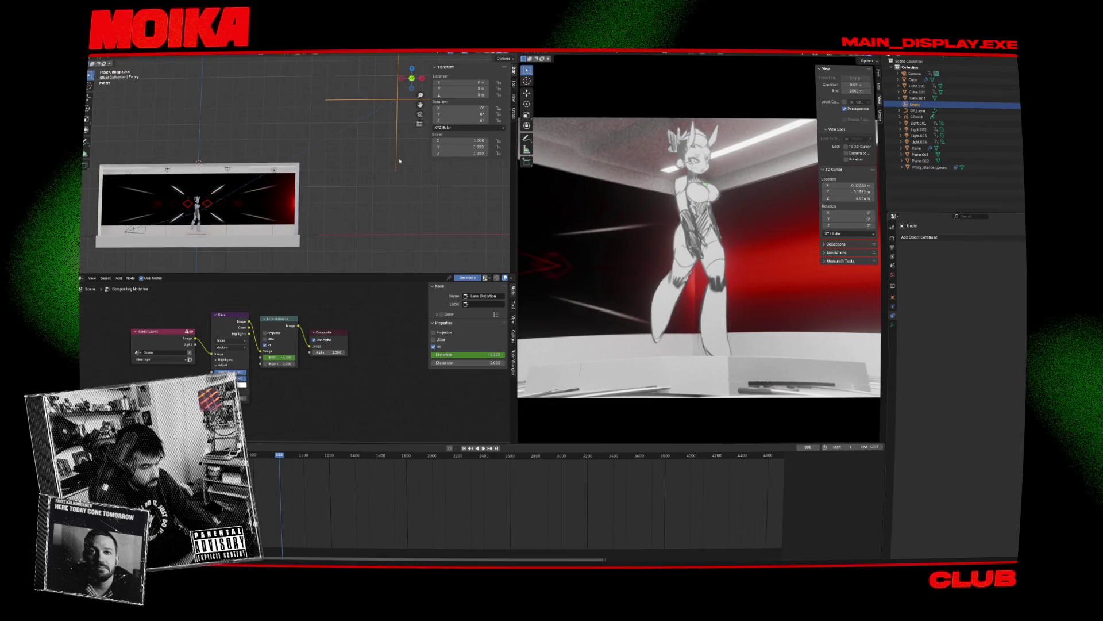
key("alt+g")
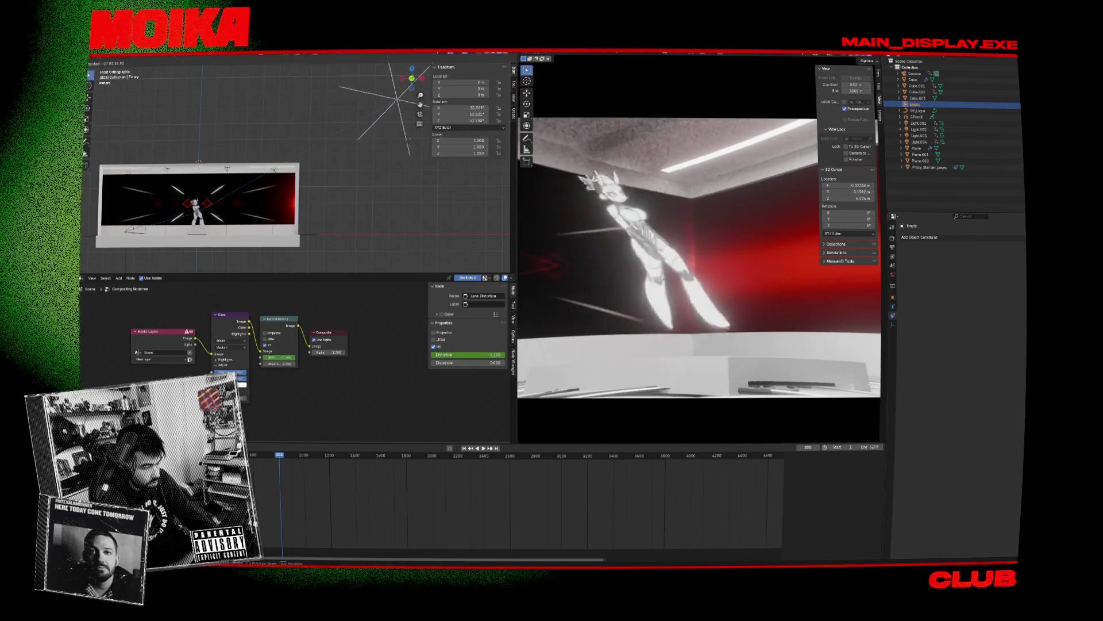
left_click(198, 207)
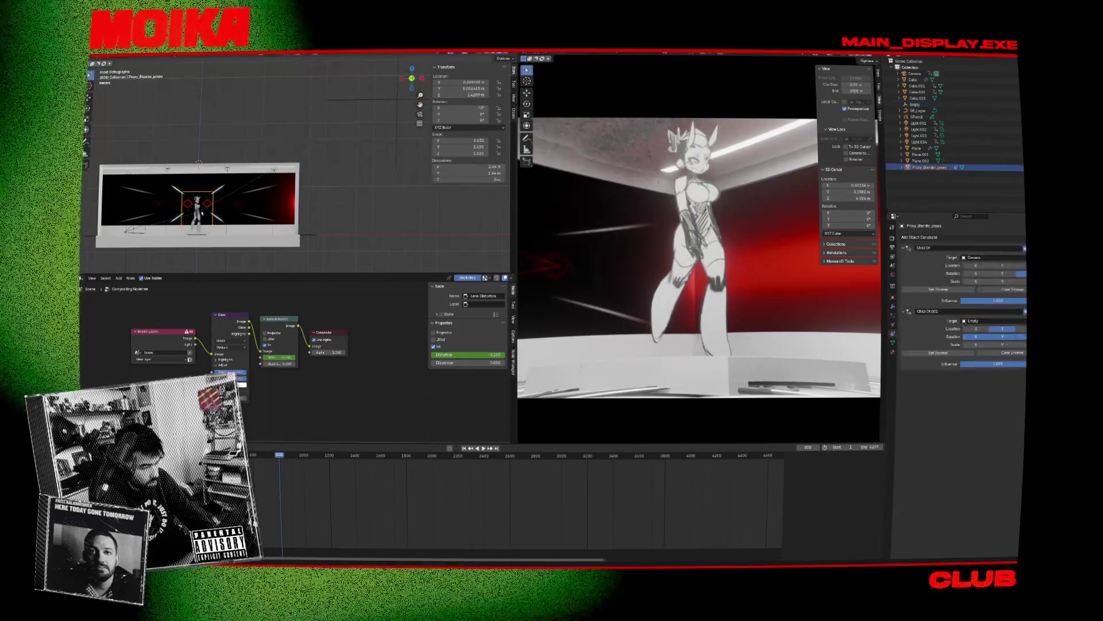
left_click(1003, 330)
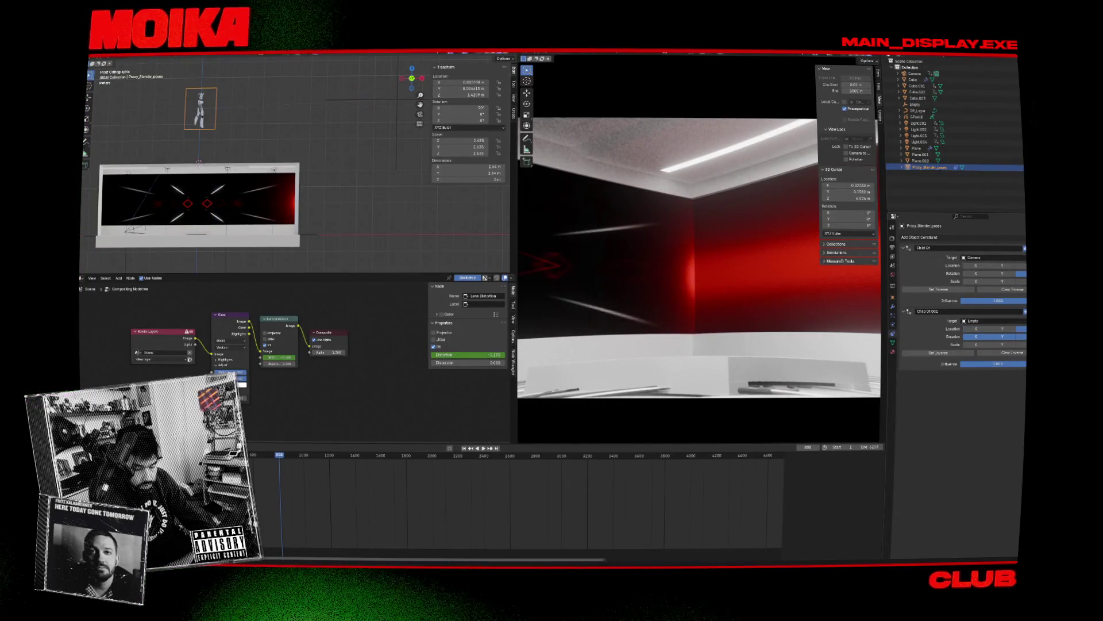
Step: Remove the Child Of.001 constraint and delete the Empty
left_click(1025, 310)
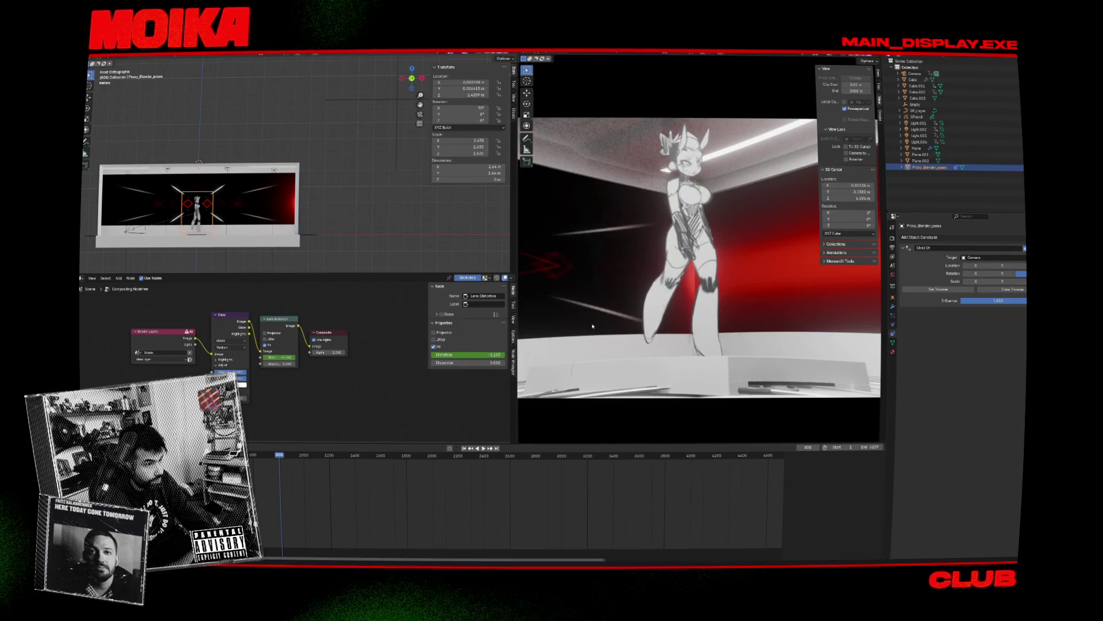
left_click(396, 153)
key("Delete")
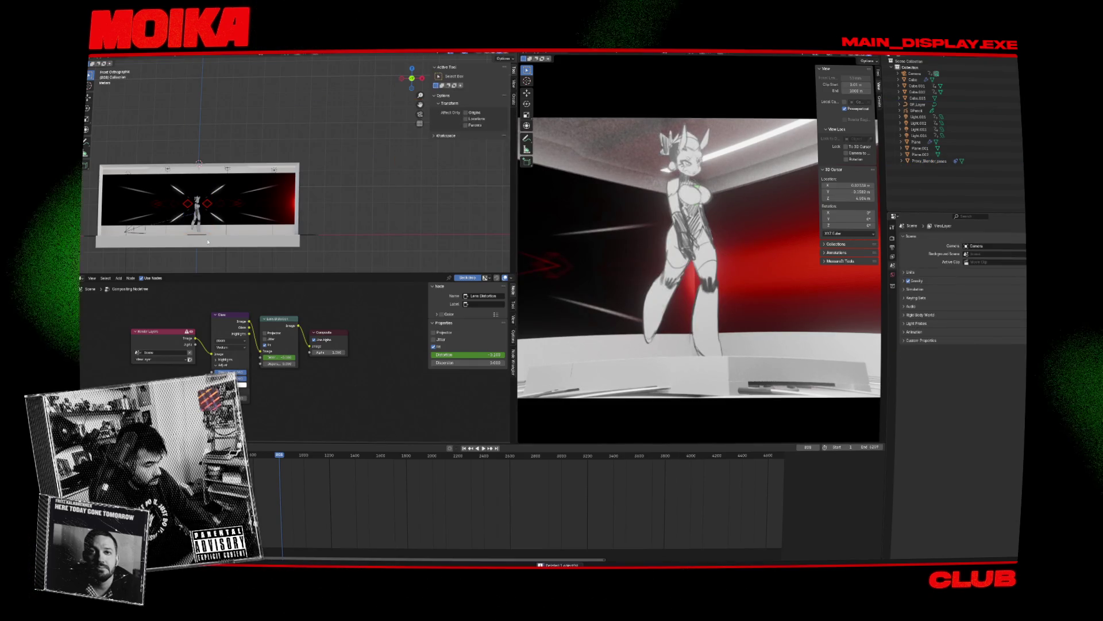
Step: Move the animation to frame 761, briefly playing it
left_click(275, 458)
key("space")
left_click(275, 458)
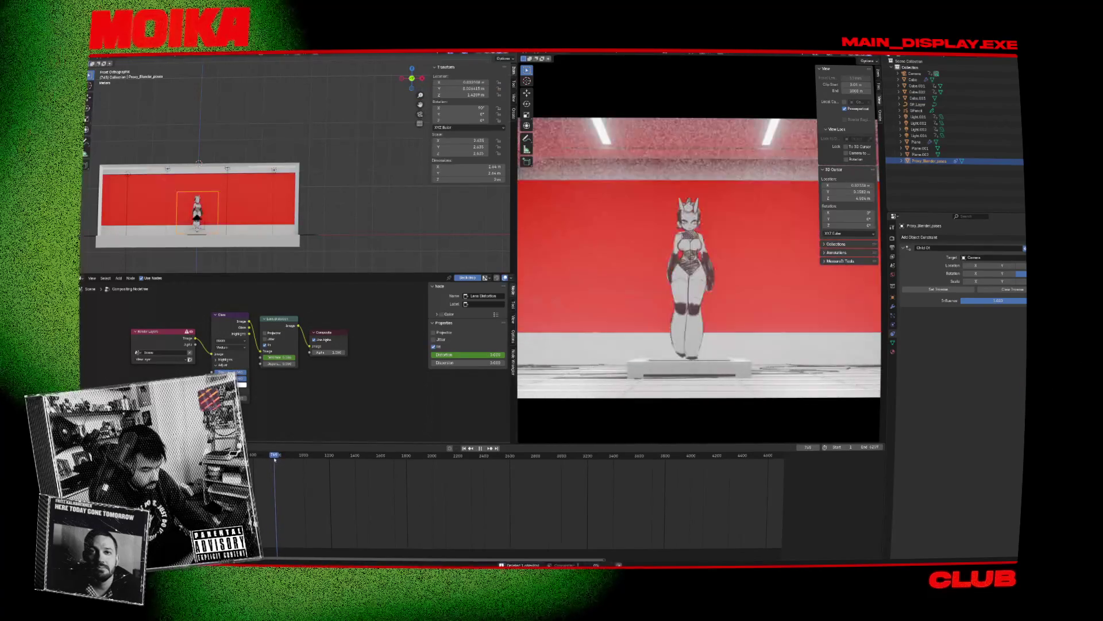
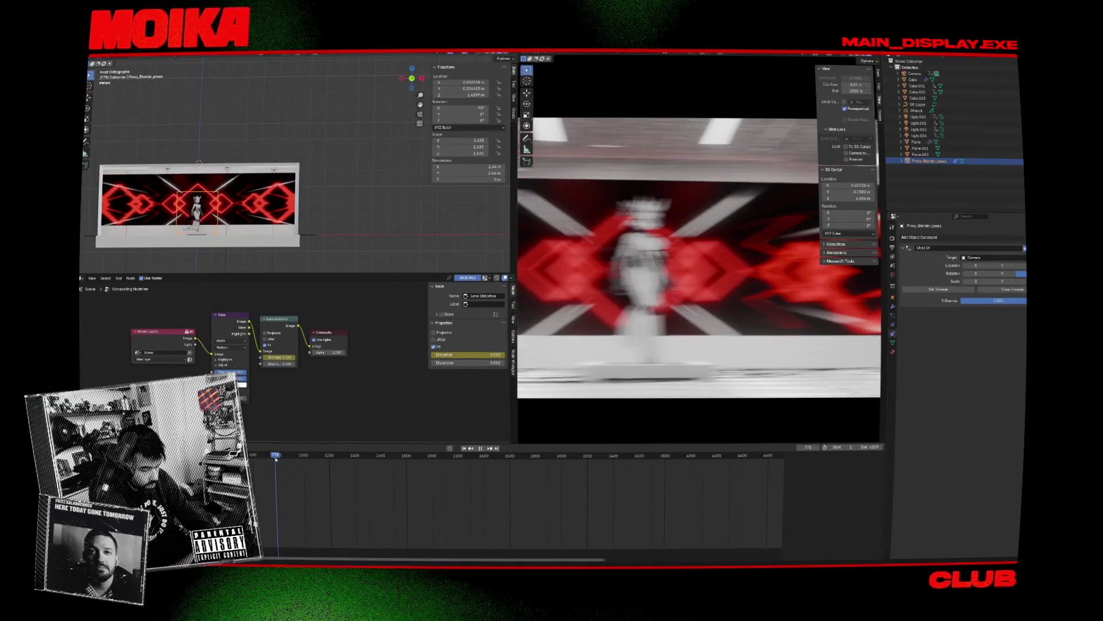
Step: Stop playback, step back a couple of frames and reposition the Proxy_Blender_poses object there
key("space")
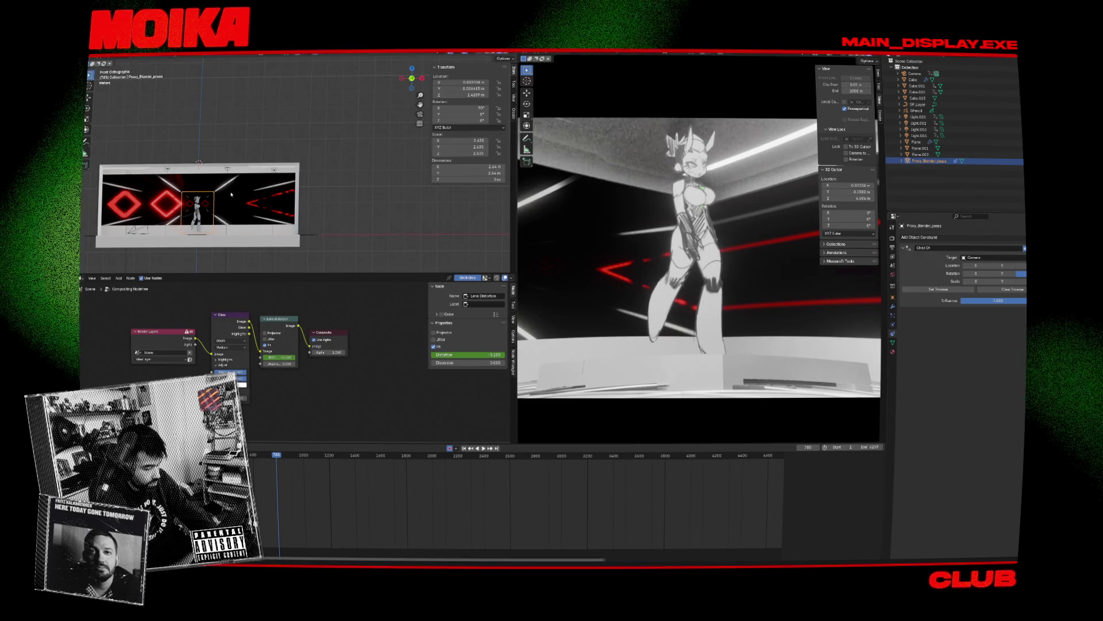
key("Left")
key("Left")
key("Left")
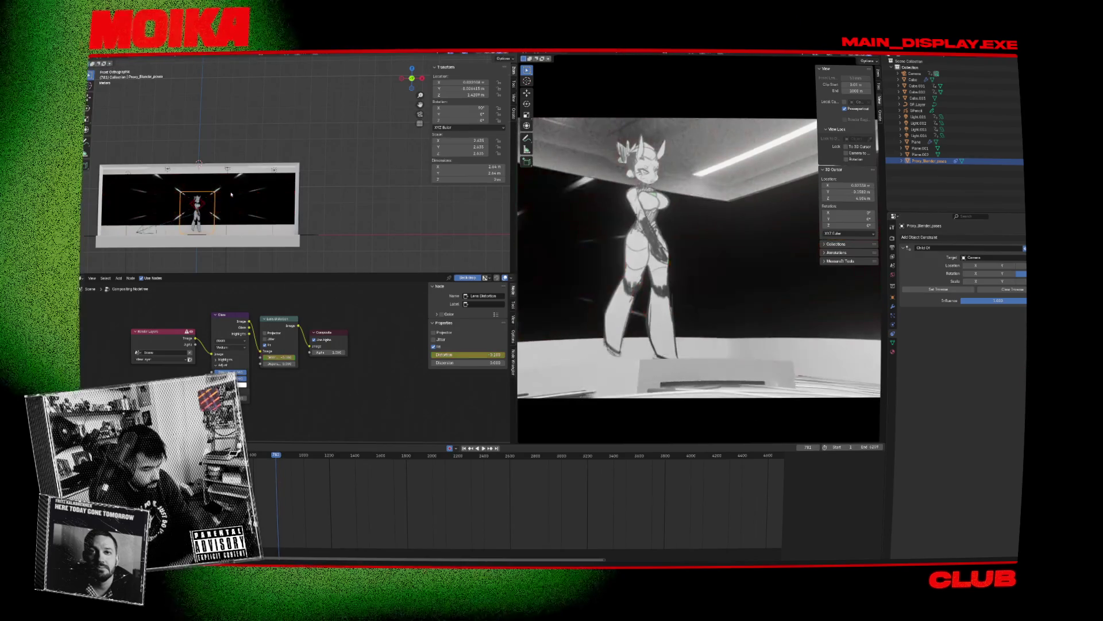
key("Right")
key("g")
left_click(252, 185)
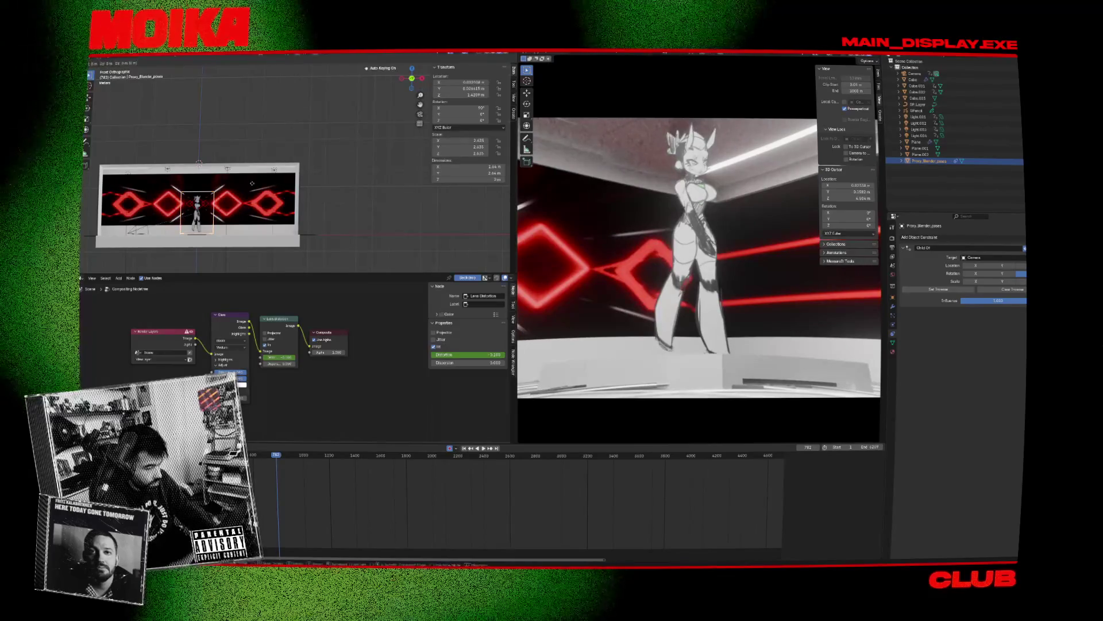
Step: At frame 785, lower the proxy along Z to 1.2968 and replay to check
key("Right")
key("Right")
key("Right")
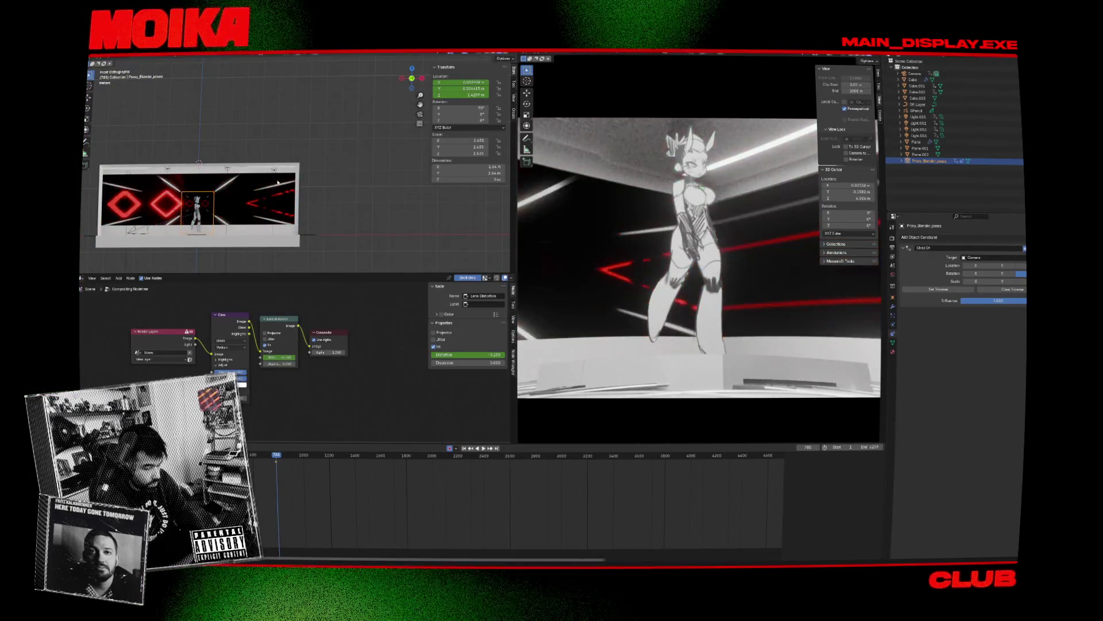
key("g")
key("z")
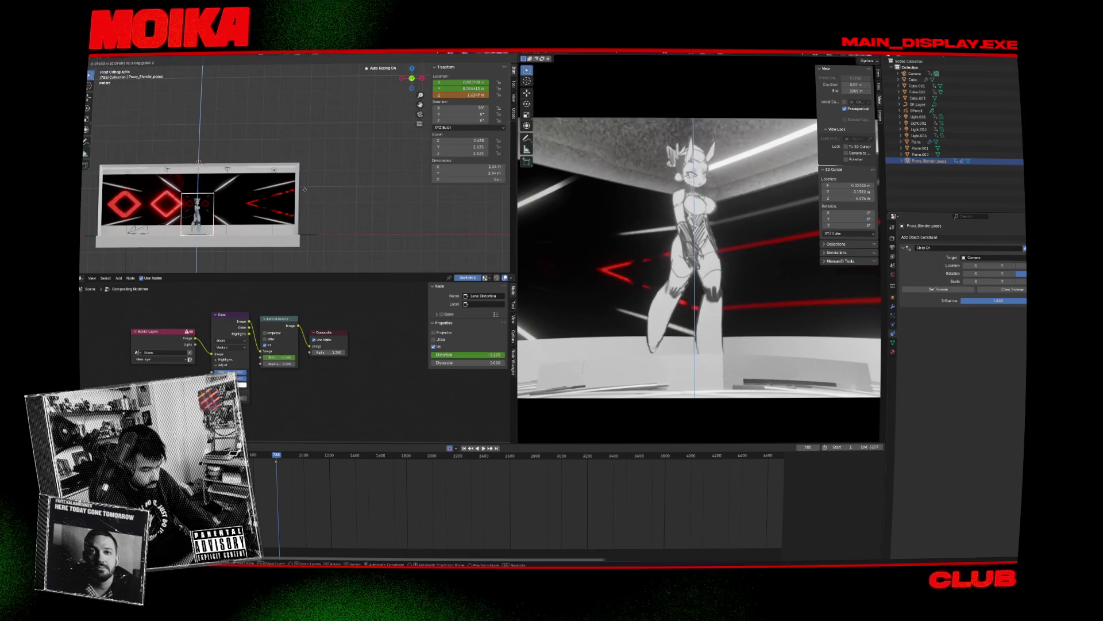
left_click(286, 273)
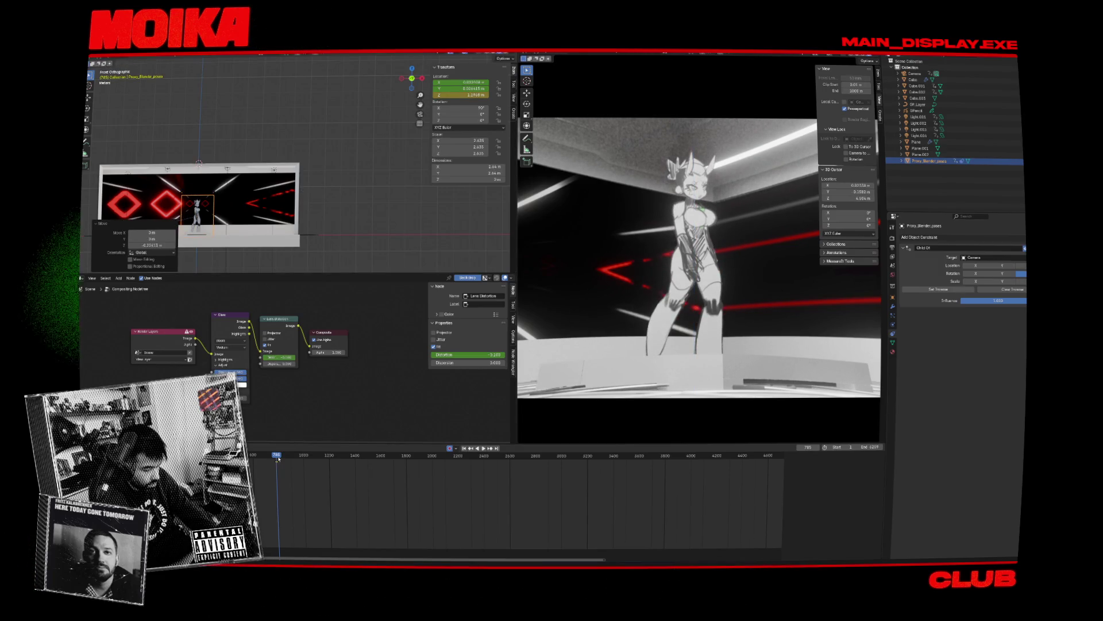
key("space")
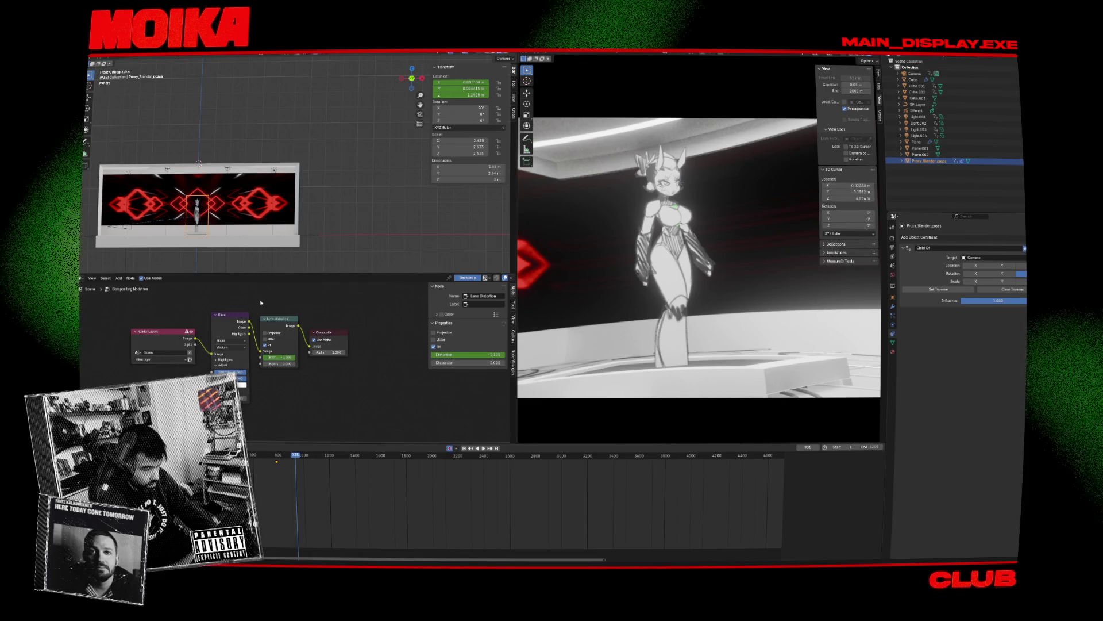
scroll(261, 189, "up", 5)
Step: Move the proxy character vertically along global Z by 0.15165 m
middle_click_drag(261, 189, 293, 160)
scroll(261, 190, "down", 5)
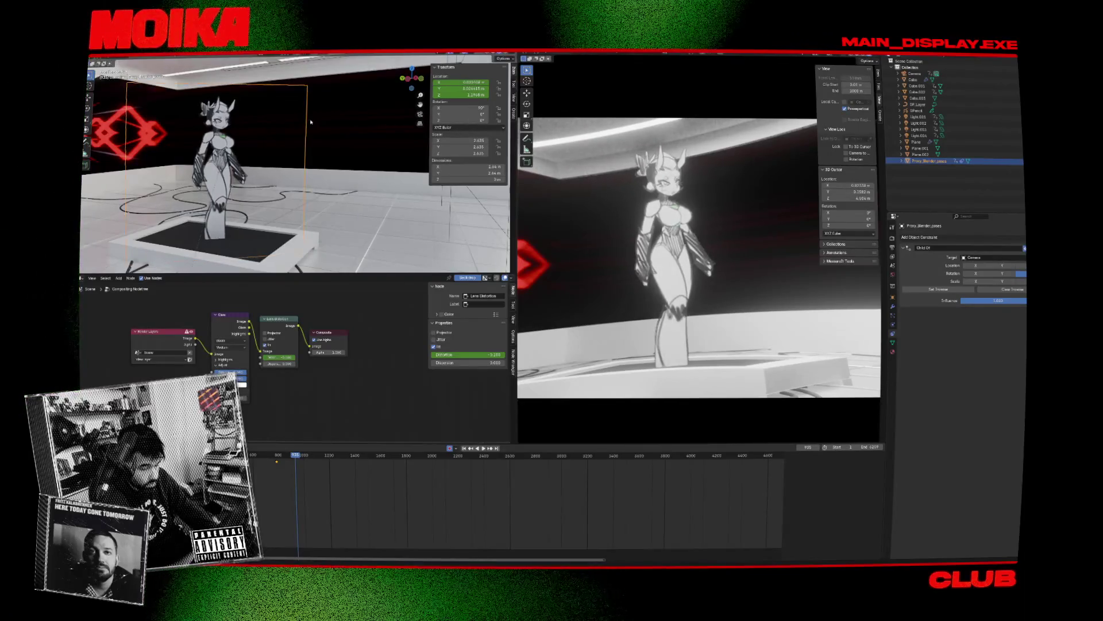
middle_click_drag(299, 148, 223, 174)
key("r")
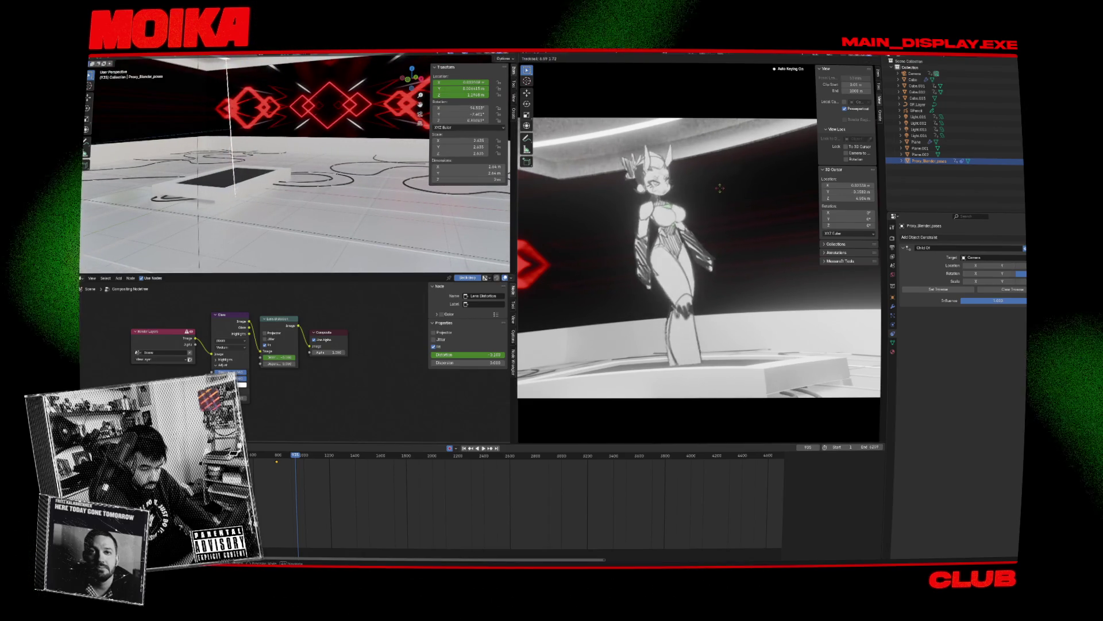
key("Escape")
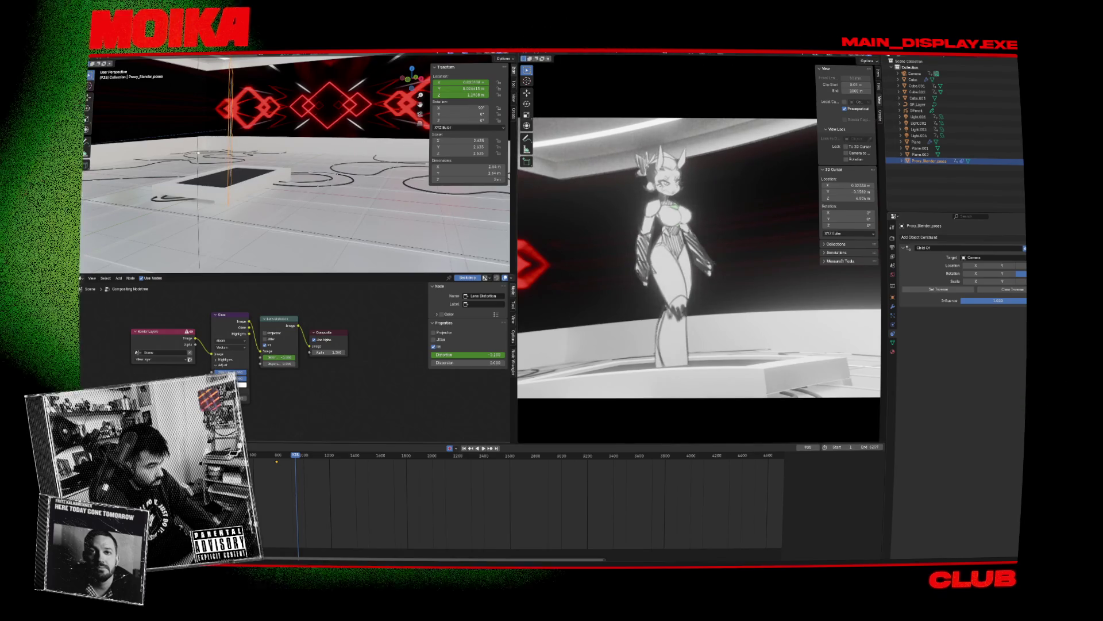
key("g")
key("z")
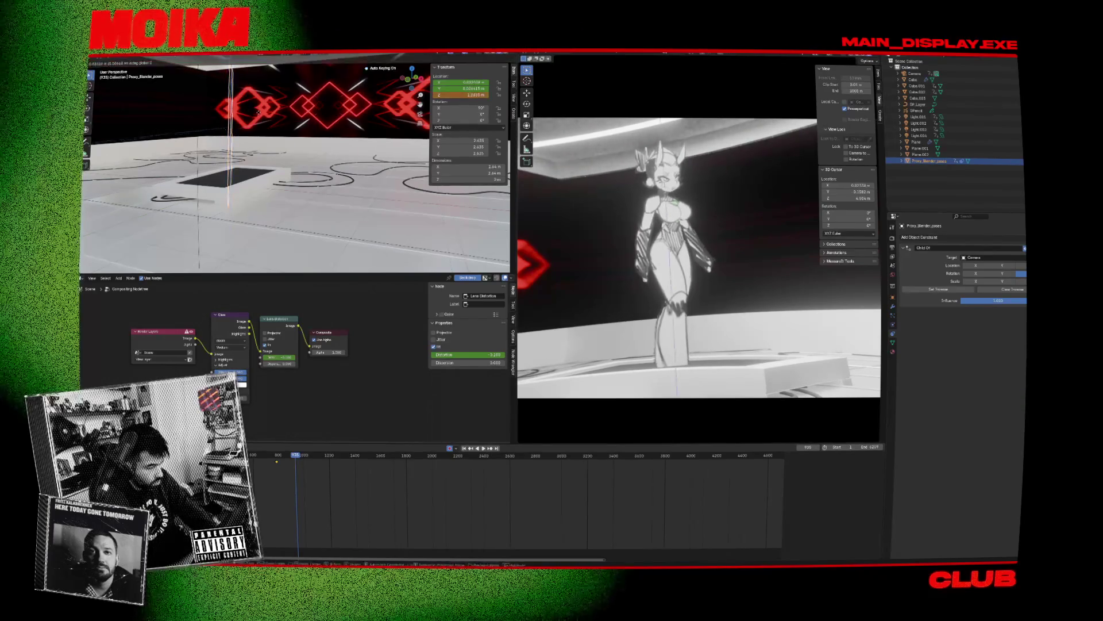
left_click(281, 272)
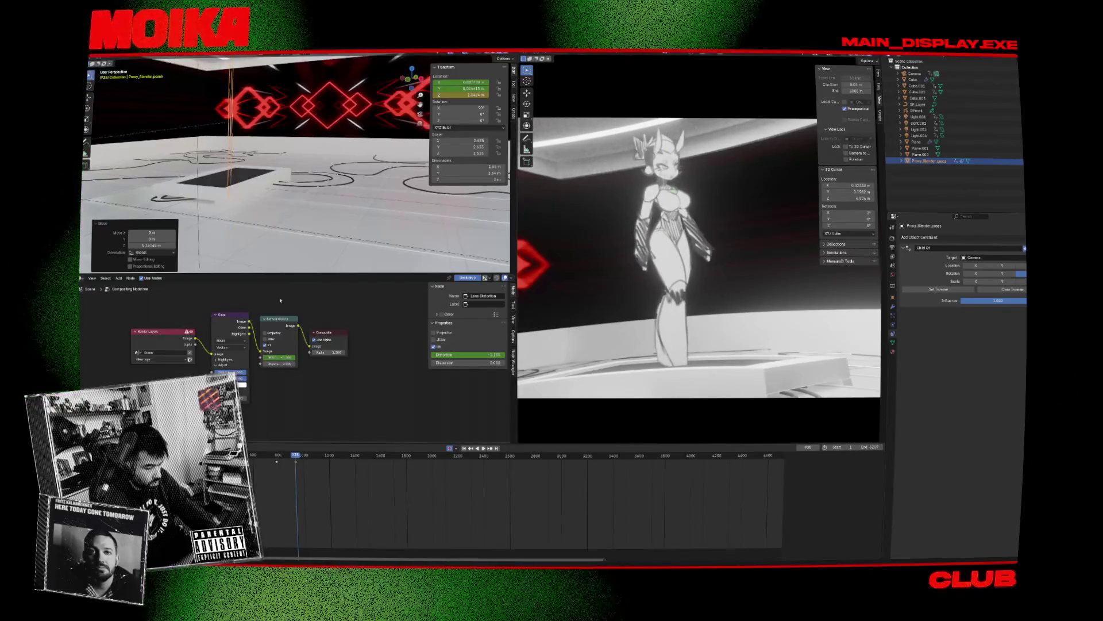
Step: Slide the proxy's keyframe earlier on the Timeline
key("ctrl+z")
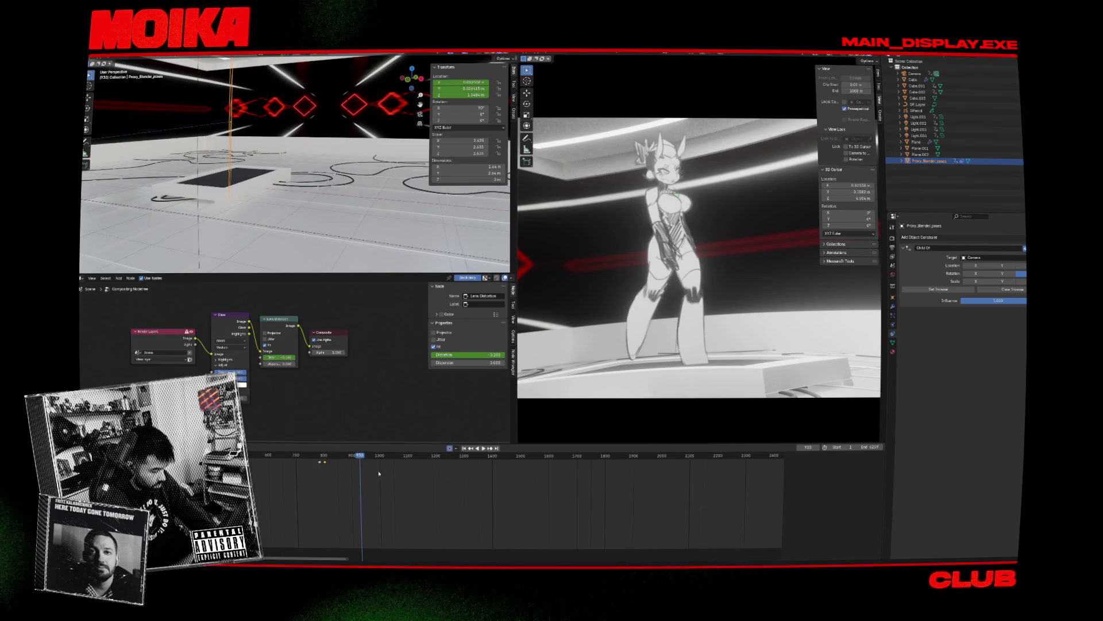
left_click_drag(447, 464, 418, 465)
scroll(437, 495, "up", 5)
left_click(441, 455)
scroll(320, 252, "down", 8)
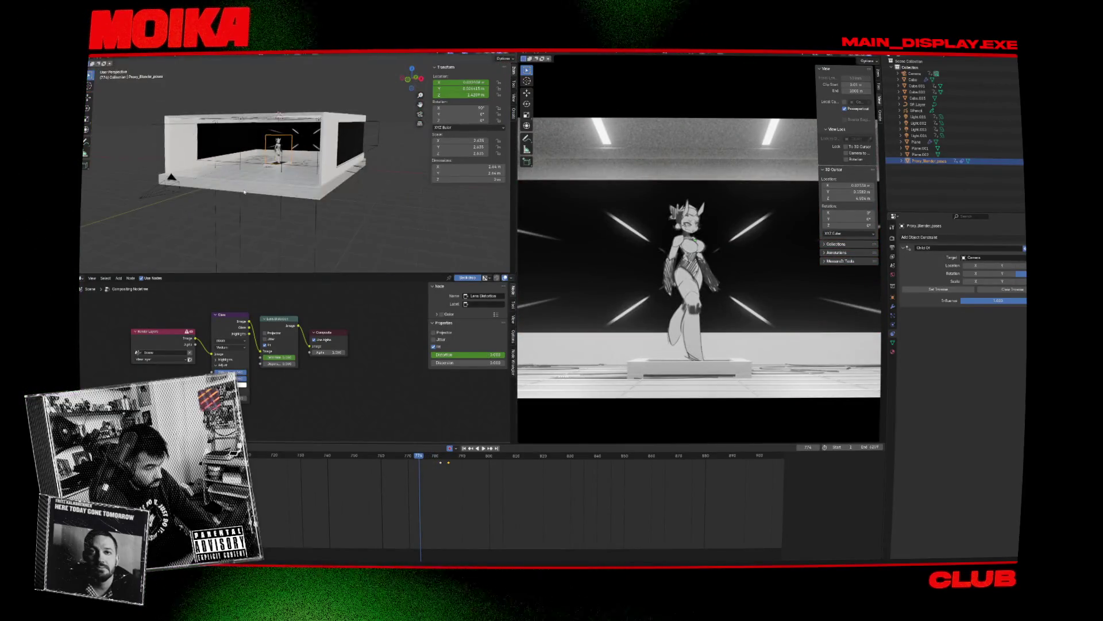
Step: Select Proxy_Blender_poses and review the shot around frames 765–767
left_click(170, 179)
mouse_move(418, 460)
left_mouse_down()
mouse_move(397, 463)
mouse_move(446, 462)
mouse_move(387, 459)
mouse_move(442, 475)
left_mouse_up()
left_click(393, 464)
left_click(280, 177)
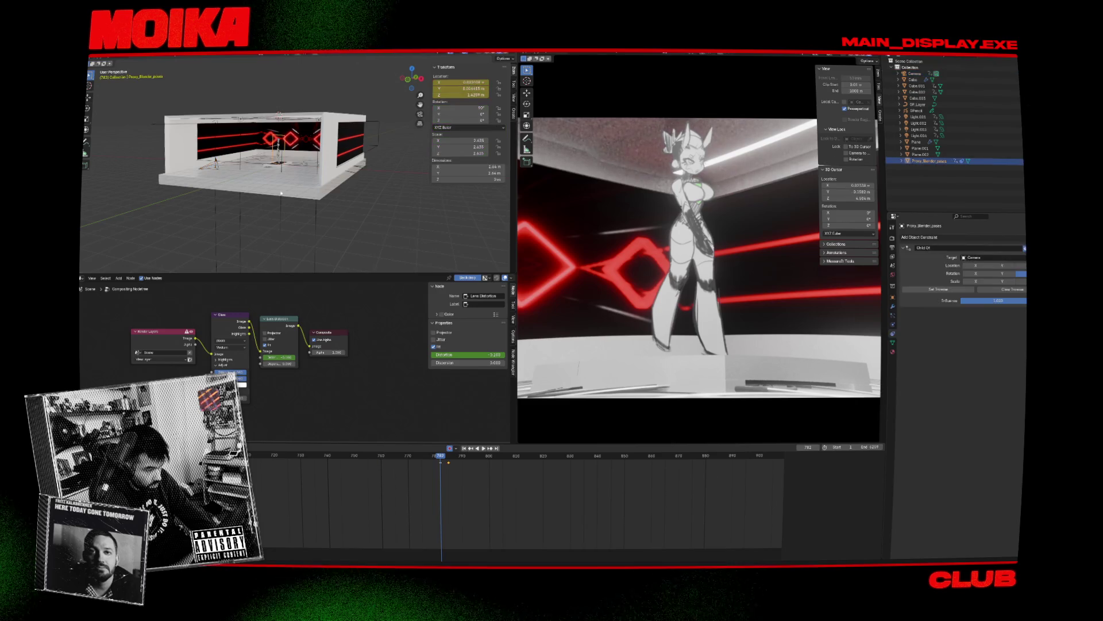
key("space")
left_click(396, 460)
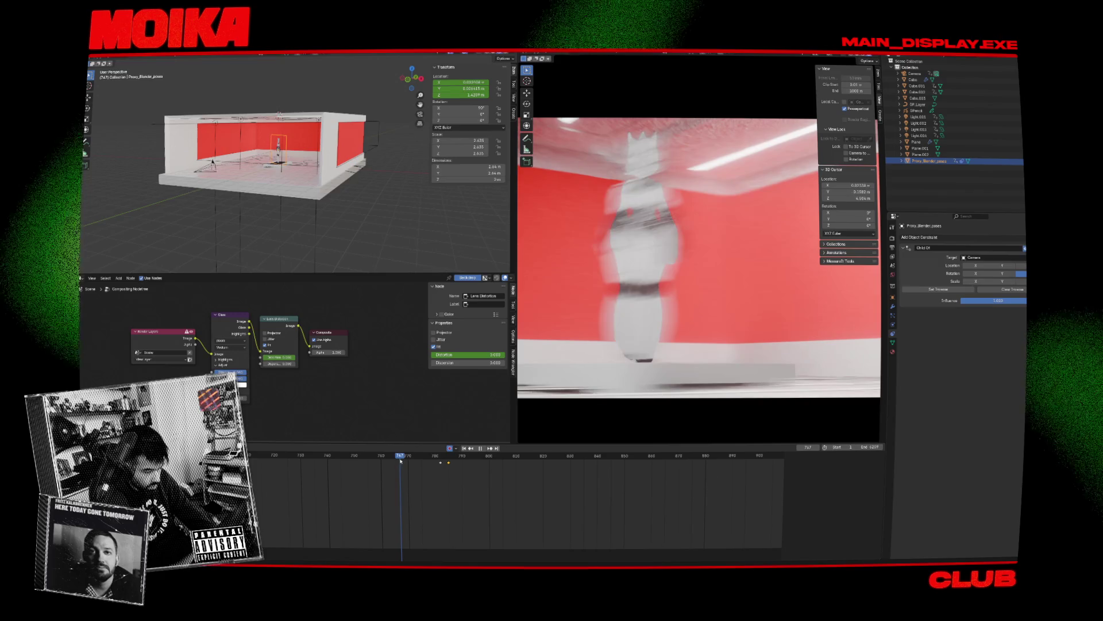
key("space")
Step: Drag the proxy's two keys earlier to about frames 764 and 767, then replay
left_click_drag(452, 463, 400, 463)
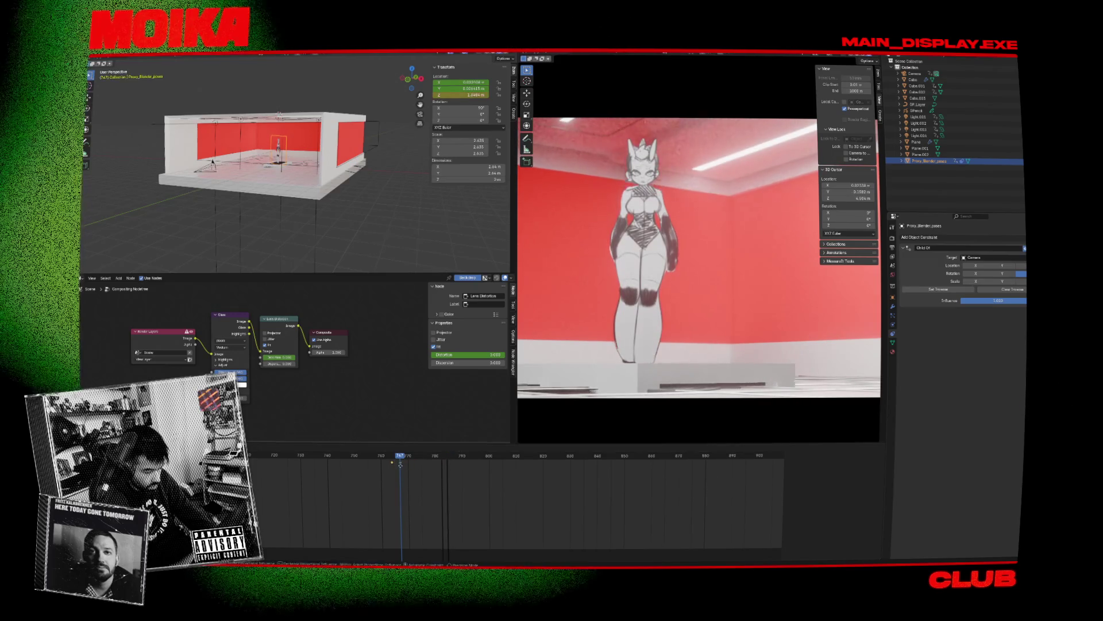
key("space")
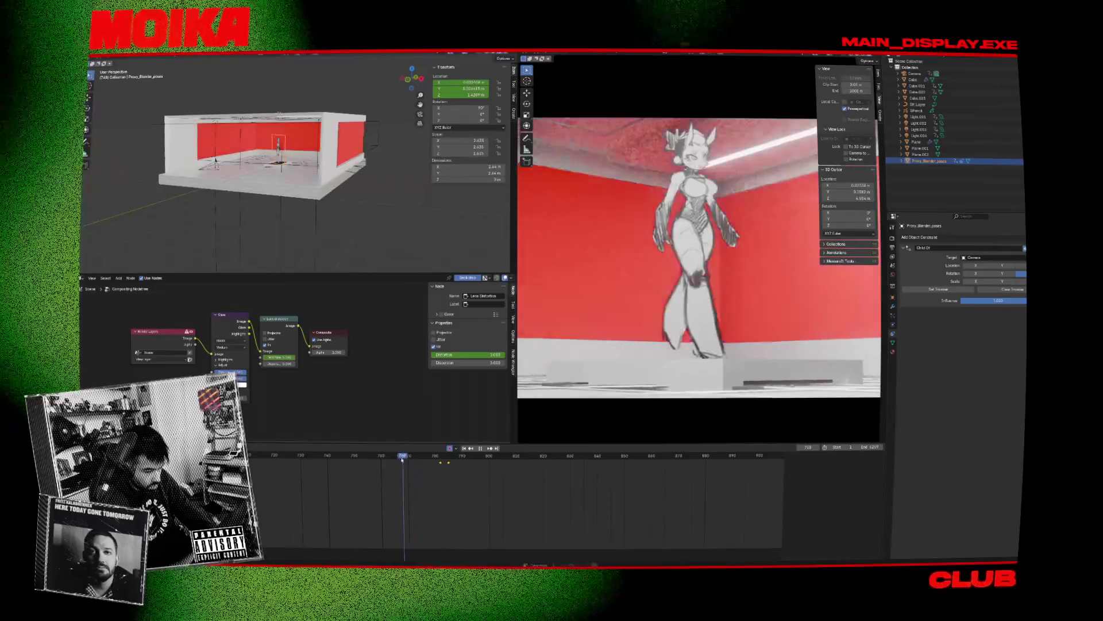
left_click(396, 460)
left_click_drag(397, 459, 406, 461)
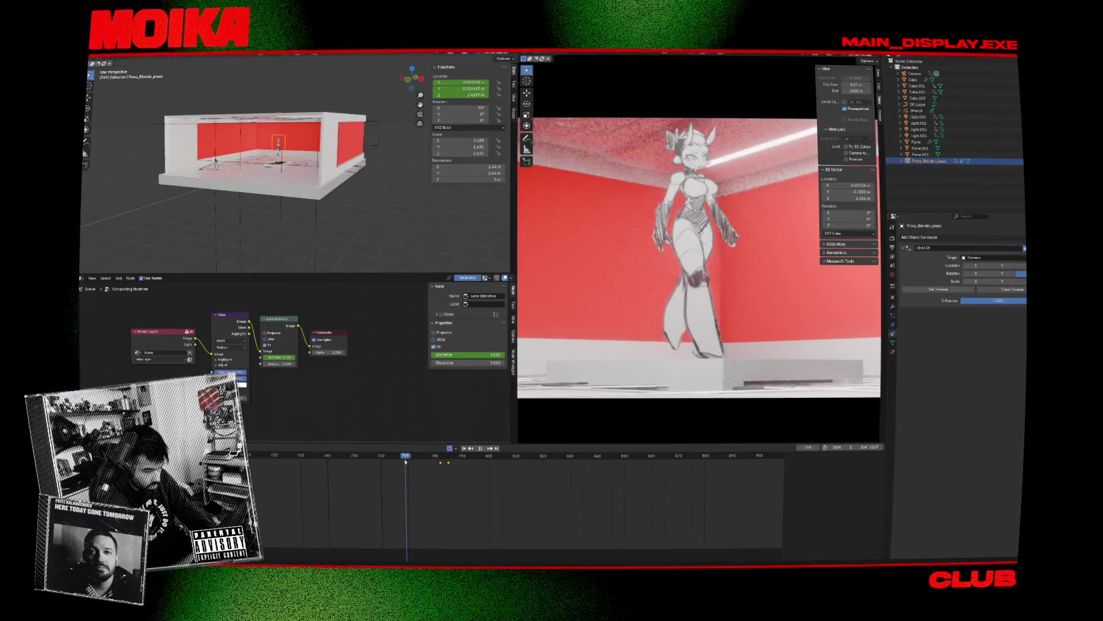
key("space")
left_click(213, 165)
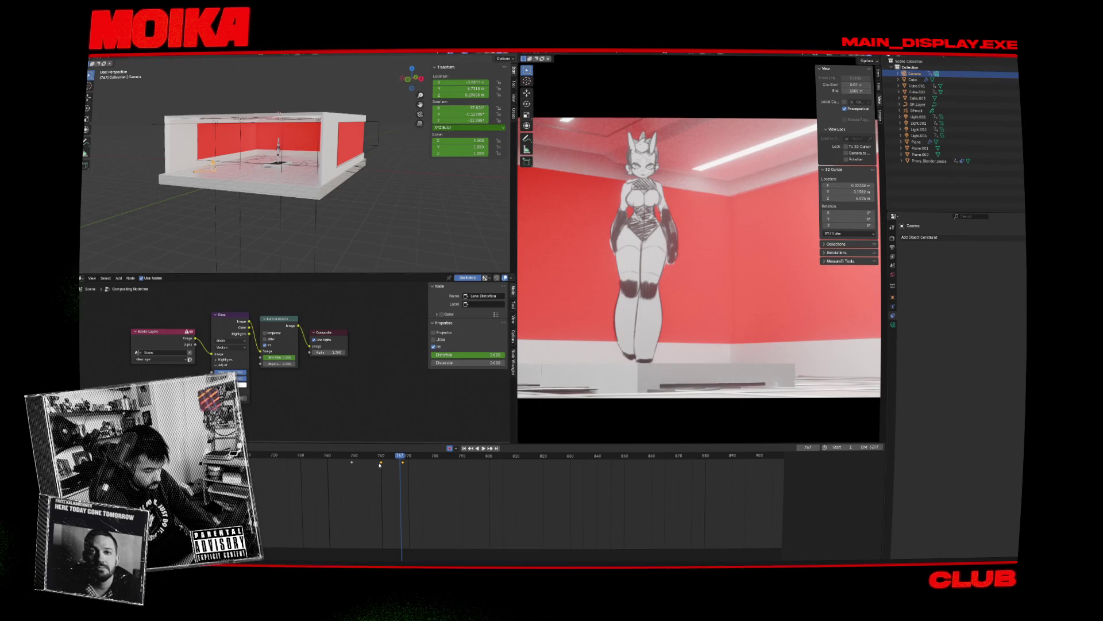
key("space")
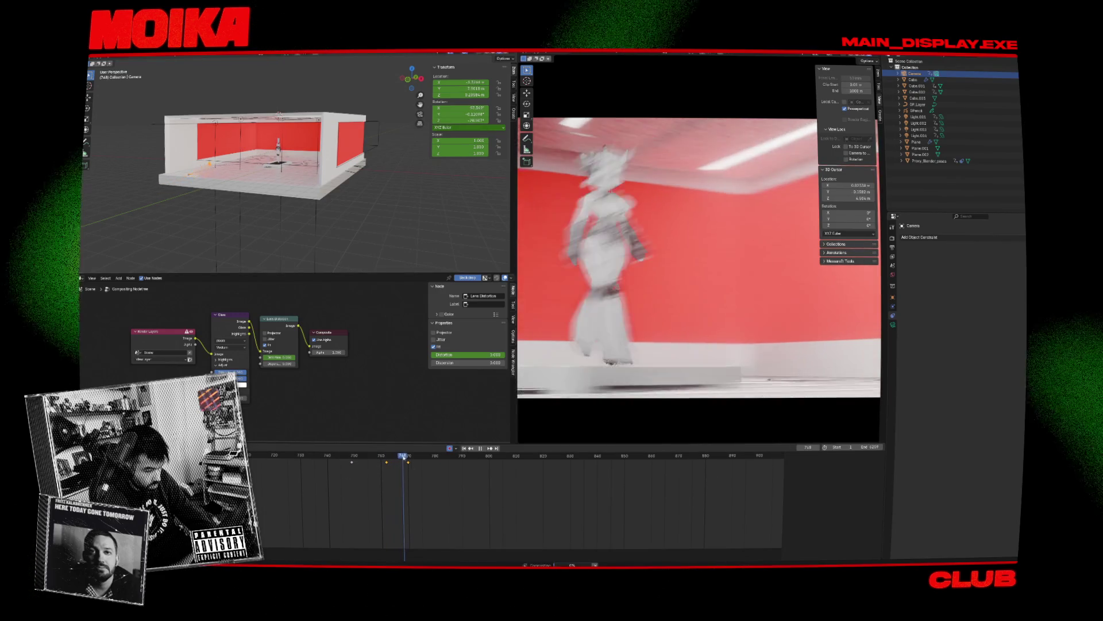
key("space")
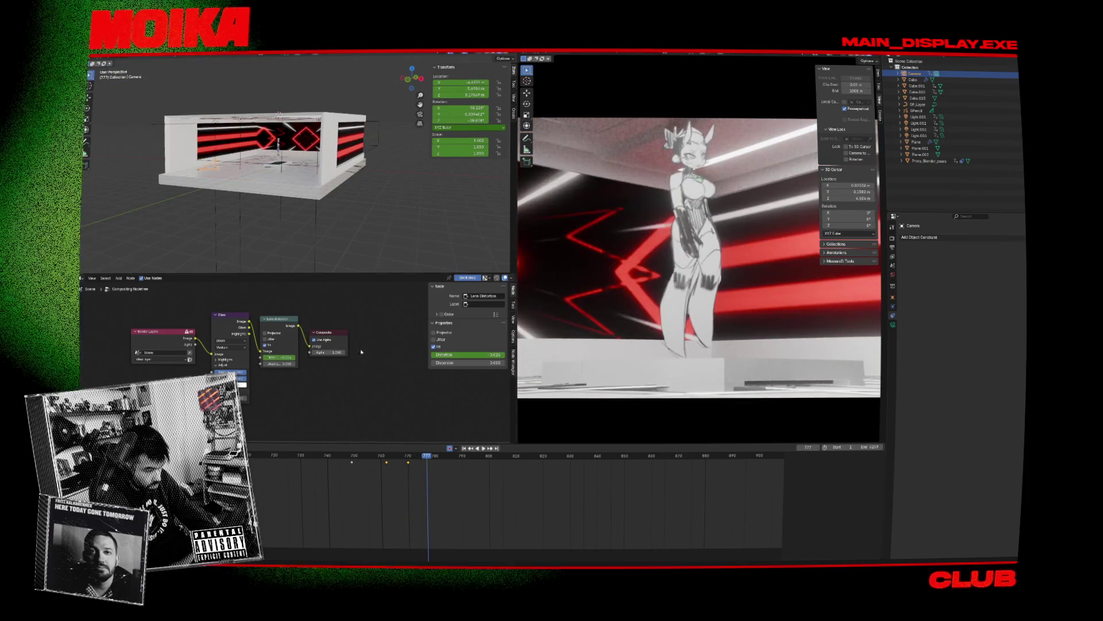
left_click(280, 143)
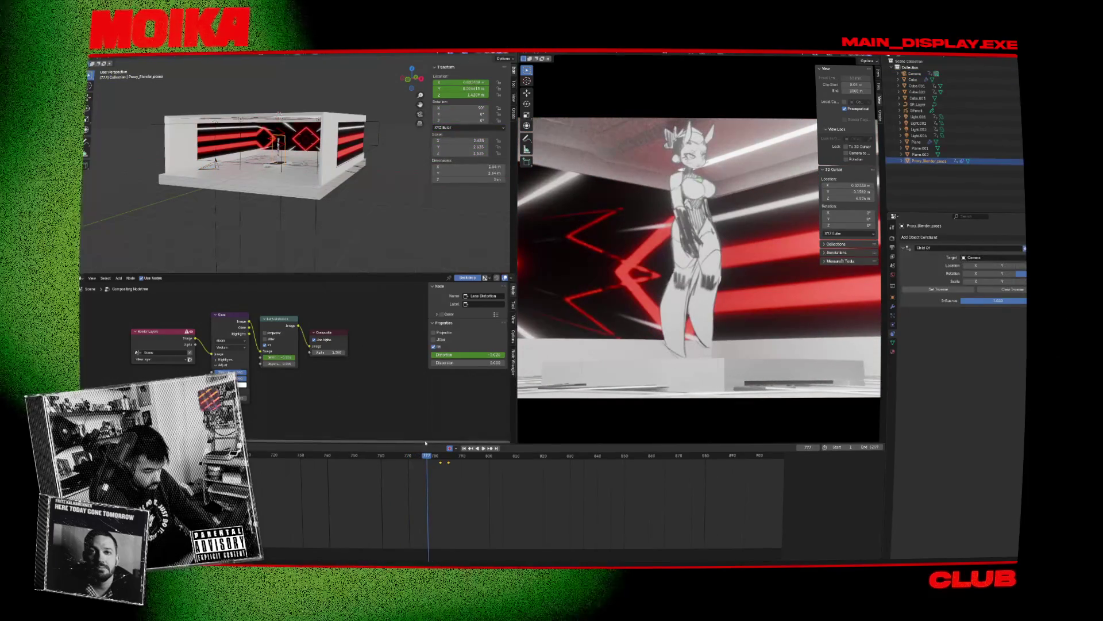
key("shift+ctrl+space")
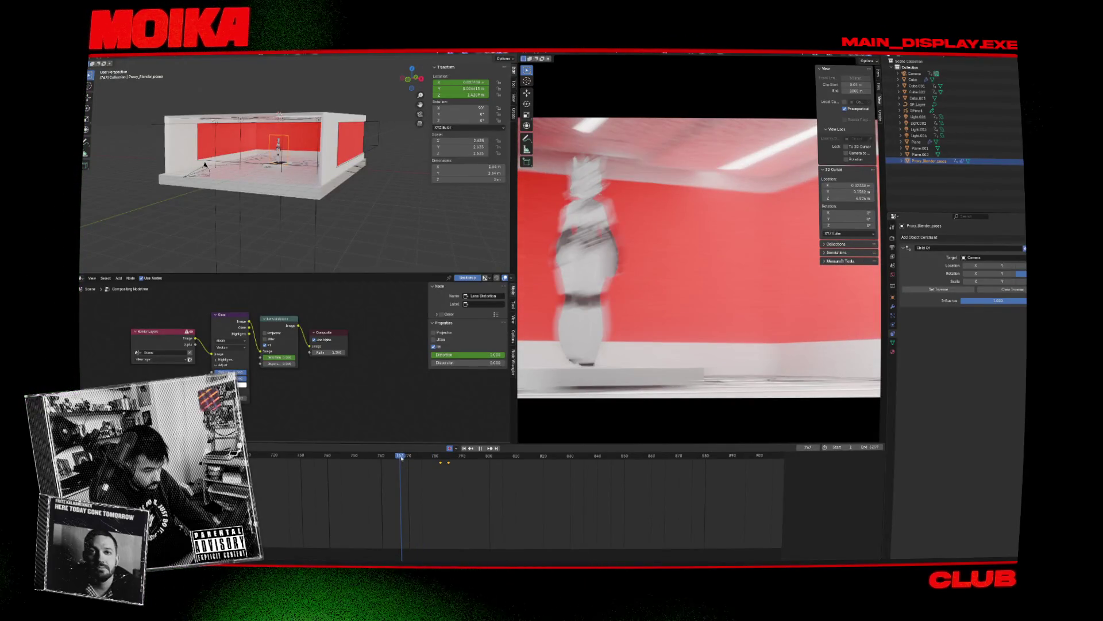
key("space")
left_click(404, 457)
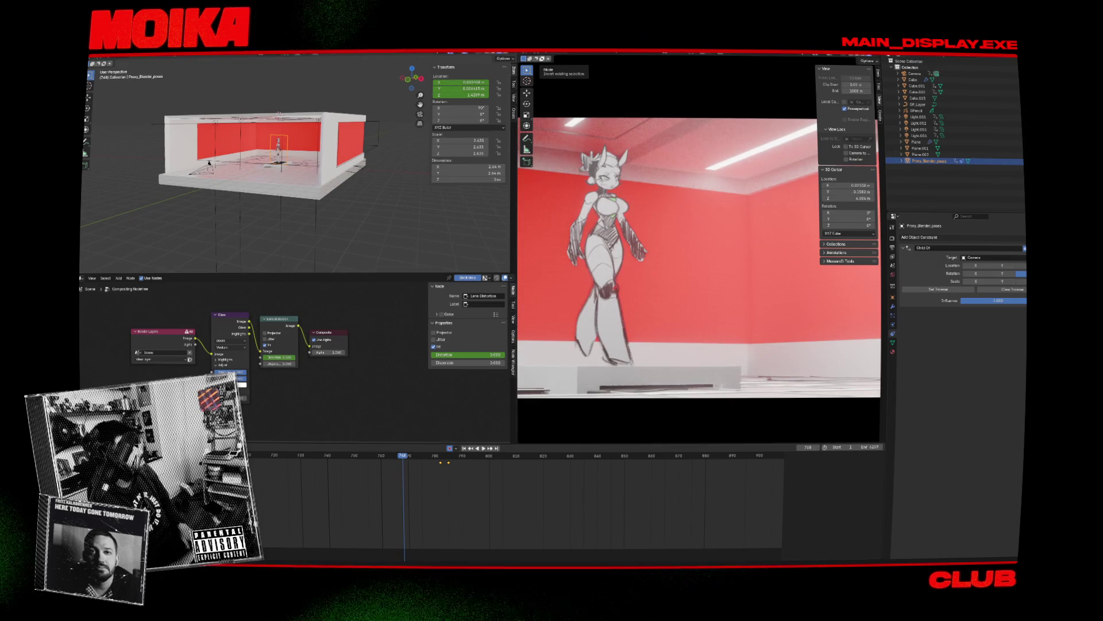
mouse_move(433, 487)
left_mouse_down()
mouse_move(464, 454)
mouse_move(395, 464)
left_mouse_up()
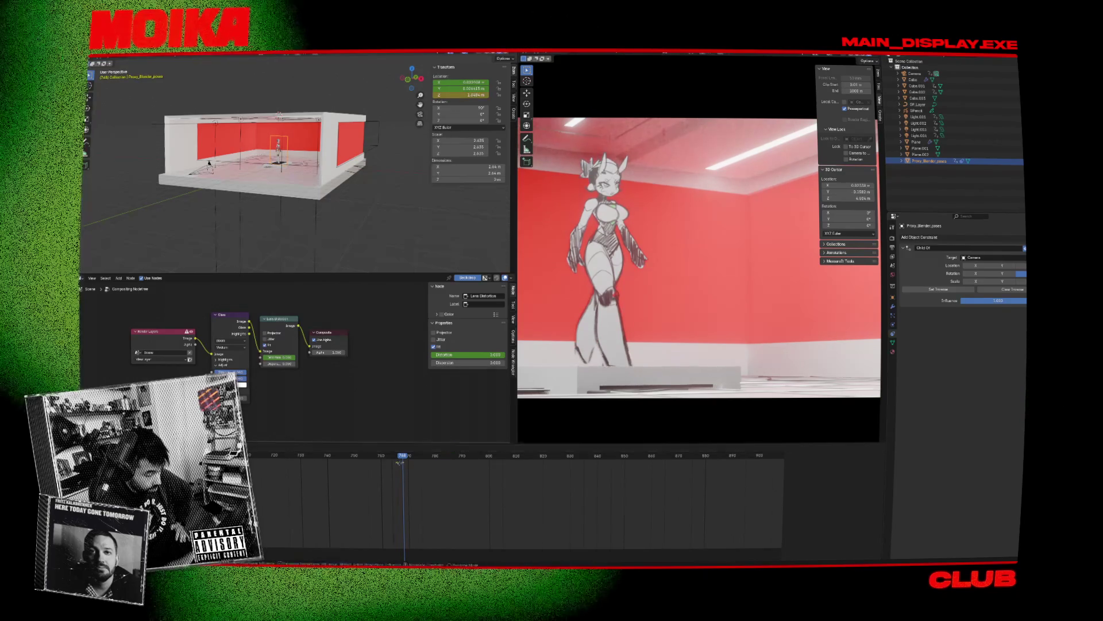
key("space")
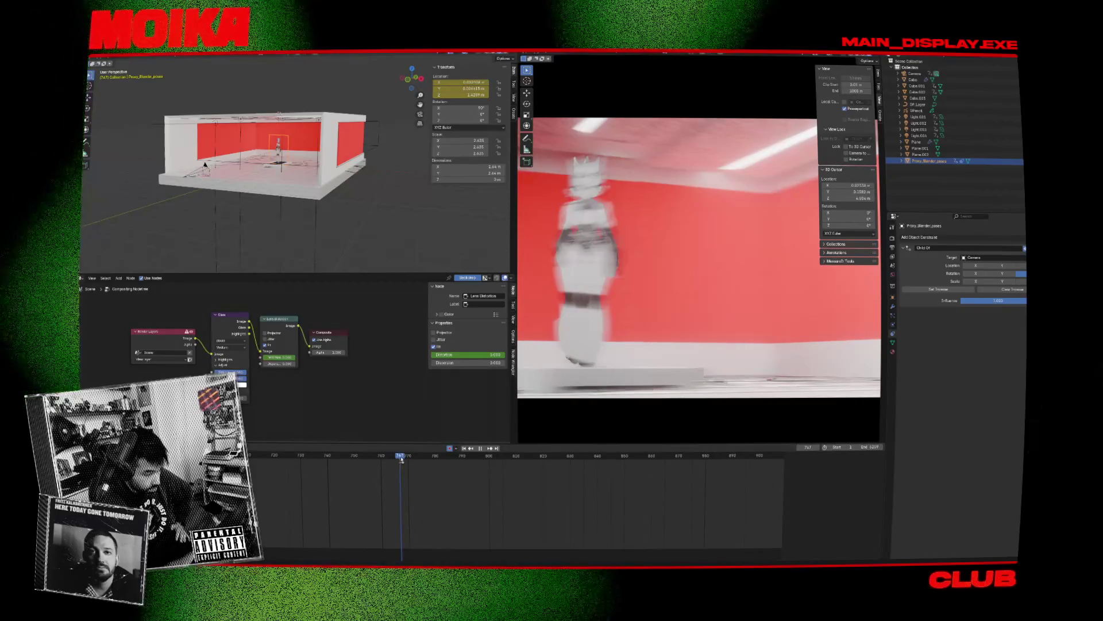
key("space")
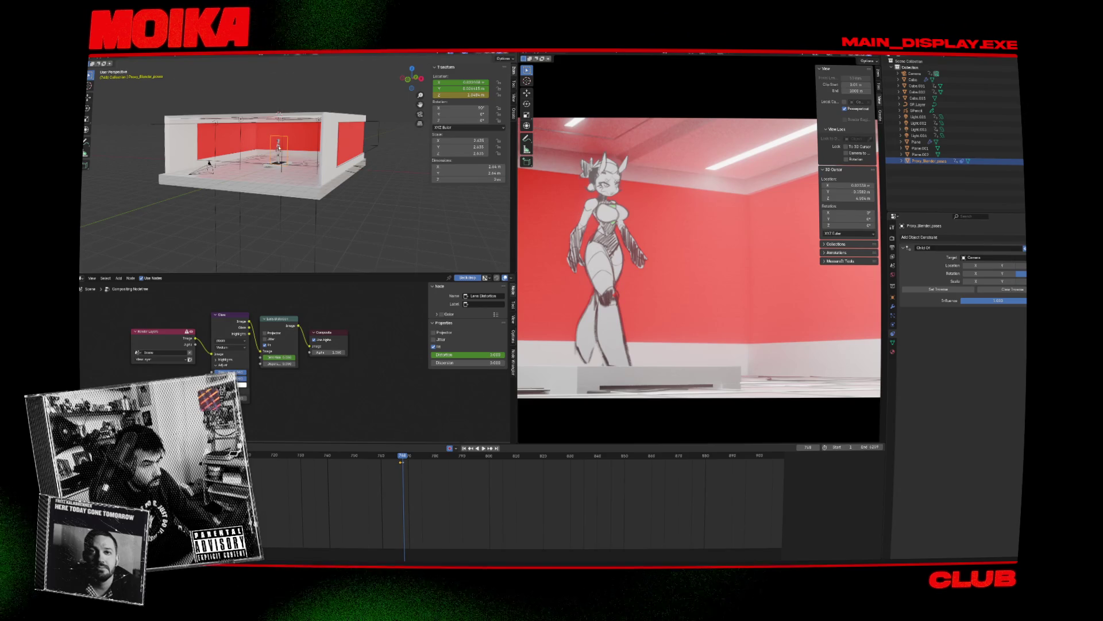
key("KP_0")
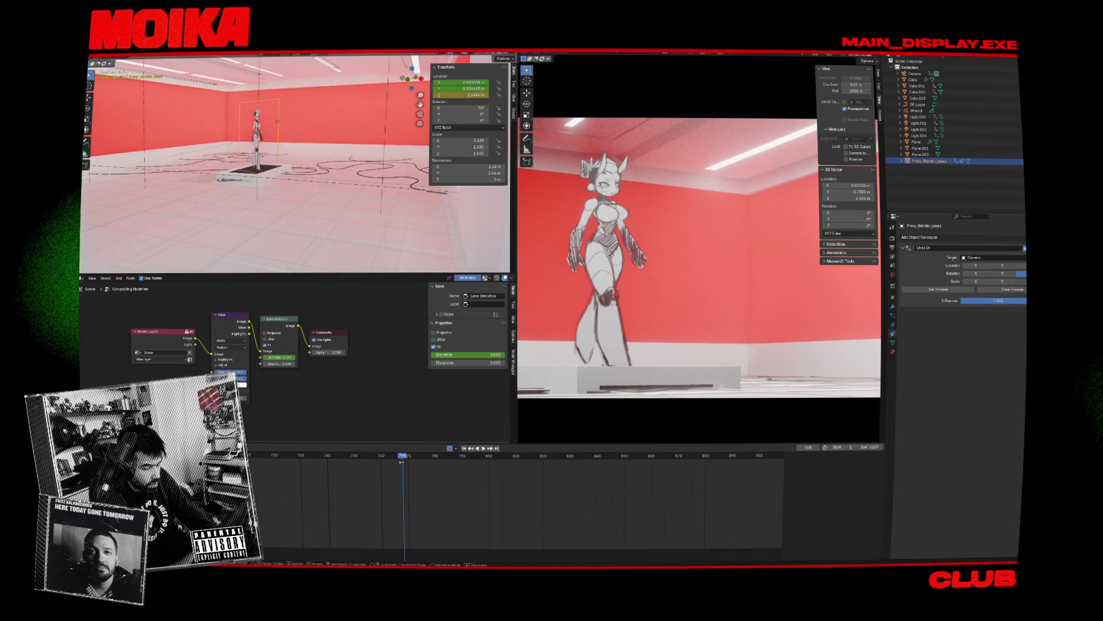
Step: Lower the Proxy_Blender_poses object 0.11 m along Z
key("g")
key("z")
left_click(278, 123)
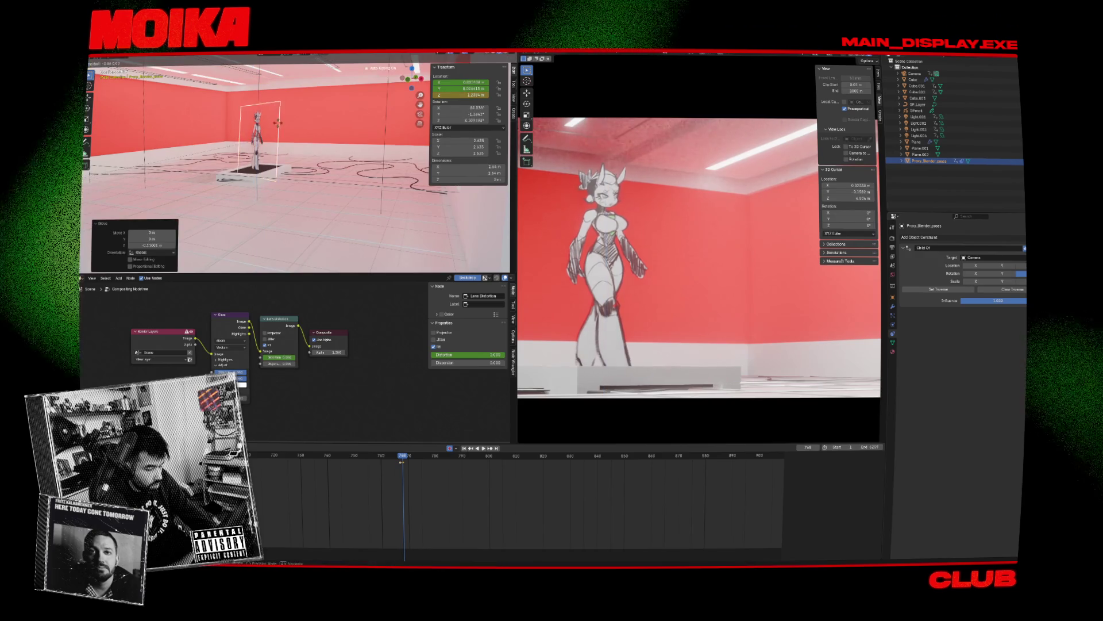
Step: Replay the dance around frames 766–771, then select the Camera in the Outliner
key("space")
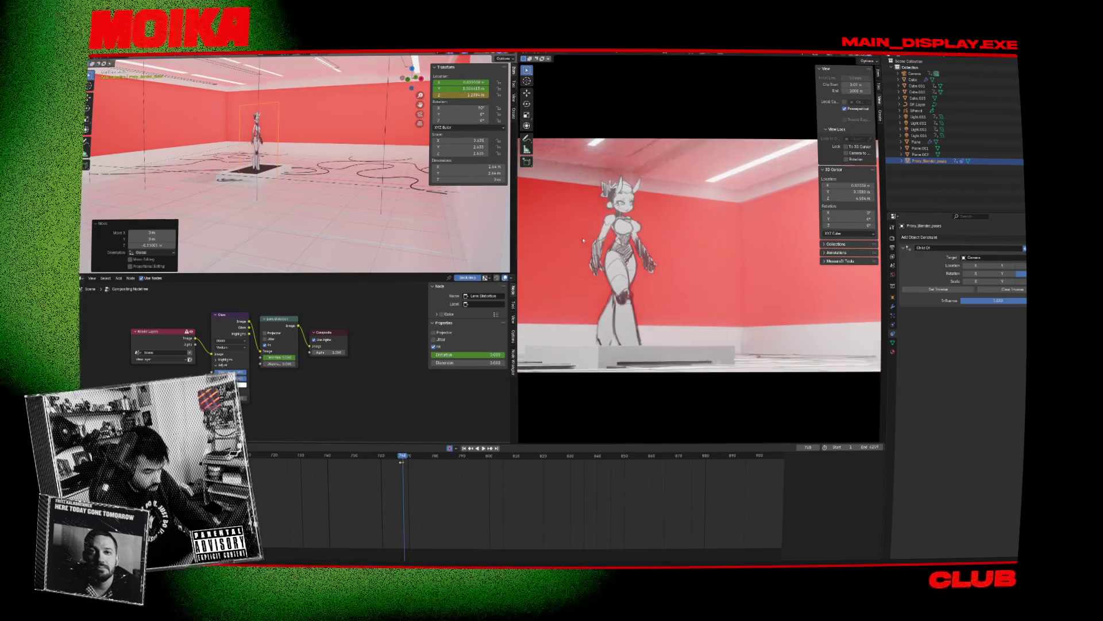
left_click(396, 457)
mouse_move(396, 459)
left_mouse_down()
mouse_move(415, 457)
mouse_move(402, 462)
left_mouse_up()
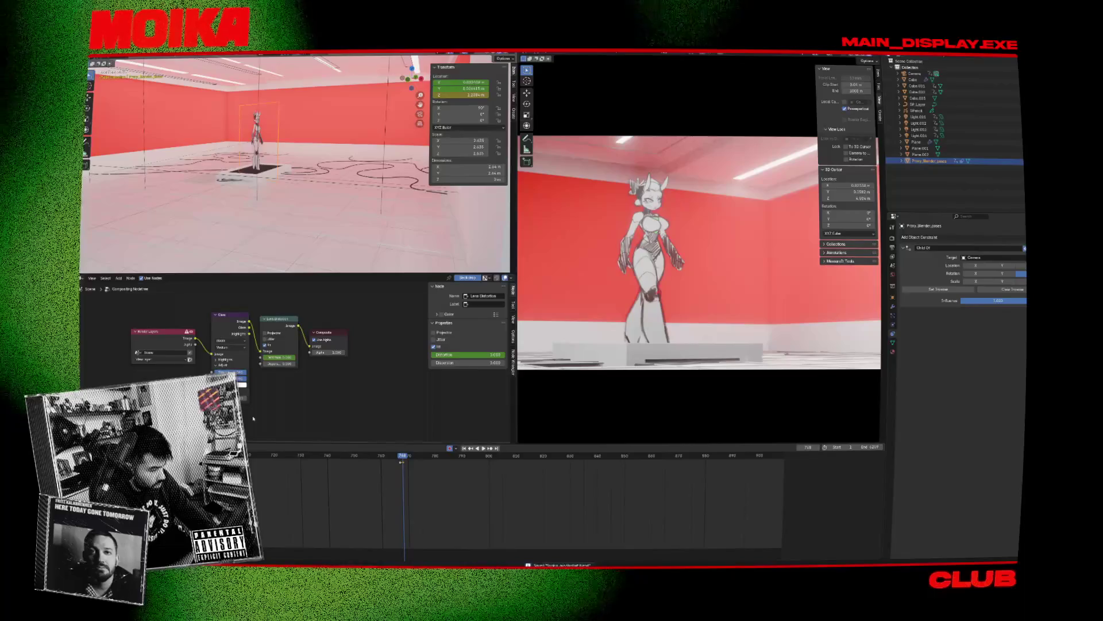
left_click(919, 73)
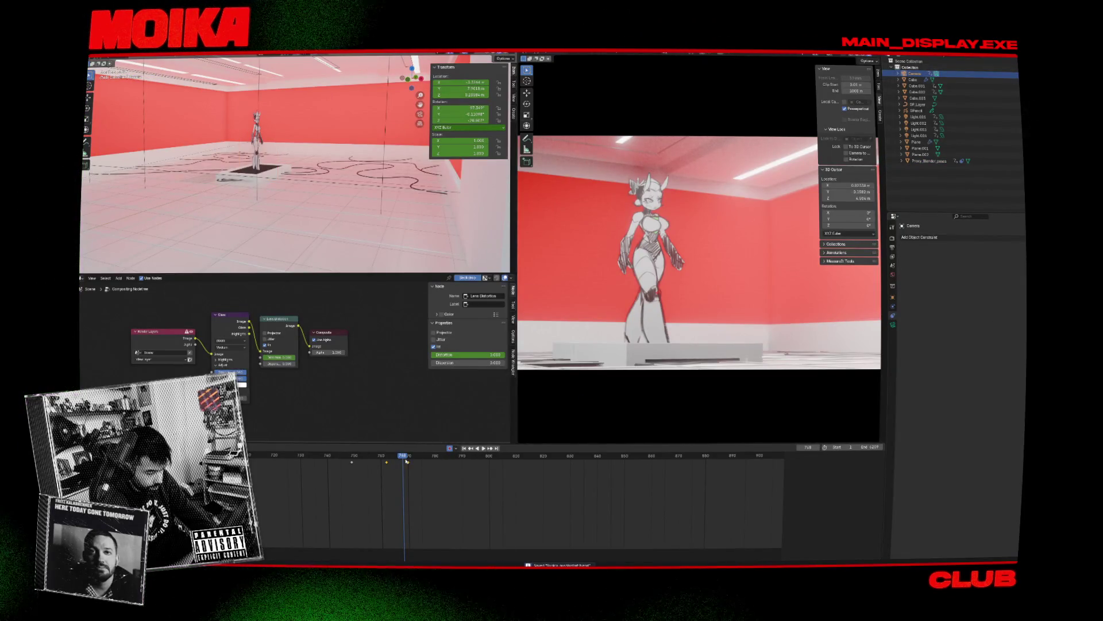
left_click(86, 448)
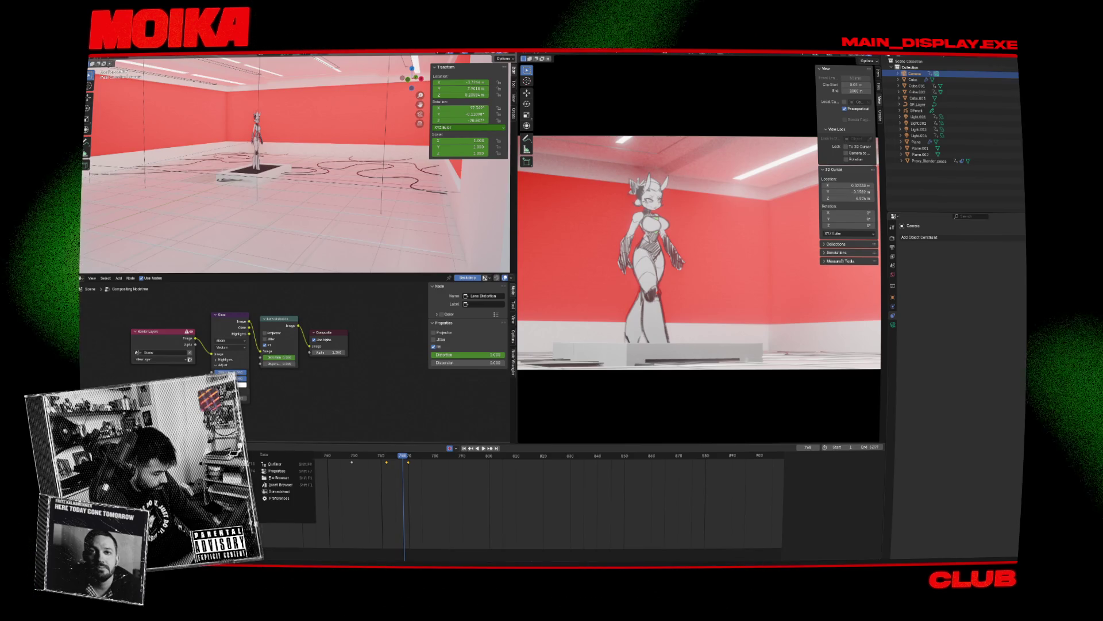
Step: Switch the timeline to the Nonlinear Animation editor and select the SceneAction strip
left_click(172, 491)
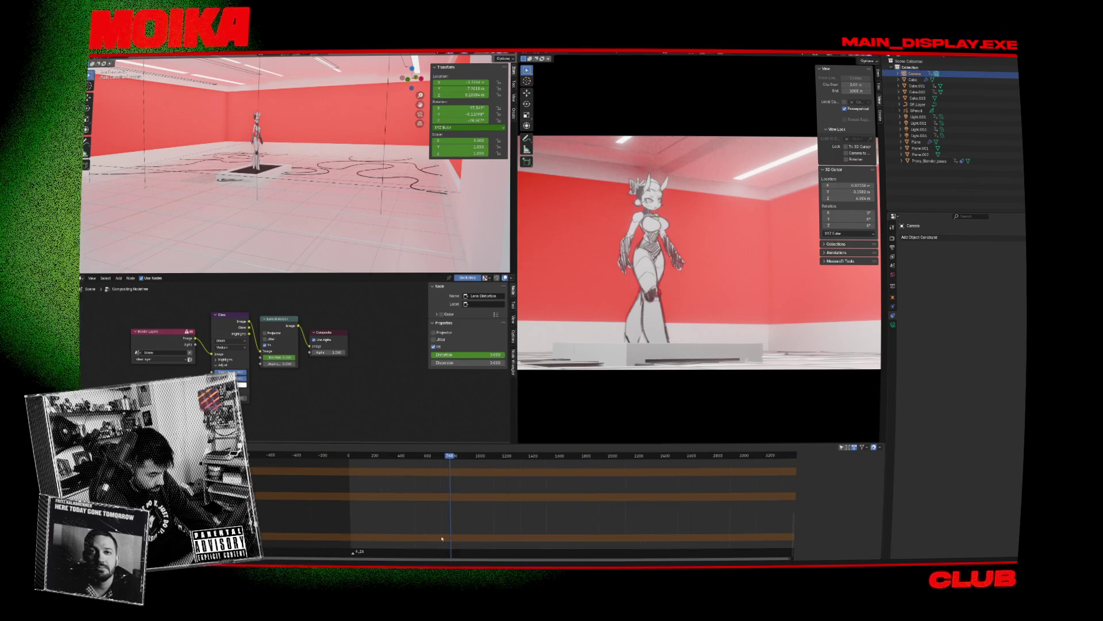
scroll(395, 542, "up", 5)
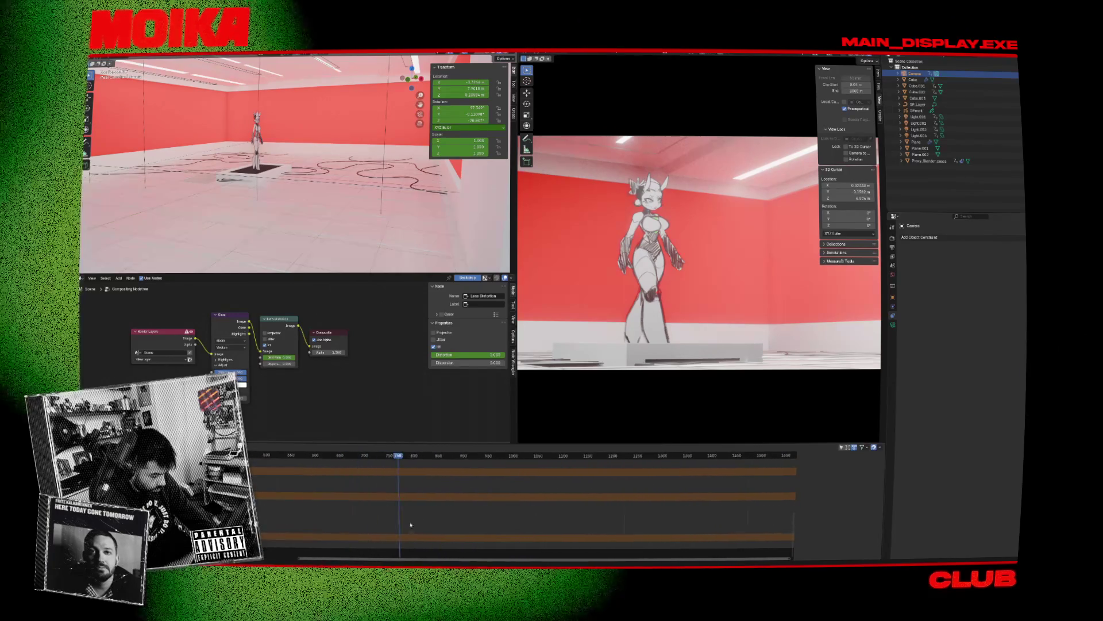
scroll(416, 523, "up", 2)
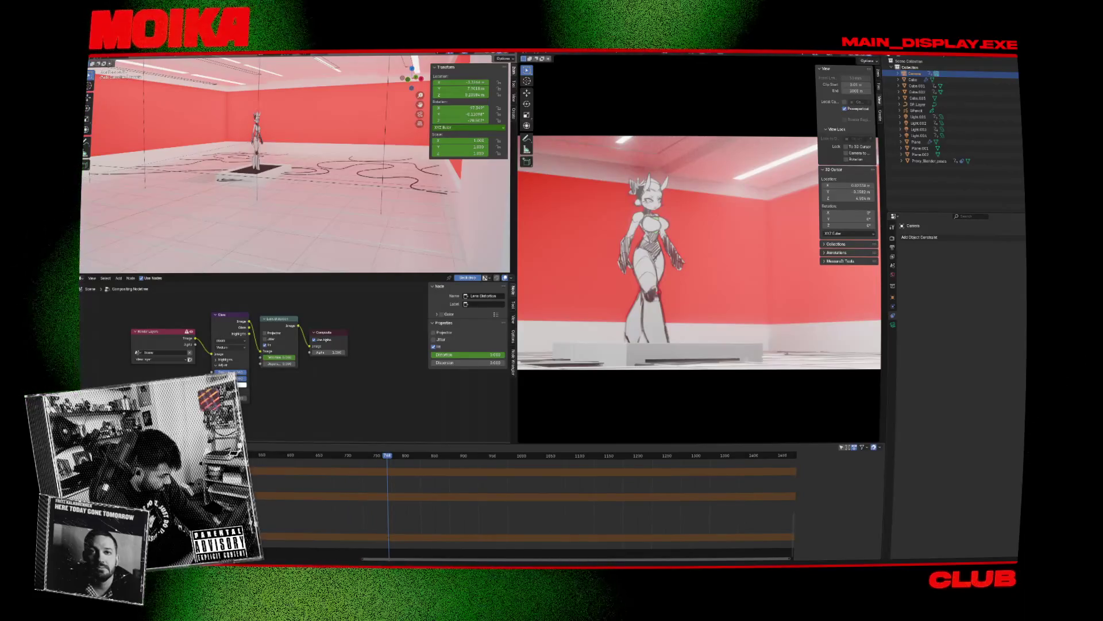
scroll(522, 505, "up", 2)
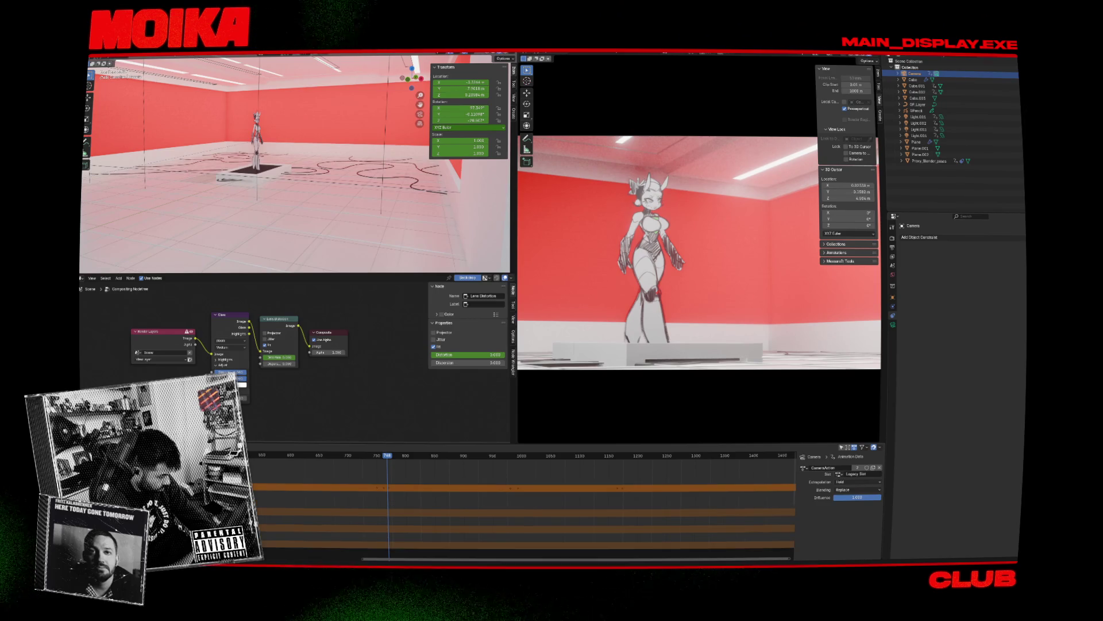
scroll(523, 511, "down", 1)
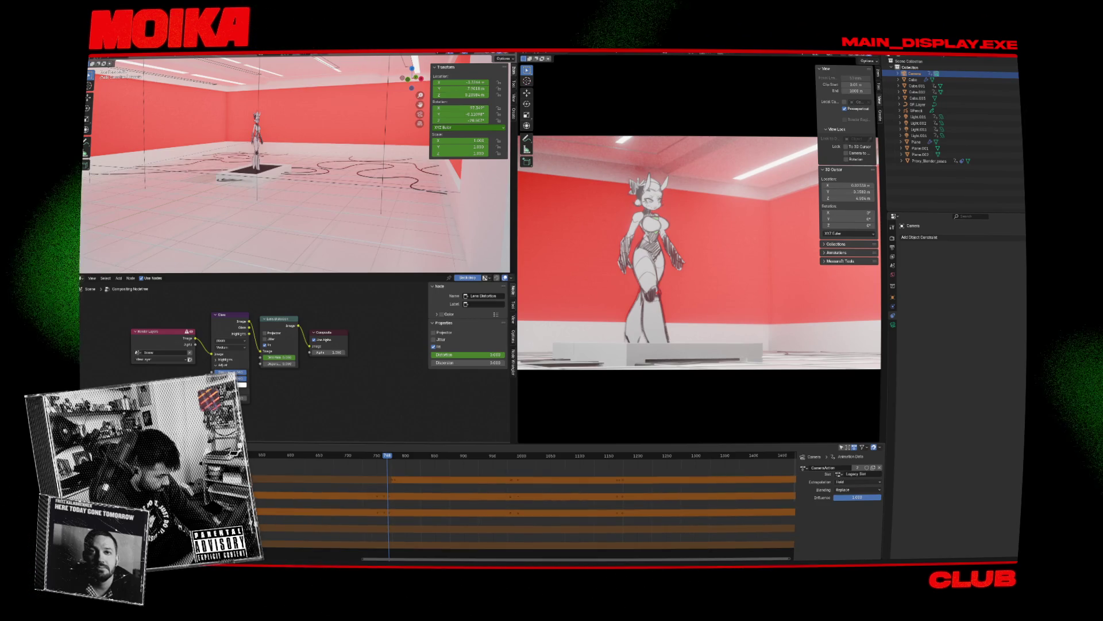
left_click(362, 467)
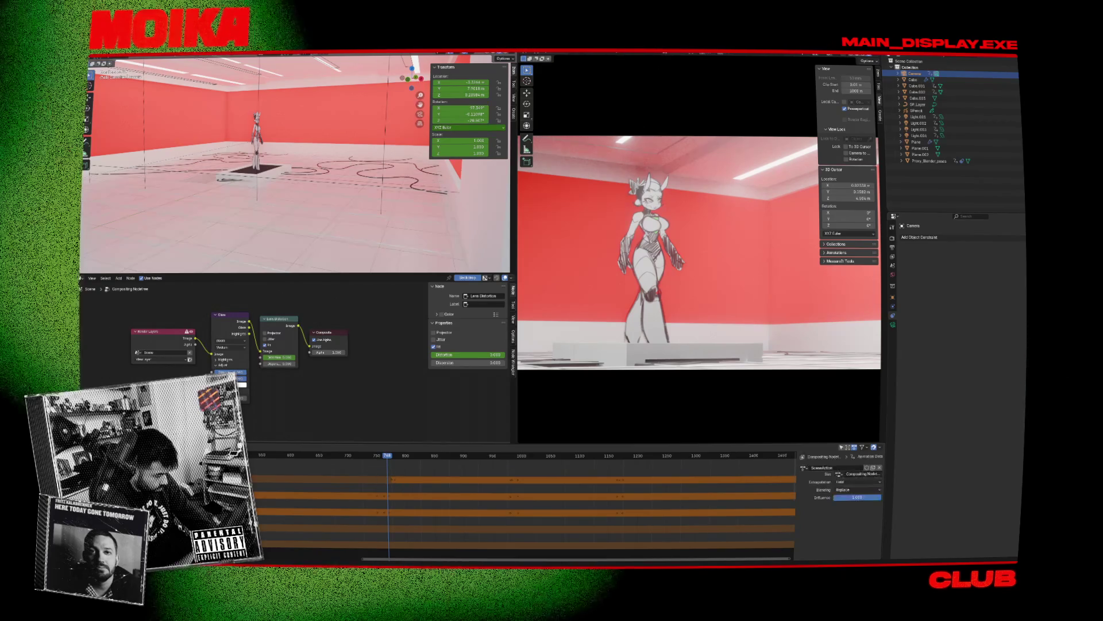
left_click(391, 484)
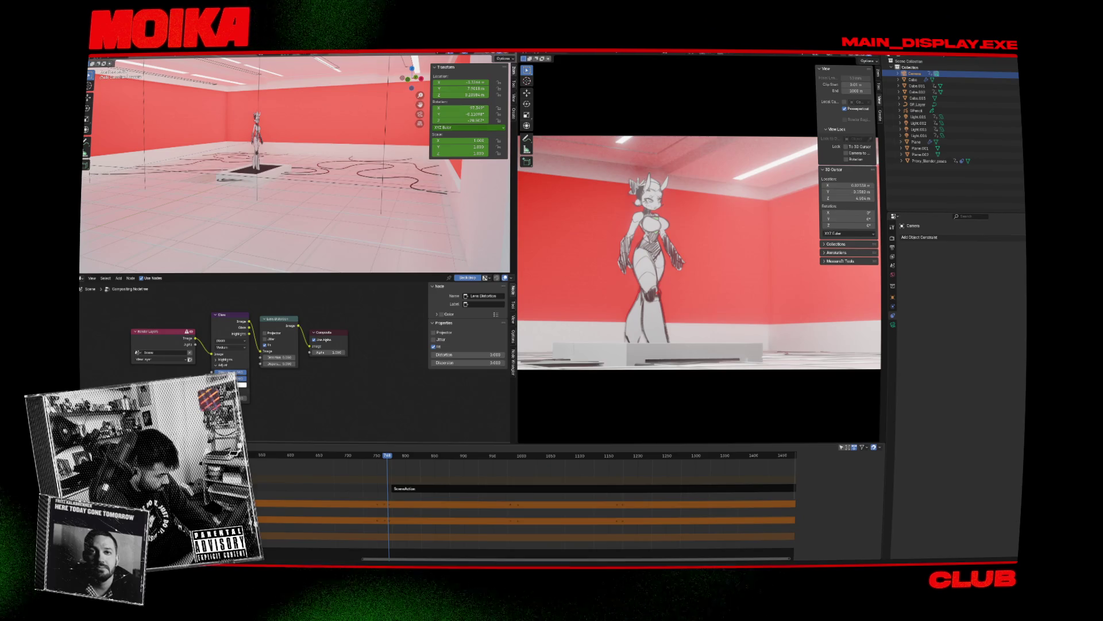
key("a")
scroll(368, 471, "up", 2)
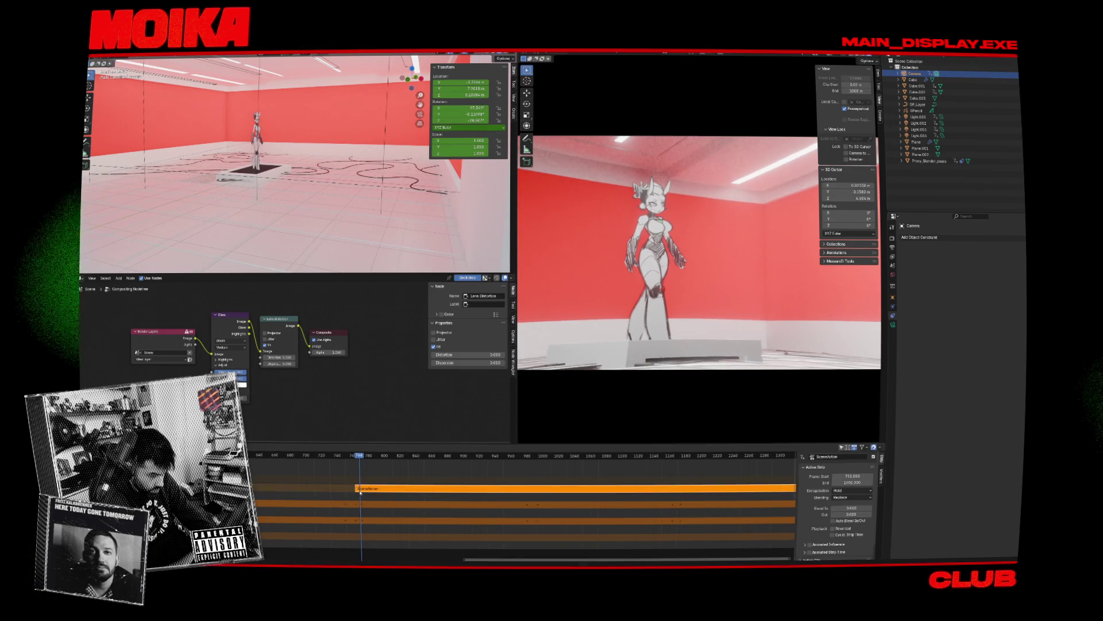
left_click(357, 471)
left_click(345, 457)
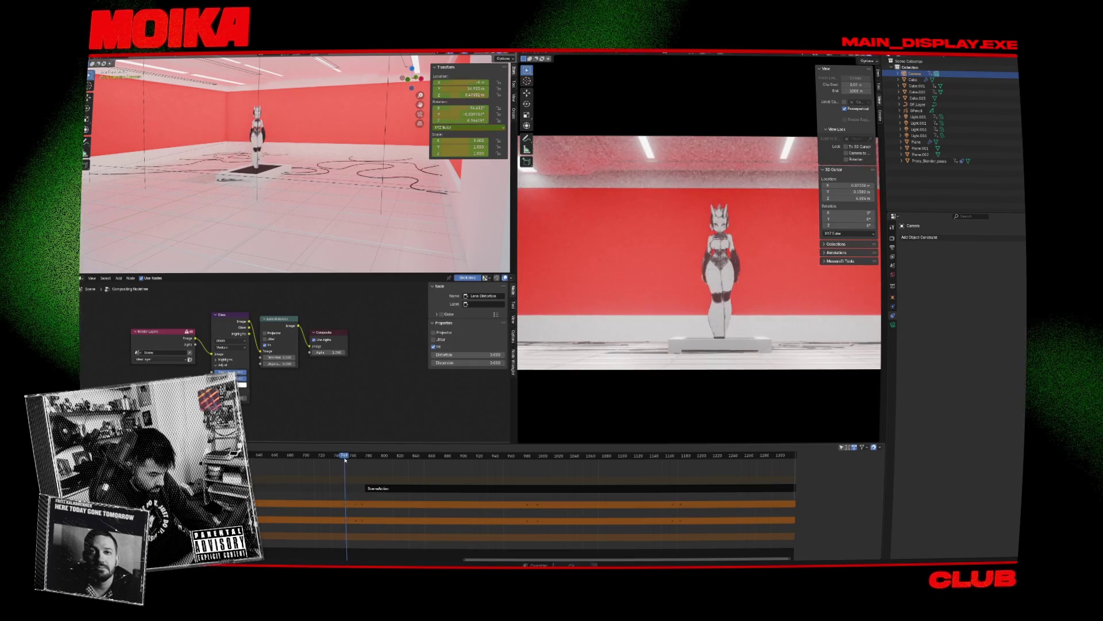
left_click(368, 488)
Step: Move the SceneAction strip to start at frame 756 and save the file
key("g")
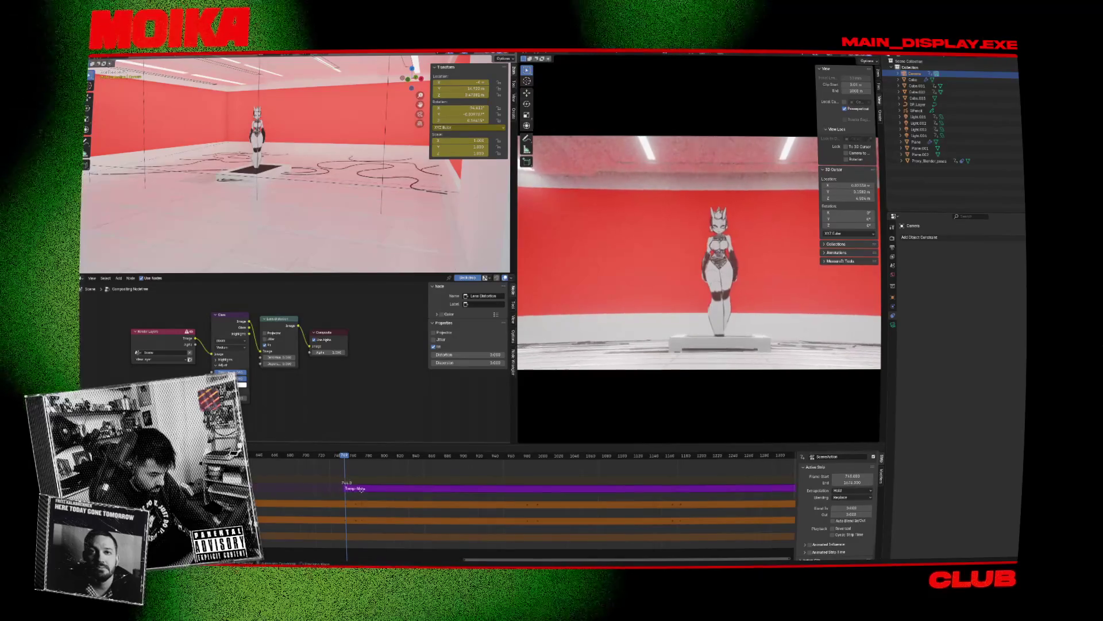
left_click(349, 473)
left_click_drag(348, 460, 356, 456)
key("g")
left_click(370, 480)
left_click_drag(351, 458, 359, 458)
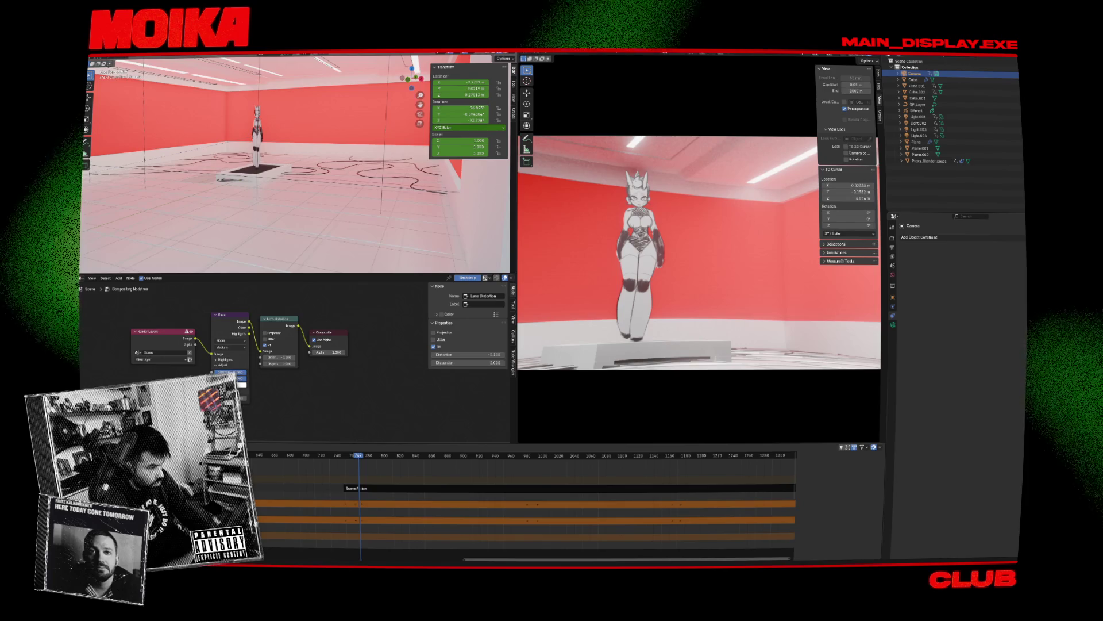
key("ctrl+s")
left_click(81, 277)
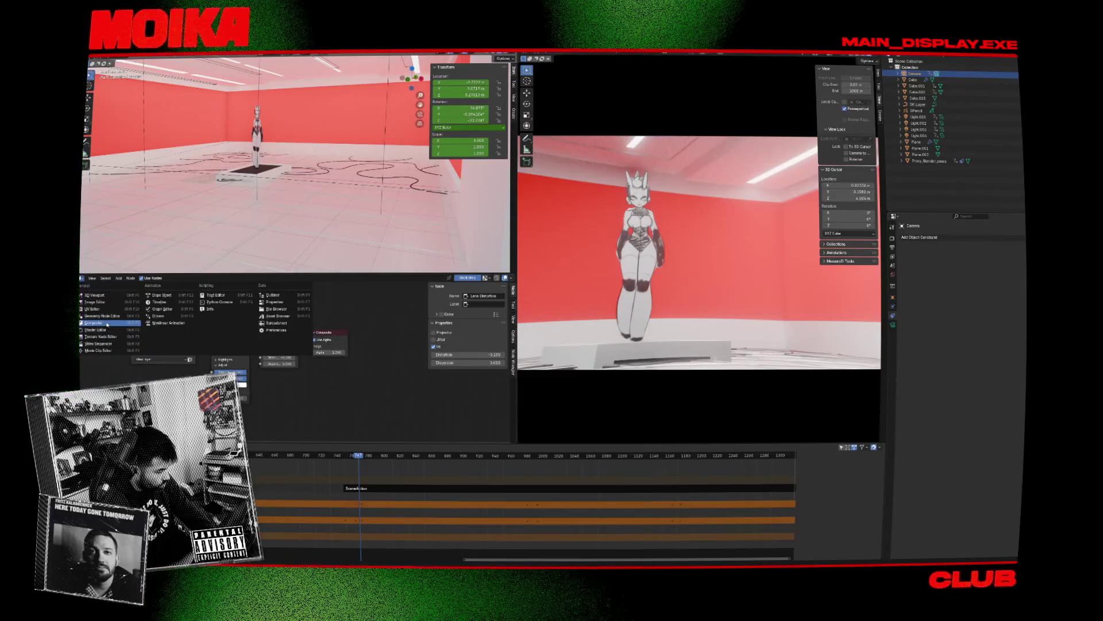
Step: Show the Compositor node tree and scrub back to frame 738
left_click(107, 325)
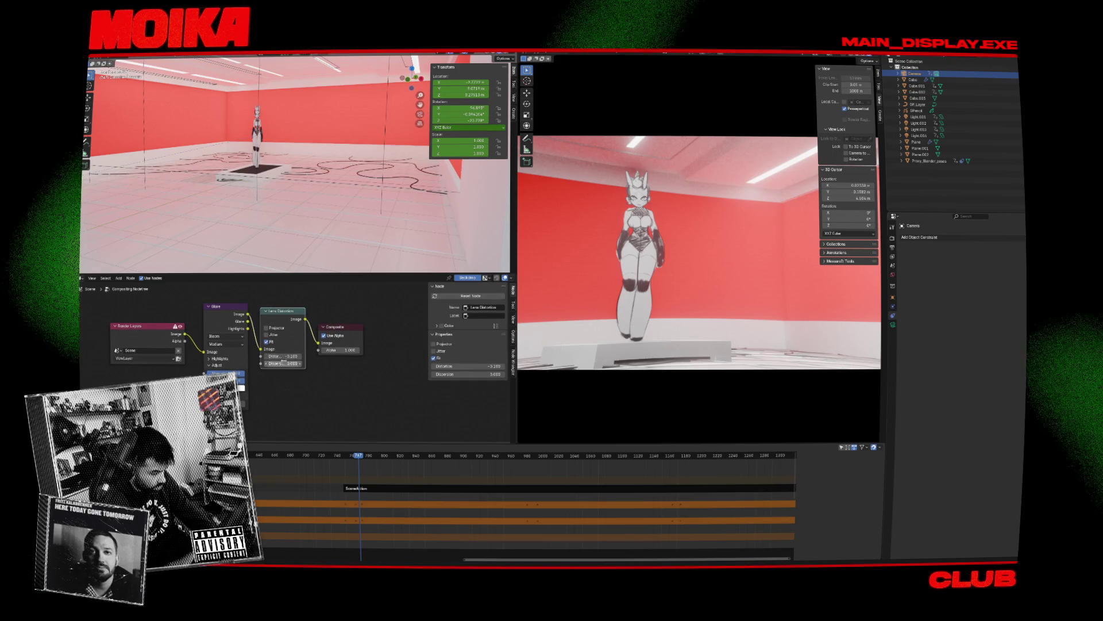
key("BackSpace")
left_click_drag(357, 456, 336, 457)
left_click(86, 447)
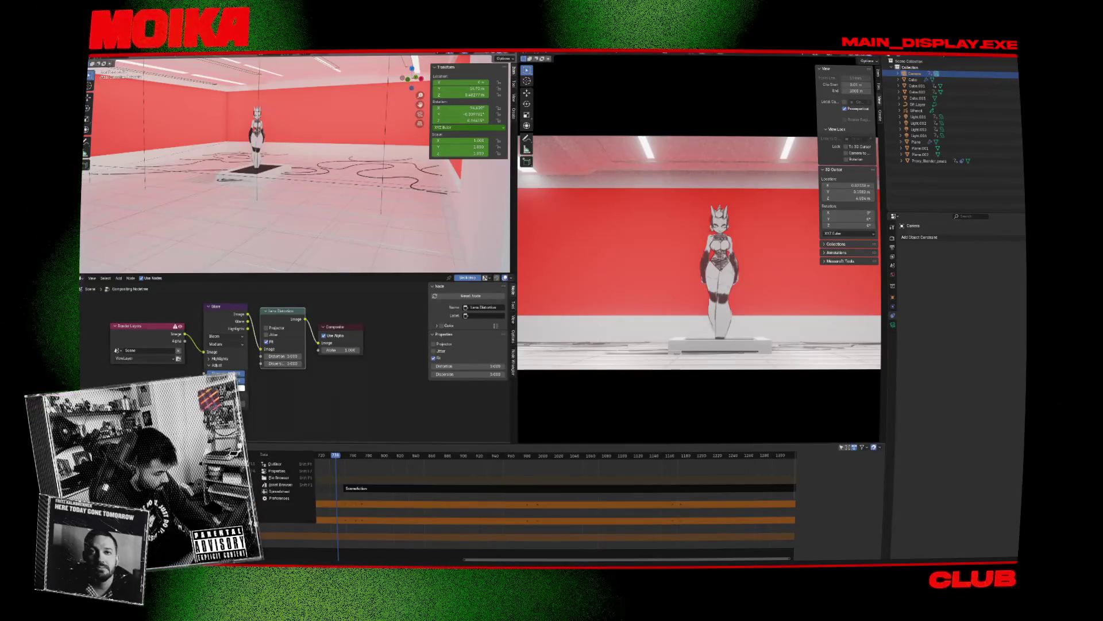
Step: In the Graph Editor, move the camera keyframe to about frame 748
left_click(213, 477)
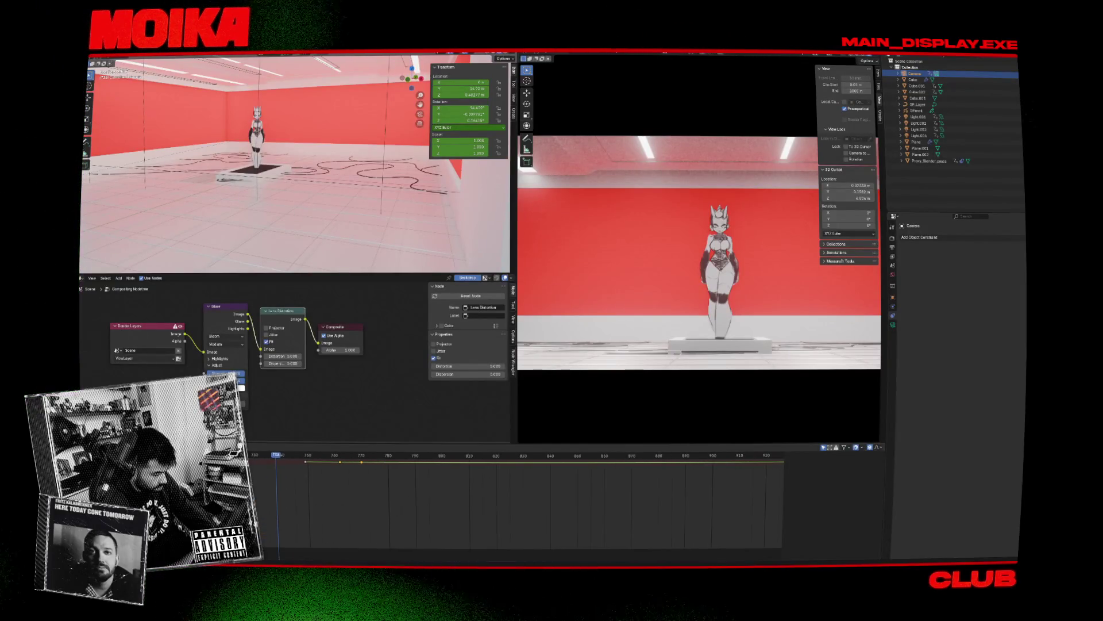
key("space")
left_click_drag(372, 473, 288, 454)
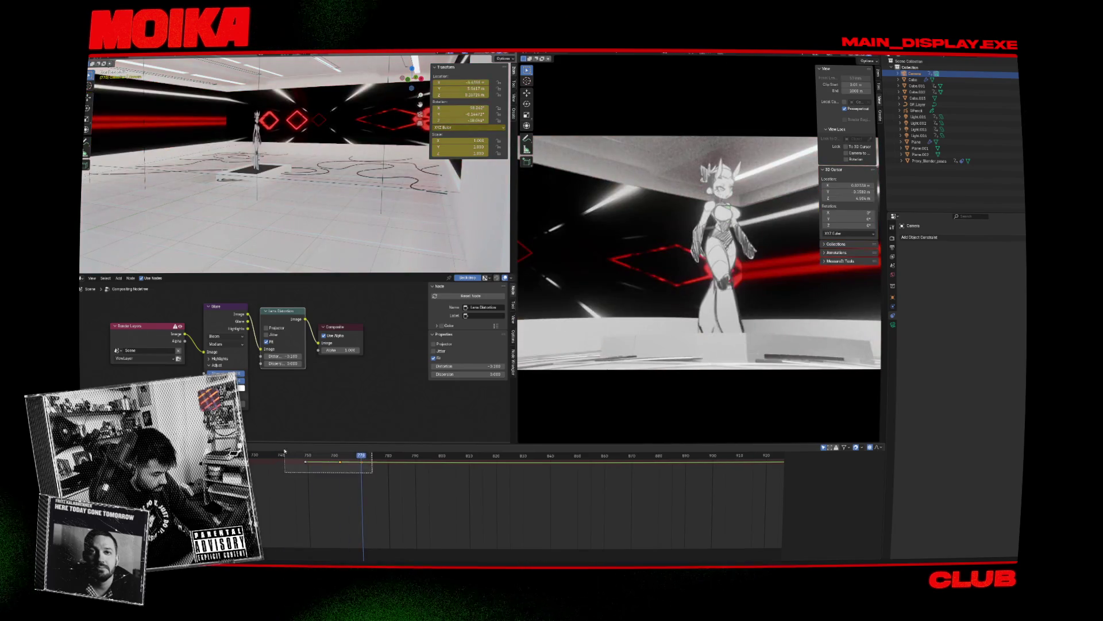
left_click_drag(365, 463, 338, 461)
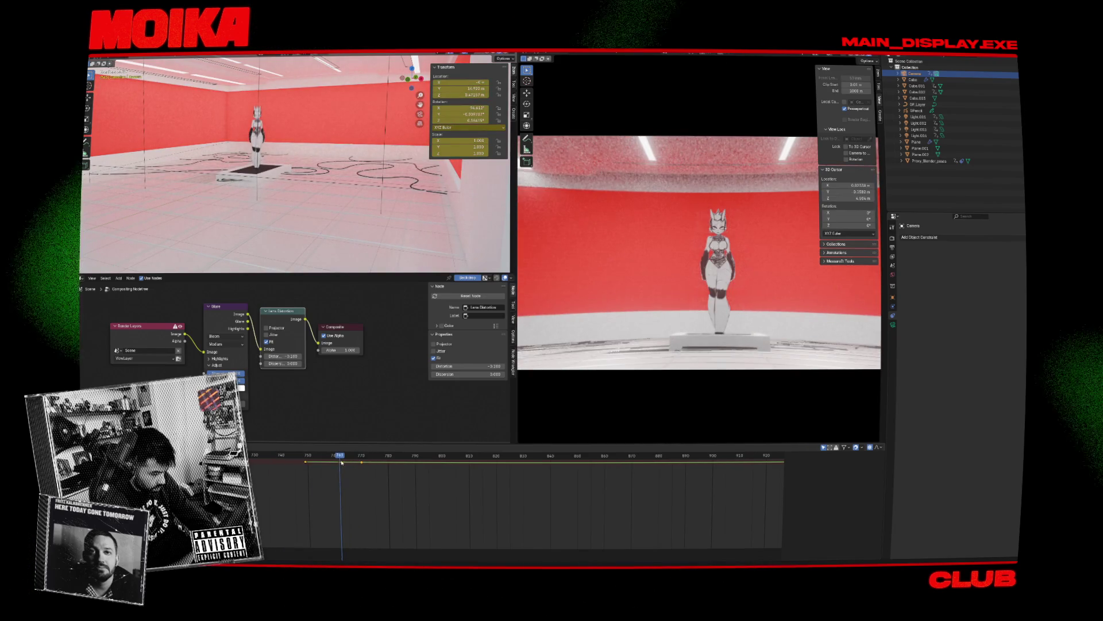
left_click_drag(361, 462, 292, 461)
key("ctrl+z")
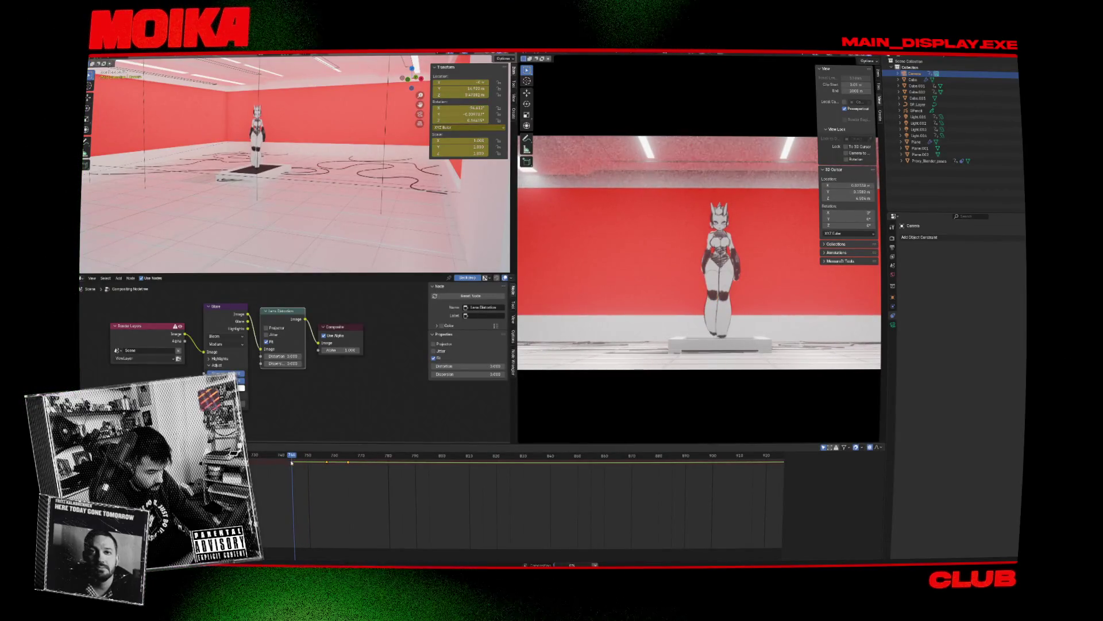
key("g")
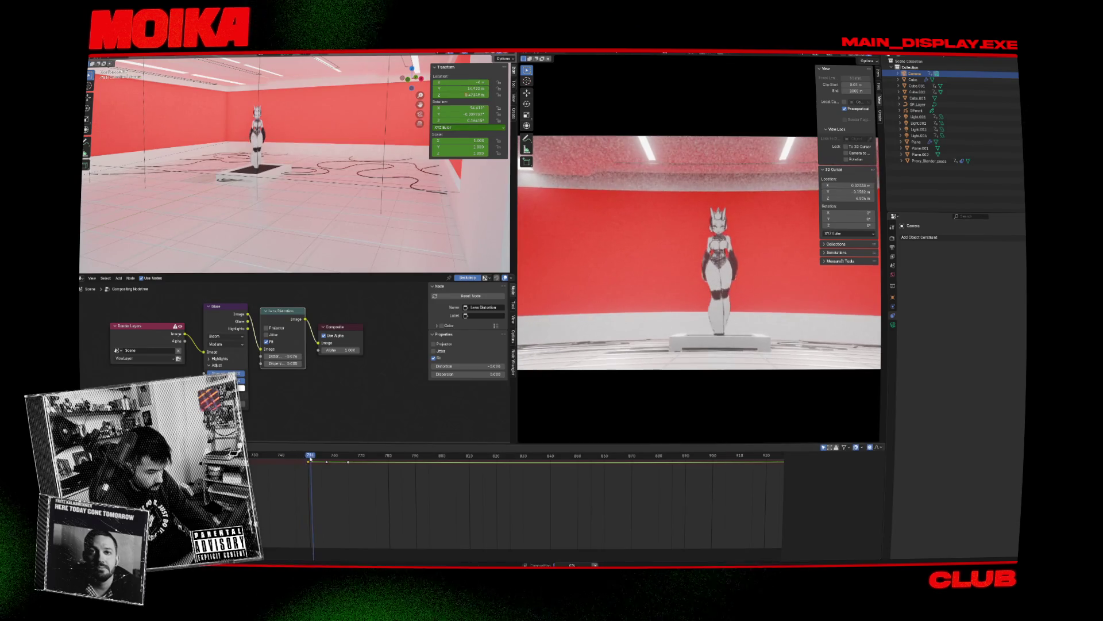
left_click(323, 462)
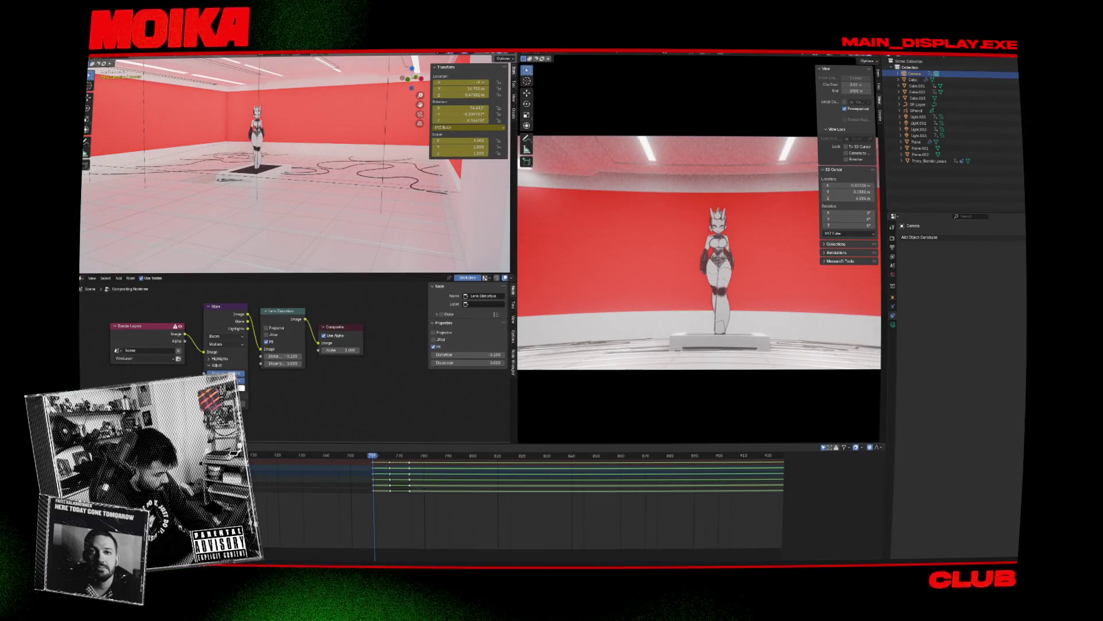
Step: Save the file and switch the editor to Nonlinear Animation showing the SceneAction strip
left_click(198, 470)
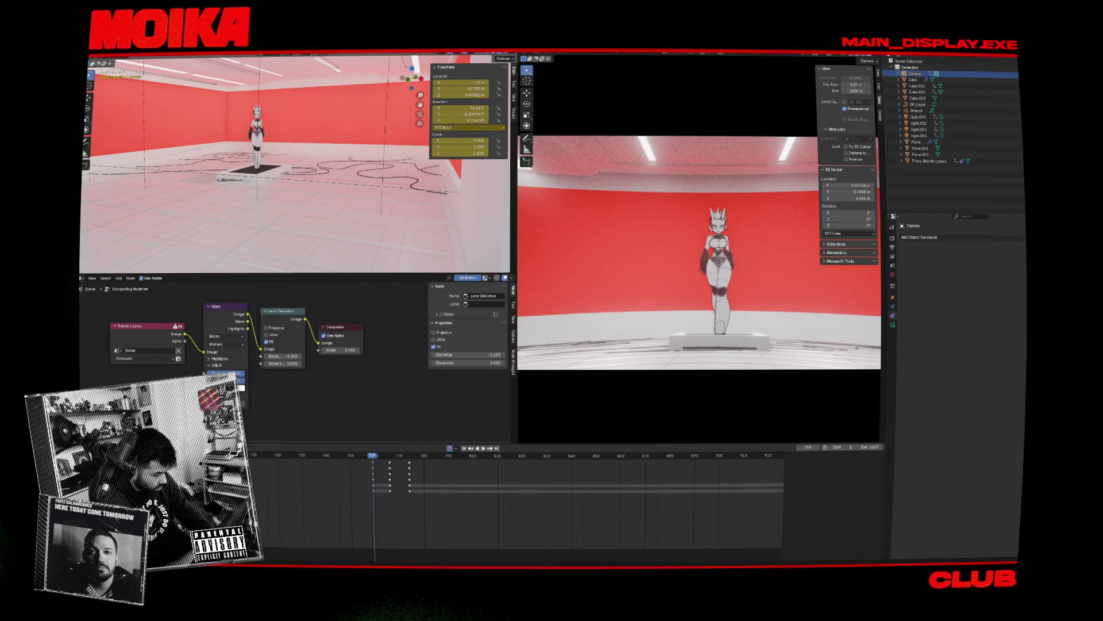
left_click(85, 448)
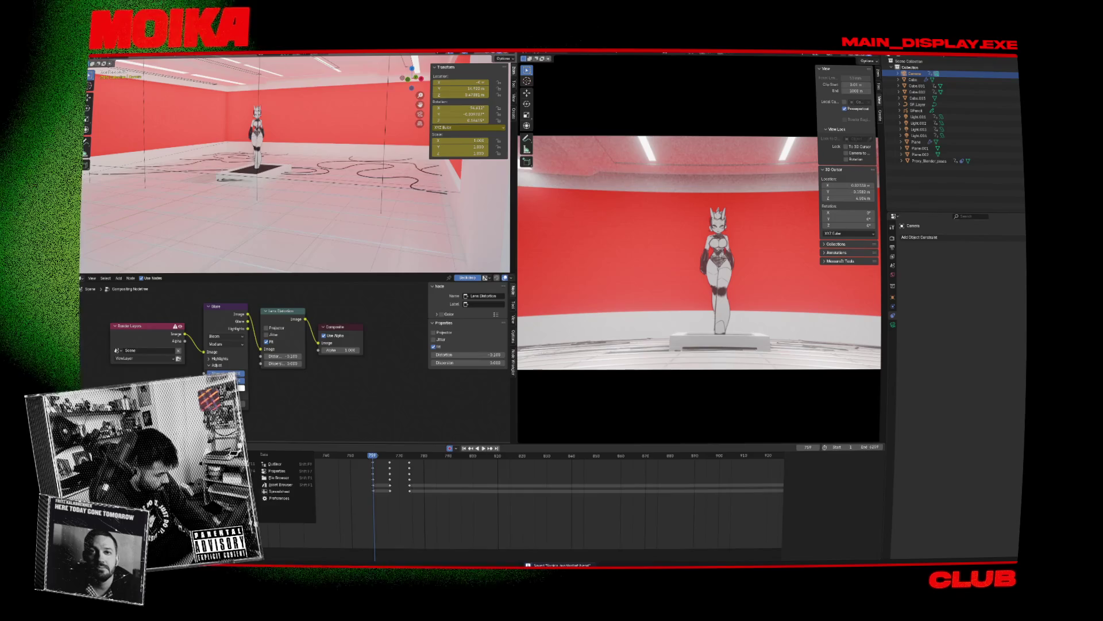
left_click(199, 478)
left_click(85, 447)
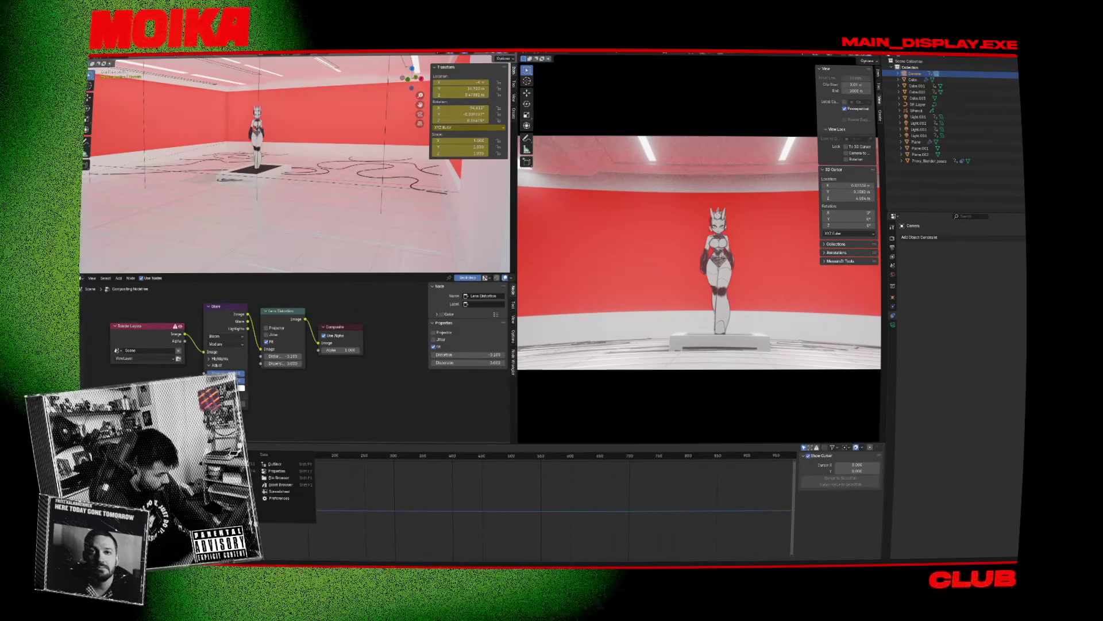
left_click(664, 456)
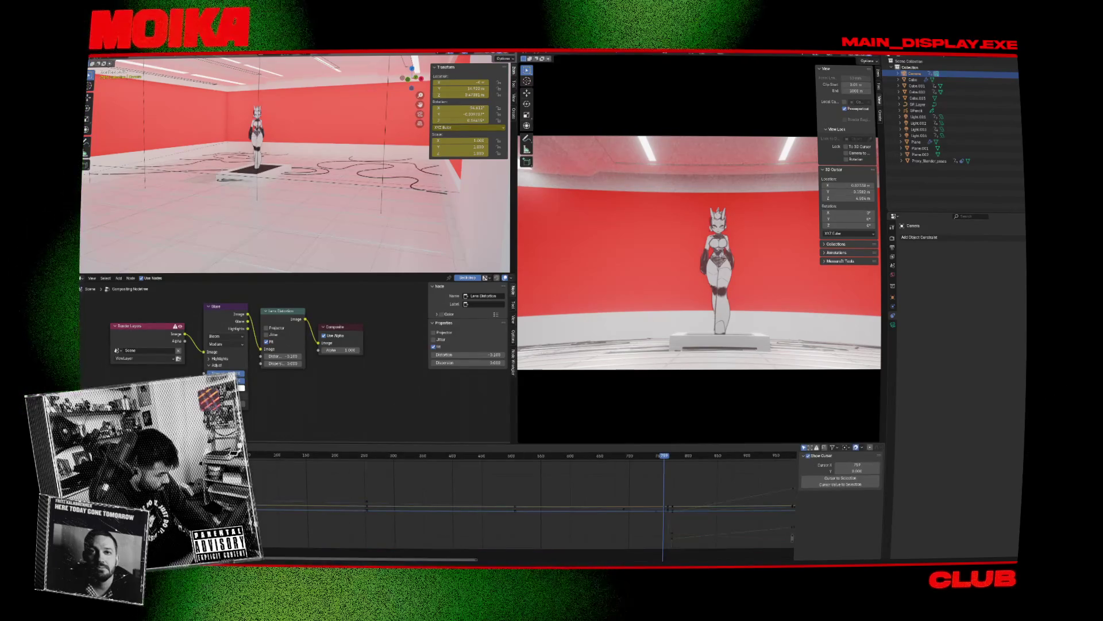
key("ctrl+s")
left_click(85, 447)
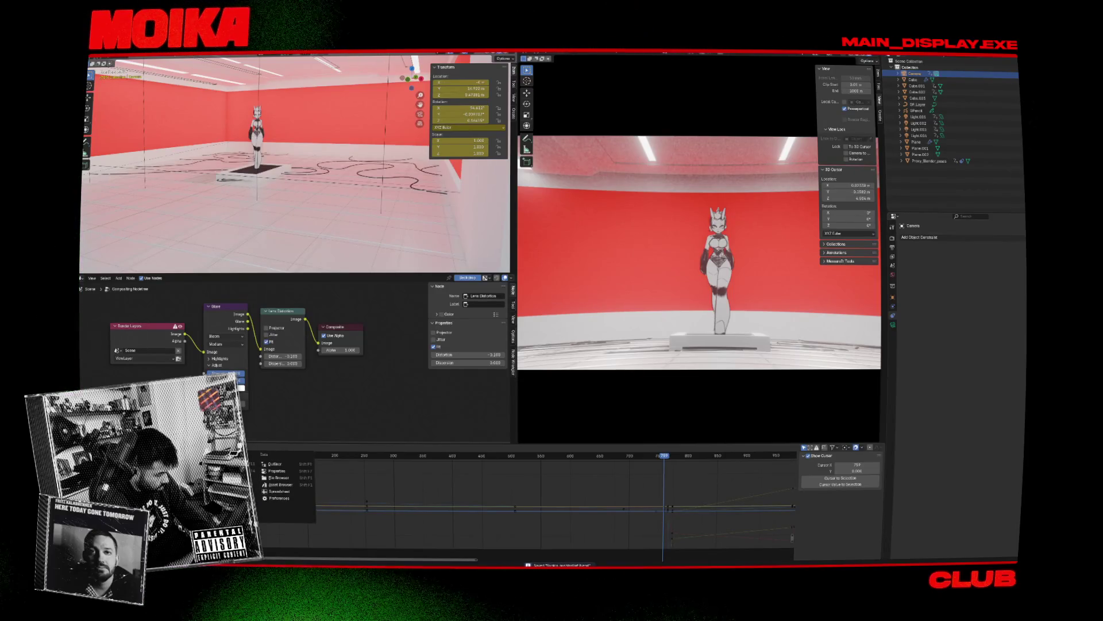
left_click(167, 491)
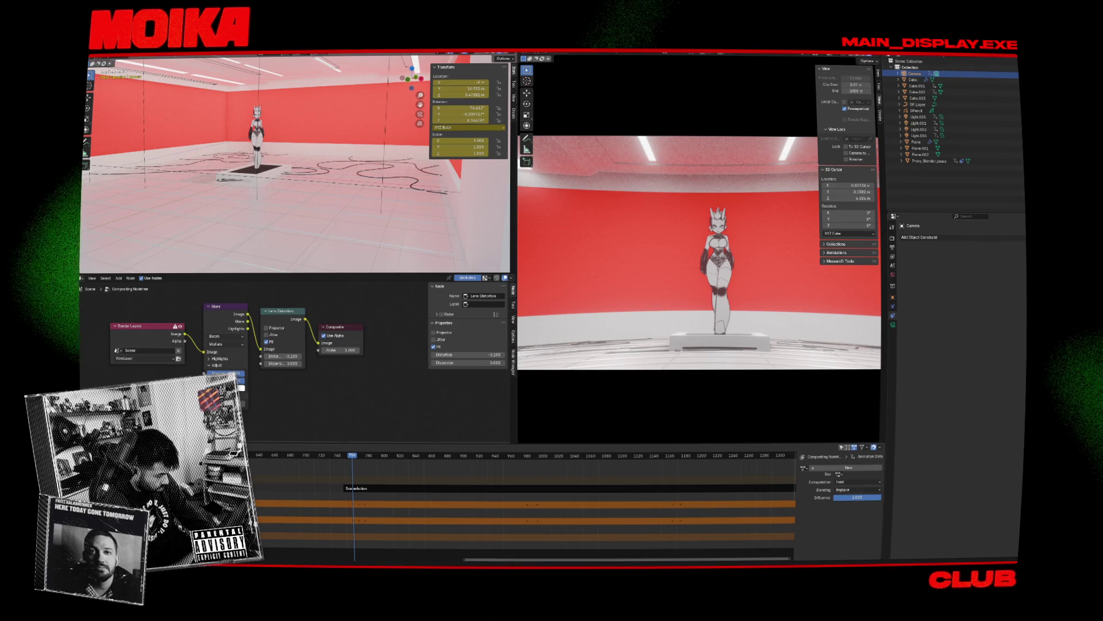
key("n")
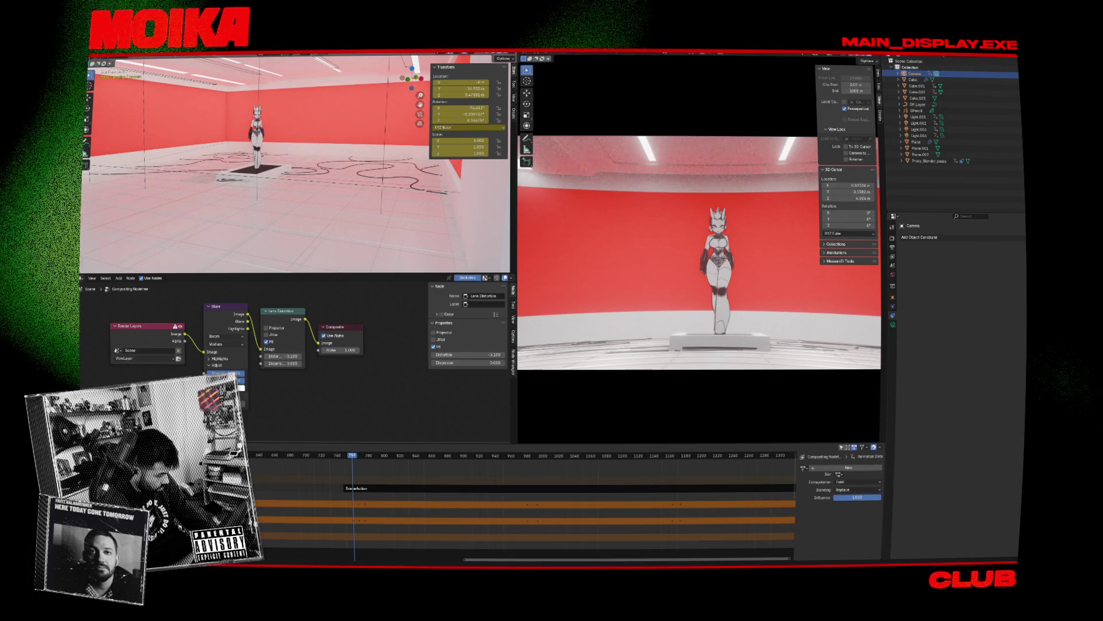
key("n")
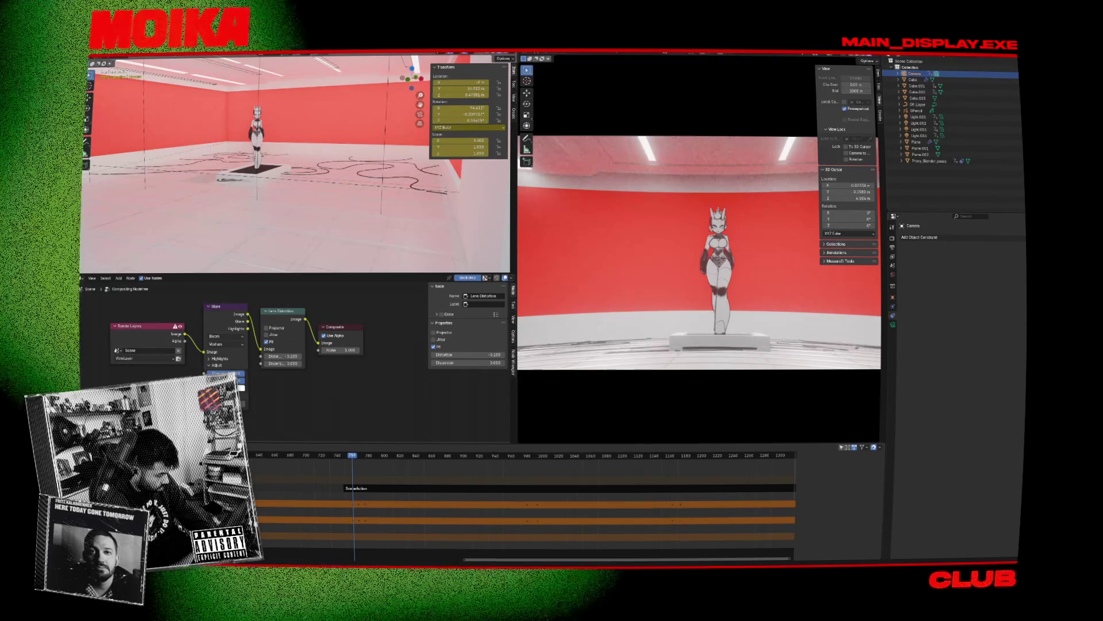
left_click(363, 489)
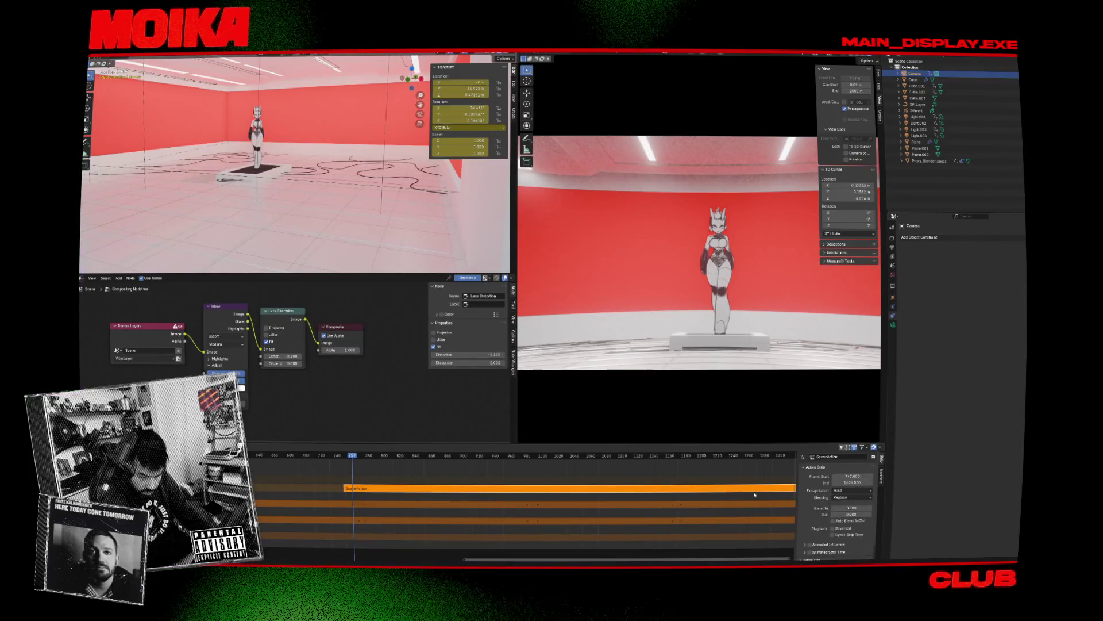
scroll(825, 483, "down", 1)
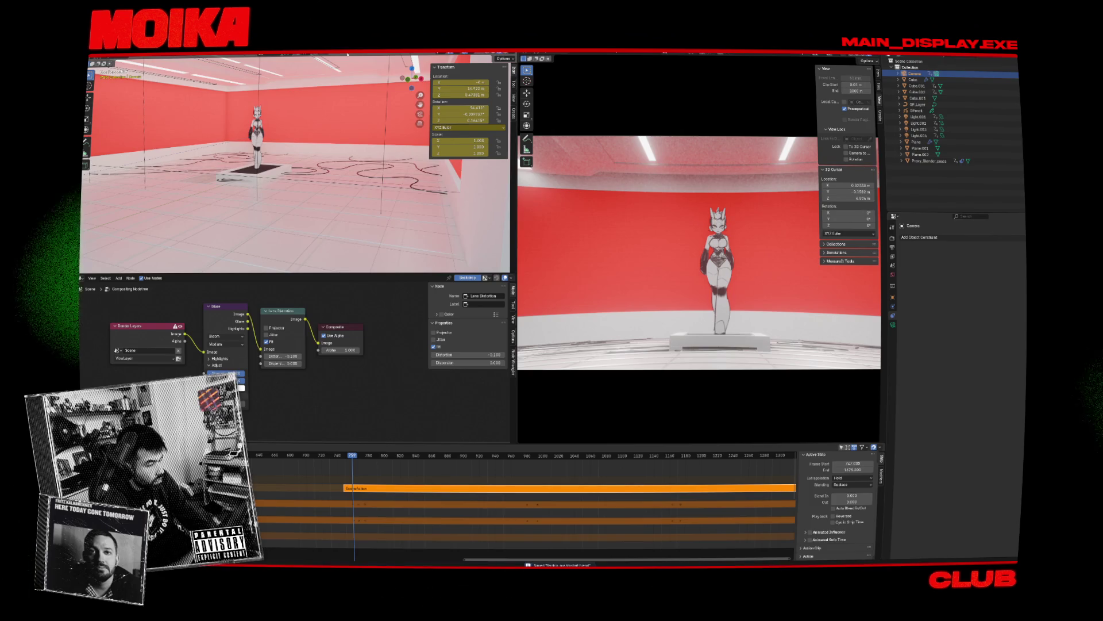
key("ctrl+Page_Up")
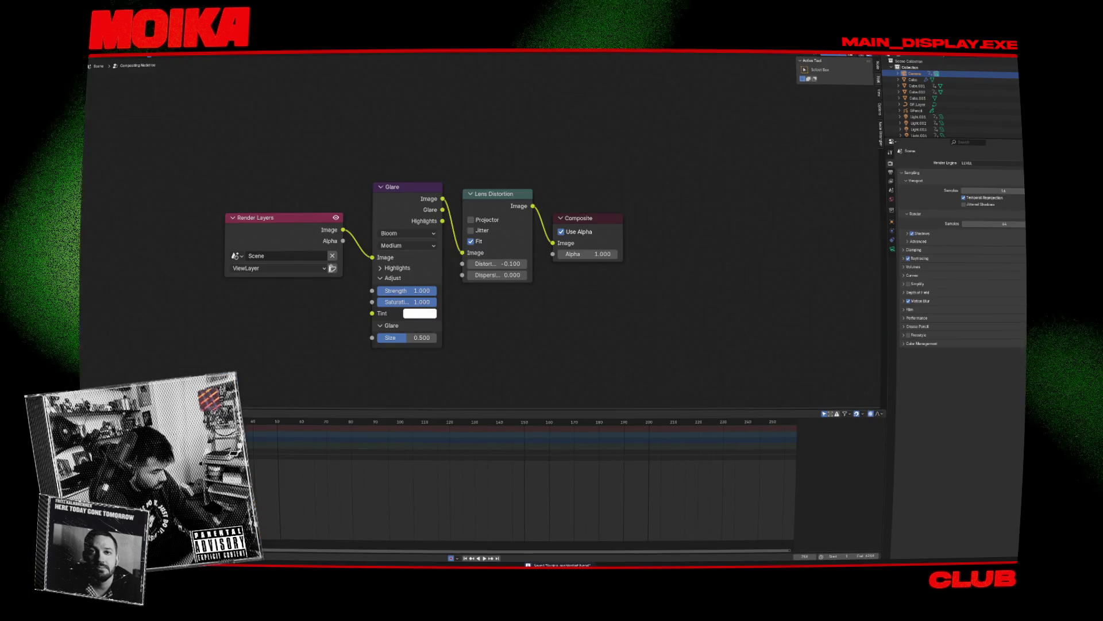
scroll(357, 279, "down", 2)
scroll(445, 209, "up", 2)
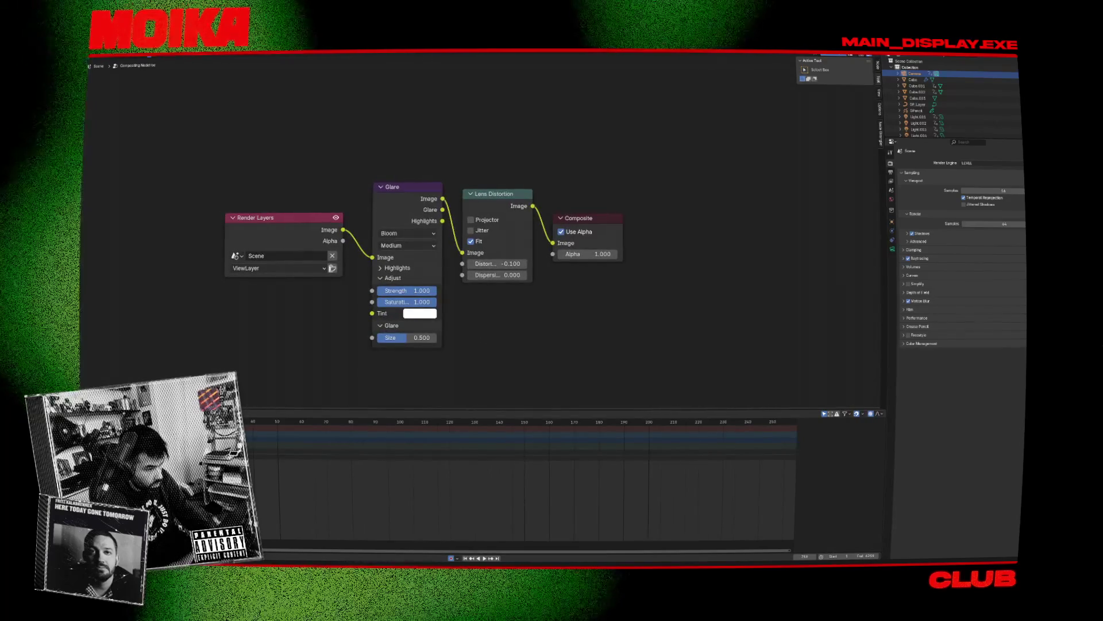
key("ctrl+Page_Up")
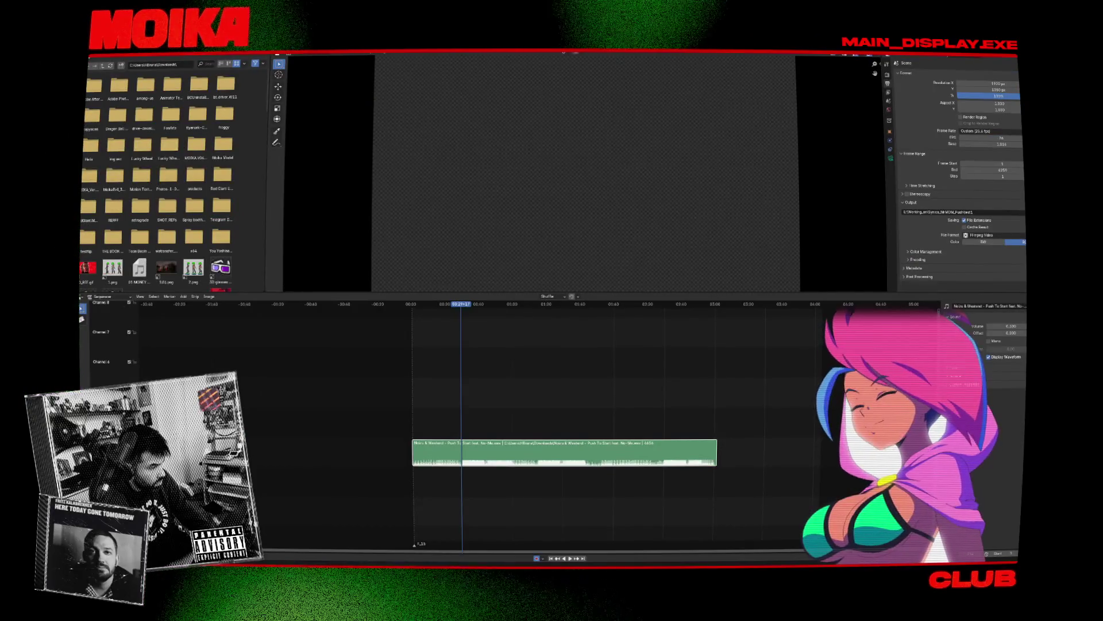
key("ctrl+Page_Down")
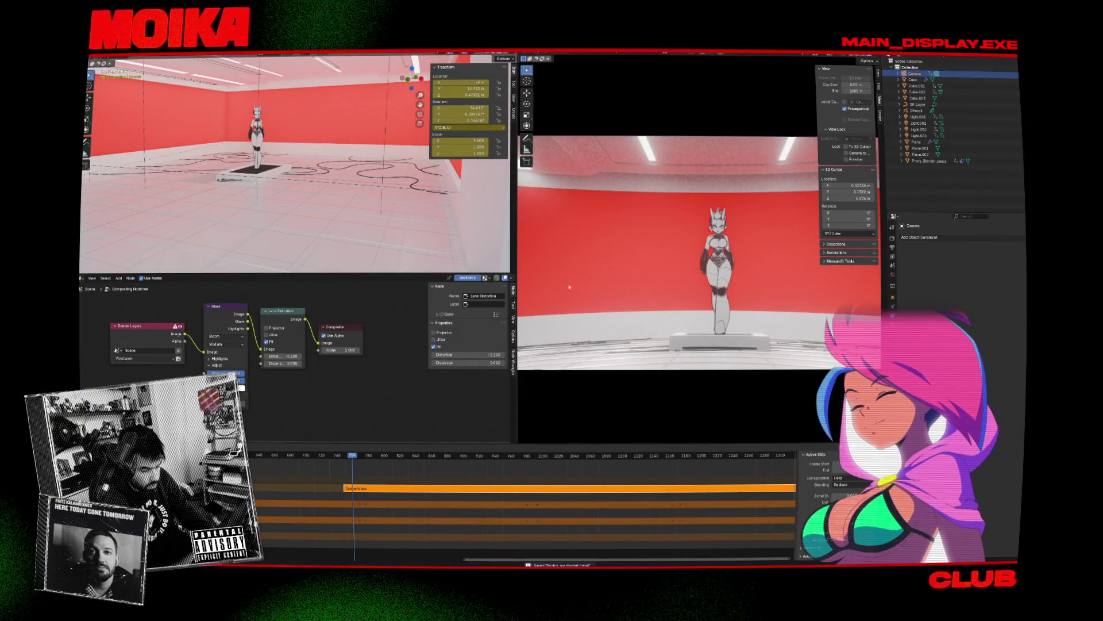
Step: Drag the SceneAction strip to start at the playhead and play it back
mouse_move(362, 492)
left_mouse_down()
mouse_move(395, 488)
mouse_move(365, 489)
mouse_move(376, 491)
mouse_move(358, 460)
mouse_move(371, 463)
mouse_move(358, 463)
left_mouse_up()
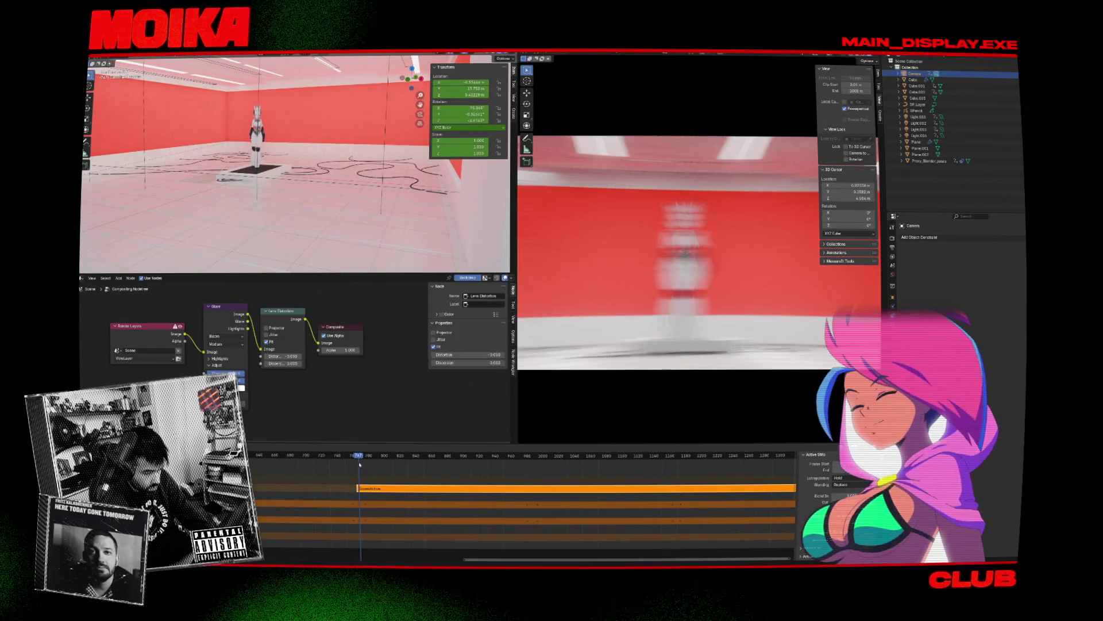
left_click_drag(372, 488, 366, 475)
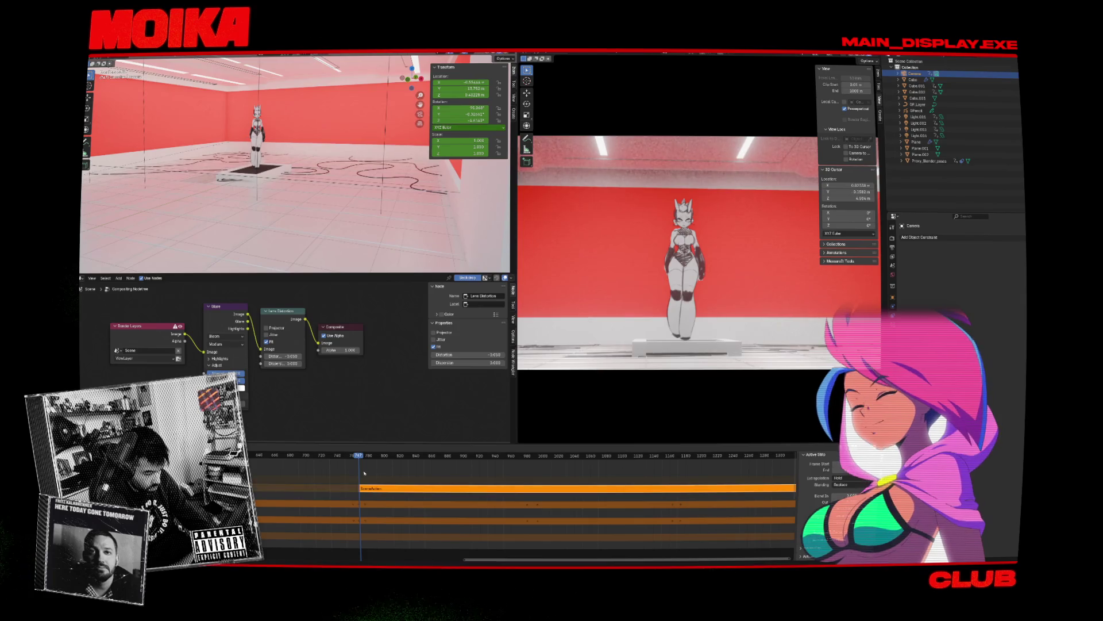
key("space")
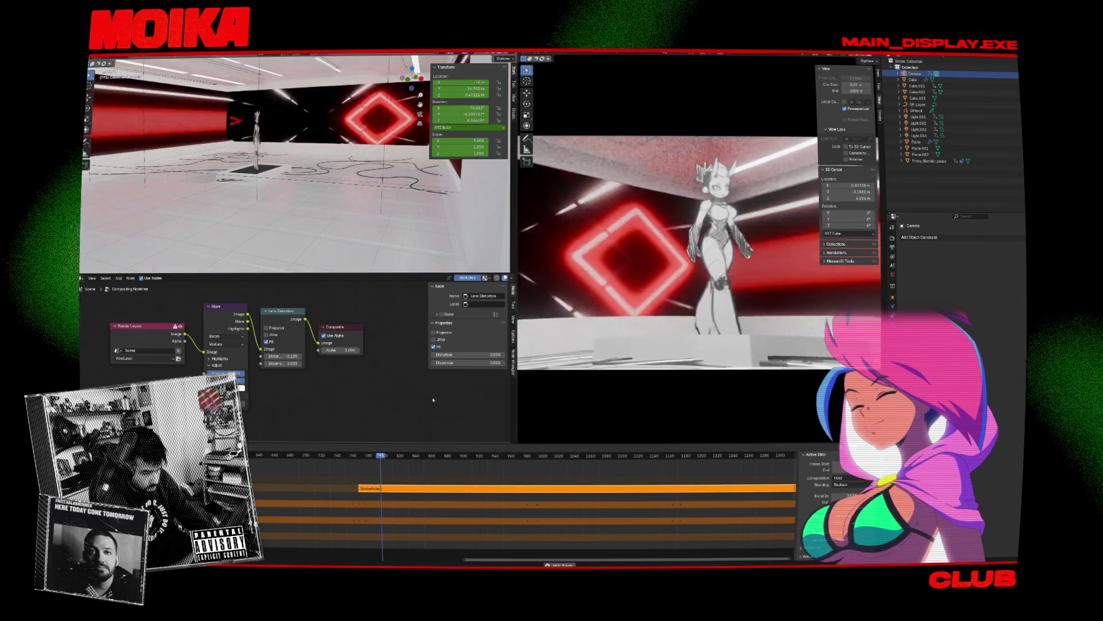
scroll(544, 490, "down", 3)
scroll(537, 477, "down", 2)
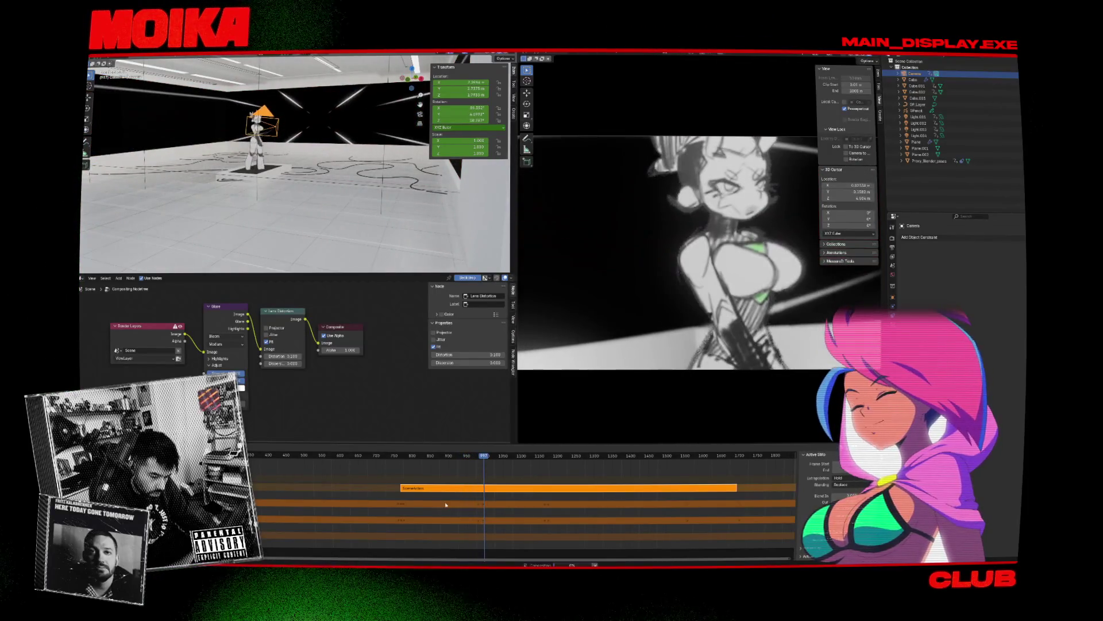
left_click(477, 459)
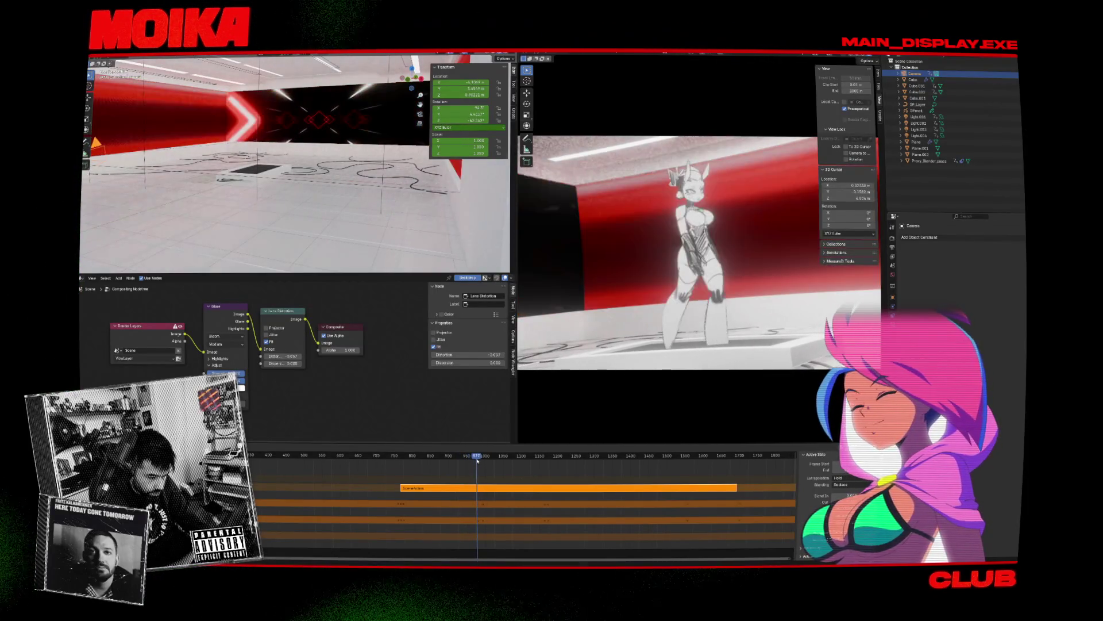
Step: Save the blend file and change the NLA editor into a Timeline
key("ctrl+s")
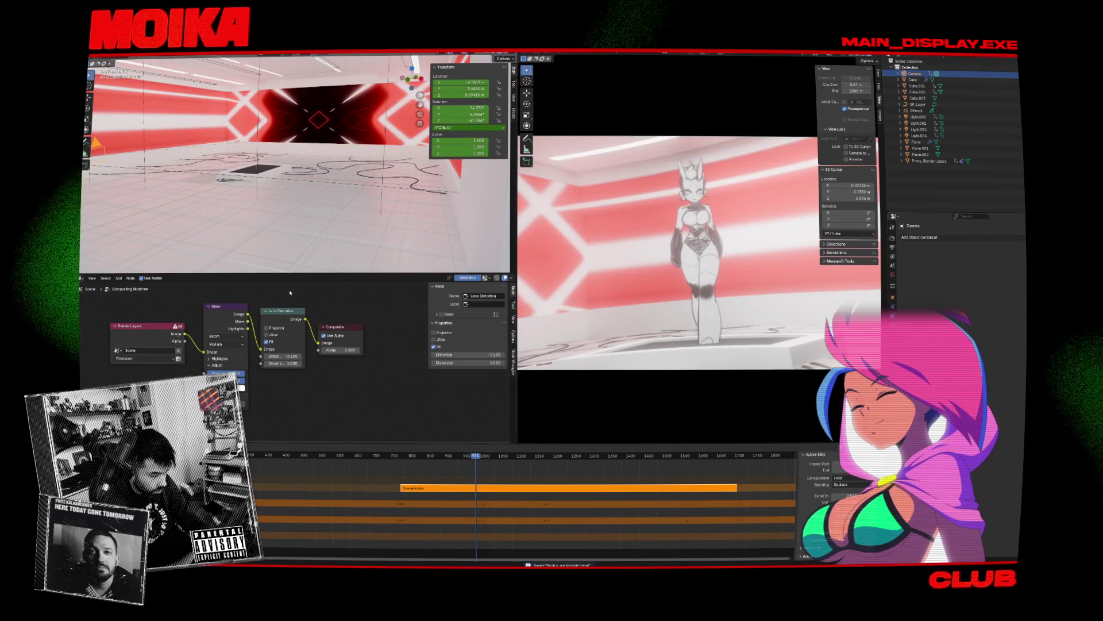
left_click(254, 455)
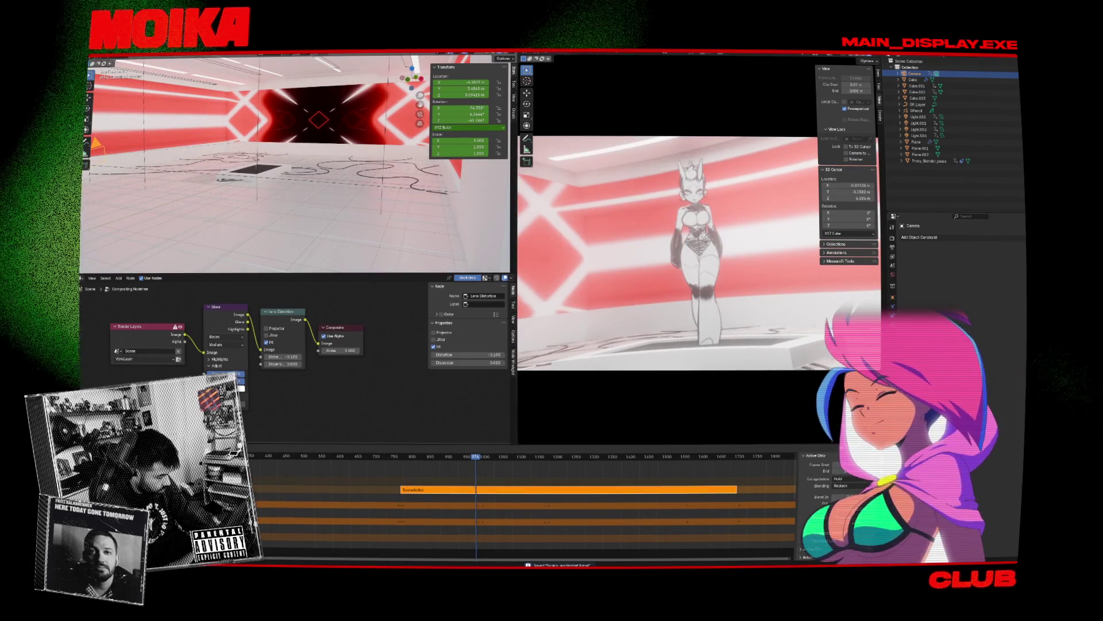
left_click(224, 471)
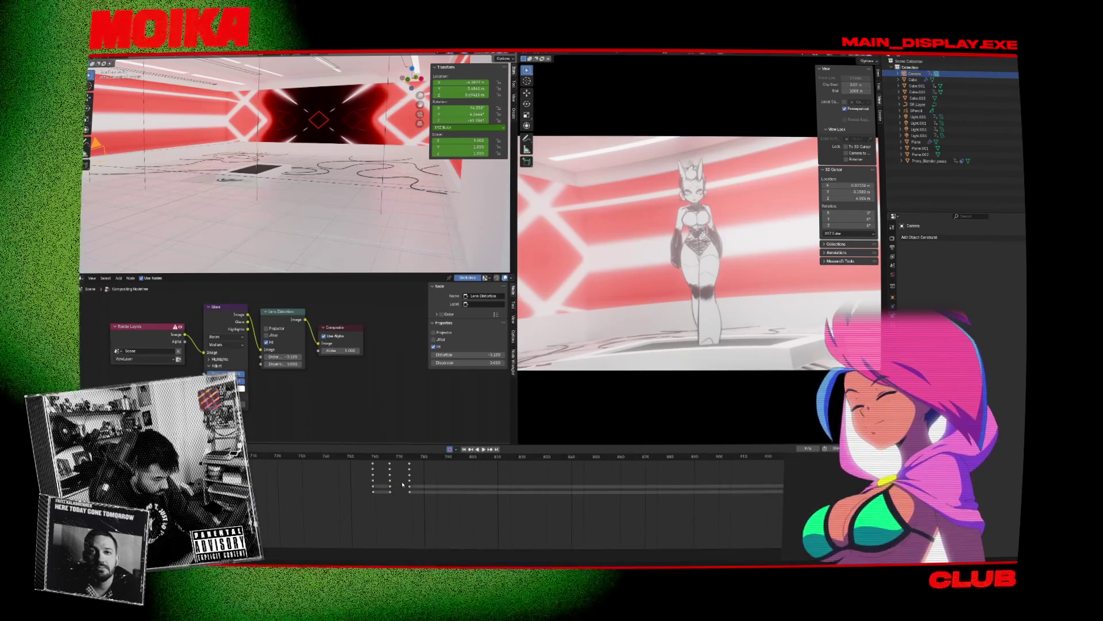
Step: Move the camera keyframes near frame 980 several frames earlier in the Timeline
scroll(791, 488, "up", 3)
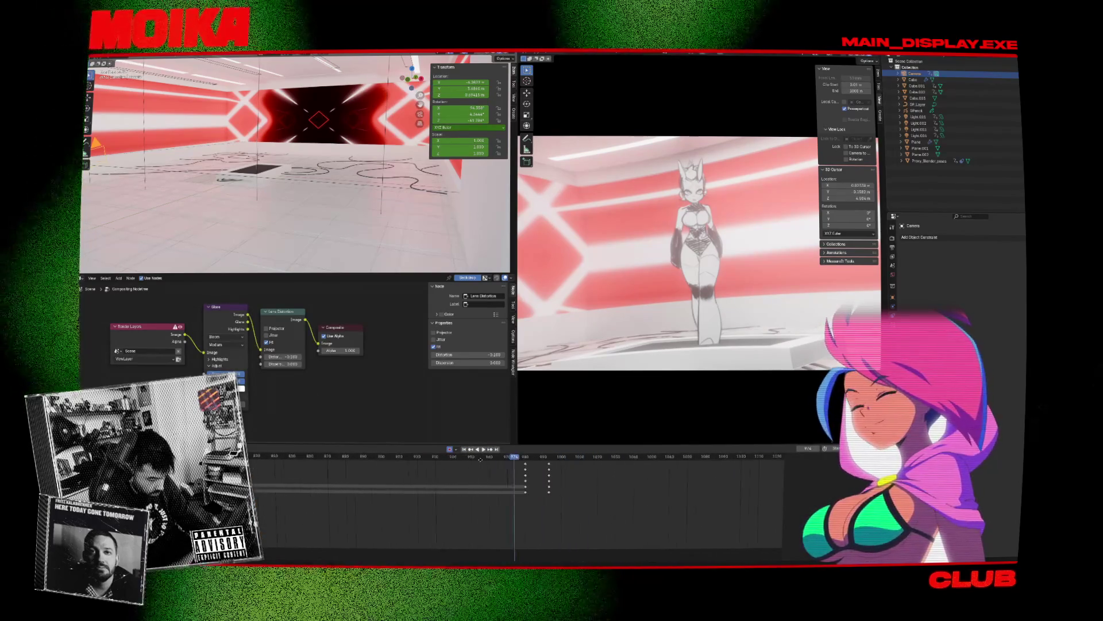
left_click_drag(545, 470, 525, 485)
mouse_move(581, 464)
left_mouse_down()
mouse_move(574, 494)
mouse_move(528, 493)
mouse_move(539, 460)
mouse_move(586, 467)
mouse_move(548, 463)
left_mouse_up()
right_click(527, 493)
left_click(528, 458)
key("Up")
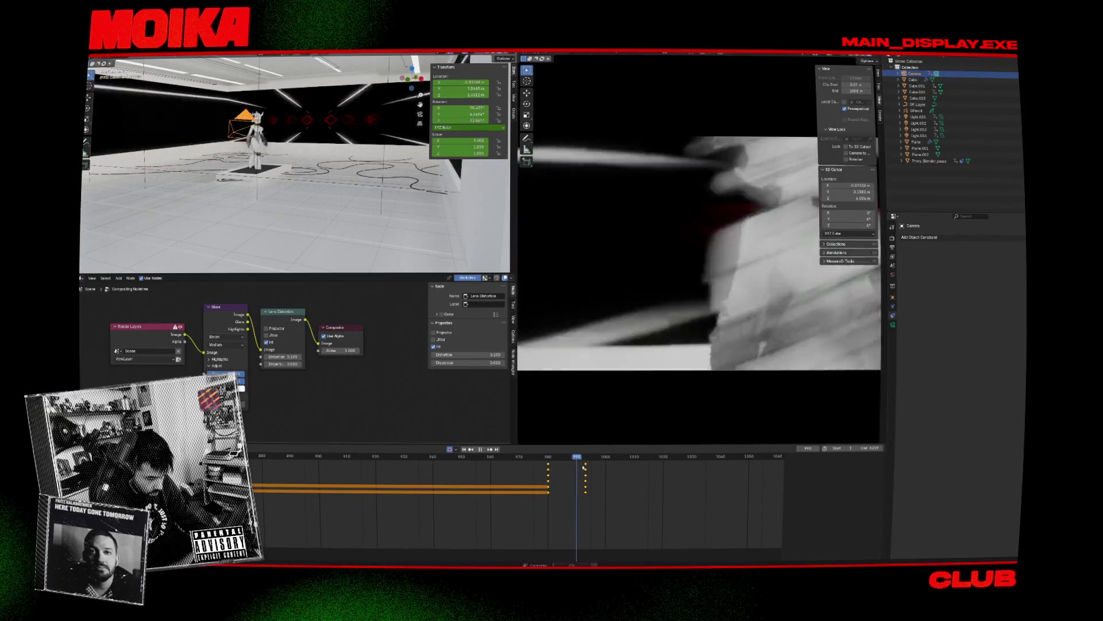
key("g")
left_click(538, 464)
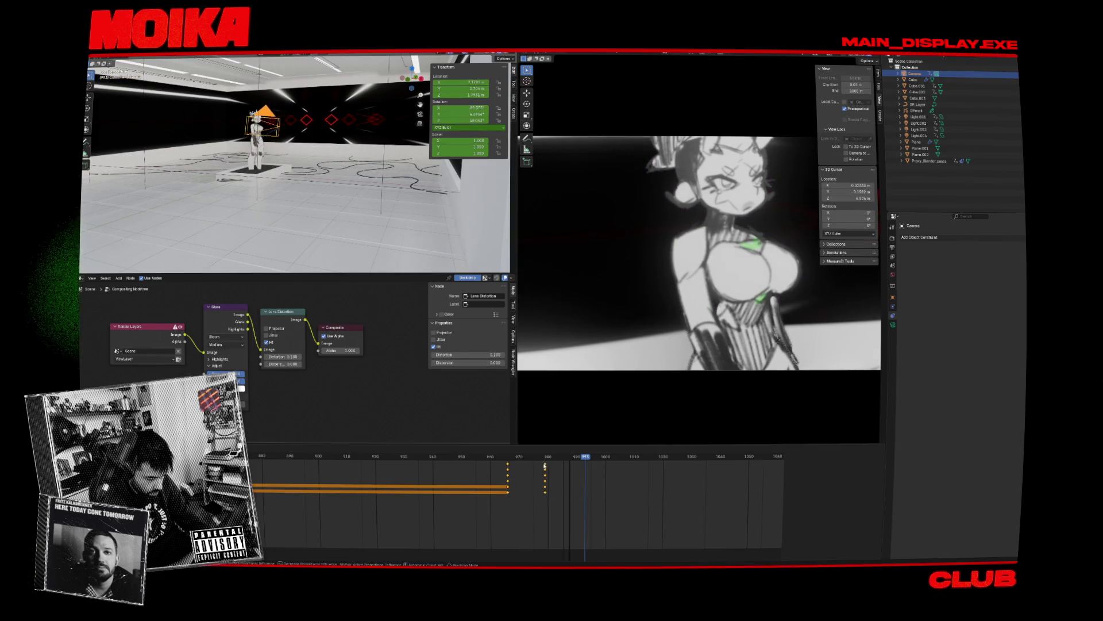
left_click(499, 459)
left_click_drag(498, 458, 526, 463)
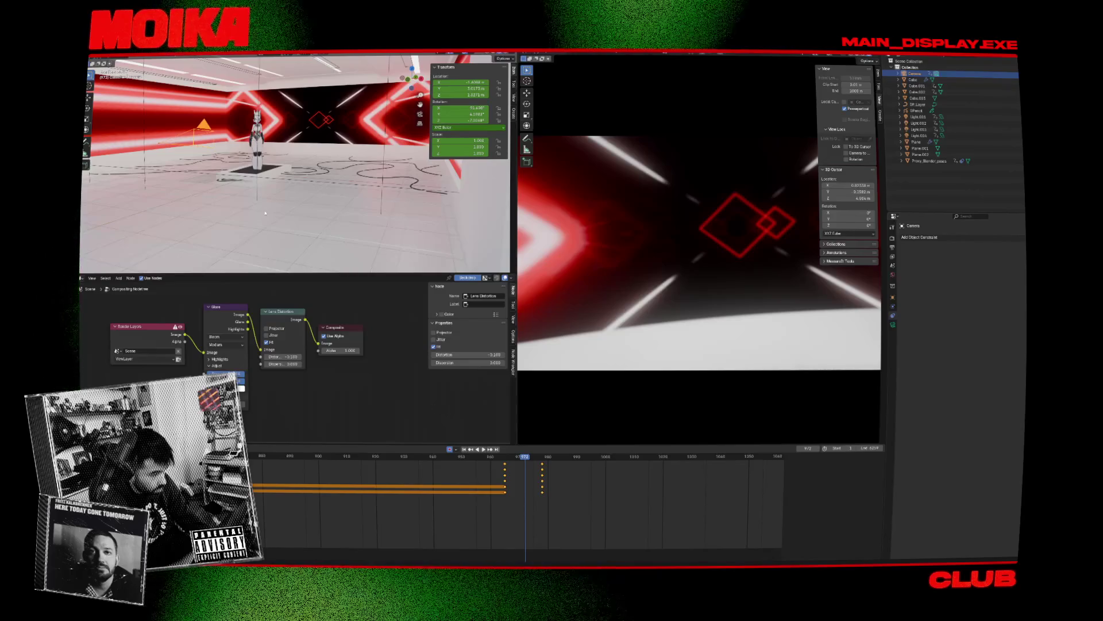
Step: Select the camera, look through it, then switch to the top view
left_click(203, 143)
left_click(204, 124)
key("KP_0")
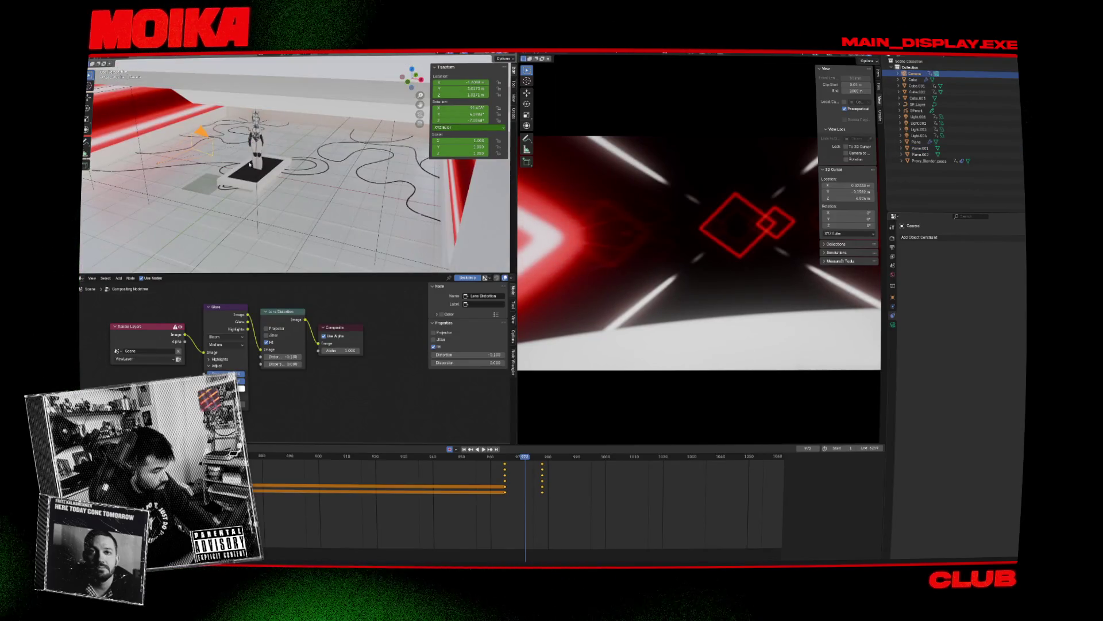
key("KP_7")
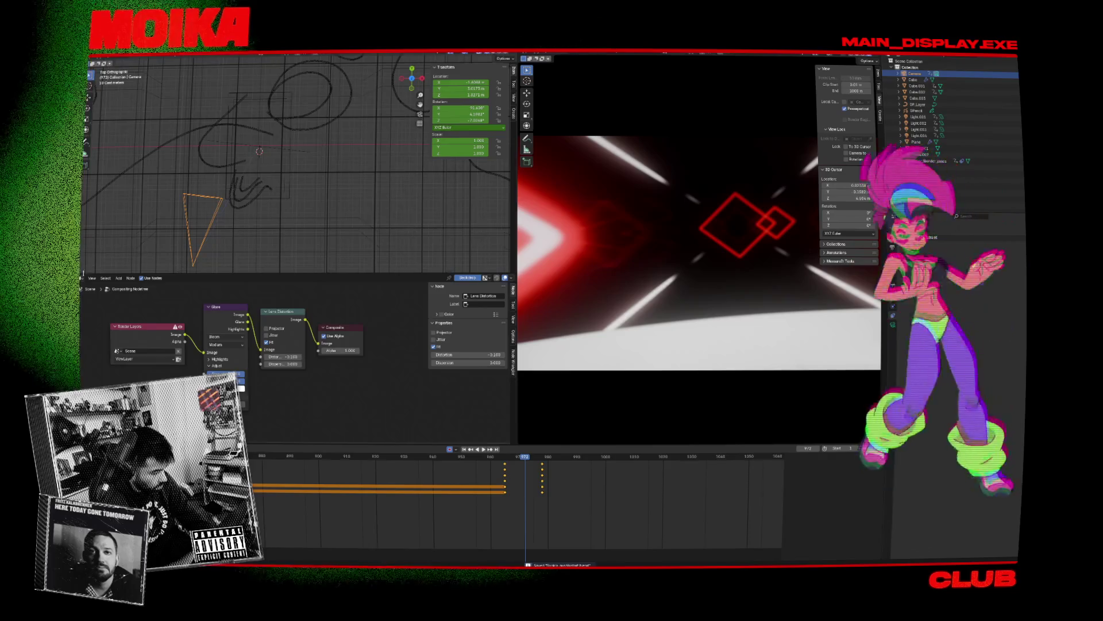
Step: Save the file and turn the node editor into a Graph Editor framing the camera curves
key("ctrl+s")
left_click(82, 278)
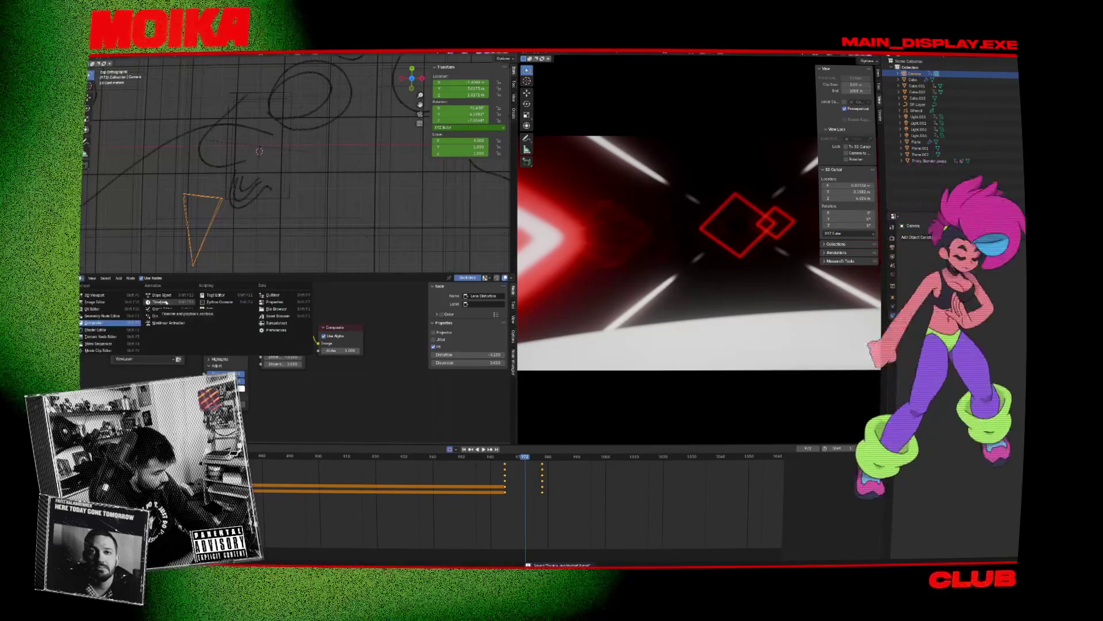
left_click(162, 308)
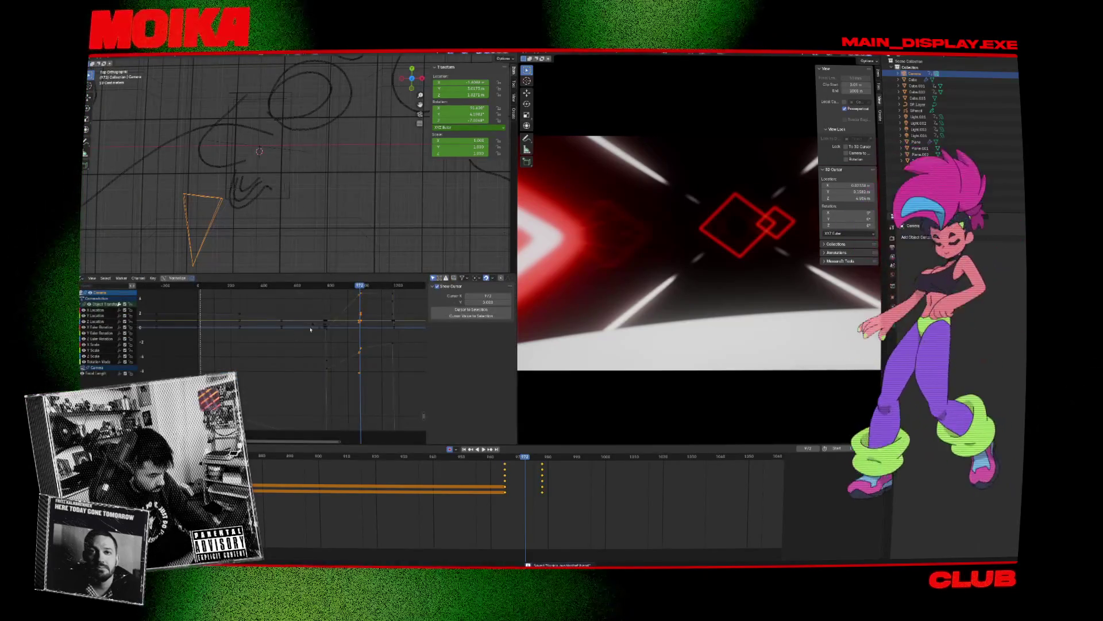
key("Home")
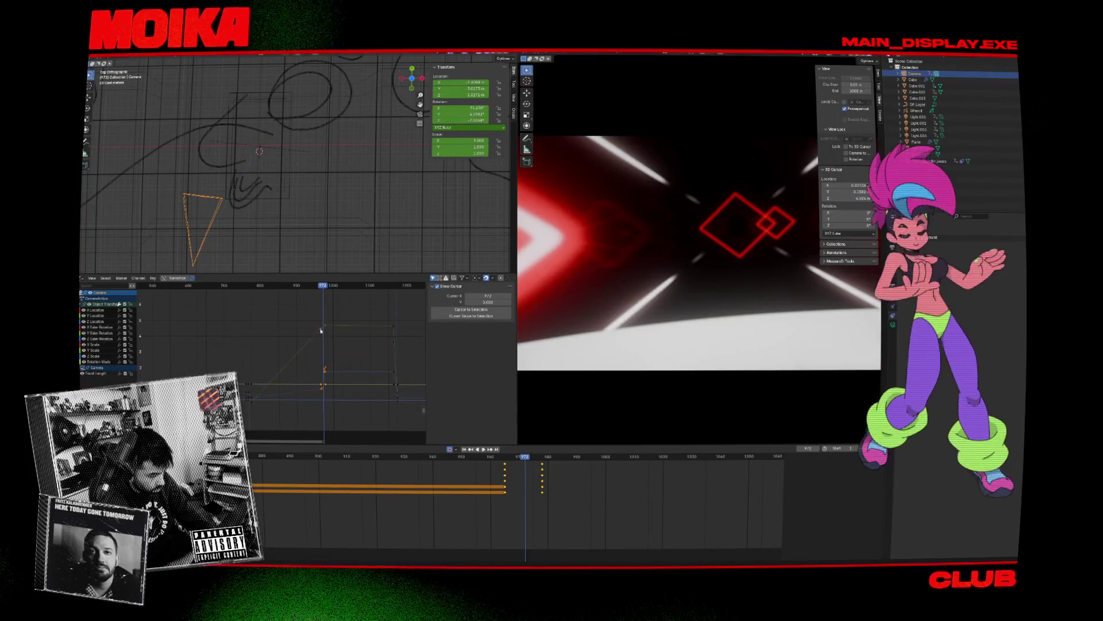
Step: Set the selected camera keyframes to Bezier interpolation
left_click(322, 331)
left_click(288, 344)
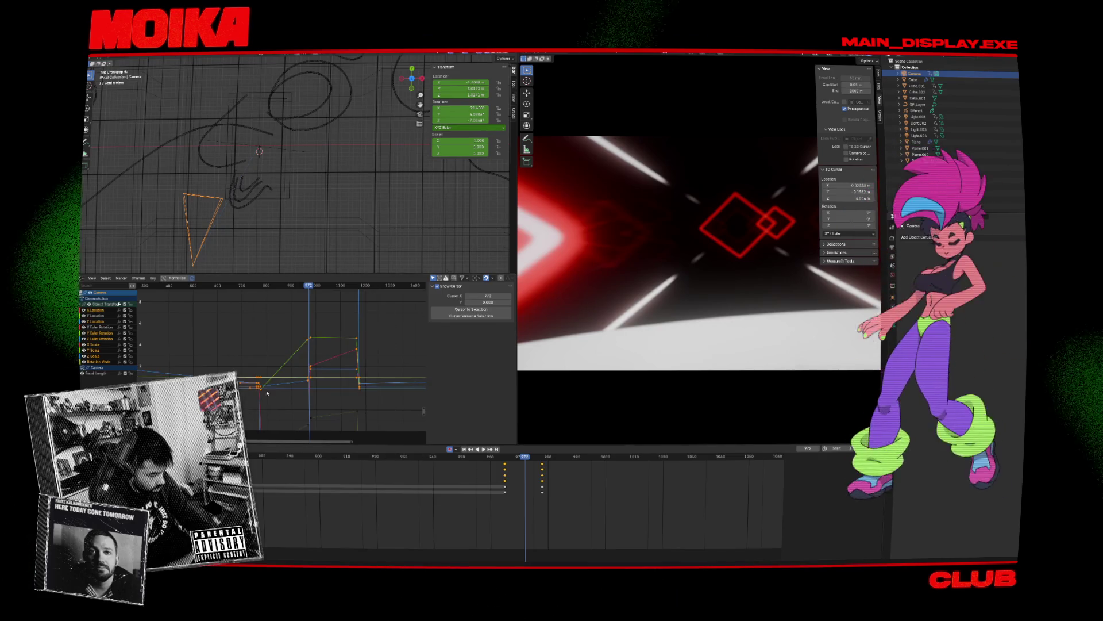
right_click(293, 365)
mouse_move(298, 365)
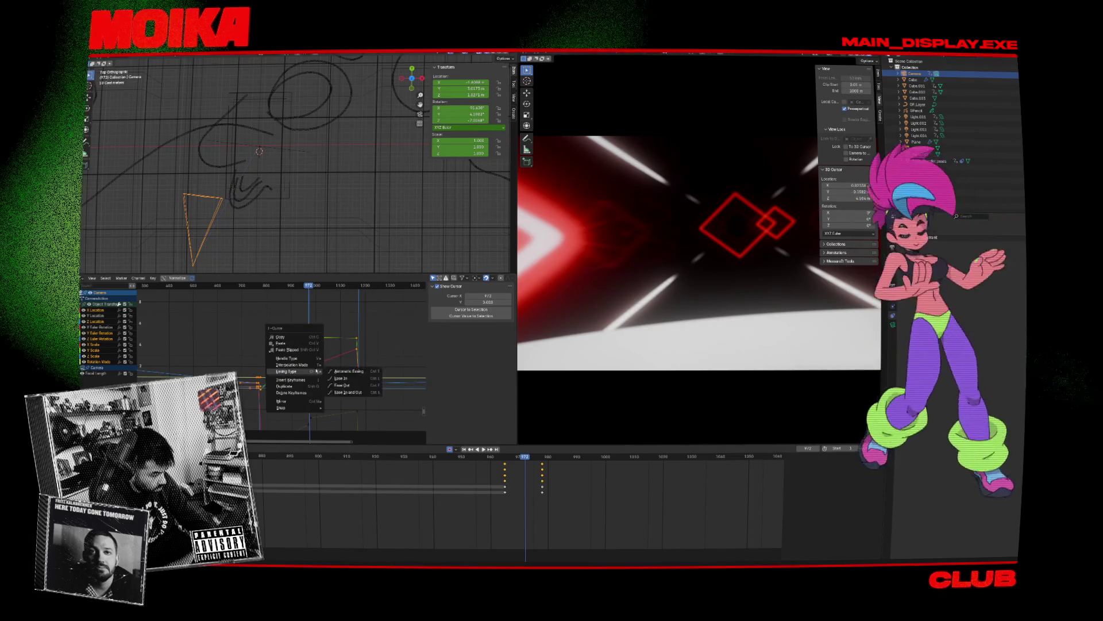
left_click(339, 387)
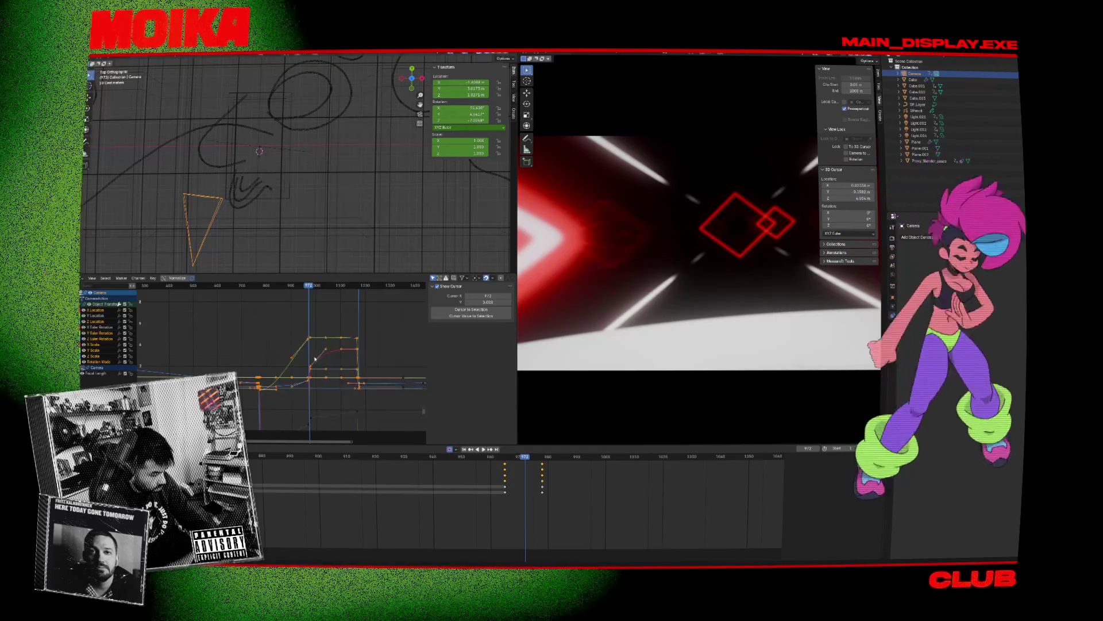
left_click_drag(291, 361, 322, 373)
scroll(292, 347, "up", 4)
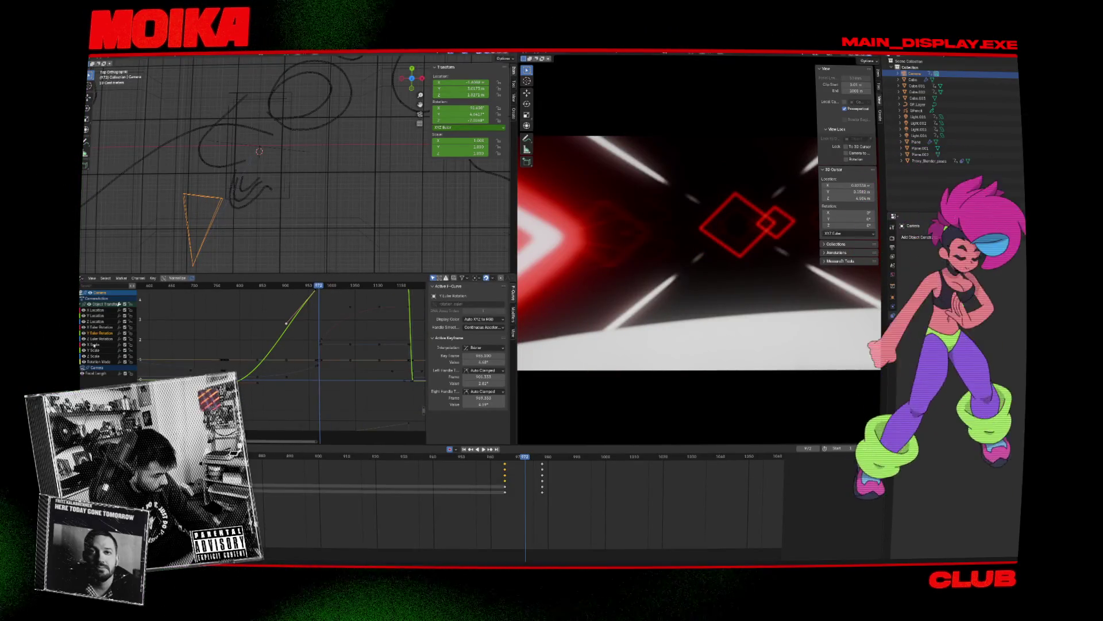
Step: Select every camera keyframe and apply the chosen interpolation mode to all of them
left_click(97, 321)
key("Home")
left_click(291, 337)
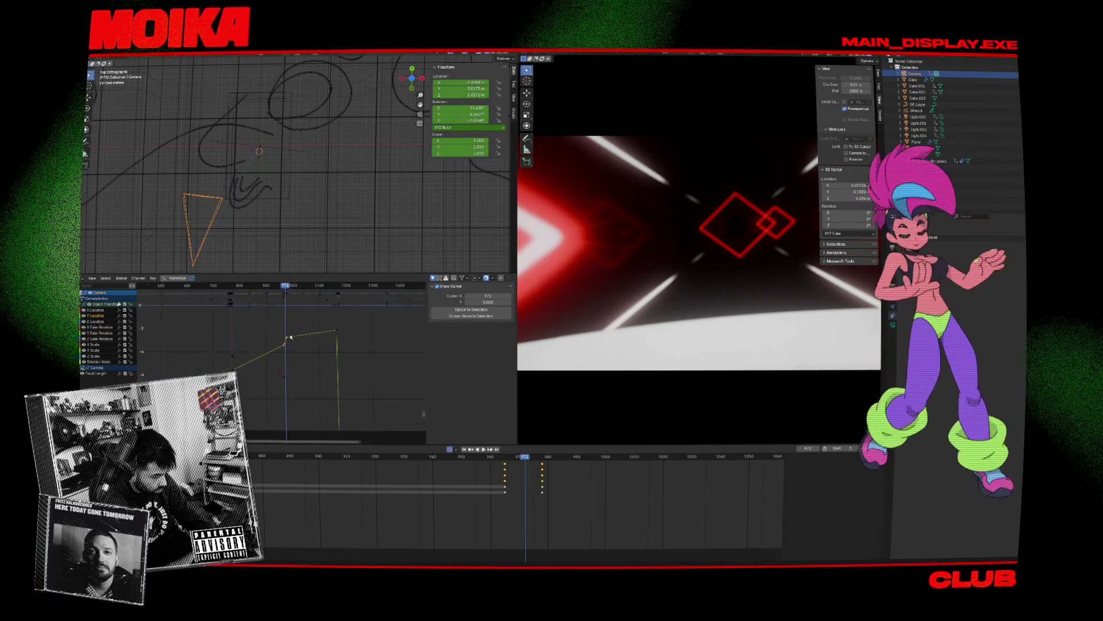
key("a")
right_click(288, 341)
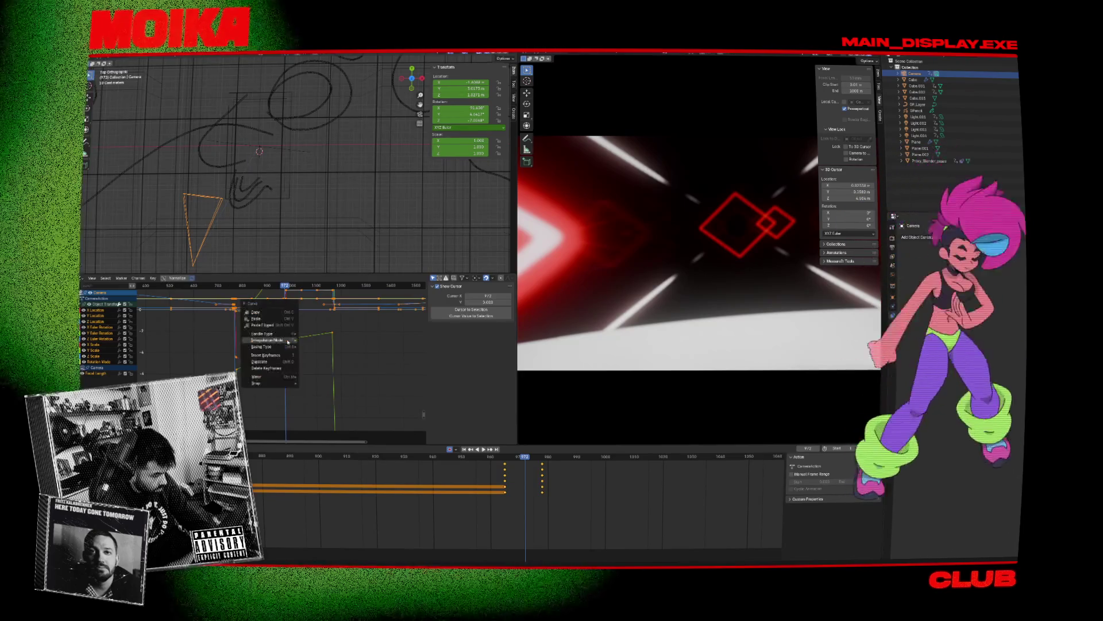
mouse_move(288, 341)
left_click(330, 363)
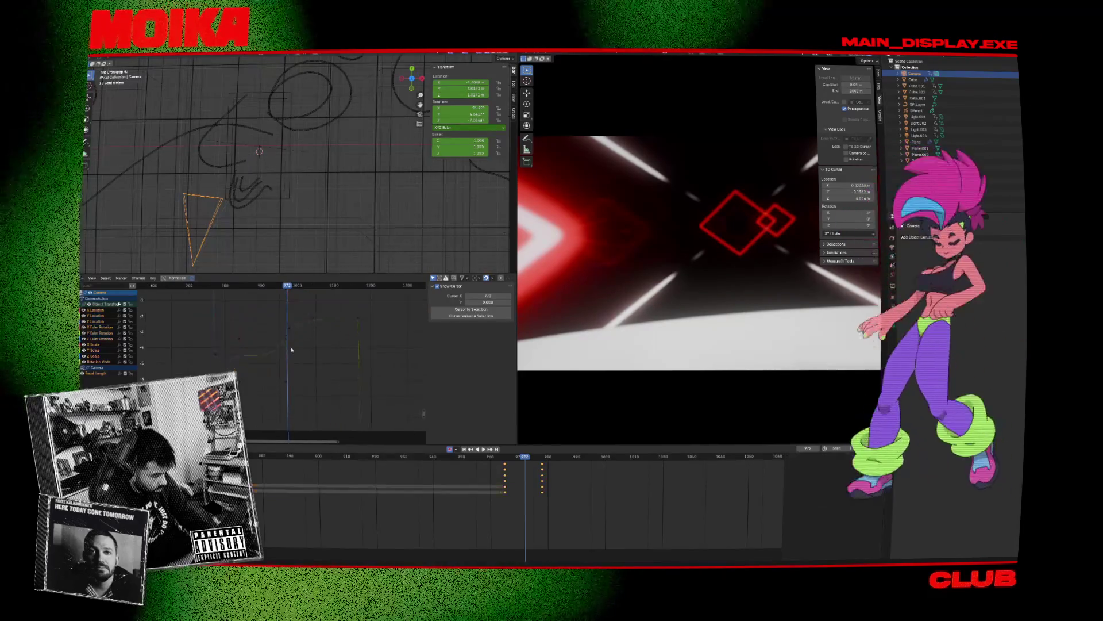
Step: Move the X Location curve's first key to frame 978 and try reshaping its ease handle
left_click(287, 334)
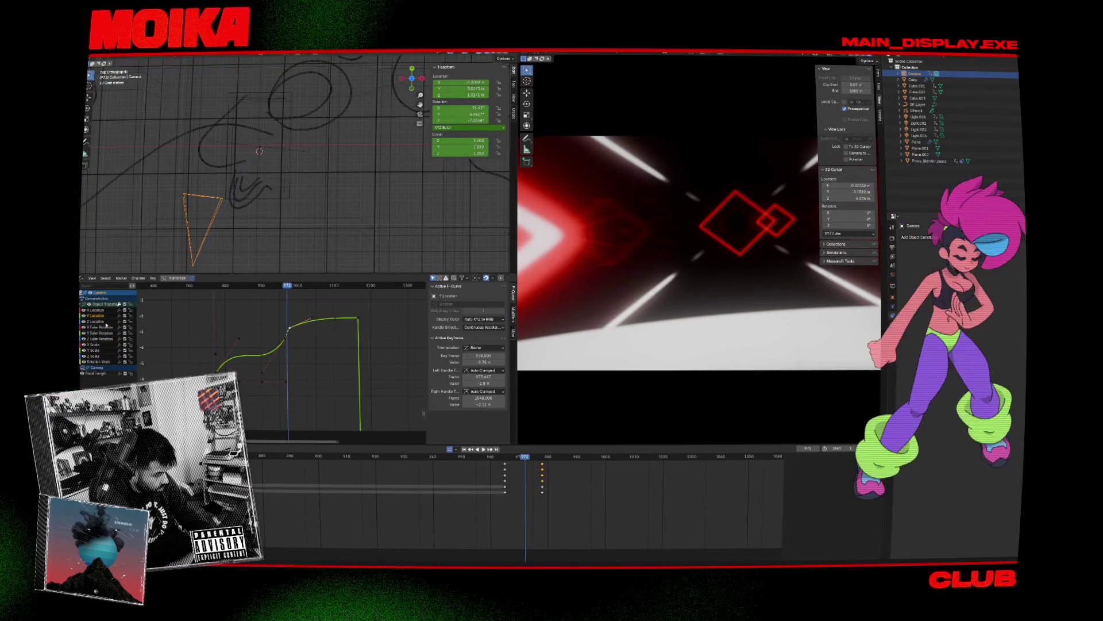
left_click(193, 338)
left_click(97, 309)
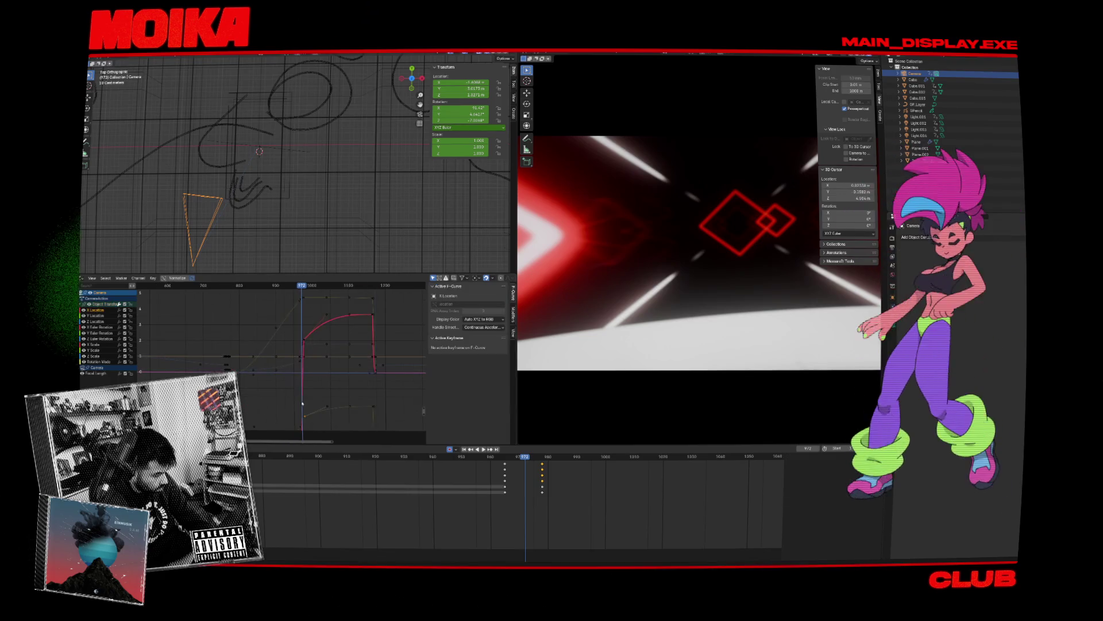
left_click(311, 335)
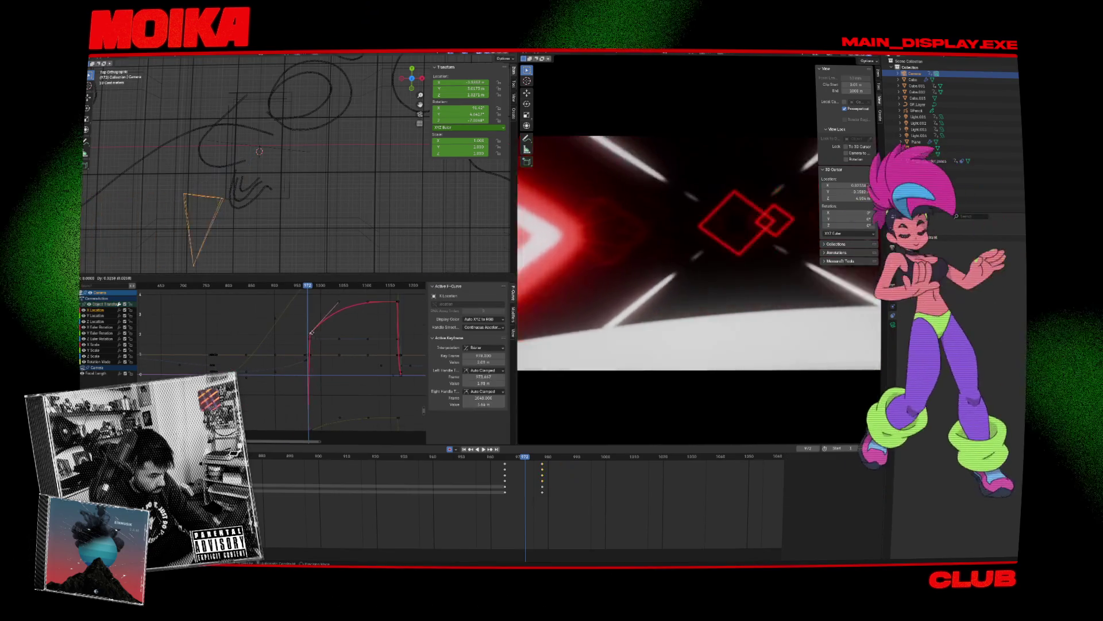
left_click_drag(311, 333, 303, 384)
key("Home")
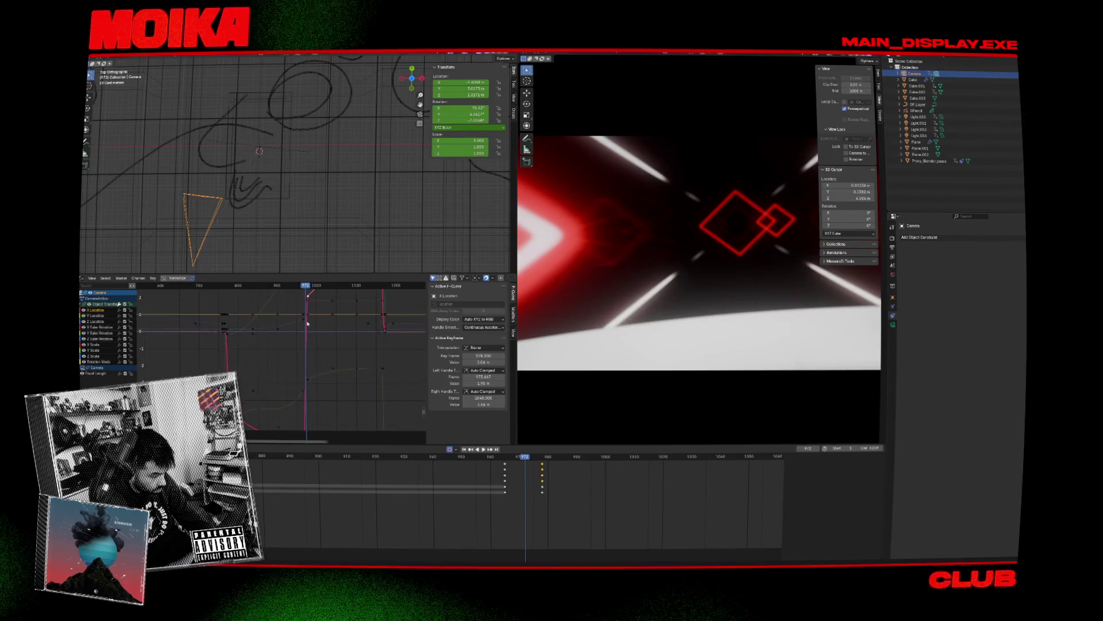
left_click_drag(335, 341, 284, 363)
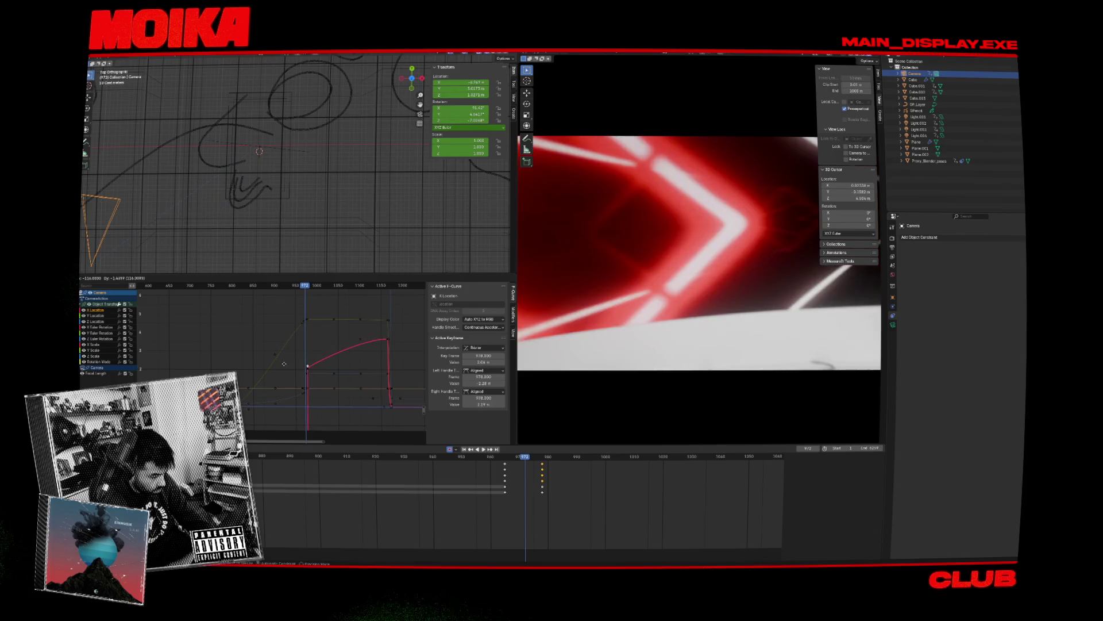
key("ctrl+z")
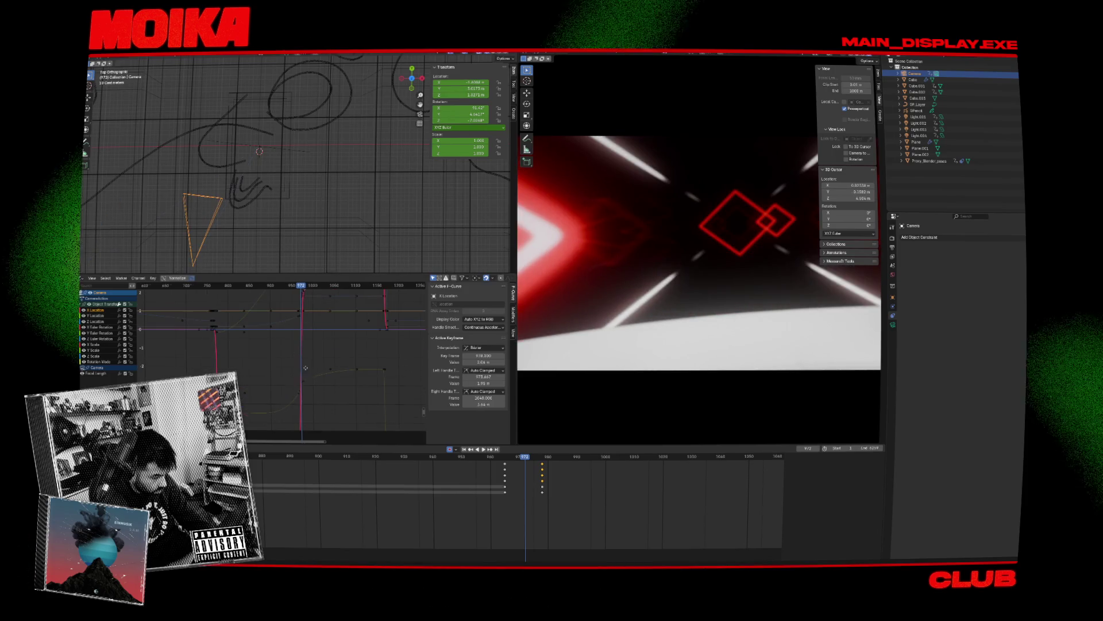
scroll(300, 339, "down", 3)
left_click(301, 329)
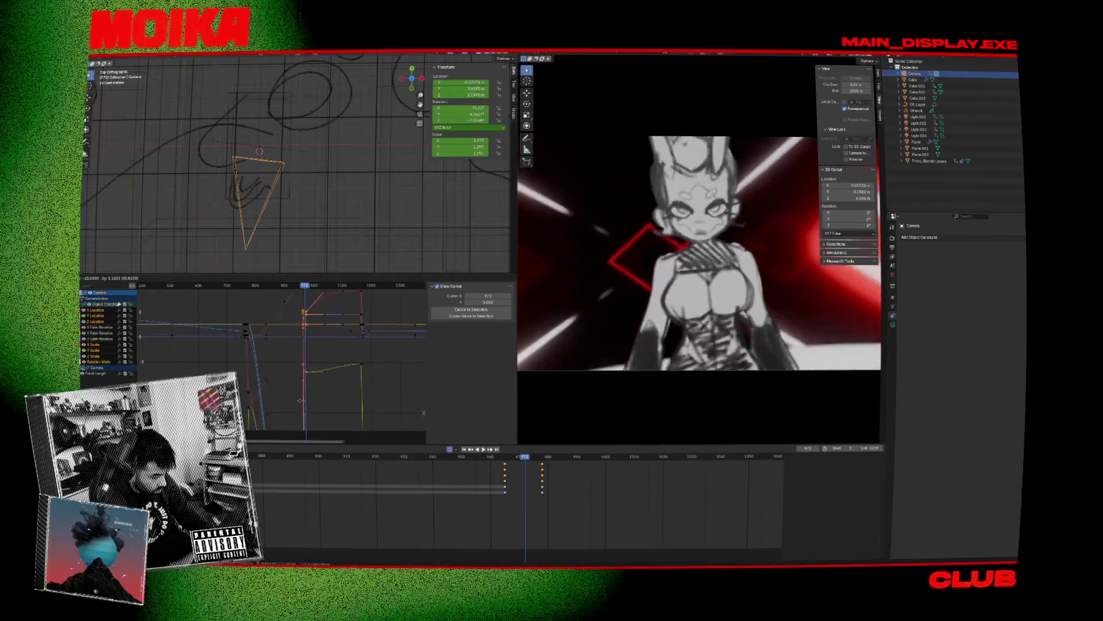
Step: Apply the chosen interpolation to the camera curves and scrub frames 958 to 972
mouse_move(314, 415)
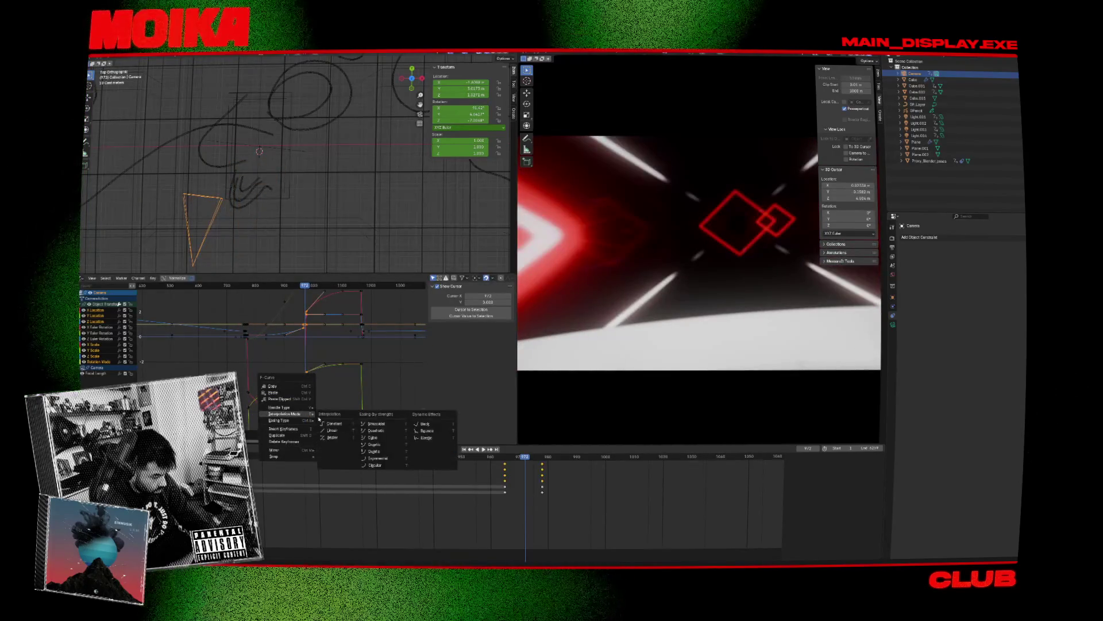
left_click(330, 437)
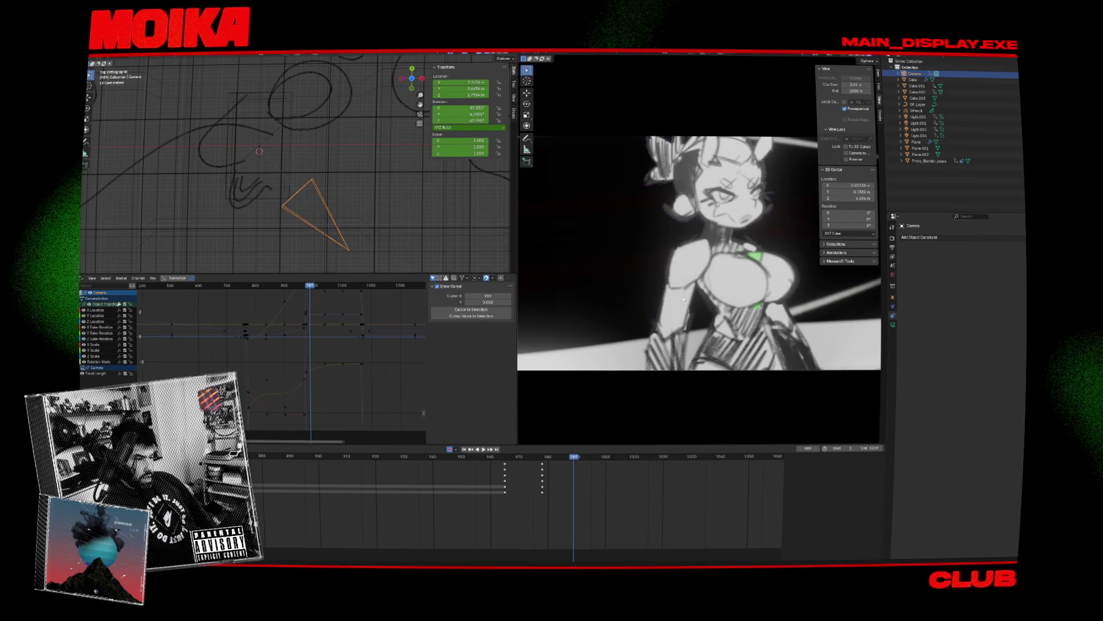
left_click(488, 457)
mouse_move(487, 456)
left_mouse_down()
mouse_move(516, 470)
mouse_move(537, 463)
left_mouse_up()
left_click(524, 456)
Step: Play back the camera move around frames 972–976, then switch to the Compositing workspace
key("space")
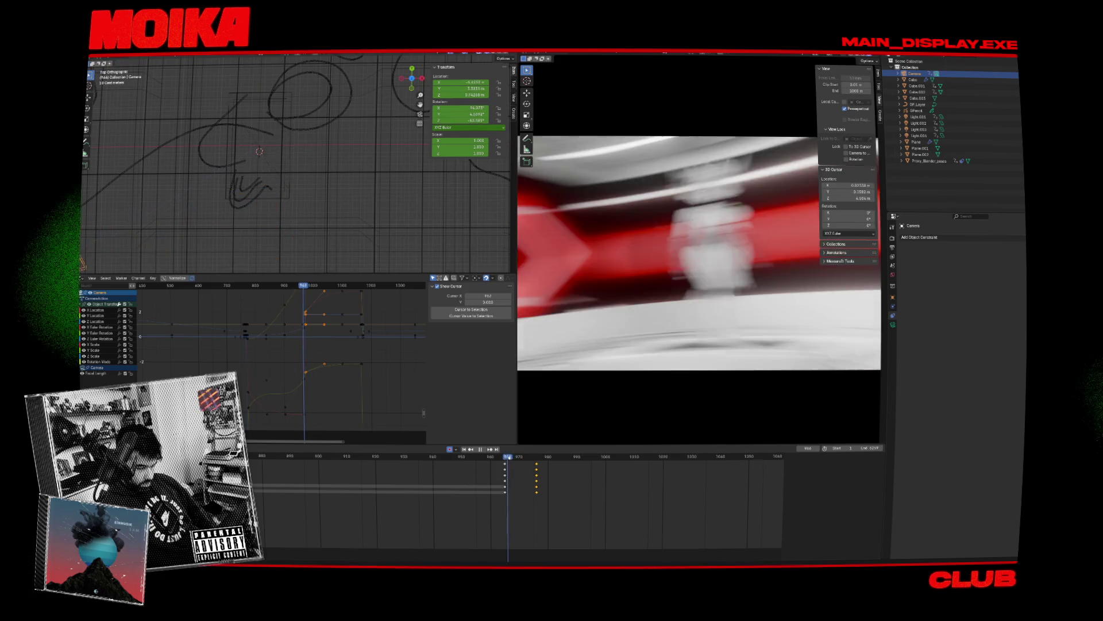
left_click_drag(522, 461, 548, 466)
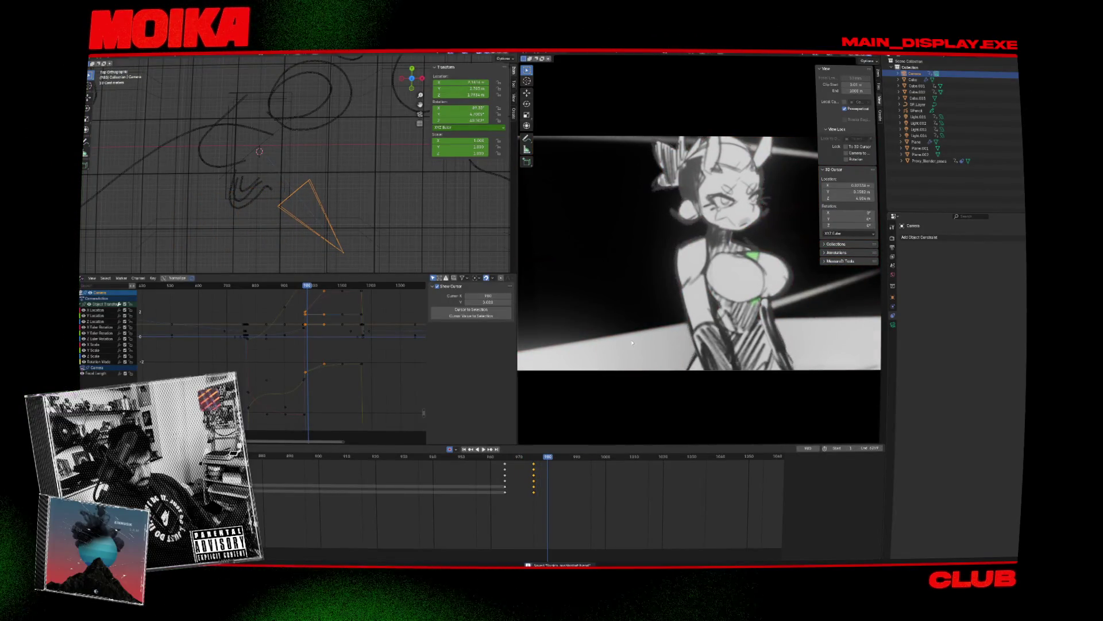
key("space")
left_click_drag(523, 458, 533, 459)
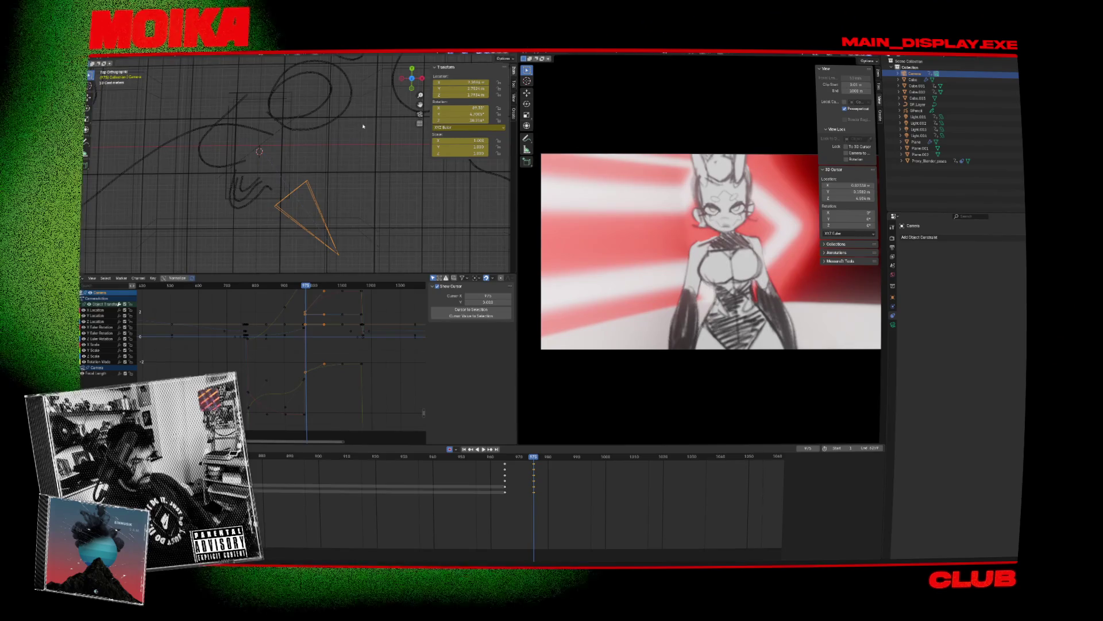
left_click(384, 53)
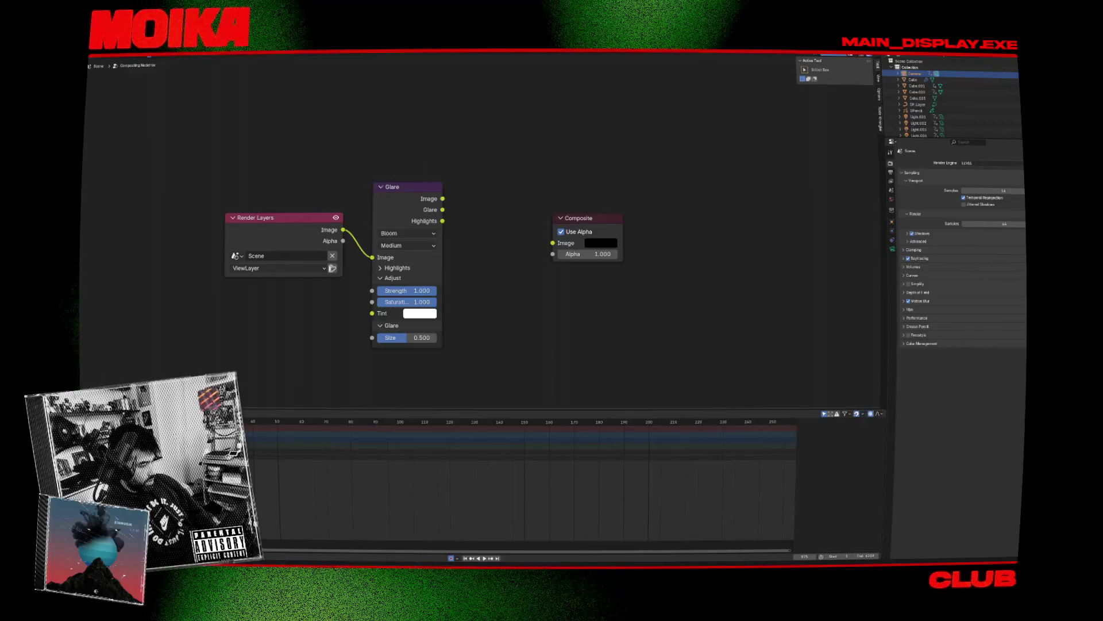
Step: Return to the Animation workspace with the timeline set to frame 968
key("ctrl+Page_Up")
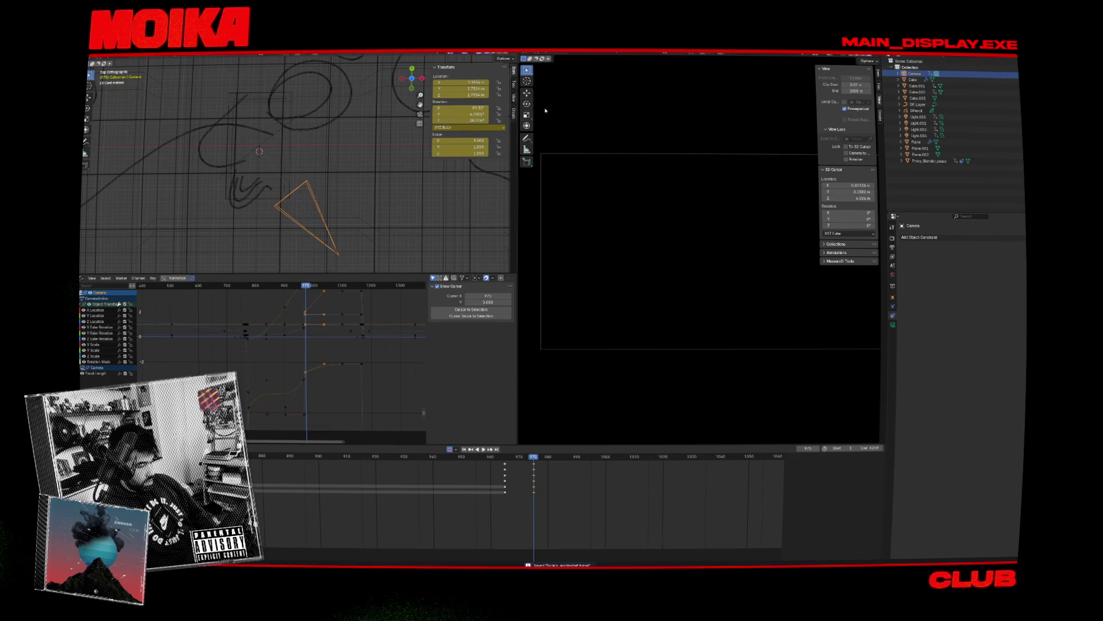
left_click(514, 457)
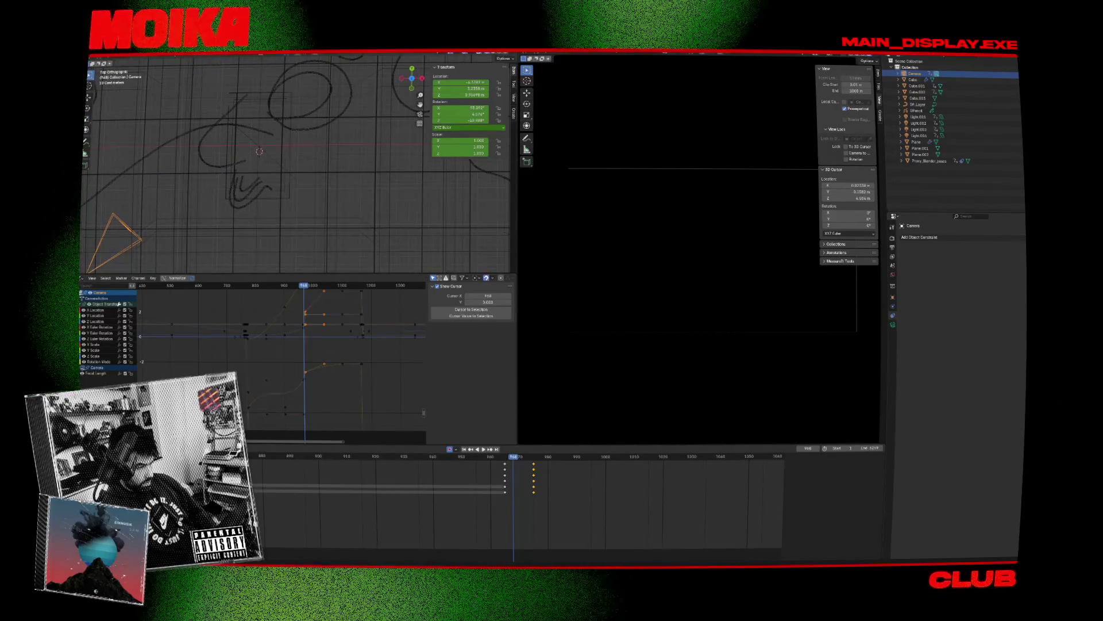
left_click(82, 279)
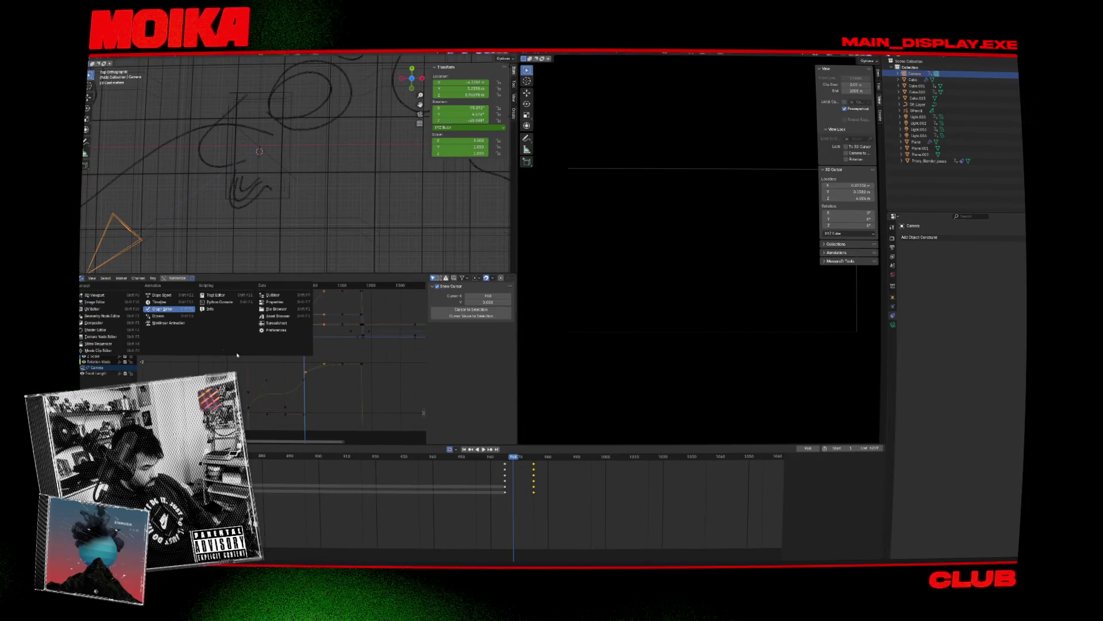
Step: Undo twice, then select and deselect the X Location keyframe near frame 978
key("ctrl+z")
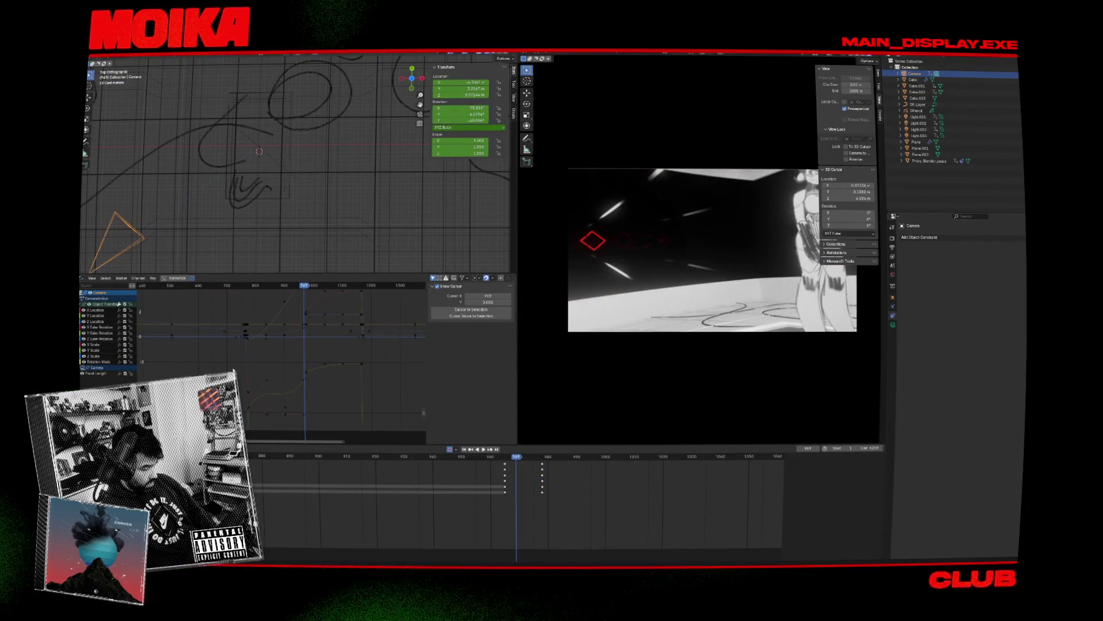
key("ctrl+z")
left_click(307, 310)
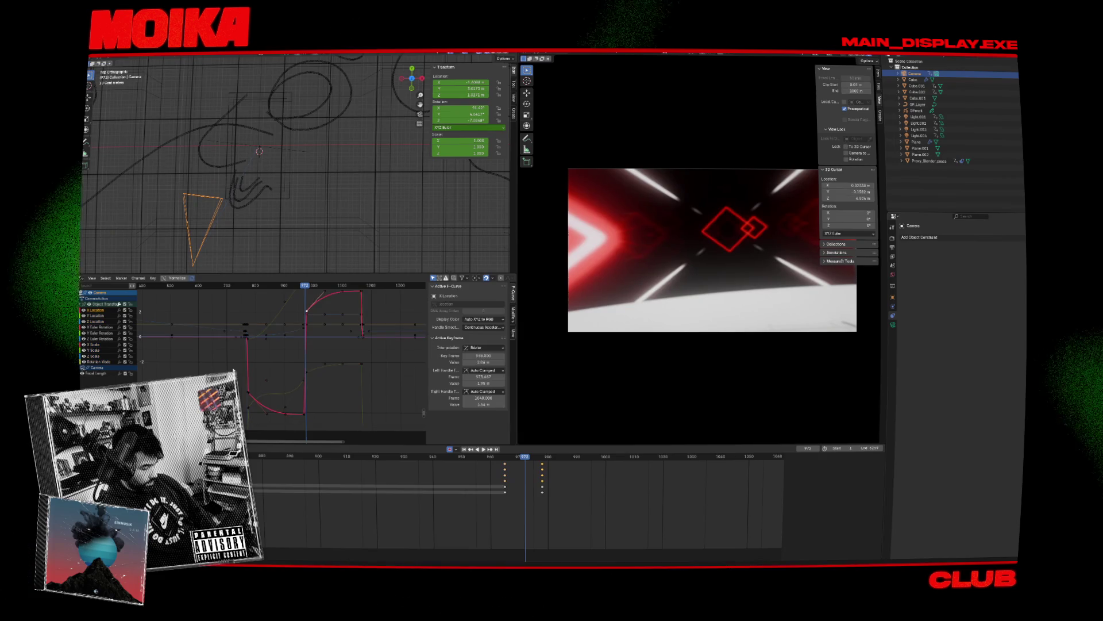
left_click(514, 331)
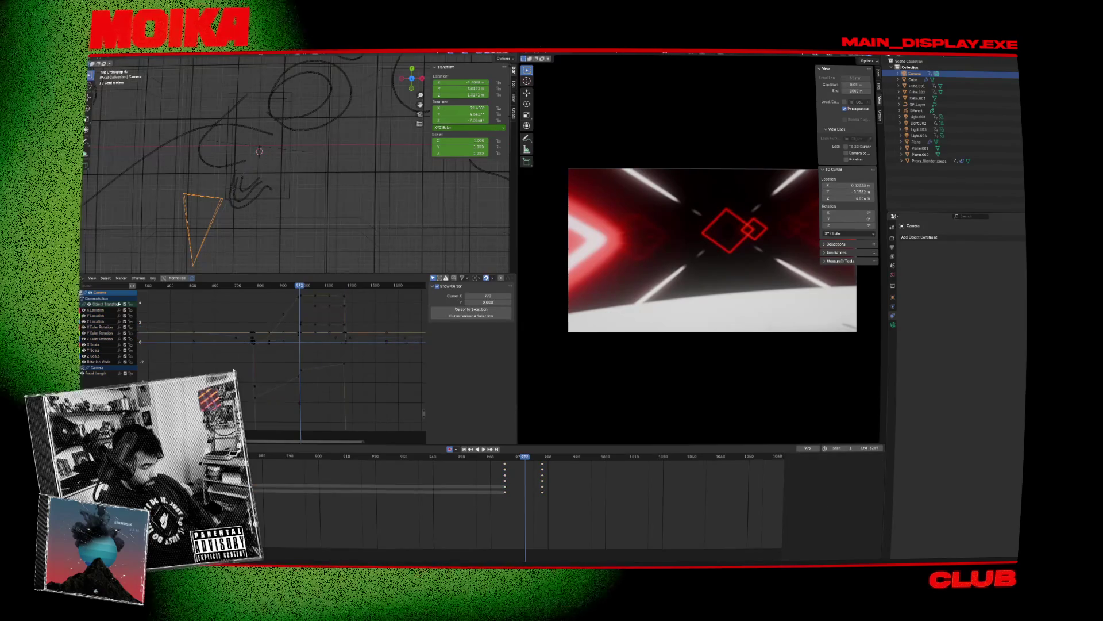
Step: Frame and select all camera keyframes, then turn the Graph Editor into the Compositor
key("Home")
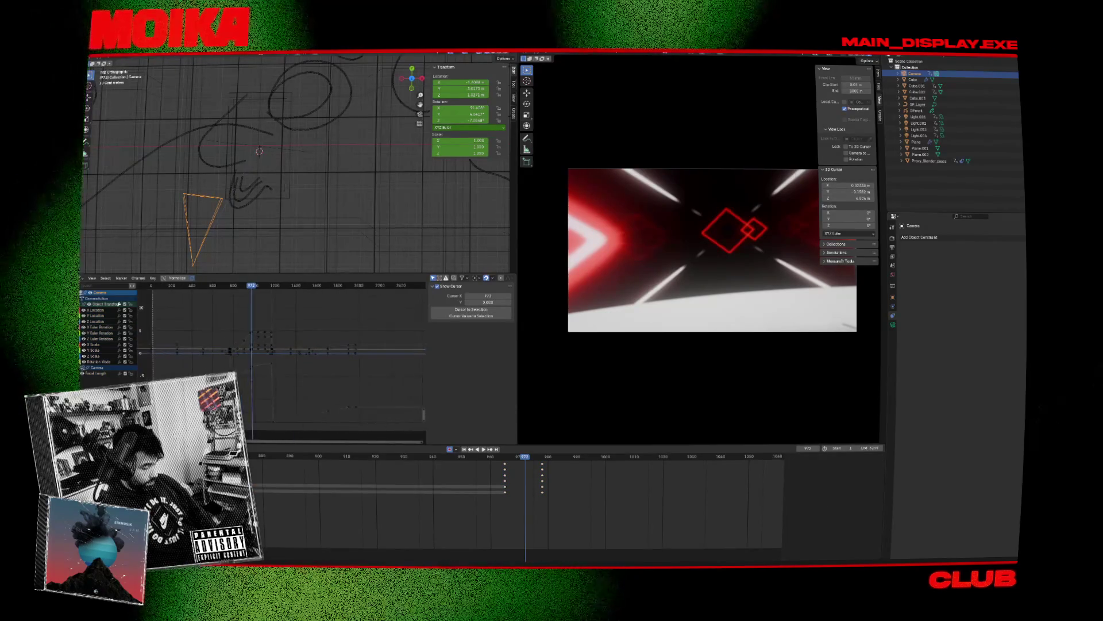
key("a")
key("a")
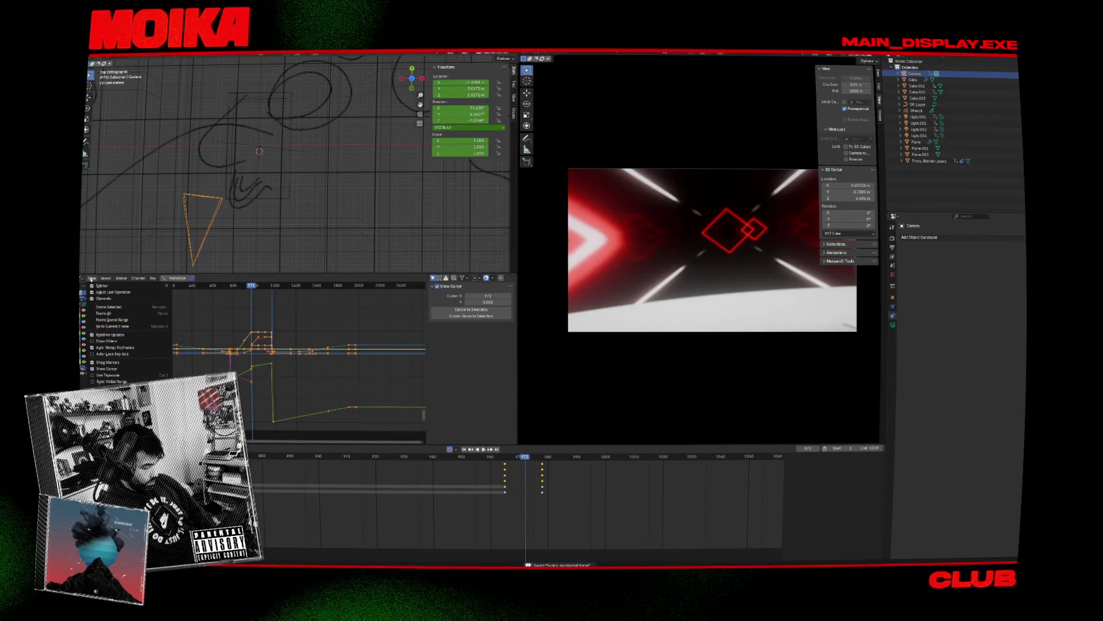
left_click(82, 280)
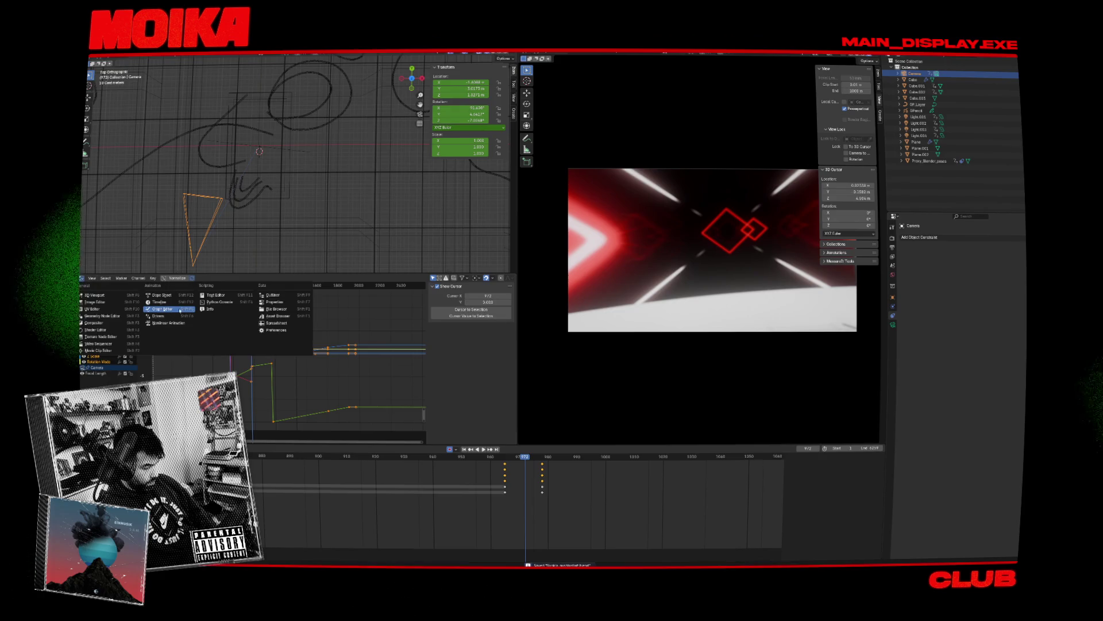
left_click(115, 324)
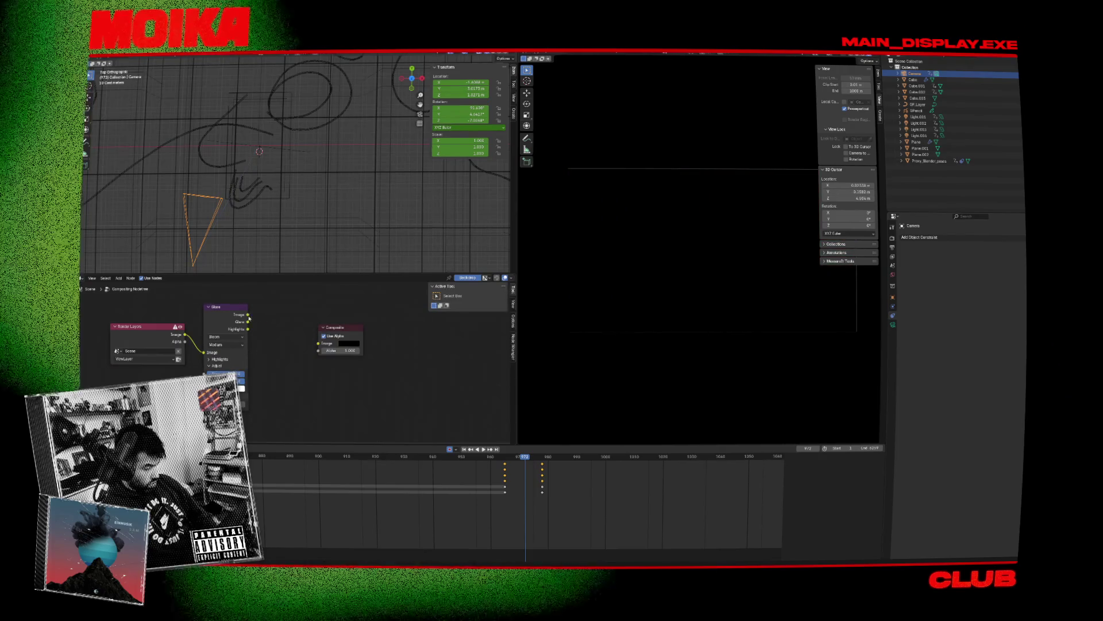
Step: Link Glare to Composite, add then delete a Lens Distortion node, and play from frame 945
left_click_drag(249, 317, 318, 343)
key("shift+a")
left_click(403, 332)
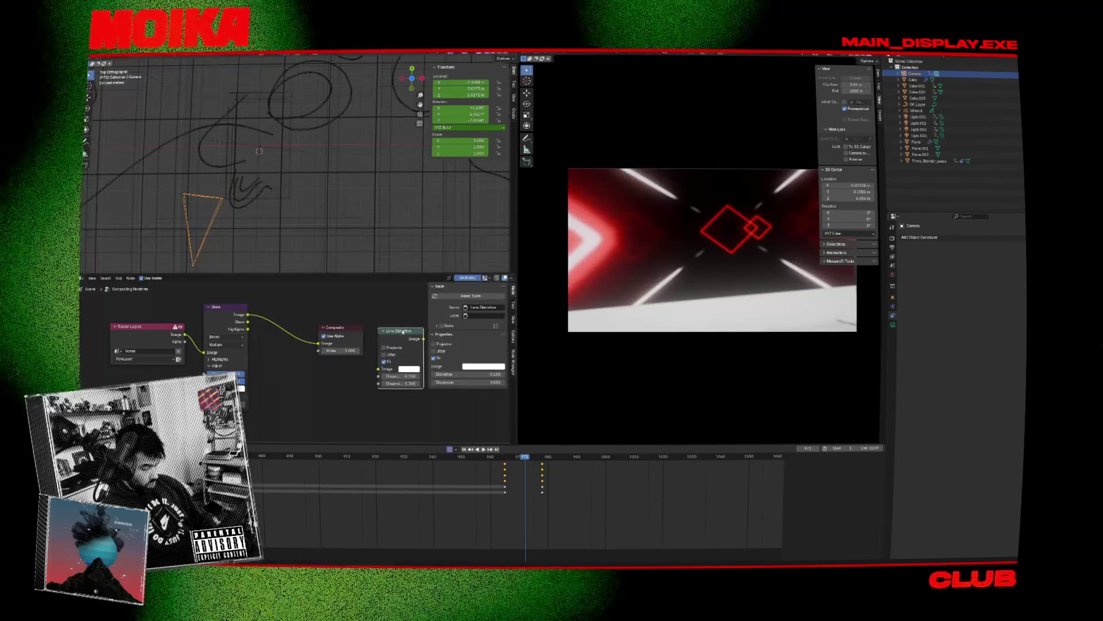
key("x")
left_click_drag(525, 456, 274, 456)
key("space")
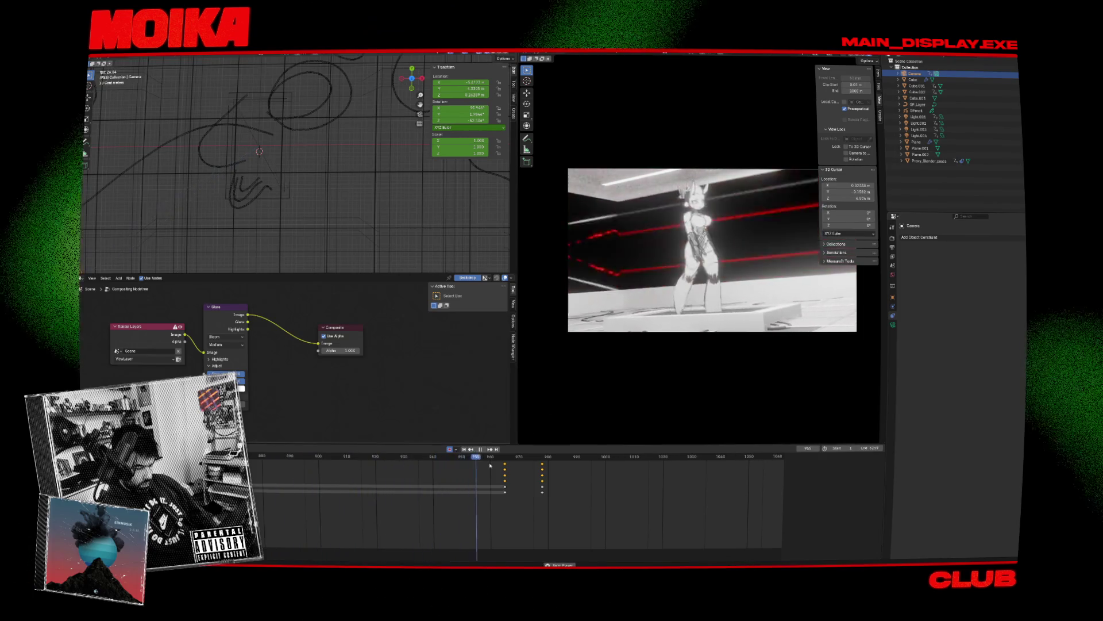
Step: Shift the selected camera keyframes slightly earlier around frame 966 and preview the move
left_click_drag(522, 466, 507, 461)
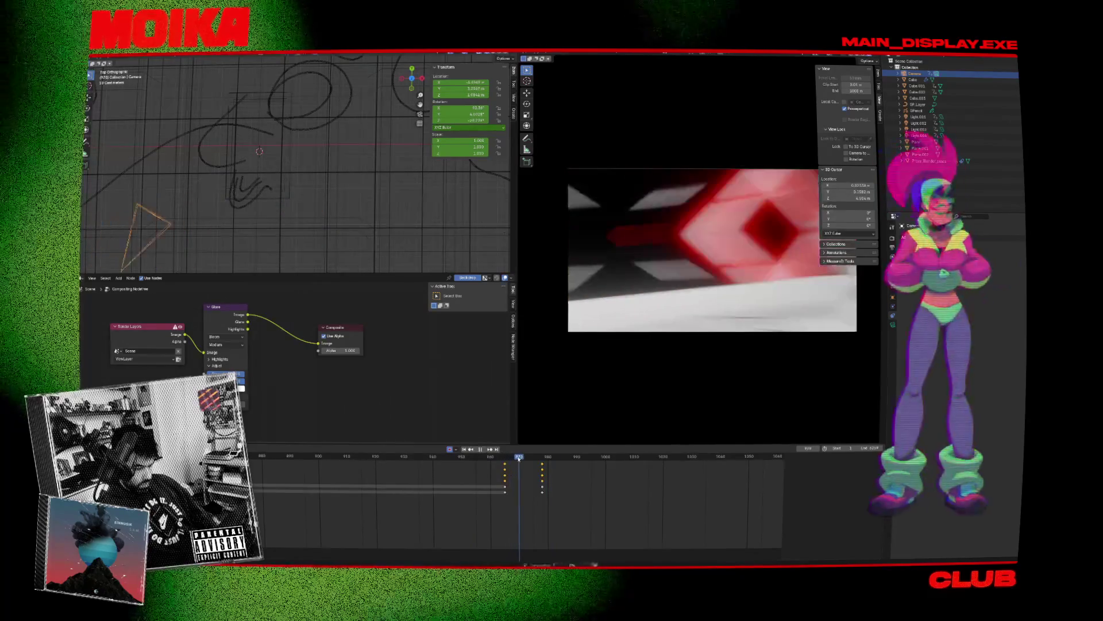
left_click_drag(498, 506, 553, 461)
key("g")
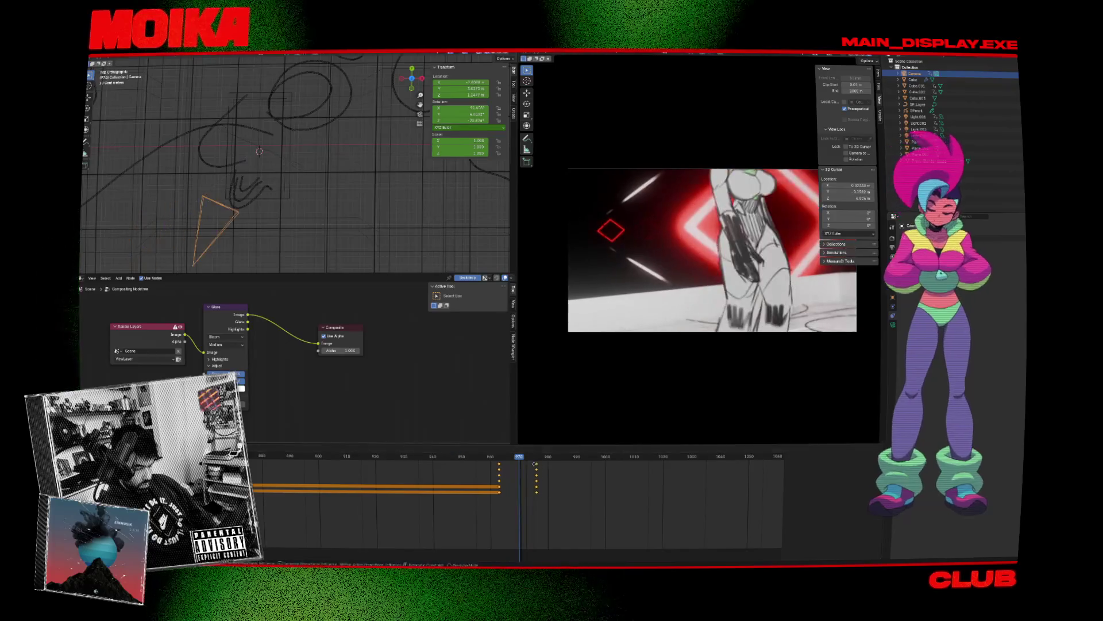
left_click(526, 463)
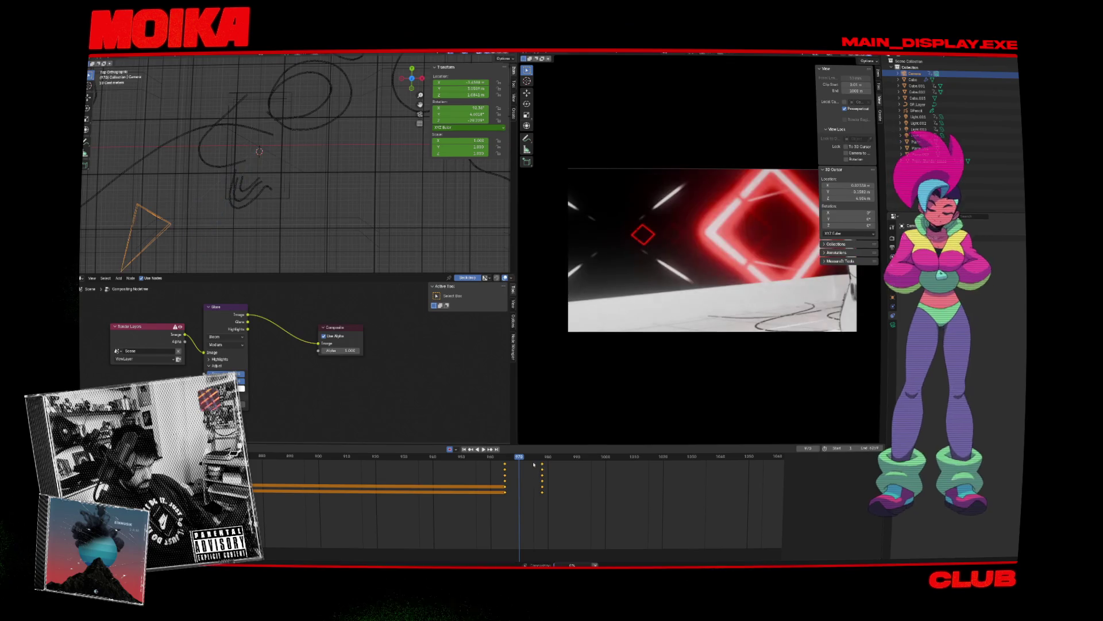
left_click_drag(541, 467, 535, 464)
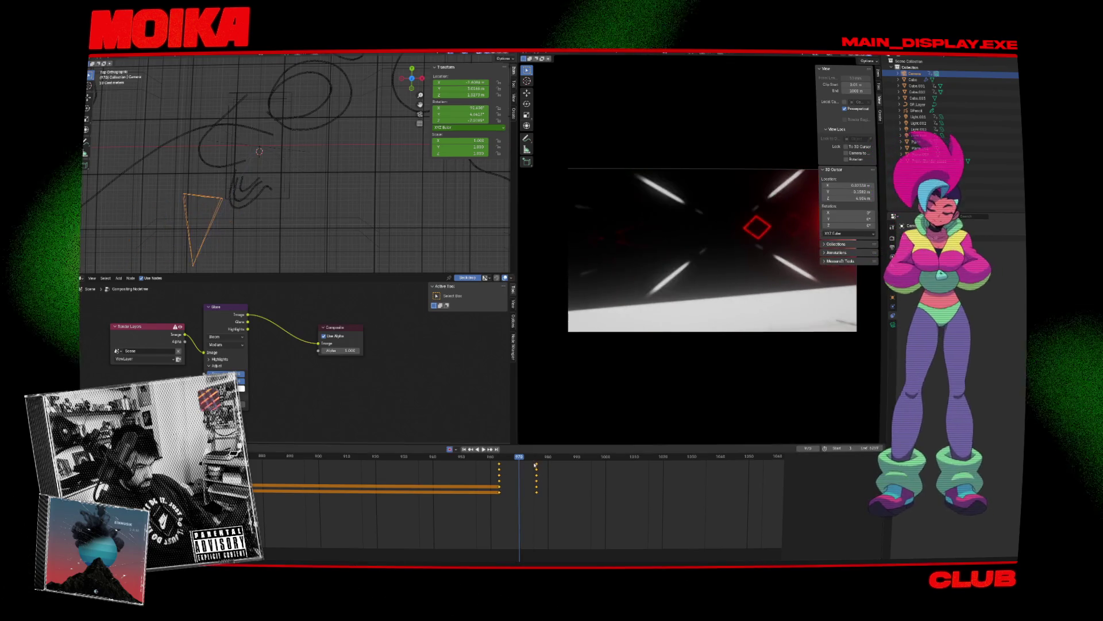
key("space")
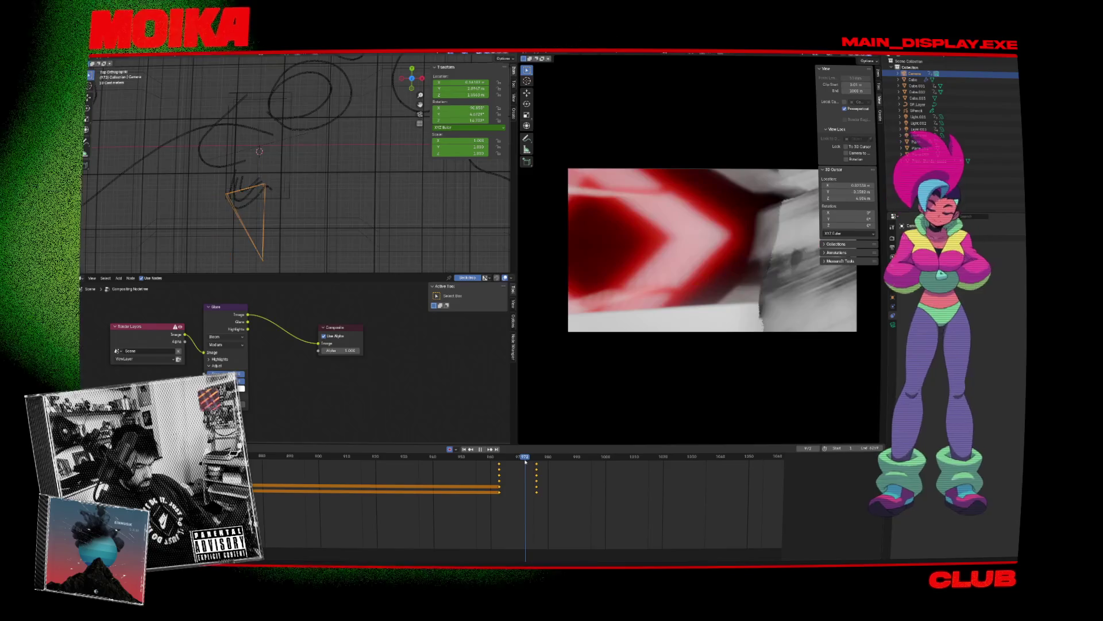
Step: Move the current shot's keyframe column later to about frame 982 and play it back
left_click_drag(462, 467, 456, 492)
key("space")
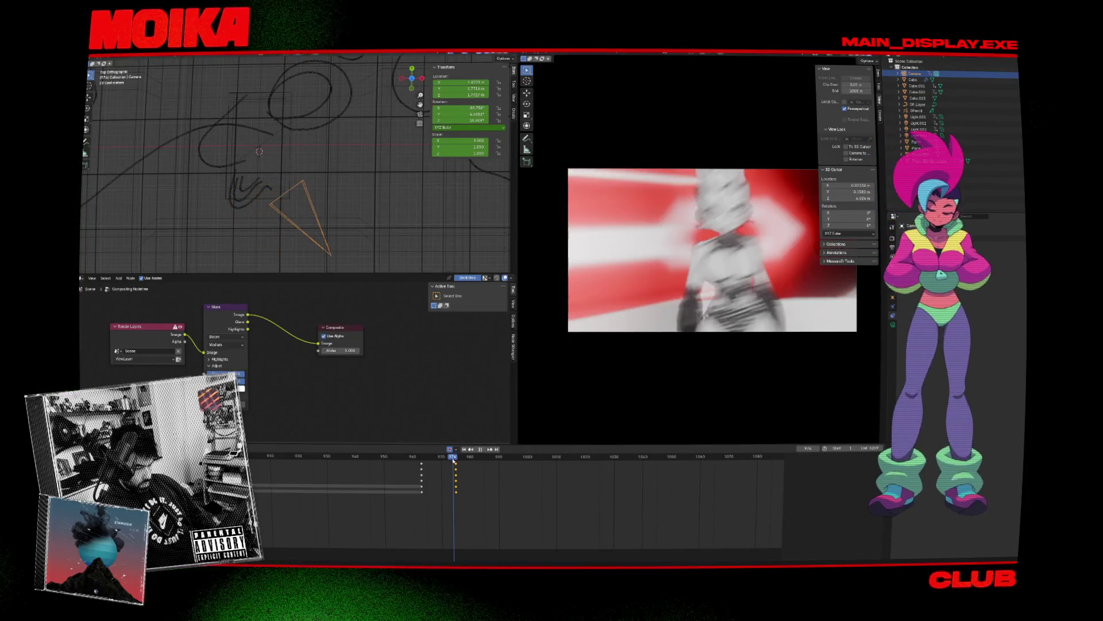
left_click(457, 463)
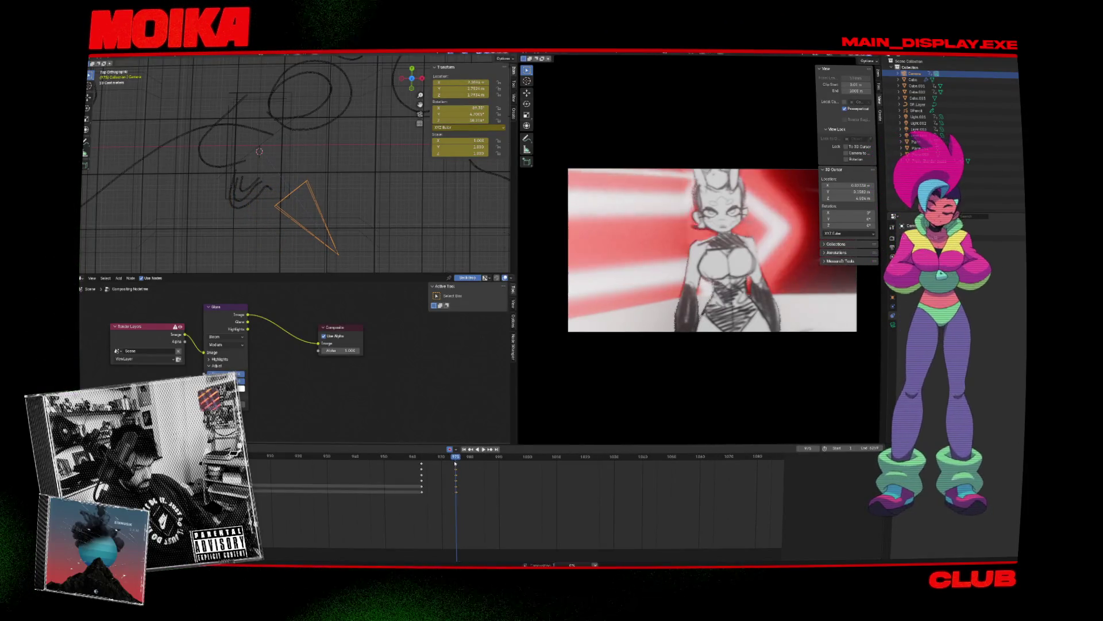
key("Escape")
left_click(456, 467)
left_click_drag(456, 468, 476, 467)
key("space")
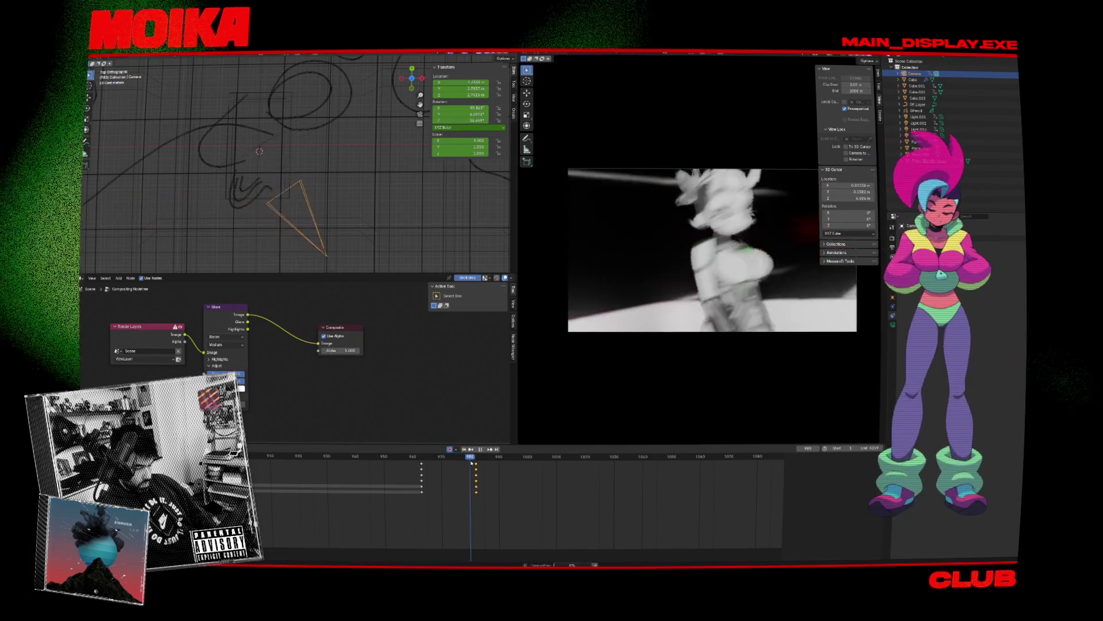
key("Escape")
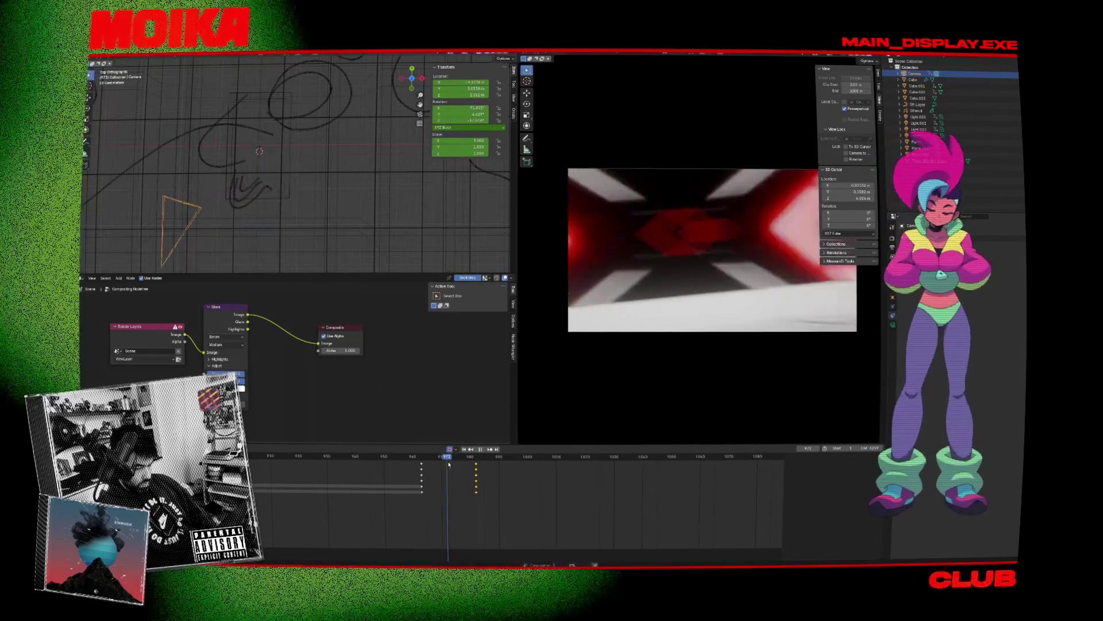
Step: Shift all keyframes before the current frame slightly later and review the playback
key("bracketleft")
left_click_drag(421, 487, 430, 488)
key("space")
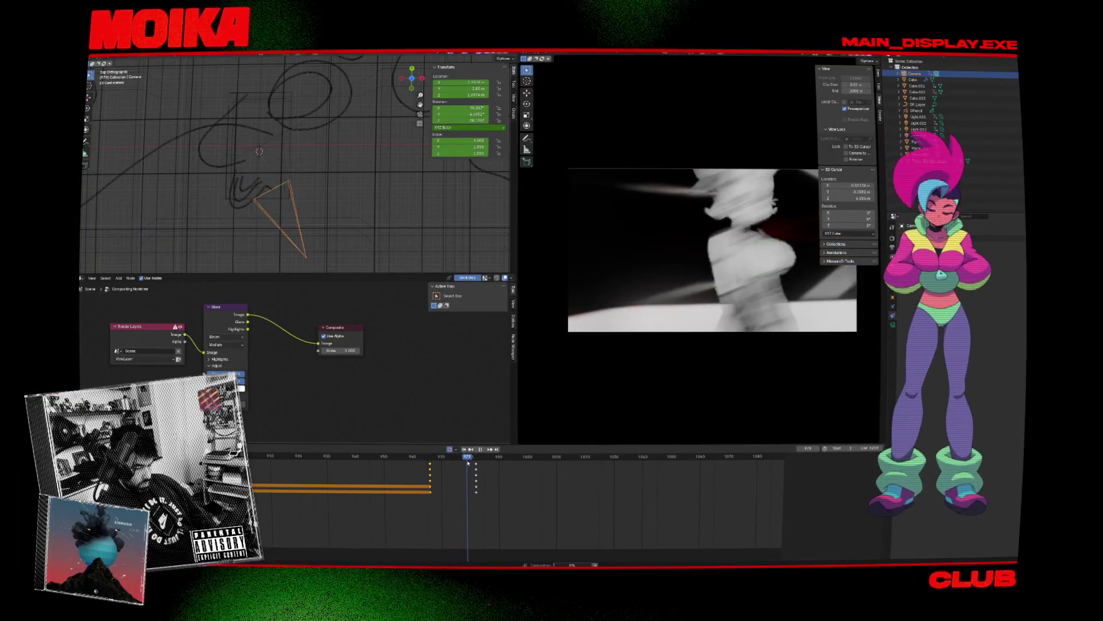
key("Escape")
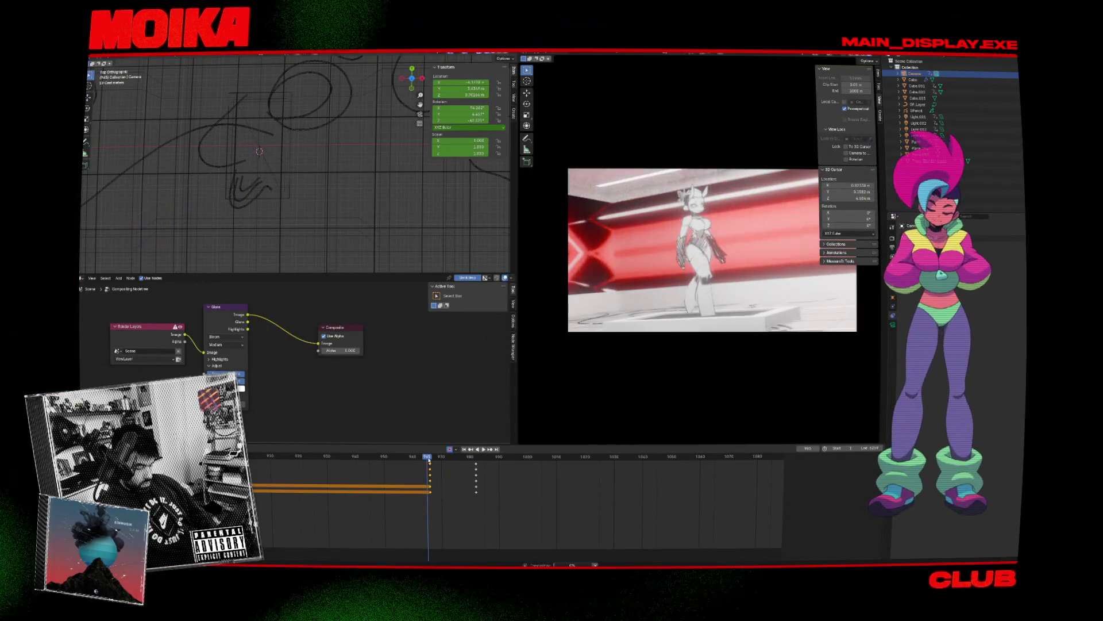
Step: Reposition and key the camera at frame 974 in top view, review it, and save the scene
mouse_move(292, 269)
middle_mouse_down()
mouse_move(191, 188)
mouse_move(249, 234)
middle_mouse_up()
key("KP_7")
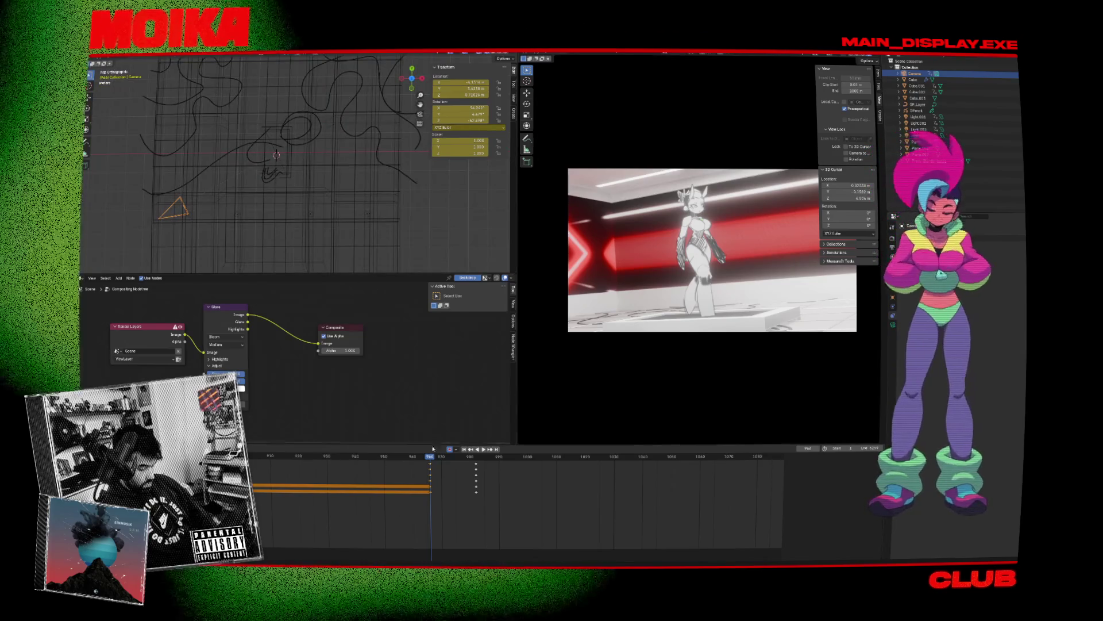
key("space")
key("g")
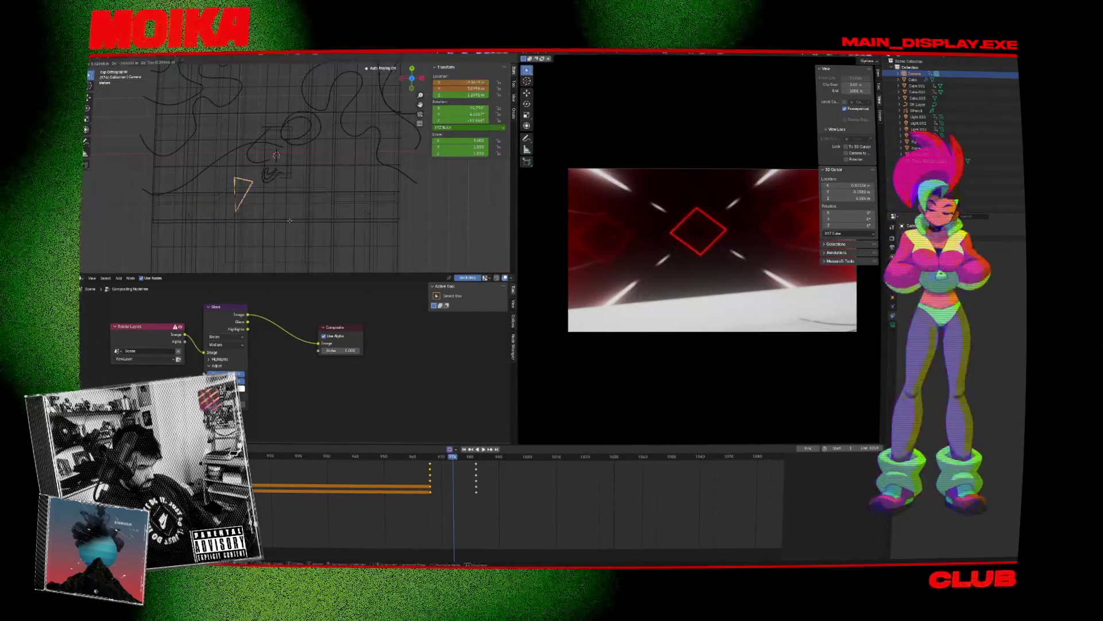
left_click(389, 324)
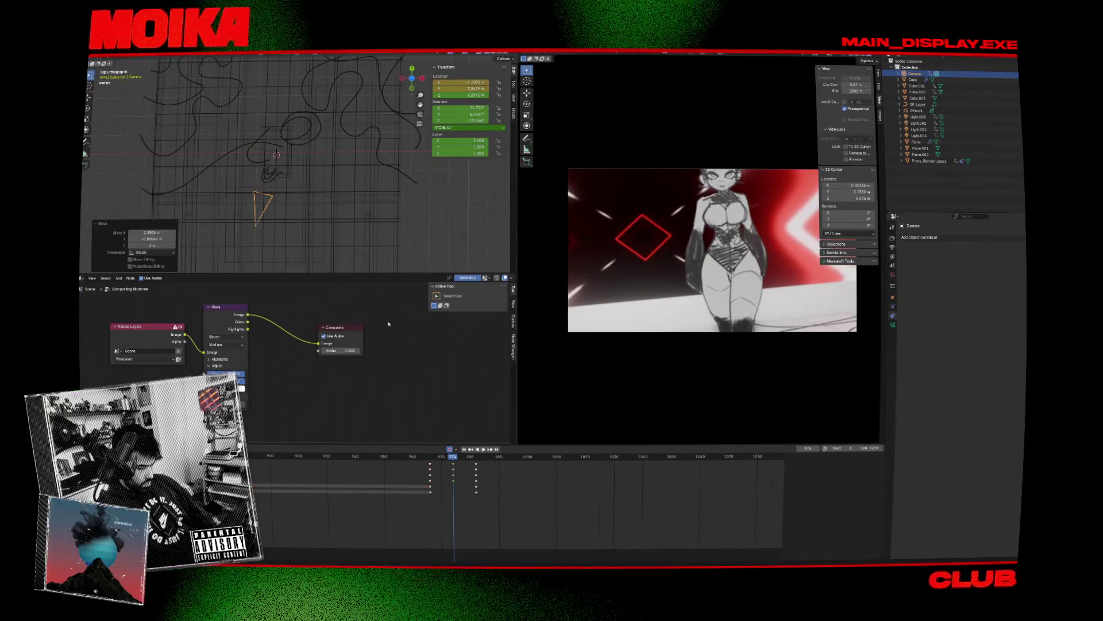
key("space")
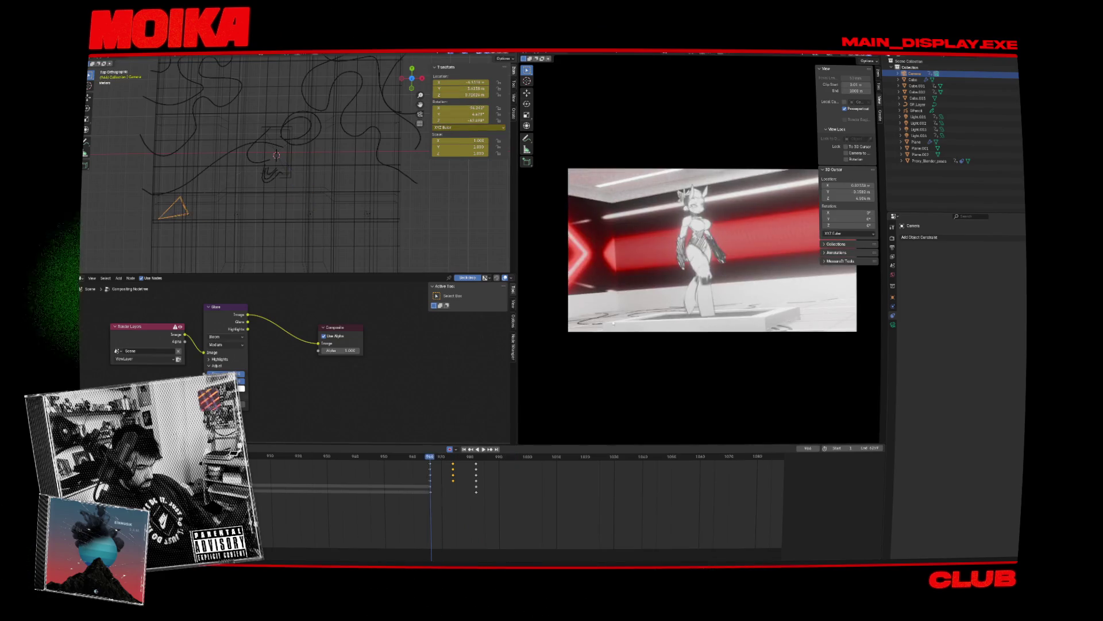
key("space")
key("ctrl+s")
key("alt+Tab")
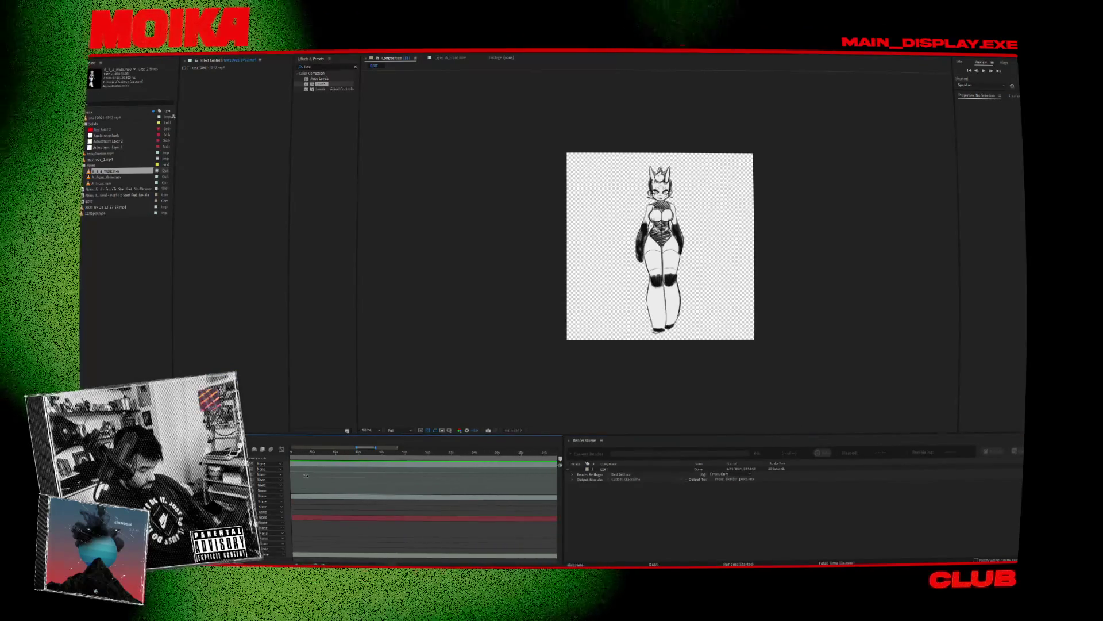
Step: Save the After Effects project and preview the character animation
left_click_drag(355, 454, 346, 478)
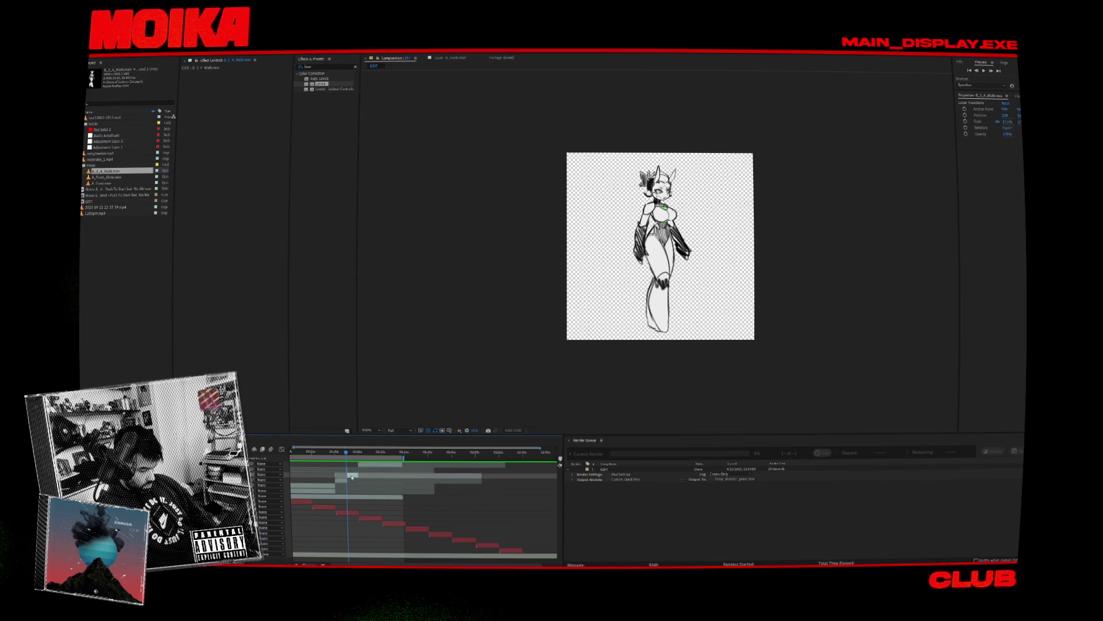
right_click(351, 477)
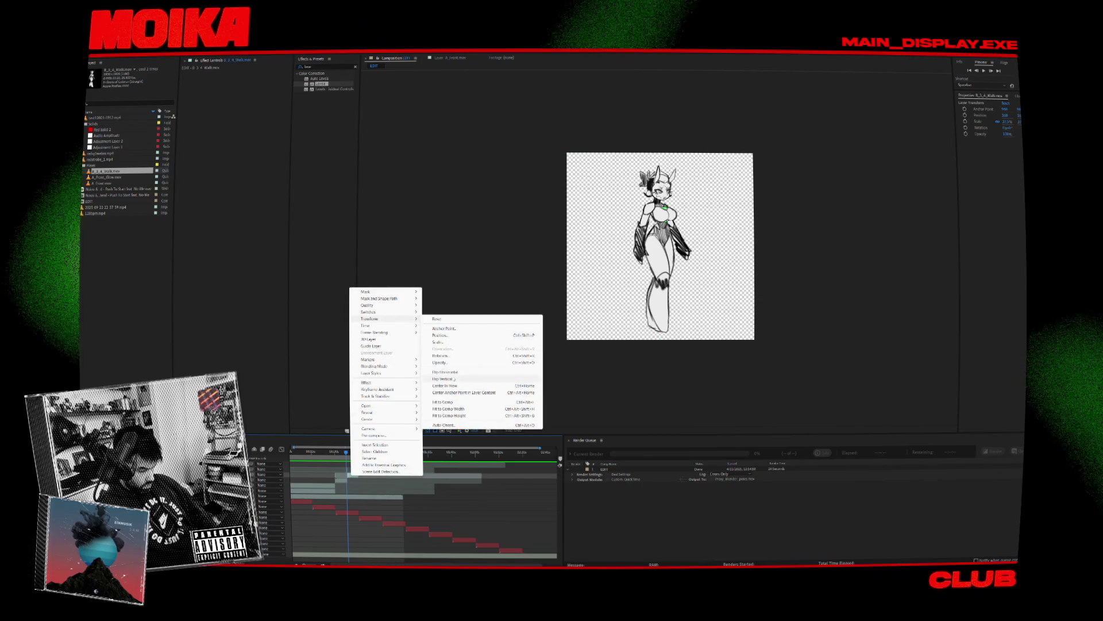
key("ctrl+s")
left_click(341, 453)
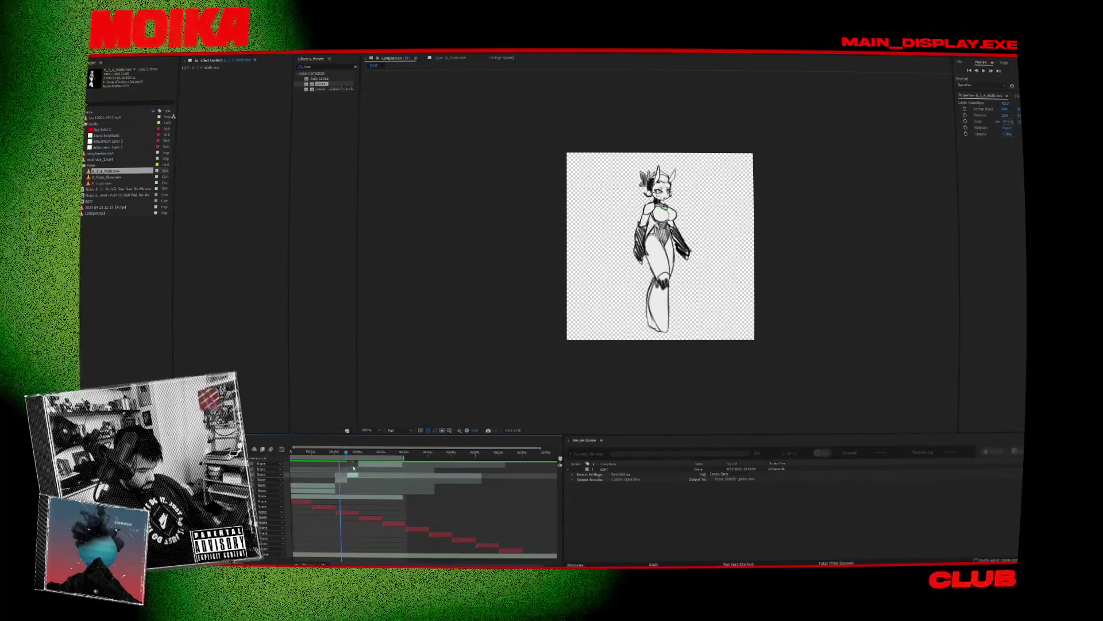
scroll(328, 456, "up", 5, "alt")
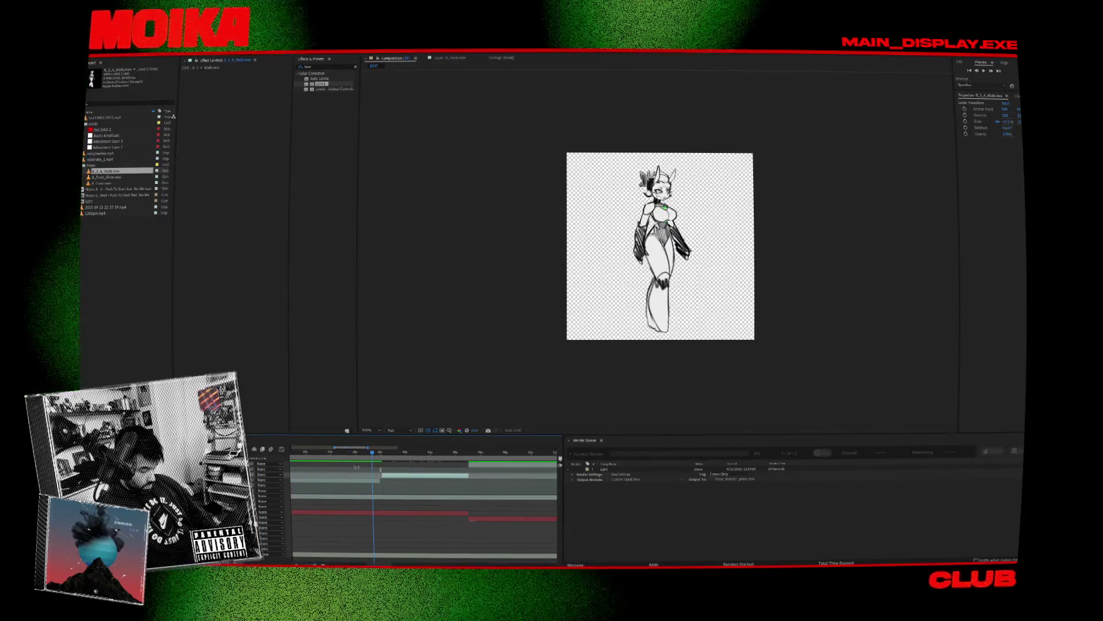
key("space")
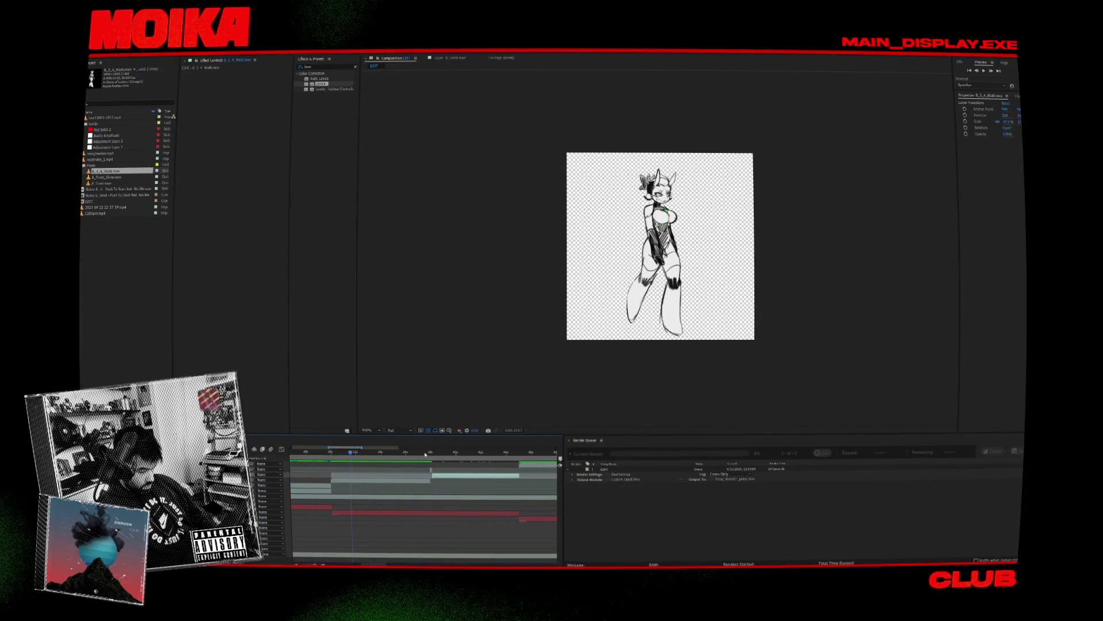
left_click_drag(425, 454, 435, 454)
Step: Change the character layer's settings in its dialog and confirm
right_click(443, 475)
left_click(448, 468)
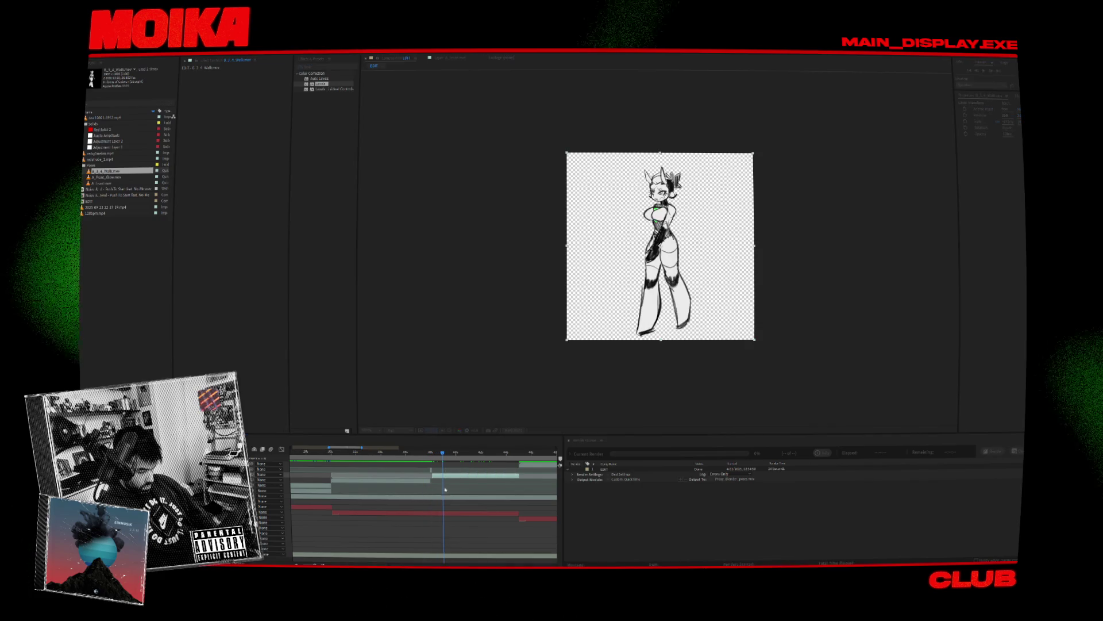
key("Return")
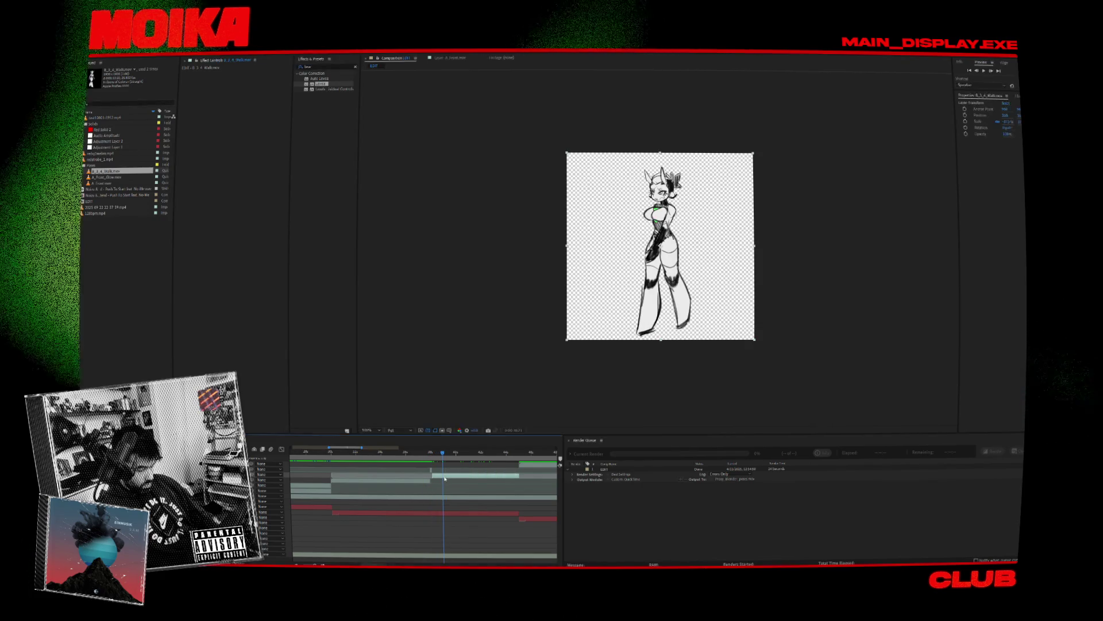
Step: Flip the character layer horizontally and scrub through the animation to check it
right_click(684, 291)
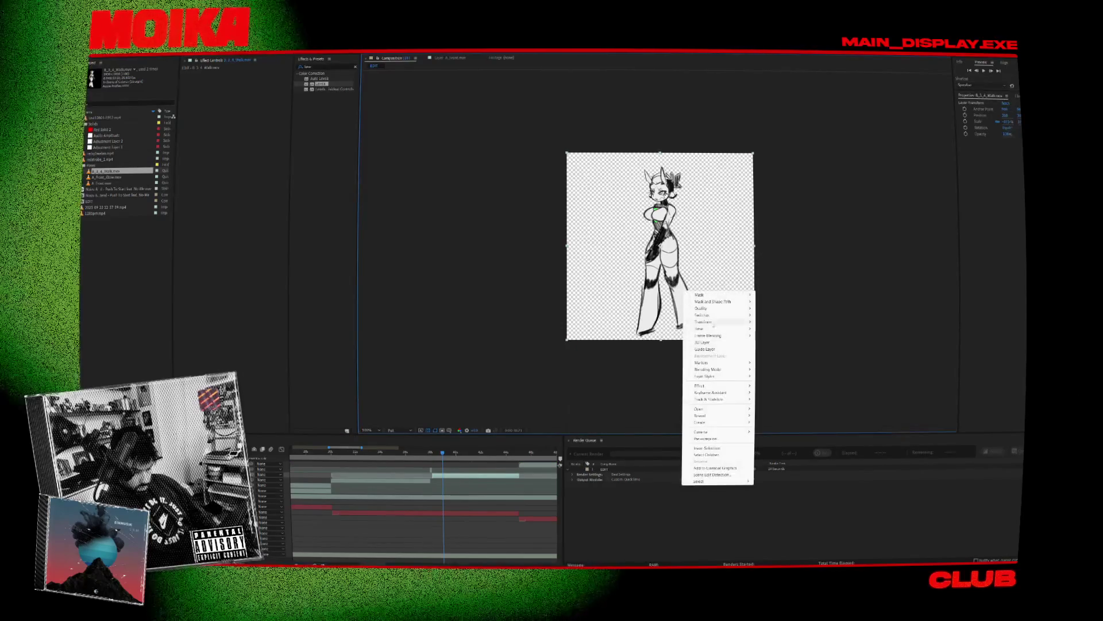
mouse_move(718, 322)
left_click(787, 375)
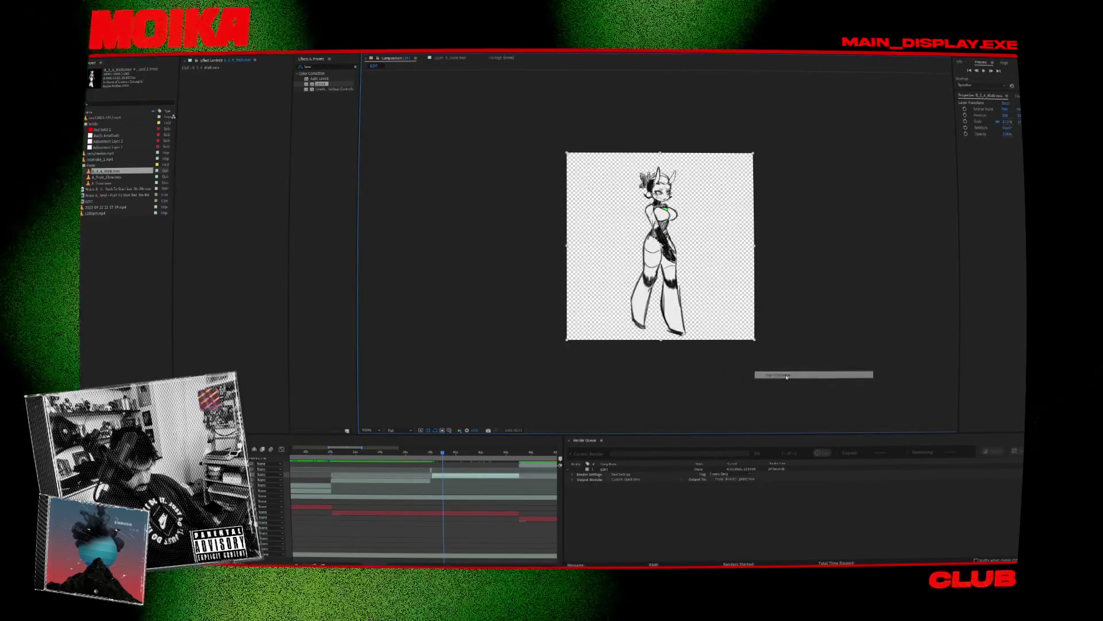
left_click(427, 457)
left_click_drag(452, 455, 533, 453)
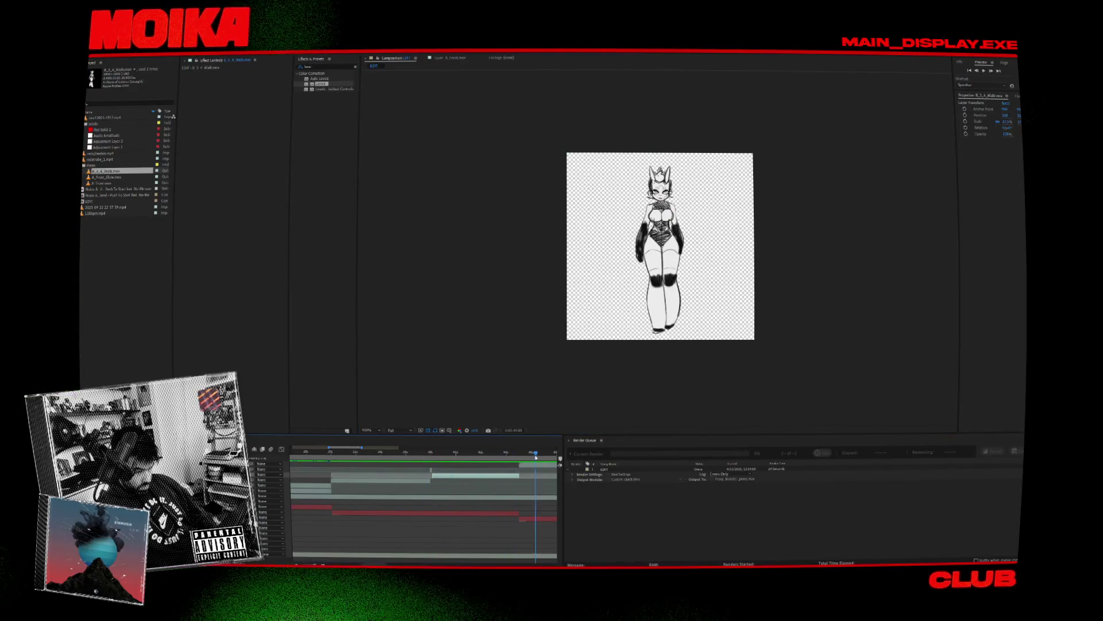
Step: Duplicate the EDIT render item, start the render, and save the Blender file
right_click(618, 470)
left_click(632, 473)
left_click(993, 451)
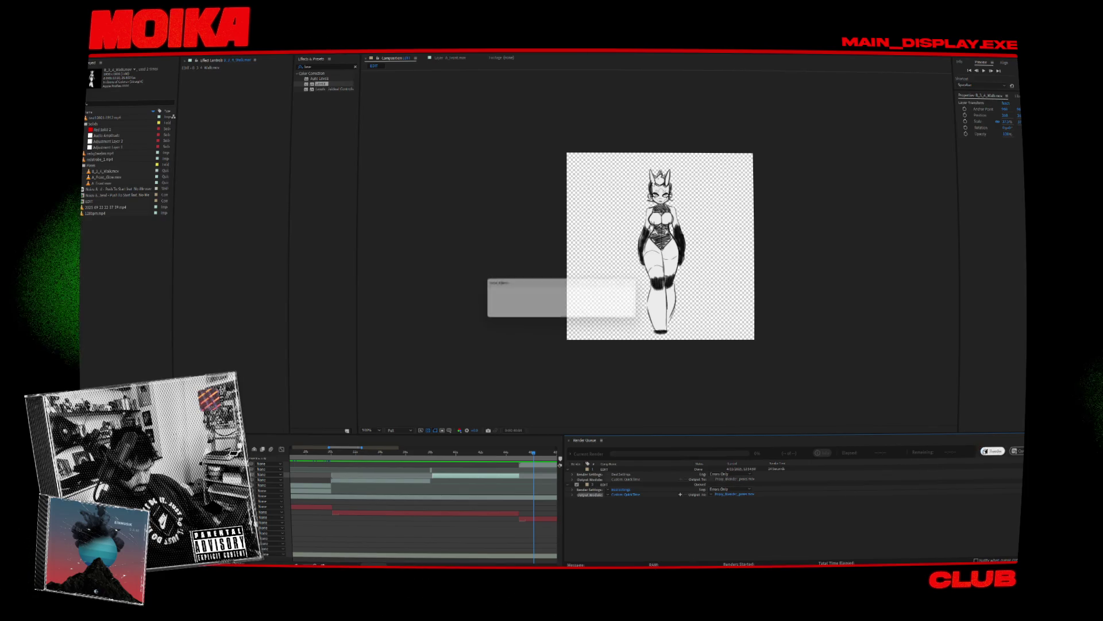
left_click(592, 310)
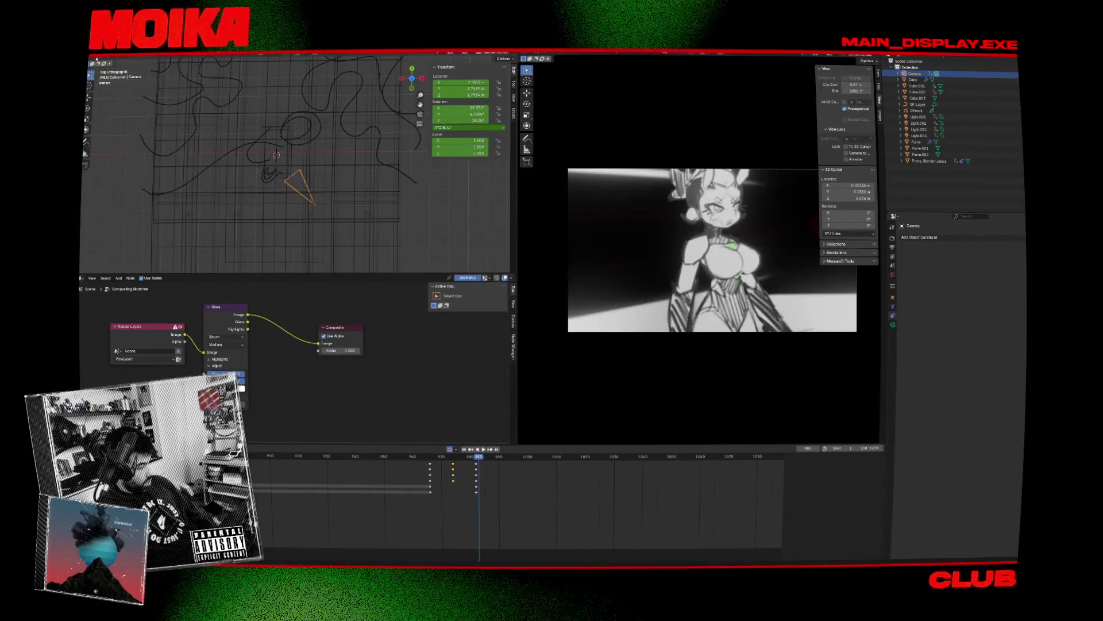
left_click(98, 60)
left_click(111, 86)
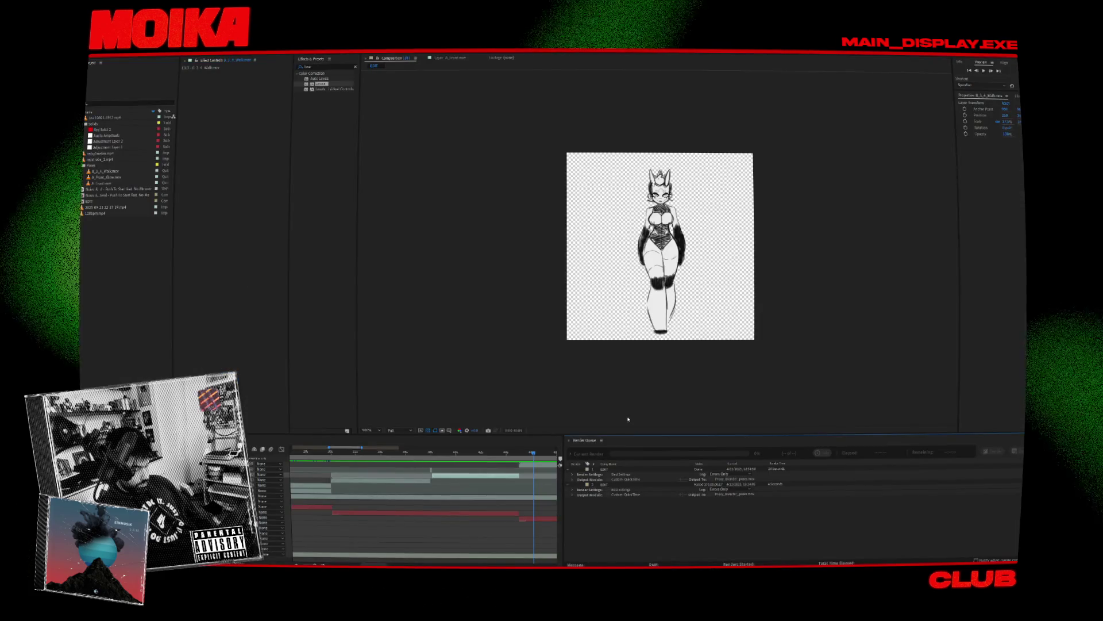
Step: Add another EDIT render item and render it, overwriting the existing output file
right_click(629, 483)
left_click(643, 488)
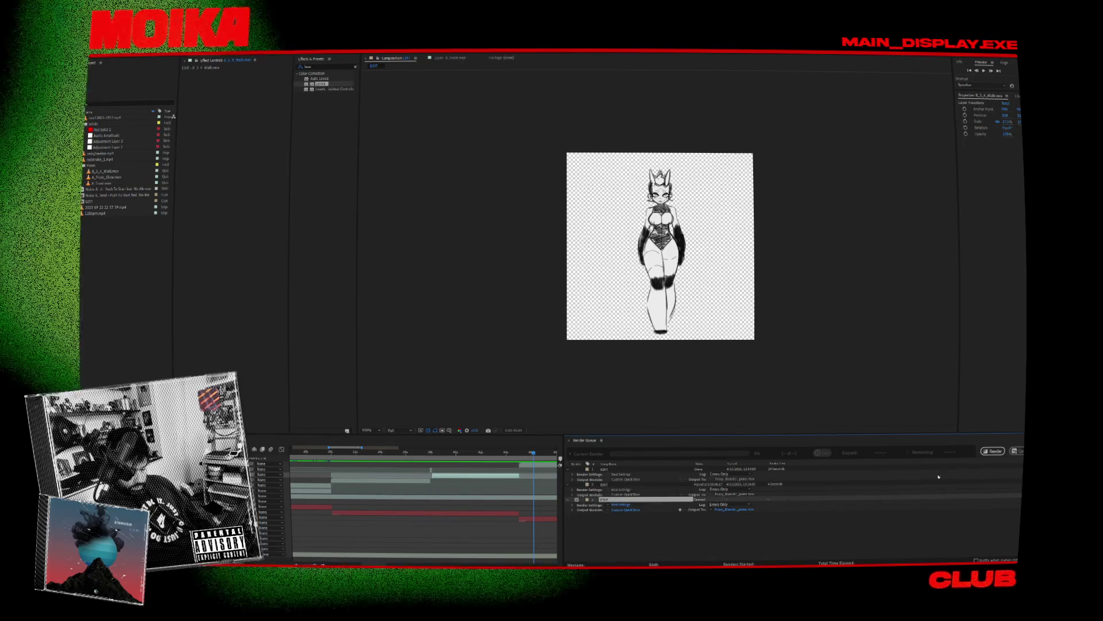
left_click(992, 450)
left_click(595, 311)
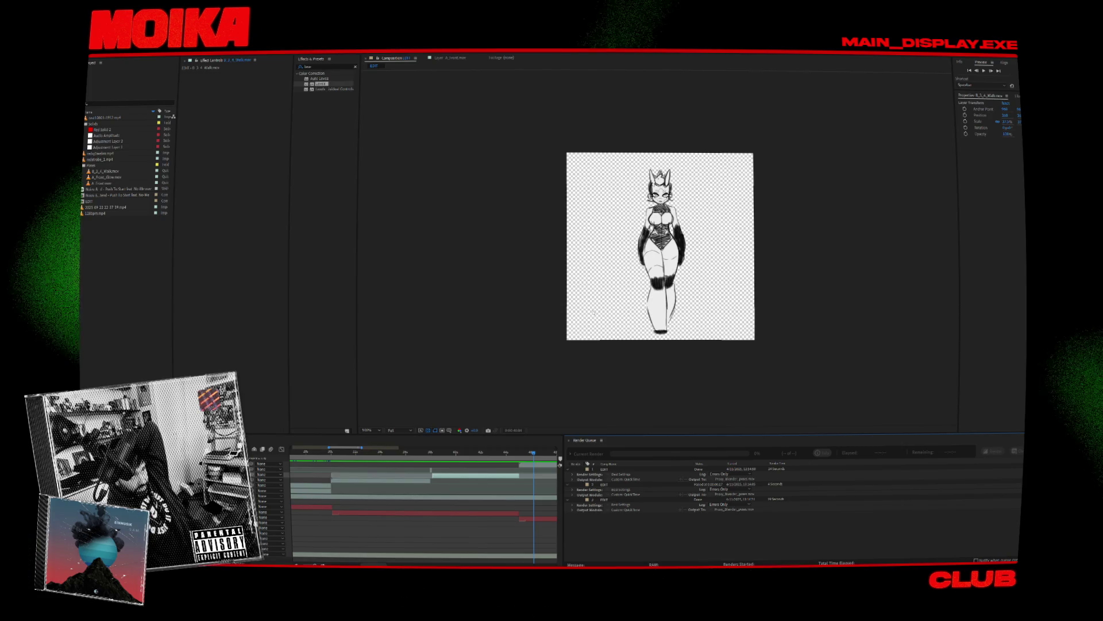
Step: Switch to Blender and load the dance scene project from the recent files list
mouse_move(648, 568)
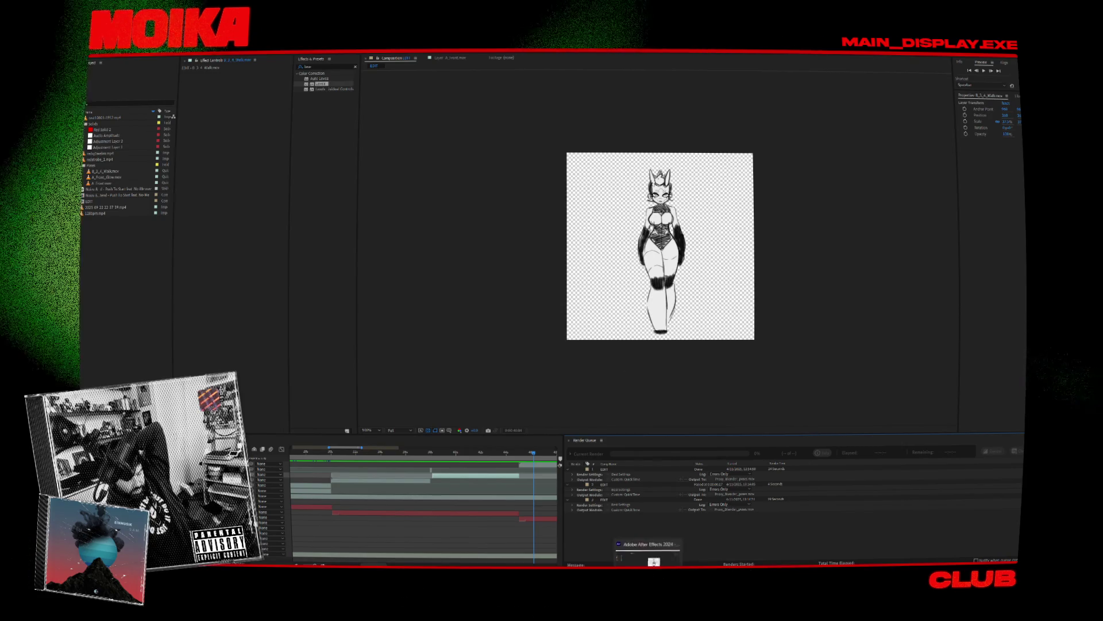
left_click(601, 567)
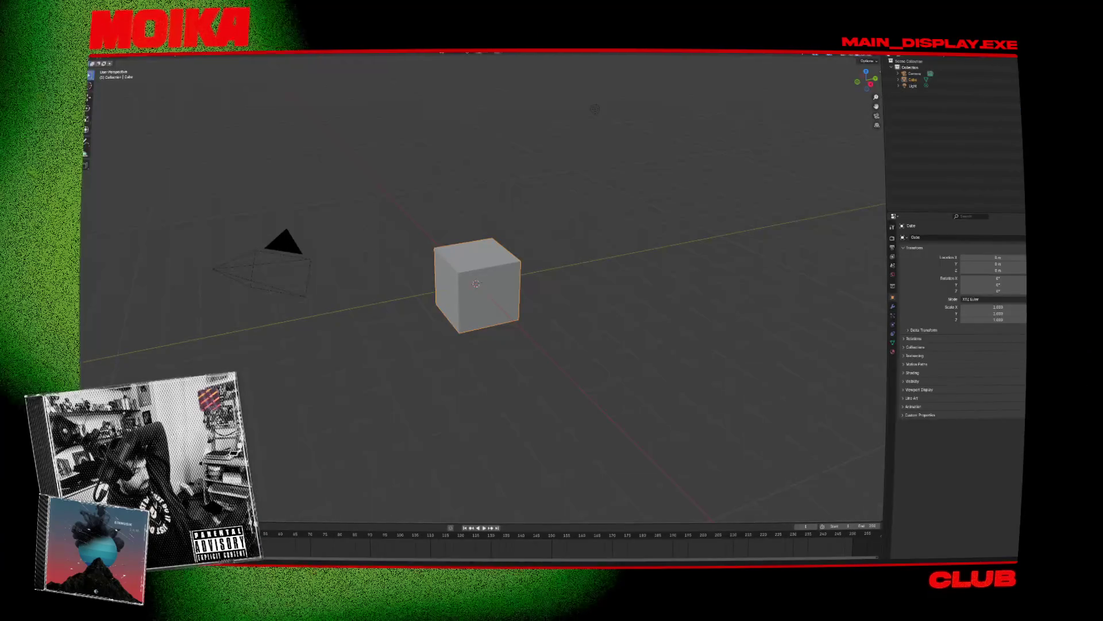
left_click(93, 63)
mouse_move(115, 75)
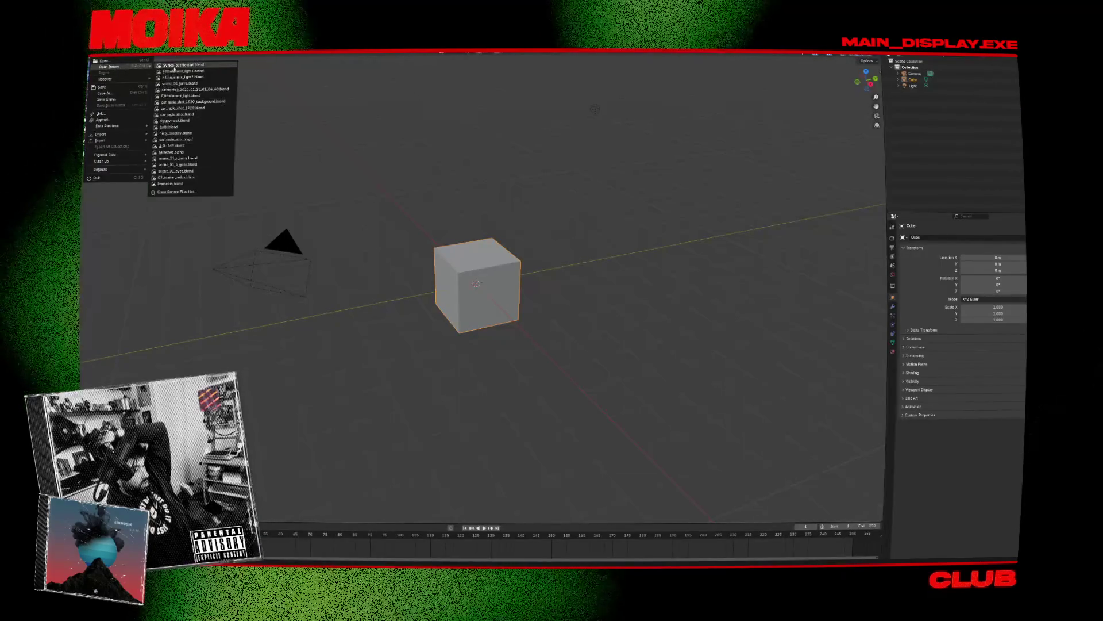
left_click(173, 68)
Step: Play the animation backward and forward, scrubbing between frames 964 and 996, ending at 977
key("shift+ctrl+space")
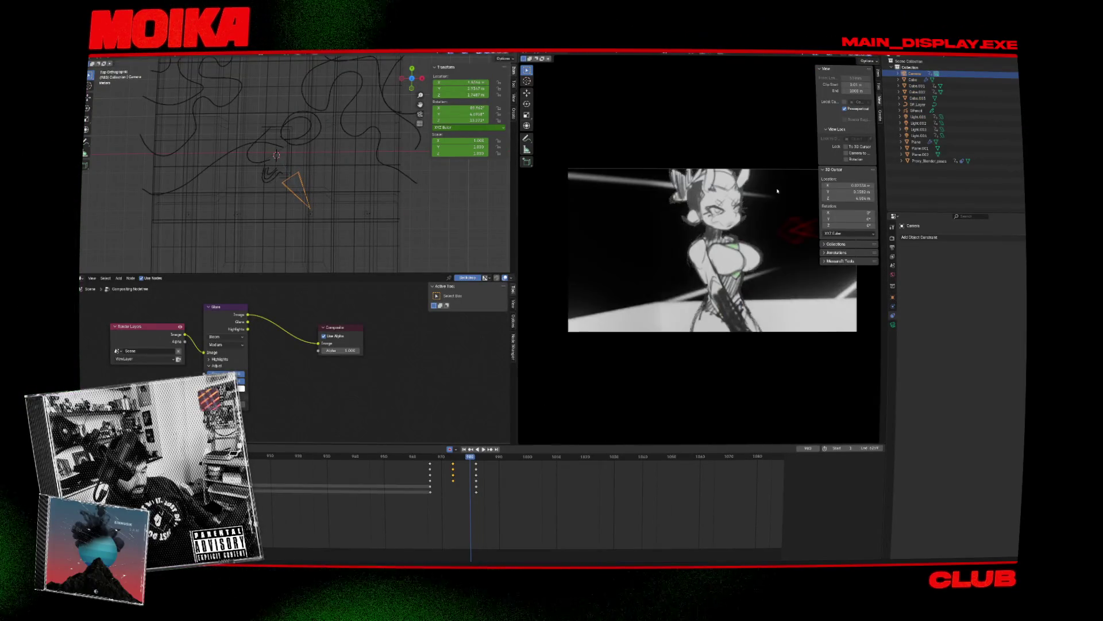
key("space")
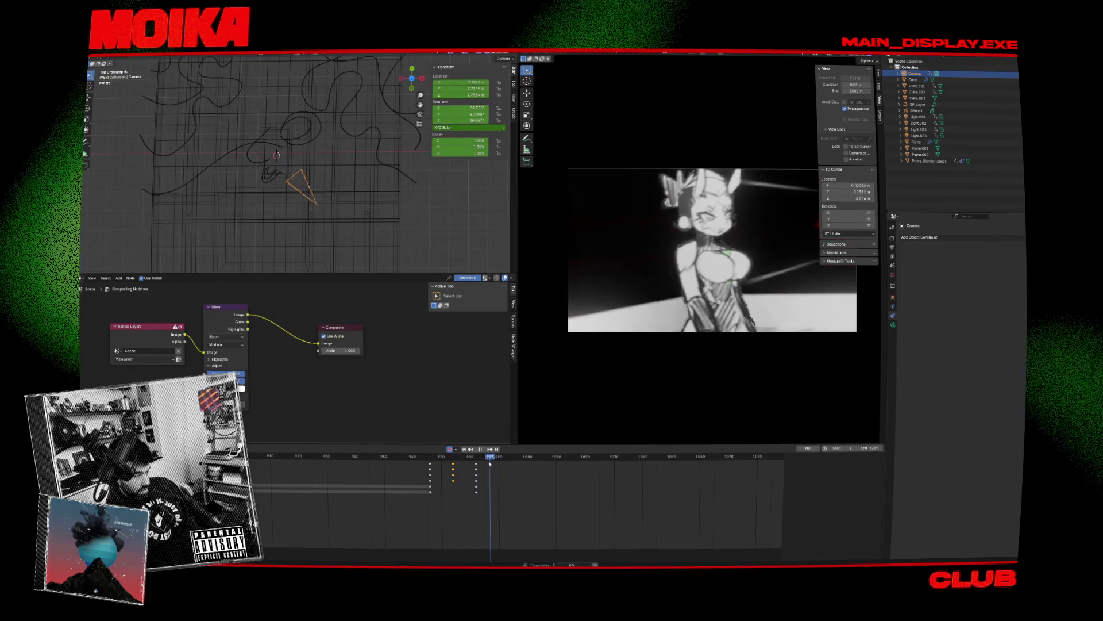
left_click(431, 466)
left_click_drag(431, 466, 424, 466)
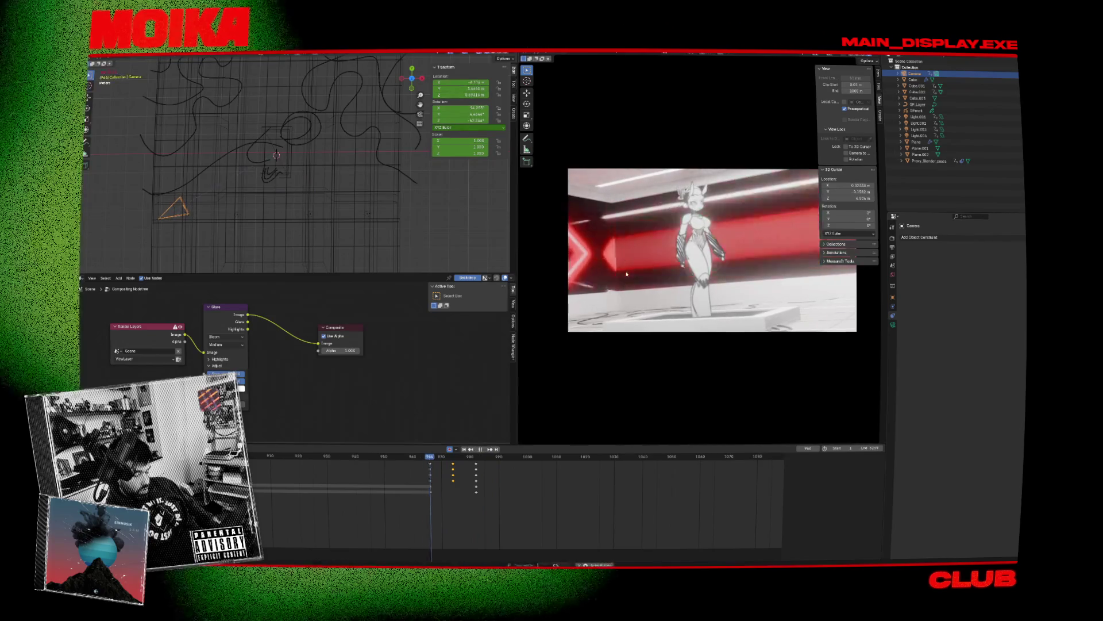
key("space")
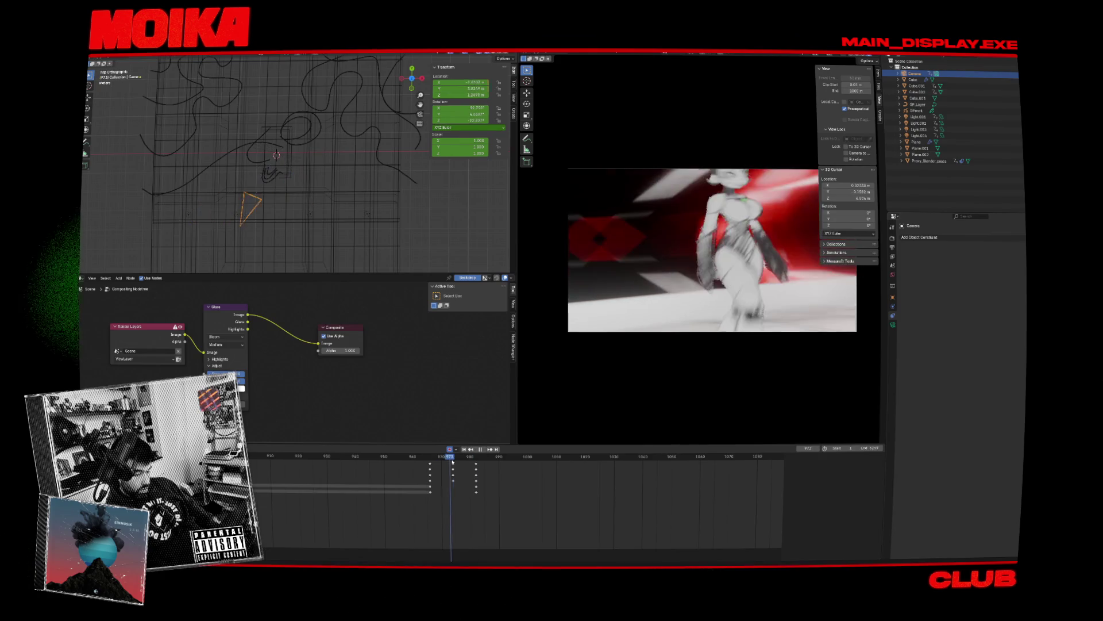
mouse_move(458, 461)
left_mouse_down()
mouse_move(439, 462)
mouse_move(472, 464)
left_mouse_up()
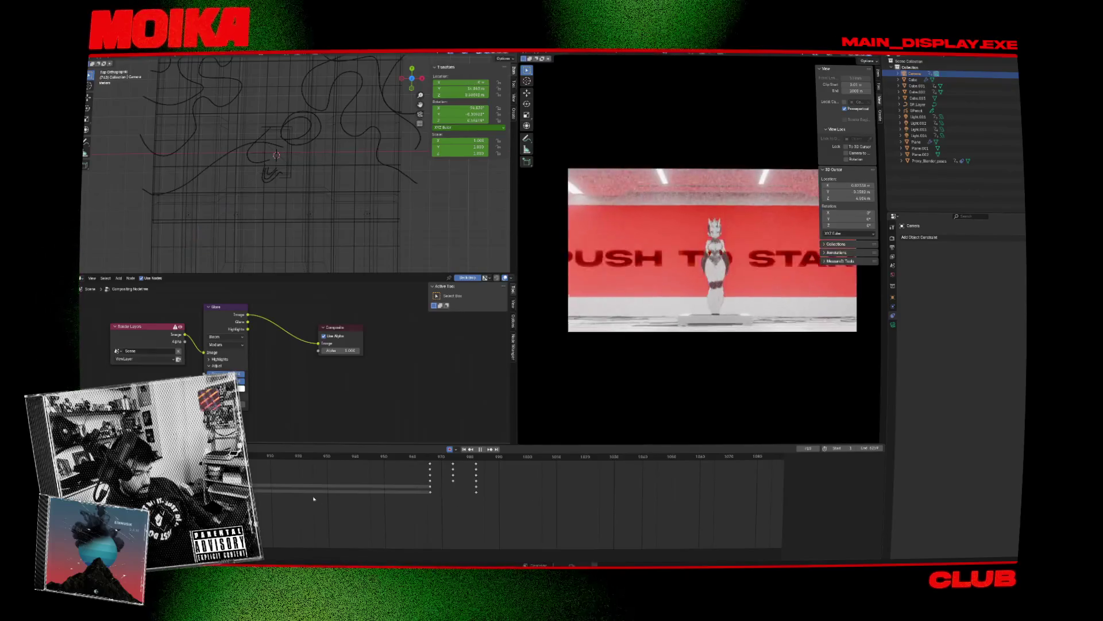
Step: Stop playback, view the Render and Output property tabs, then restart playback
key("space")
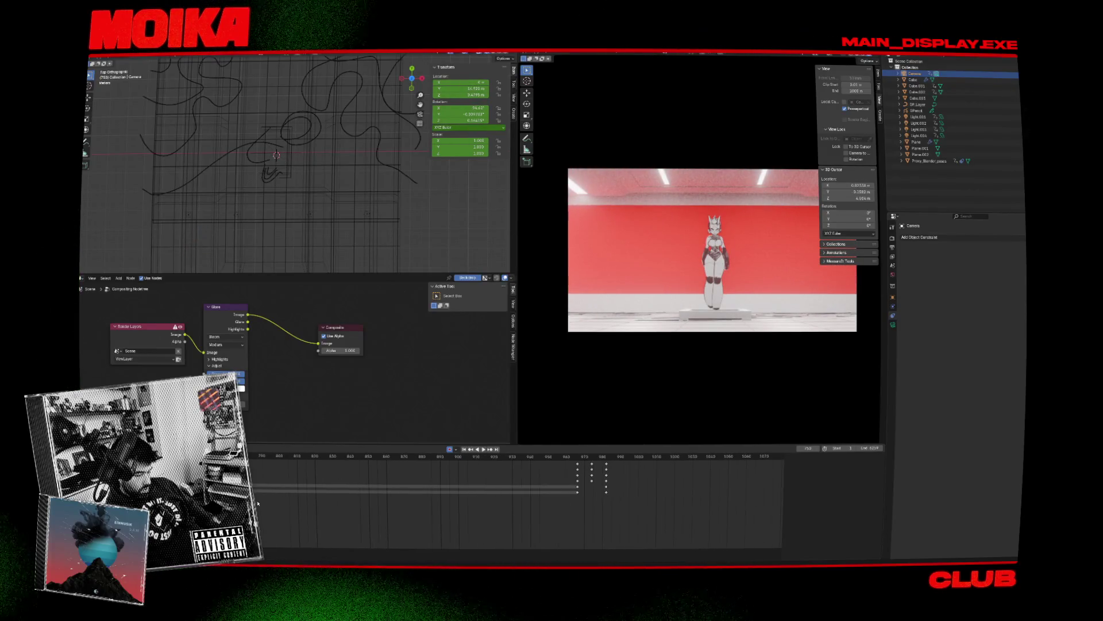
key("space")
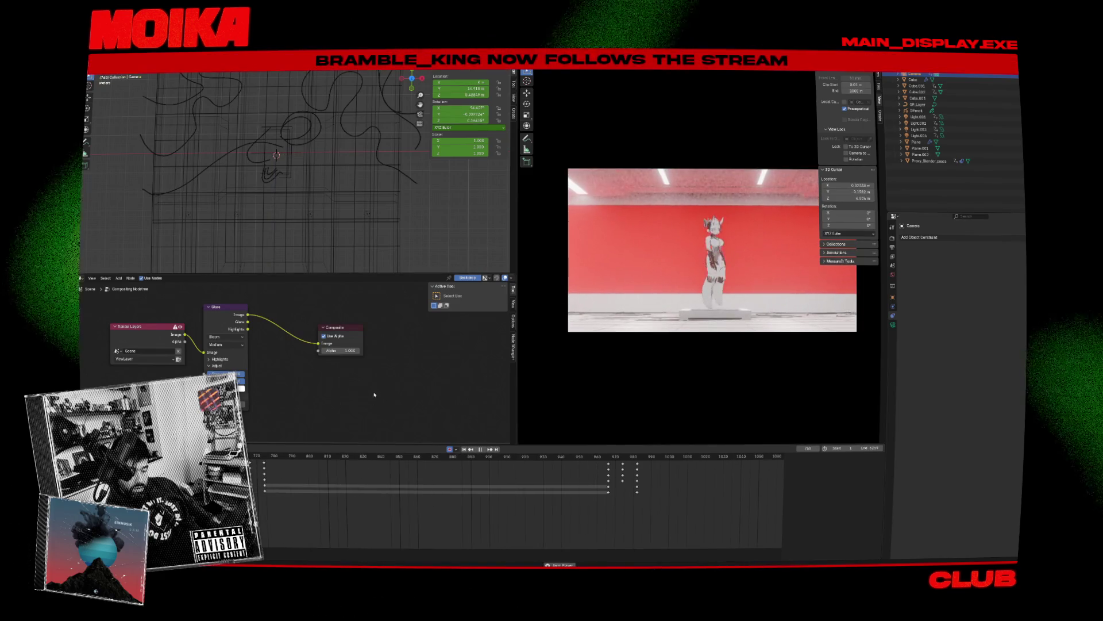
left_click(892, 227)
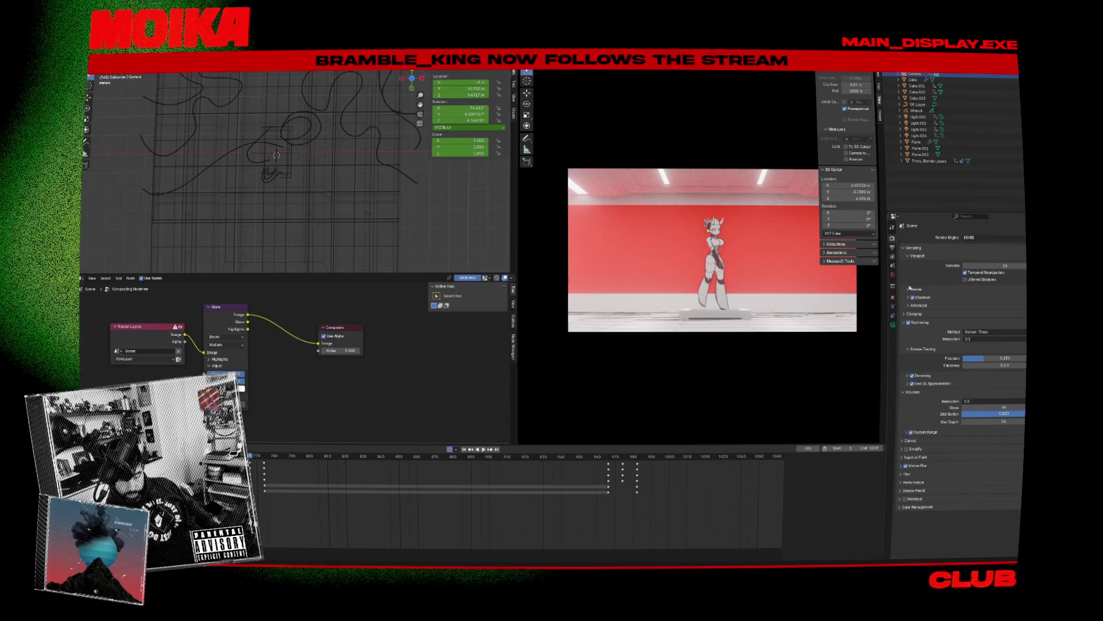
left_click(893, 248)
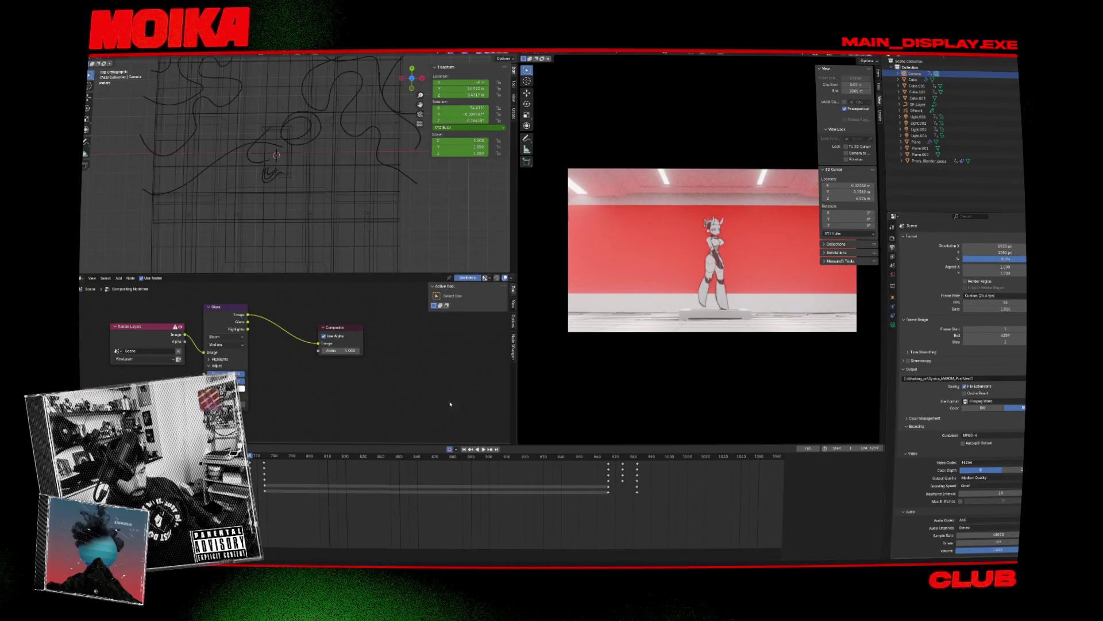
key("space")
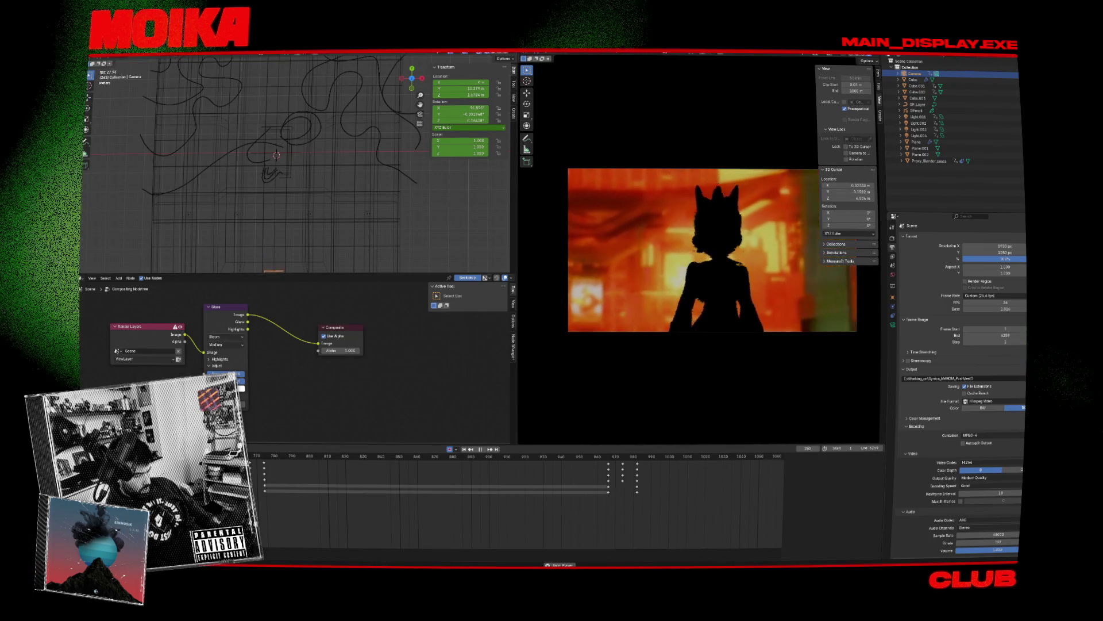
Step: Select Proxy_Blender_poses, frame it, and switch the viewport from wireframe to material shading
scroll(382, 493, "down", 4)
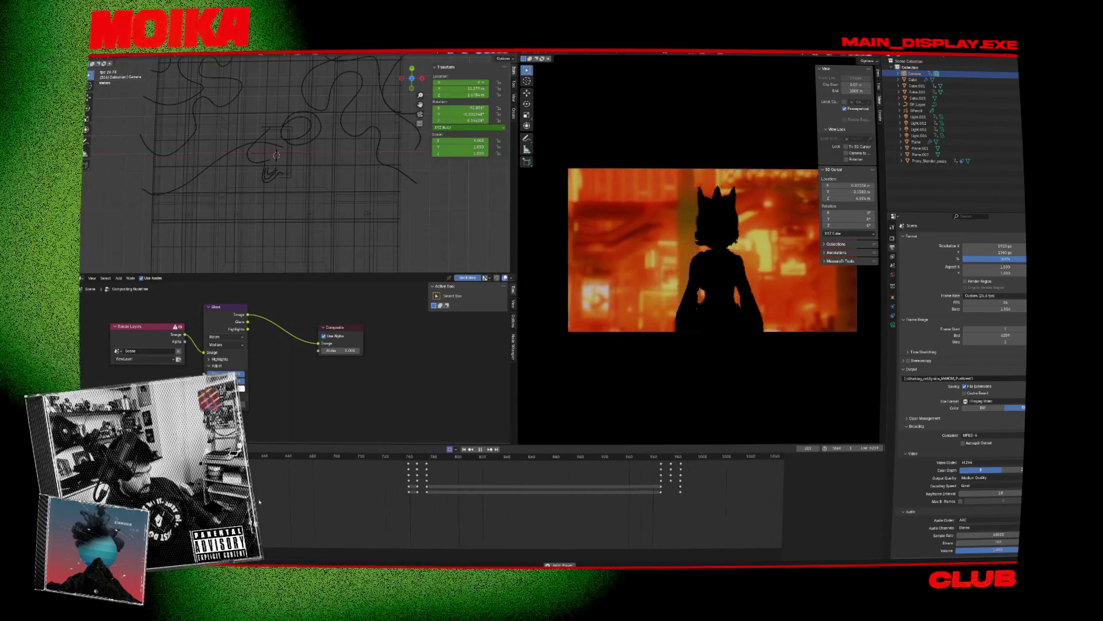
scroll(383, 490, "down", 3)
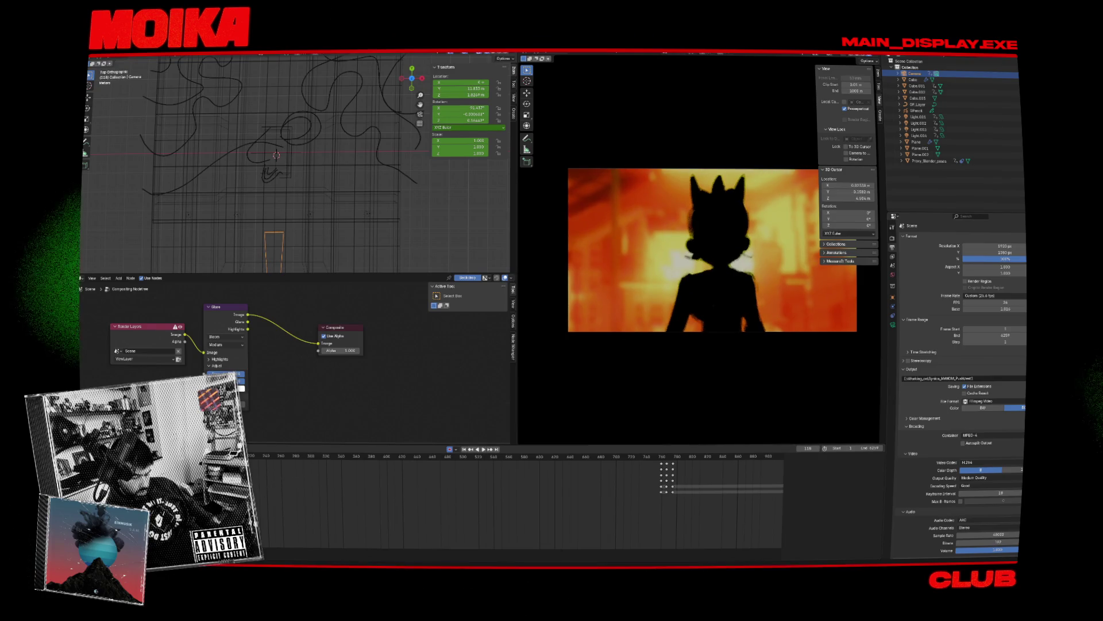
left_click(928, 161)
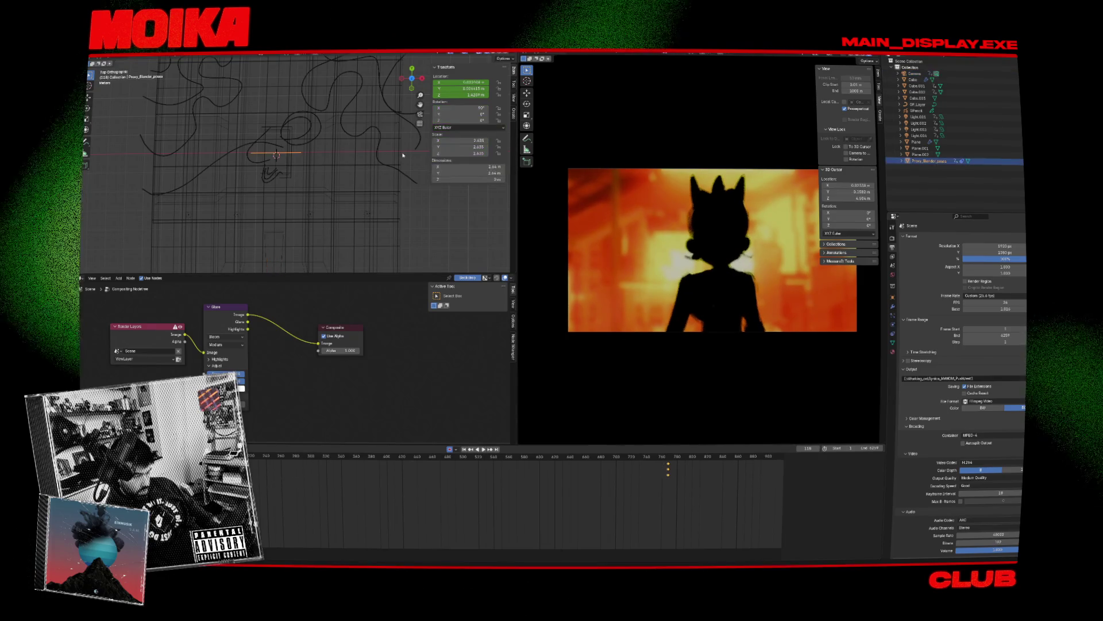
key("KP_Decimal")
middle_click_drag(322, 144, 411, 55)
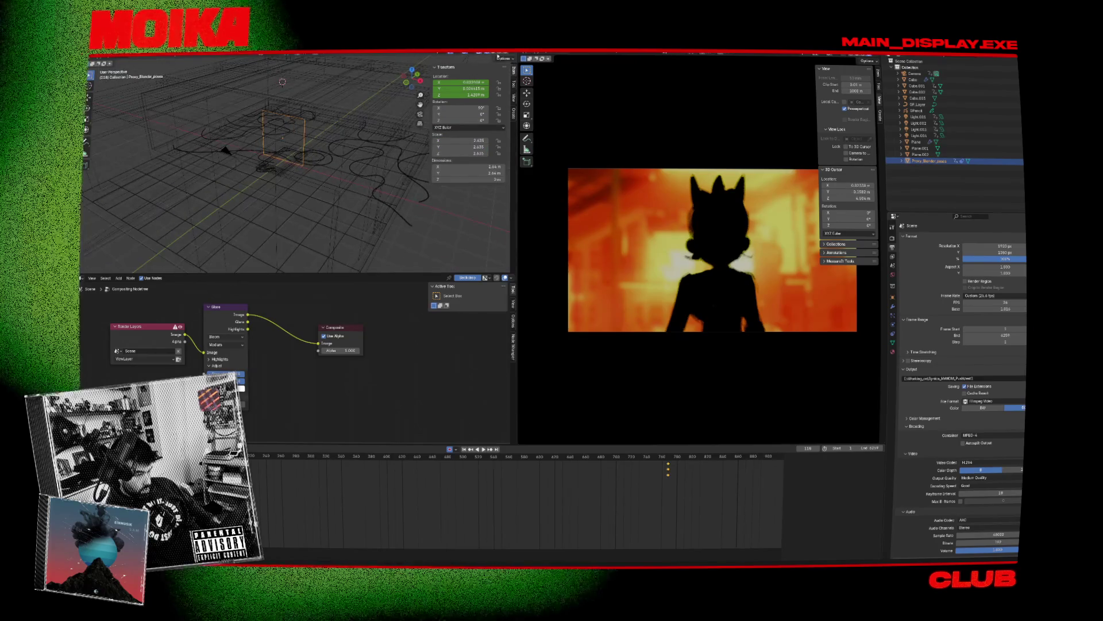
left_click(501, 56)
Step: Orbit behind the character, play to frame 221, and open the view layer passes settings
scroll(340, 76, "up", 5)
mouse_move(340, 75)
middle_mouse_down()
mouse_move(428, 176)
mouse_move(356, 162)
middle_mouse_up()
key("space")
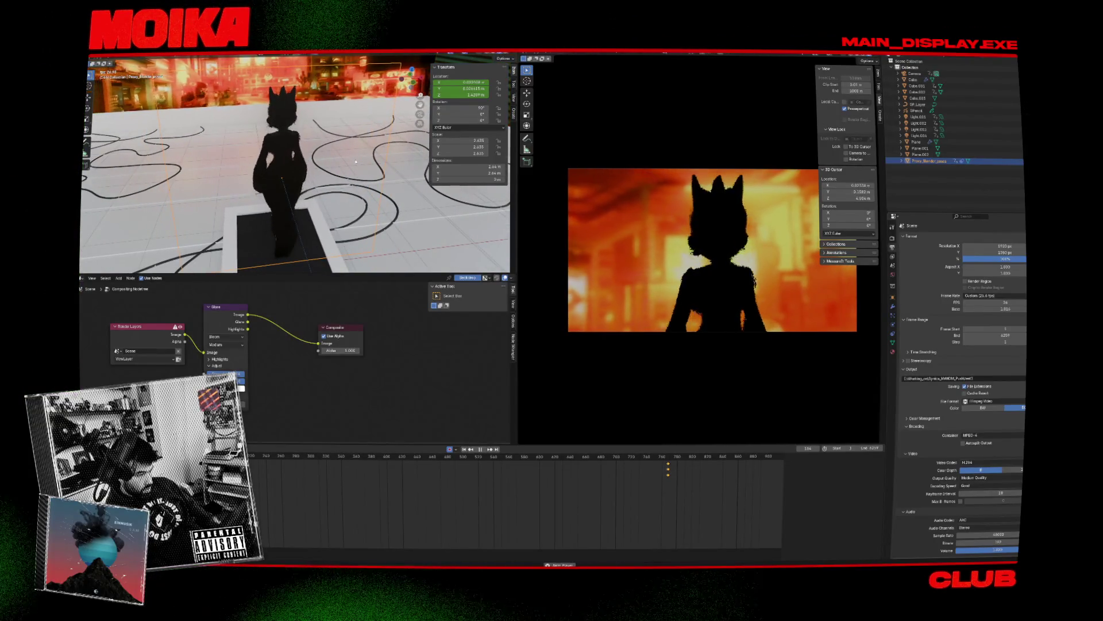
key("space")
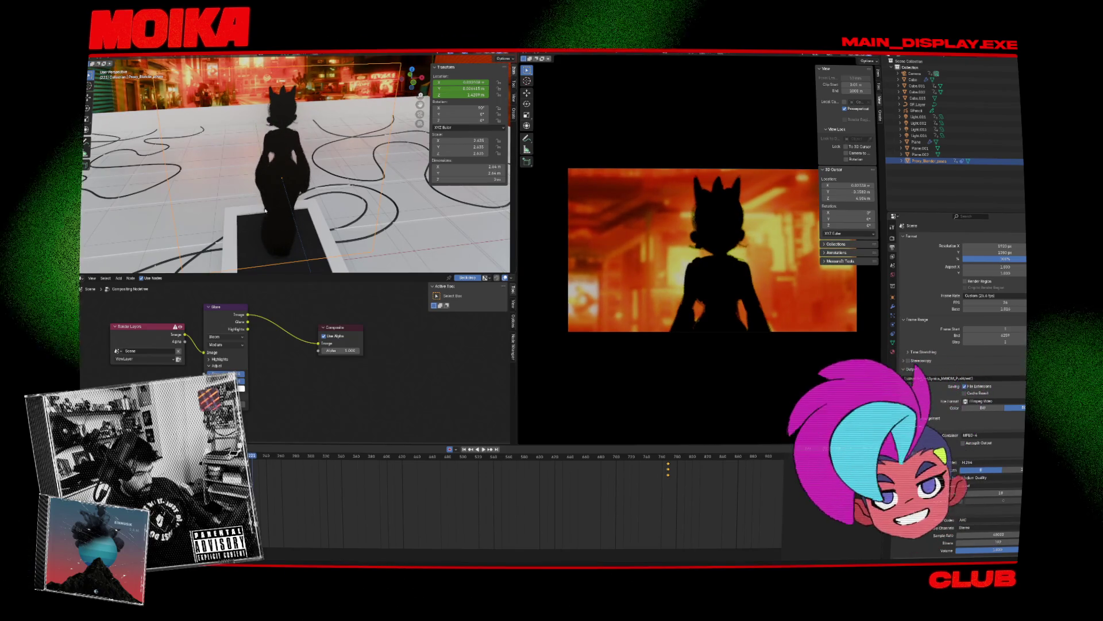
middle_click_drag(299, 173, 345, 172)
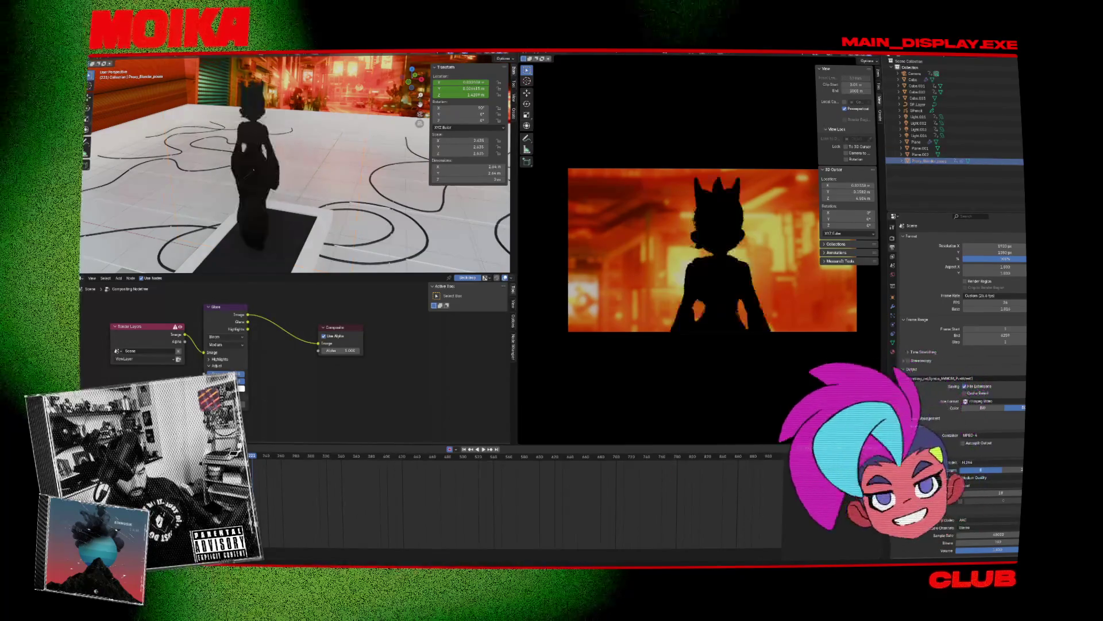
left_click(893, 256)
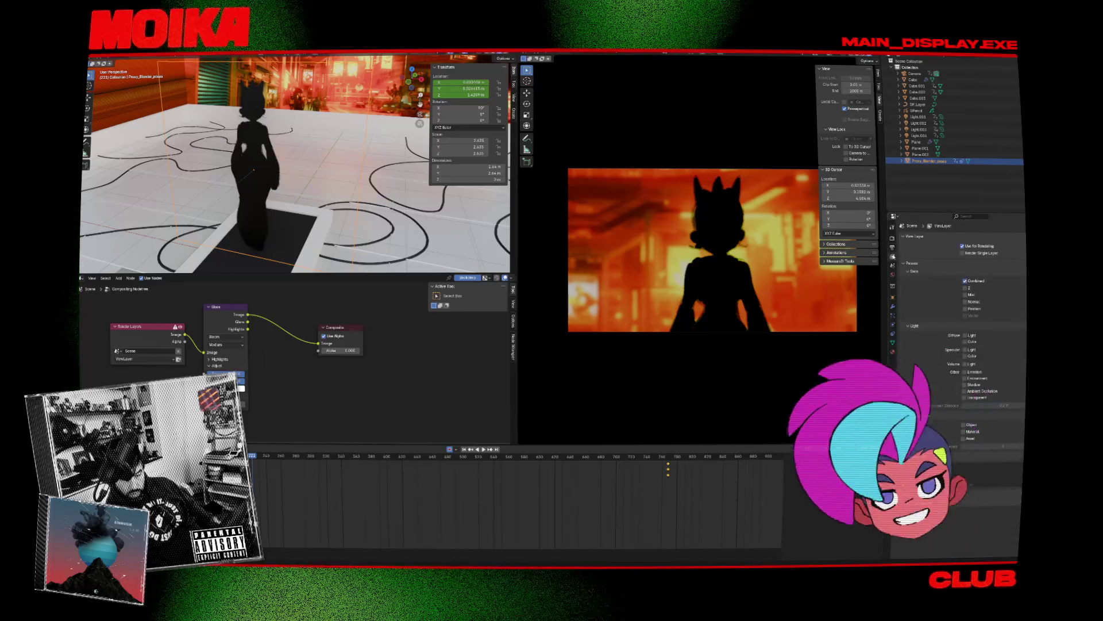
Step: Raise the proxy character's material roughness to 0.500
left_click(893, 248)
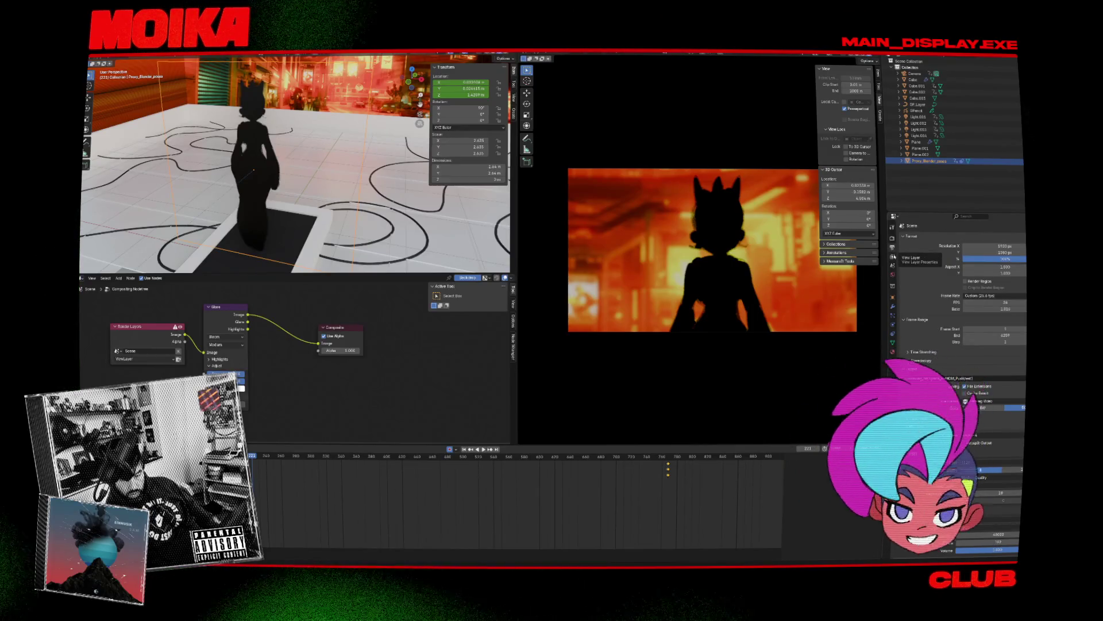
left_click(892, 256)
left_click(893, 351)
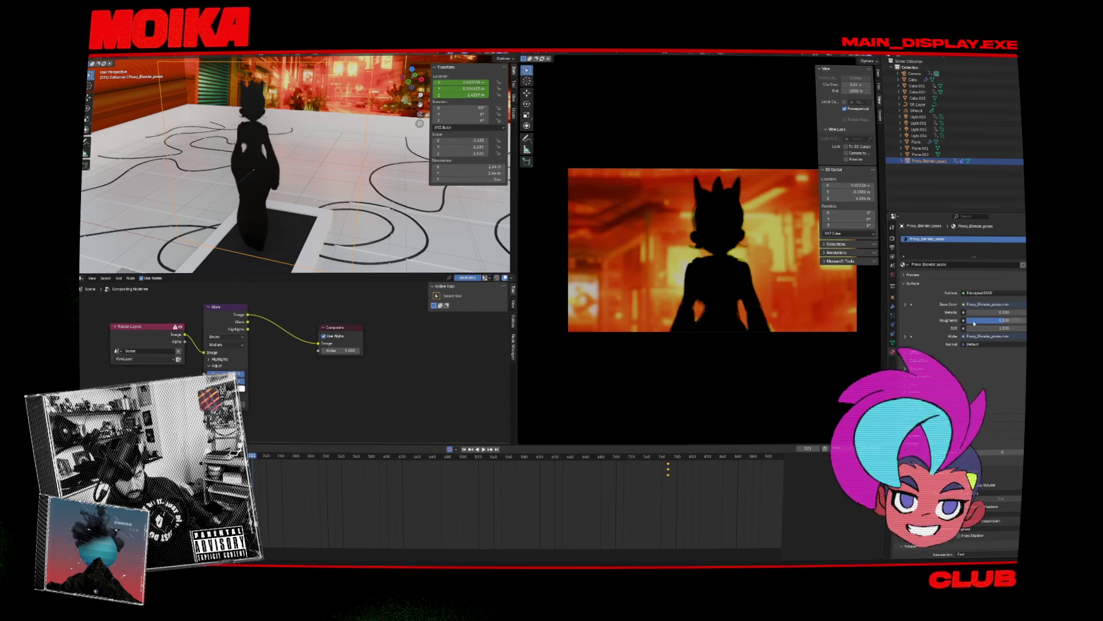
left_click_drag(966, 323, 987, 323)
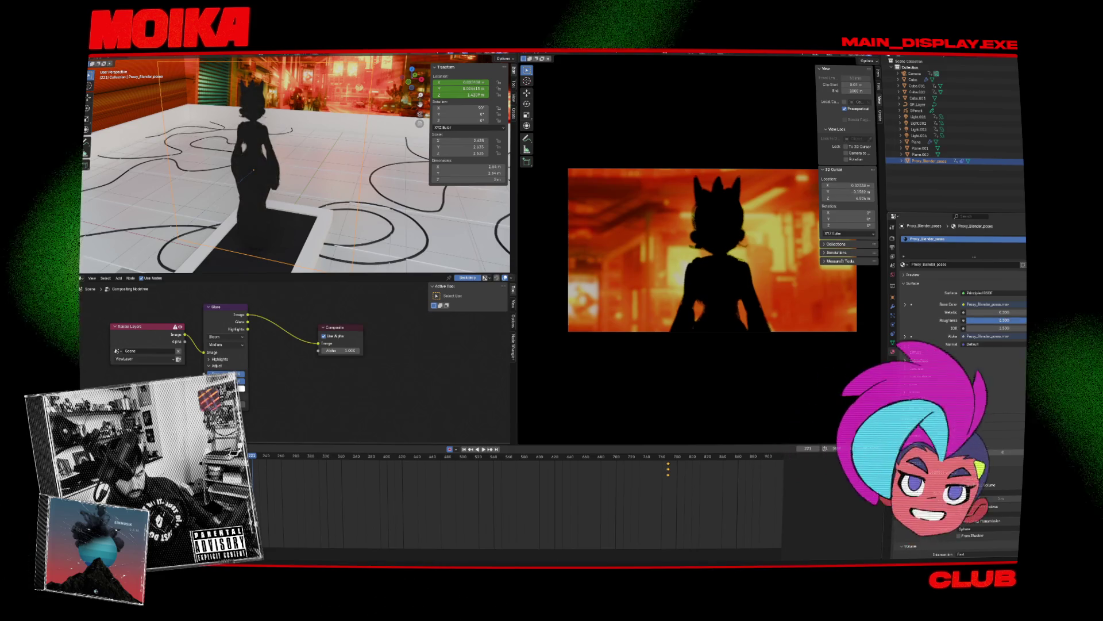
Step: Play back to about frame 288 to check the roughness, then adjust viewport shading
key("space")
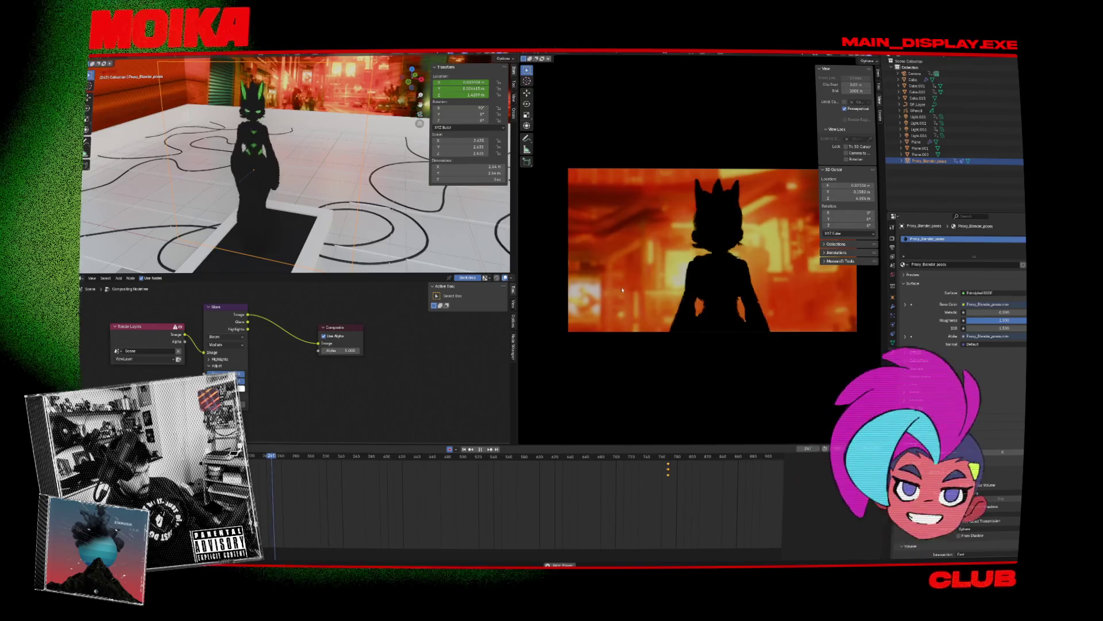
key("space")
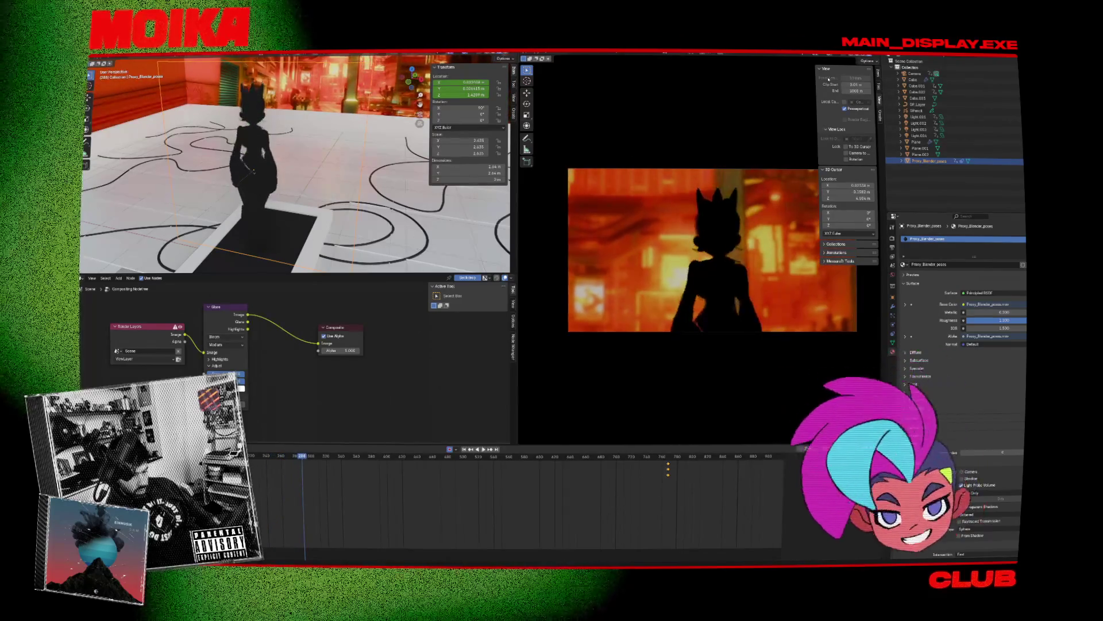
key("Home")
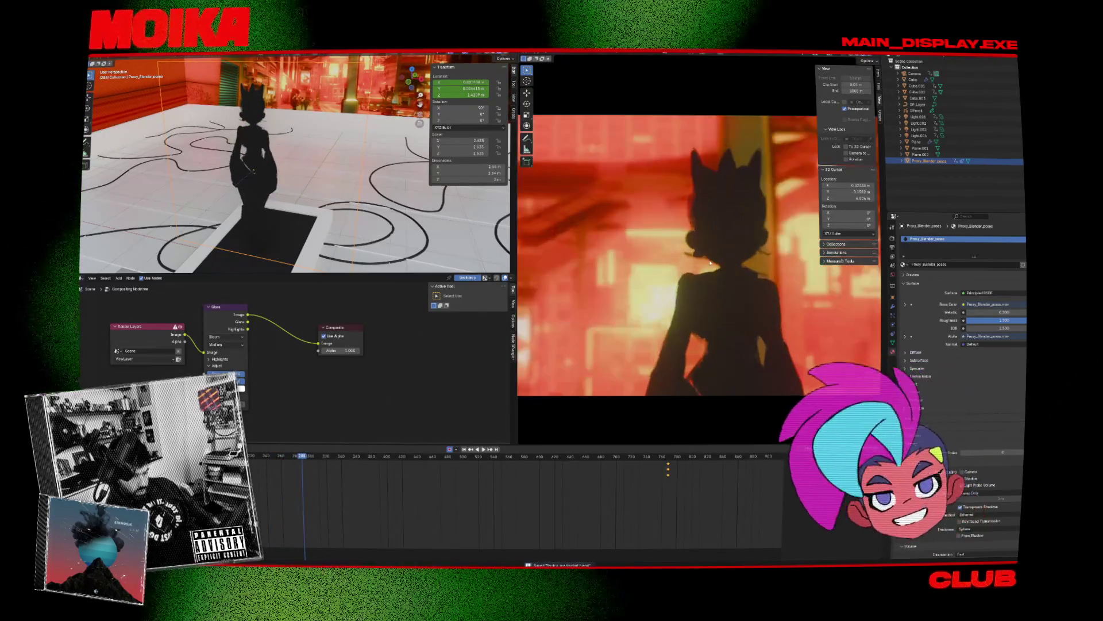
key("ctrl+s")
left_click(890, 58)
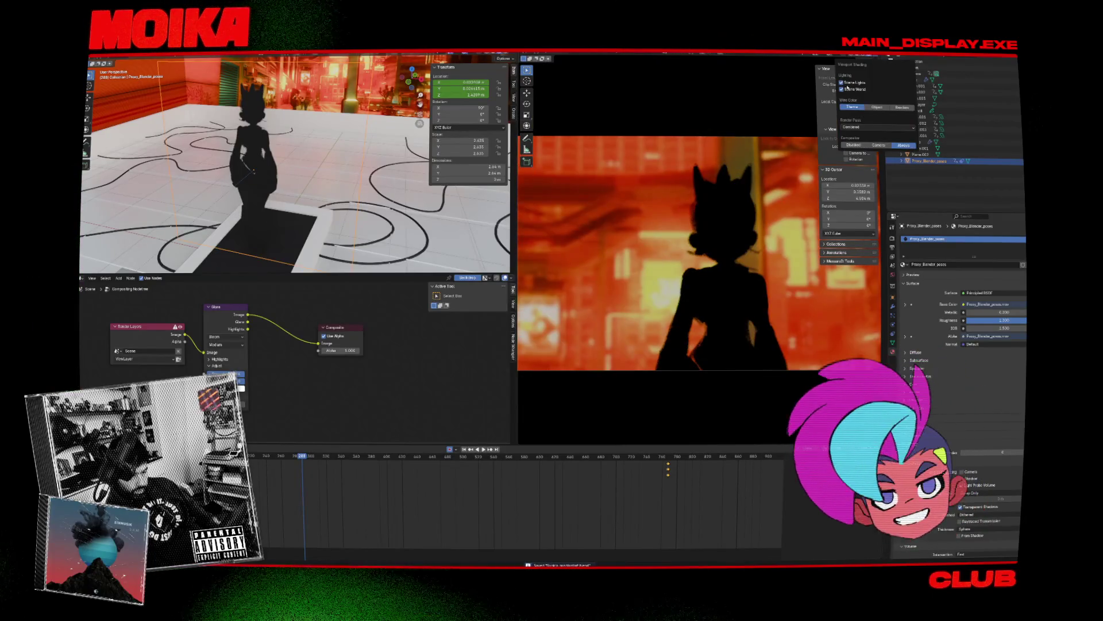
Step: Play the lit character through to frame 784, save the project, and return to After Effects
key("space")
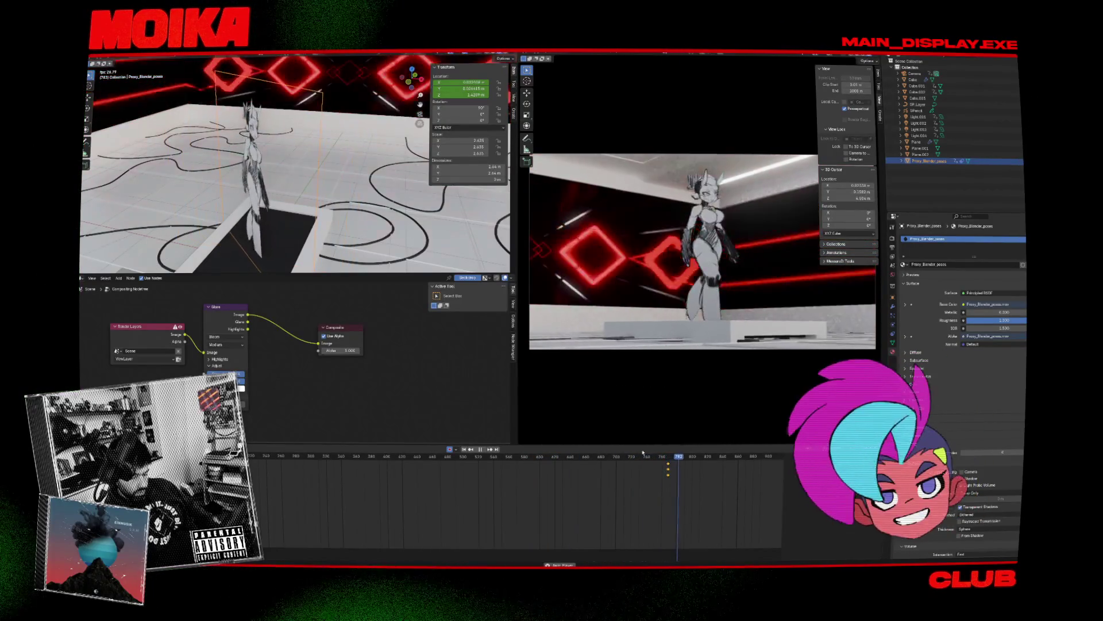
key("space")
scroll(676, 472, "up", 2)
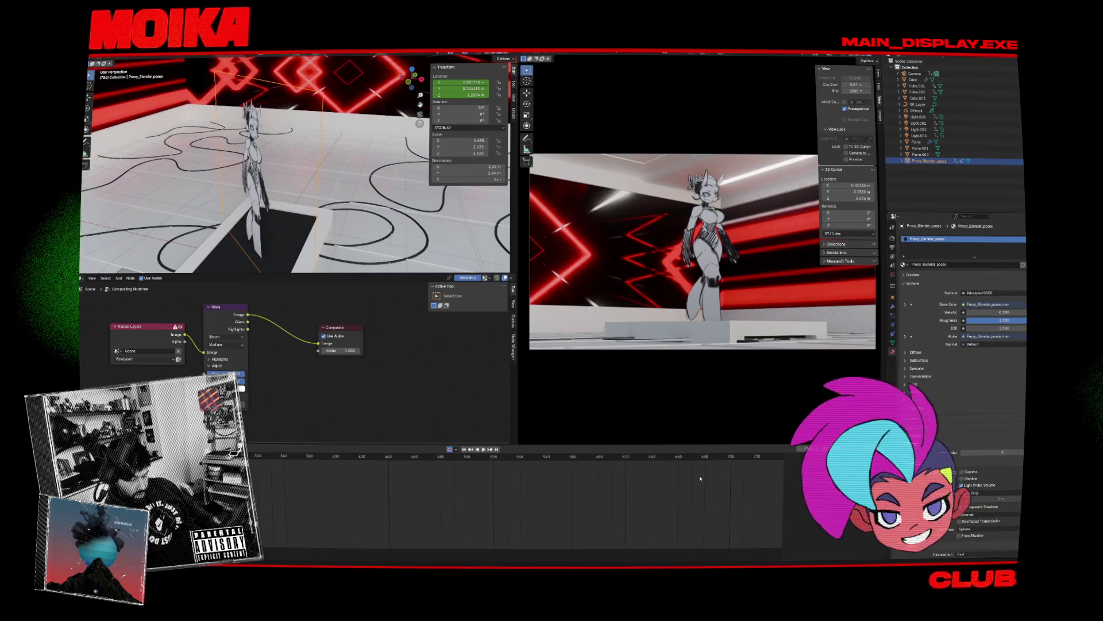
key("ctrl+s")
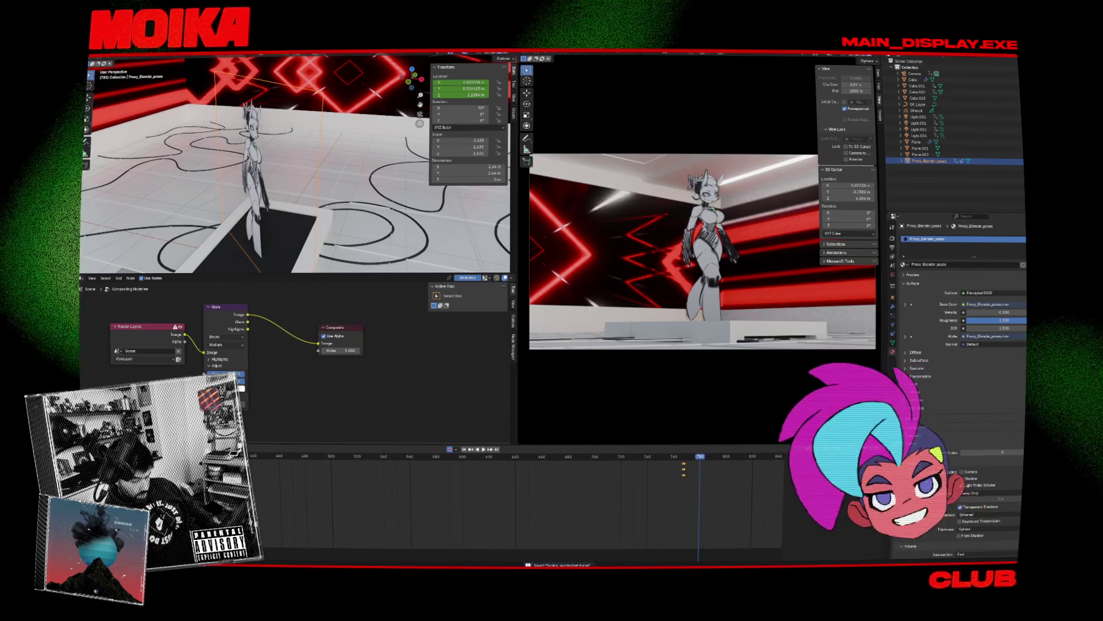
key("alt+Tab")
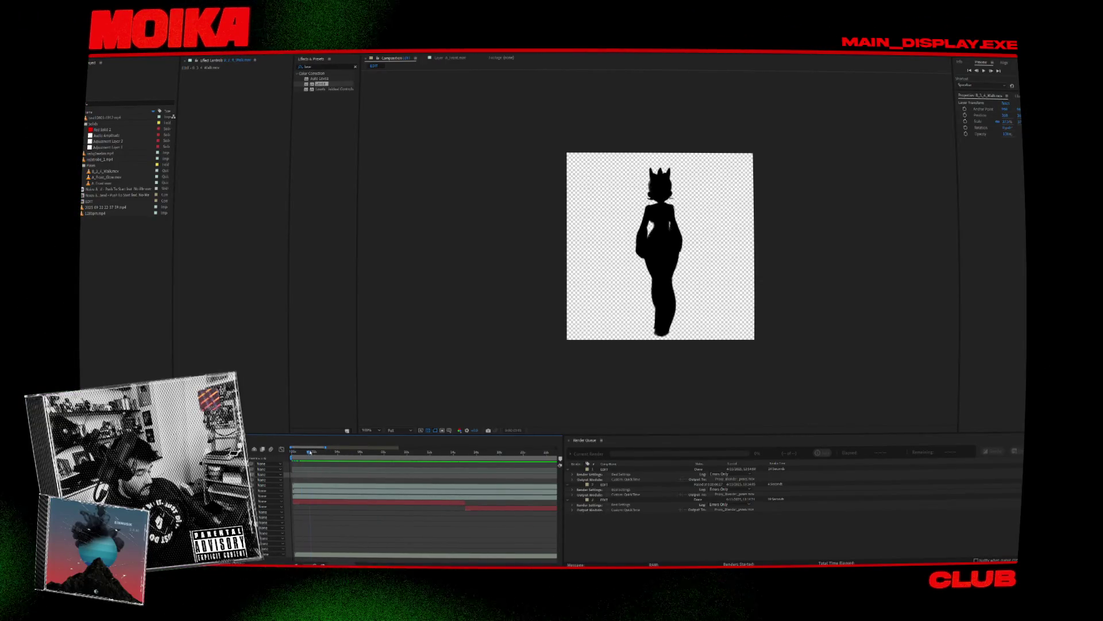
Step: In Blender, save the current scene and start a new default file
key("alt+Tab")
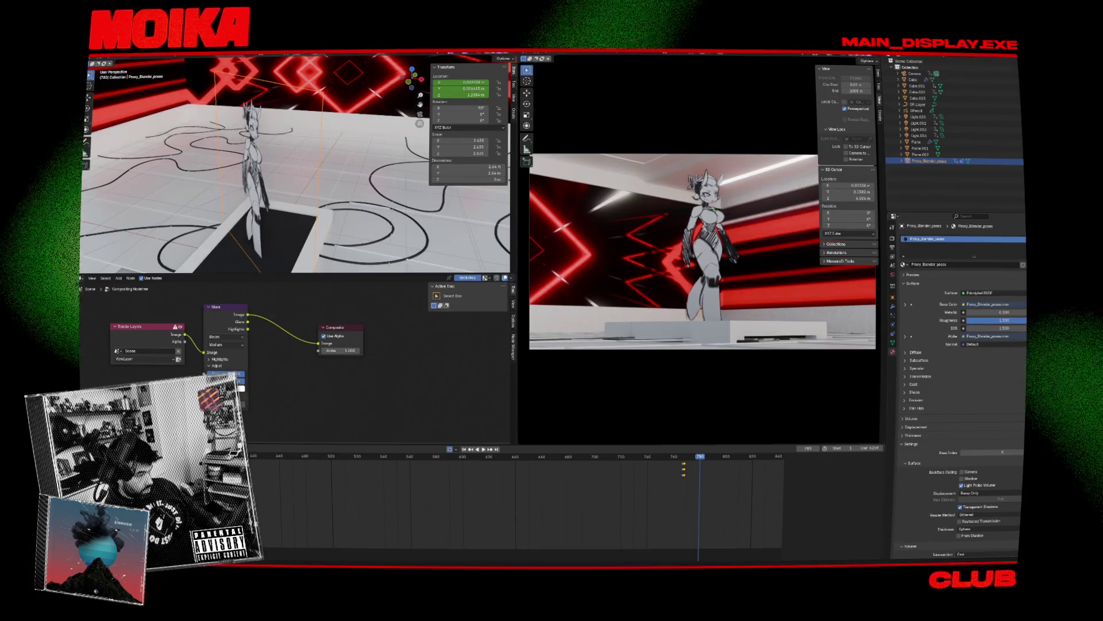
key("ctrl+s")
left_click(104, 53)
mouse_move(134, 57)
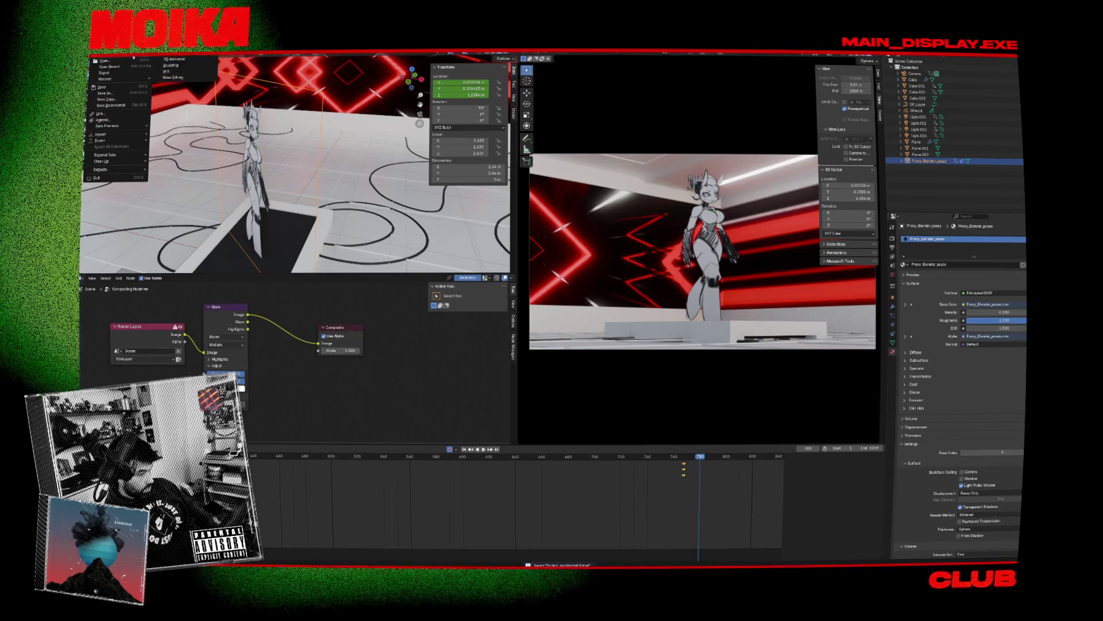
left_click(171, 57)
Step: In After Effects, duplicate the Render Queue item and start rendering the queued items
key("alt+Tab")
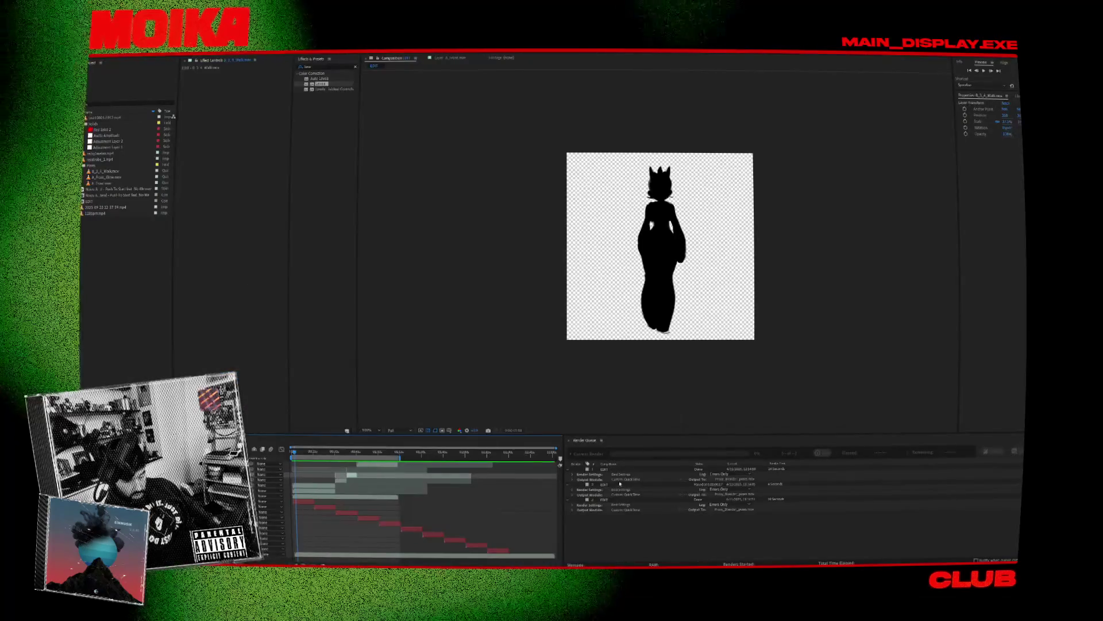
right_click(622, 500)
left_click(644, 508)
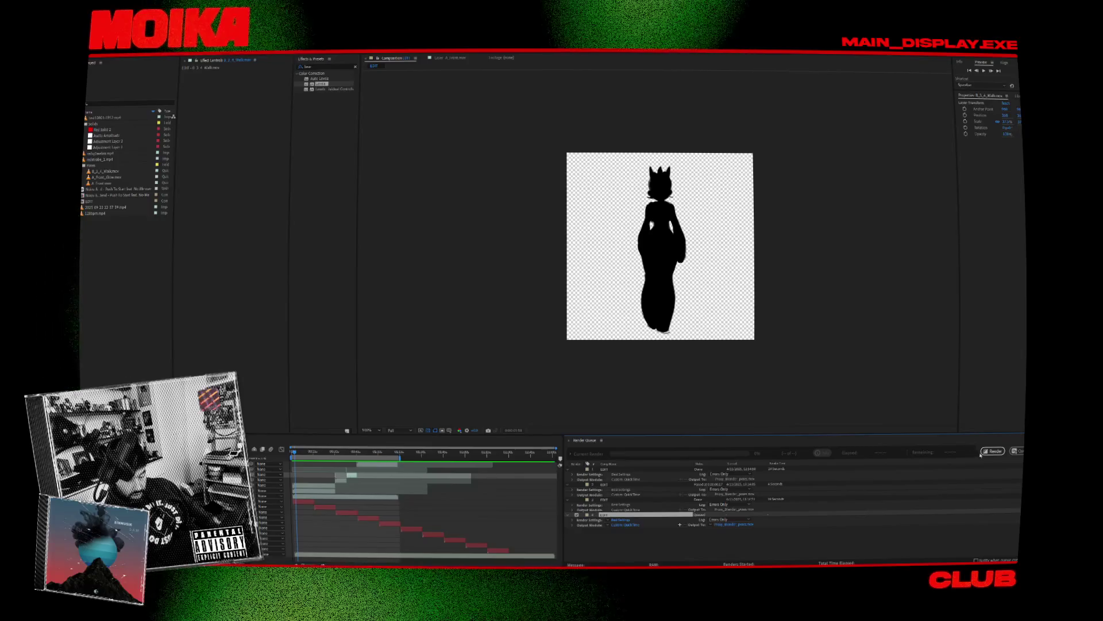
left_click(983, 452)
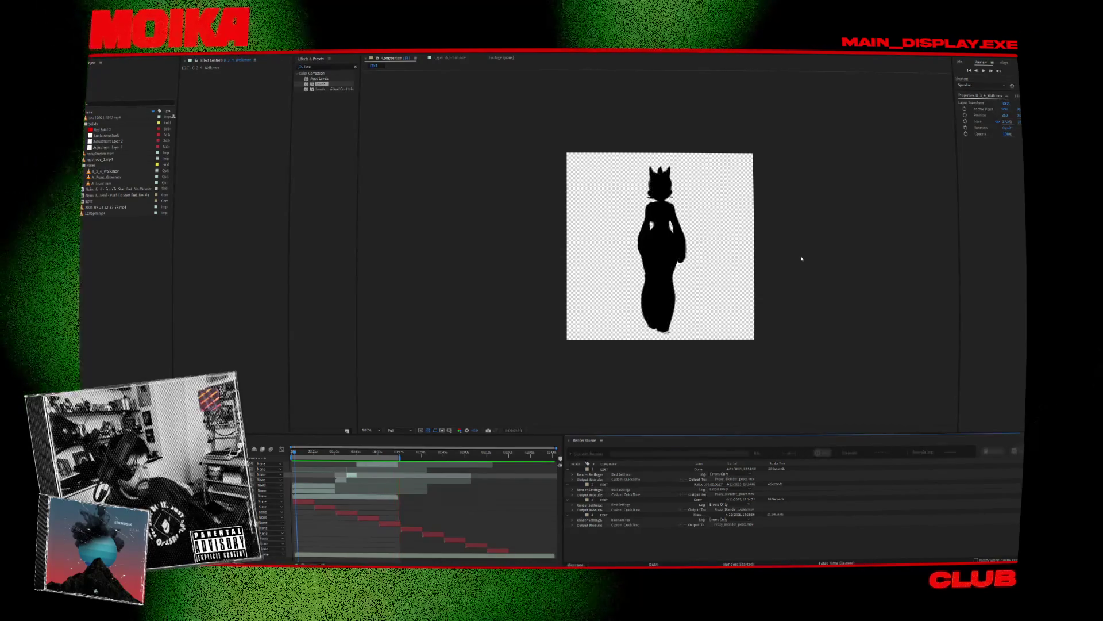
key("alt+Tab")
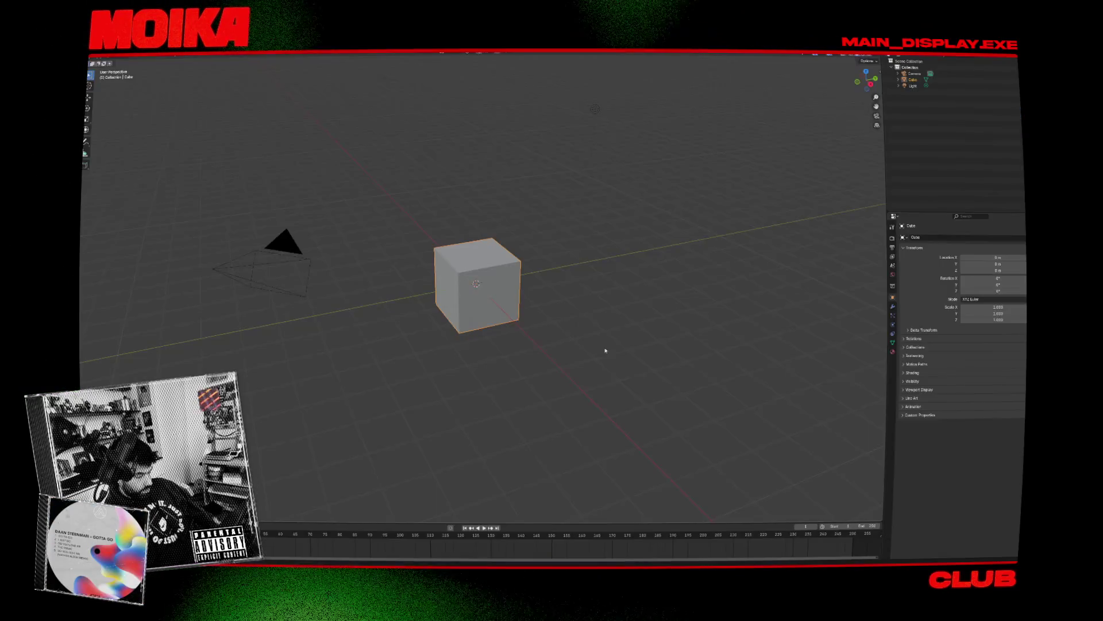
Step: Reopen the recent dance scene project from the File menu and save it
left_click(98, 56)
mouse_move(127, 66)
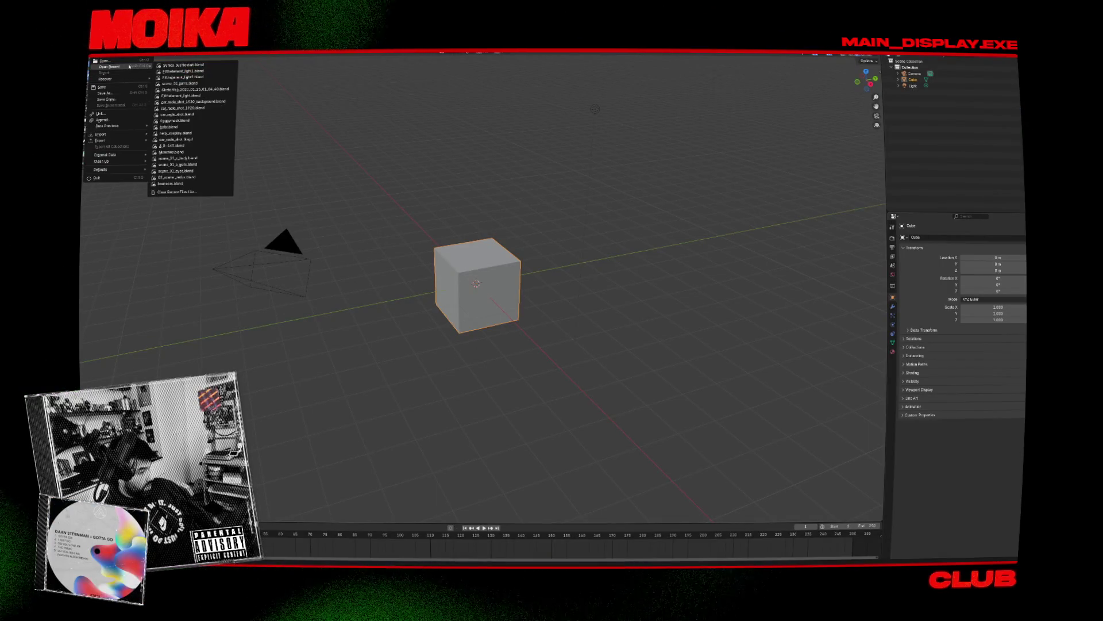
left_click(190, 65)
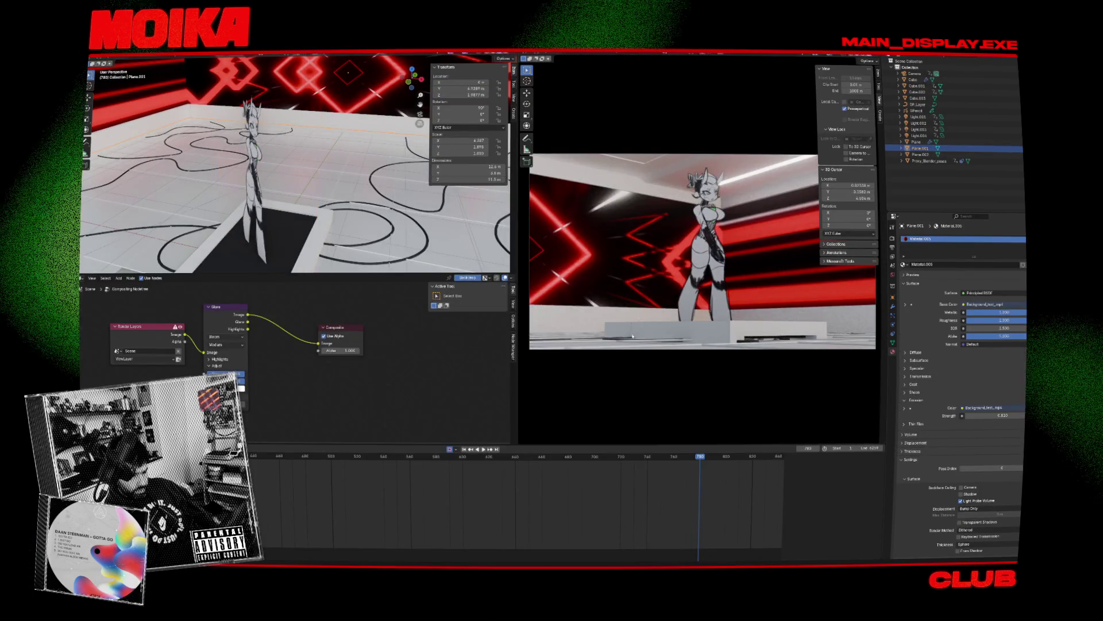
key("ctrl+s")
Step: Play the animation, scrub back to about frame 517, then play on from frame 775
left_click(473, 457)
key("space")
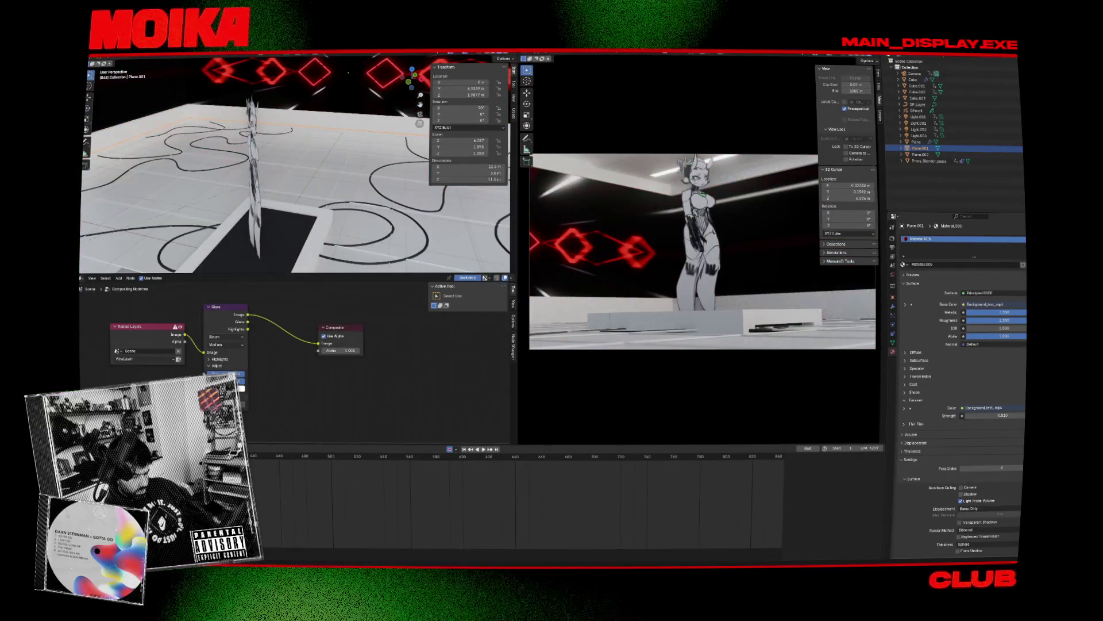
left_click_drag(339, 457, 406, 461)
left_click_drag(527, 463, 529, 459)
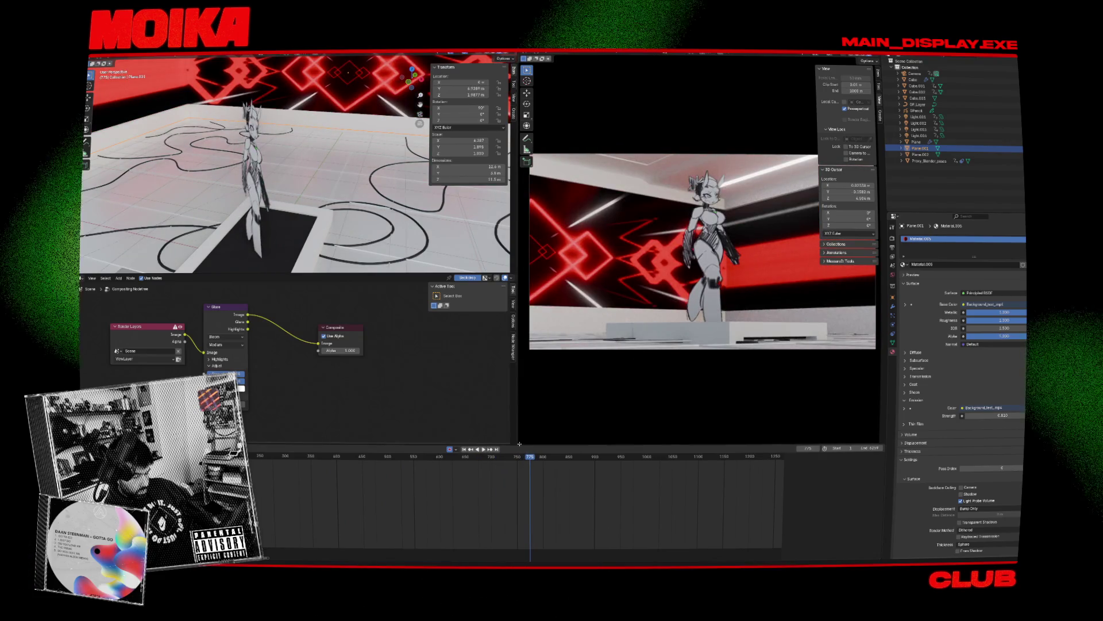
key("space")
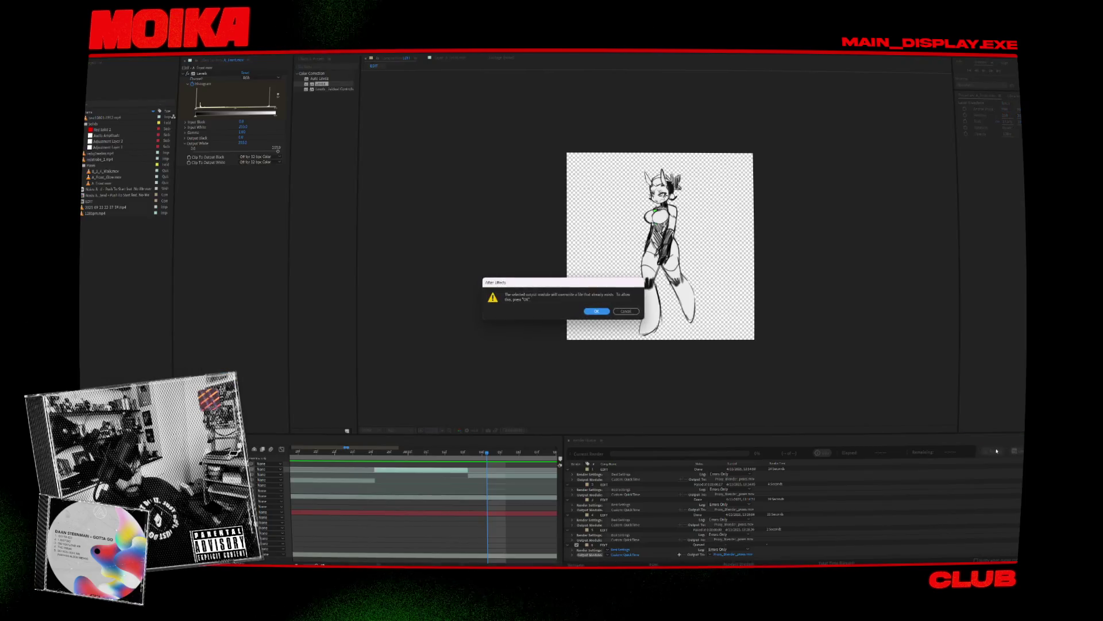
Step: Confirm overwriting the existing output file so the render starts
left_click(606, 313)
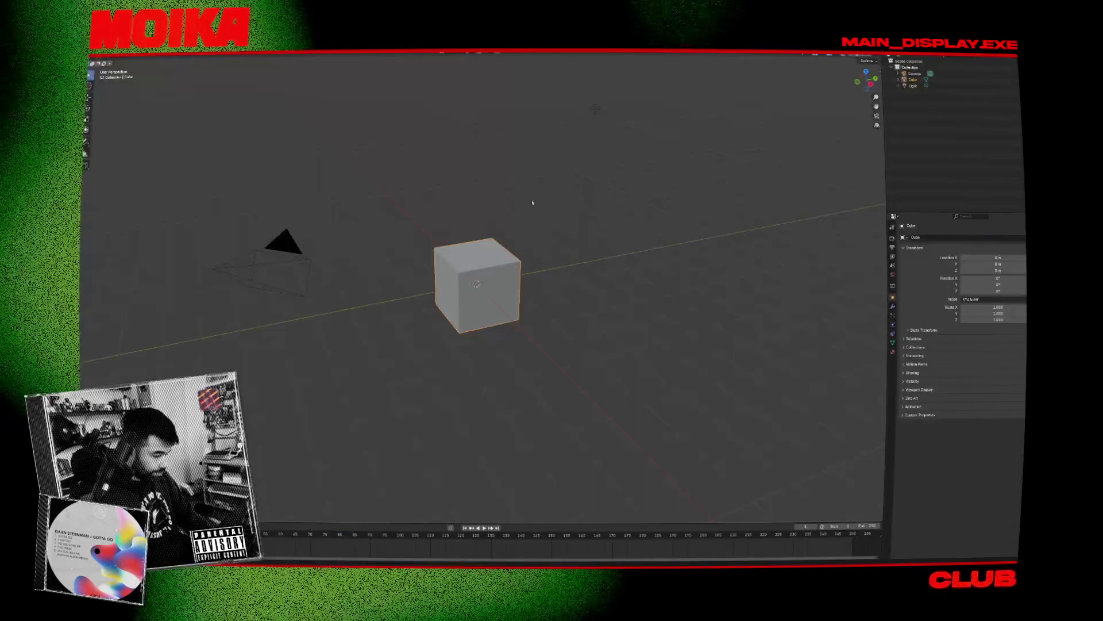
Step: Load the dance scene project via File > Open Recent
left_click(95, 53)
mouse_move(109, 66)
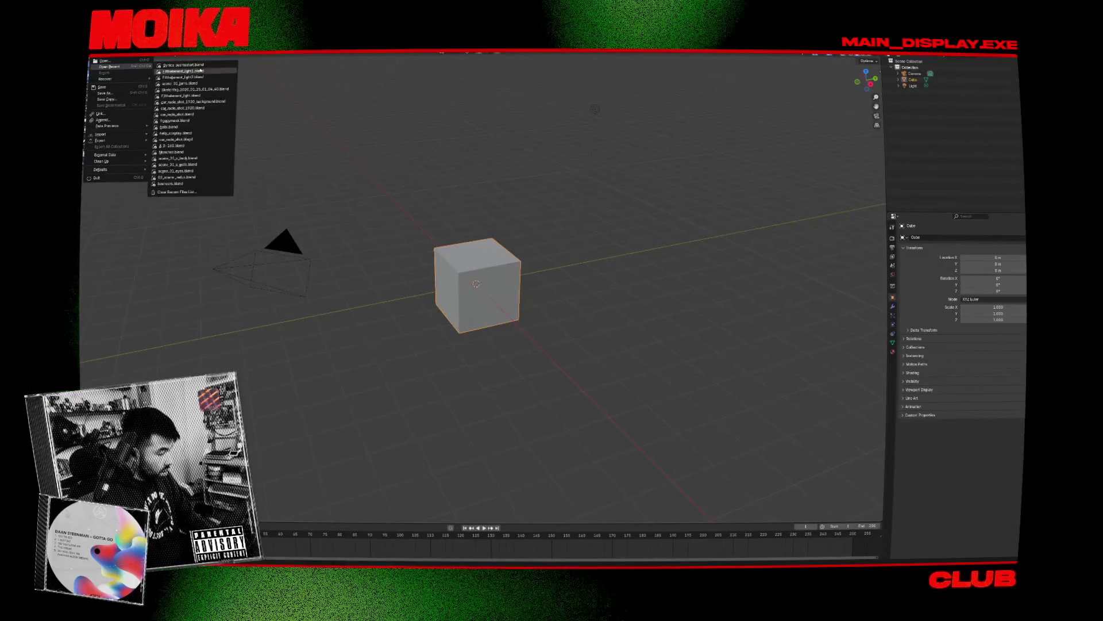
left_click(172, 69)
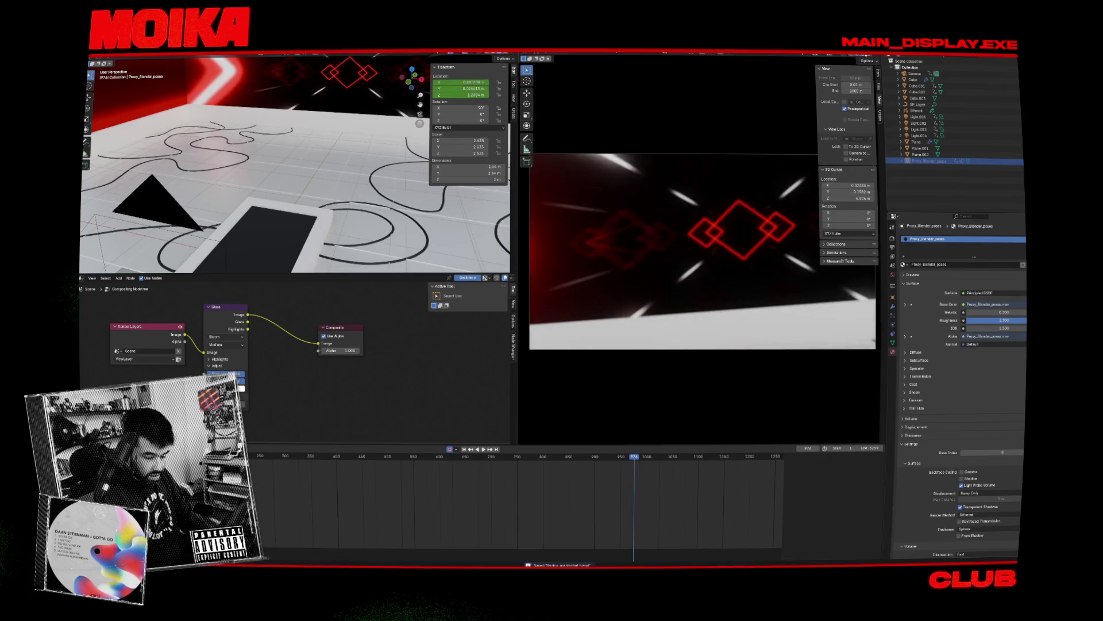
Step: Play and scrub the dance to frames 862 and 978, then select the camera
left_click(429, 456)
key("space")
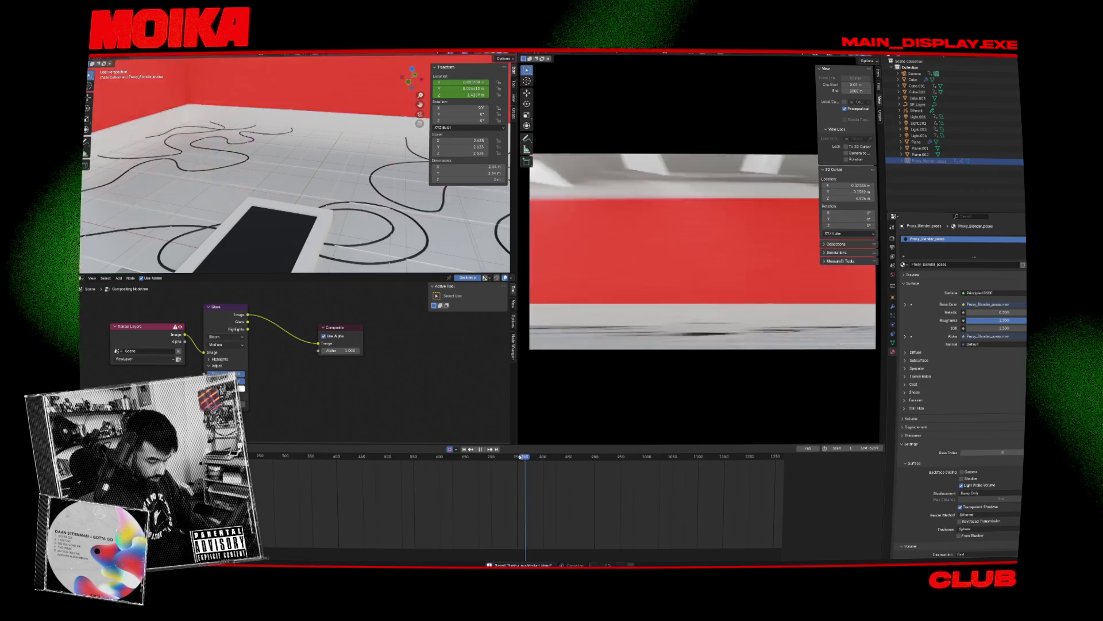
key("space")
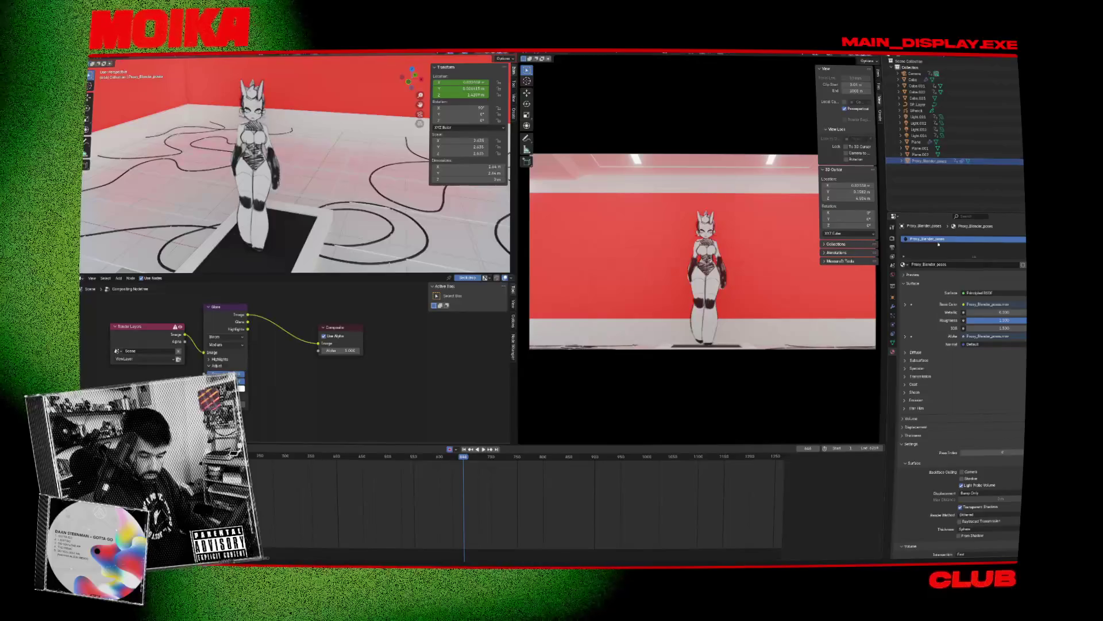
left_click_drag(519, 474, 633, 467)
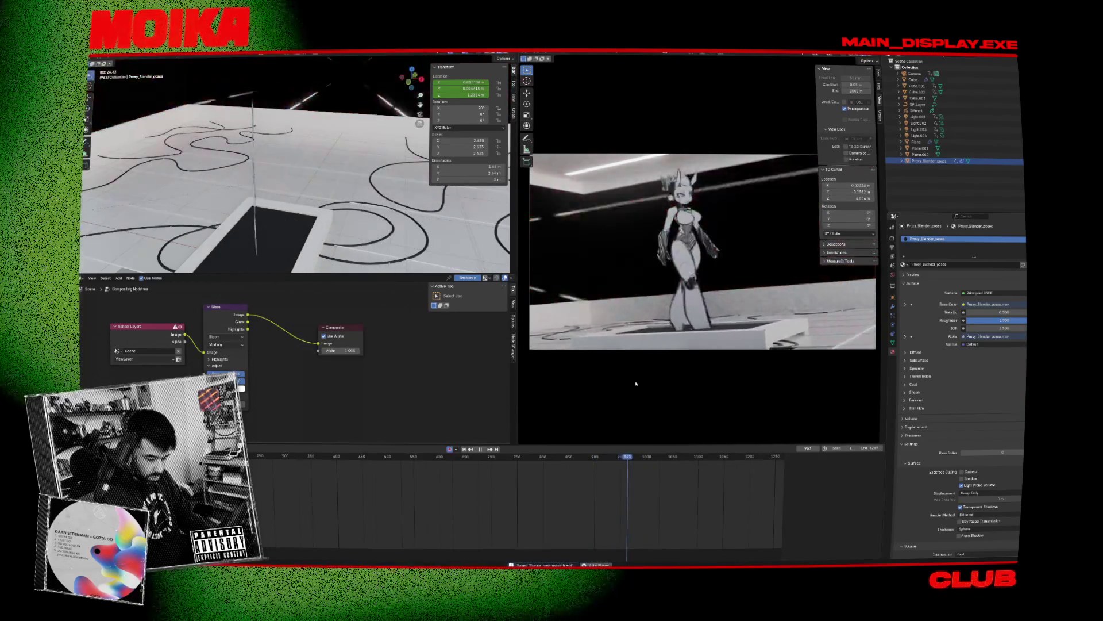
left_click(636, 460)
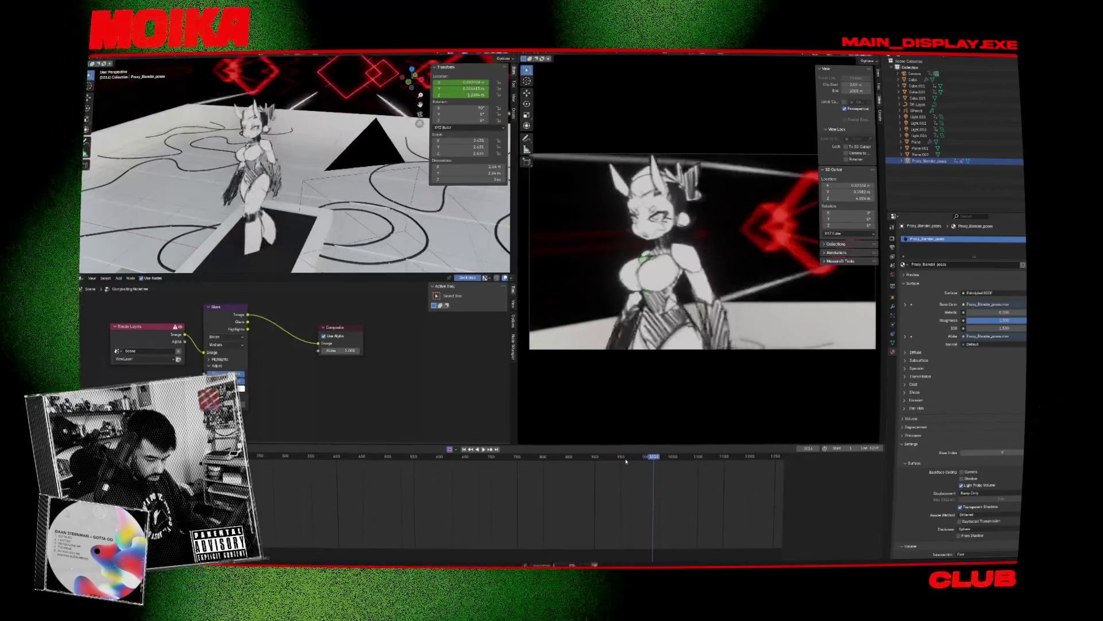
key("space")
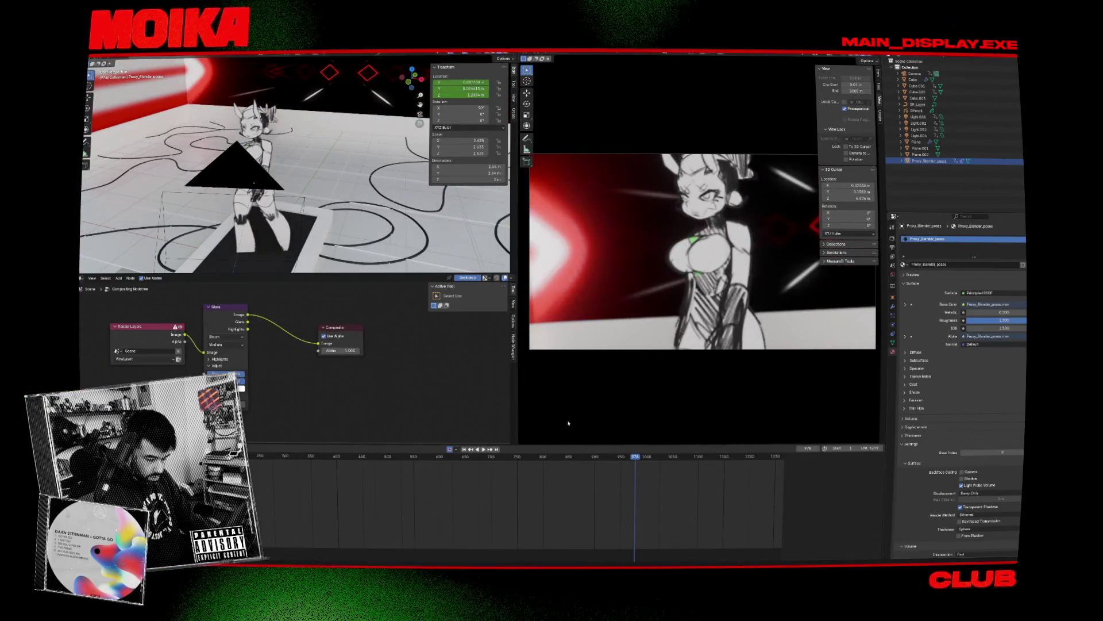
left_click(305, 200)
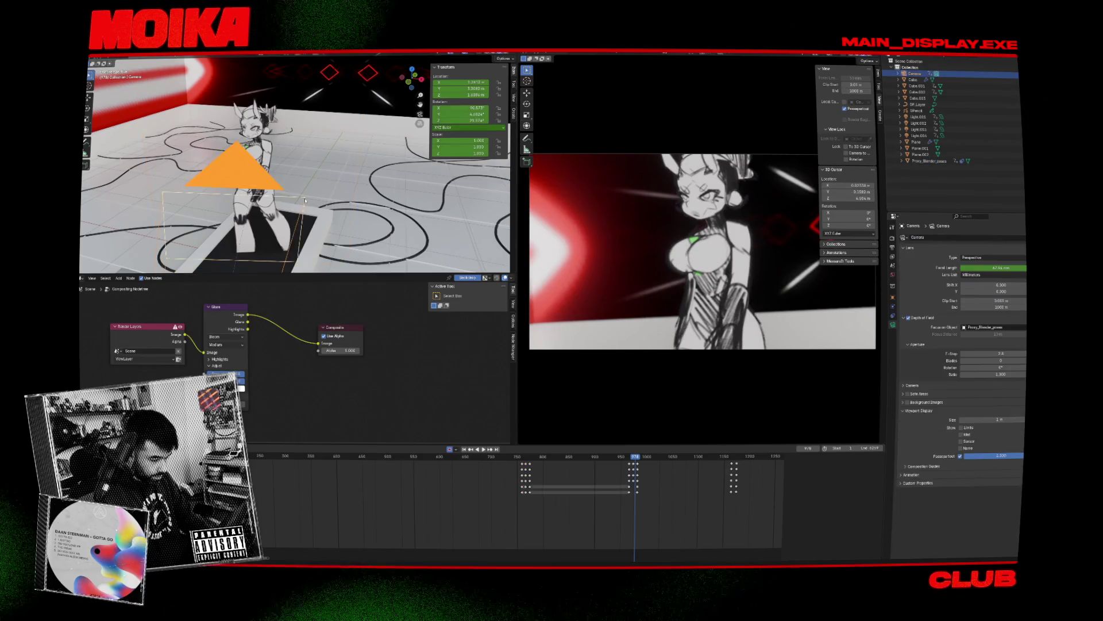
Step: From camera keyframe 972, box-select the camera keyframes and return the view to the camera shot
key("Down")
scroll(652, 481, "up", 2)
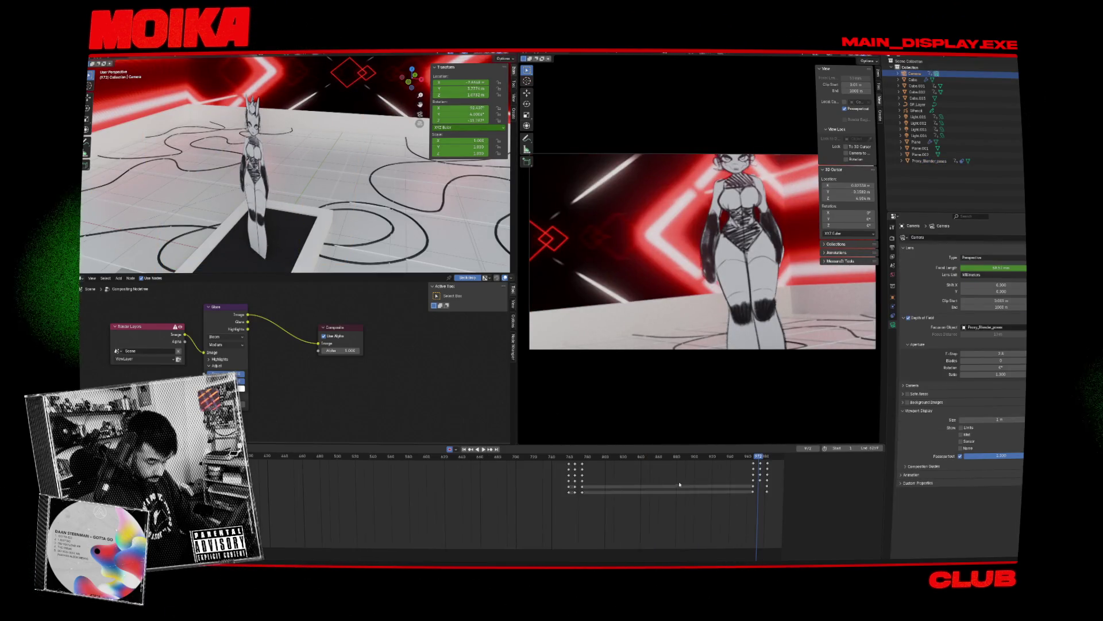
scroll(681, 484, "up", 4)
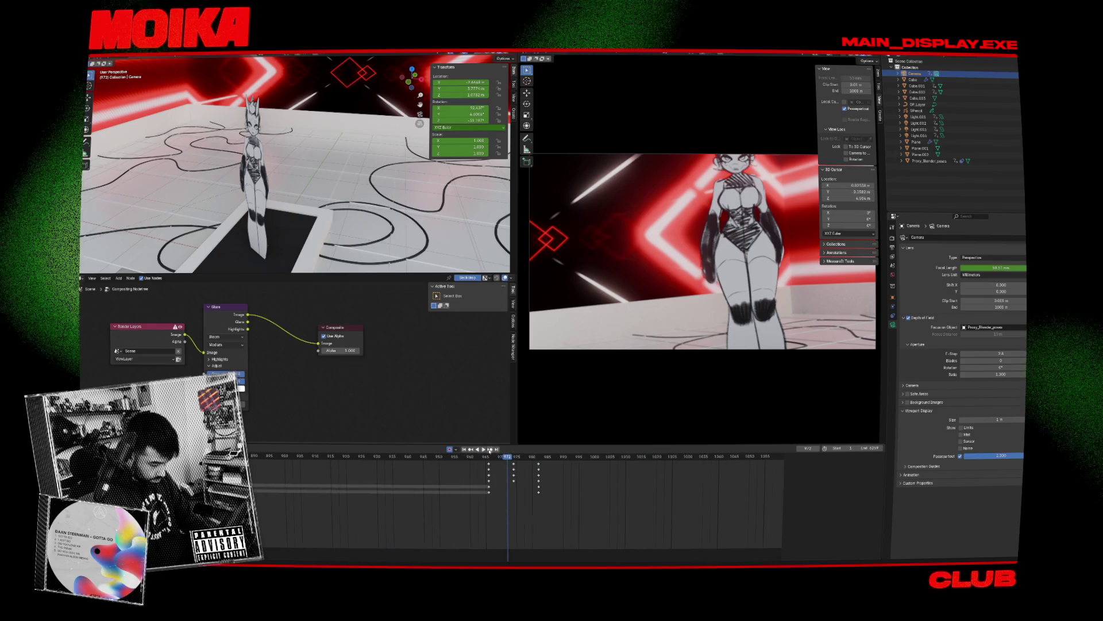
left_click(488, 451)
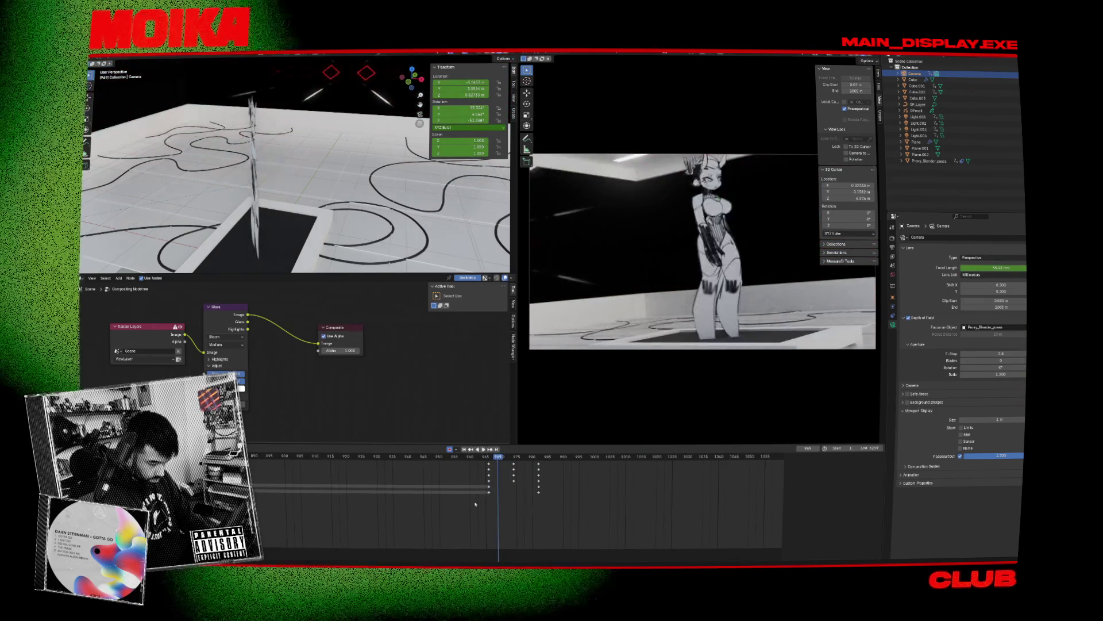
left_click_drag(491, 464, 538, 464)
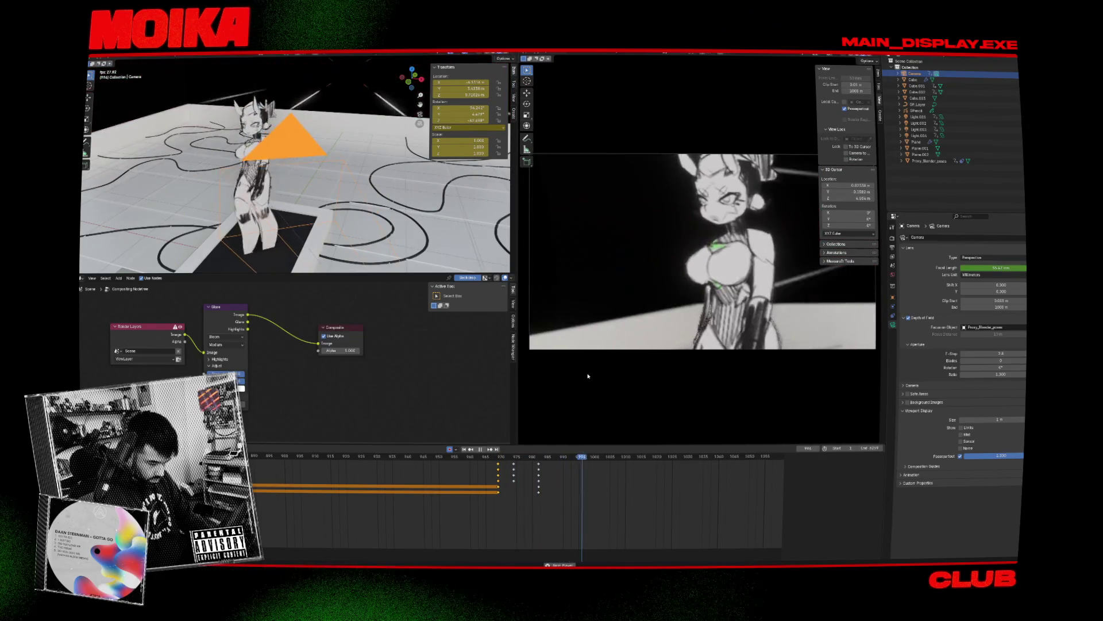
mouse_move(680, 303)
middle_mouse_down()
mouse_move(641, 256)
mouse_move(616, 265)
middle_mouse_up()
left_click(617, 266)
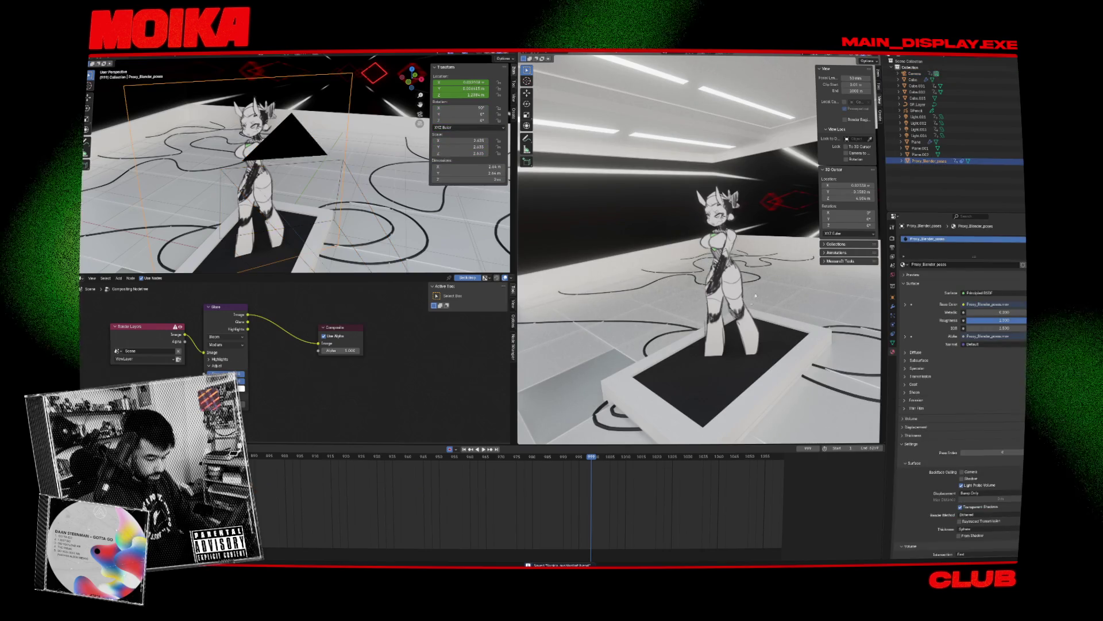
key("KP_0")
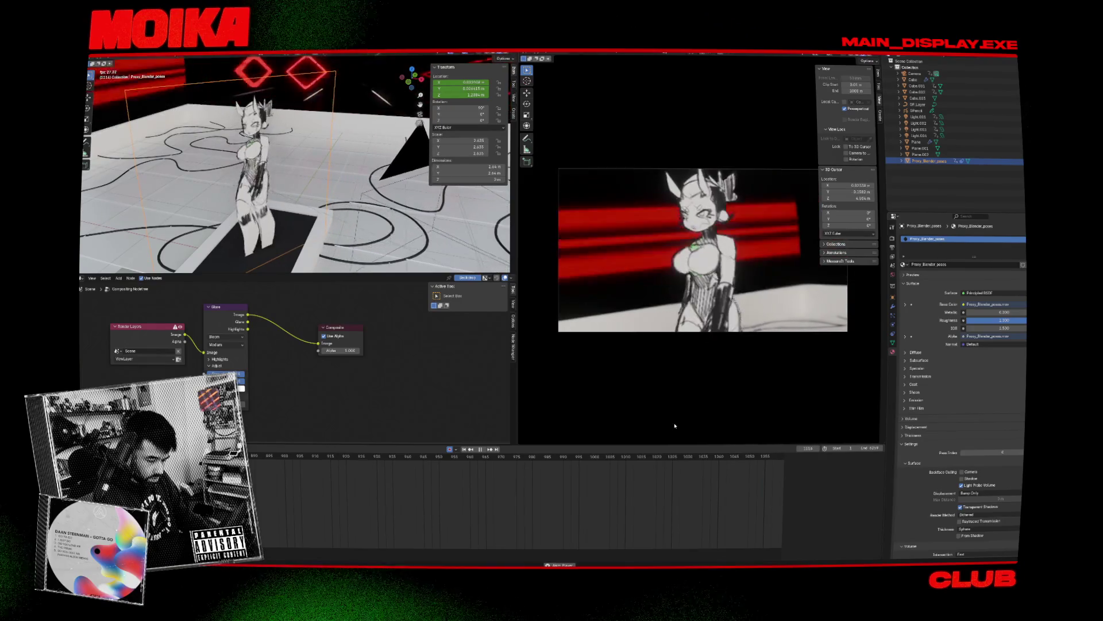
Step: Select the camera and slide its keyframes earlier to about frame 1149
scroll(519, 479, "down", 5)
scroll(567, 497, "down", 1)
left_click(530, 457)
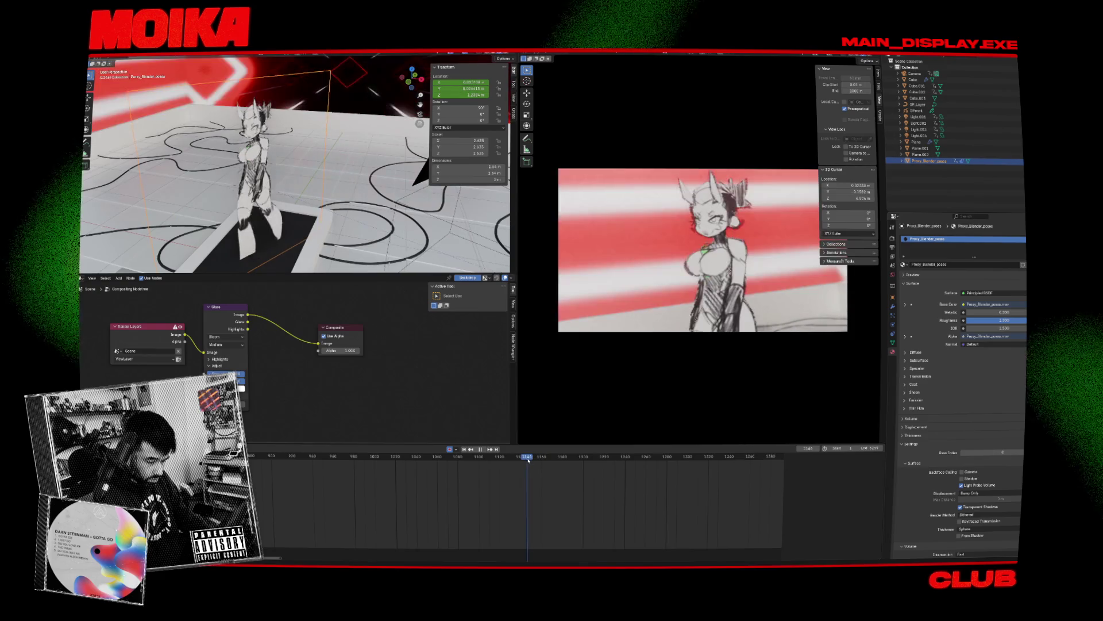
mouse_move(331, 213)
middle_mouse_down()
mouse_move(298, 189)
mouse_move(344, 173)
middle_mouse_up()
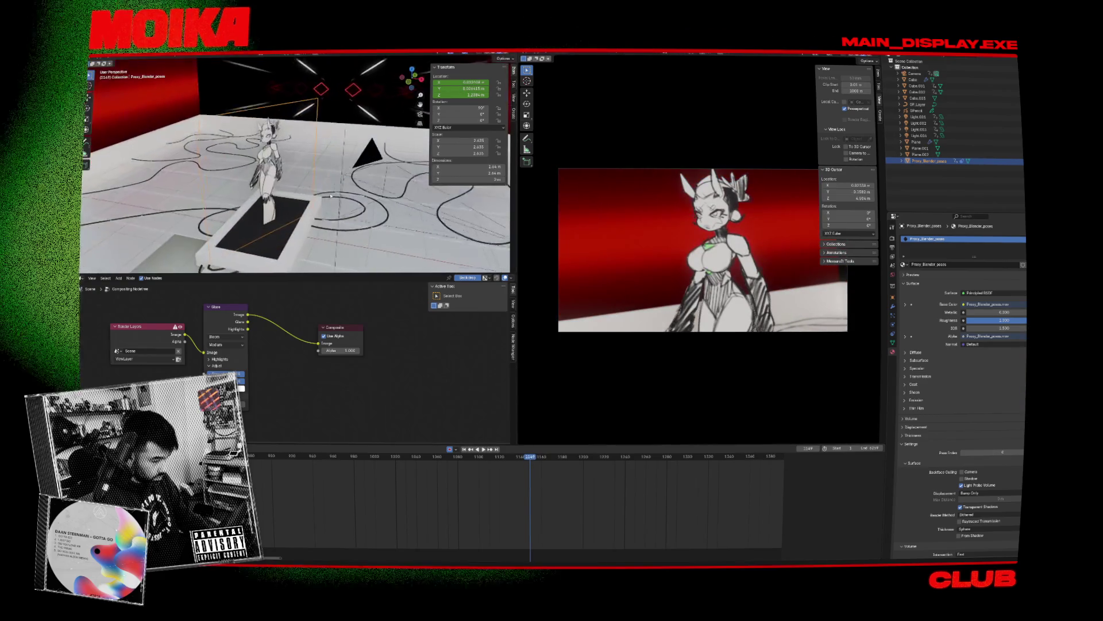
left_click(373, 146)
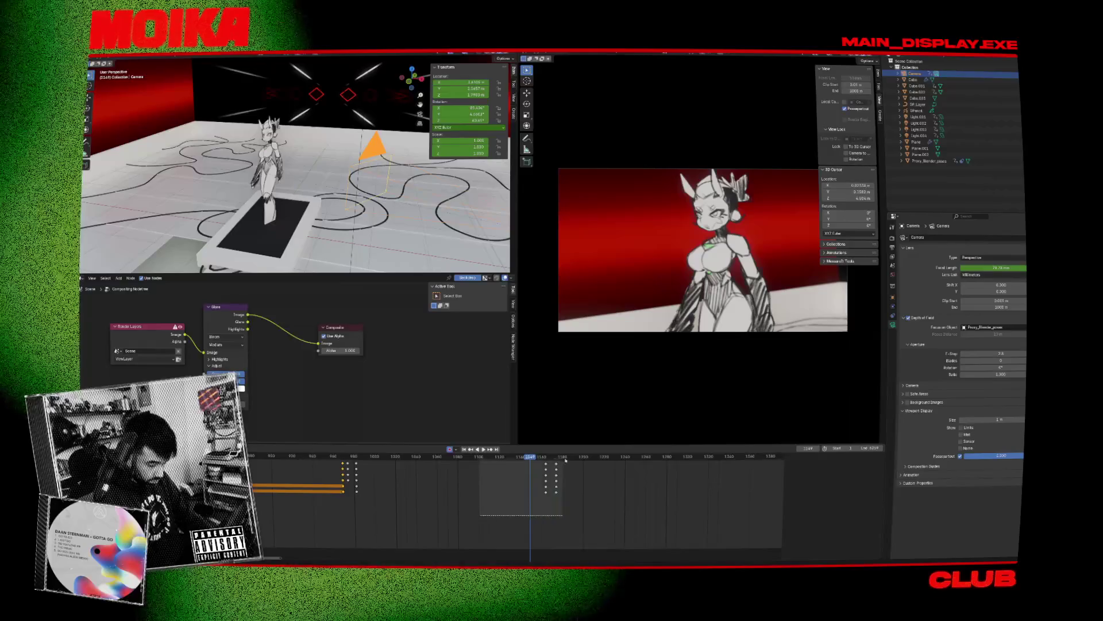
left_click_drag(555, 461, 540, 465)
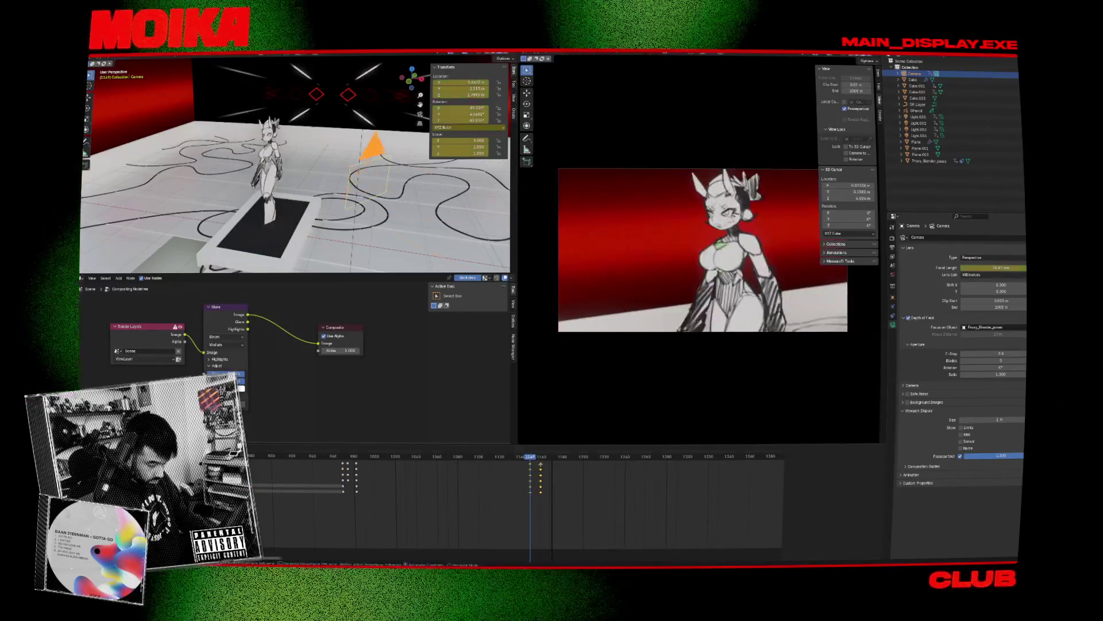
Step: Play back the new camera timing, jumping through frames 1729 and 1878
key("space")
left_click(525, 460)
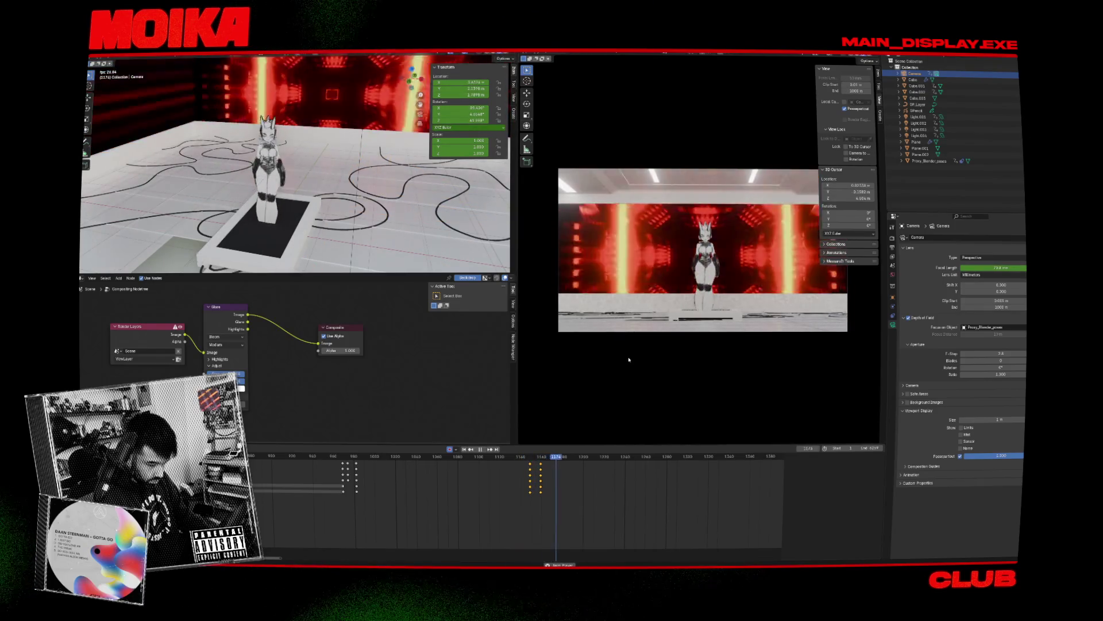
key("space")
key("space")
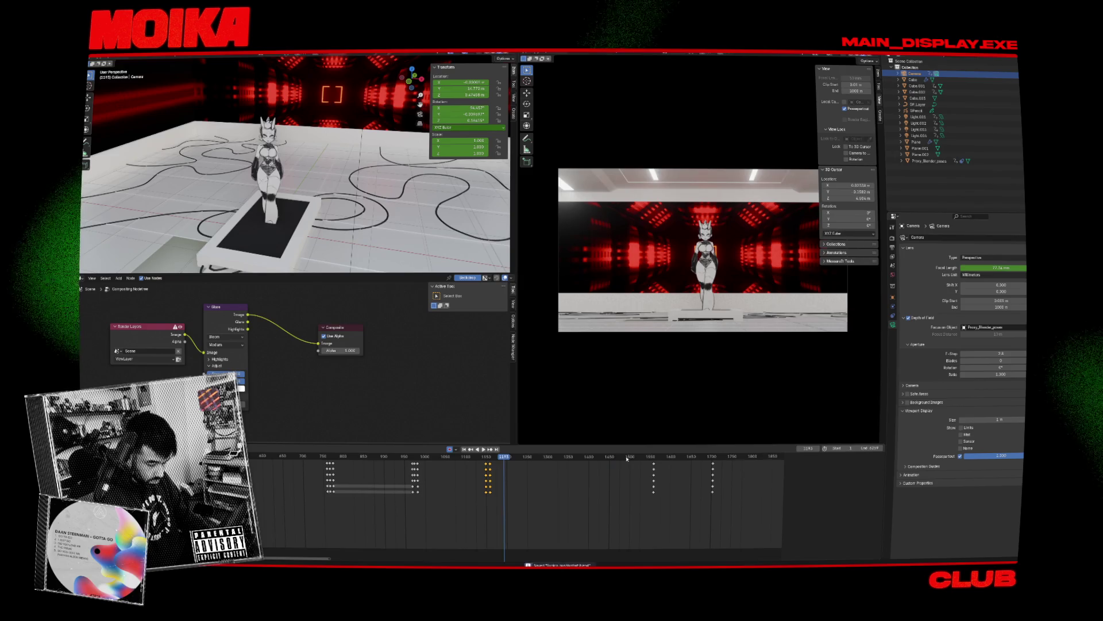
left_click(721, 466)
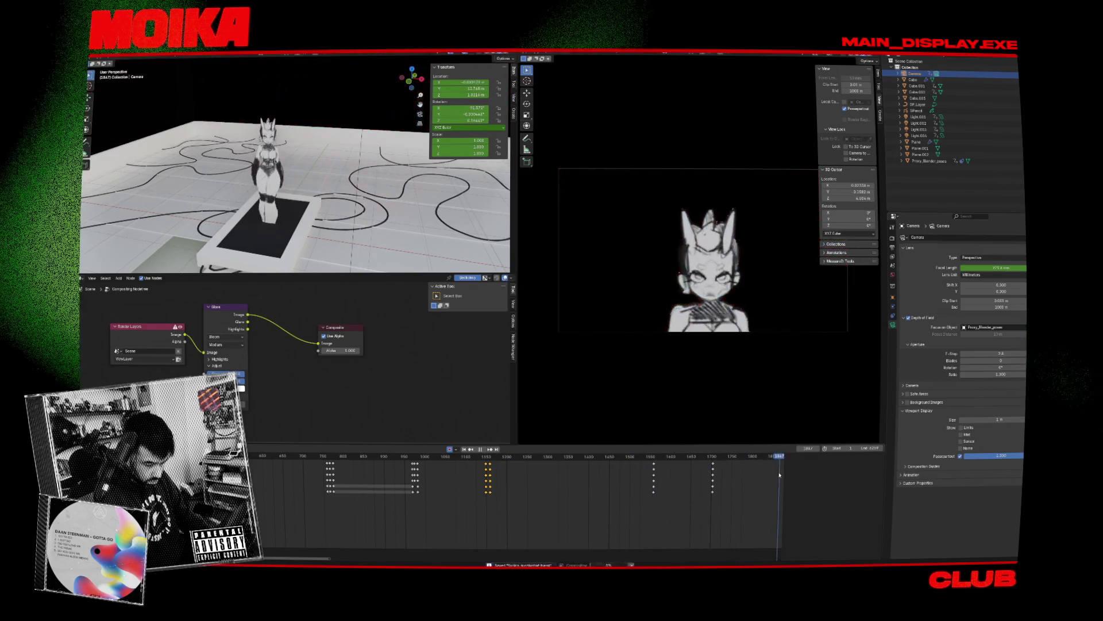
scroll(460, 523, "right", 5)
left_click(479, 457)
key("space")
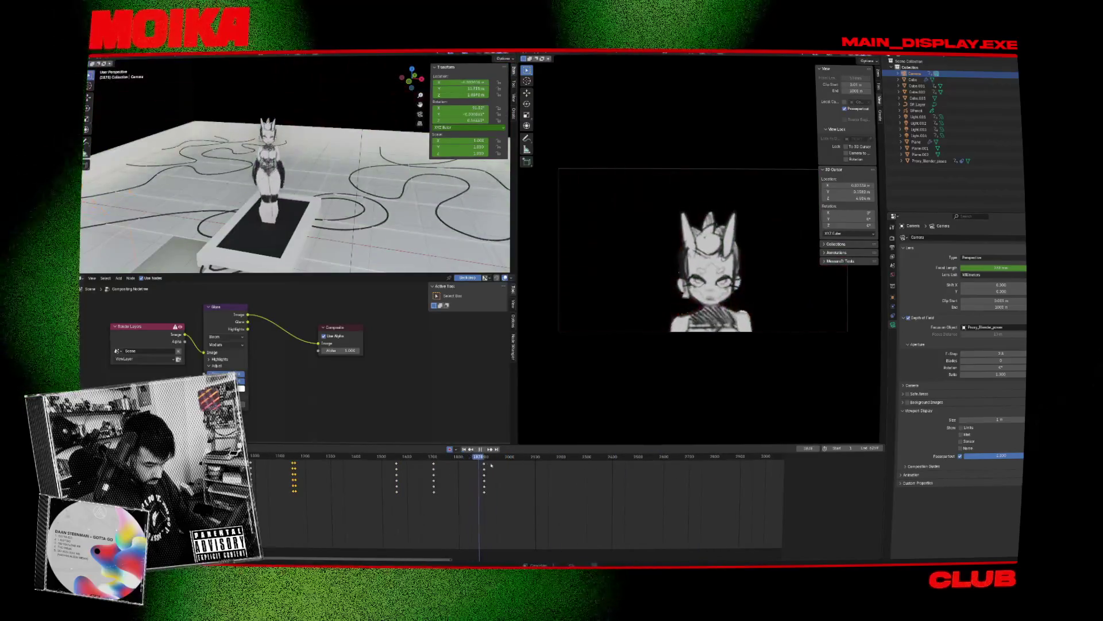
Step: Stop playback at frame 1983 and return to the start to view the green-screen silhouette
key("space")
left_click(505, 456)
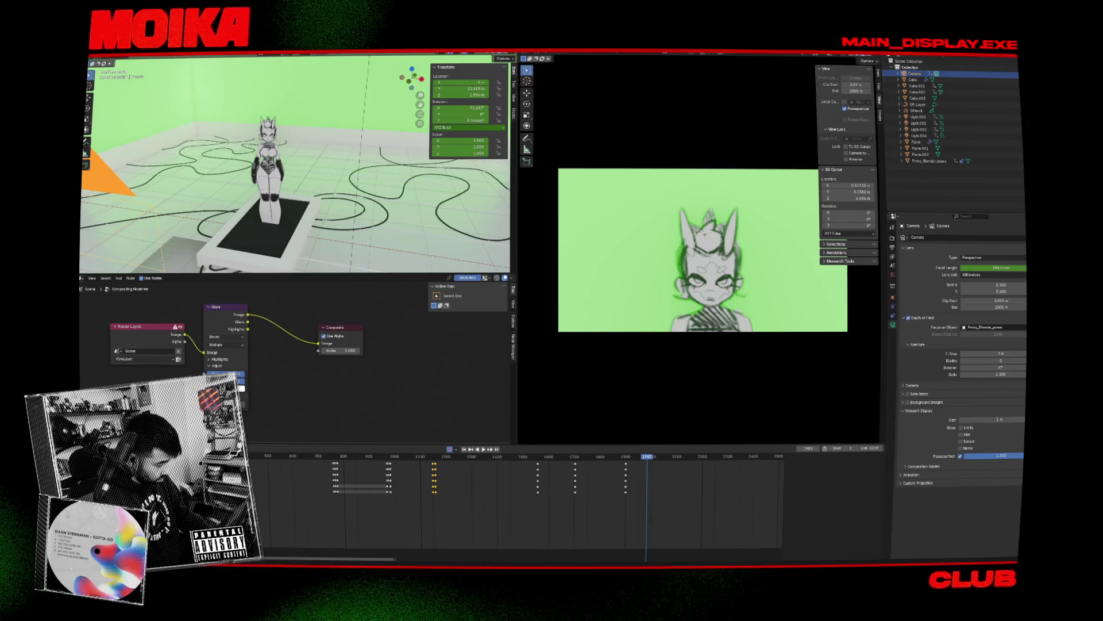
key("shift+Left")
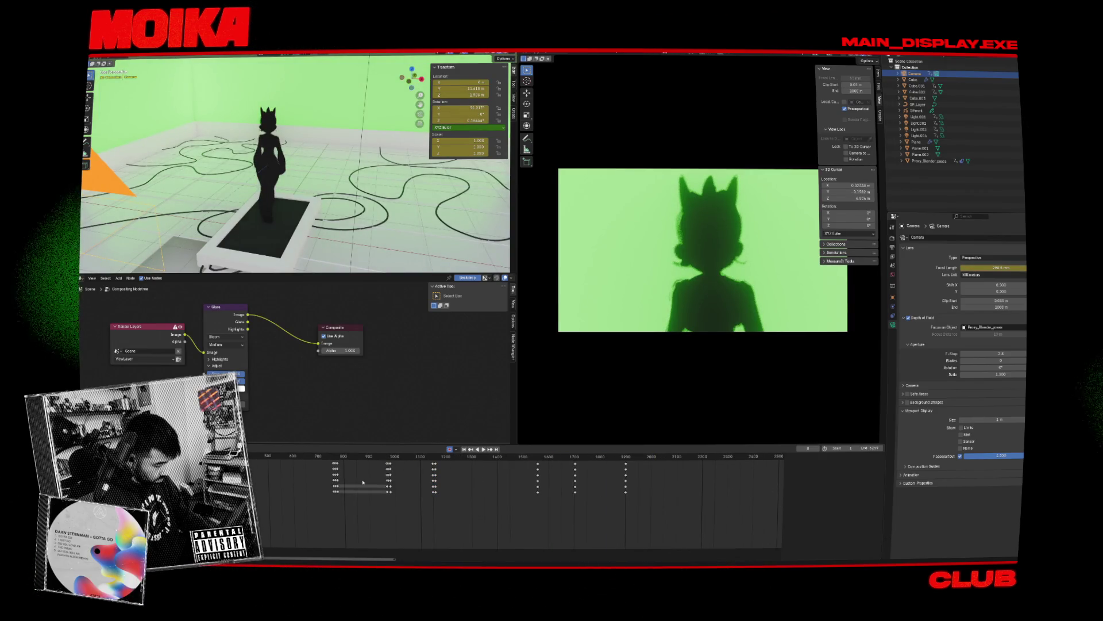
scroll(362, 482, "up", 3)
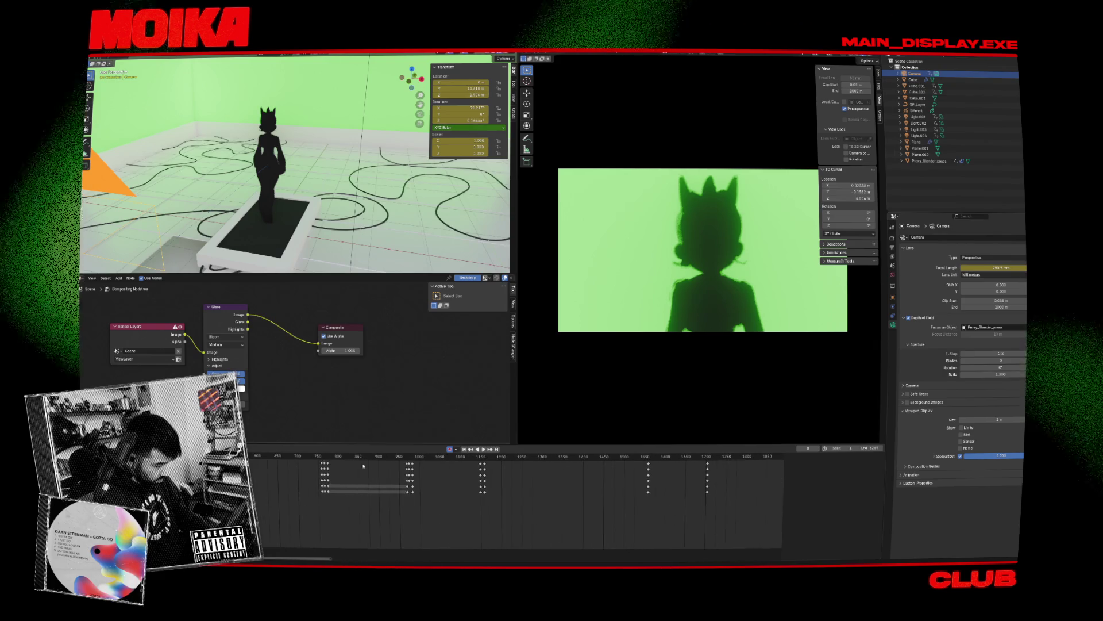
scroll(381, 463, "left", 3, "ctrl")
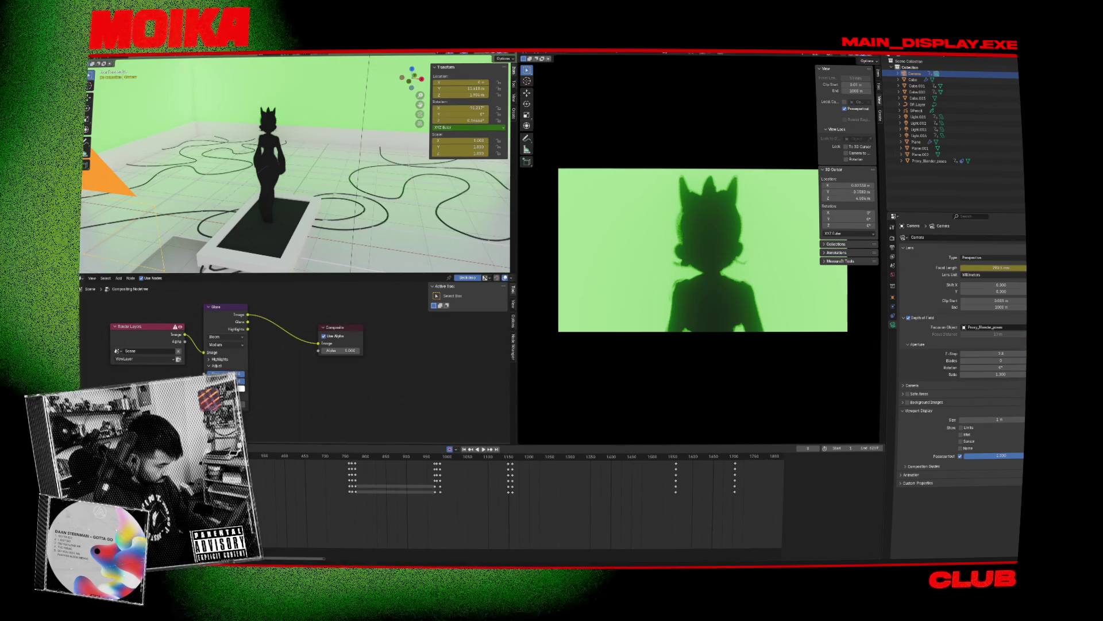
scroll(454, 483, "up", 2)
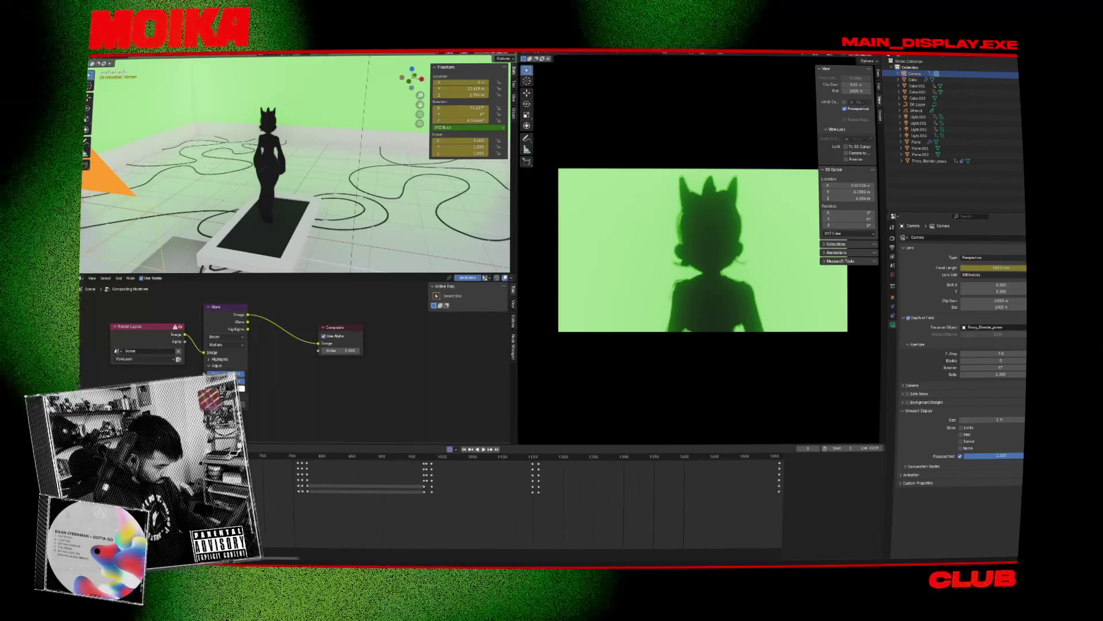
left_click(88, 449)
key("Escape")
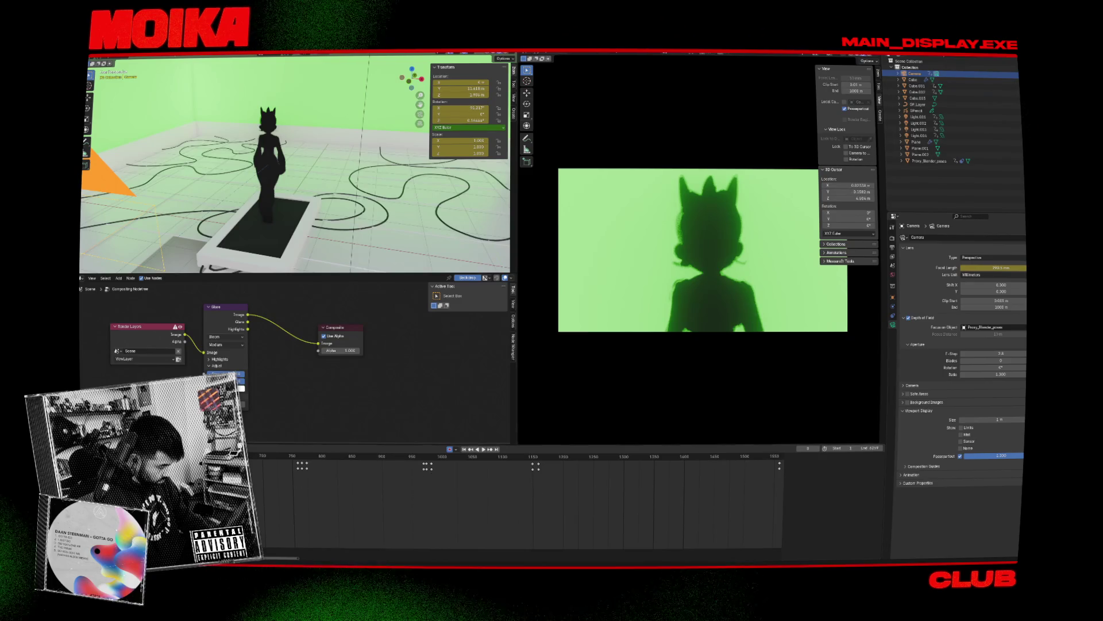
Step: Select the Proxy_Blender_poses character to show its material and jump to frame 766
left_click(278, 147)
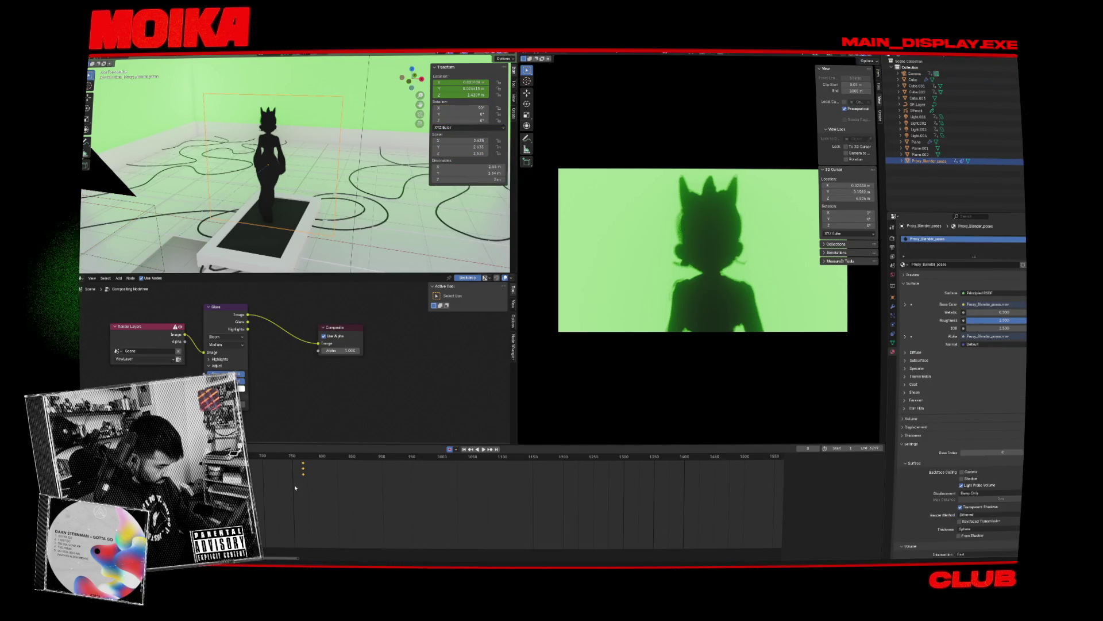
scroll(377, 485, "up", 3)
scroll(376, 484, "up", 2)
left_click(315, 457)
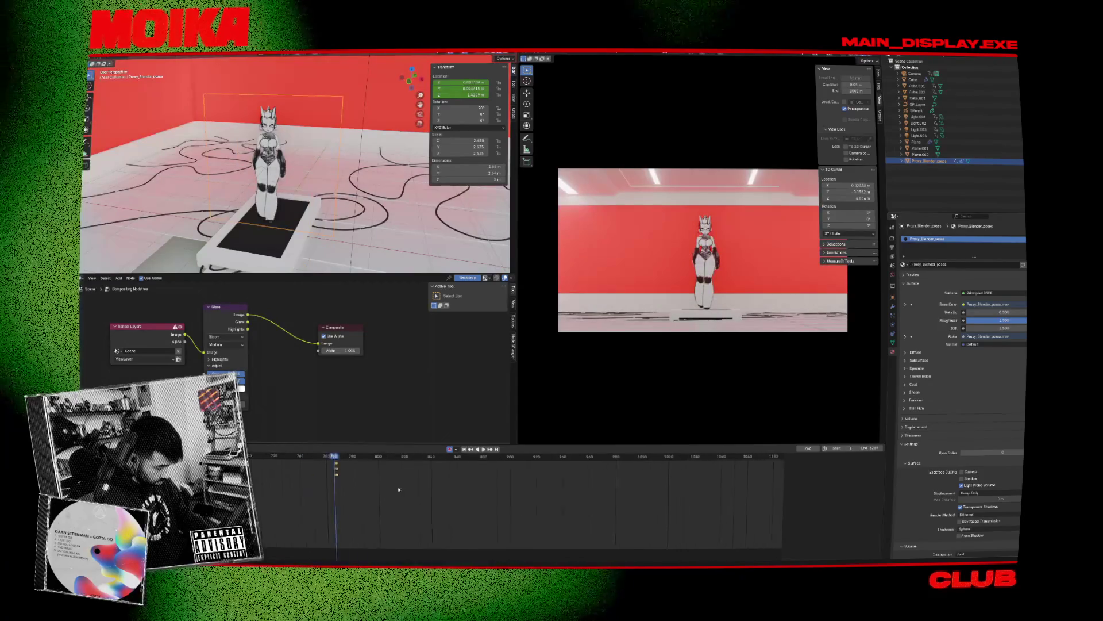
Step: Play from frame 1103 to 1154 and reposition the proxy character there
scroll(380, 495, "down", 5)
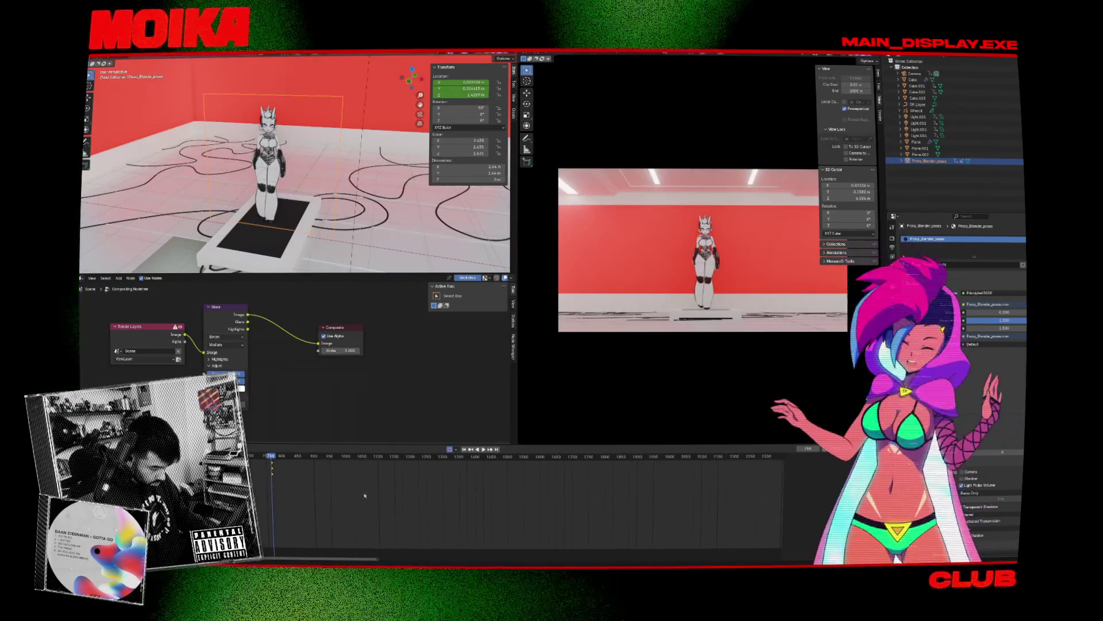
left_click(380, 463)
key("space")
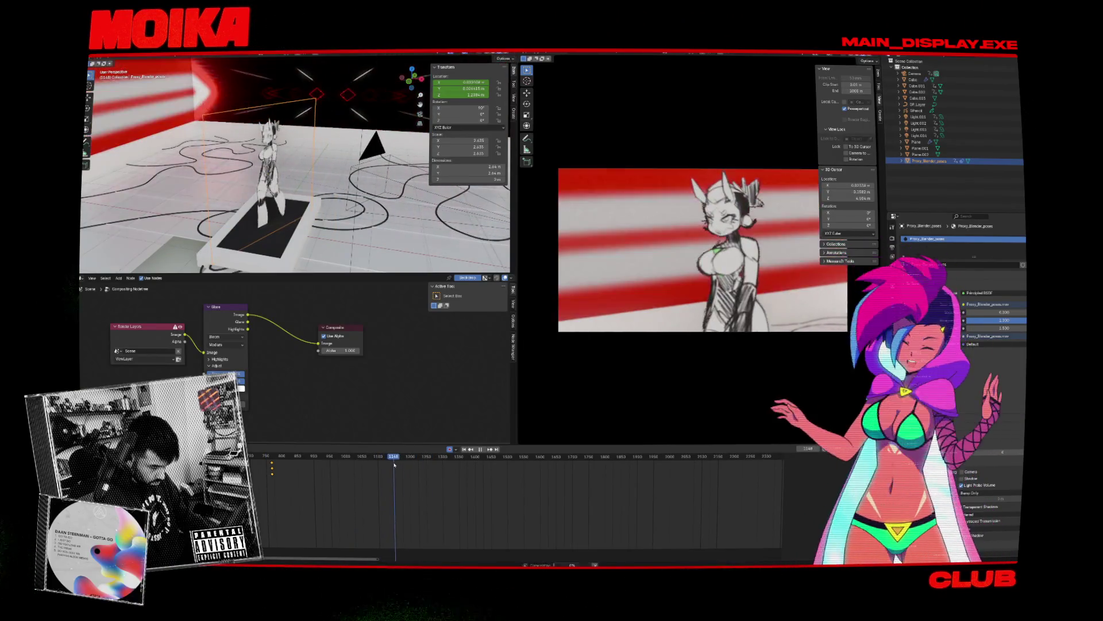
key("space")
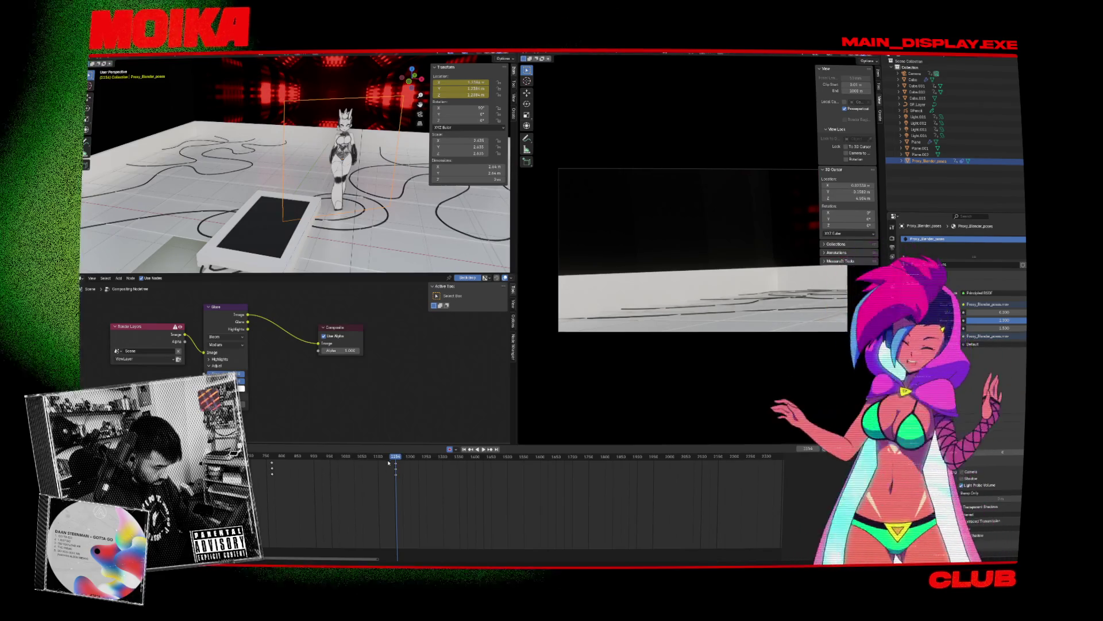
key("ctrl+z")
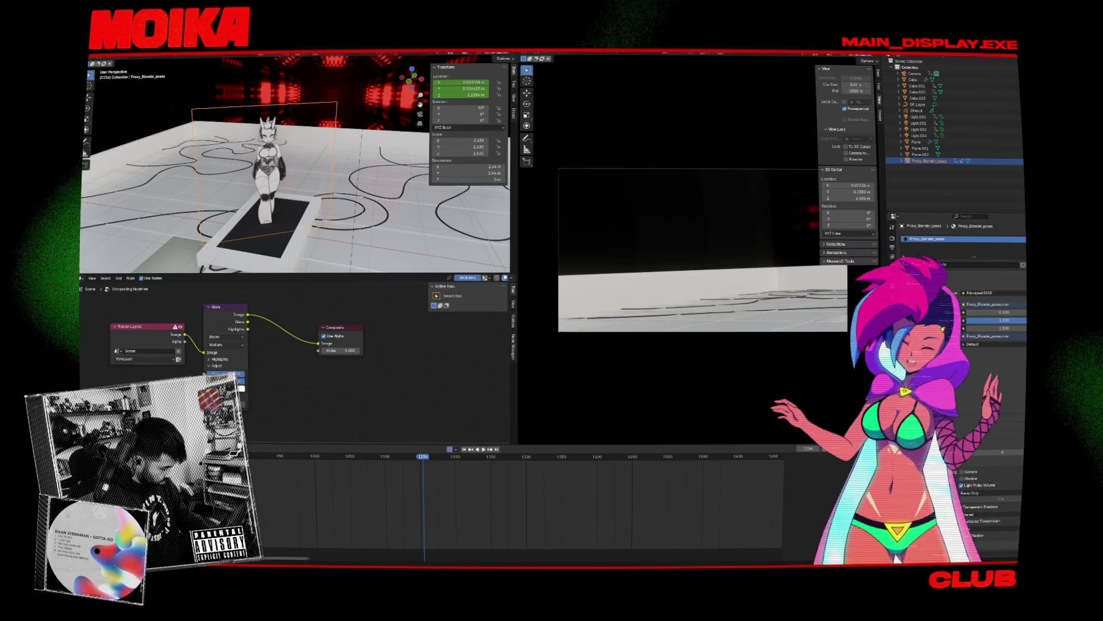
Step: Return to frame 766 and turn the lower area into a 3D Viewport
scroll(298, 476, "up", 2)
scroll(298, 477, "up", 3)
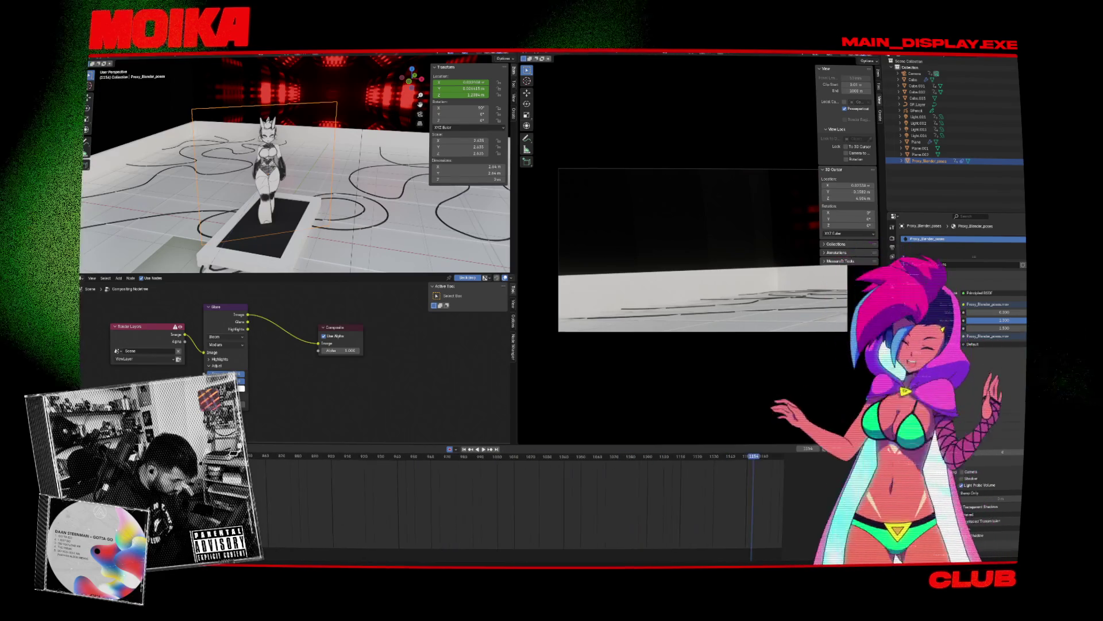
left_click(242, 457)
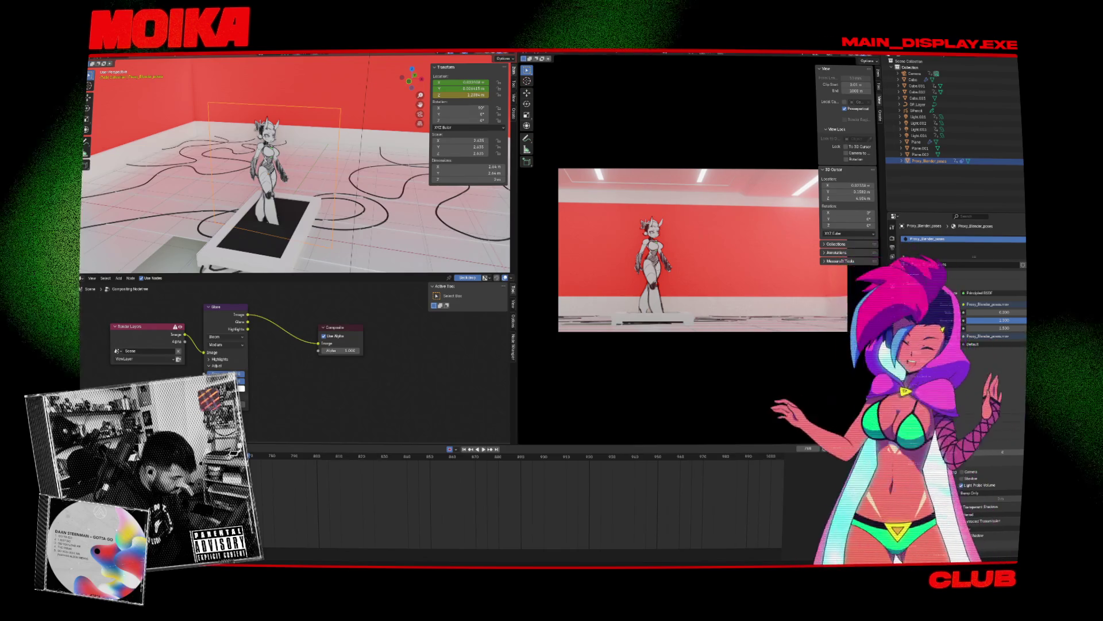
key("shift+F5")
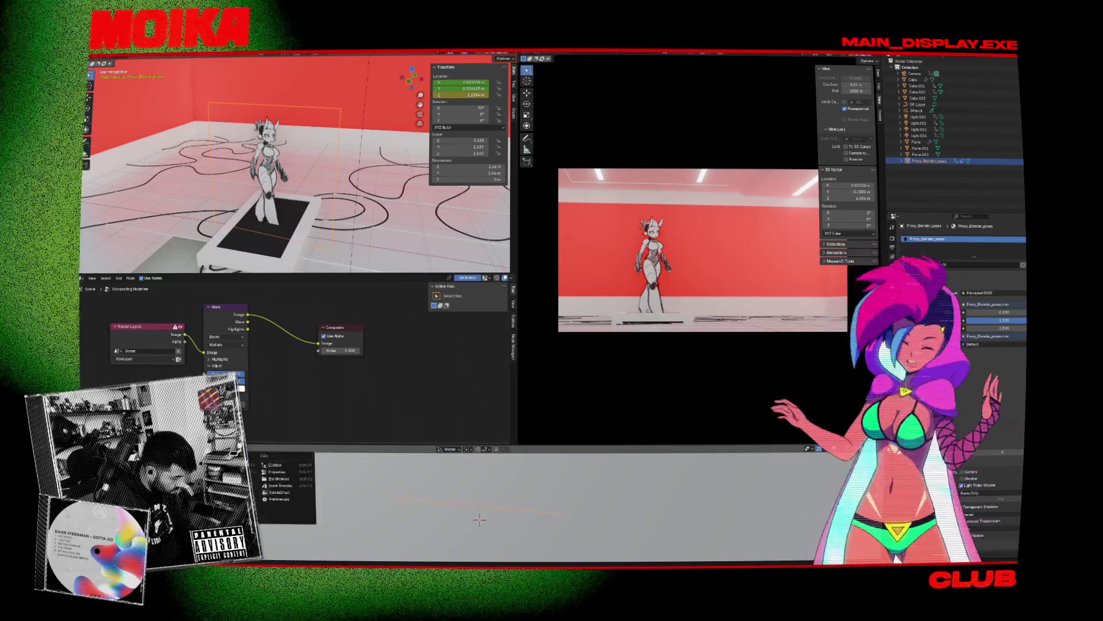
Step: Switch the lower area back to the Timeline via the Graph Editor, toggle the N sidebar, and save
left_click(255, 448)
key("shift+F12")
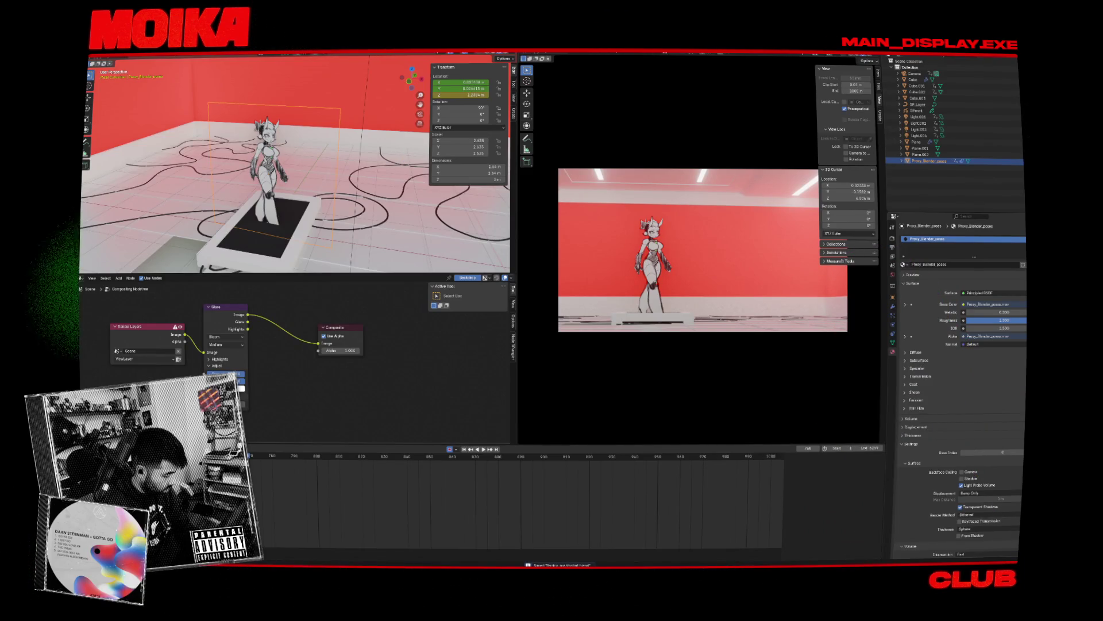
key("ctrl+bracketright")
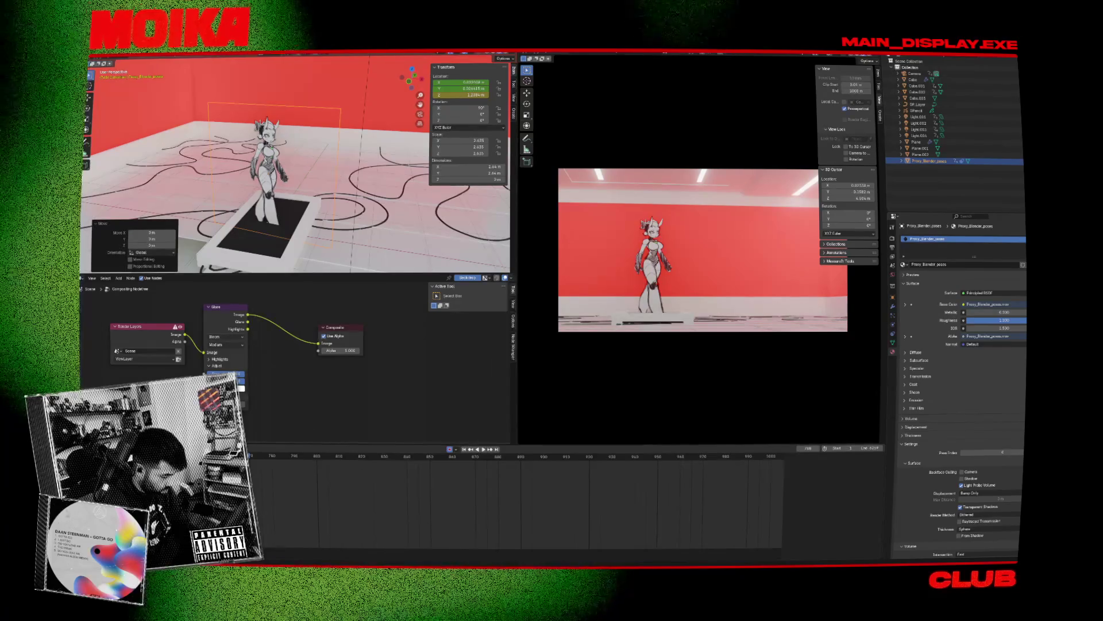
left_click(87, 449)
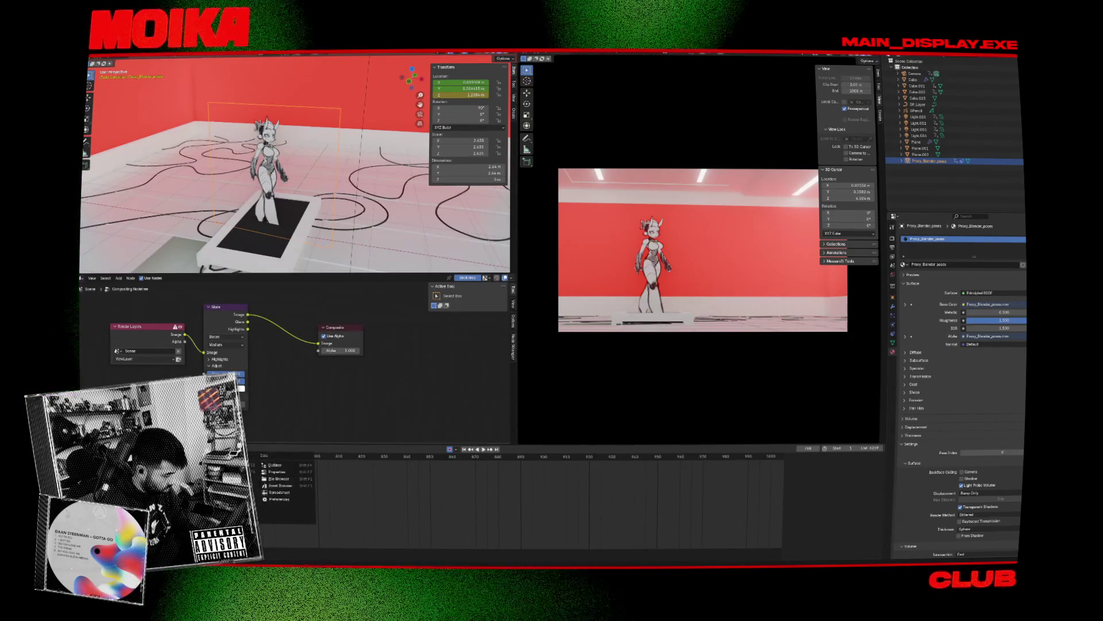
left_click(137, 478)
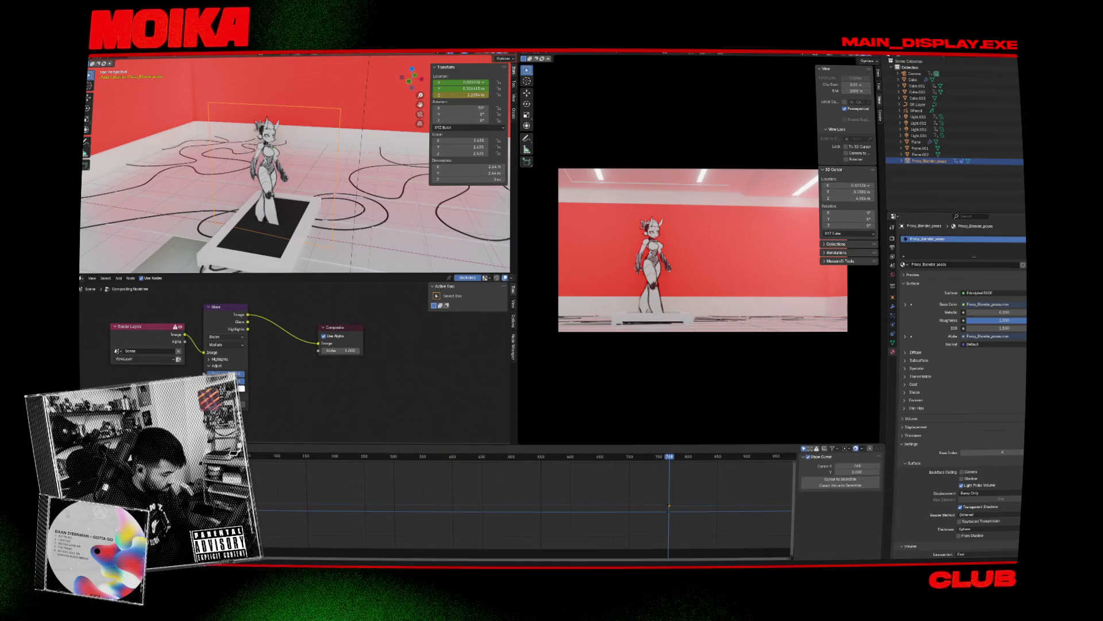
left_click(138, 472)
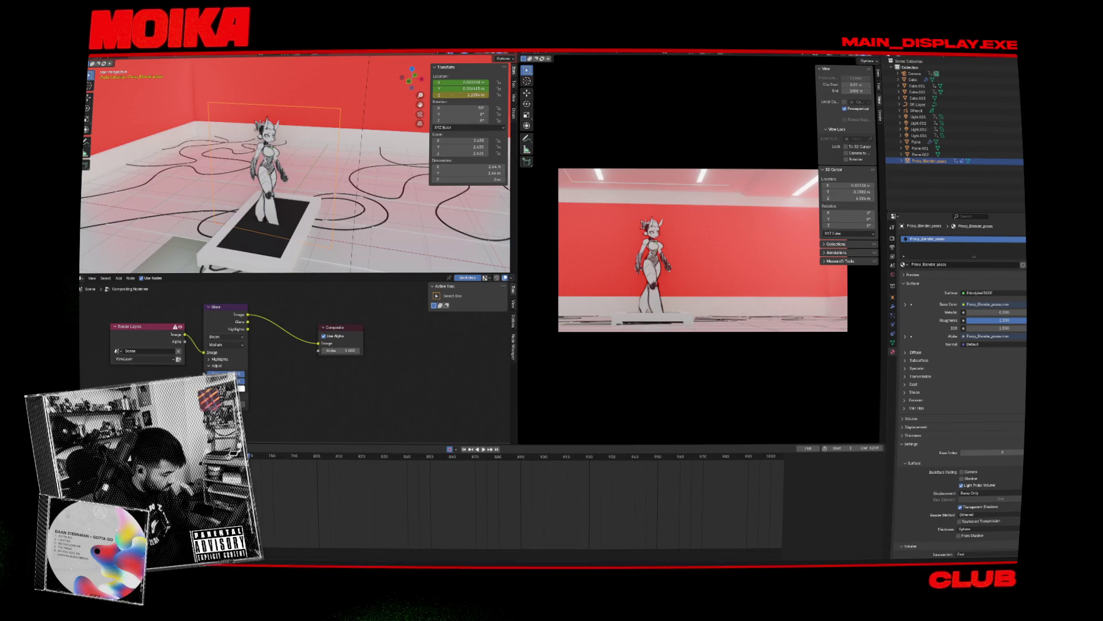
key("n")
key("ctrl+s")
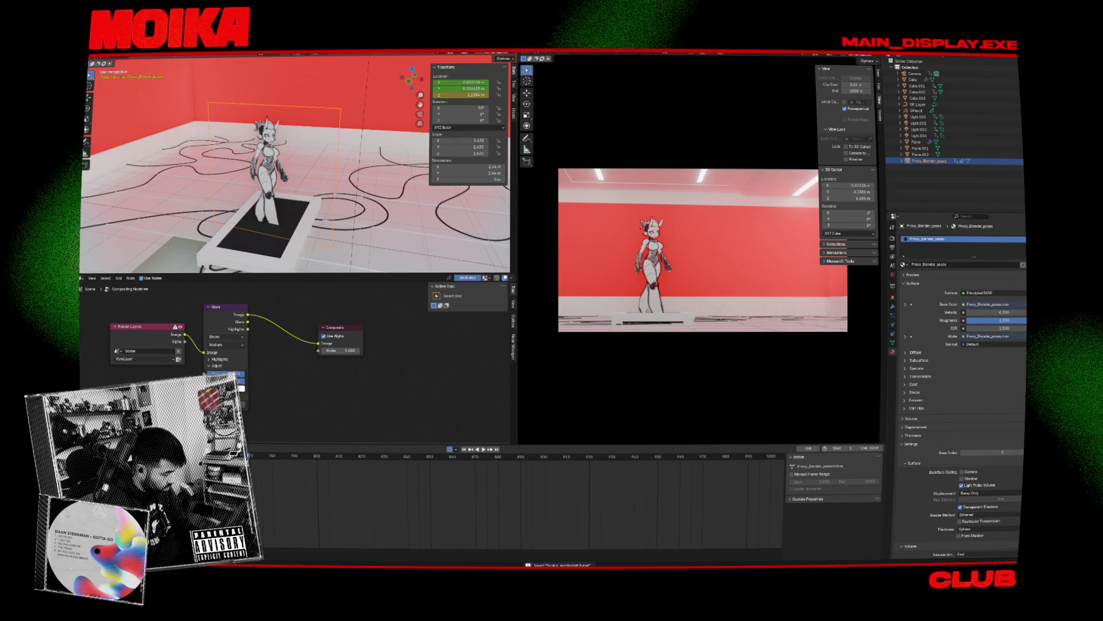
key("n")
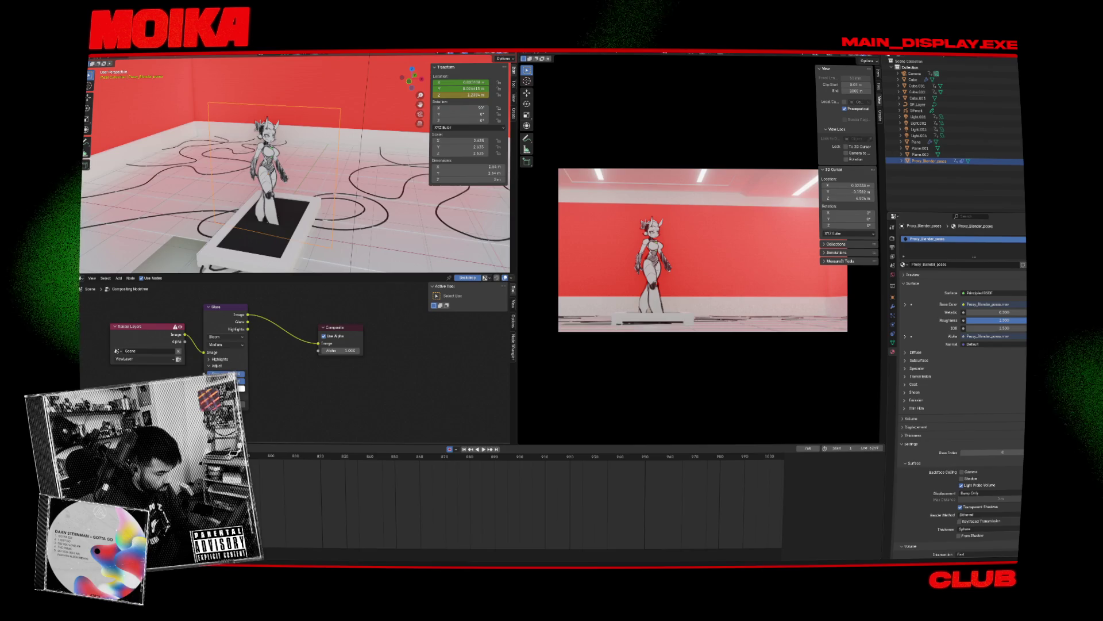
Step: Key a new position for the proxy character and play back the dance from frame 906
key("Up")
key("Up")
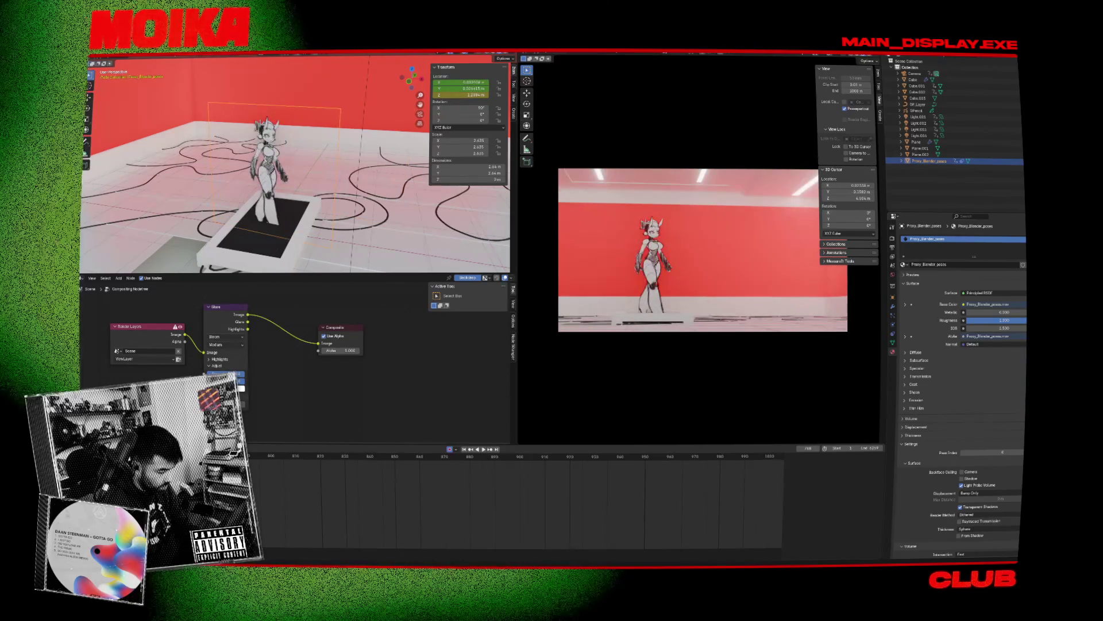
key("space")
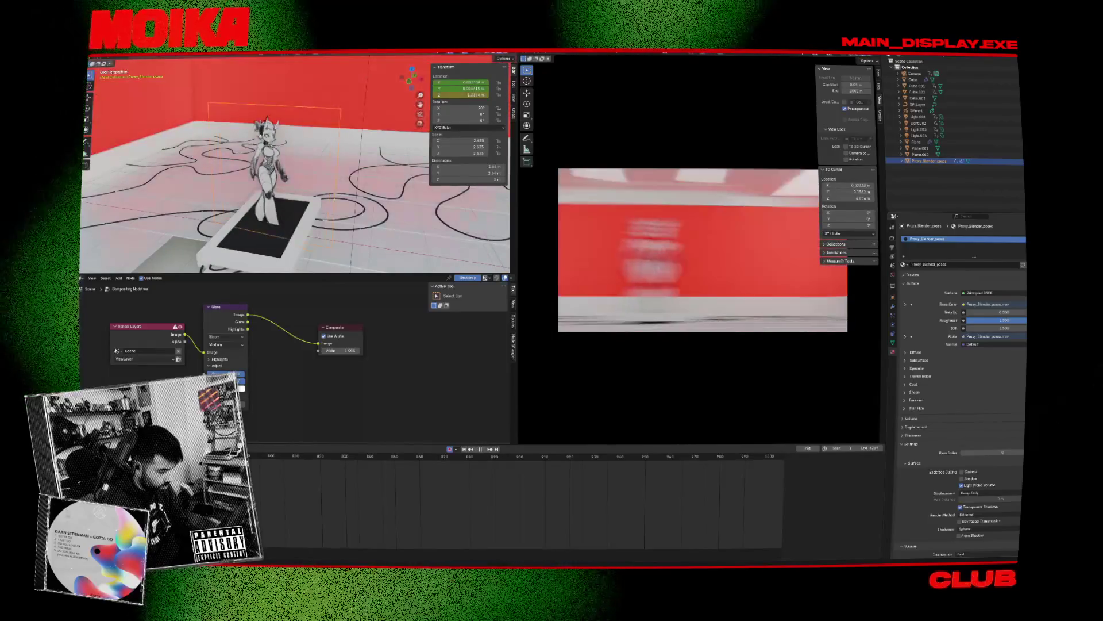
key("space")
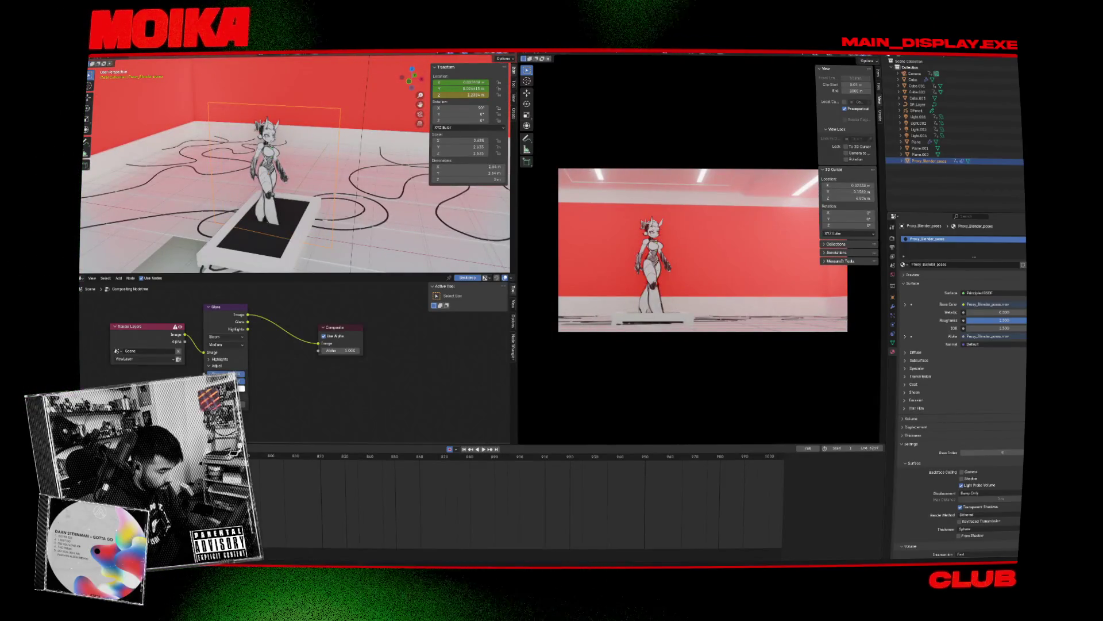
left_click(531, 470)
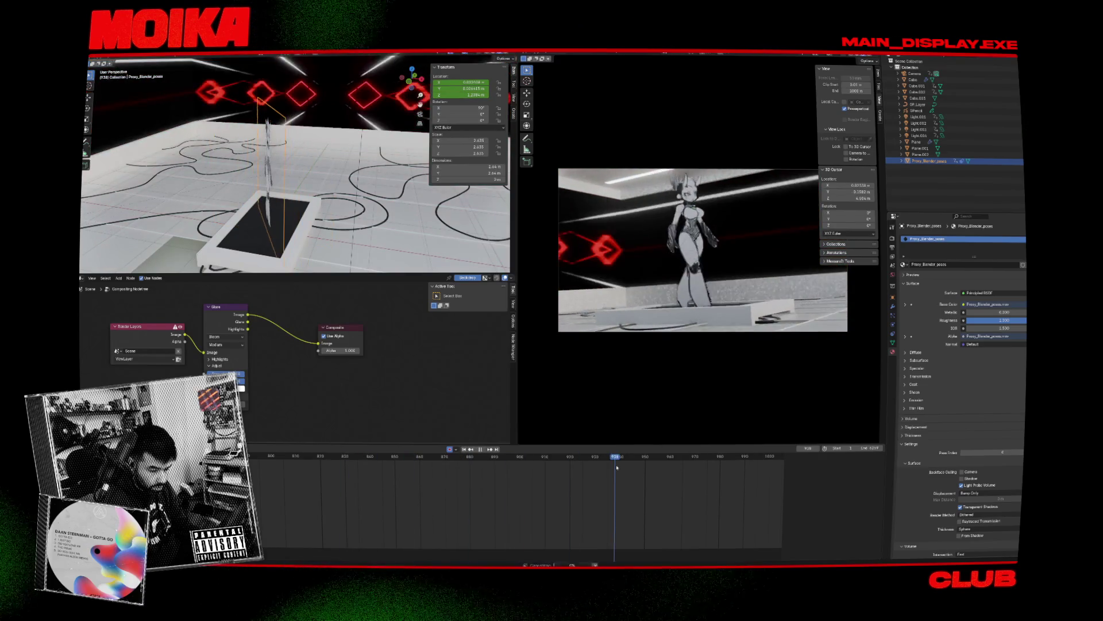
key("space")
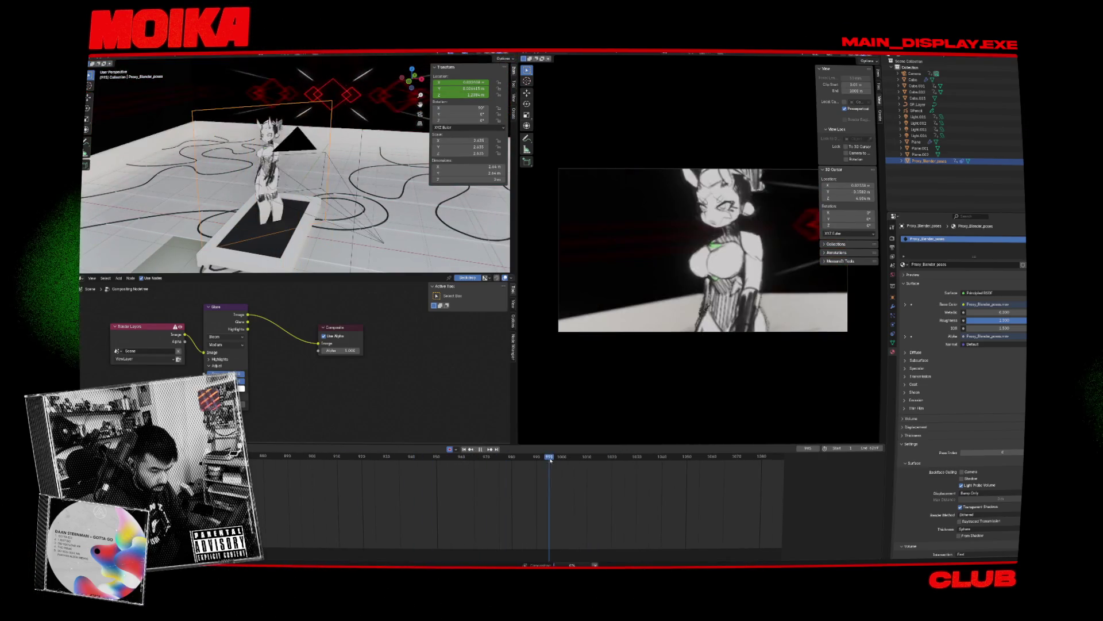
key("space")
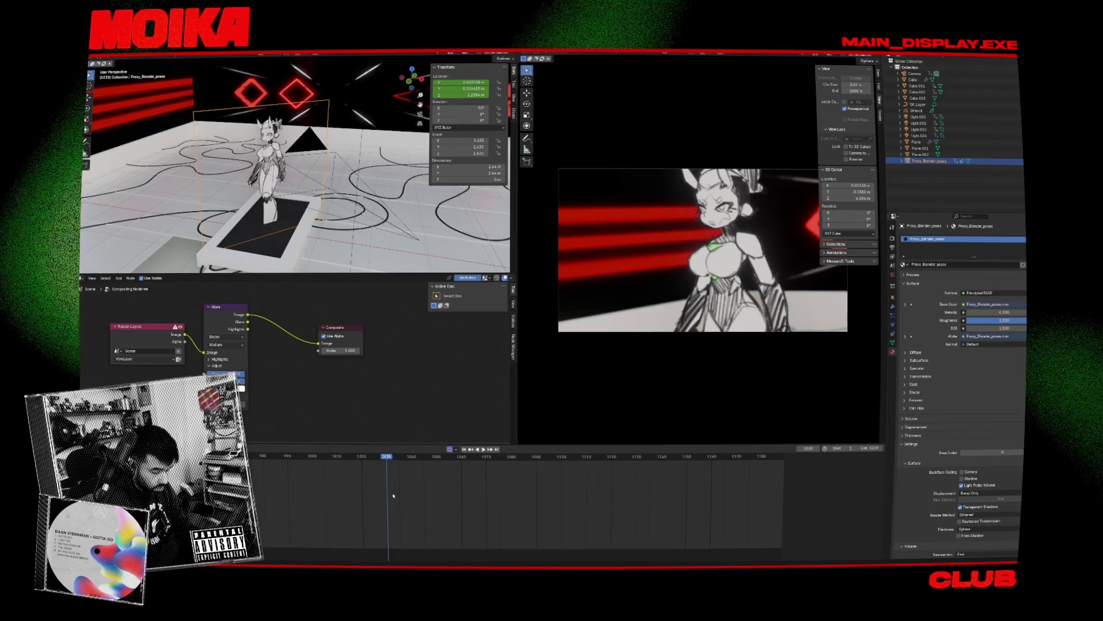
Step: Scrub to about frame 1155, insert a transform keyframe, and box-select the keys
scroll(563, 486, "down", 3)
mouse_move(408, 462)
left_mouse_down()
mouse_move(485, 459)
mouse_move(459, 460)
left_mouse_up()
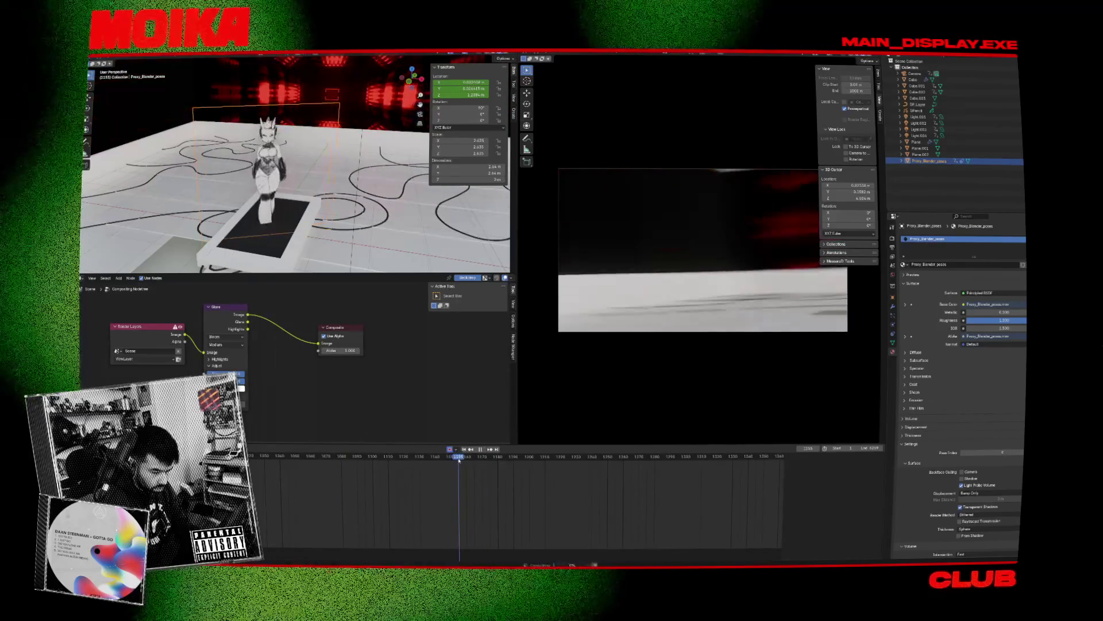
key("i")
scroll(409, 498, "down", 8)
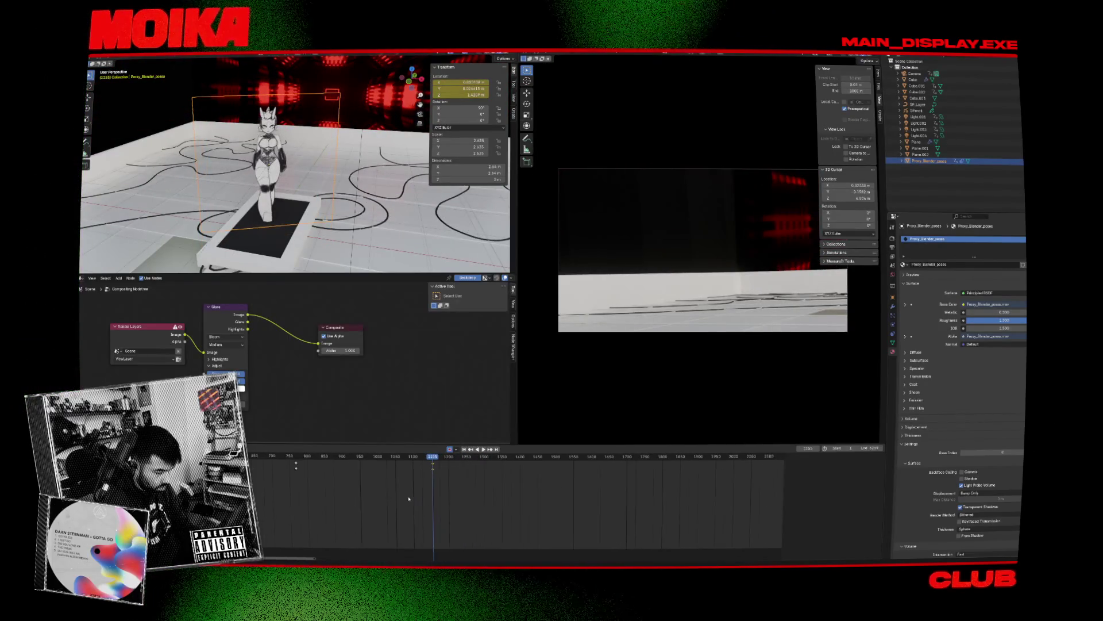
left_click_drag(270, 472, 501, 453)
Step: Set the selected keys near frame 1155 to Linear interpolation and play back to check
right_click(434, 463)
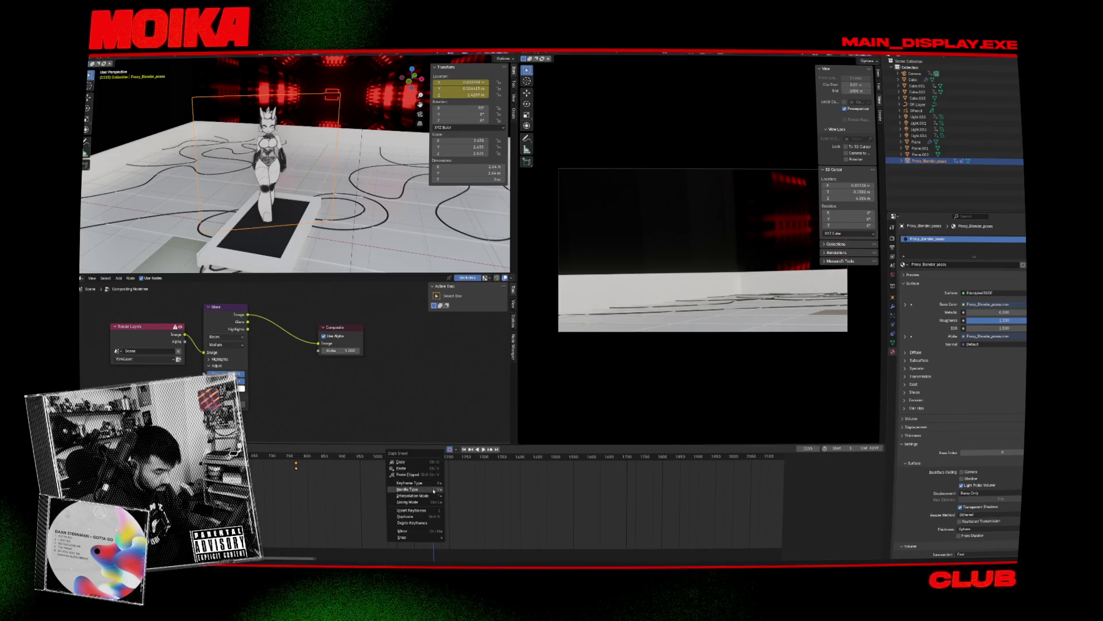
mouse_move(433, 496)
left_click(460, 511)
key("space")
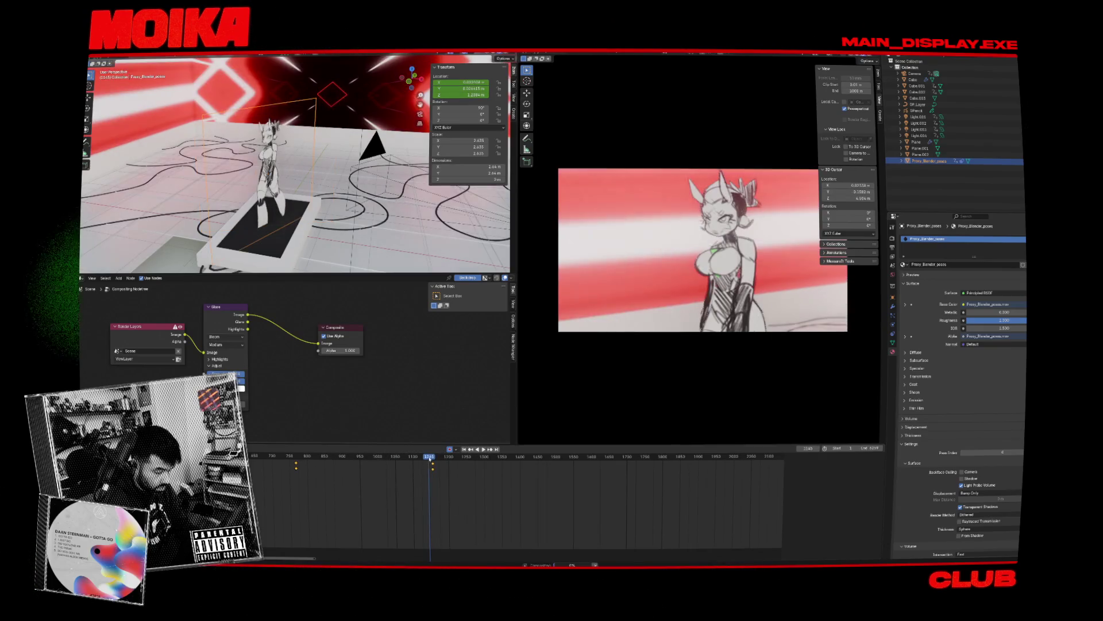
key("space")
Step: Replay the animation from the earlier shot near frame 766 up to the keyed shot
scroll(128, 500, "up", 5)
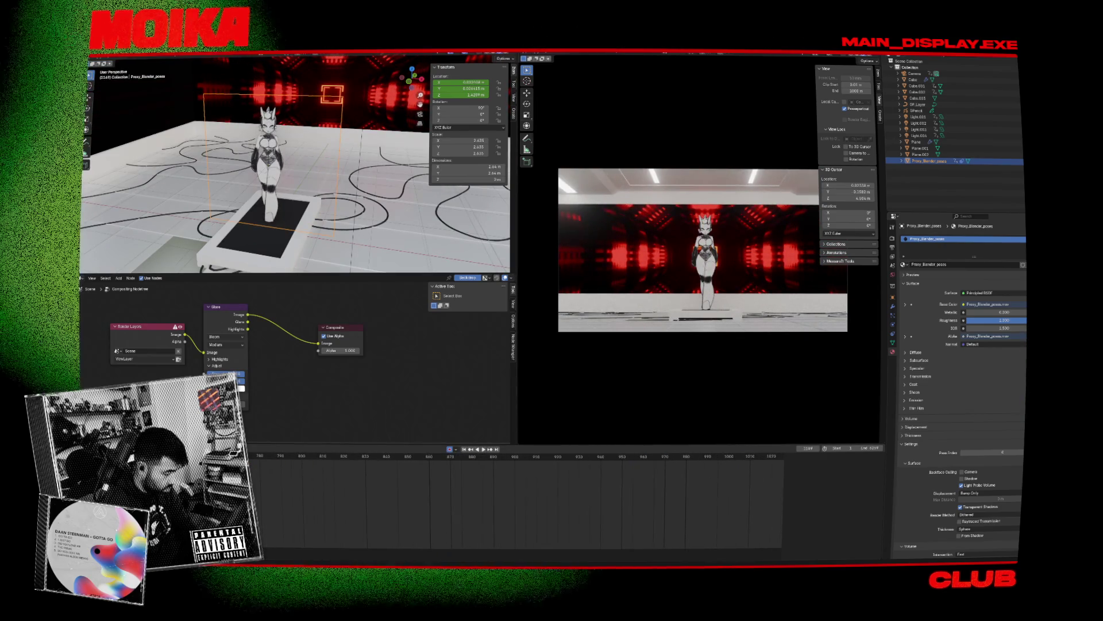
key("space")
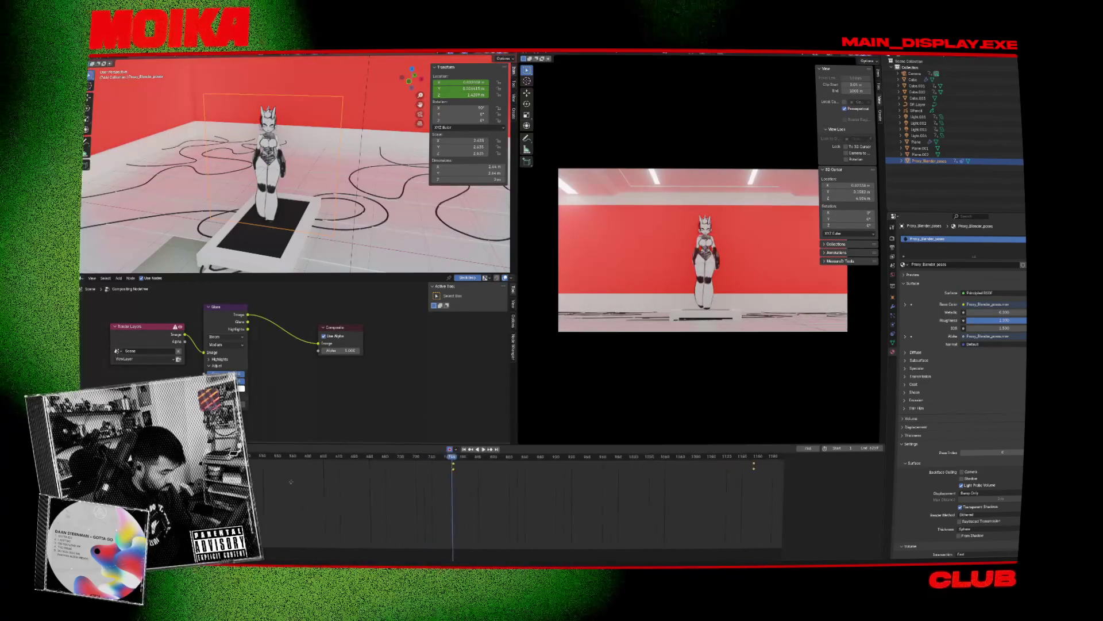
scroll(499, 459, "down", 3)
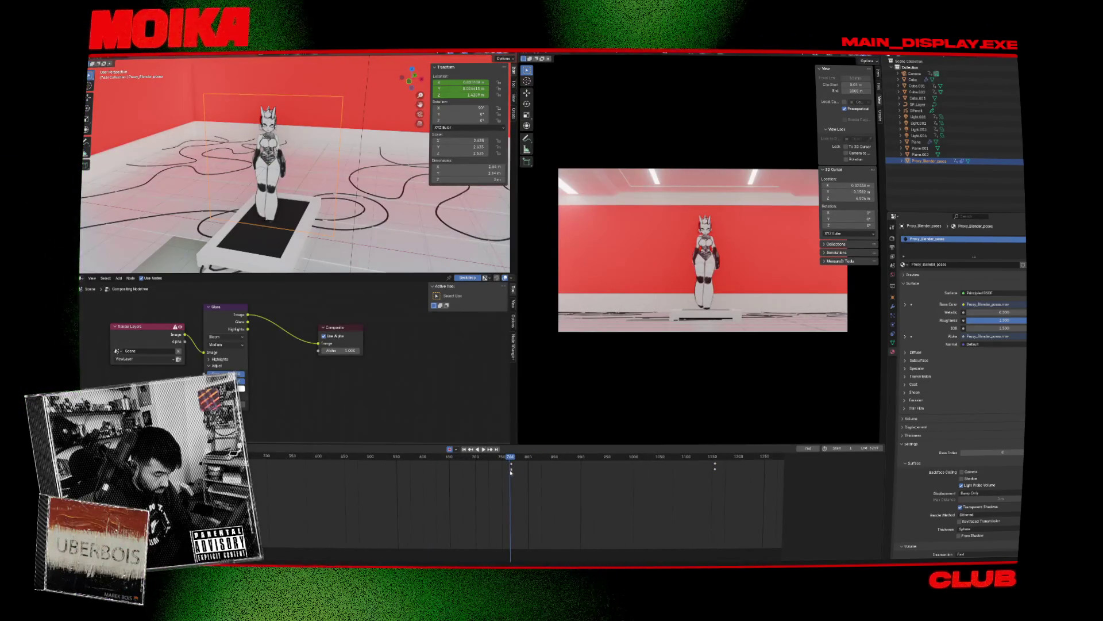
scroll(537, 465, "up", 5)
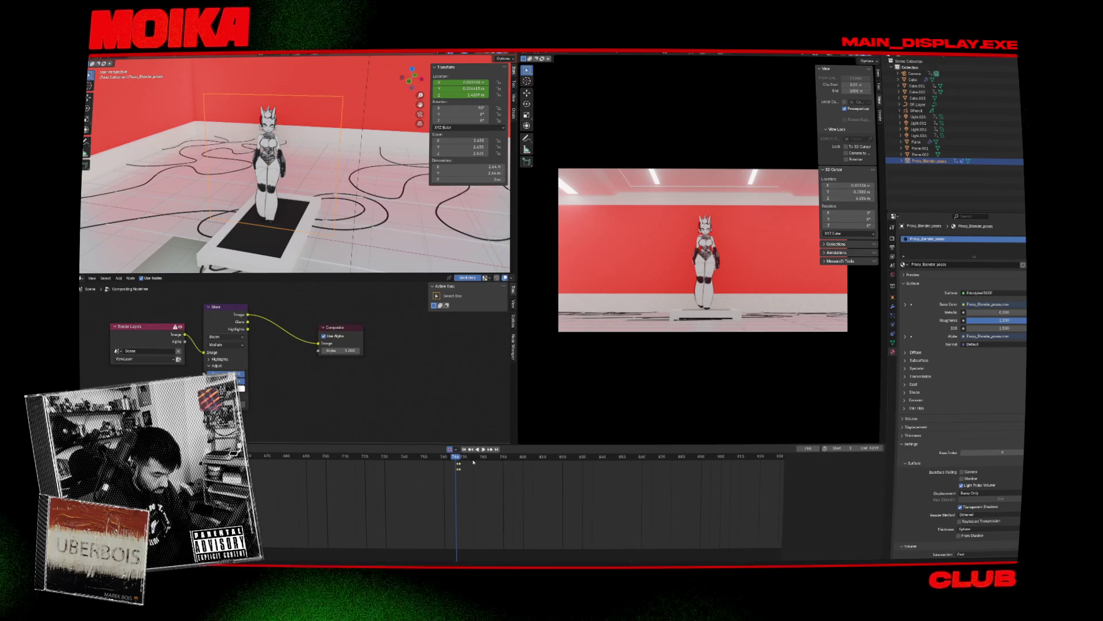
key("space")
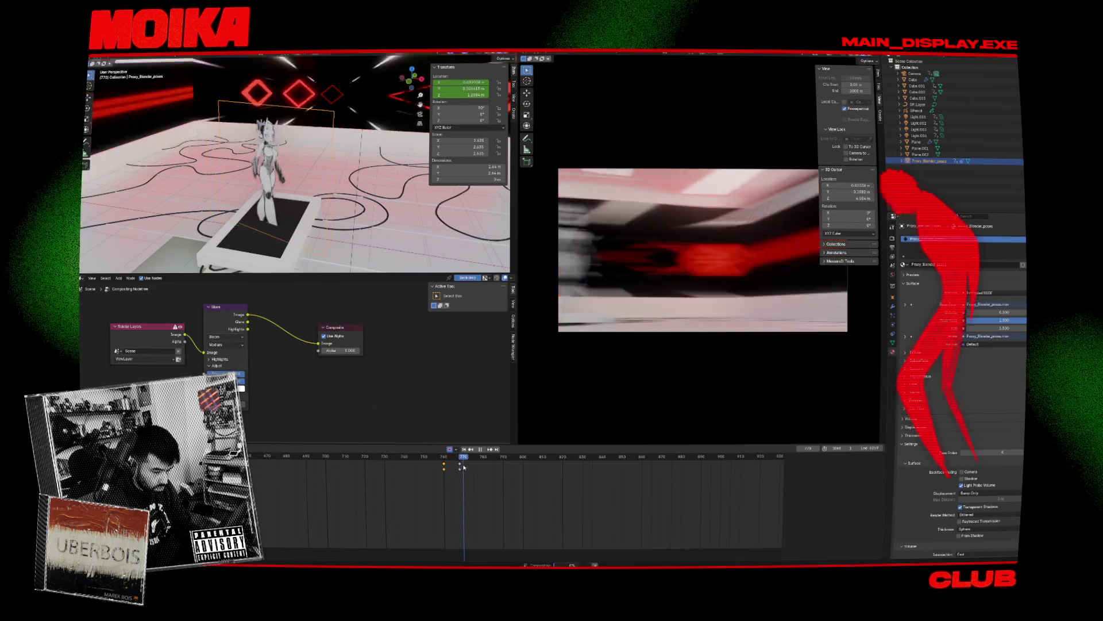
key("Escape")
Step: Give the keys near frame 768 Constant interpolation and replay the cut from frame 757
right_click(445, 461)
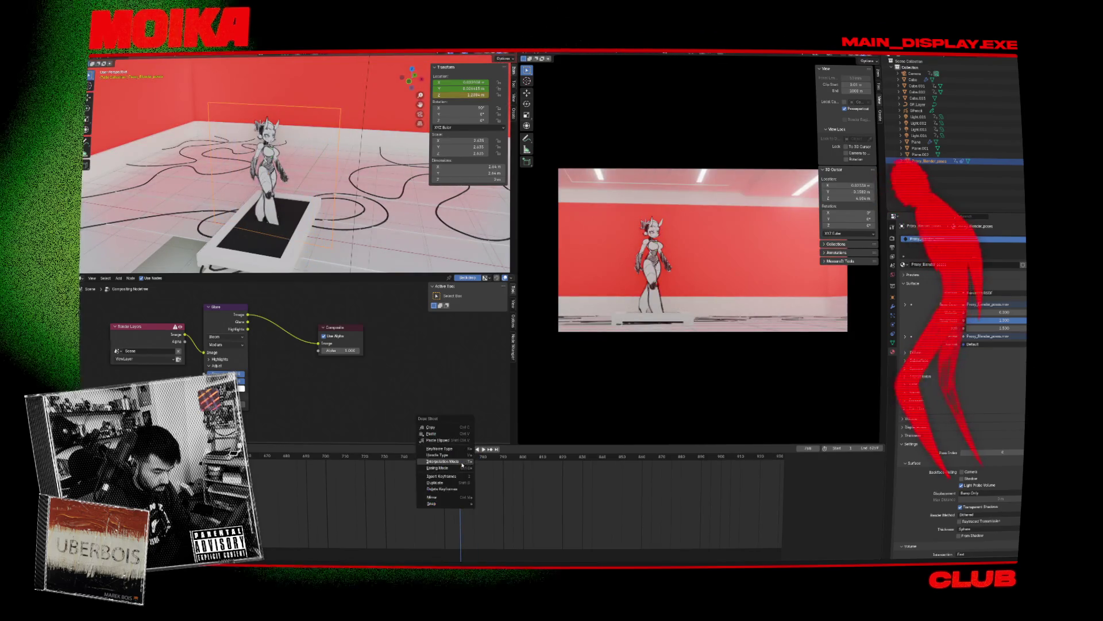
mouse_move(460, 462)
left_click(489, 474)
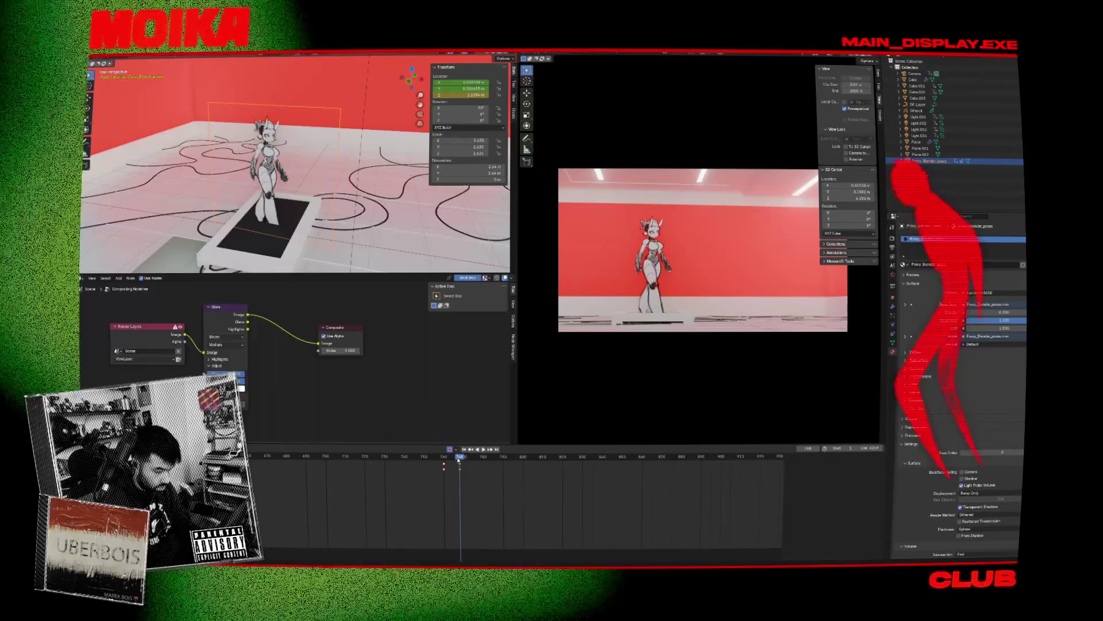
left_click_drag(458, 458, 450, 458)
key("space")
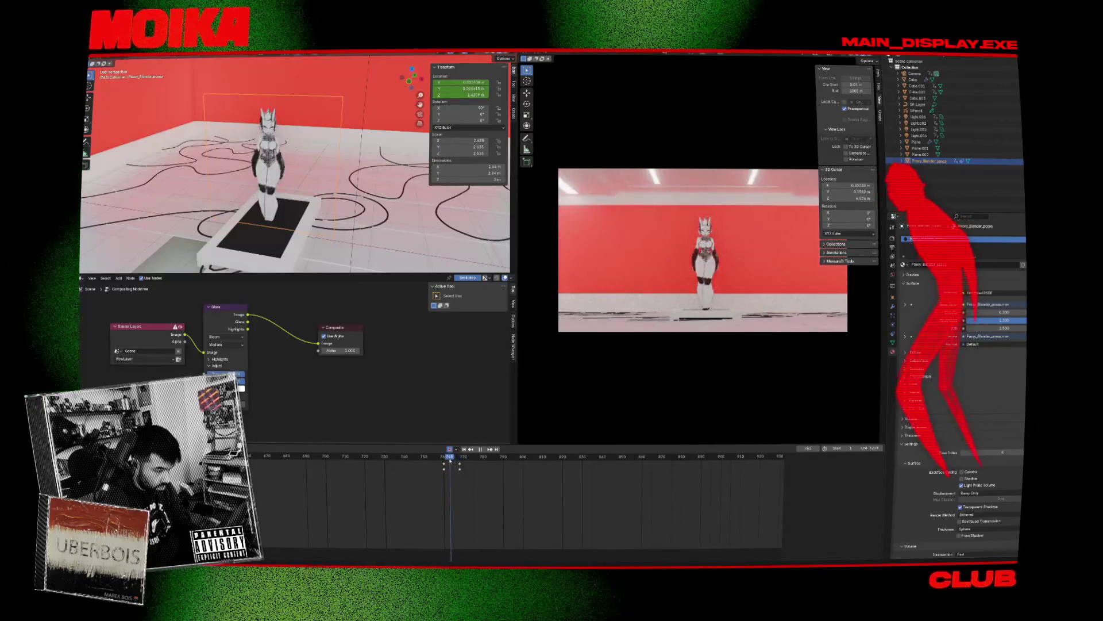
key("Escape")
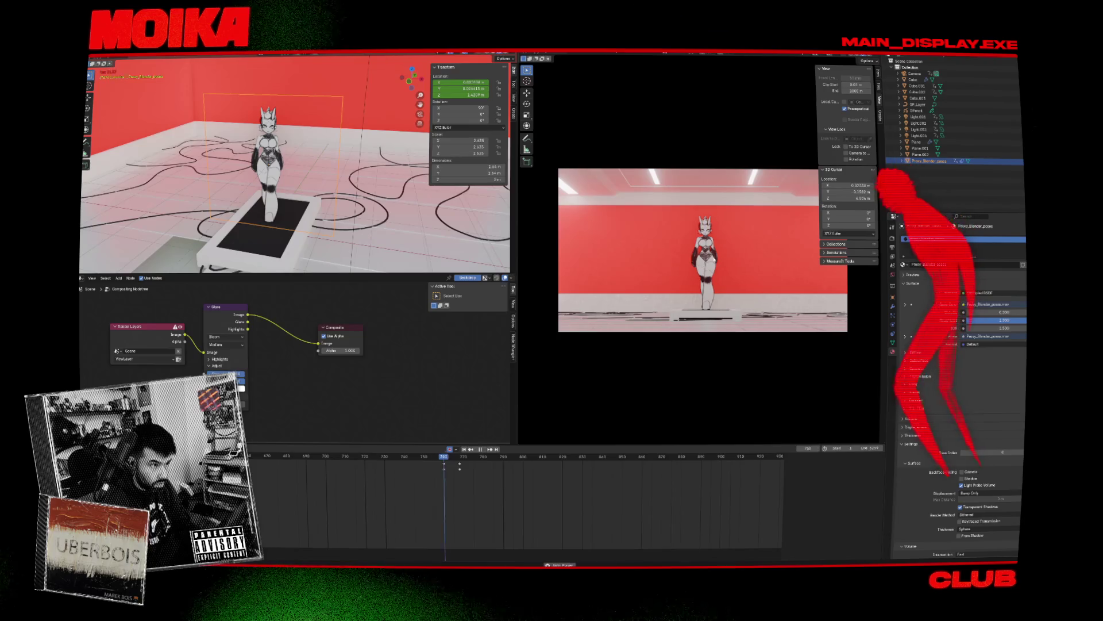
scroll(685, 477, "down", 4)
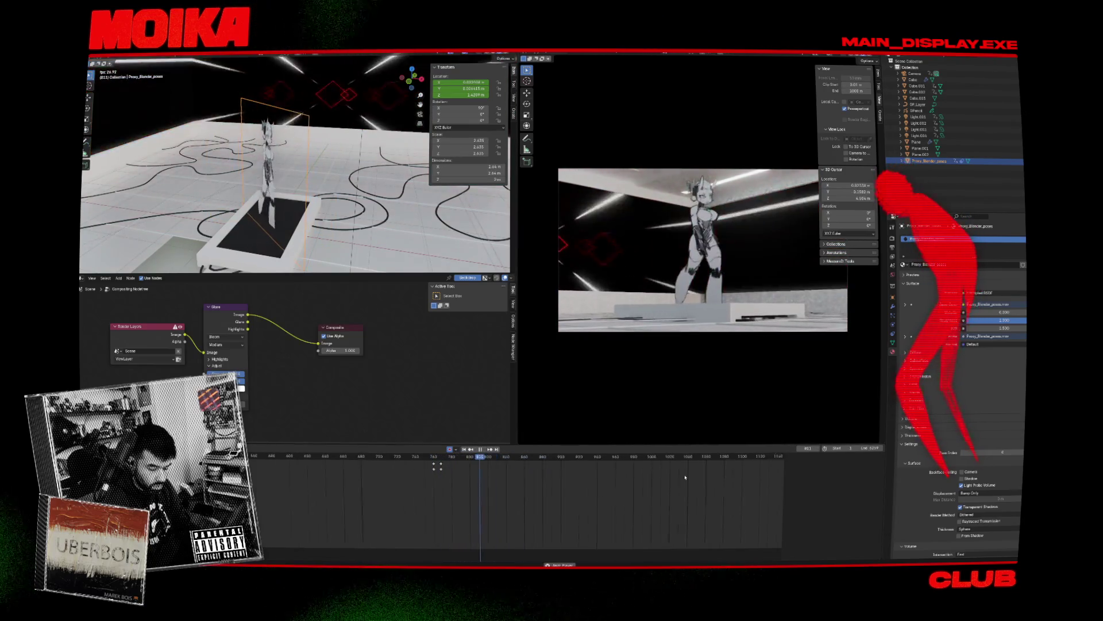
scroll(685, 477, "down", 2)
left_click(653, 477)
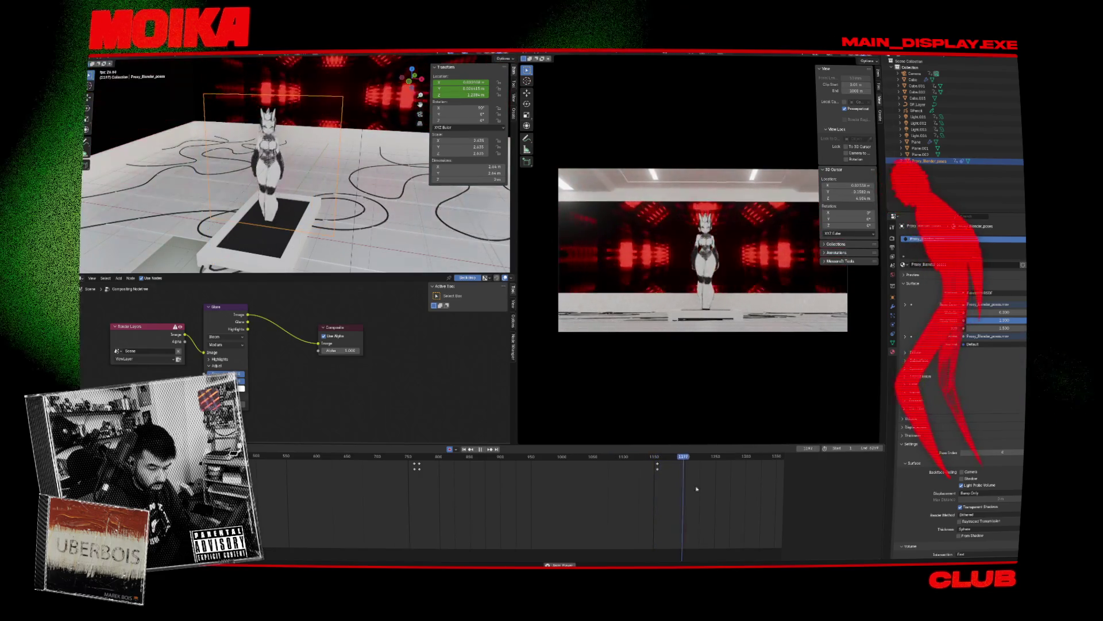
key("space")
scroll(678, 483, "down", 3)
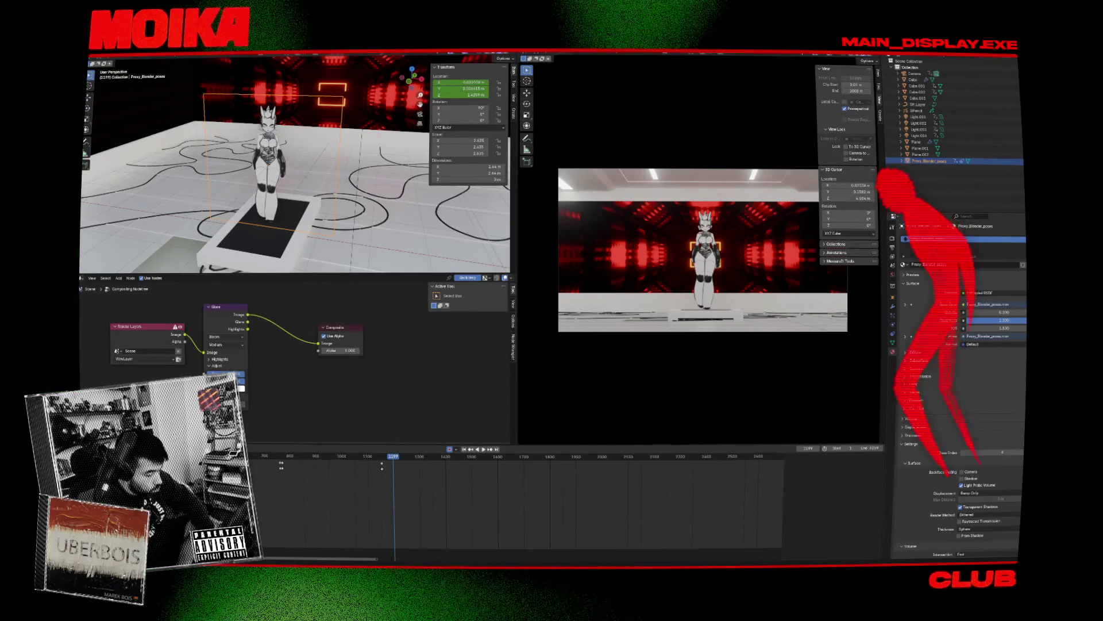
left_click(284, 456)
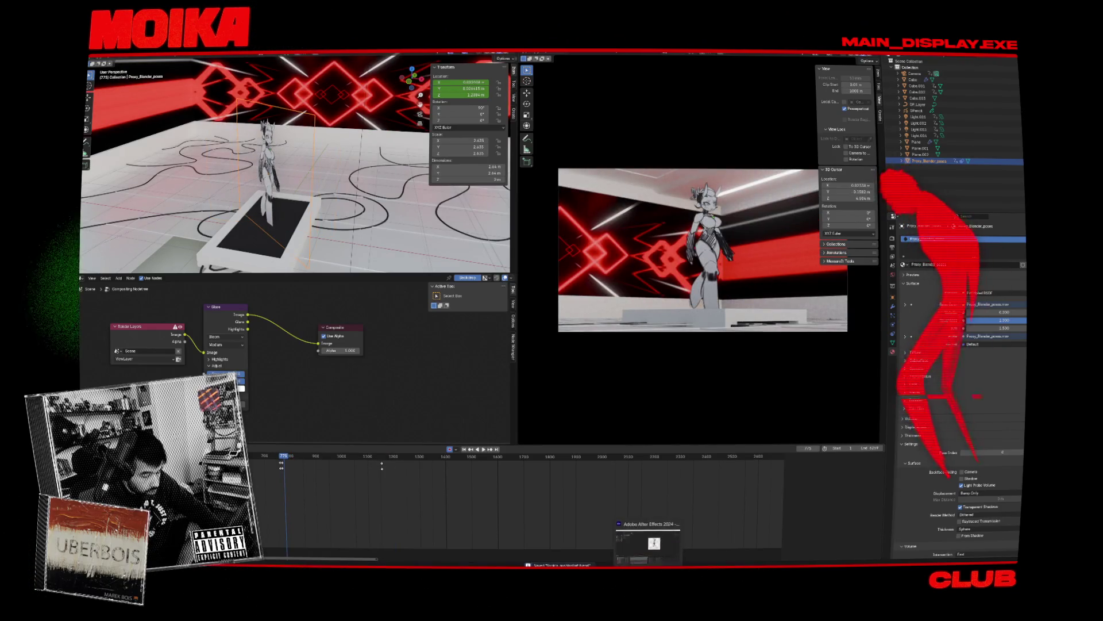
key("space")
left_click(421, 459)
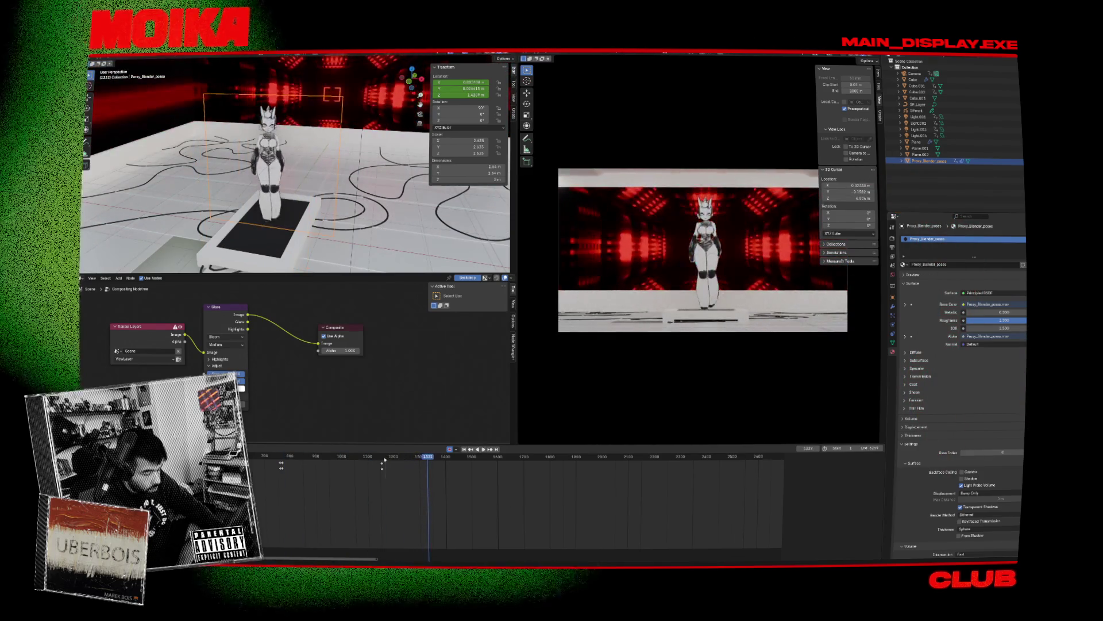
mouse_move(373, 458)
left_mouse_down()
mouse_move(336, 461)
mouse_move(345, 460)
left_mouse_up()
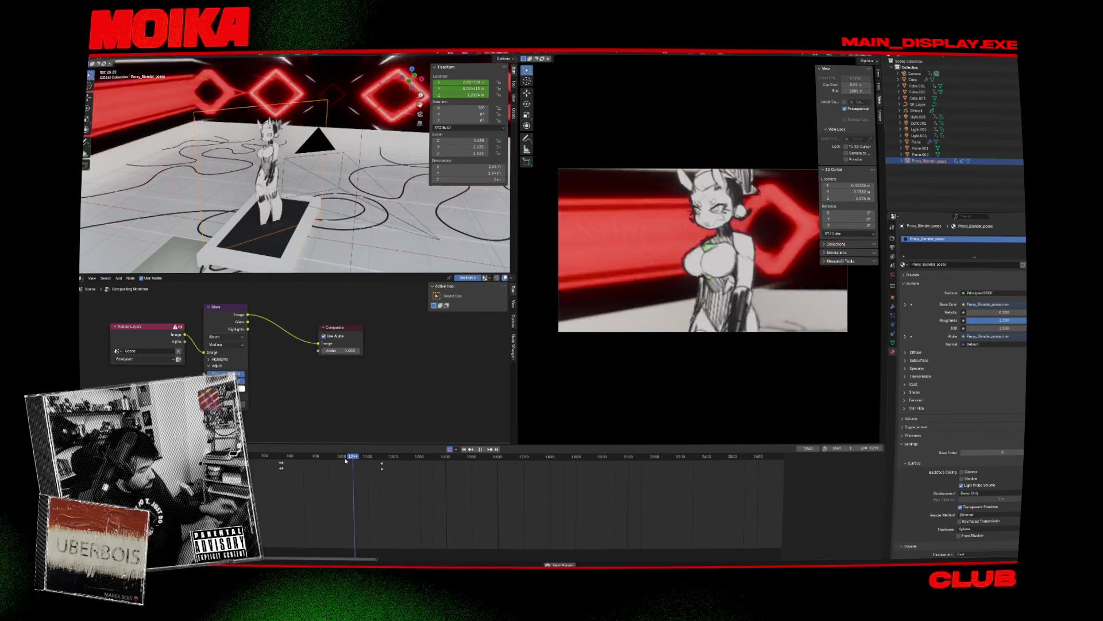